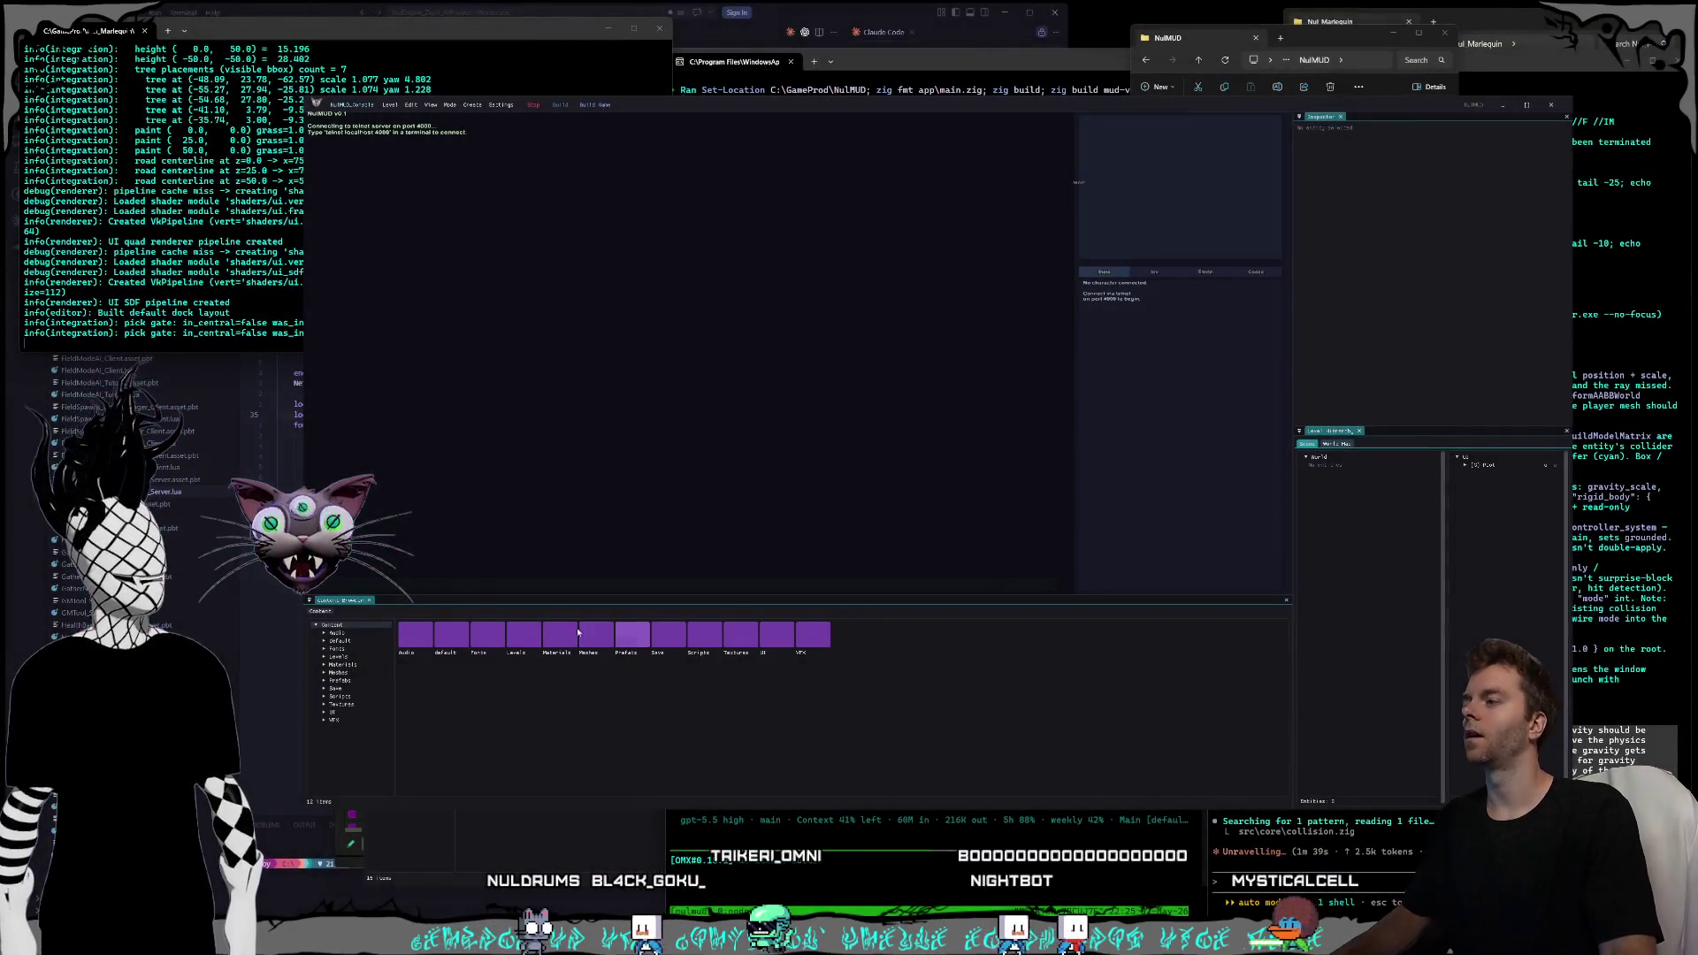
- Enter the chat line 'yo whatsup' into NulMUD's command input and submit it twice
left_click(483, 586)
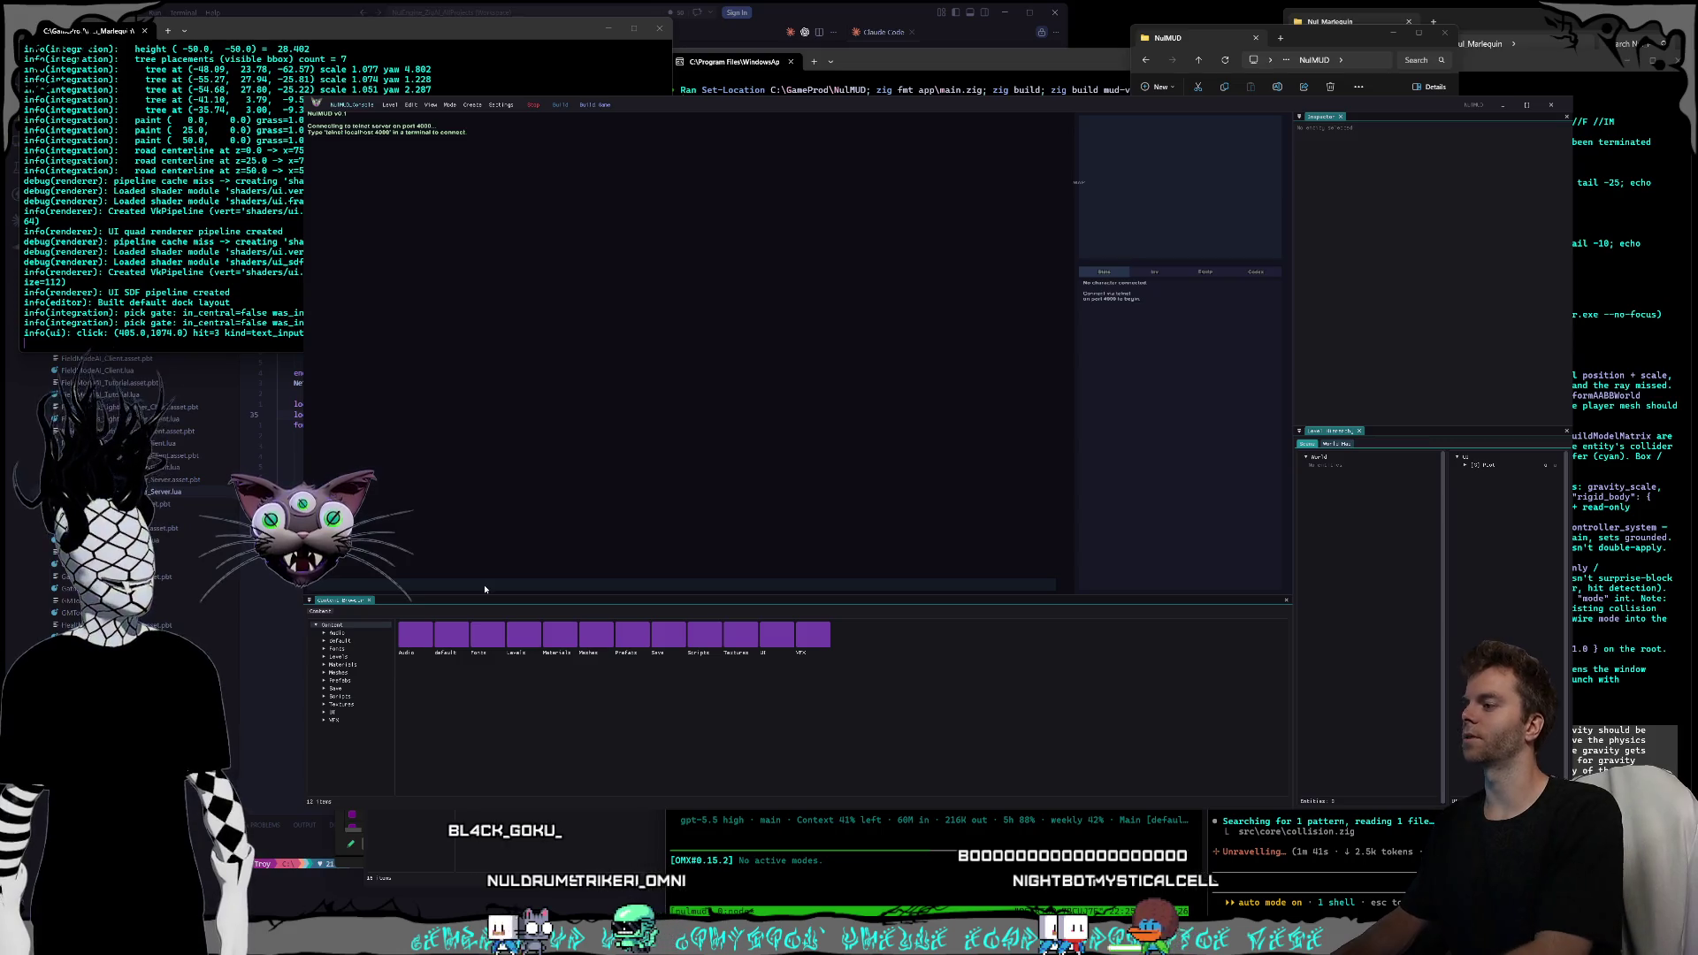
left_click(533, 105)
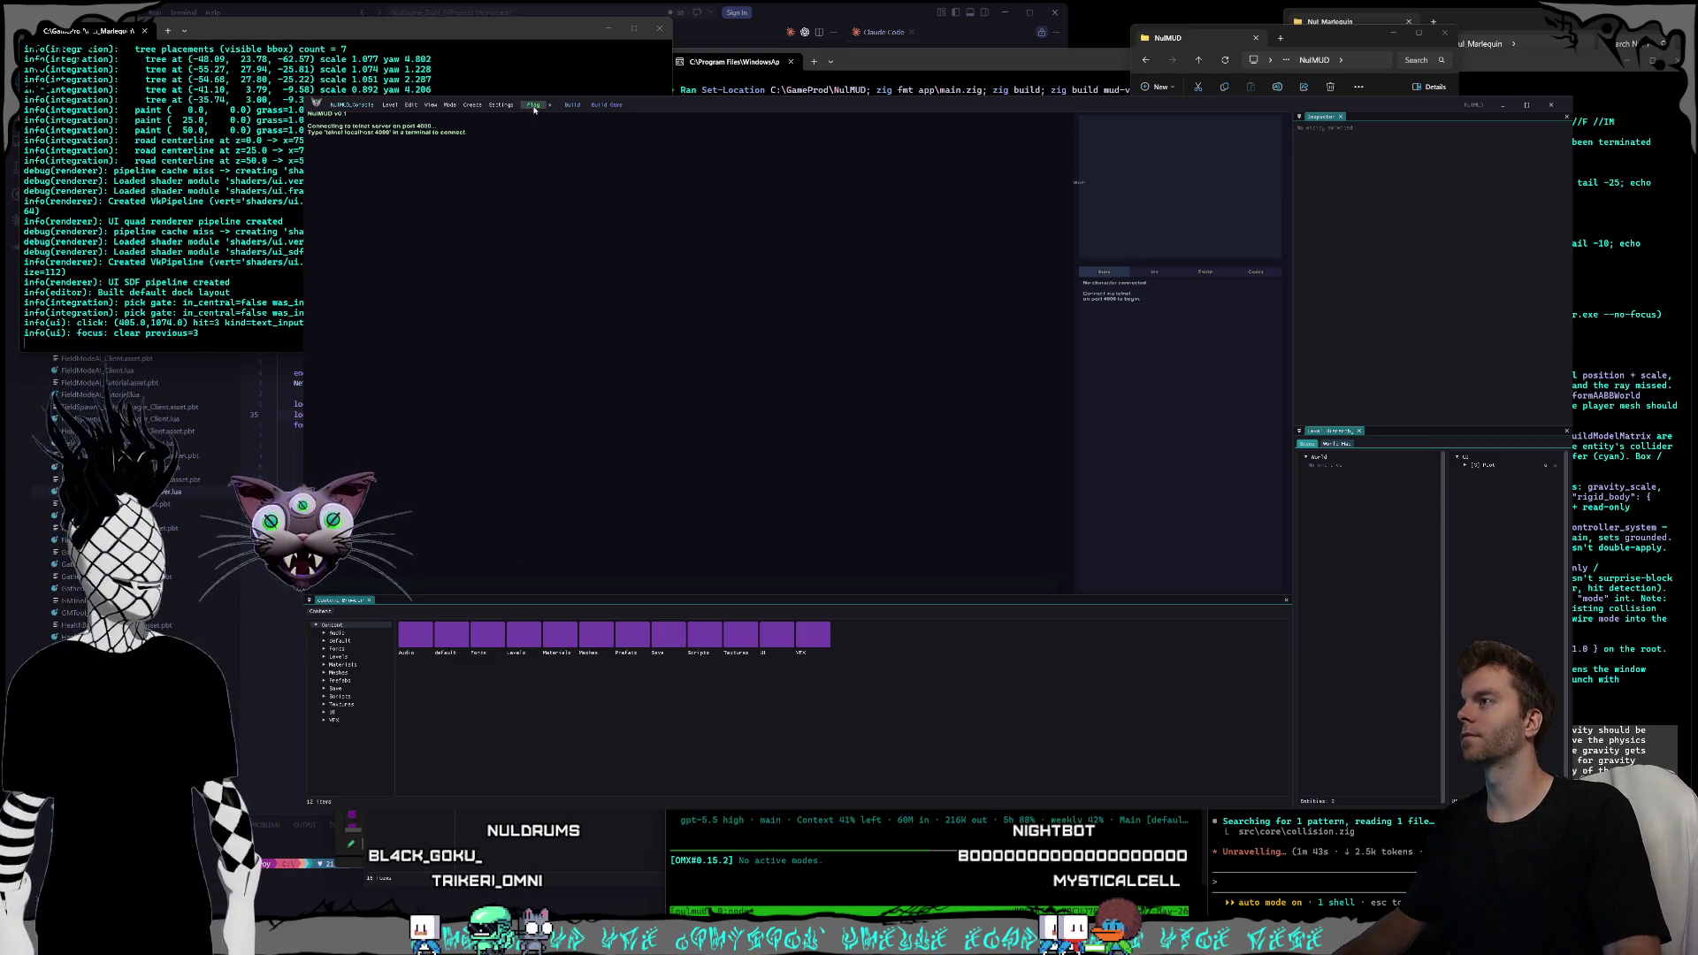
left_click(470, 586)
type("yo whatsup")
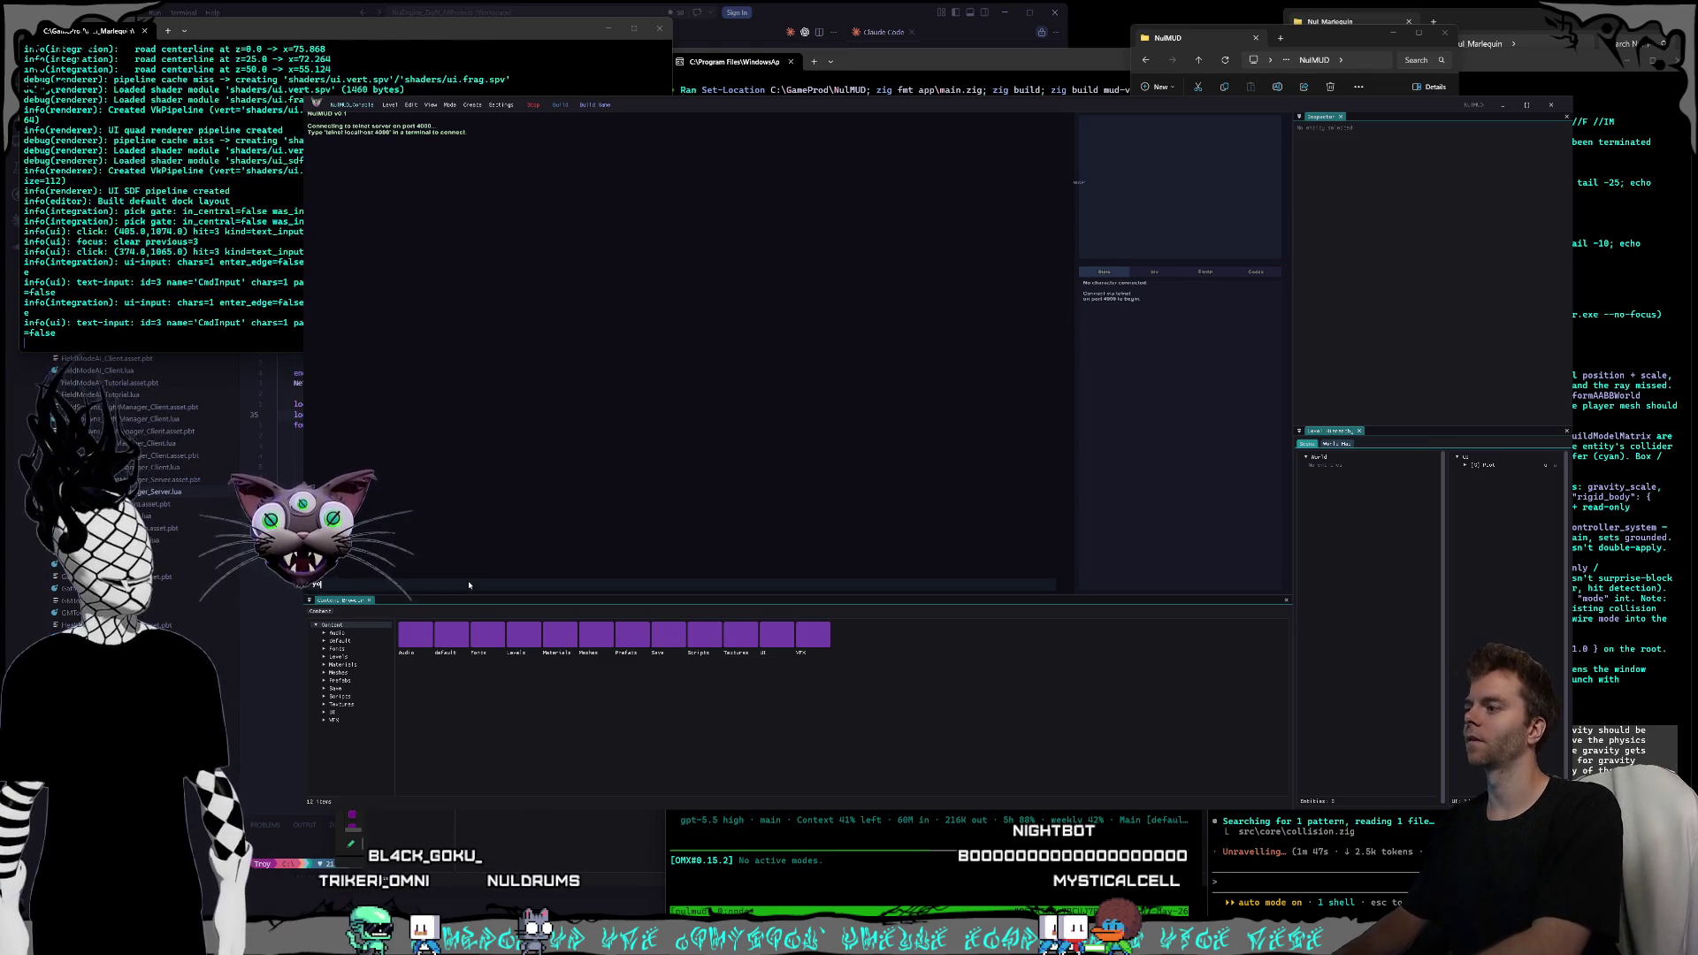
key("Return")
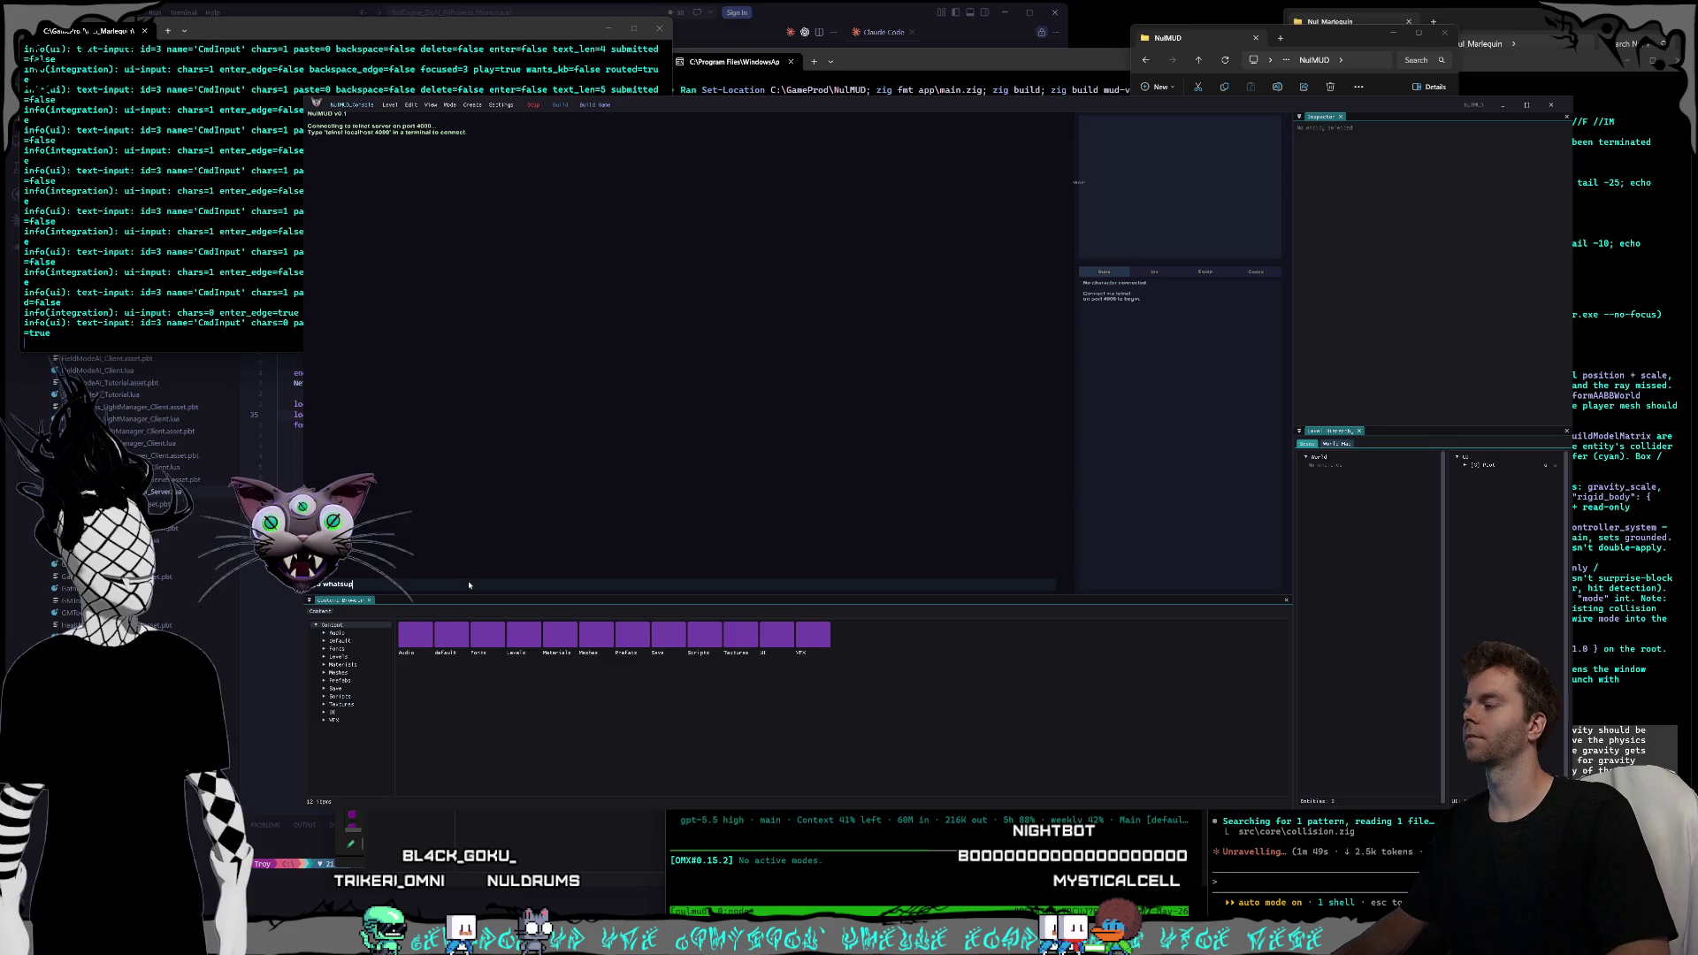
key("Return")
key("Return")
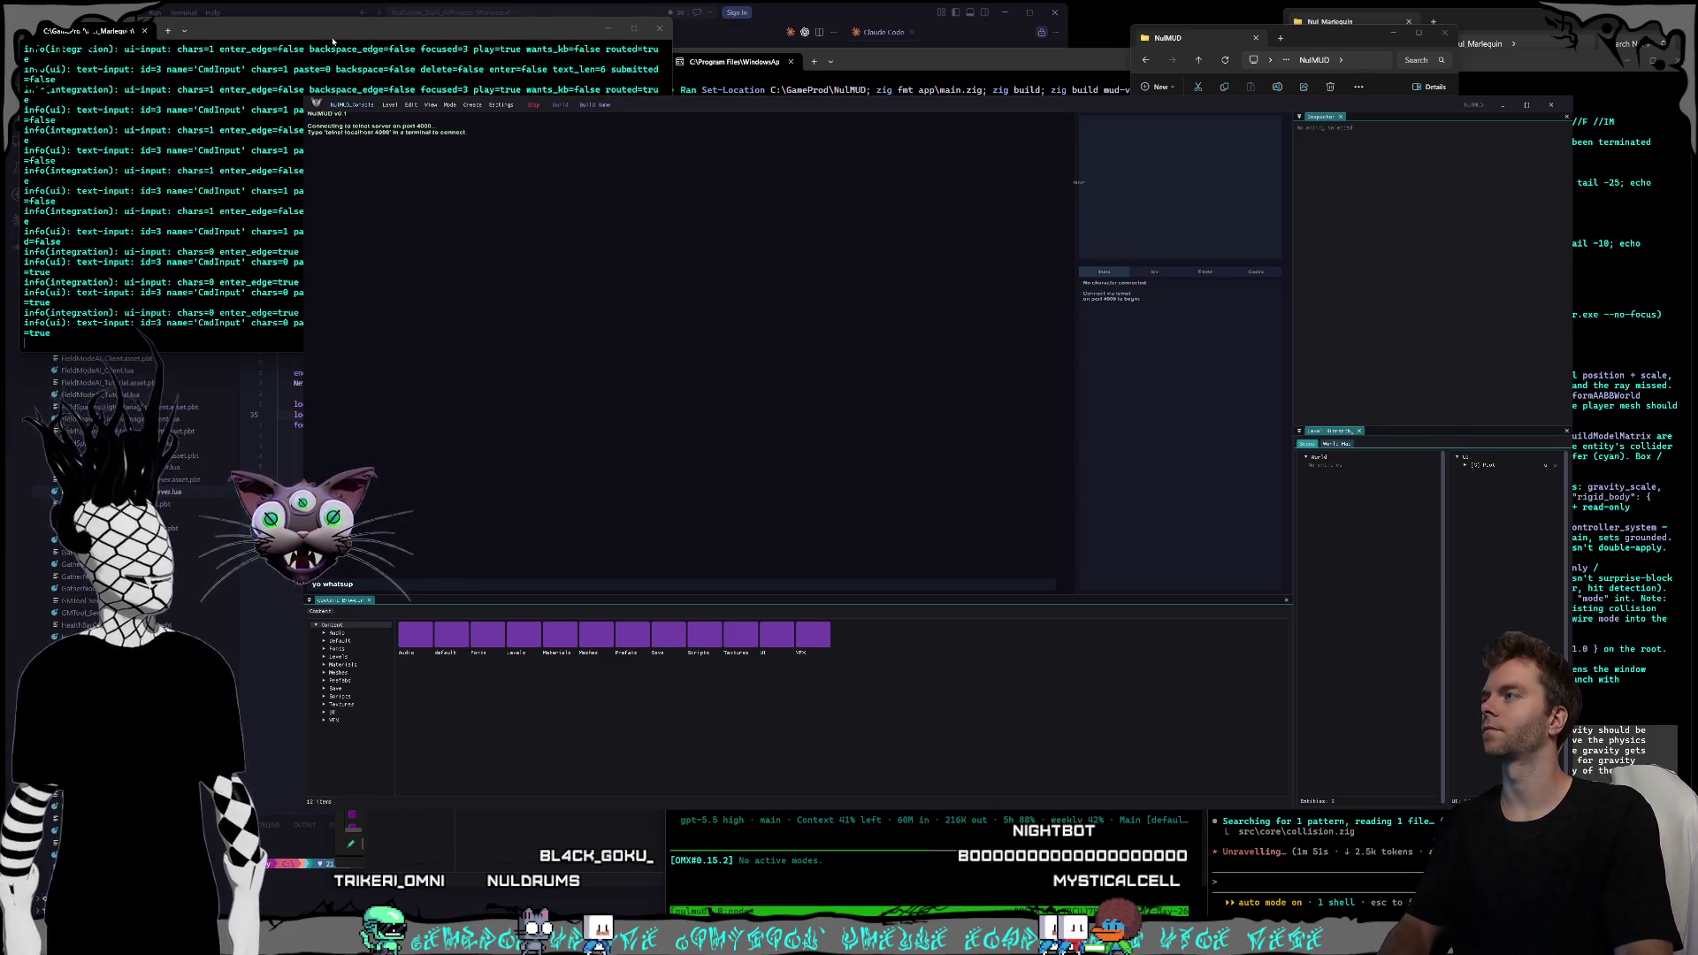
- Check the game log and terminal windows, then close the running NulMUD game and its log
left_click(247, 82)
left_click(785, 835)
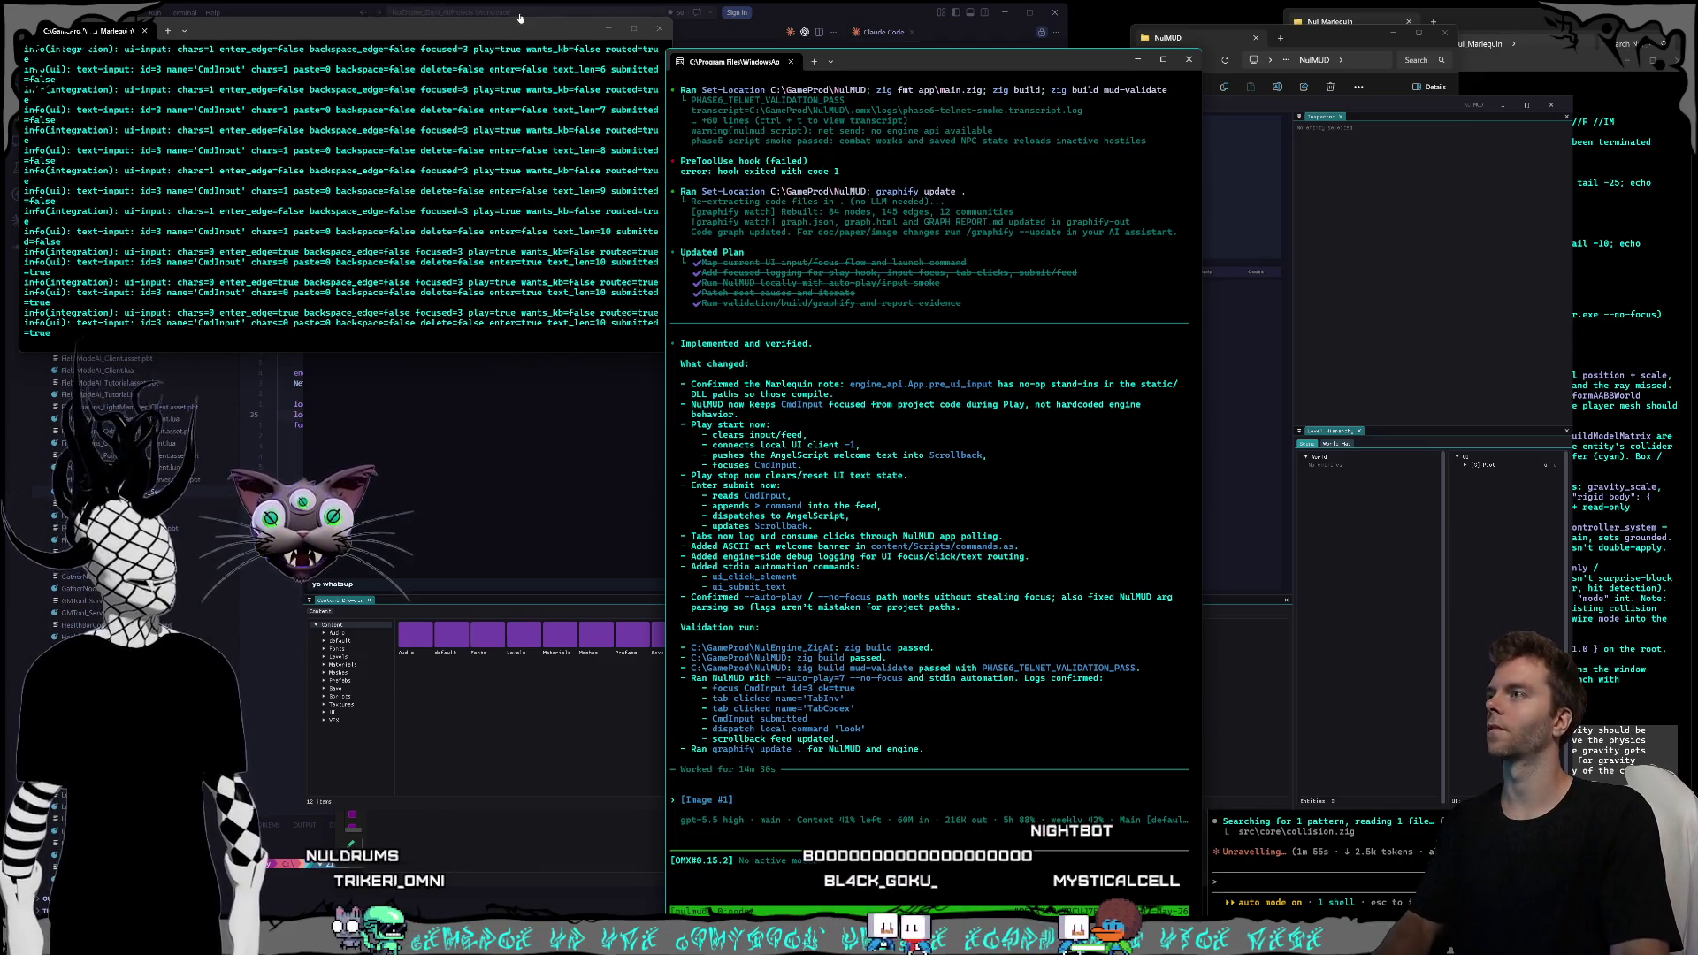
left_click(1254, 107)
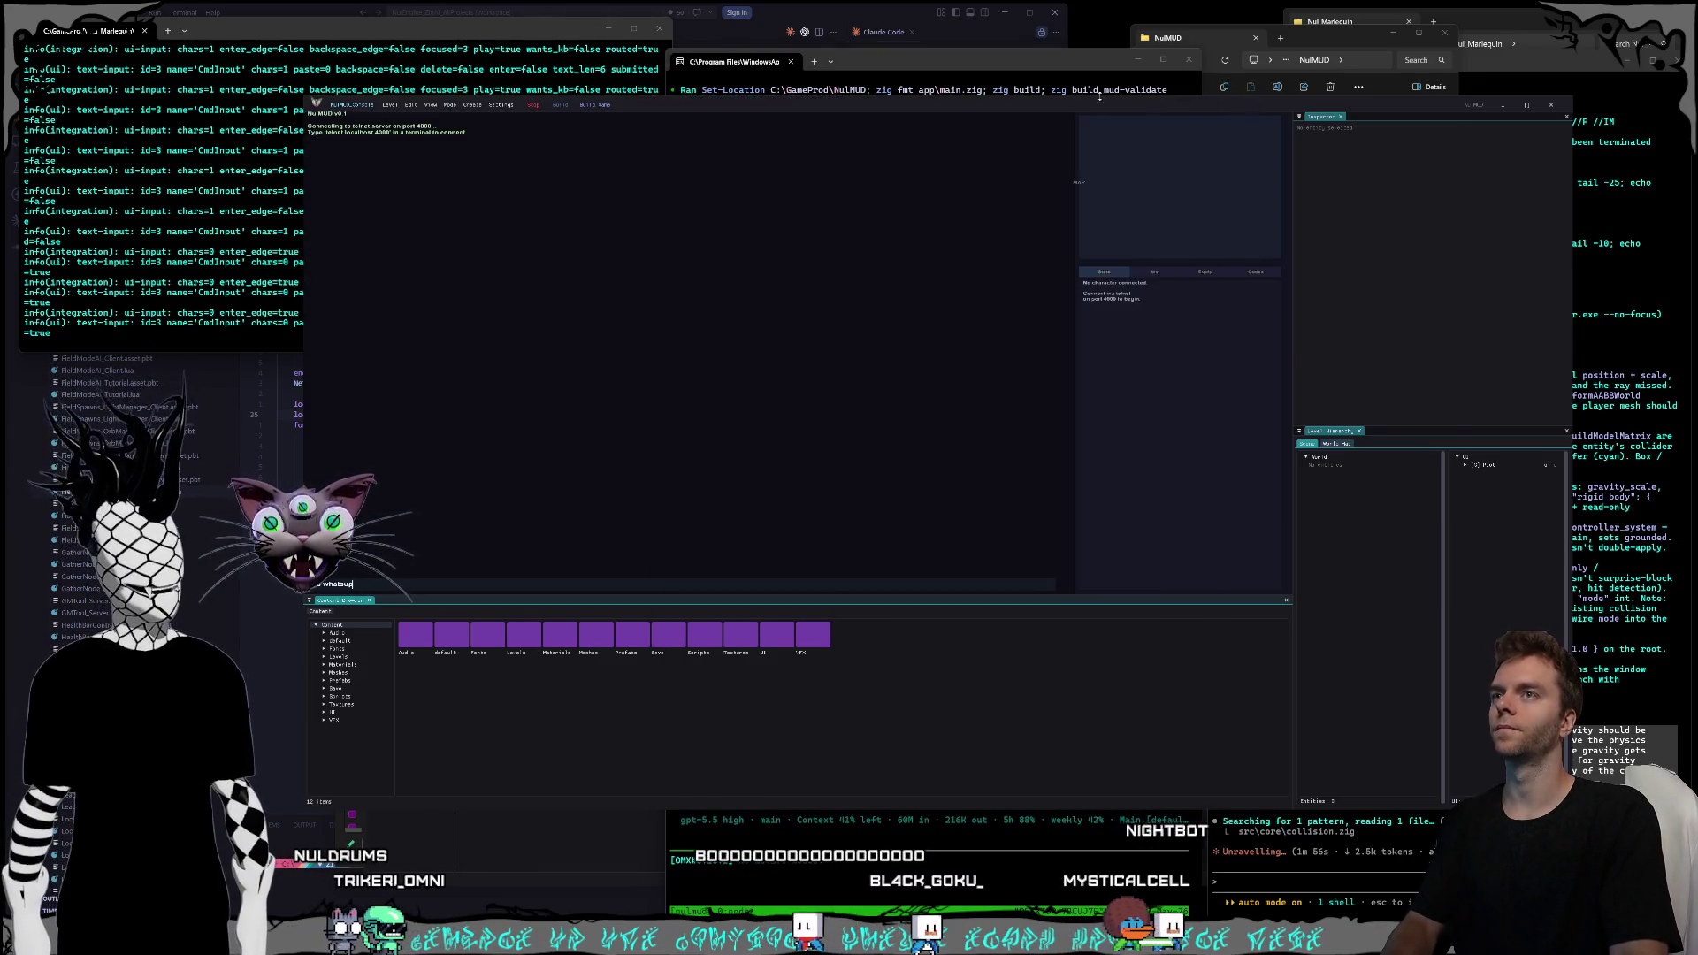
left_click(520, 34)
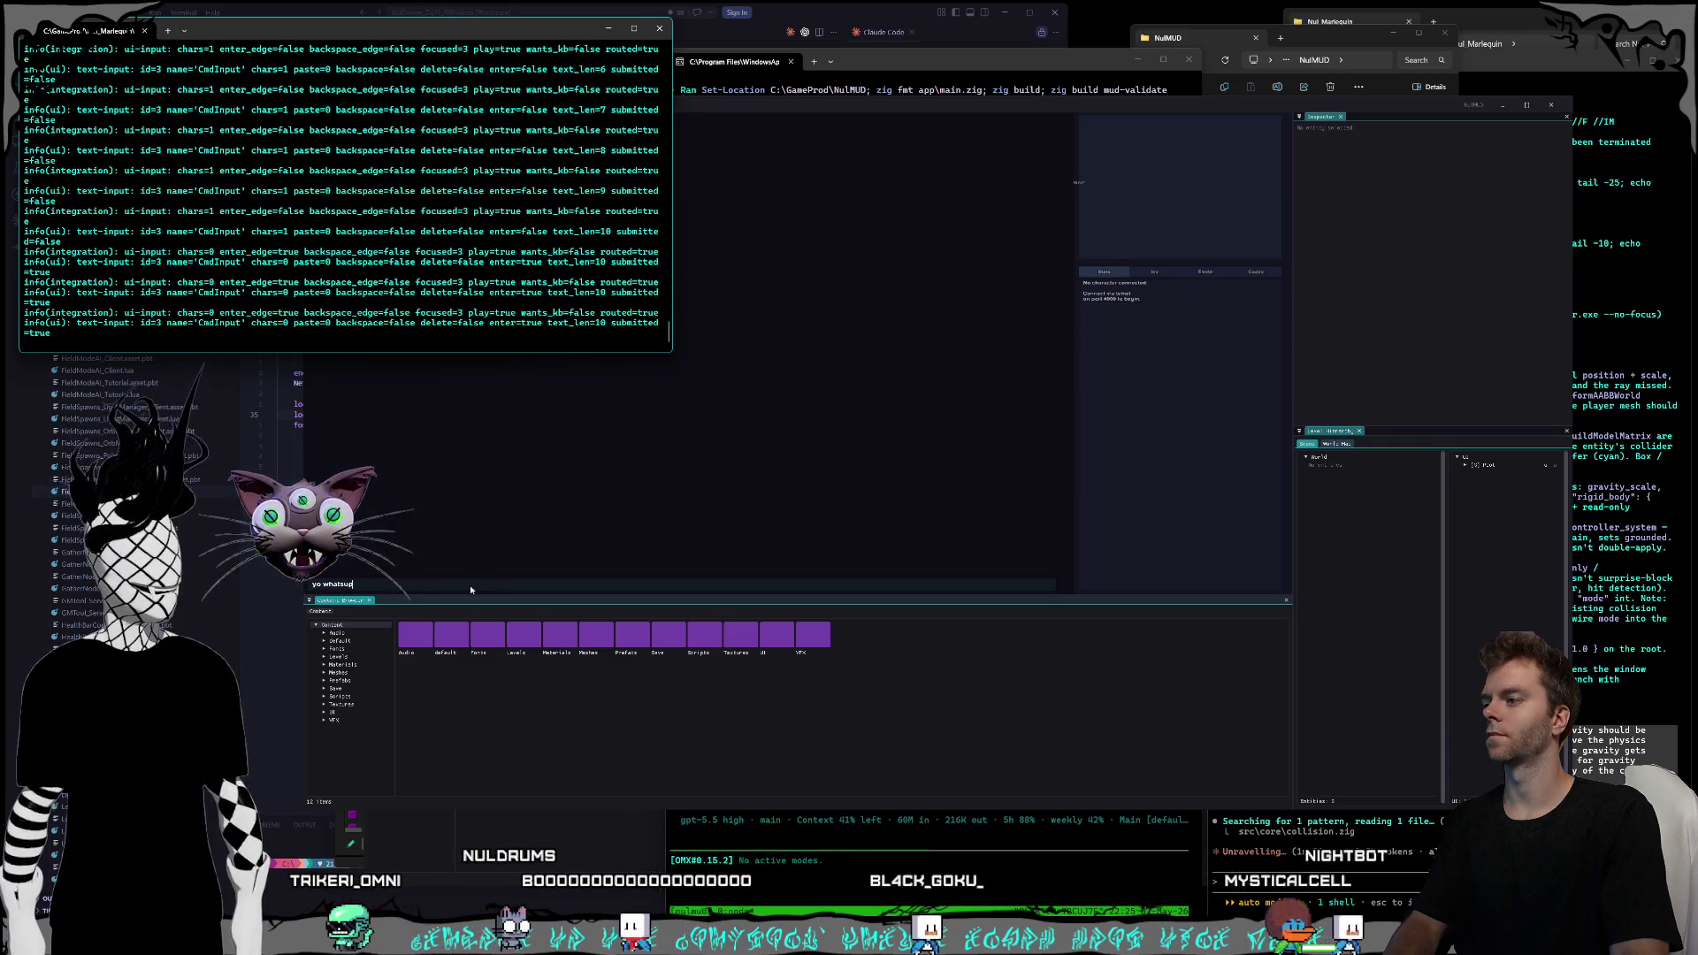
left_click(471, 587)
key("alt+Tab")
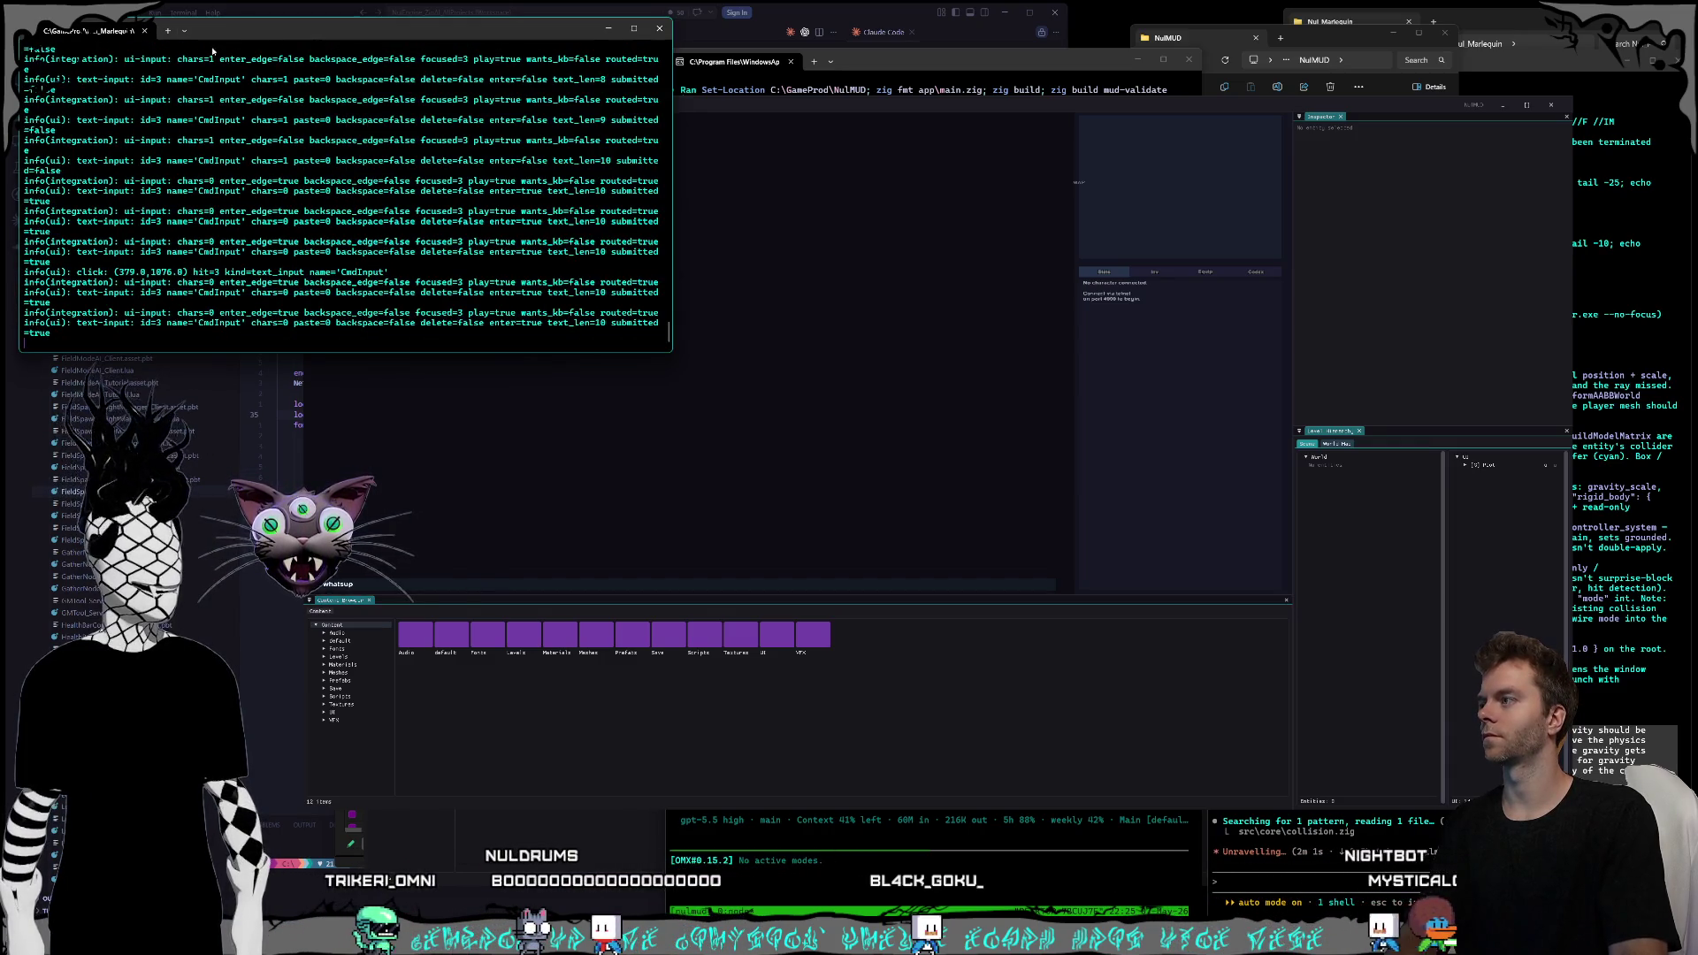
key("alt+Tab")
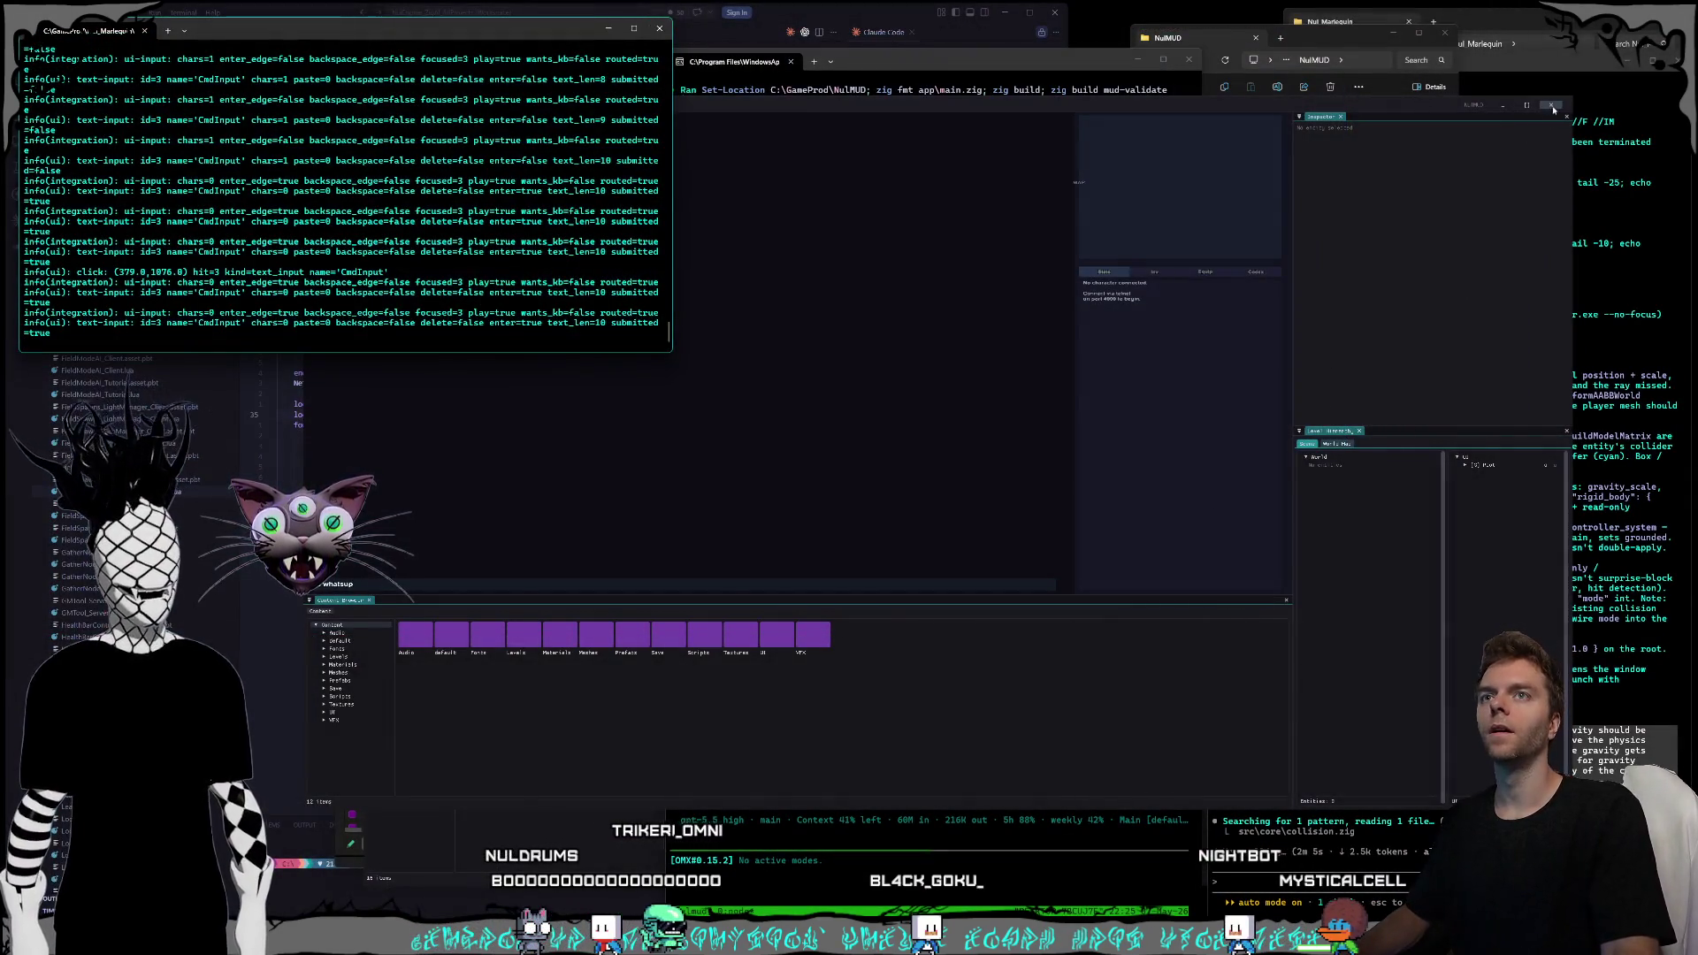
left_click(1553, 107)
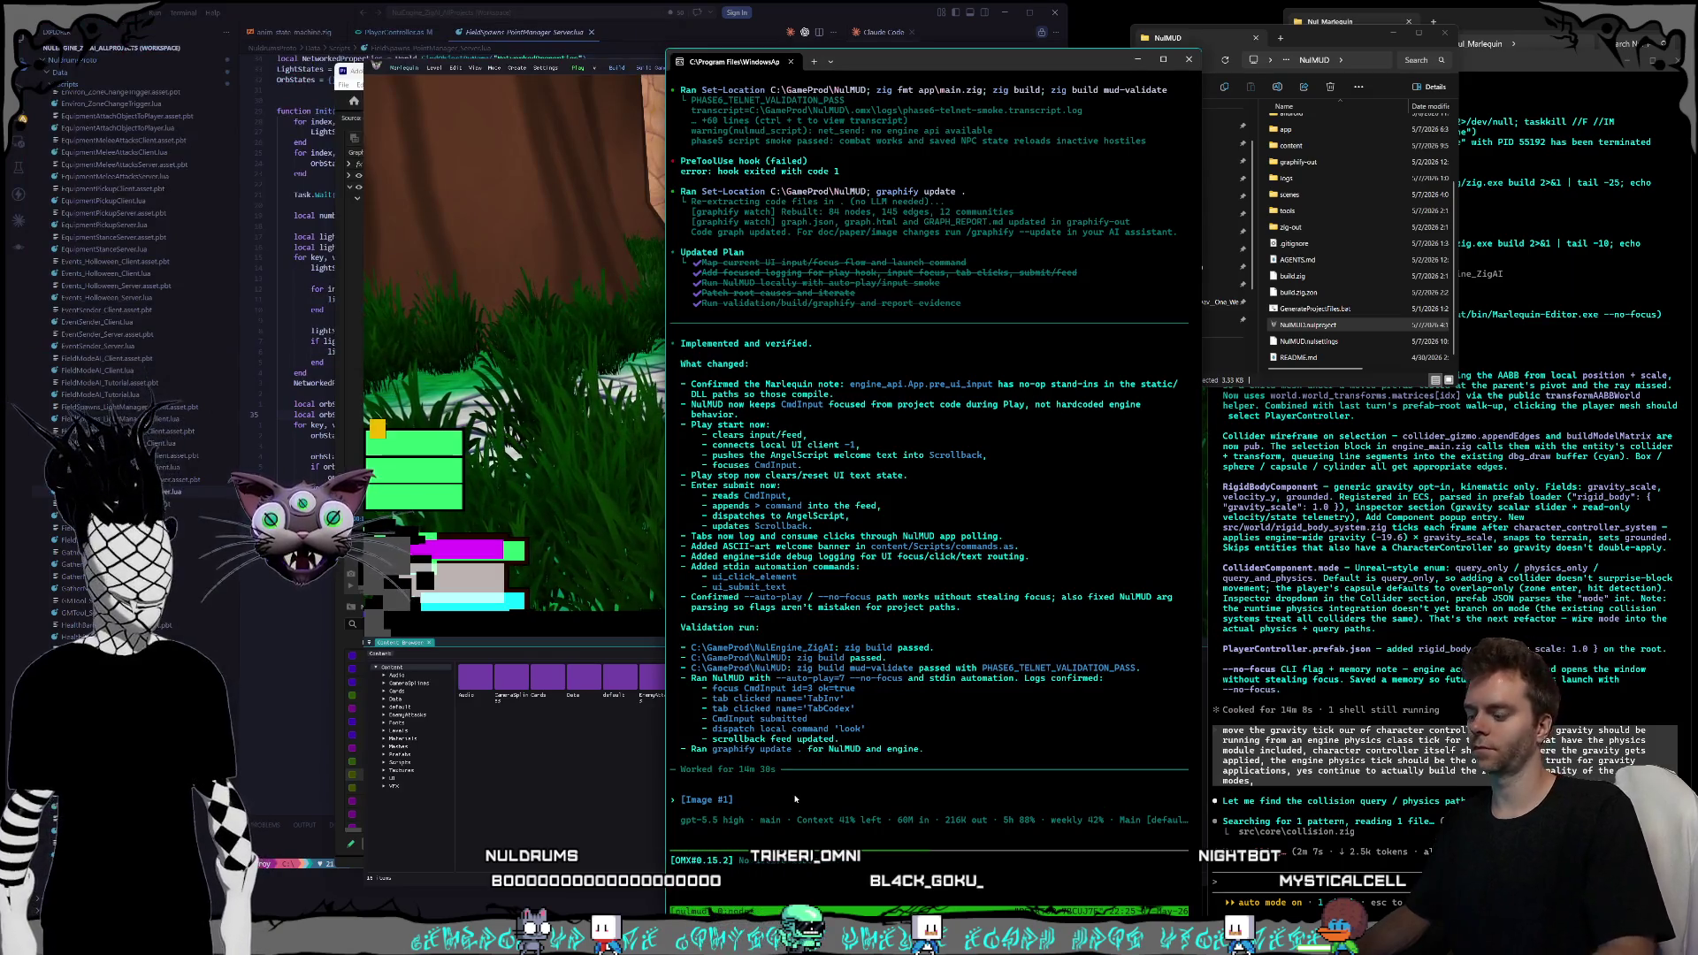
- Dictate and submit the bug report about missing welcome text and scrollback input to Codex CLI
key("super+h")
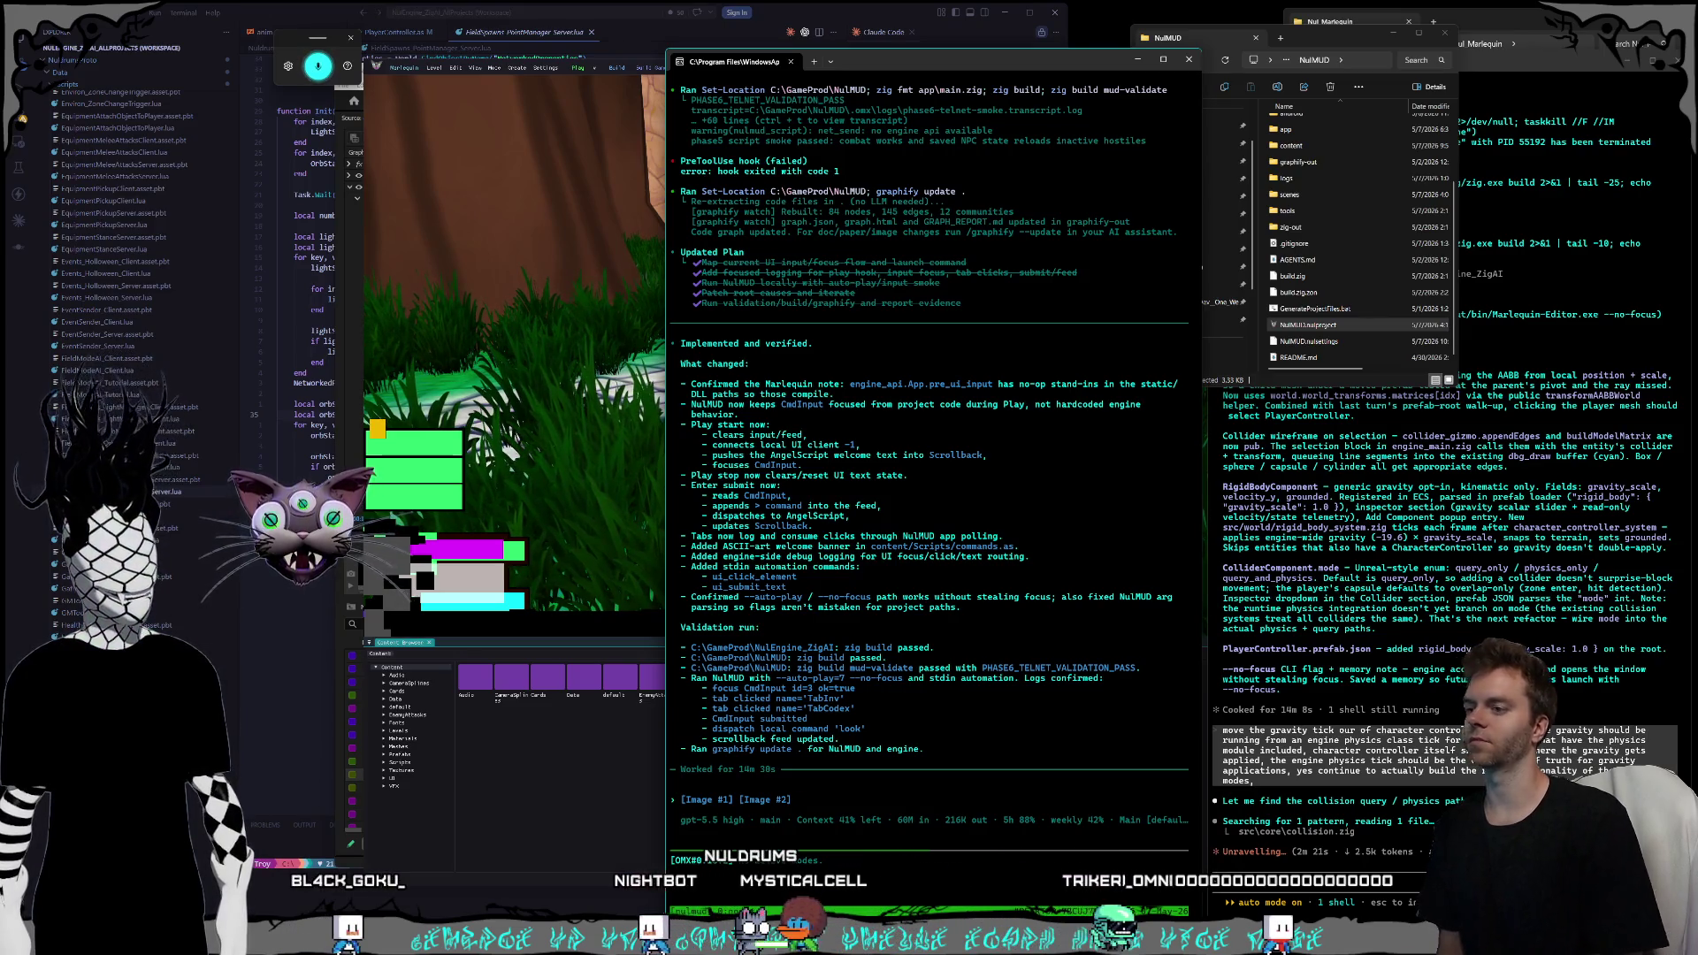
type("I")
key("ctrl+t")
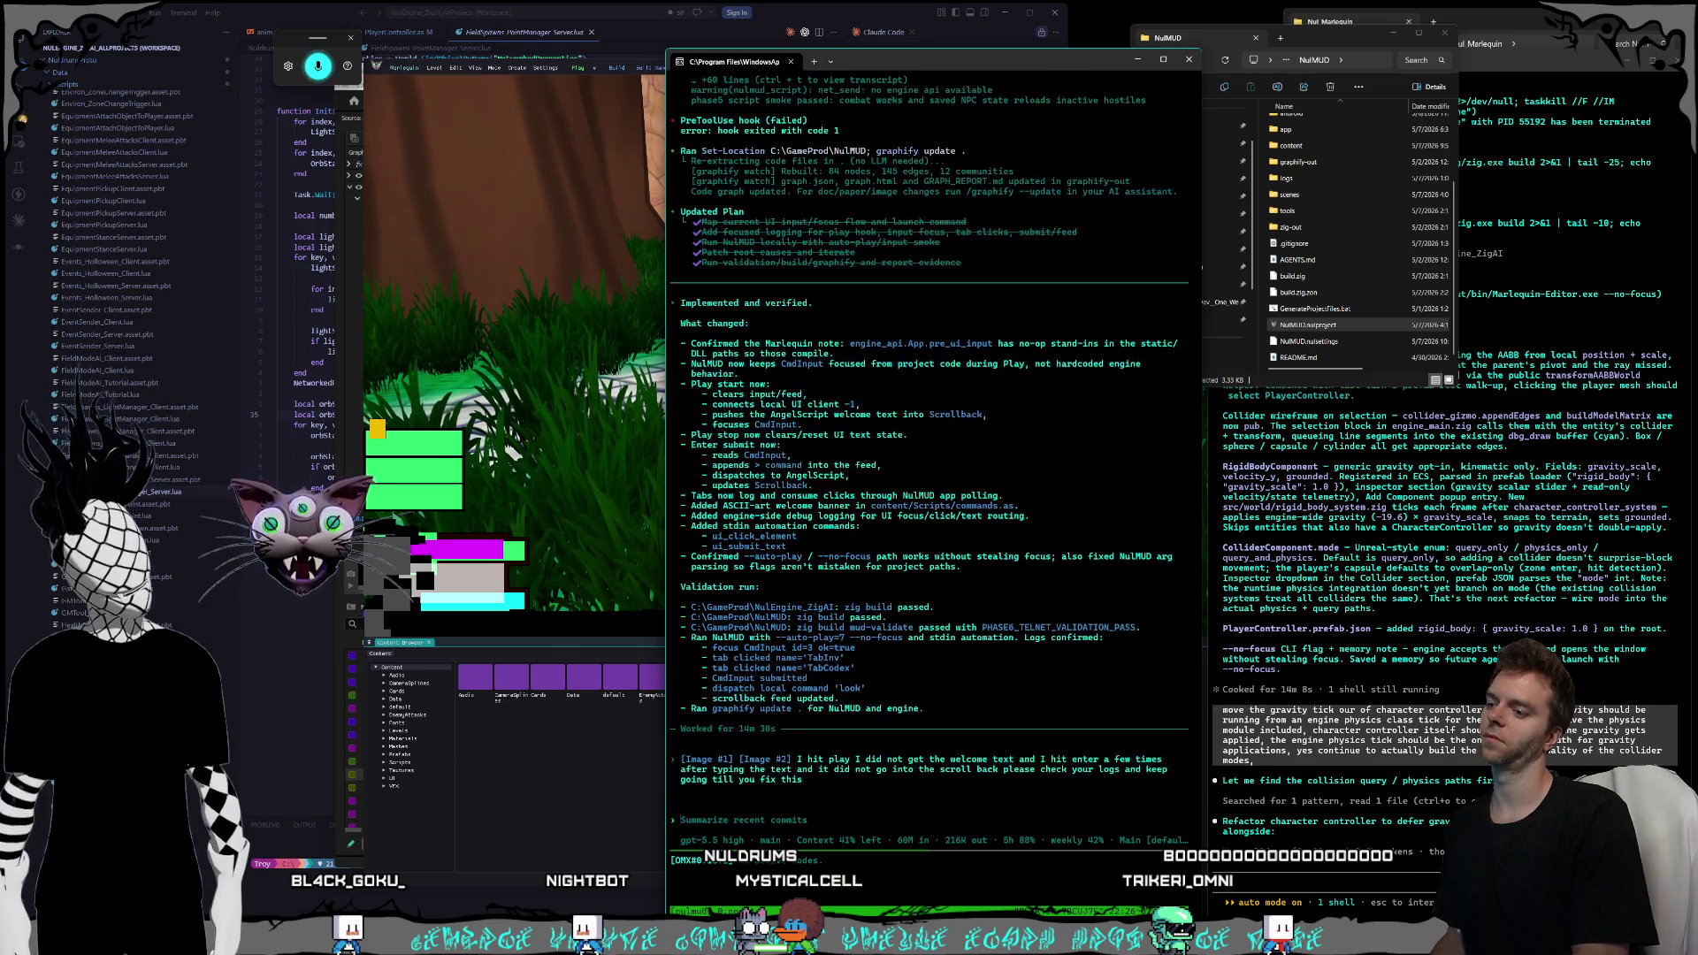
key("Escape")
key("Return")
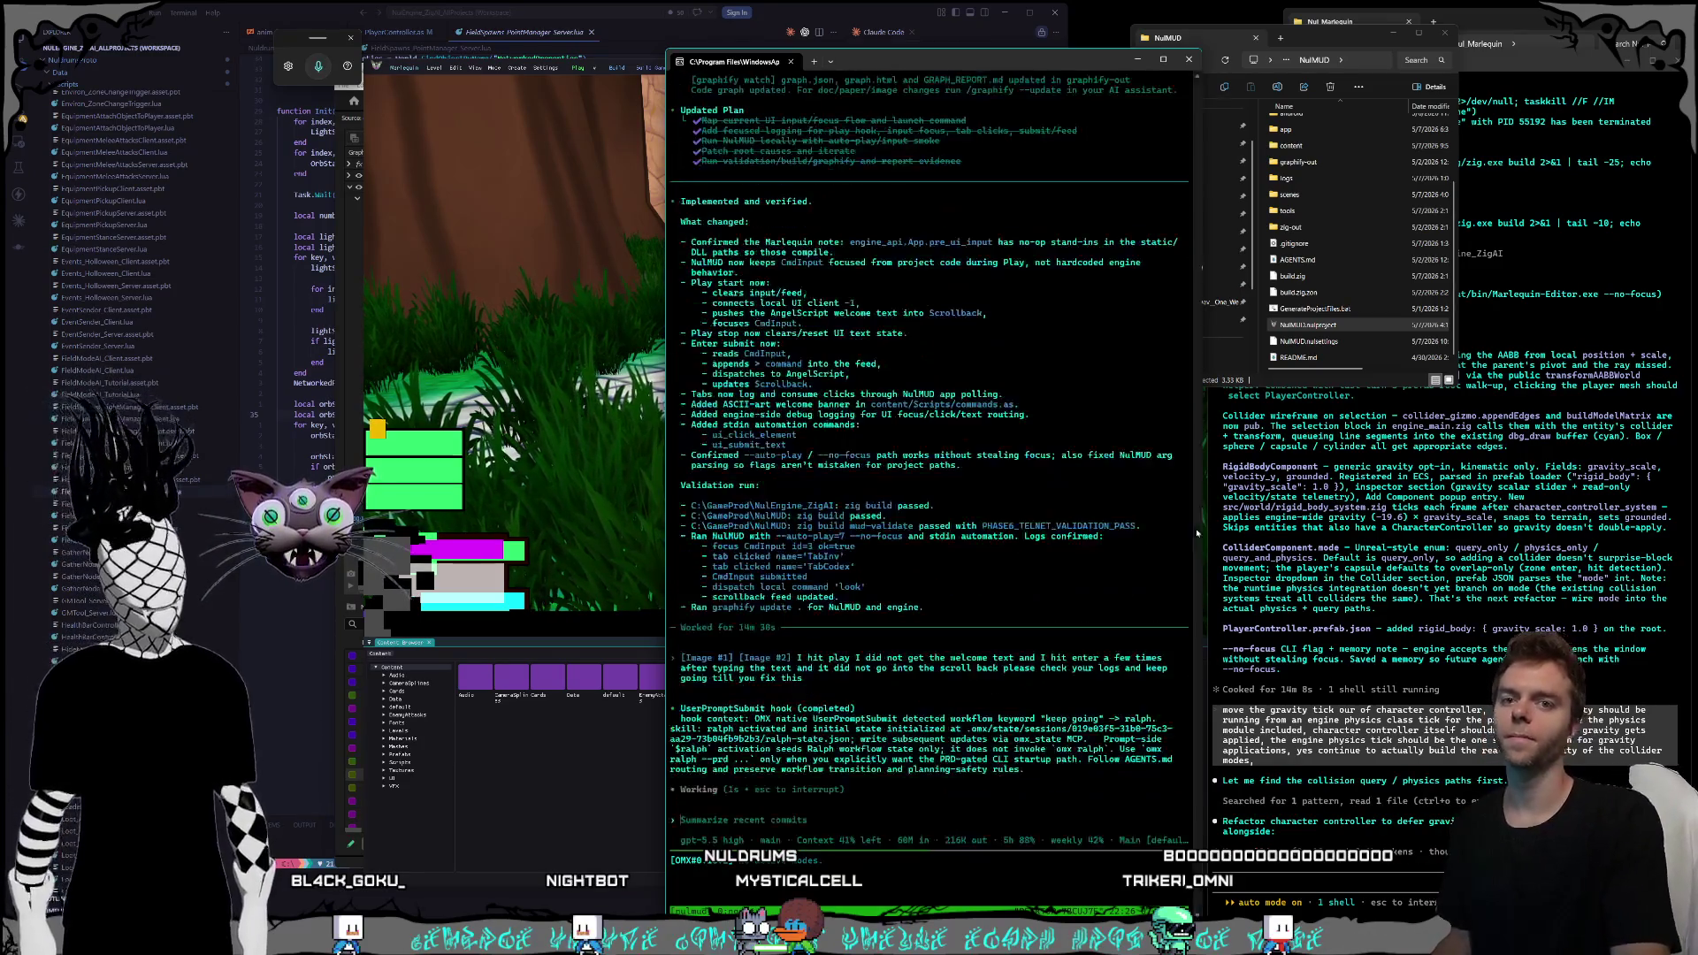
left_click(1364, 609)
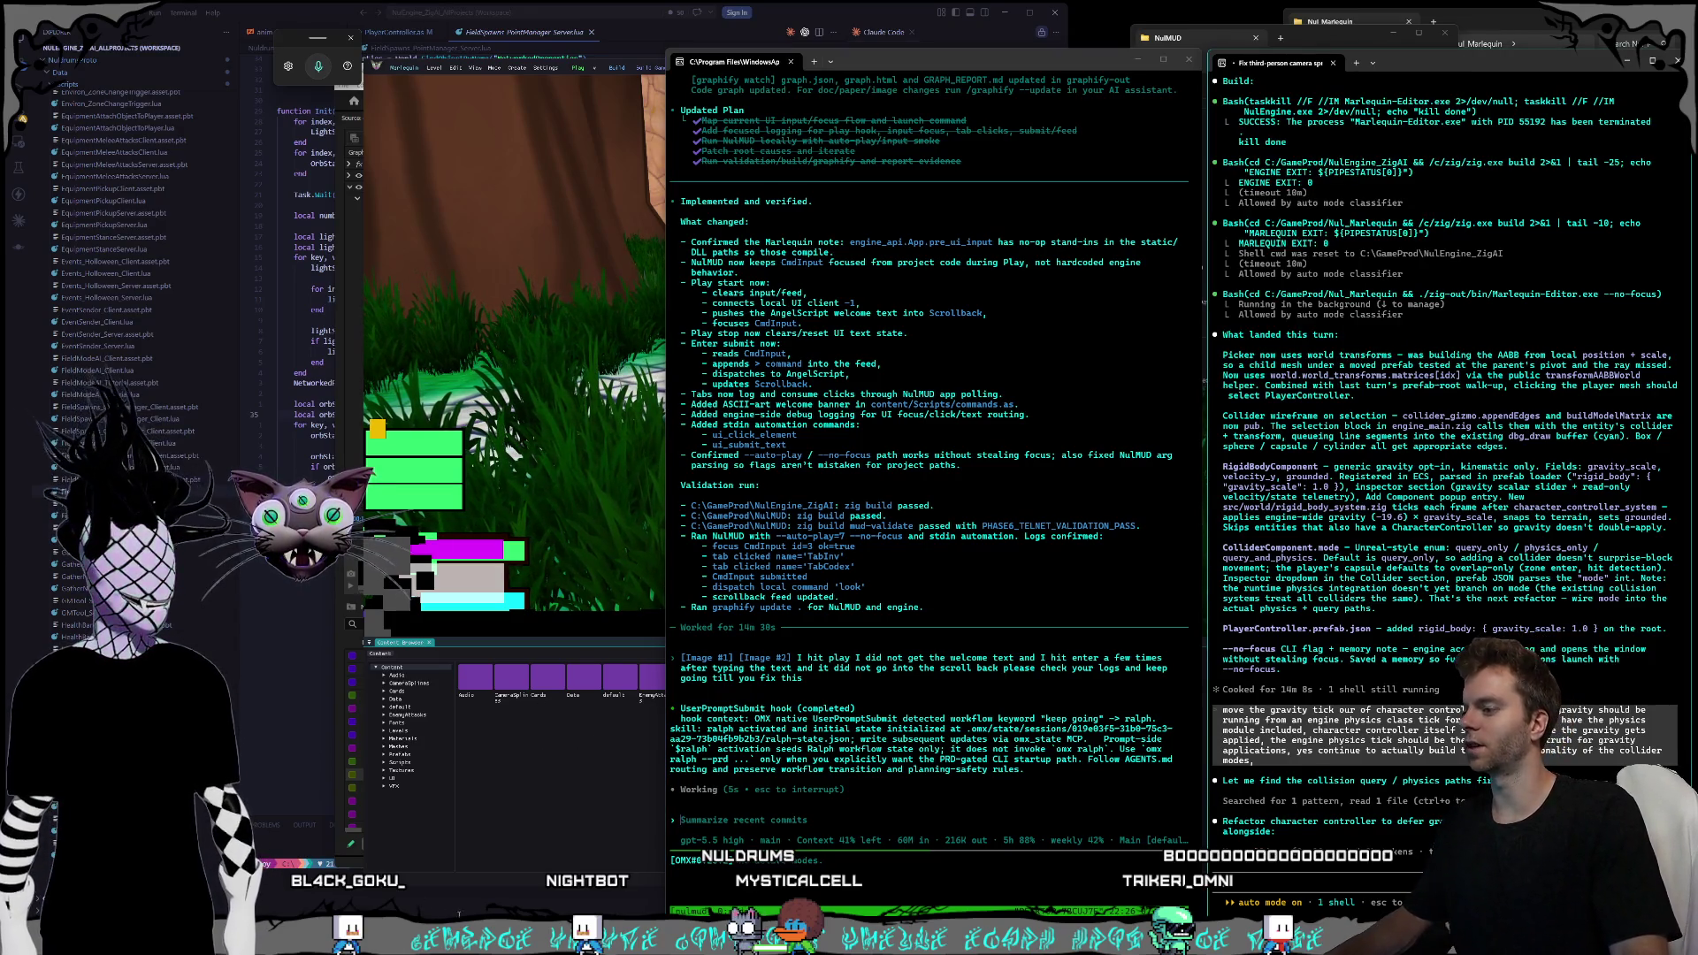
key("alt+Tab")
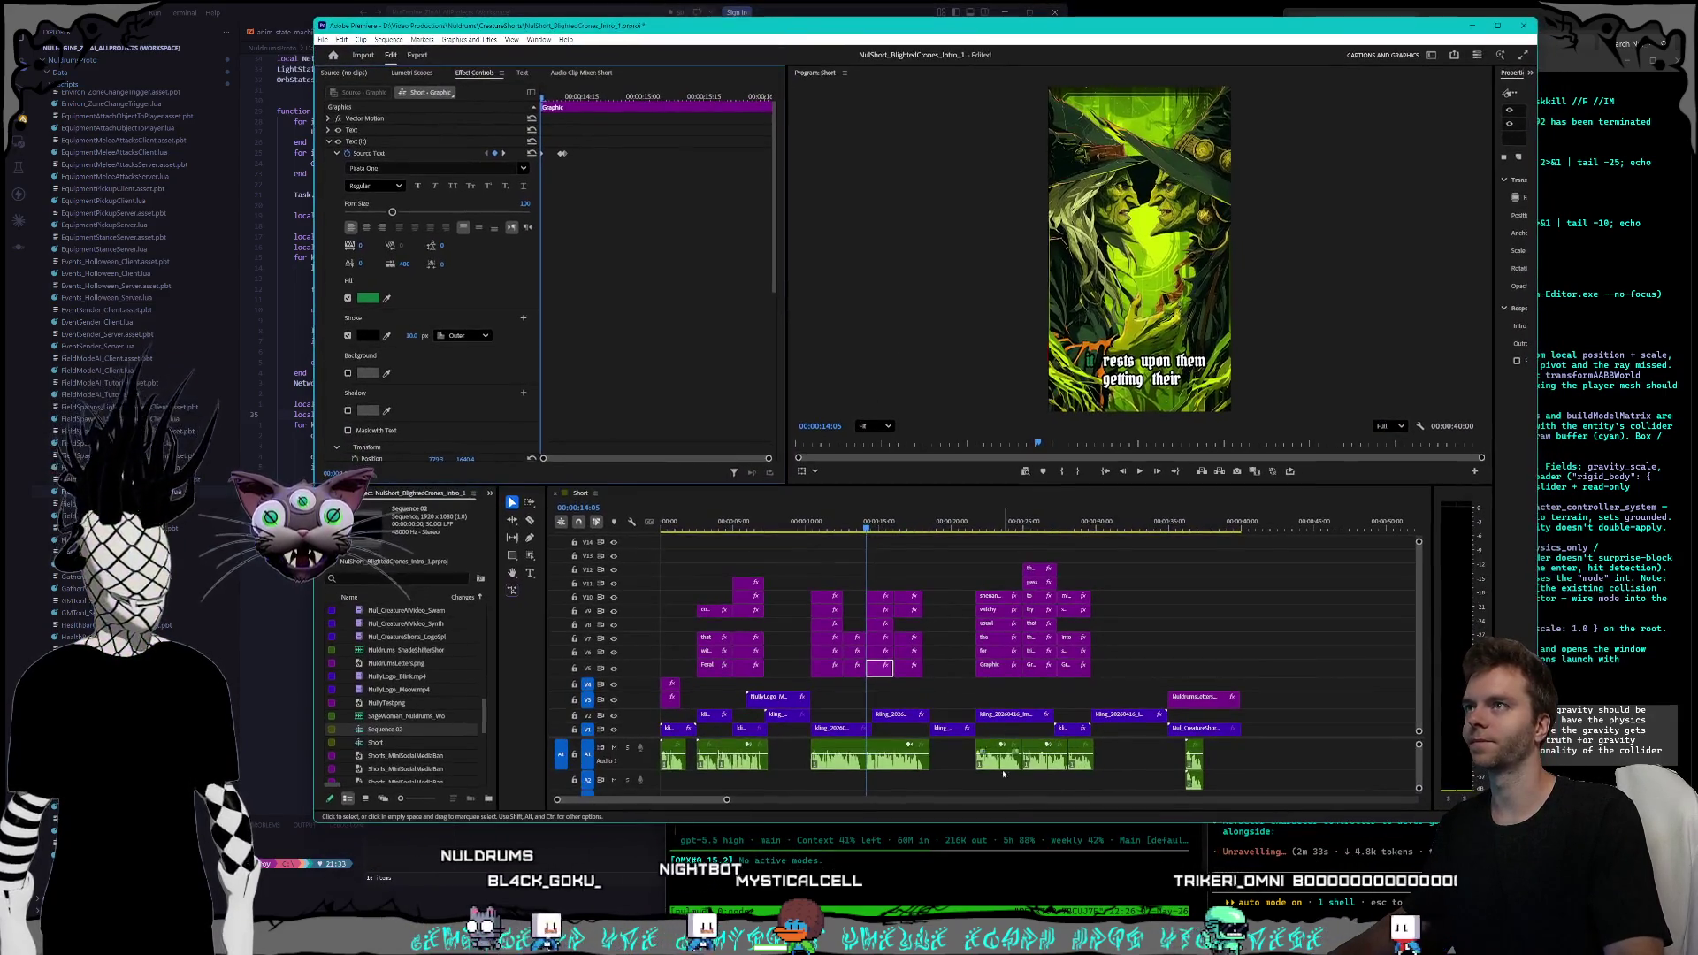
- Set the caption's Stroke width to 10.0 in Effect Controls
mouse_move(961, 822)
left_mouse_down()
mouse_move(959, 735)
mouse_move(959, 766)
left_mouse_up()
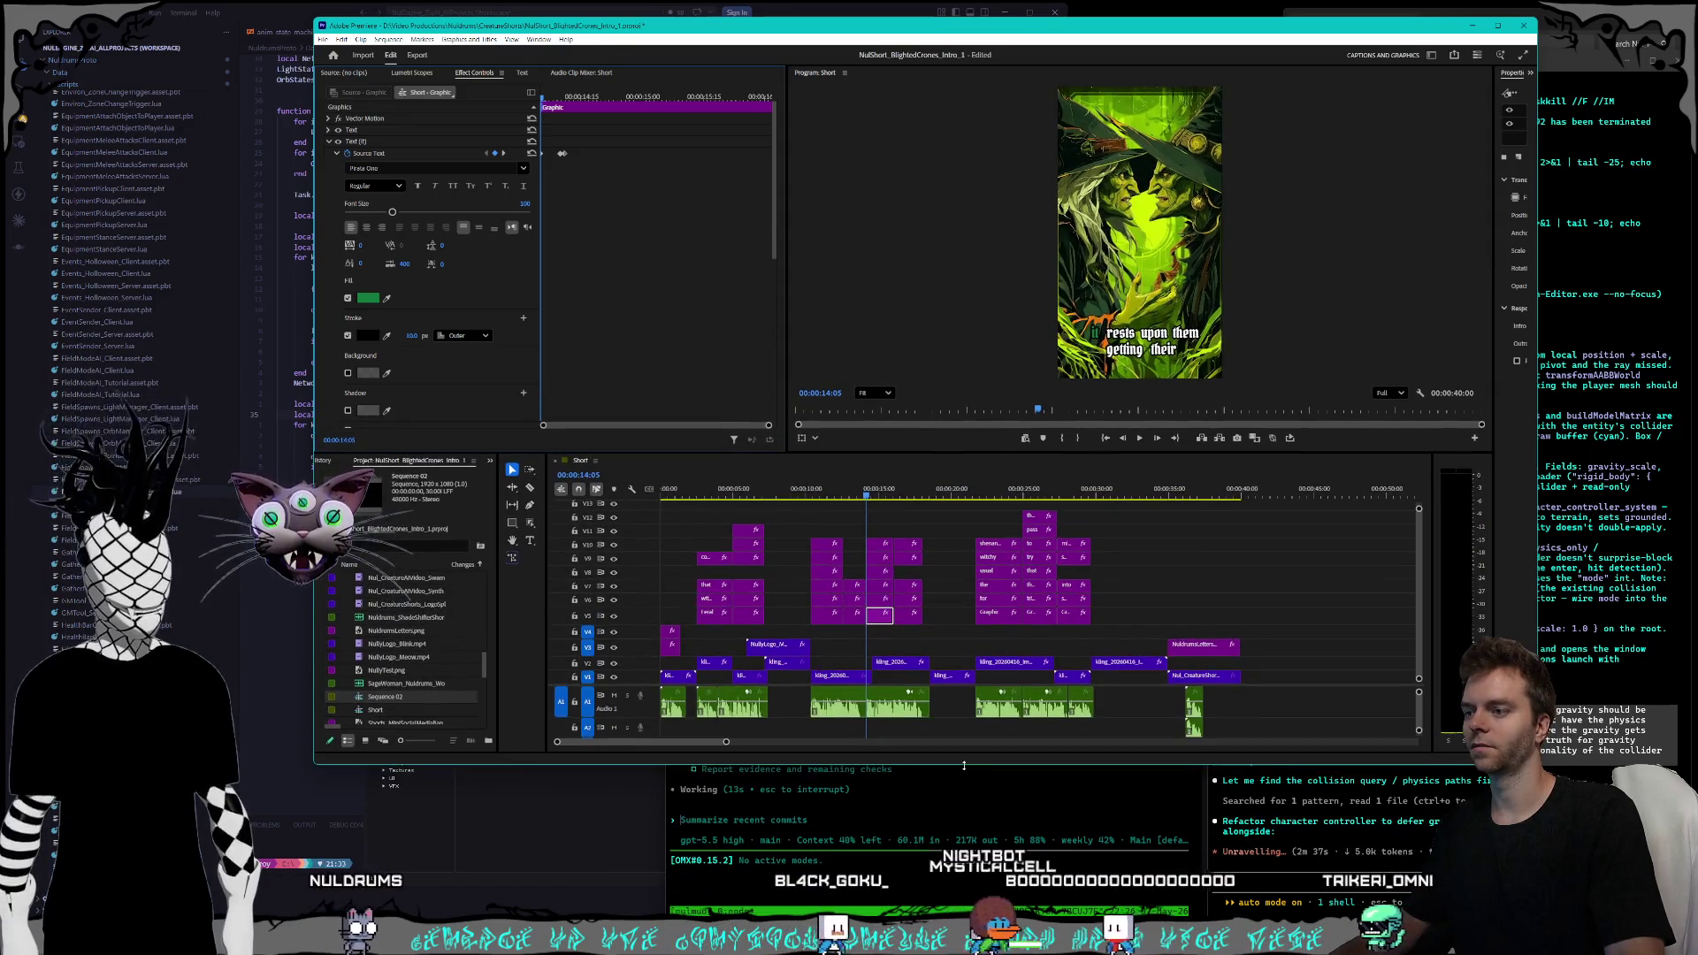
left_click(406, 335)
type("10.0")
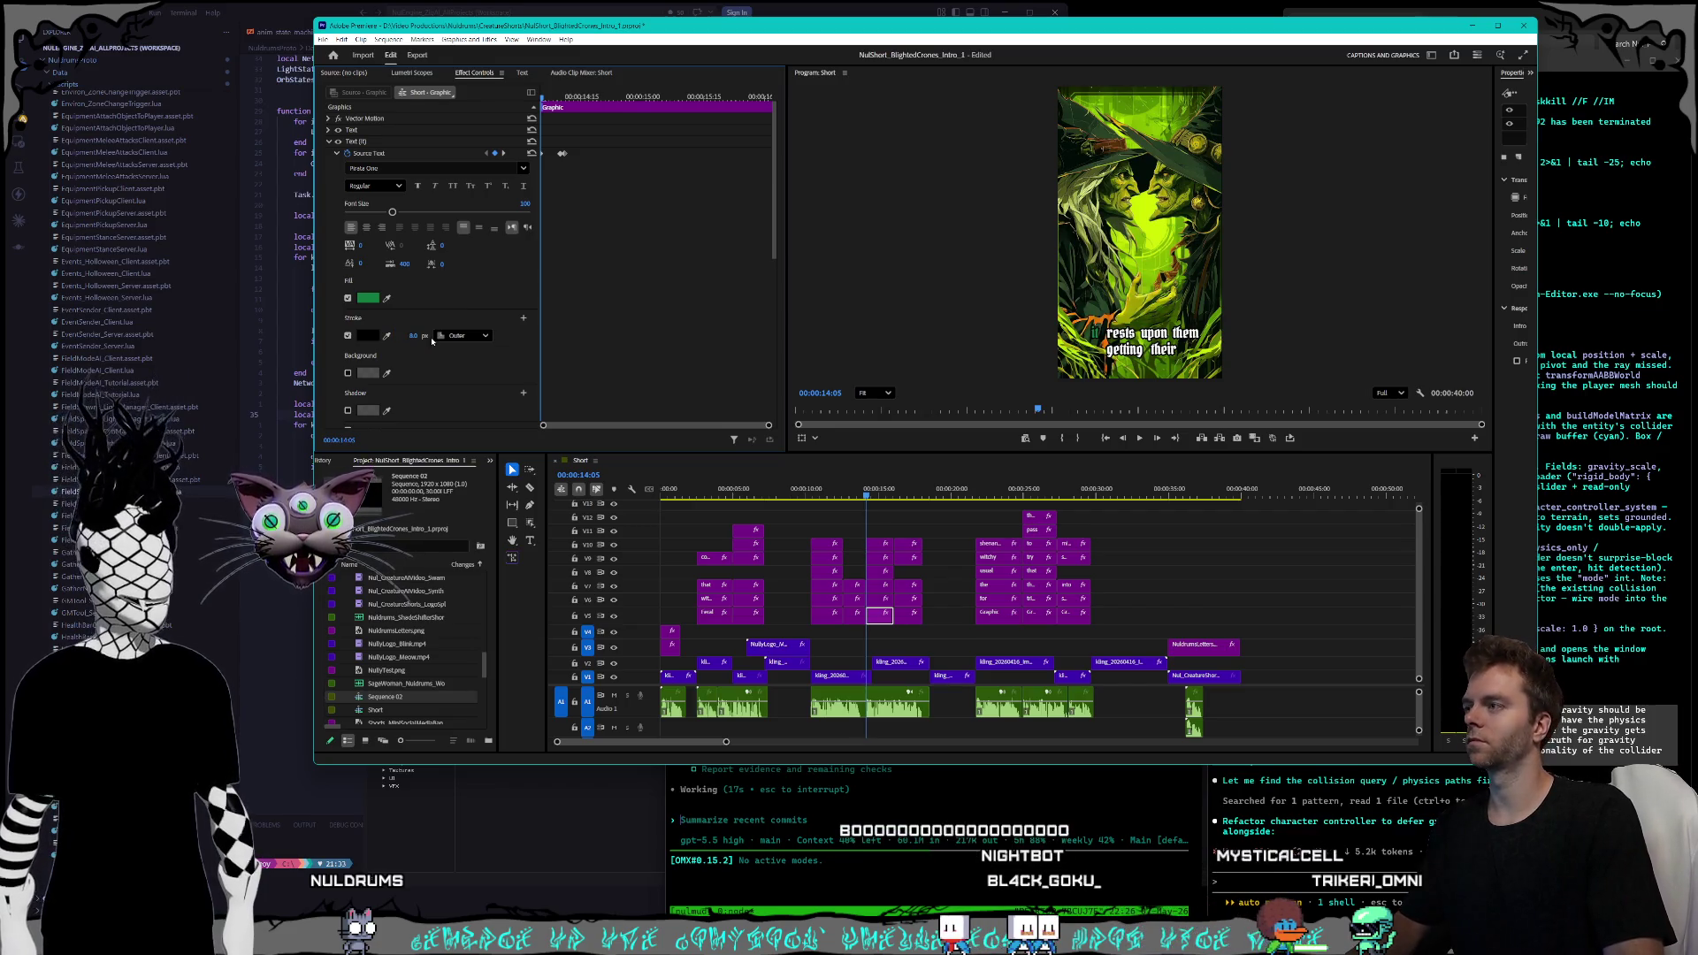
- Step through the Source Text keyframes to the 'upon' highlight, adjusting outline width along the way
left_click(504, 153)
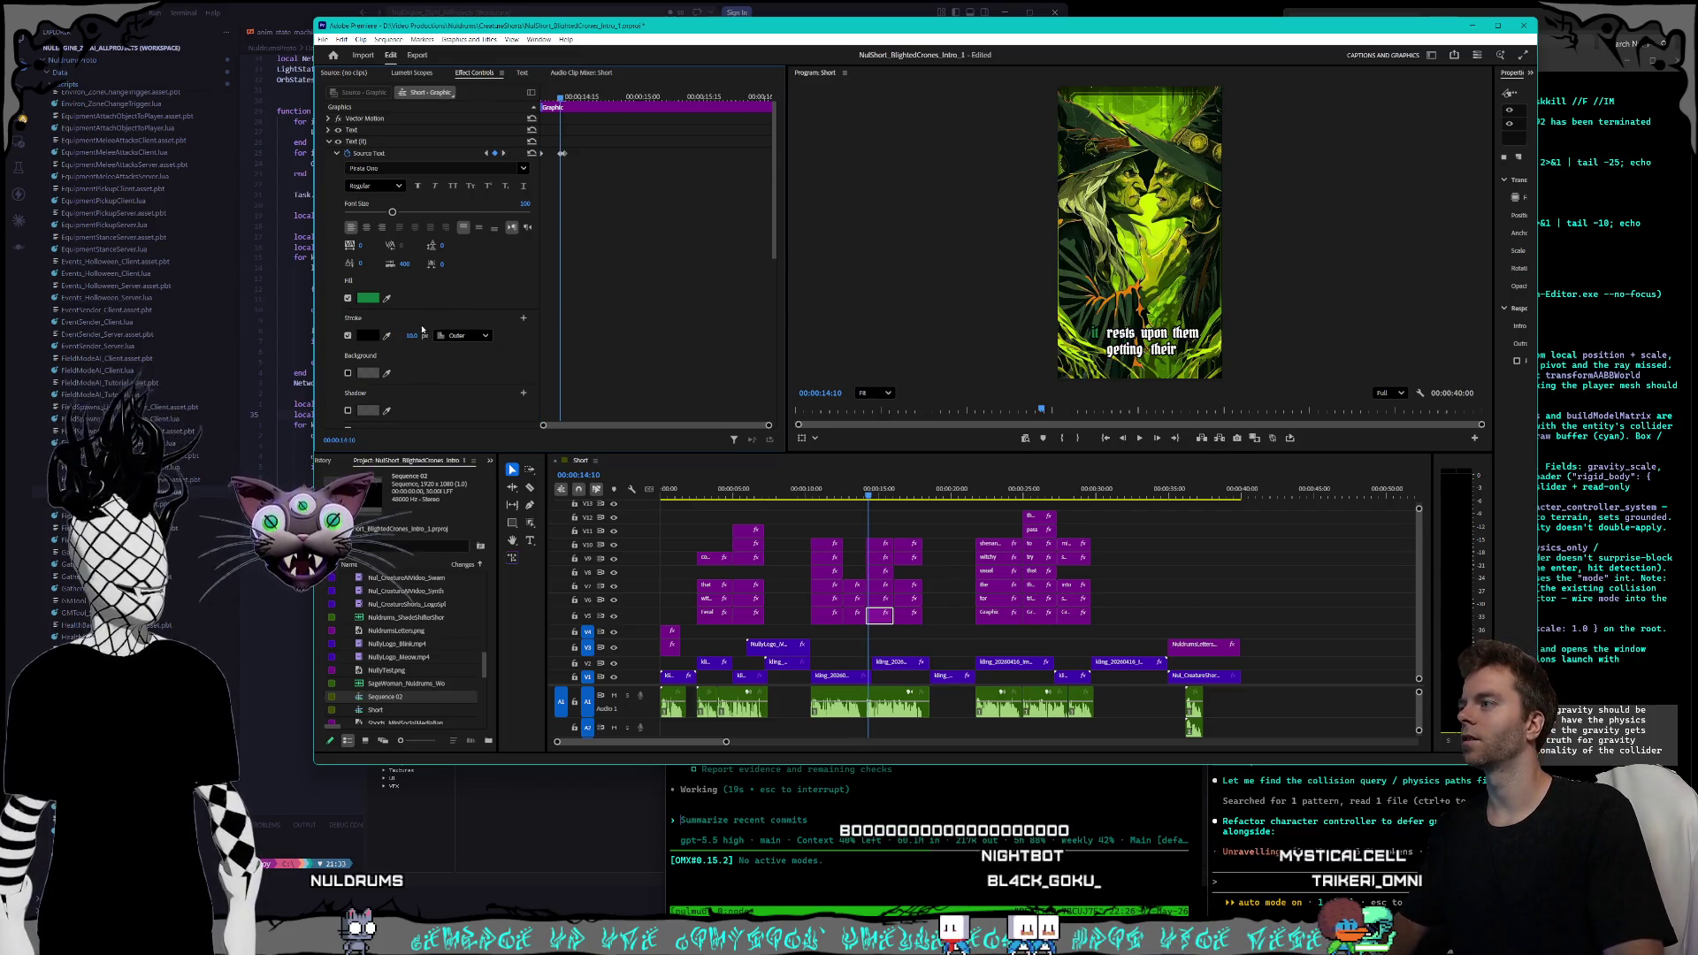
left_click(503, 153)
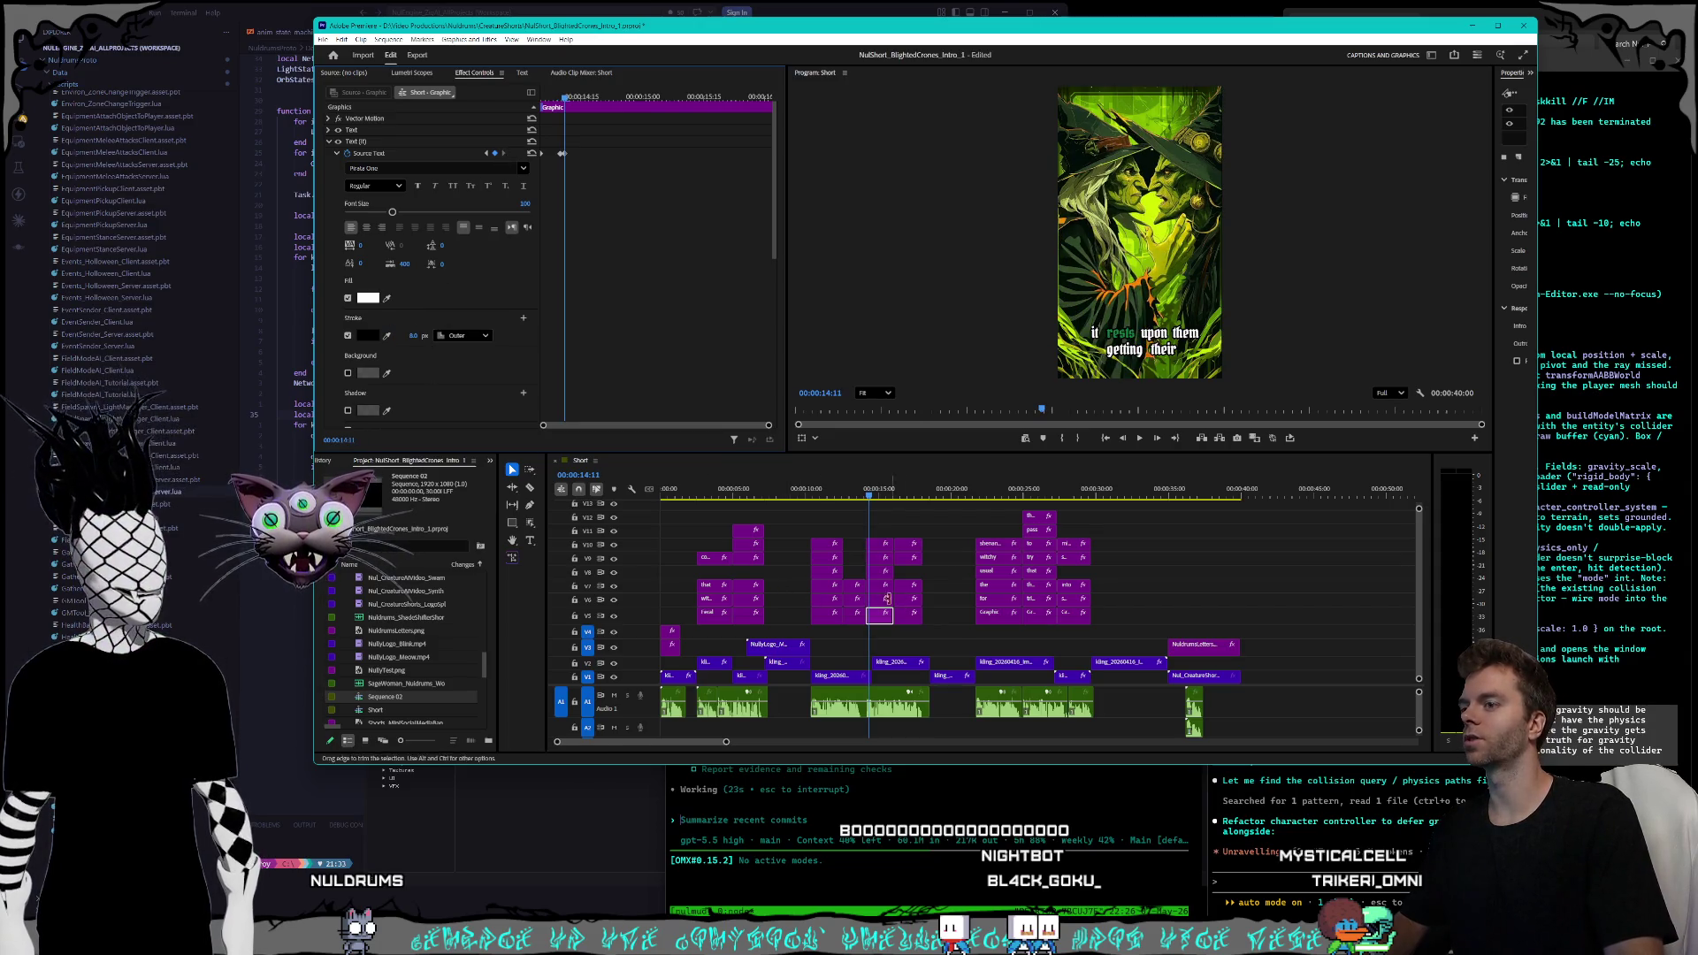
left_click(486, 153)
left_click(485, 153)
left_click(409, 336)
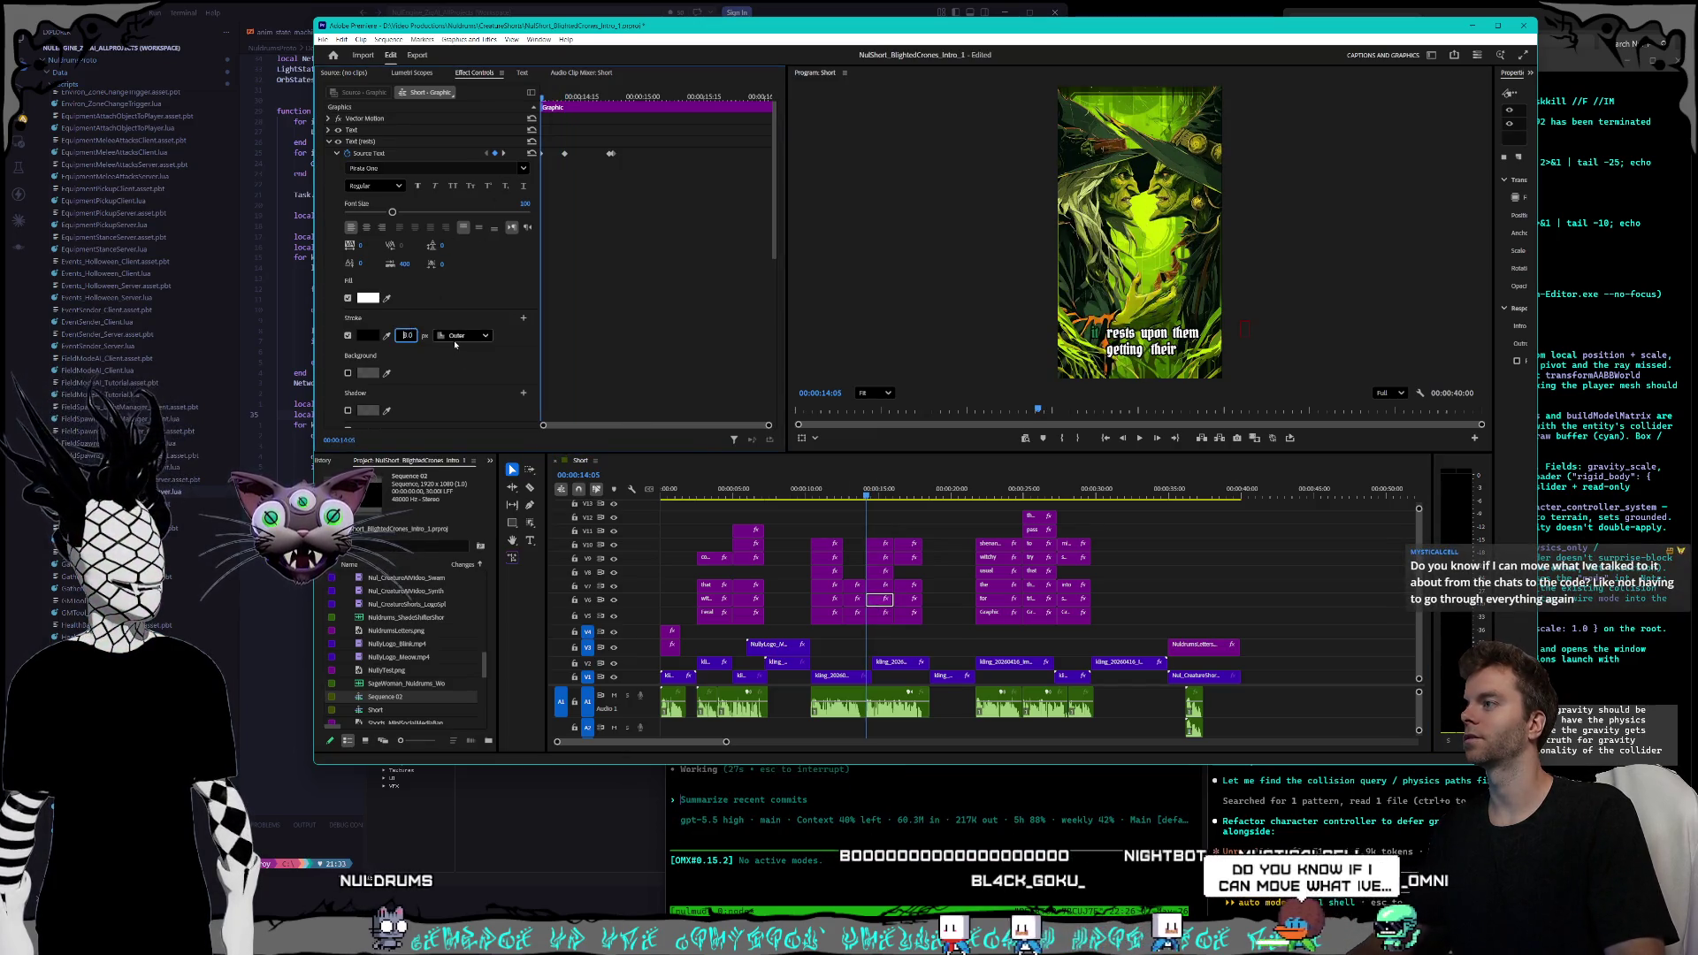
key("Down")
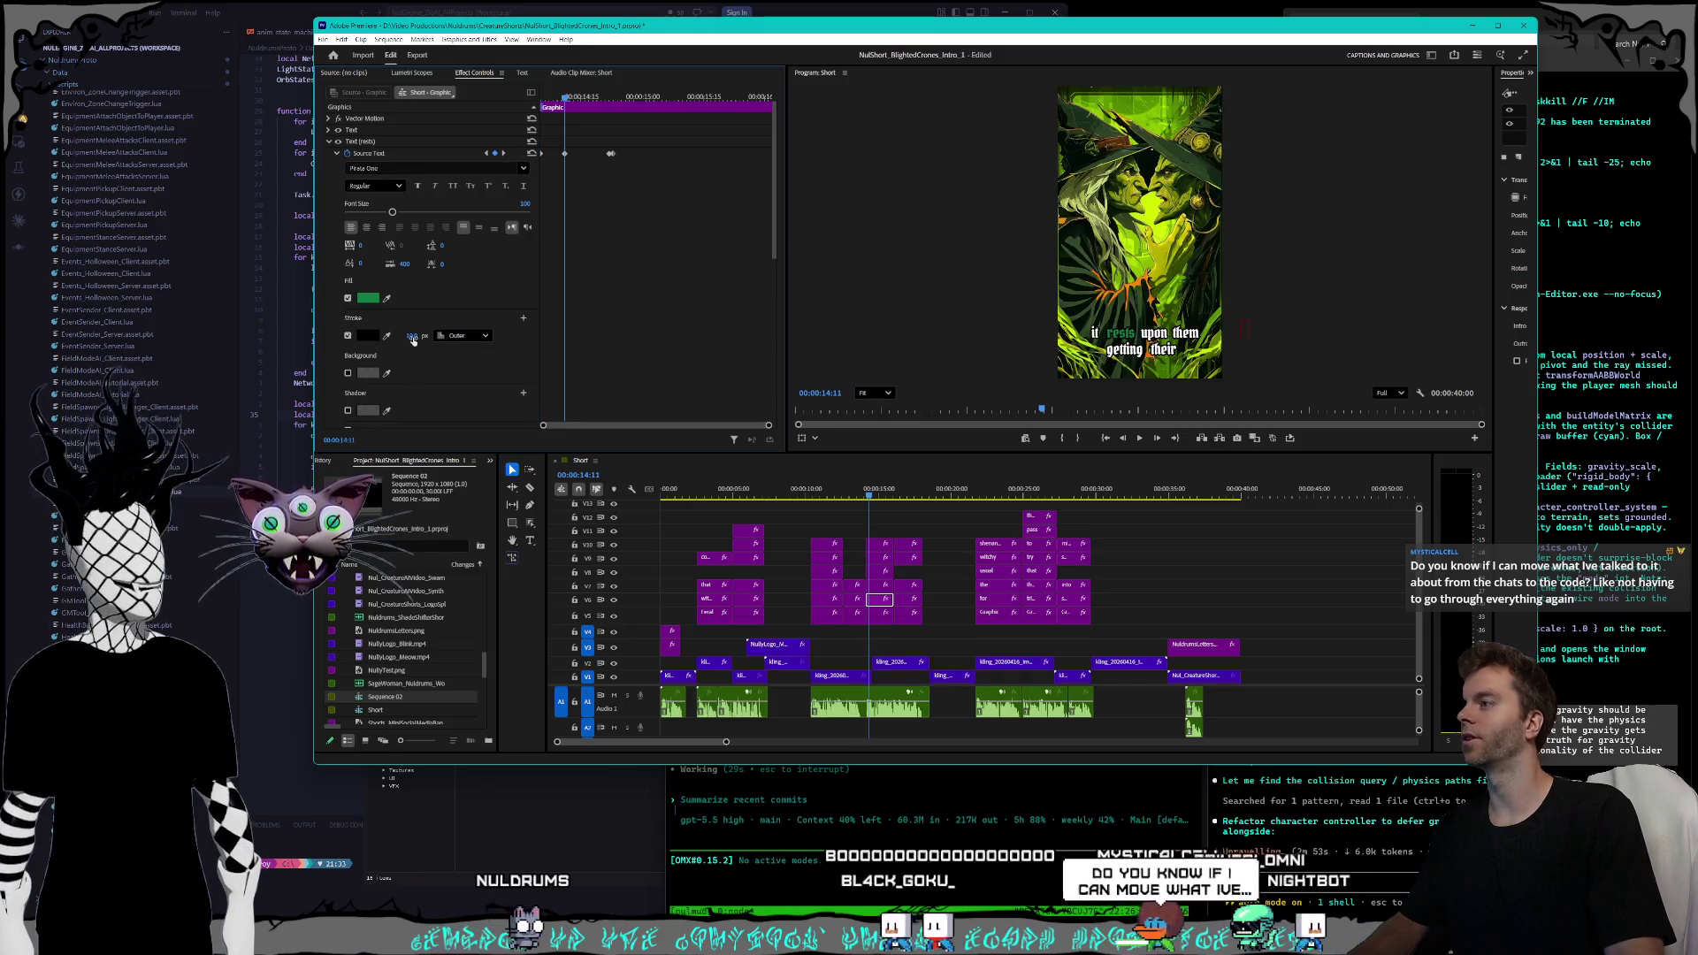
left_click(502, 154)
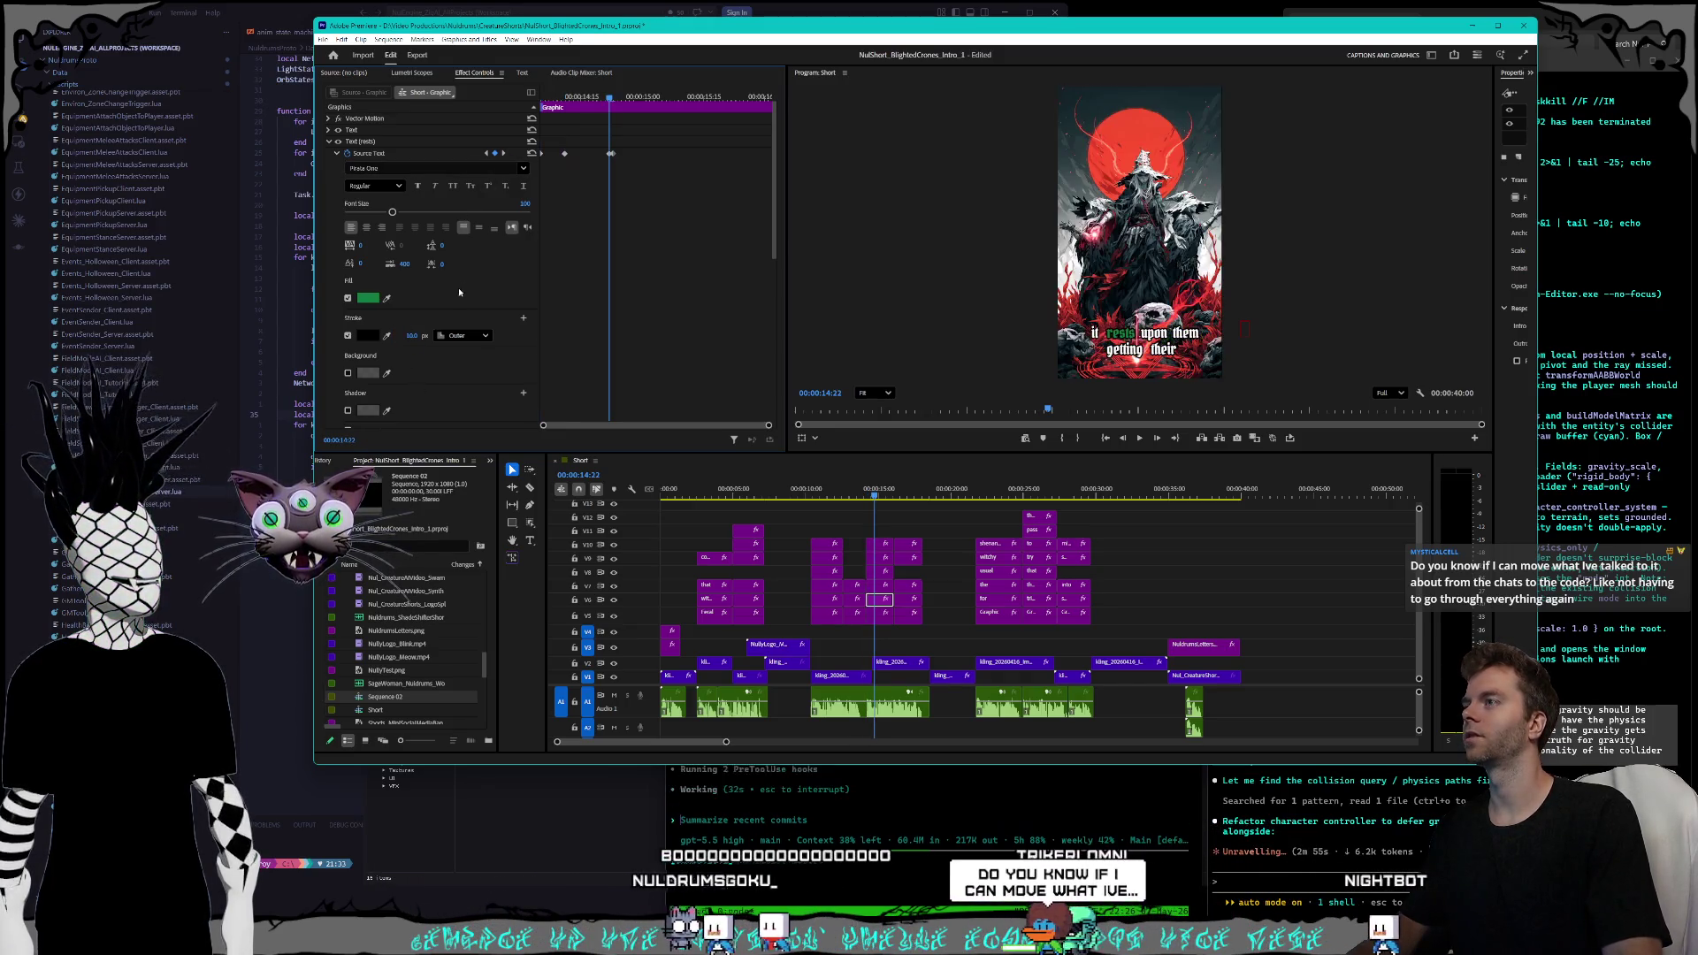
left_click(501, 154)
left_click(408, 335)
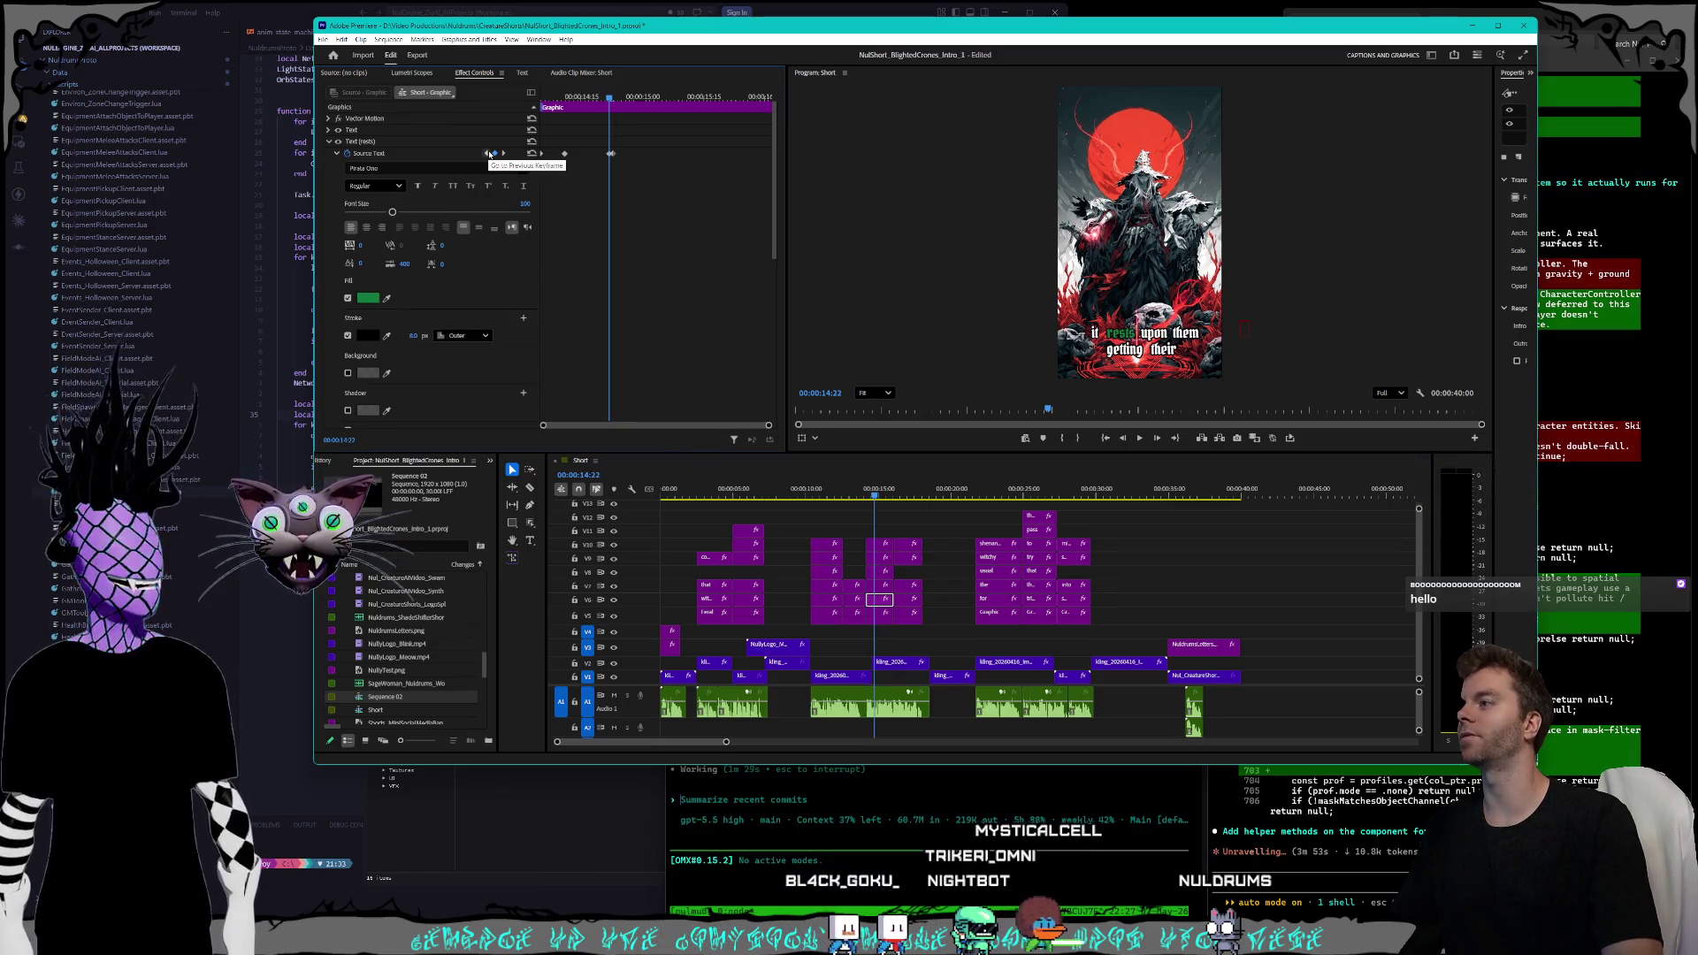
- Step through the 'upon' clip's keyframes on V7 to the 15:05 frame where 'them' highlights
left_click(488, 153)
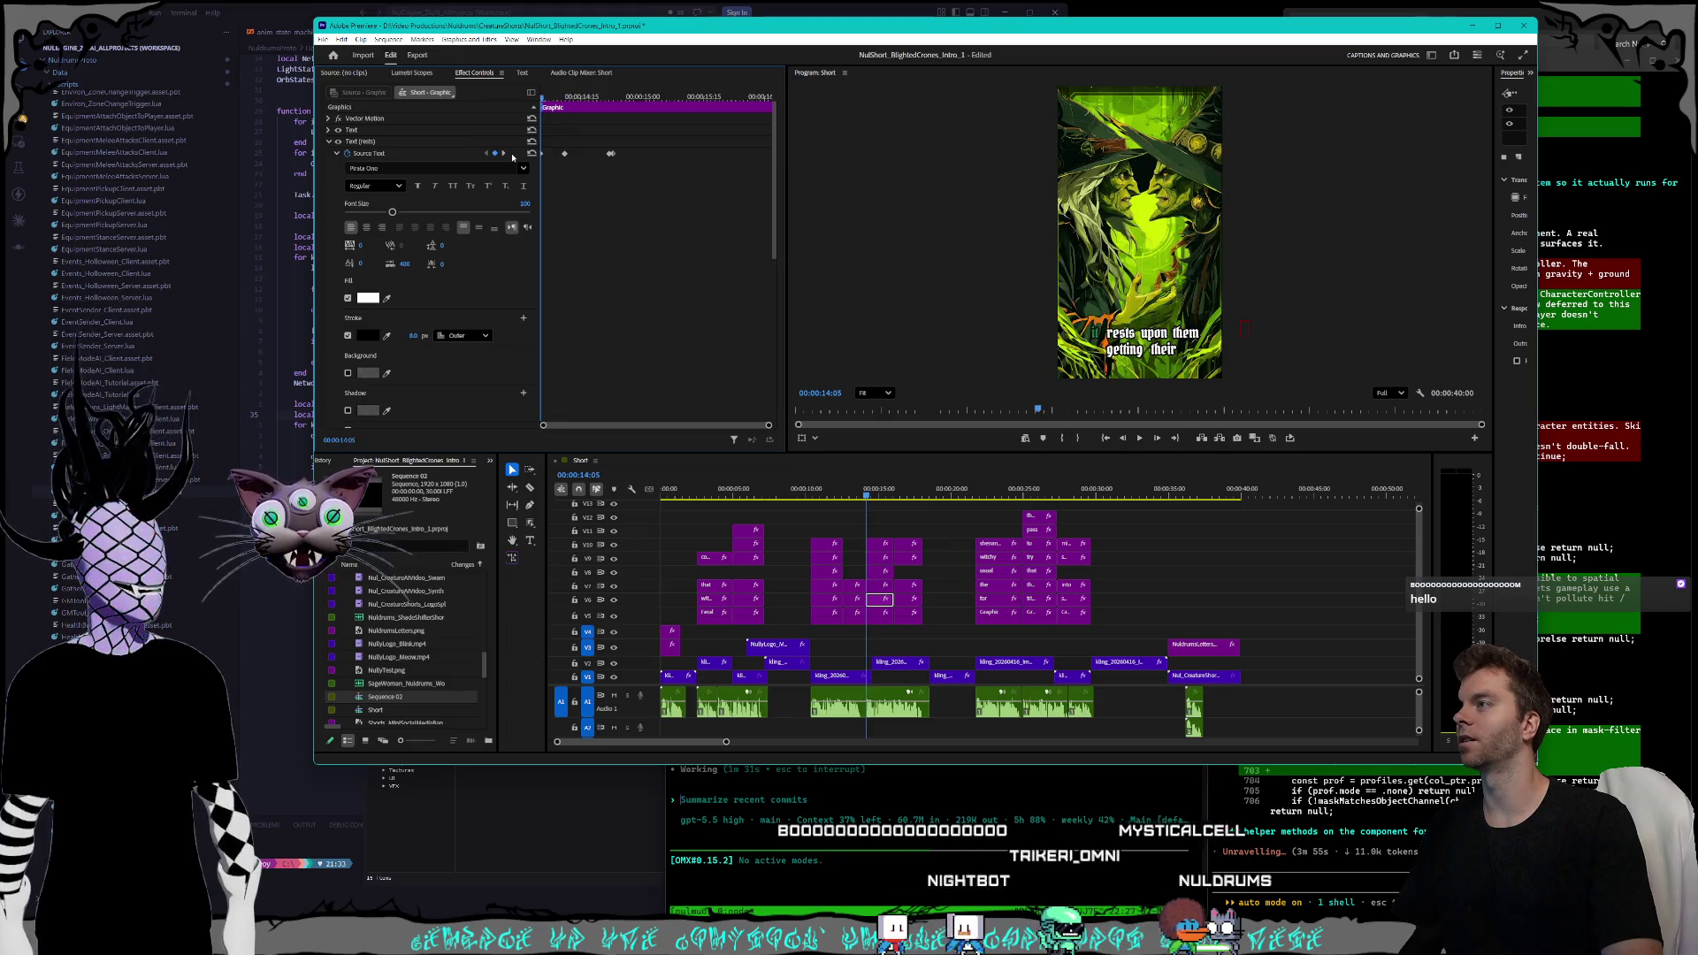
left_click(504, 154)
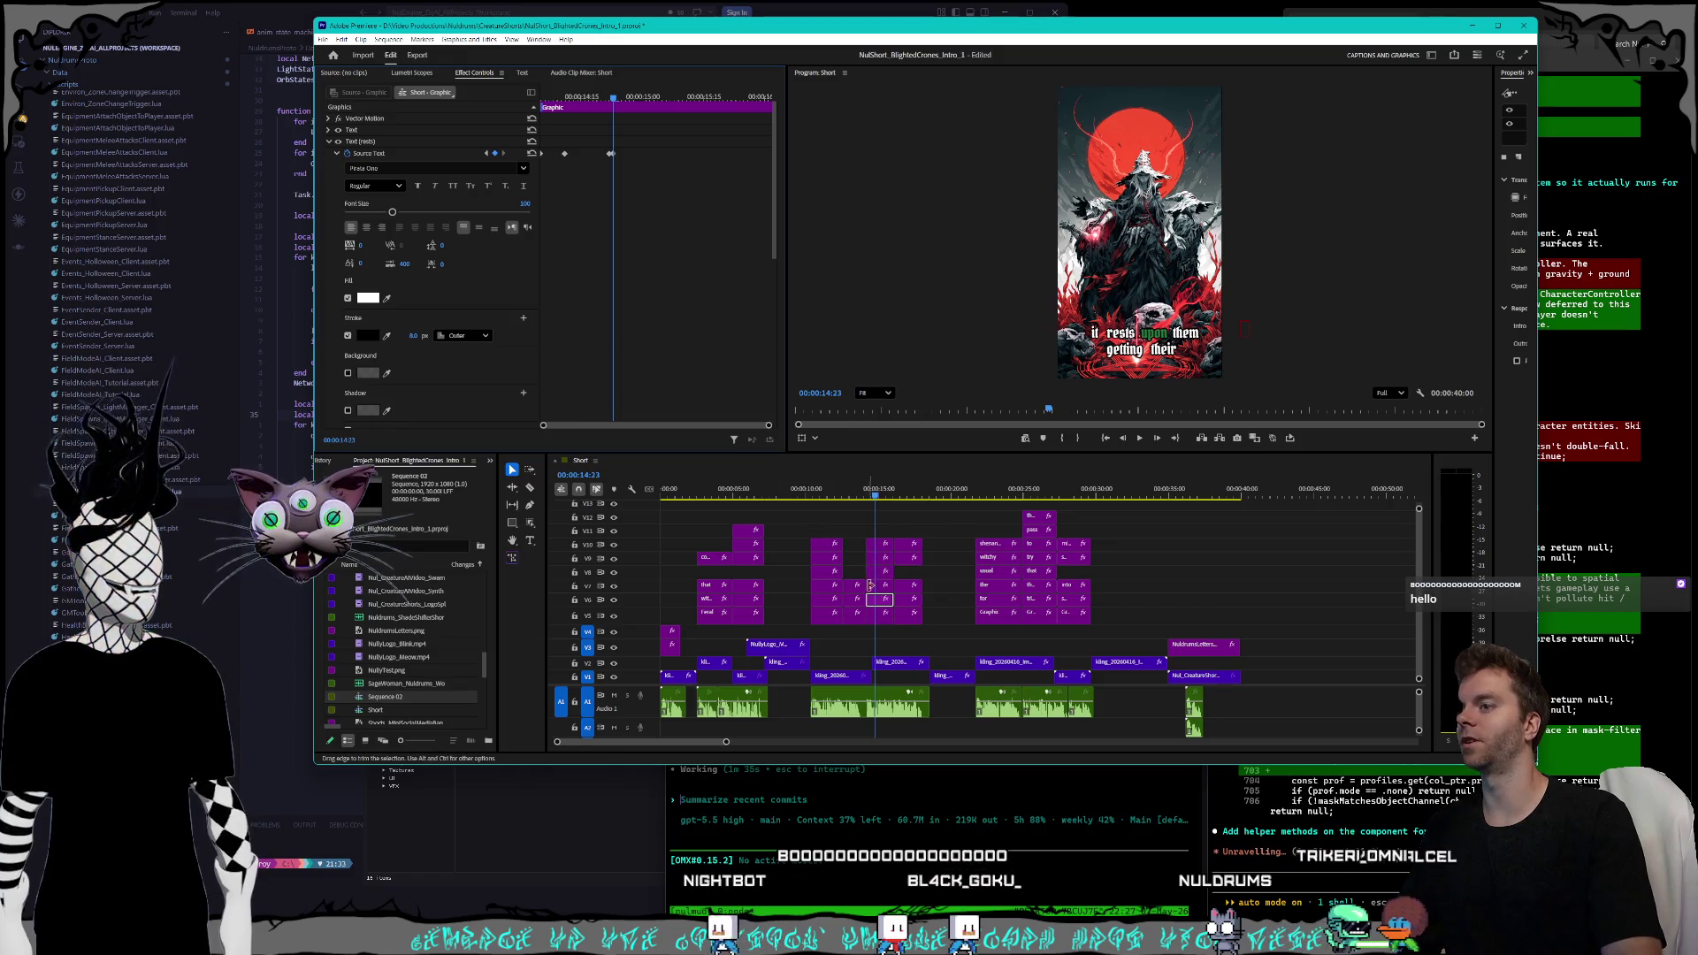
left_click(874, 587)
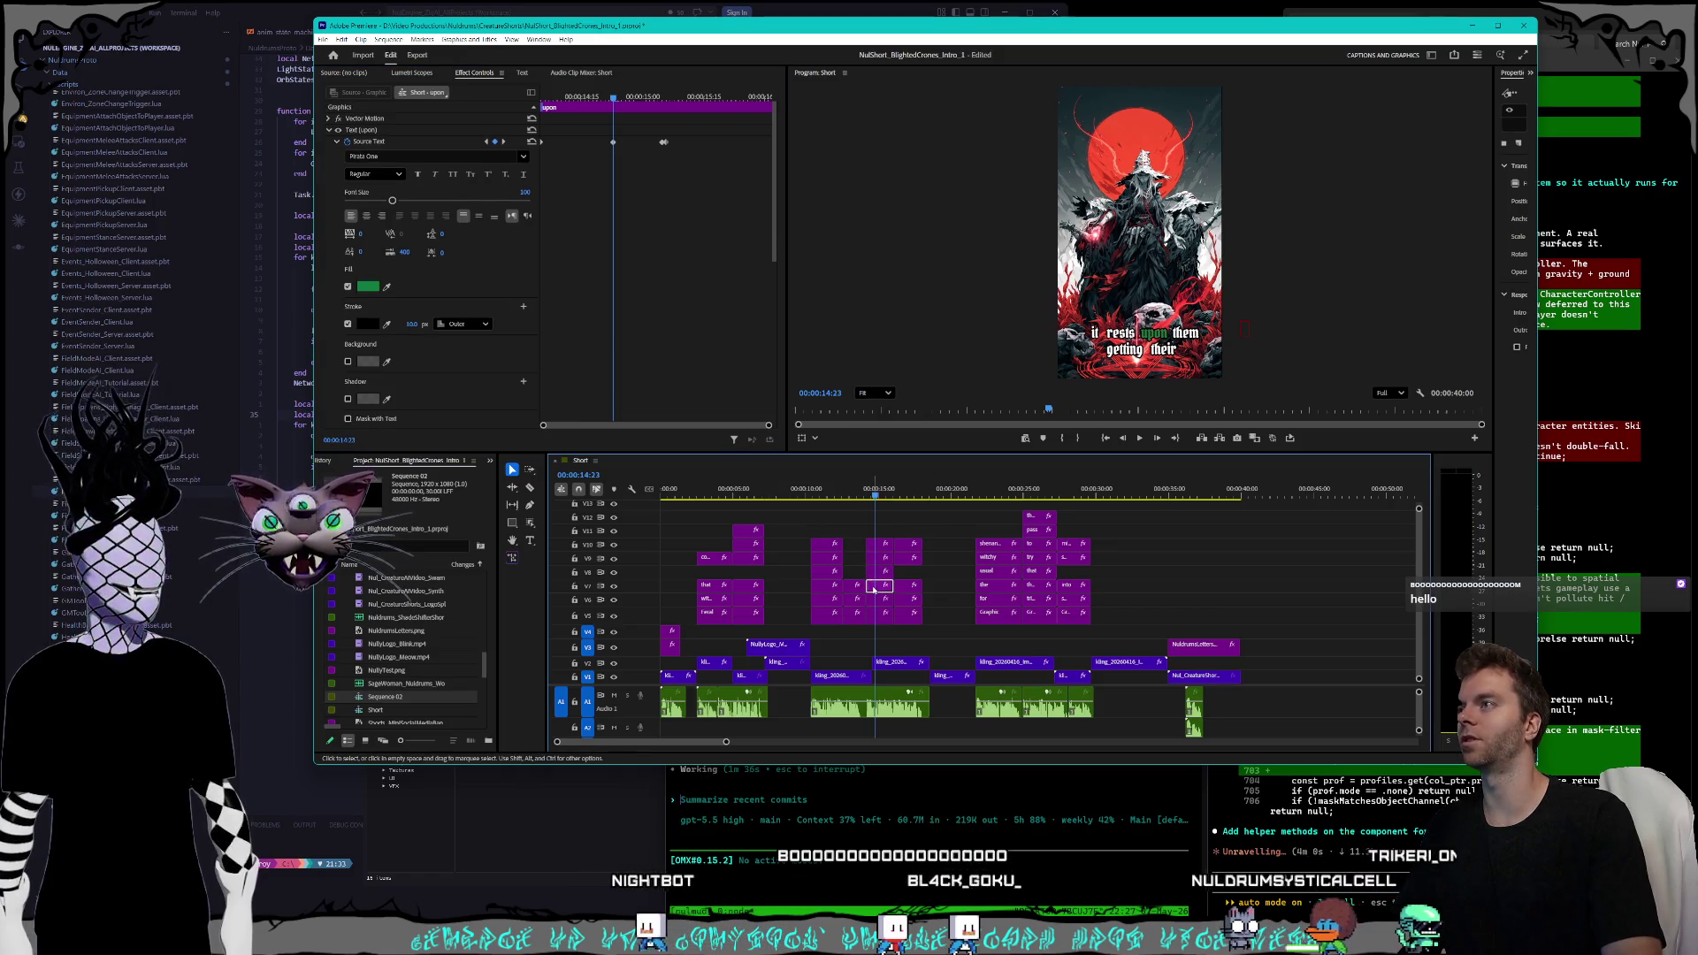
left_click(486, 142)
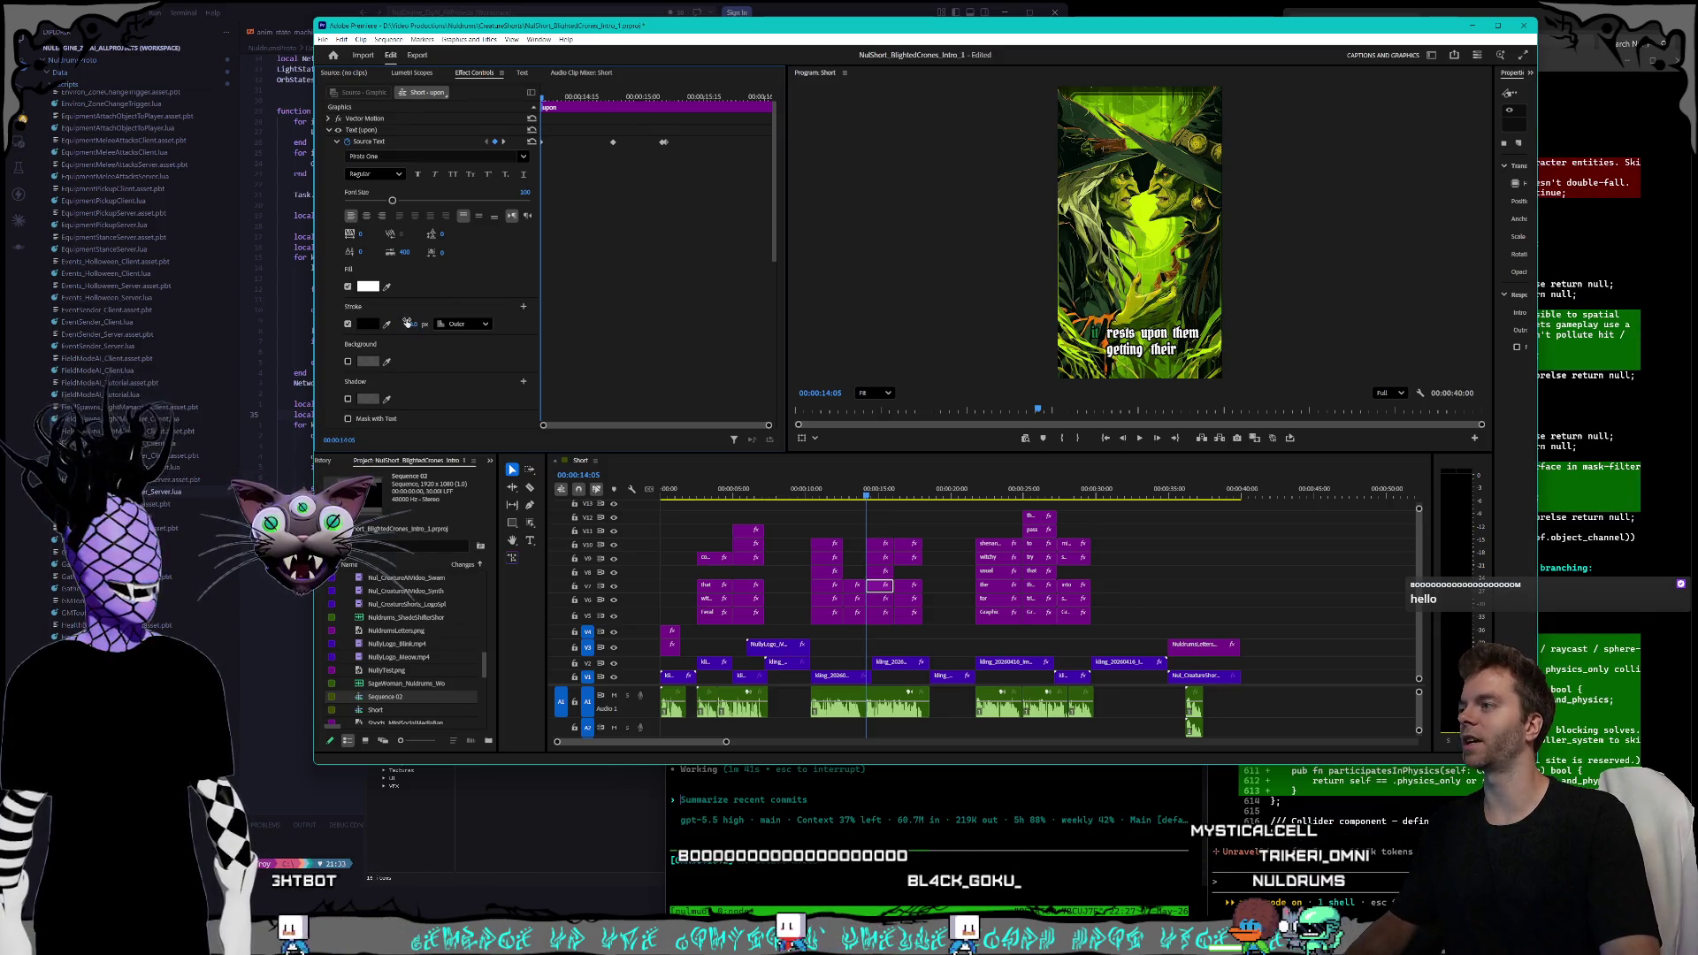
left_click(504, 142)
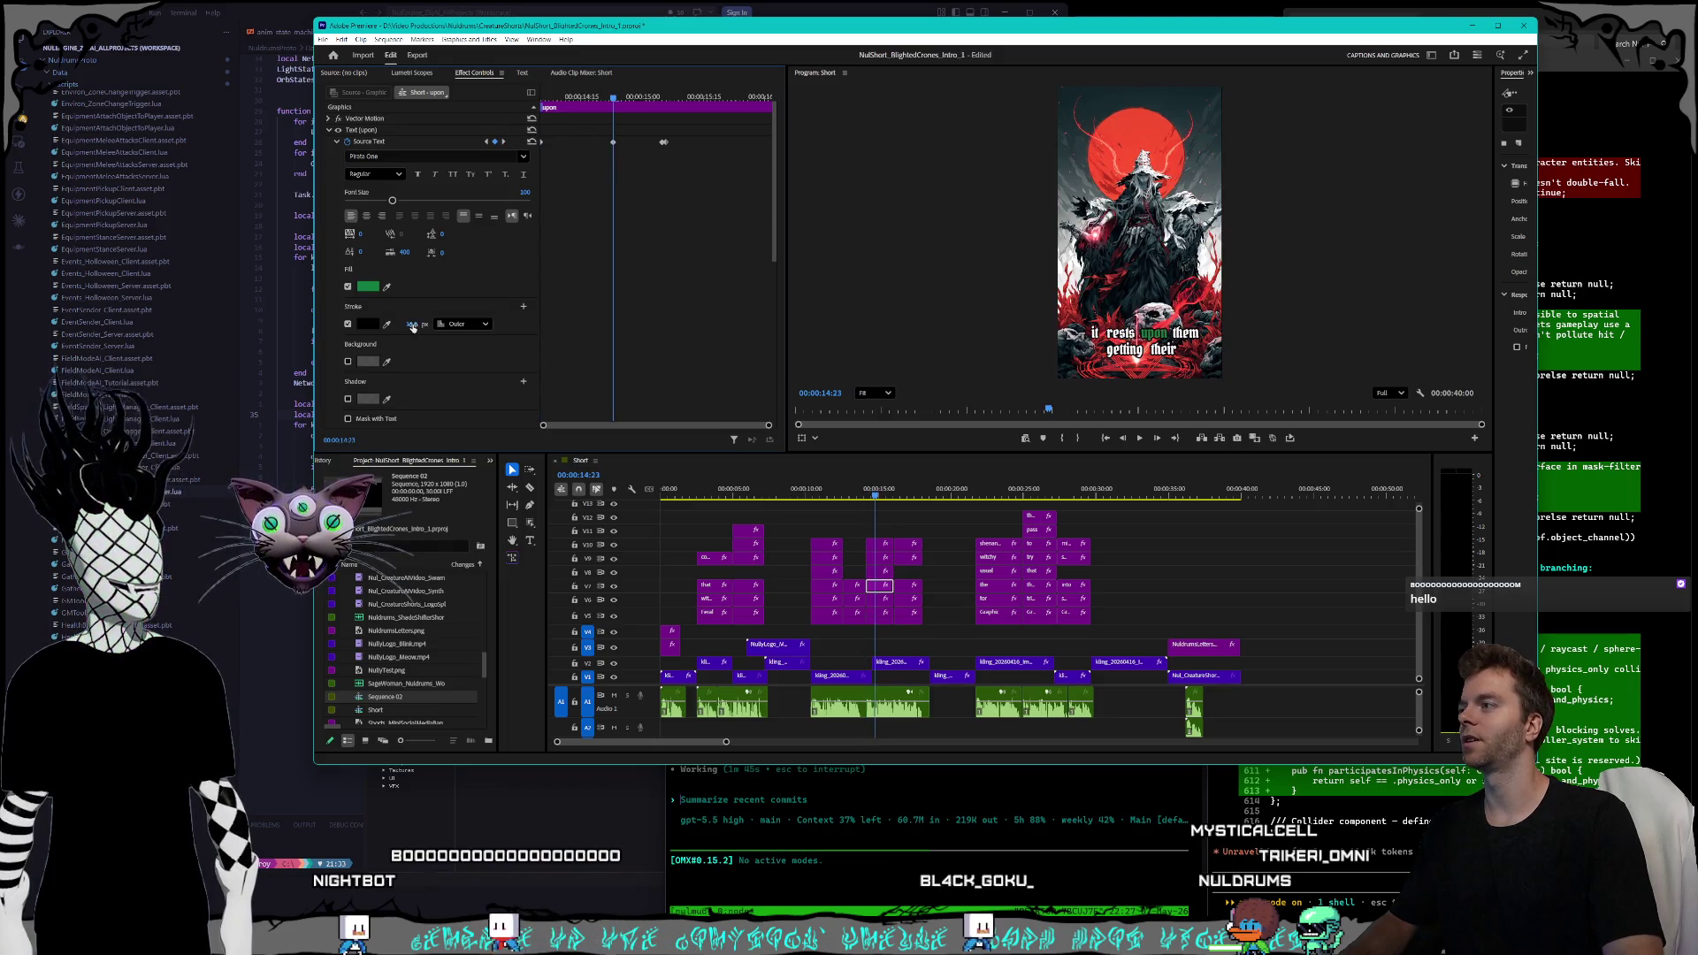
left_click(504, 142)
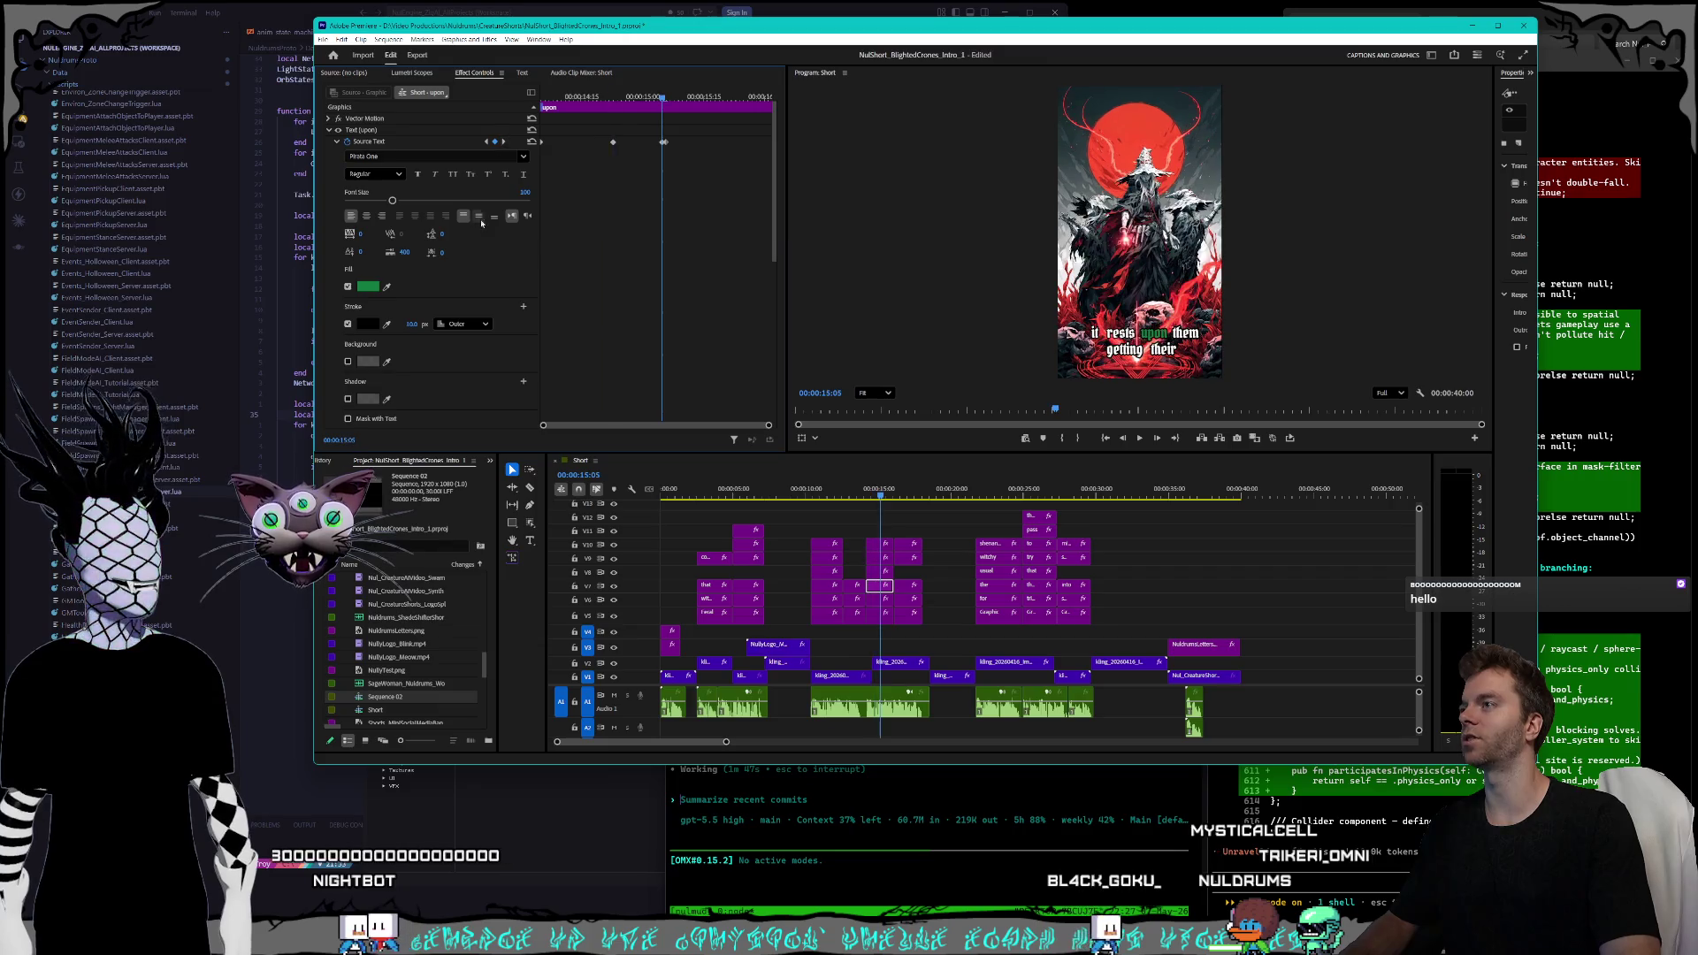
key("Right")
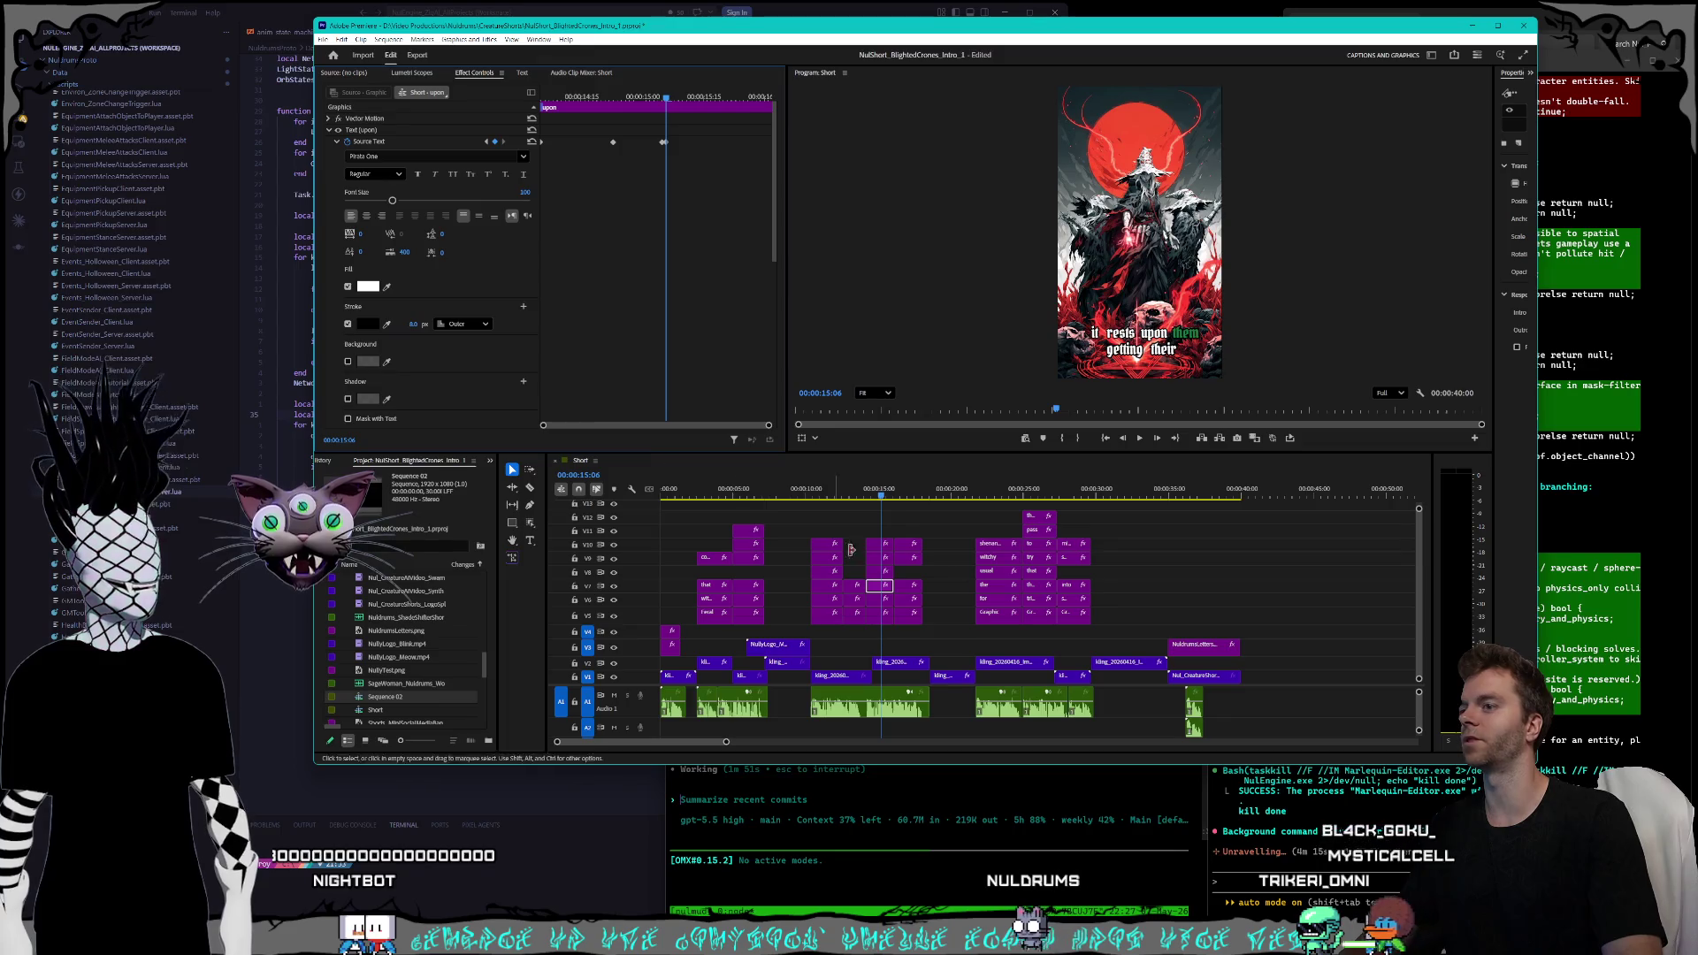
- Select the 'them' caption clip and return to its previous keyframe over the green witch art
left_click(878, 573)
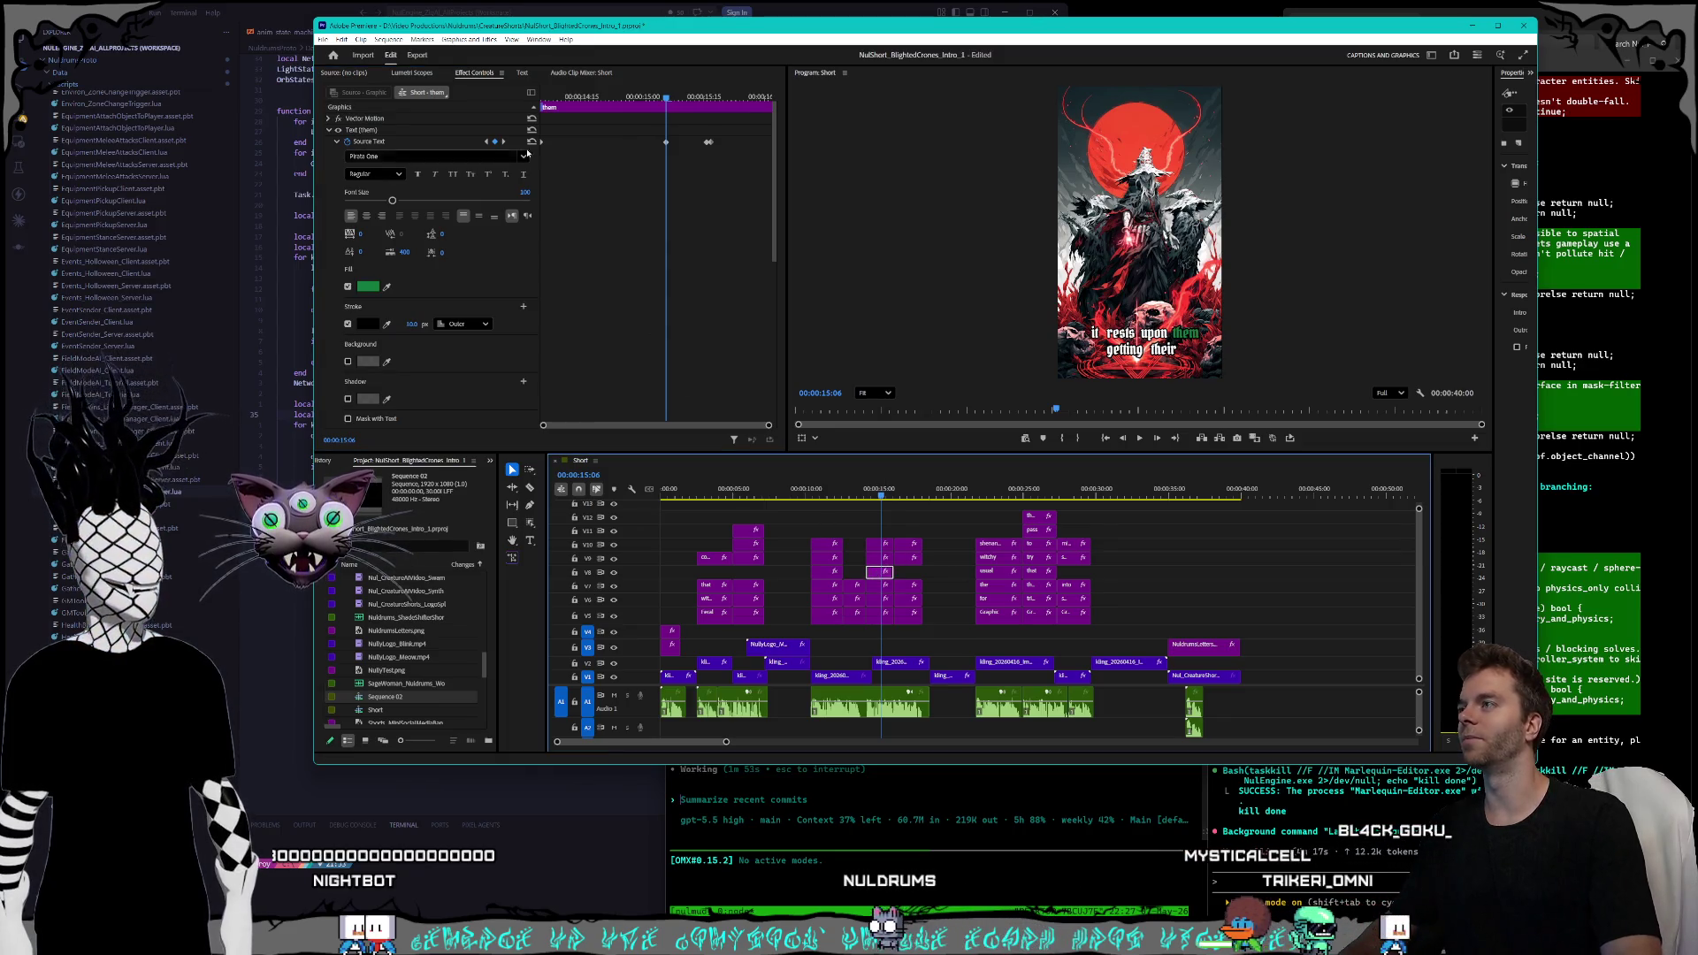
left_click(486, 141)
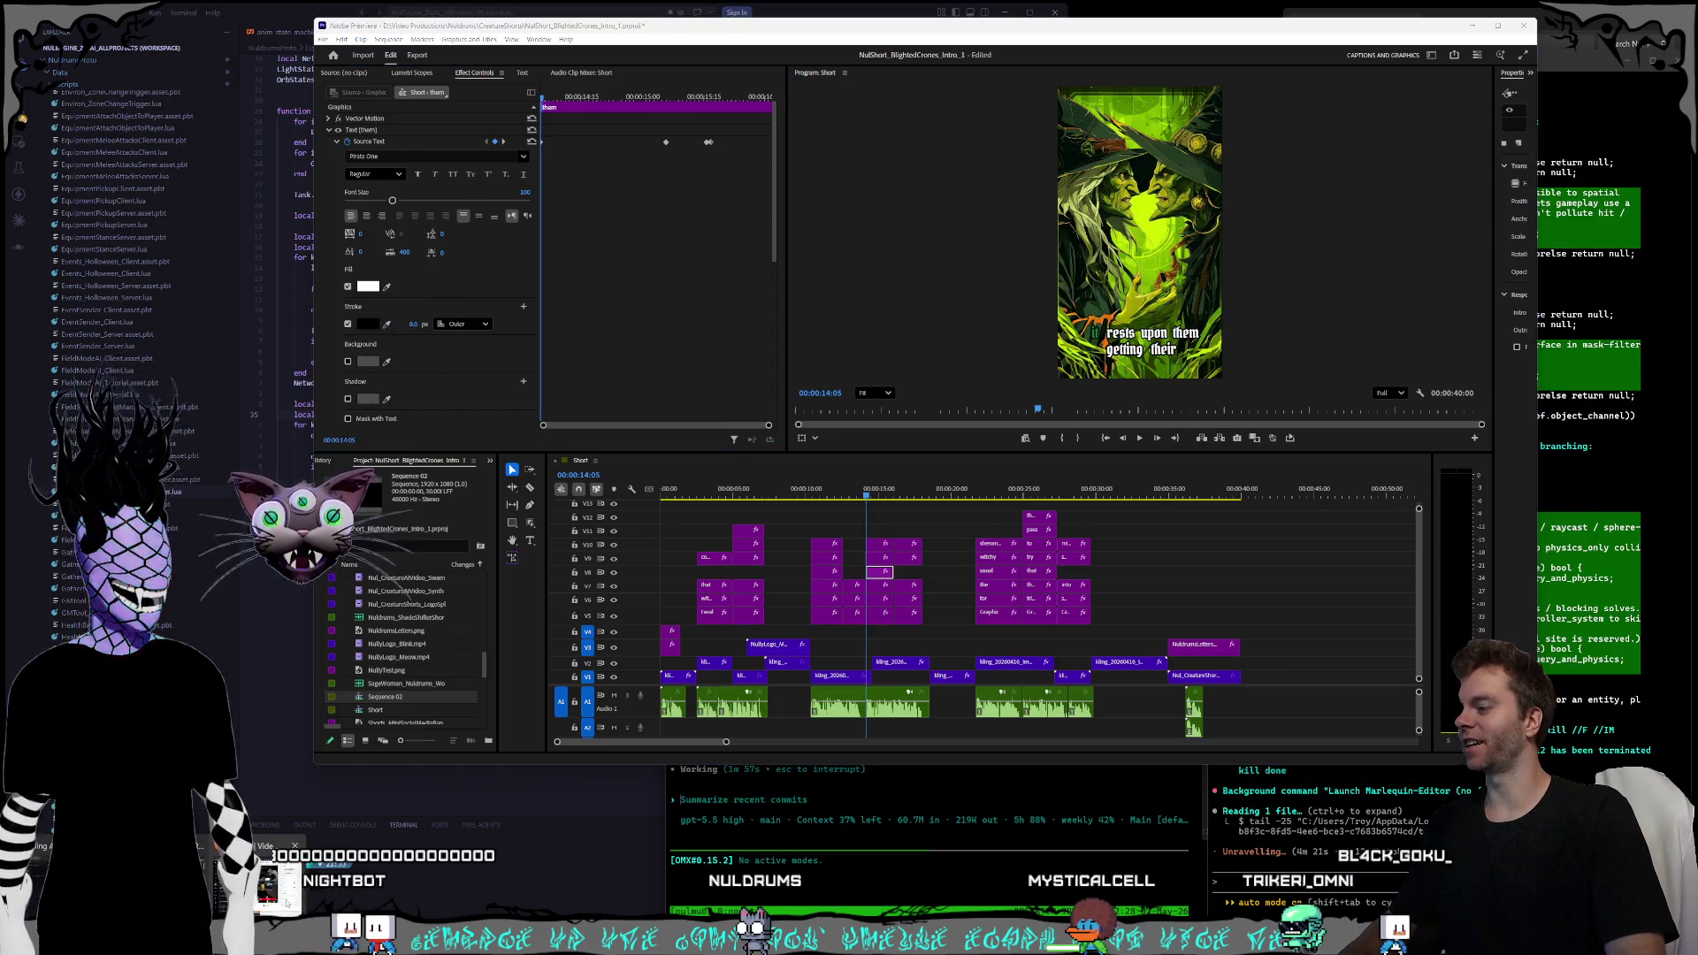
key("alt+Tab")
left_click_drag(930, 119, 1035, 135)
- Enlarge the CapCut window and review the uploaded fonts under Brand kit > Fonts
mouse_move(519, 124)
left_mouse_down()
mouse_move(469, 77)
mouse_move(319, 19)
left_mouse_up()
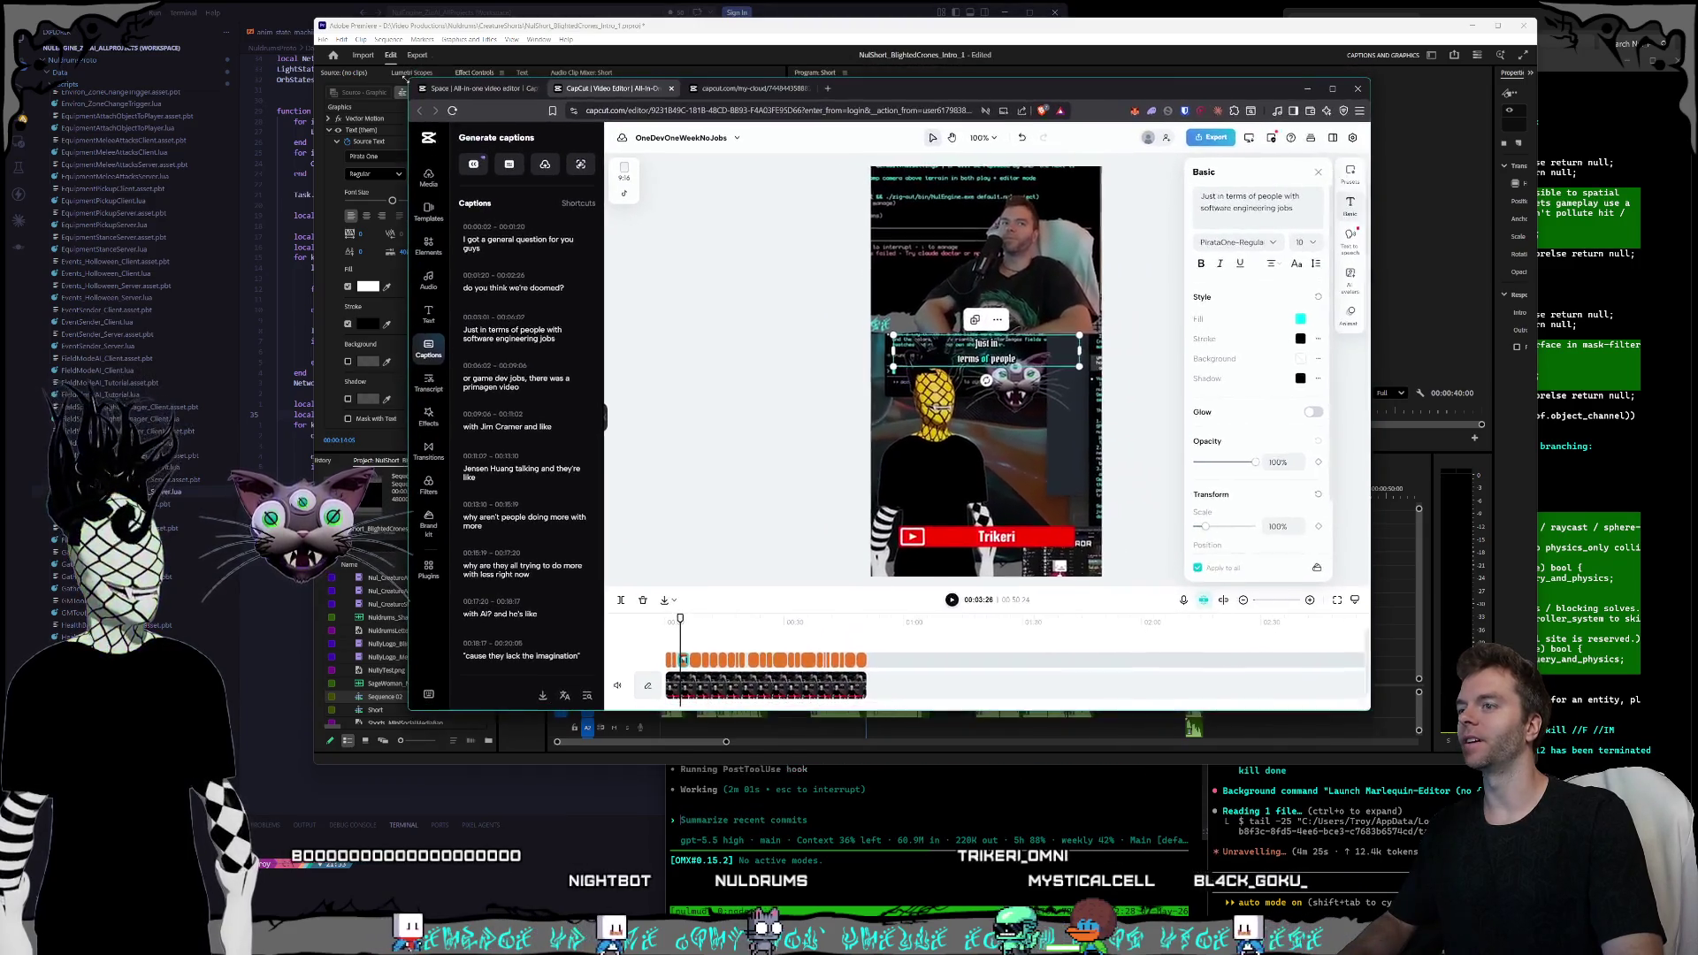
left_click_drag(884, 27, 902, 80)
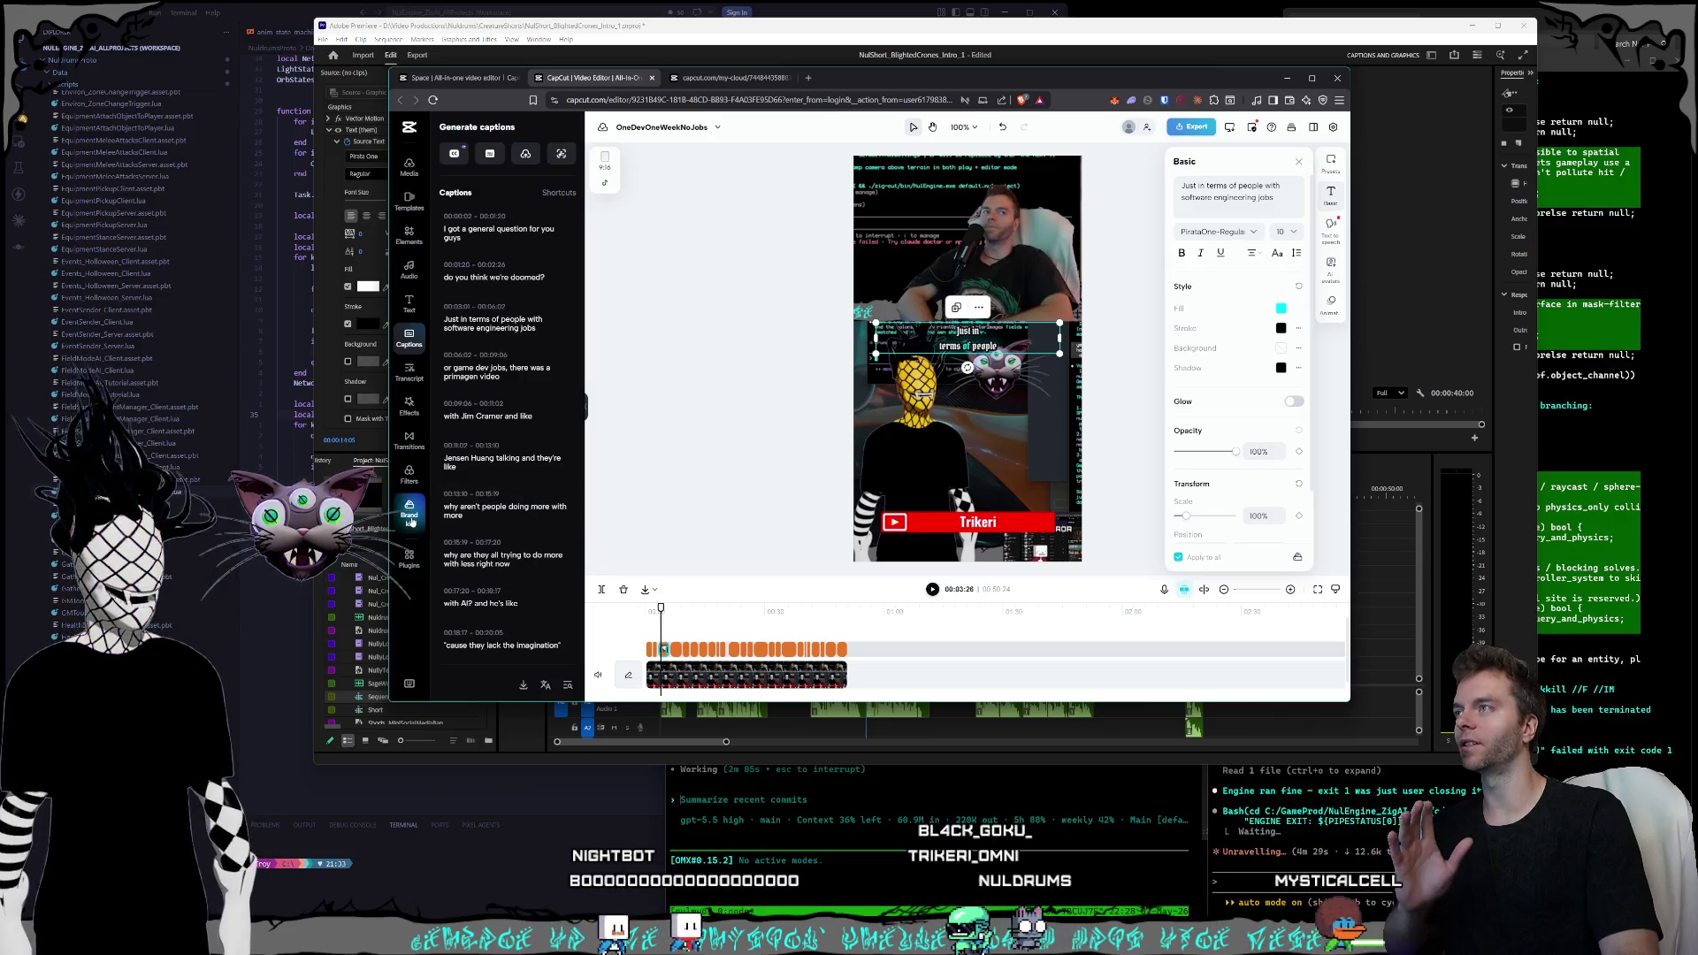
left_click(730, 68)
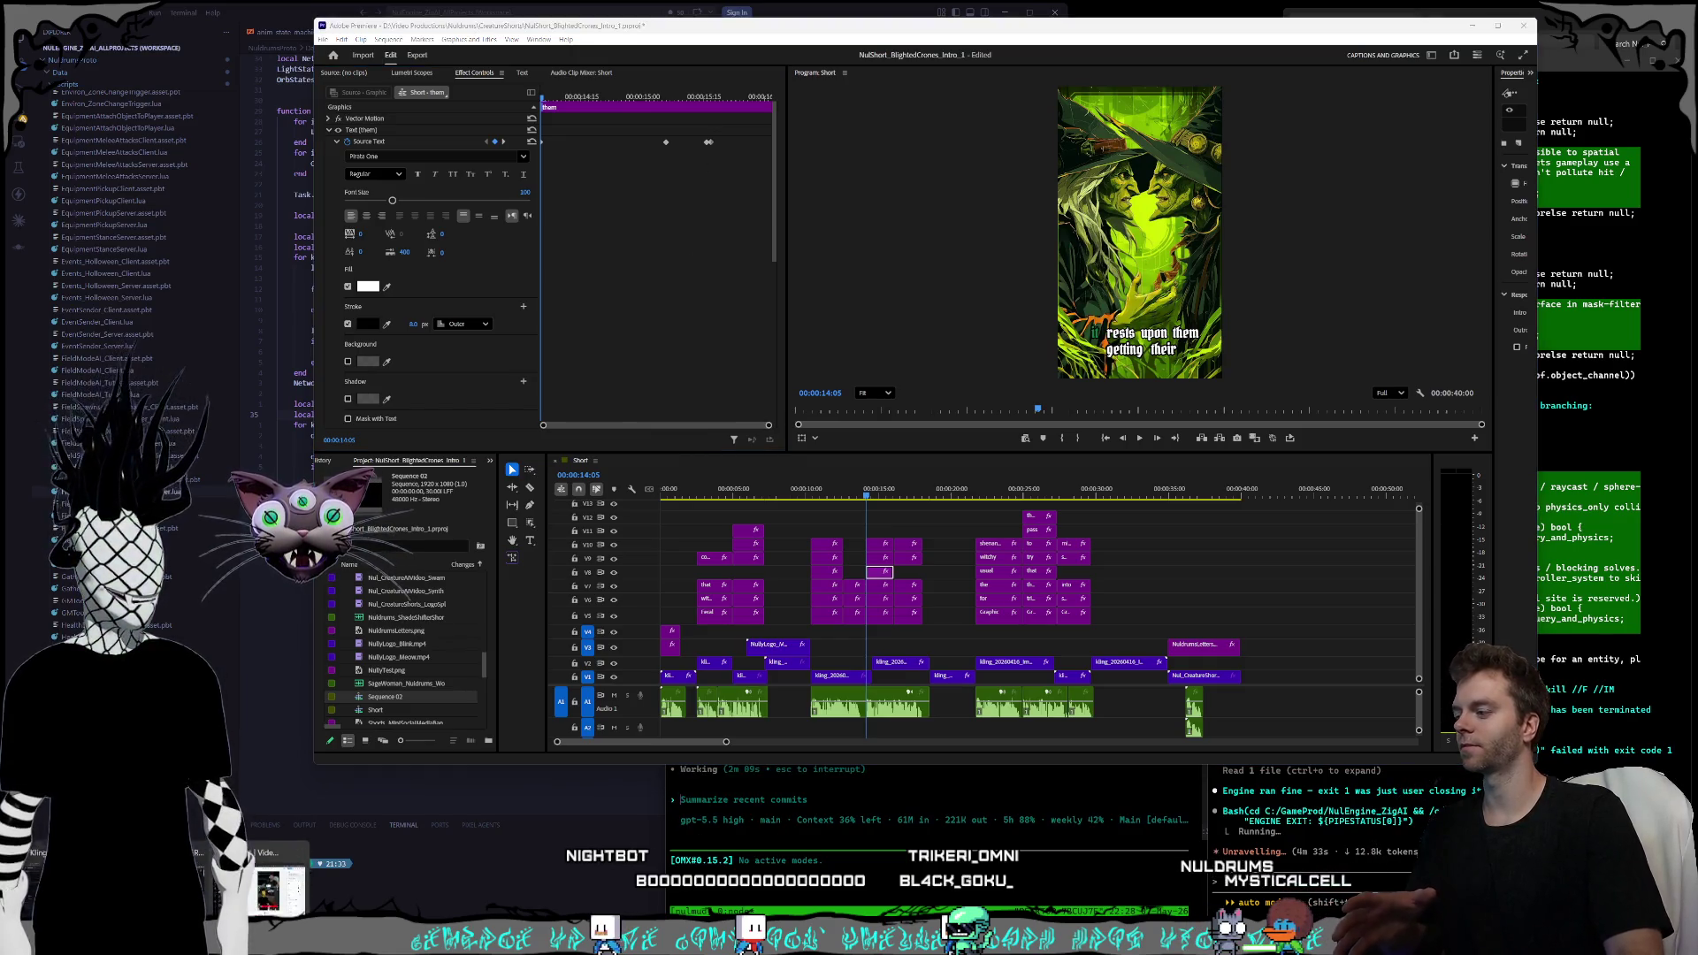
key("alt+Tab")
left_click(715, 81)
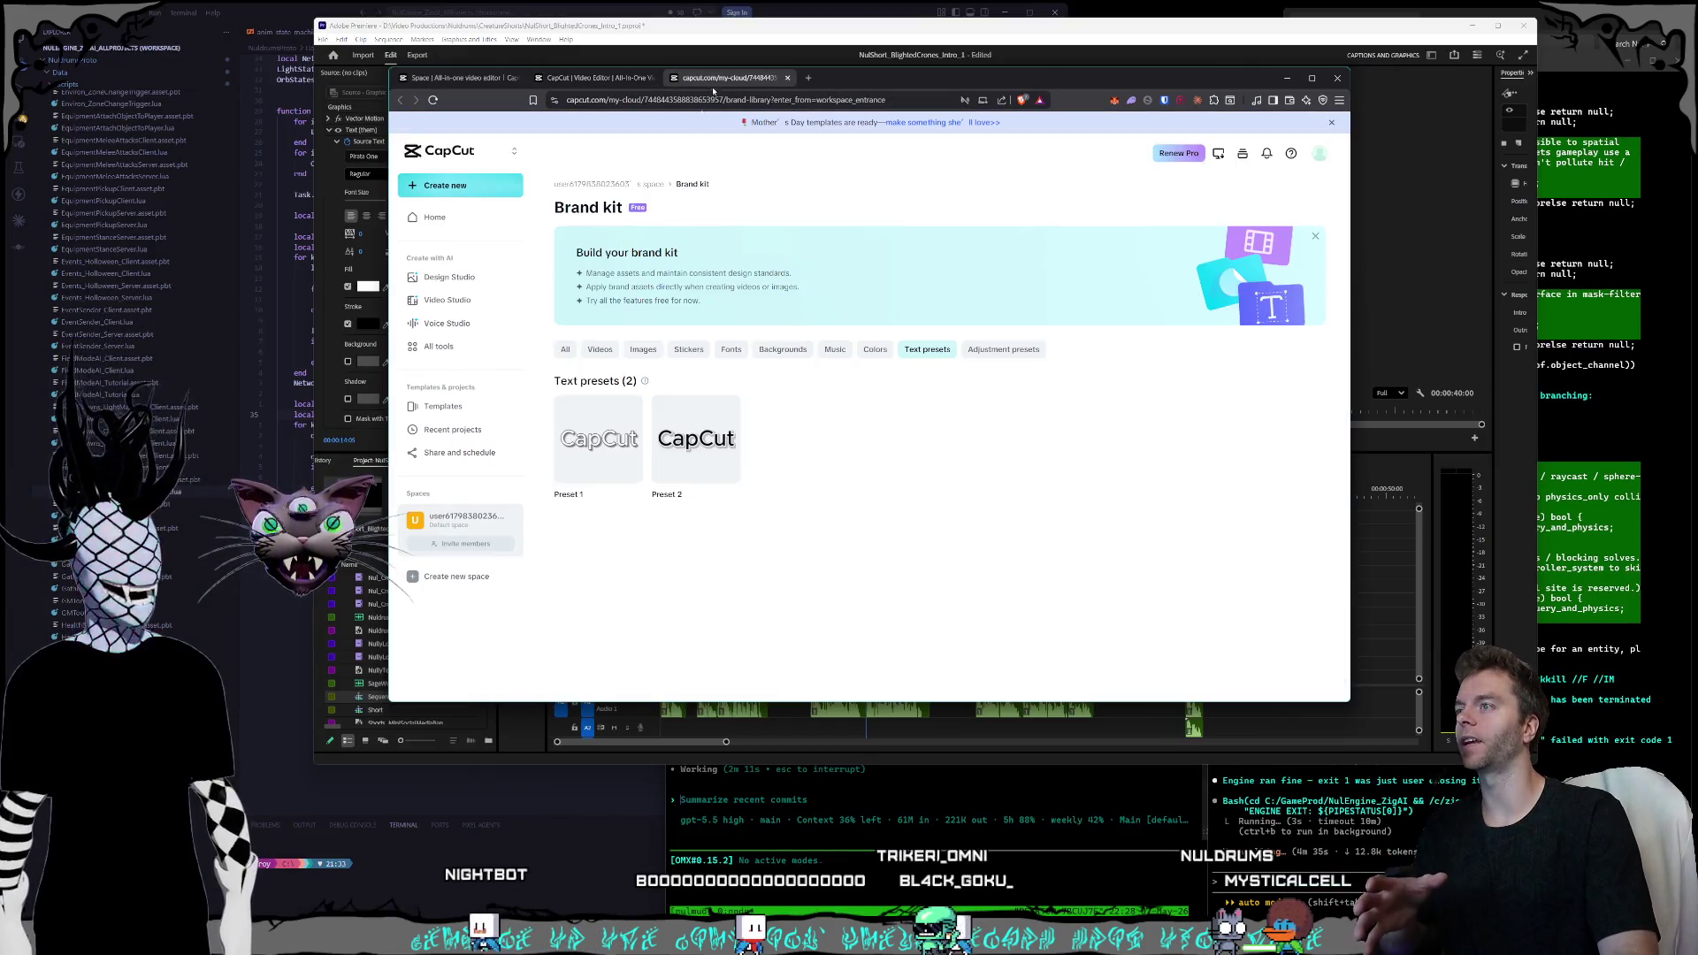
left_click(730, 350)
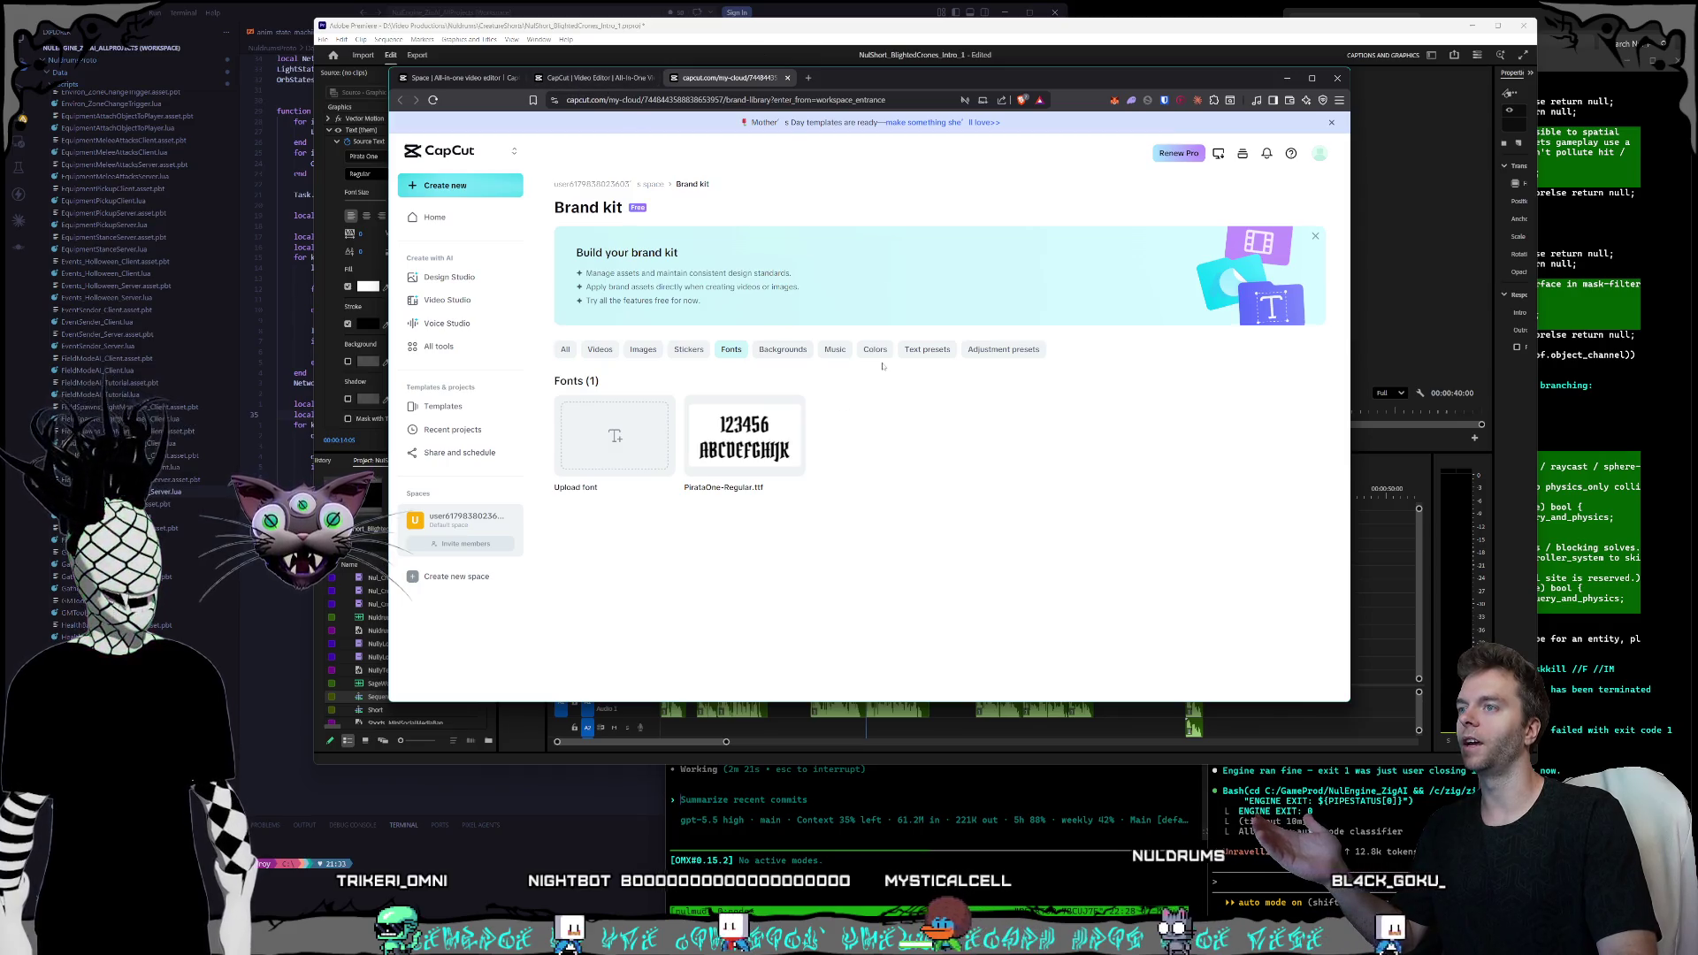
left_click(600, 79)
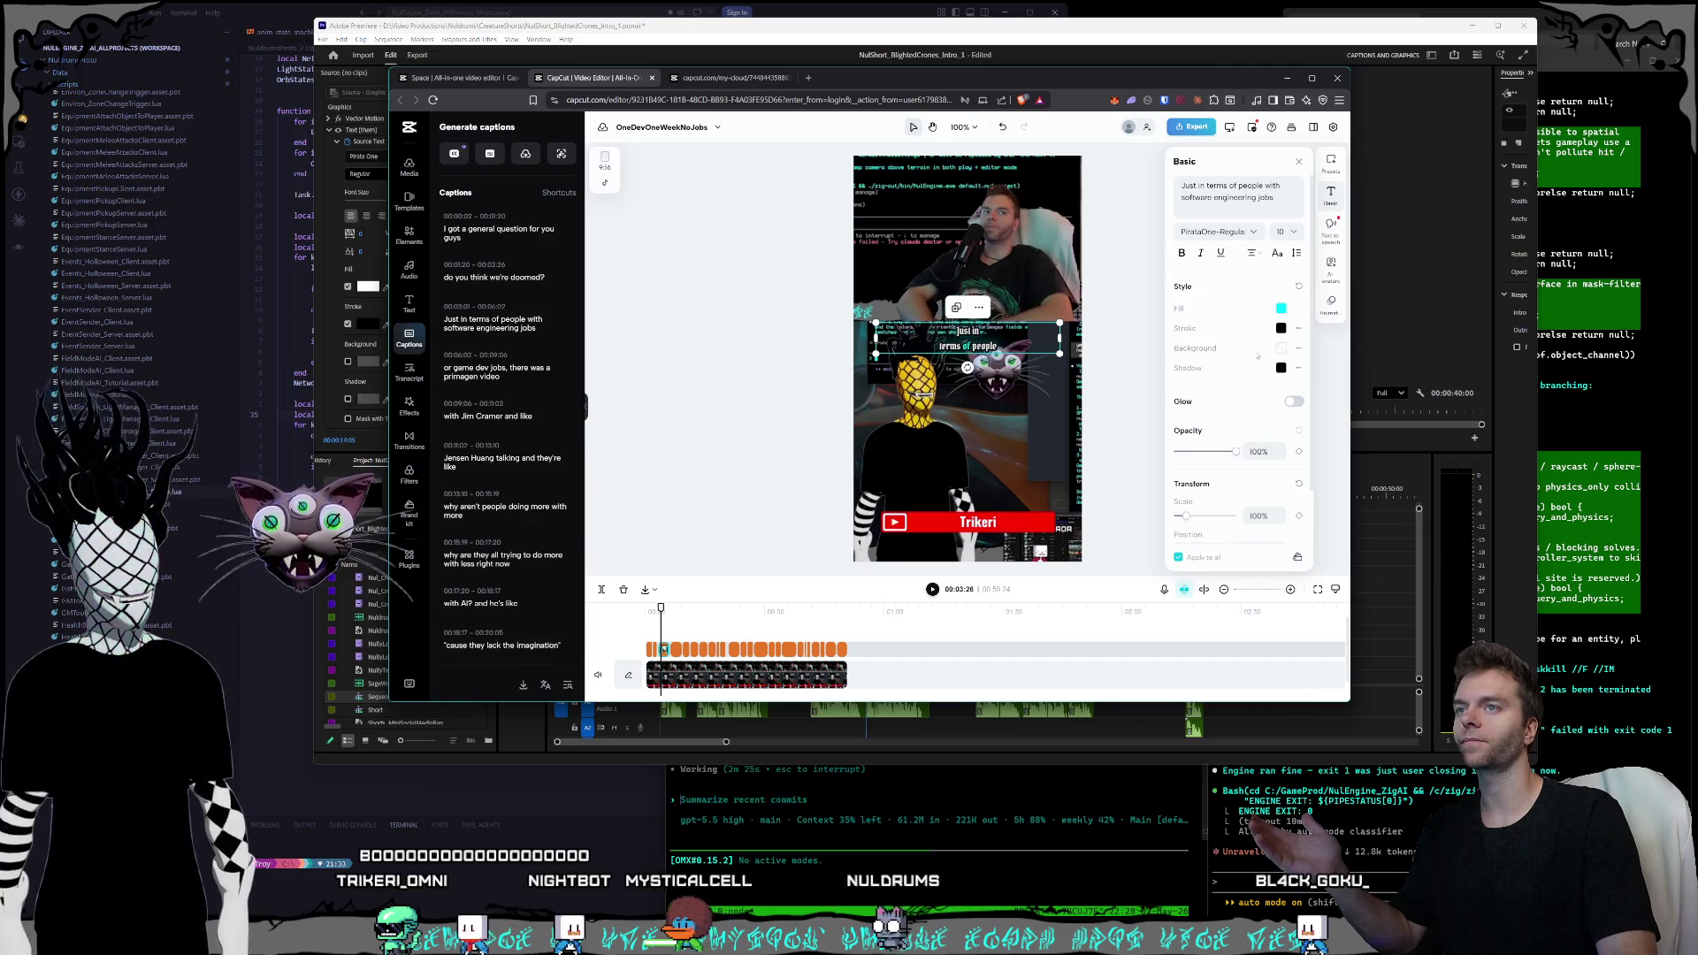
- Browse the caption font list, keeping PirataOne-Regular selected
left_click(1226, 234)
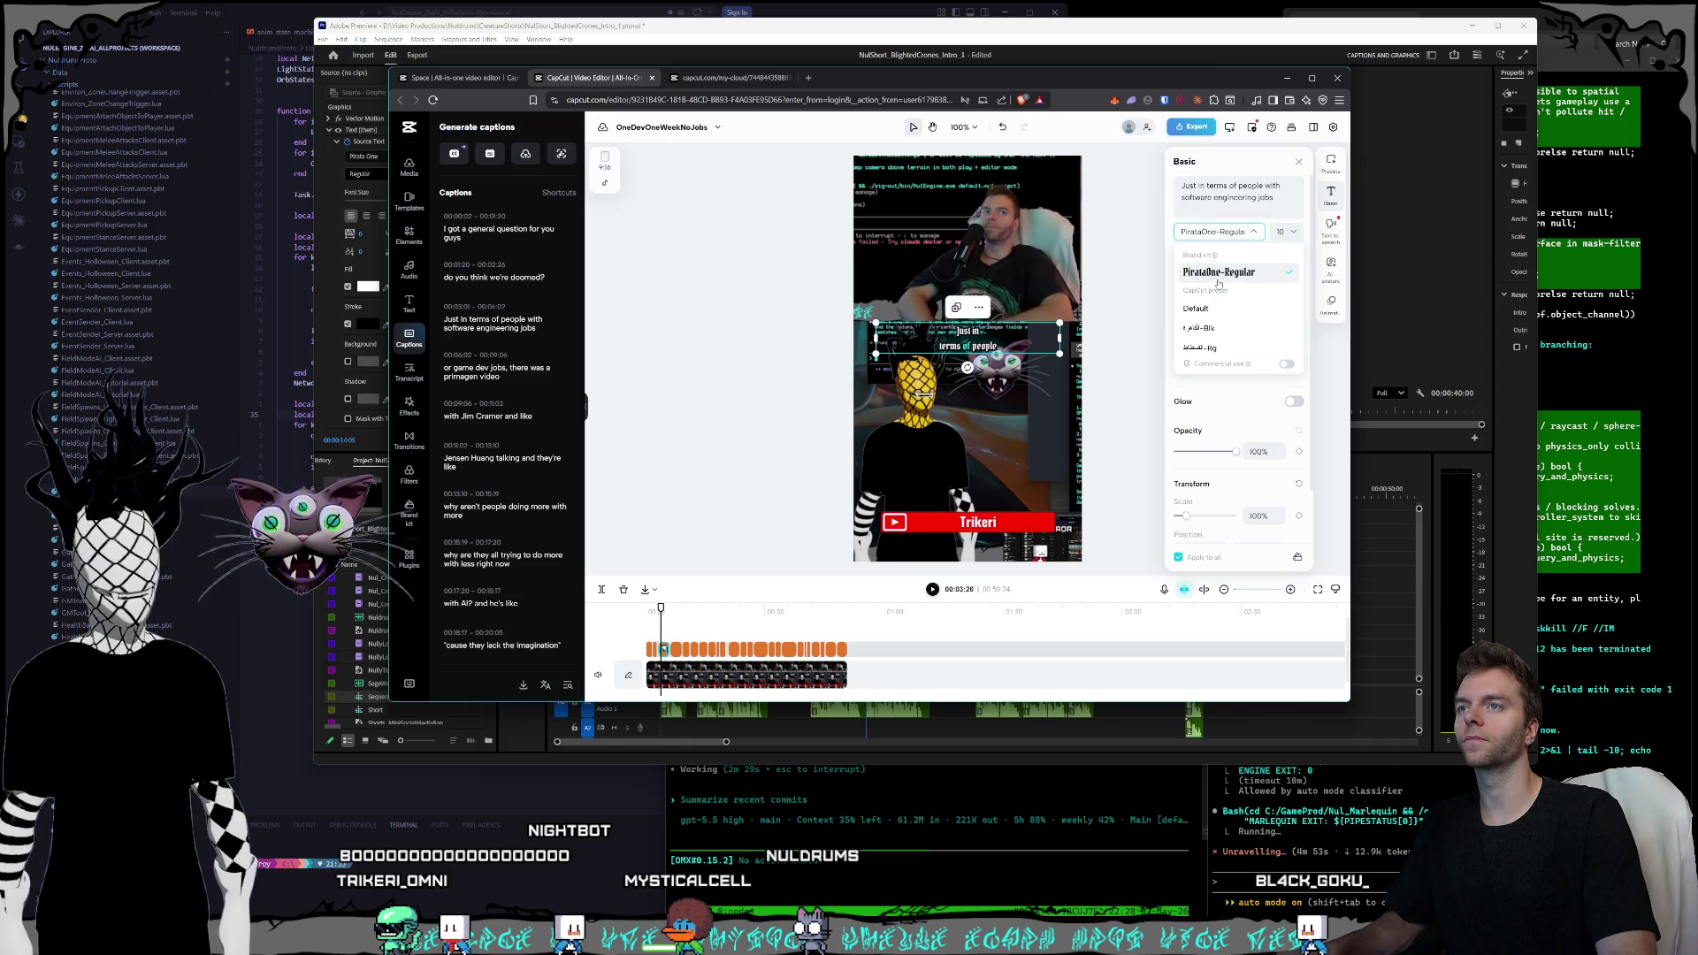
scroll(1249, 311, "up", 5)
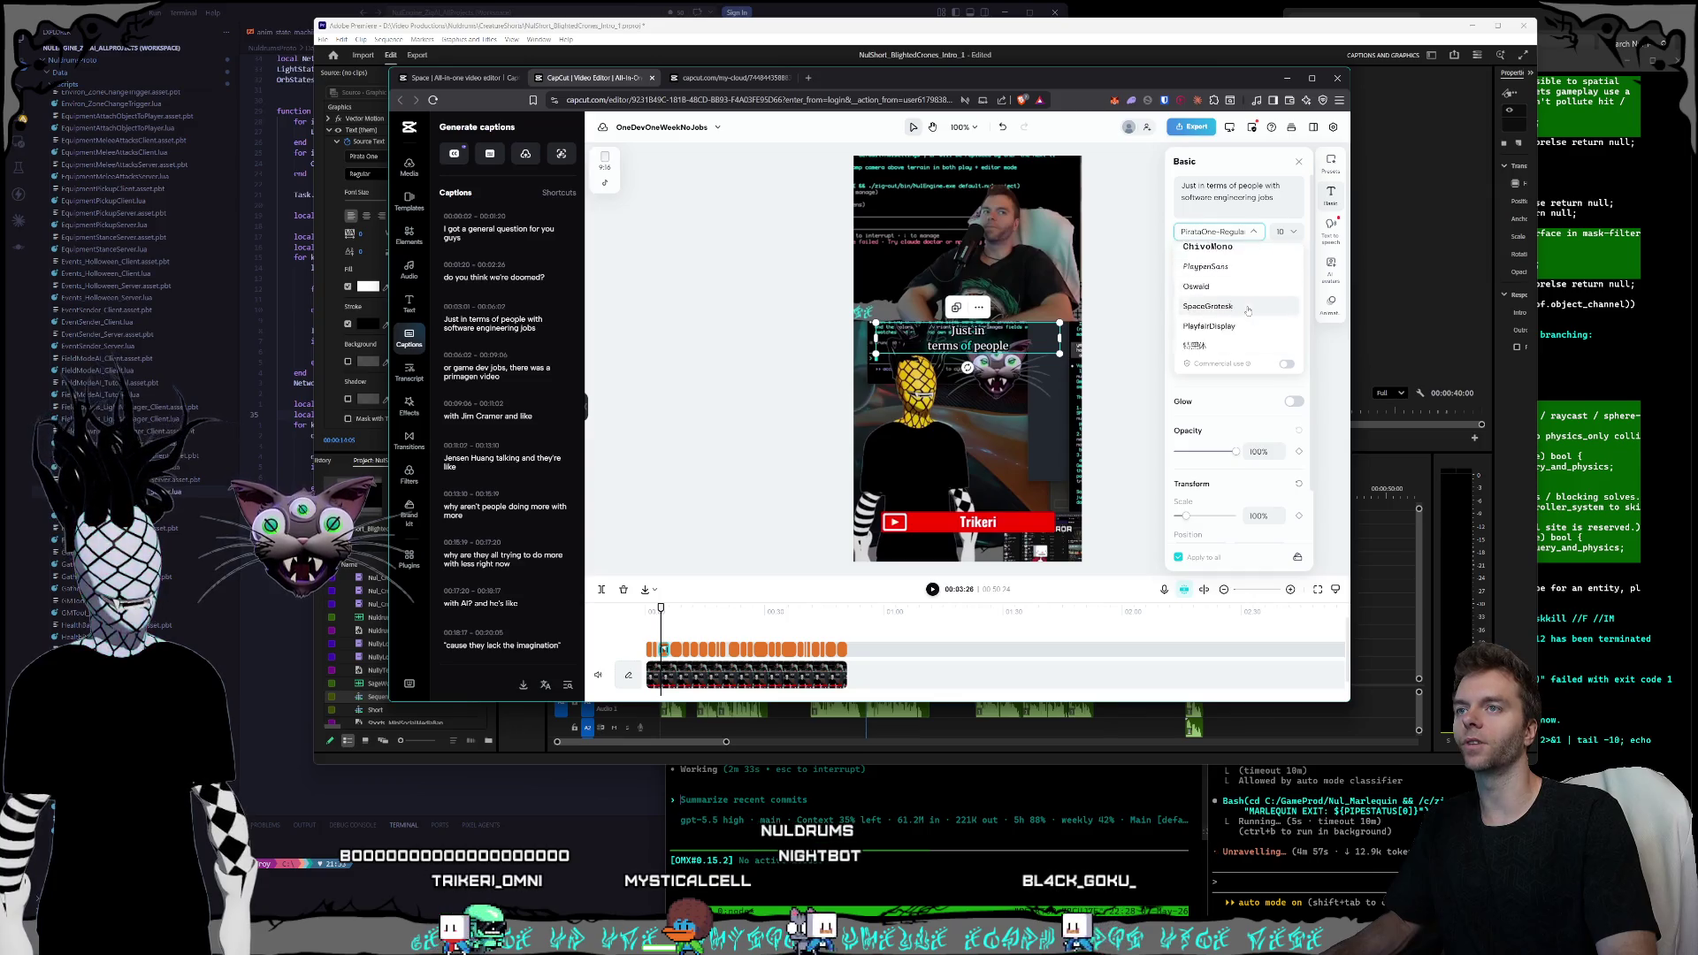
scroll(1248, 310, "up", 2)
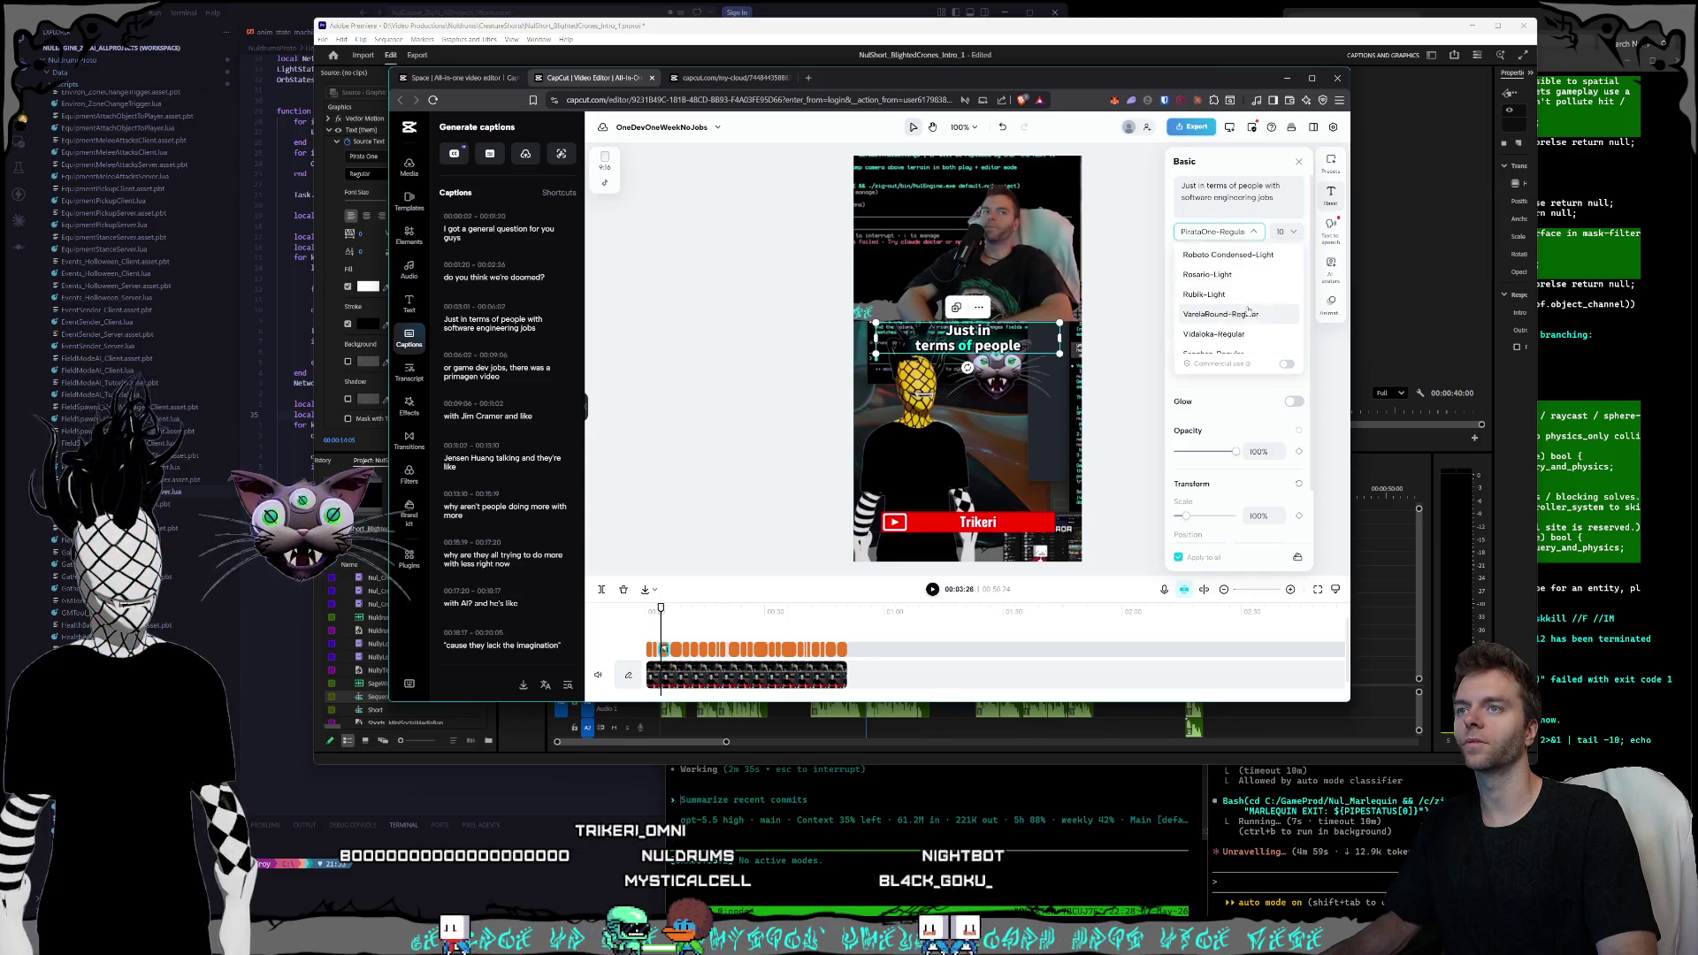
scroll(1248, 311, "down", 2)
left_click(1248, 311)
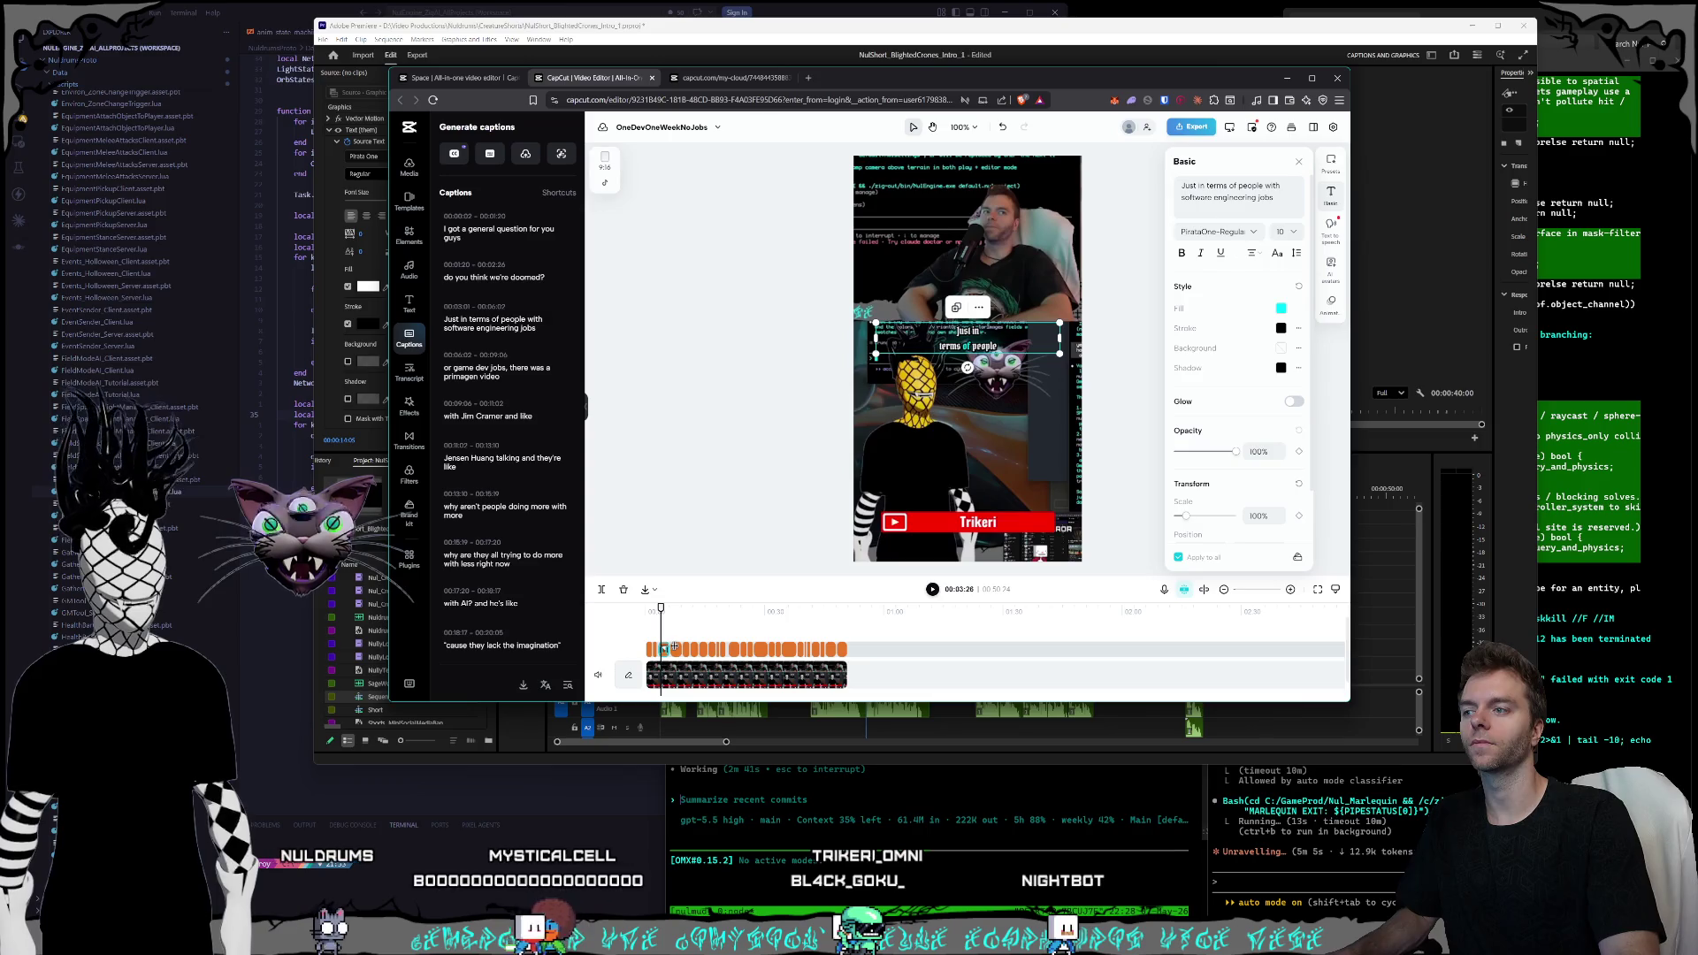
- Look through the caption style presets, then return to the basic text settings
left_click(680, 632)
left_click(1324, 208)
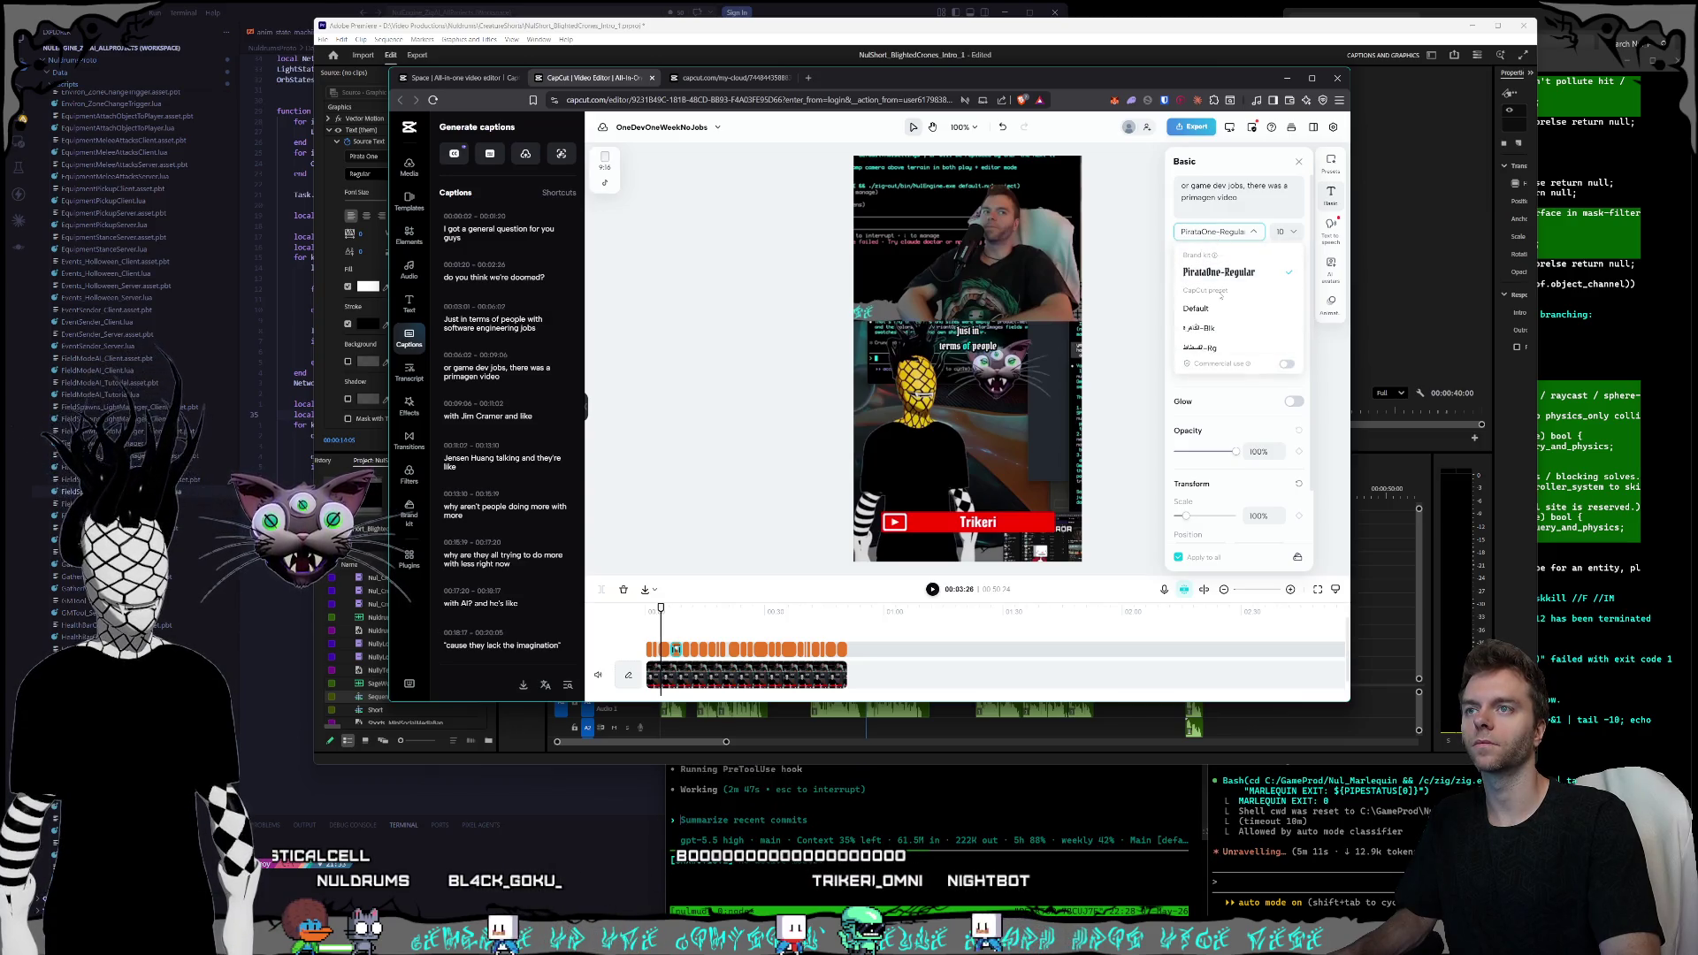
scroll(1219, 309, "down", 2)
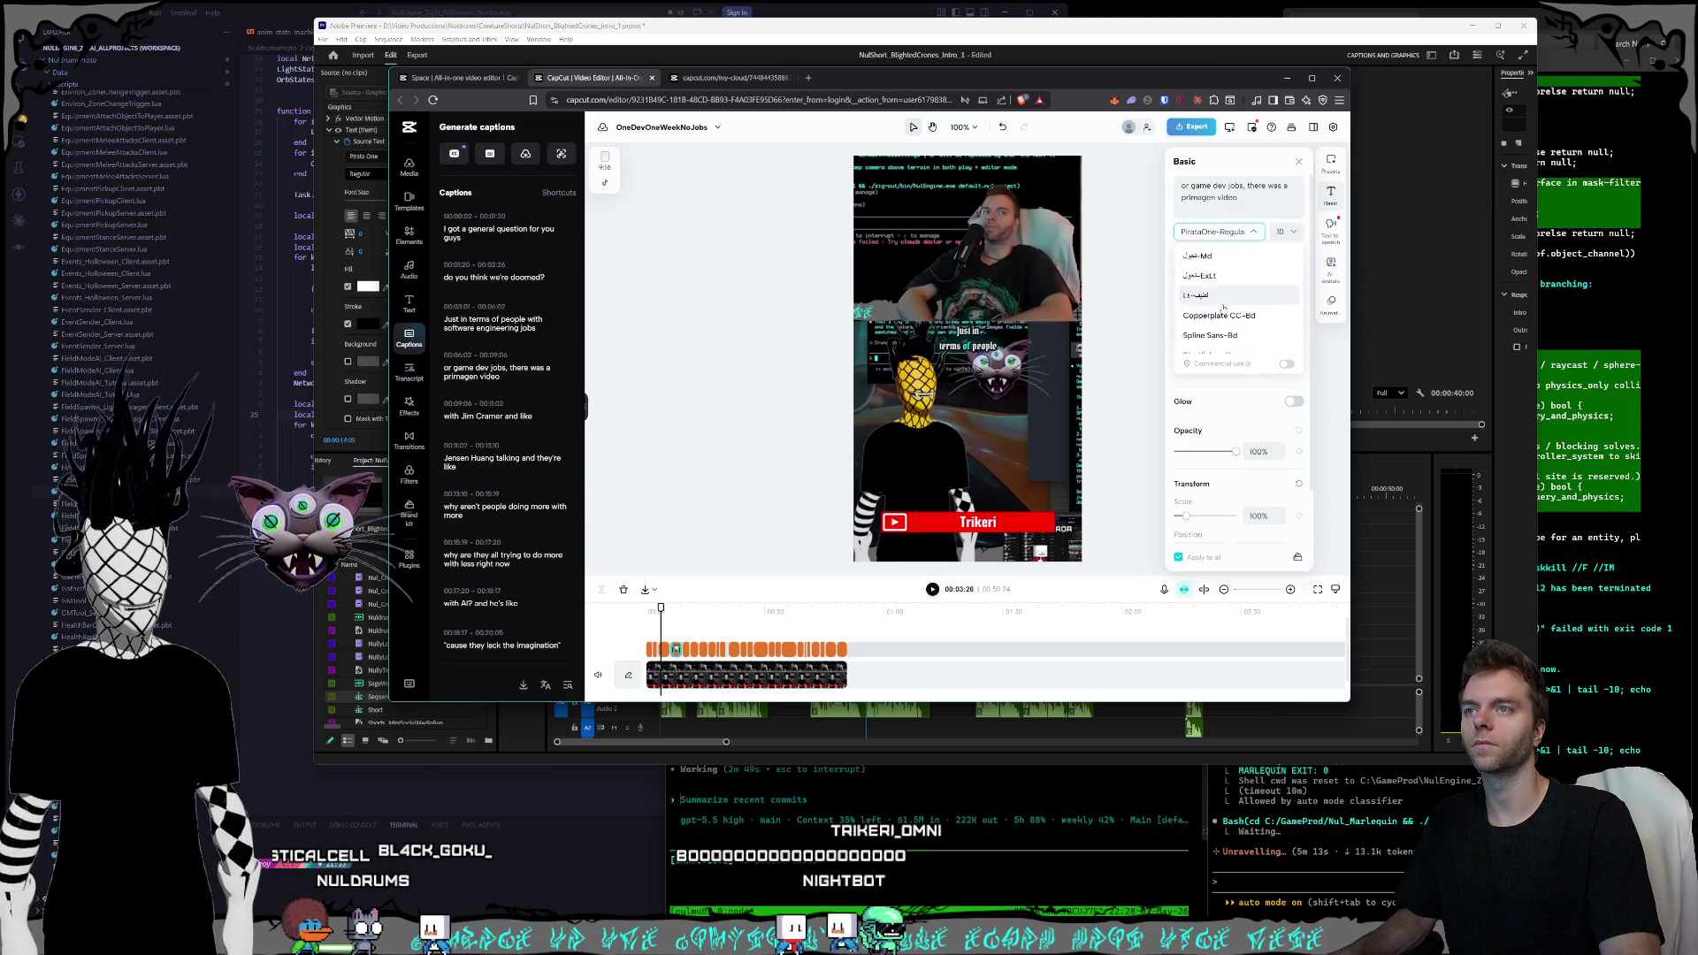
scroll(1224, 295, "up", 2)
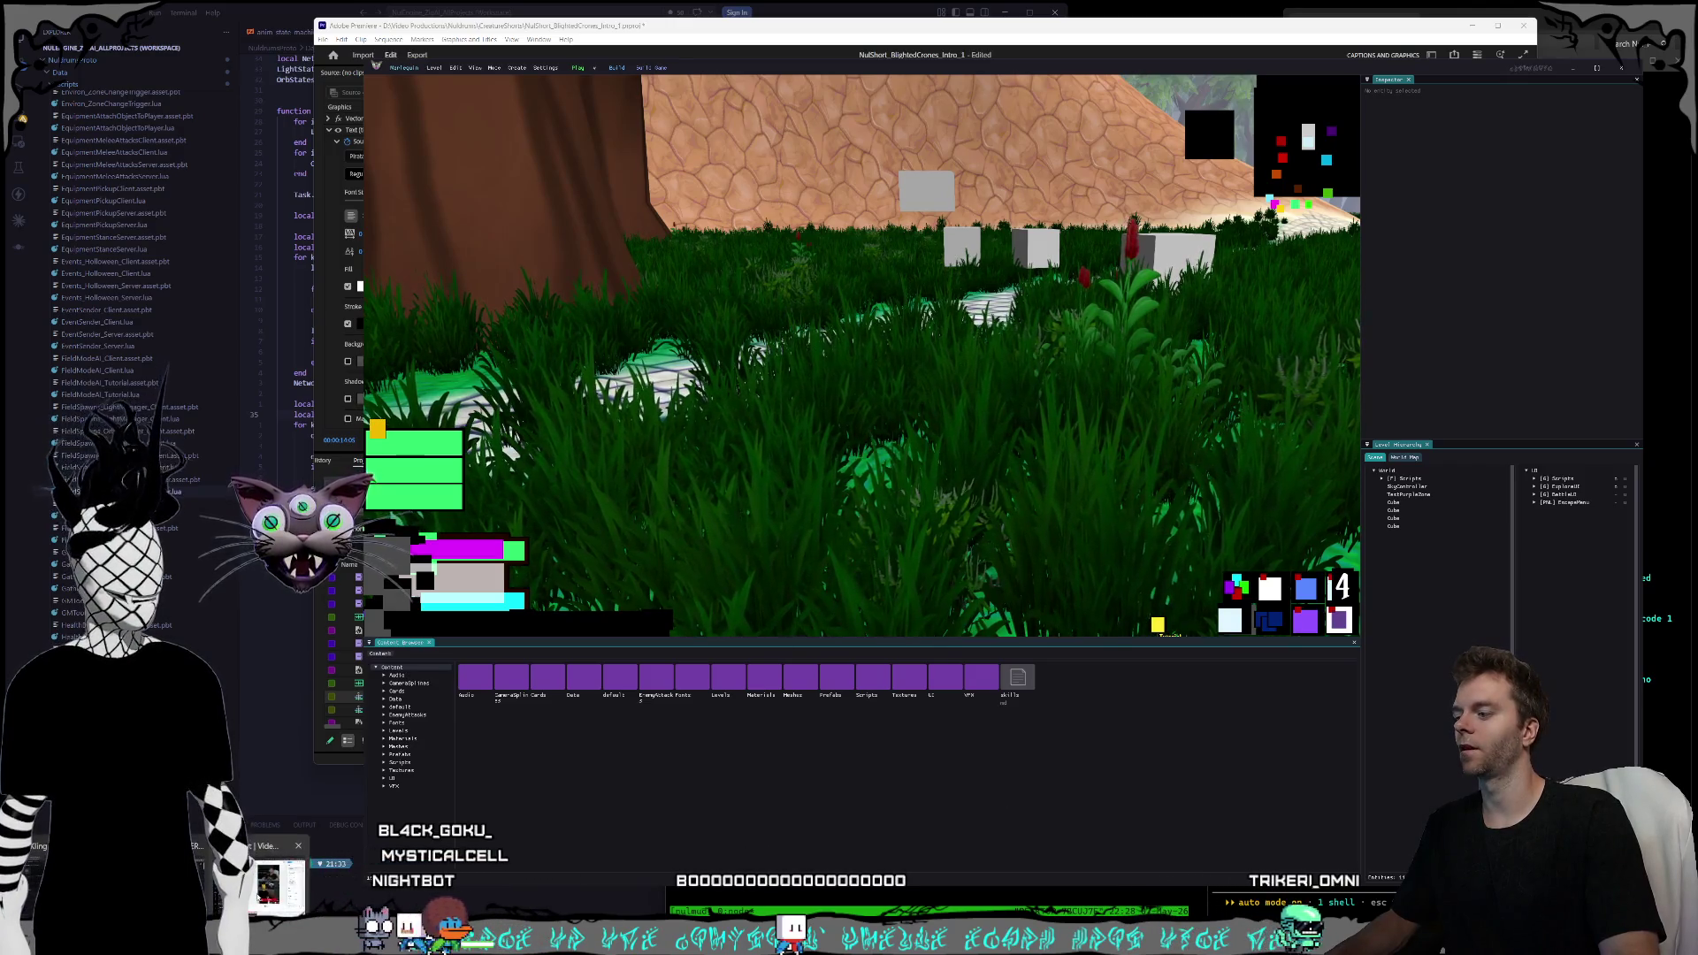
- Apply a caption template from Presets > Templates and play the video to preview it
key("alt+Tab")
left_click(1341, 173)
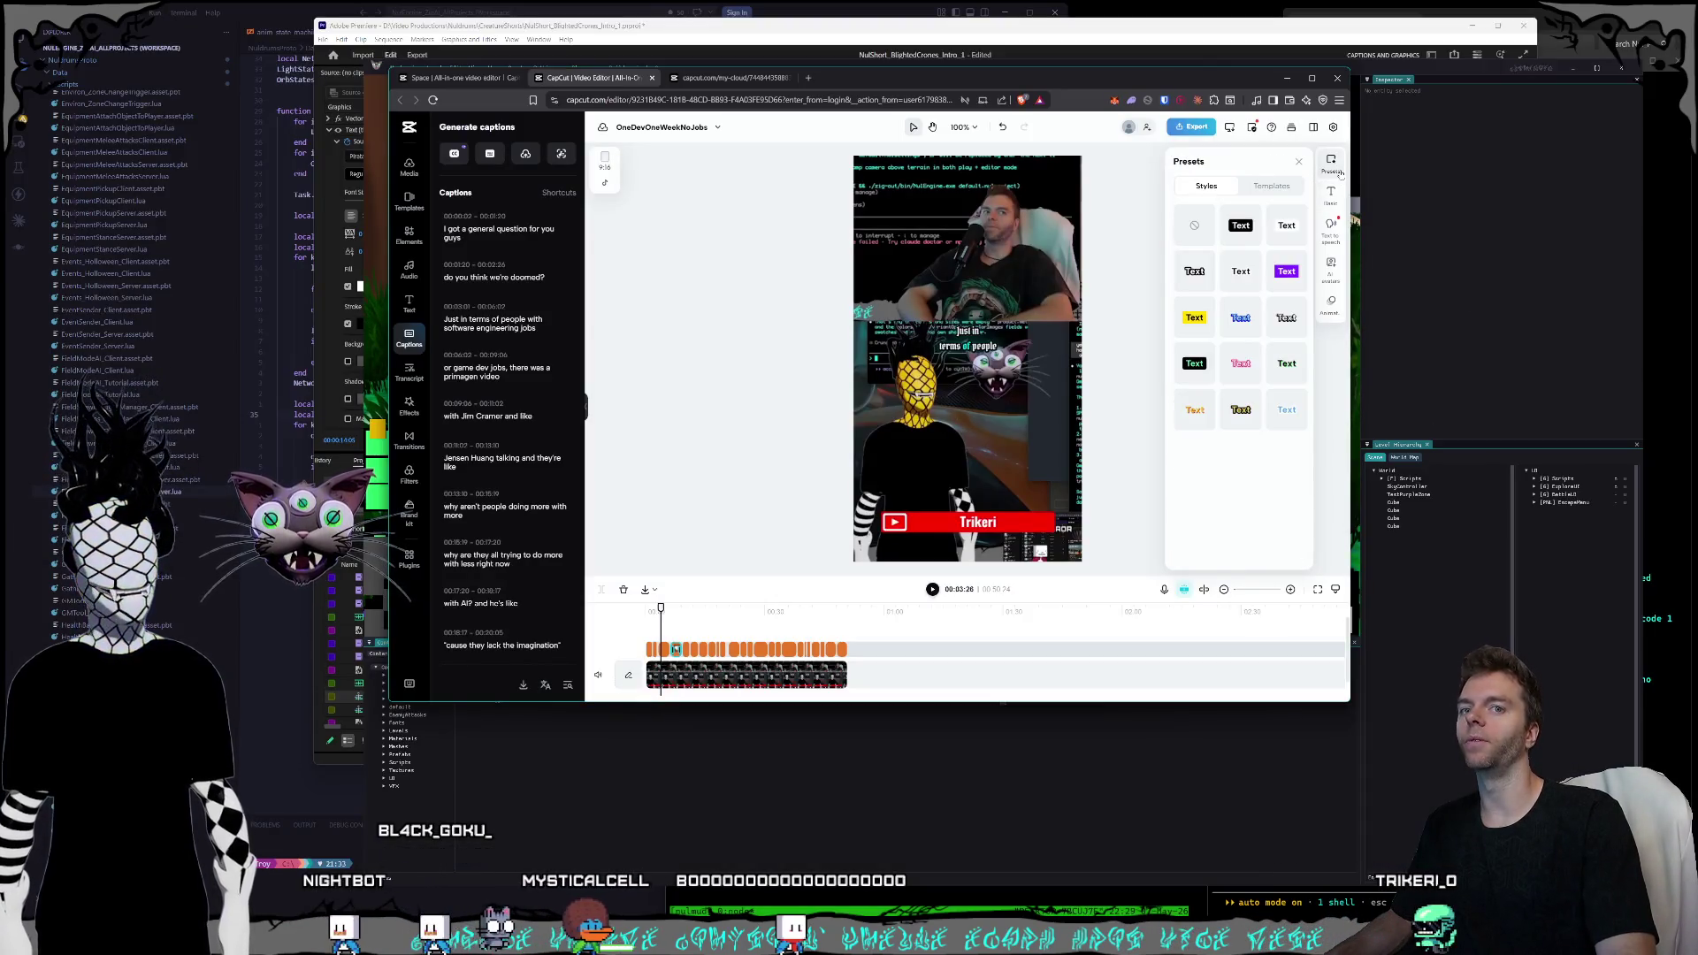
left_click(1271, 186)
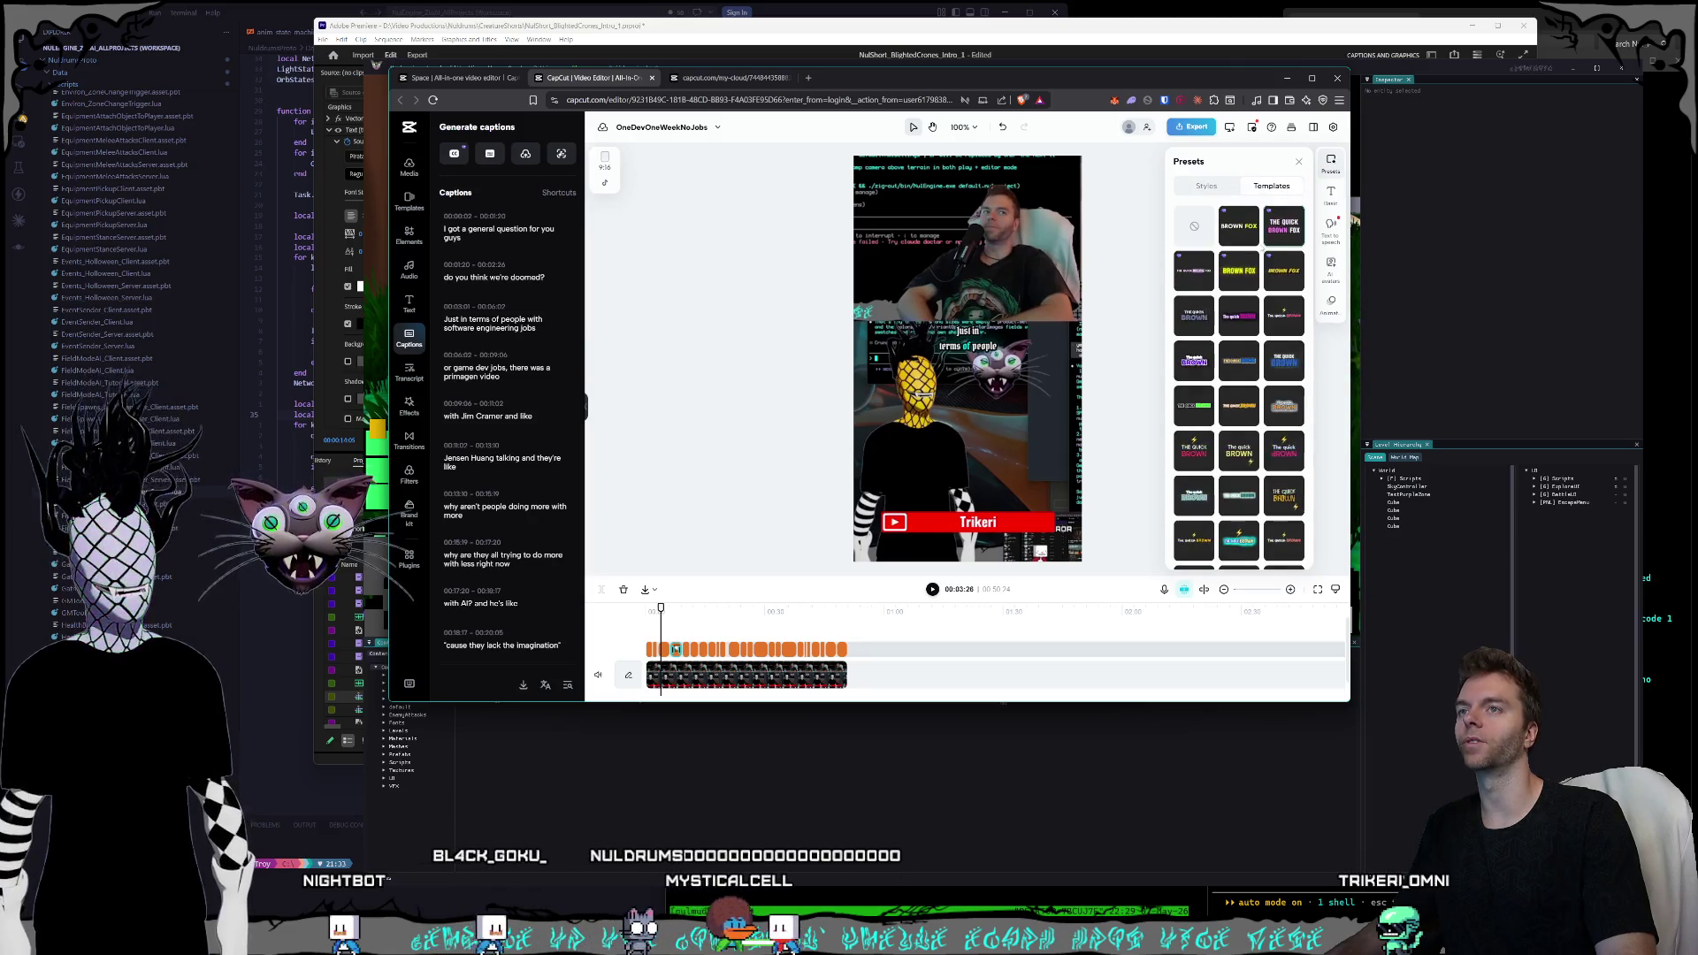
key("space")
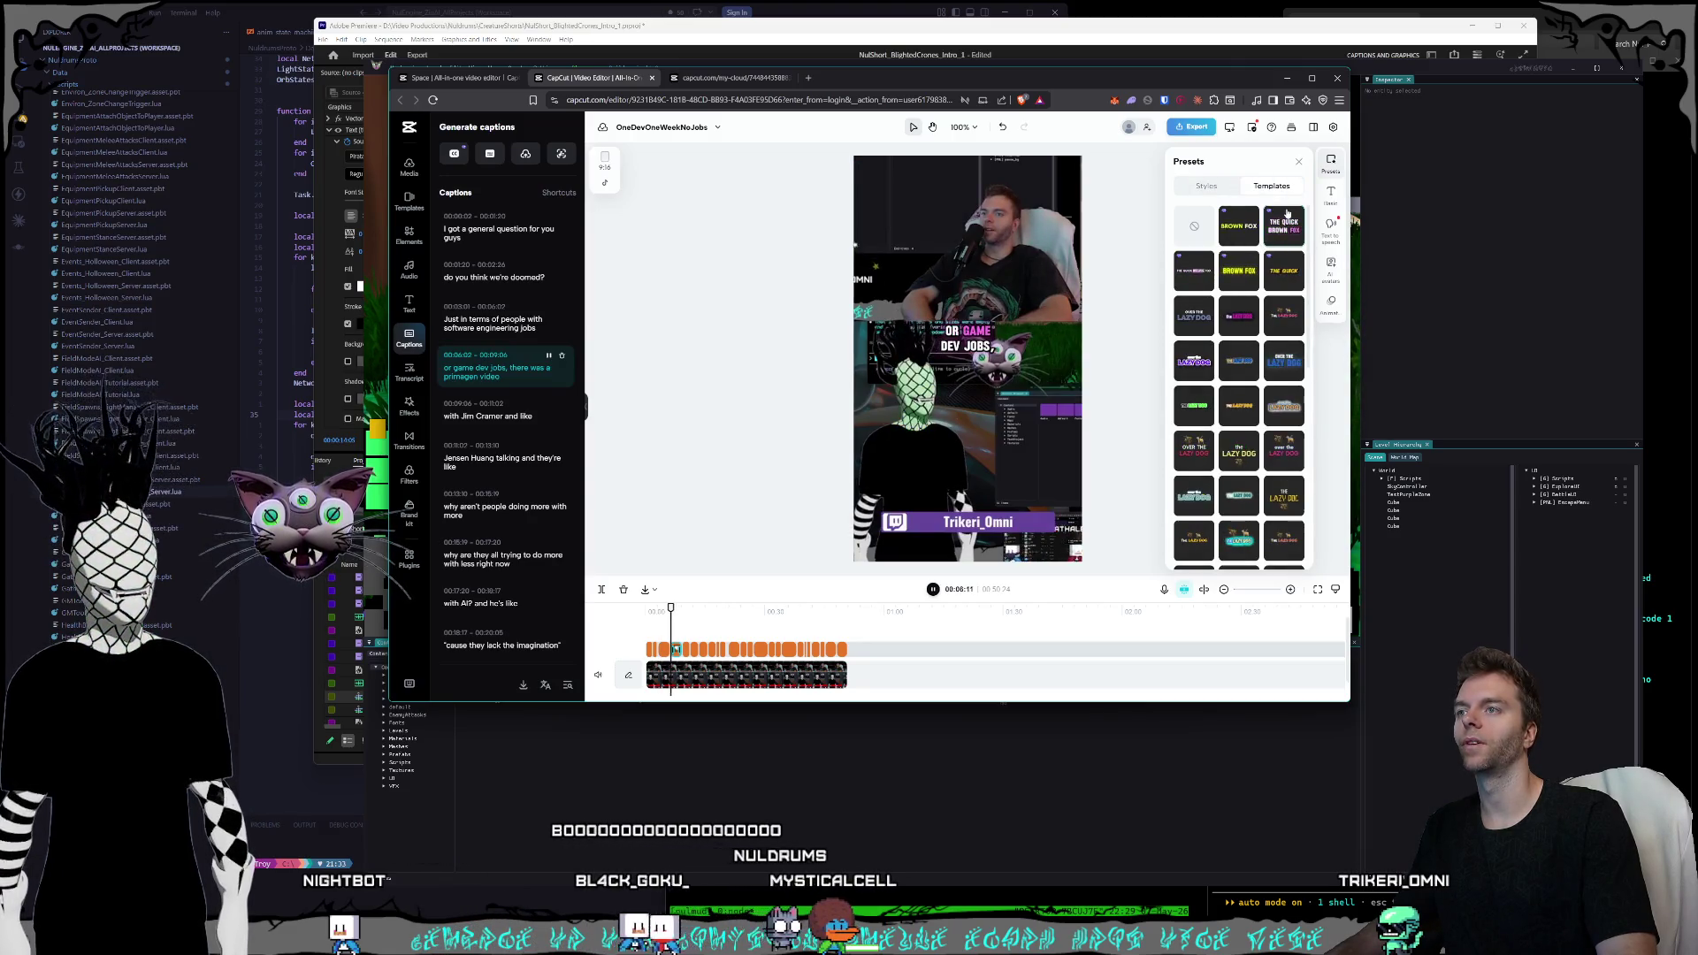
left_click(1330, 194)
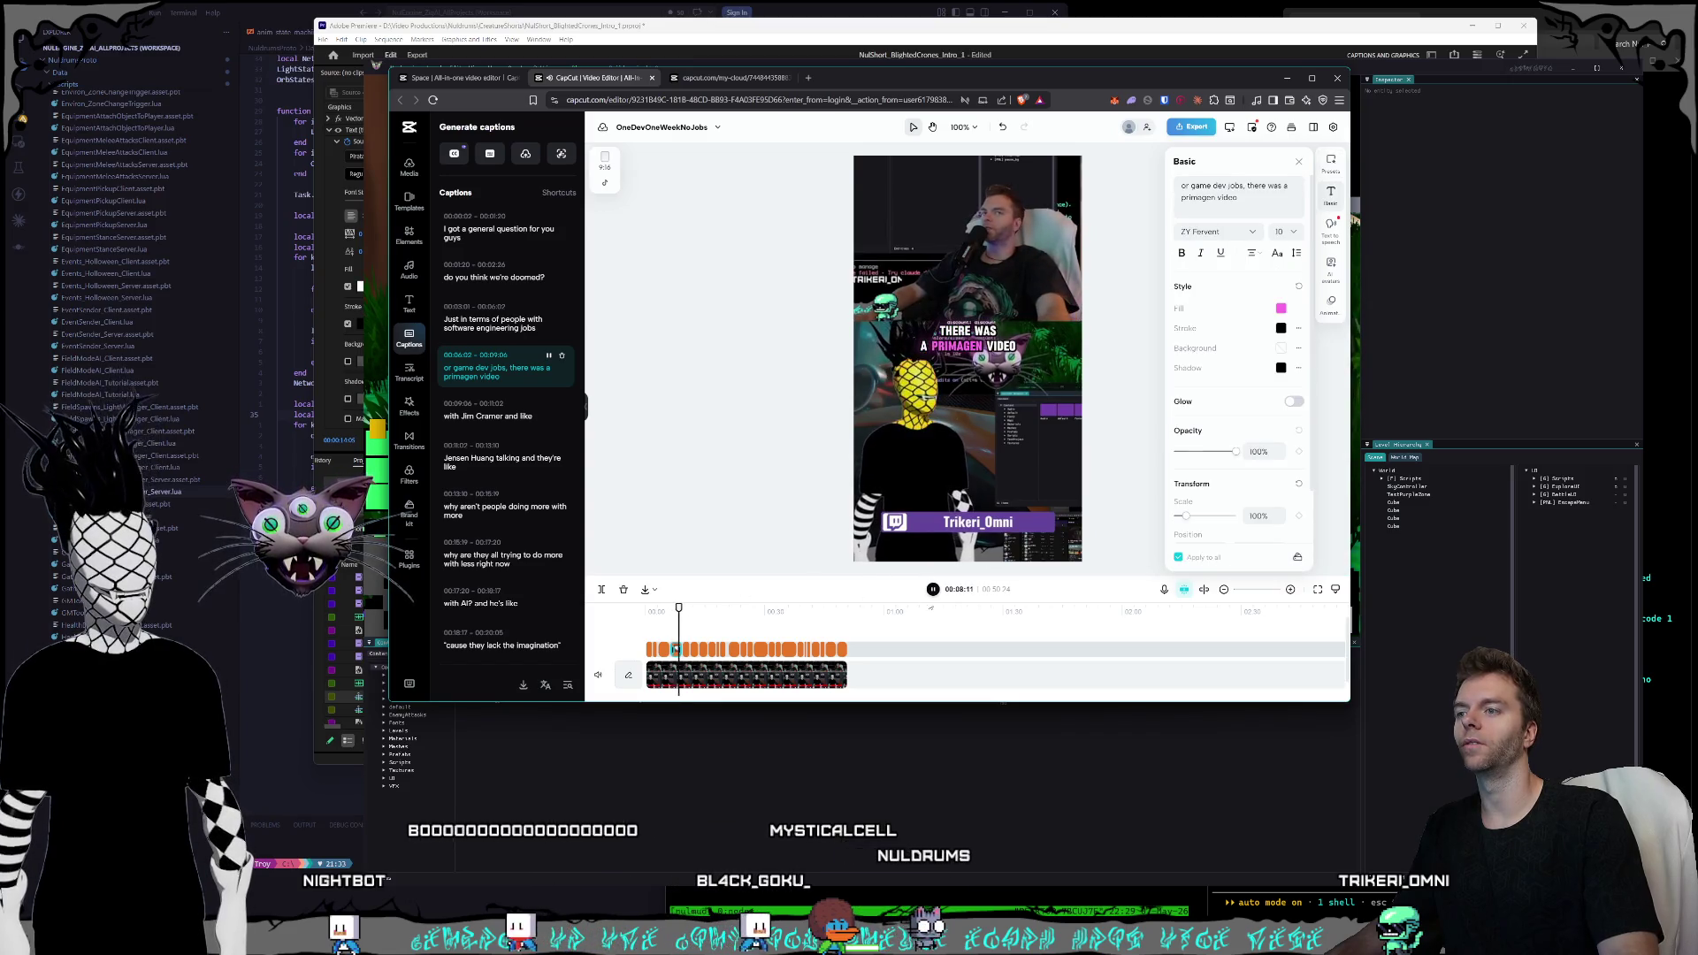
- Check the caption's Fill colour swatch in Basic settings, then return to the Brand kit page
left_click(932, 590)
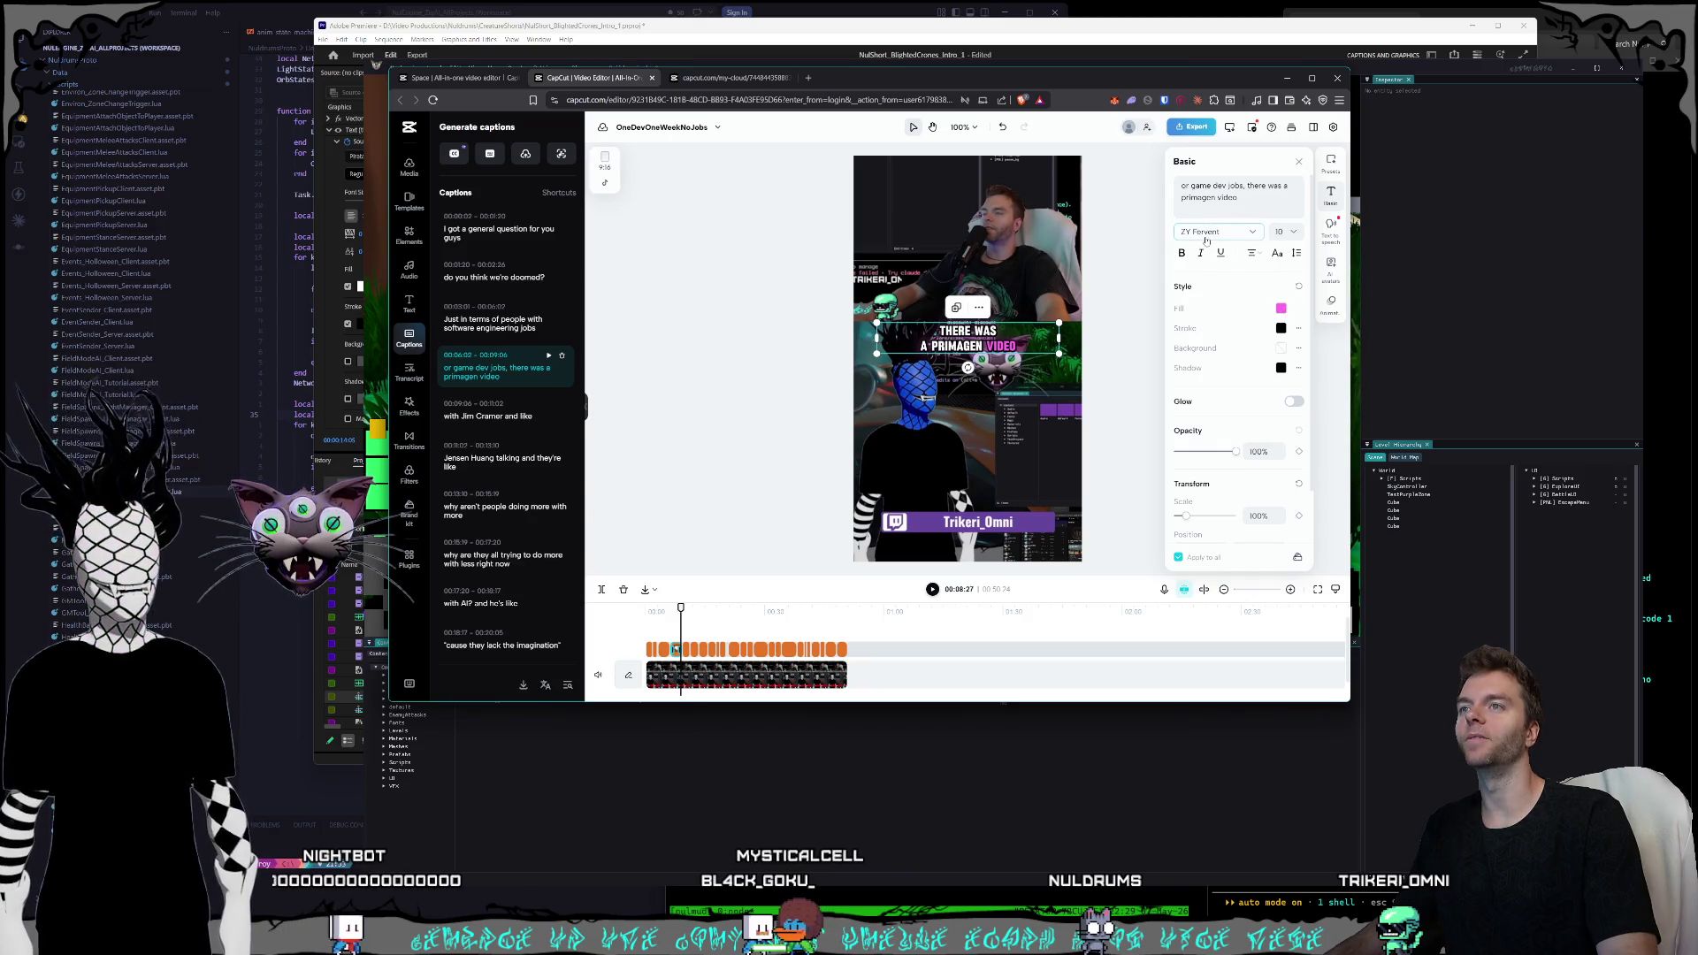
left_click(1280, 309)
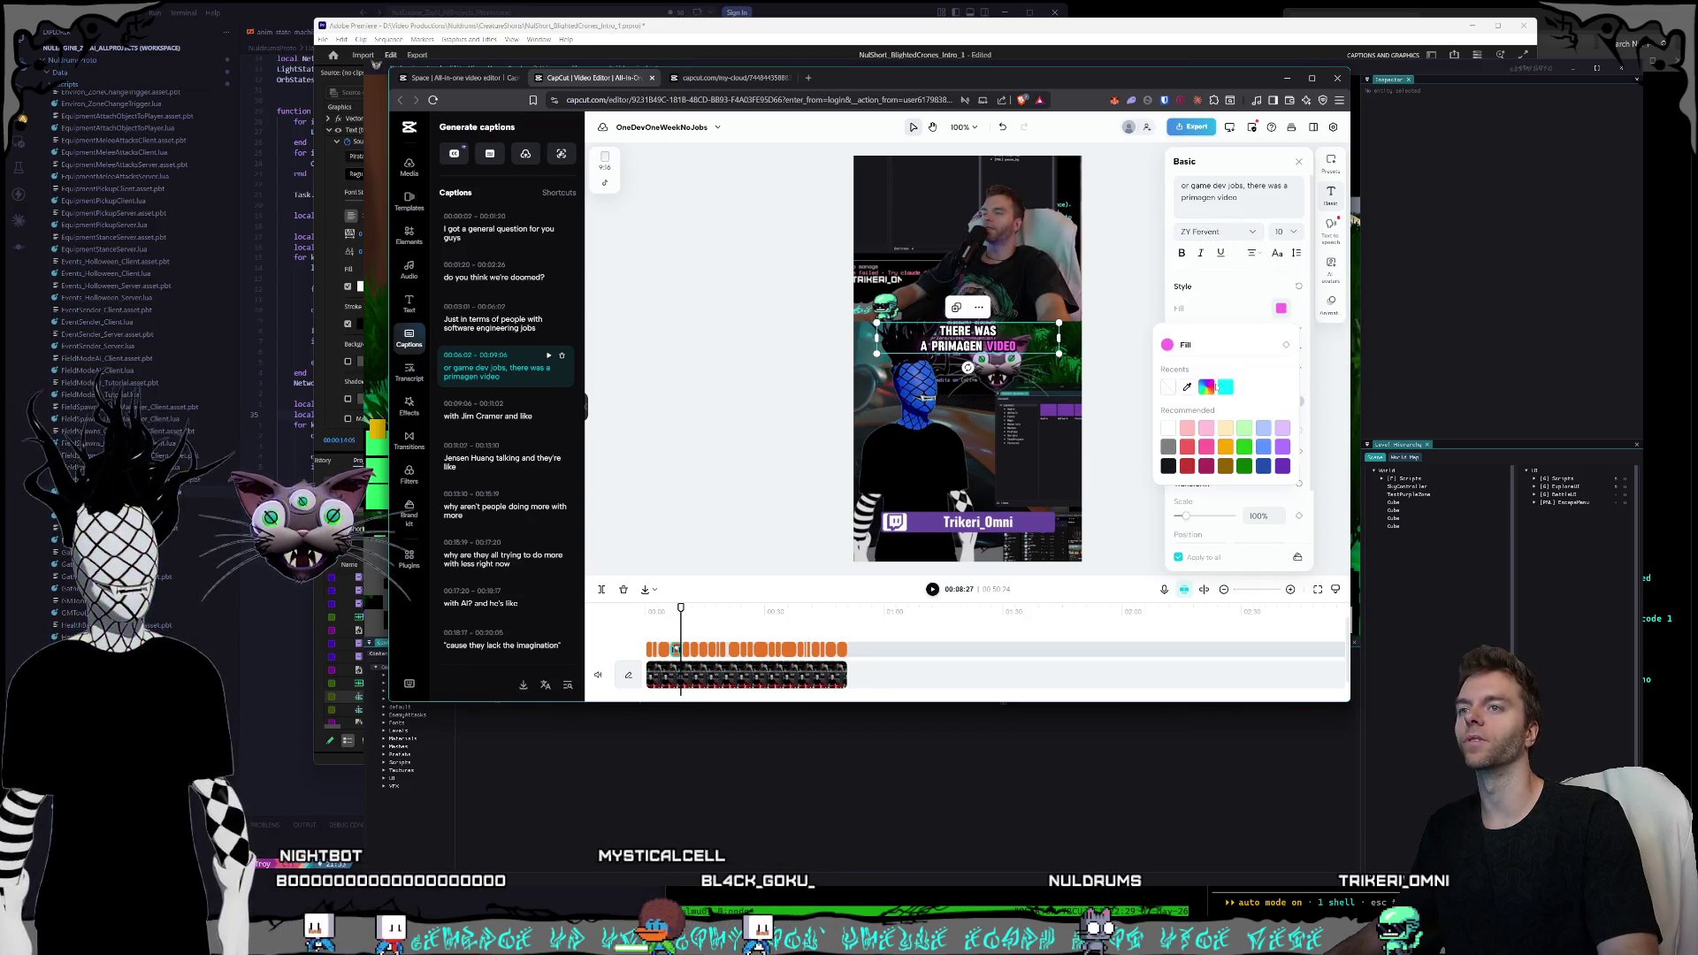
left_click(1248, 311)
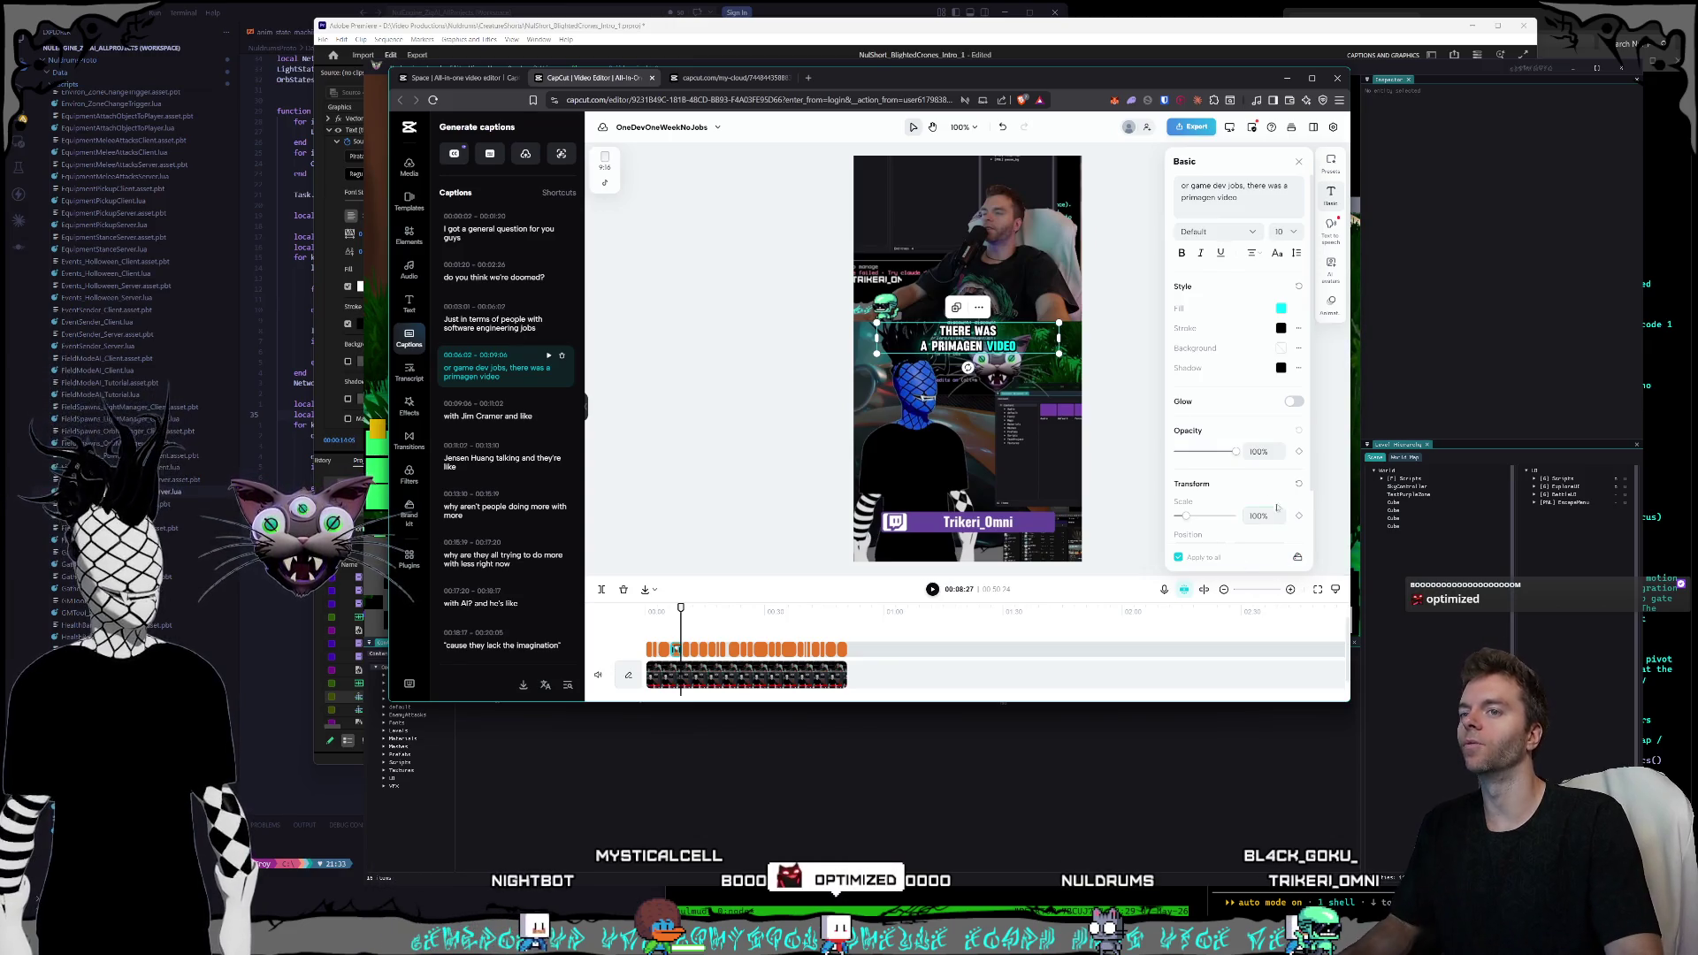
left_click(697, 80)
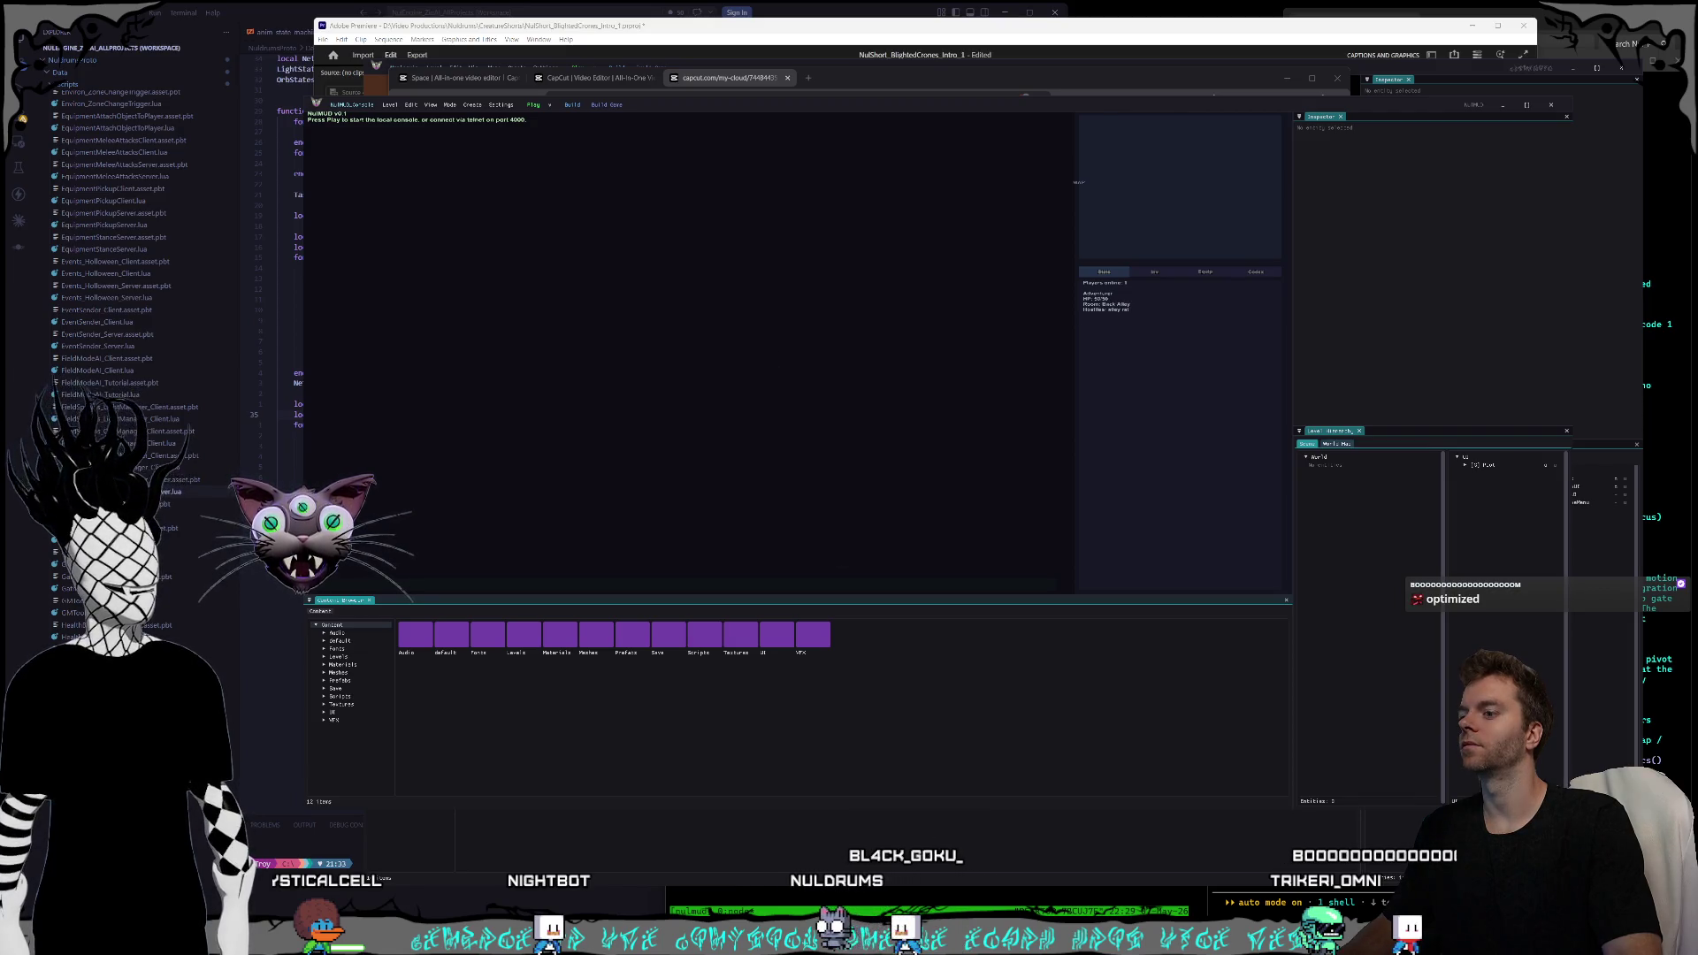
- Check the coding and camera-fix terminals, then bring CapCut's Brand kit page back in front
left_click(958, 902)
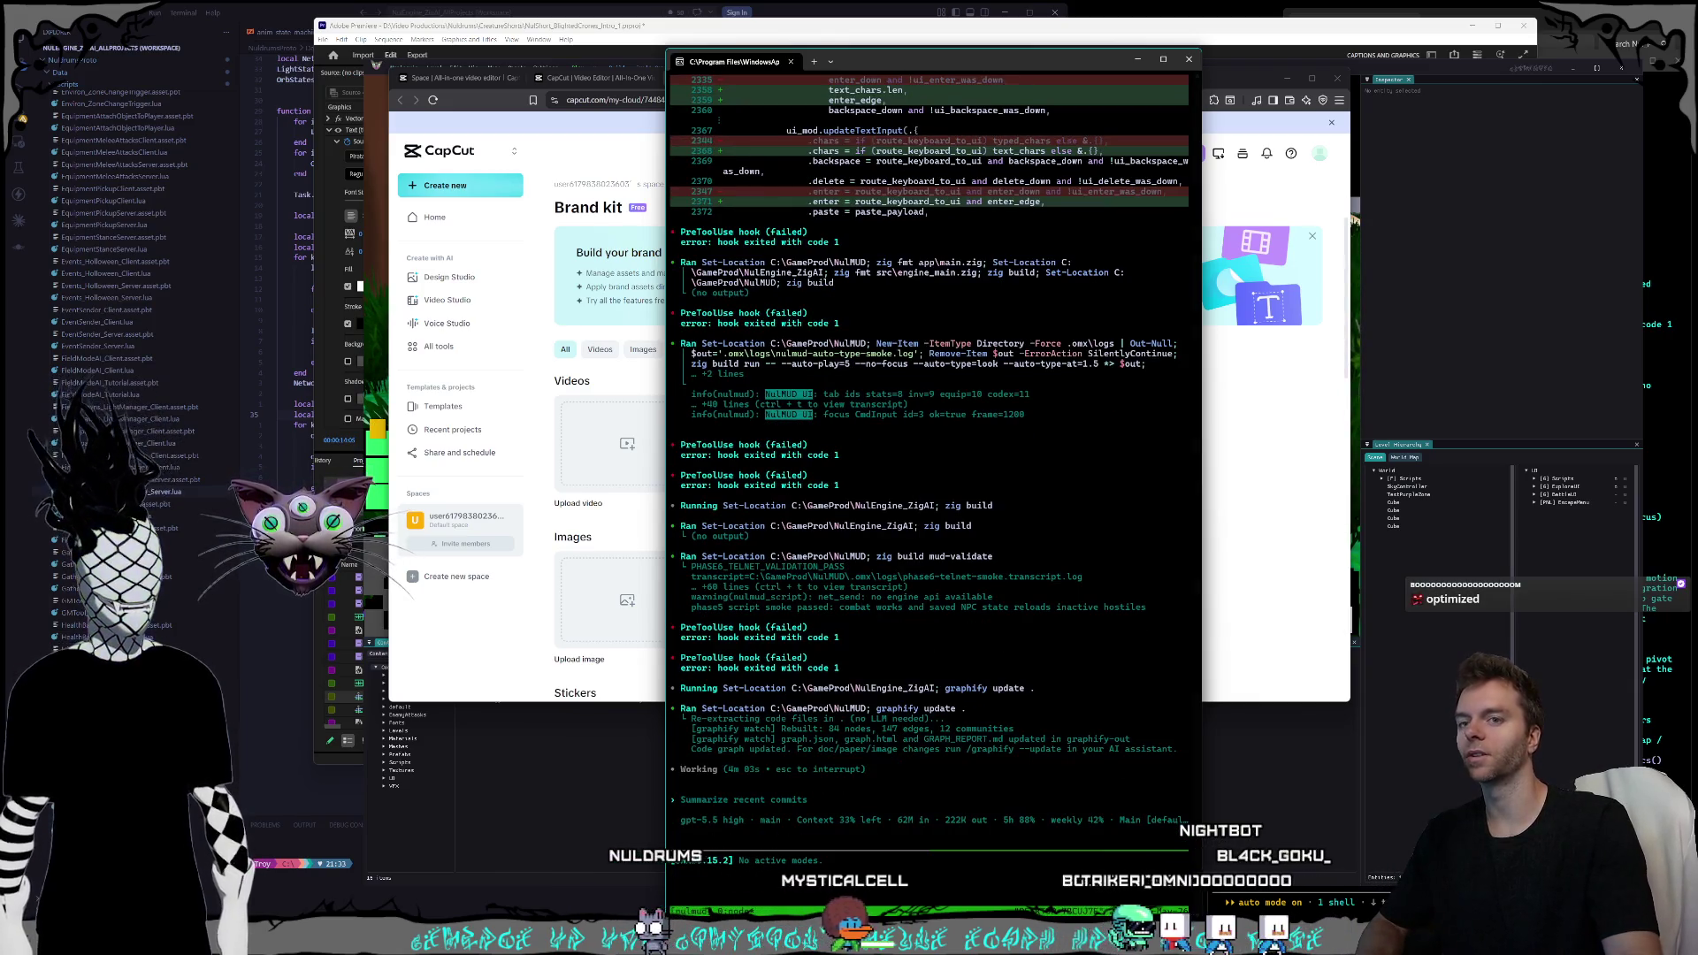
left_click(1594, 732)
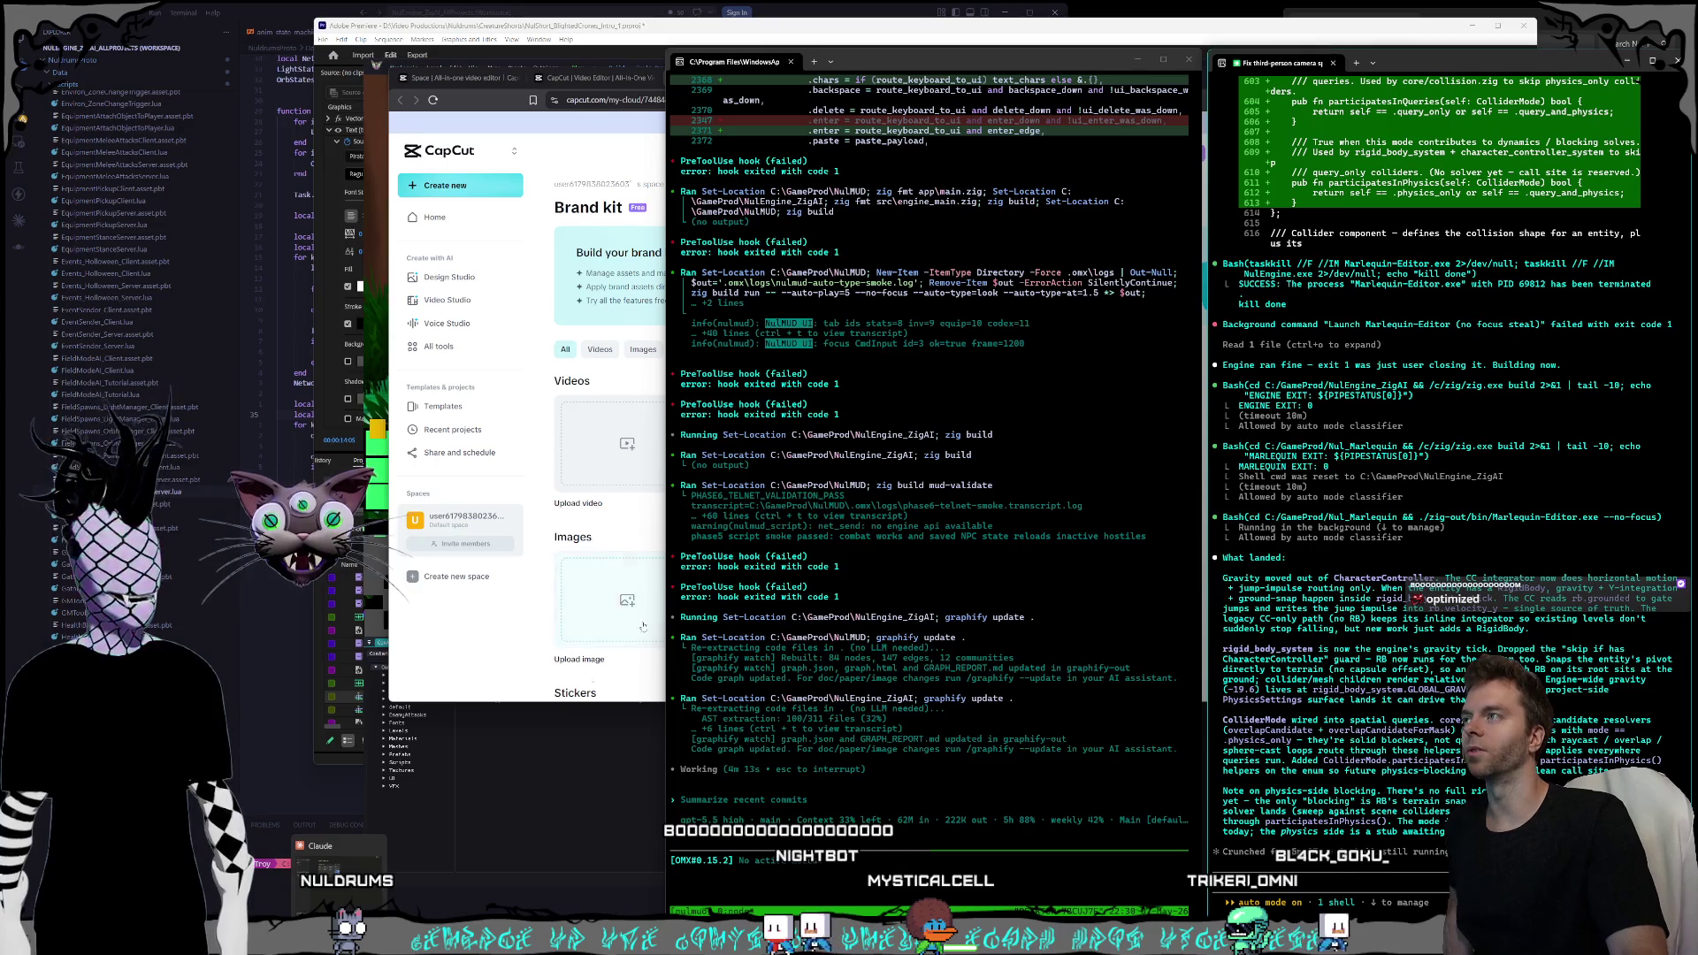
left_click(467, 94)
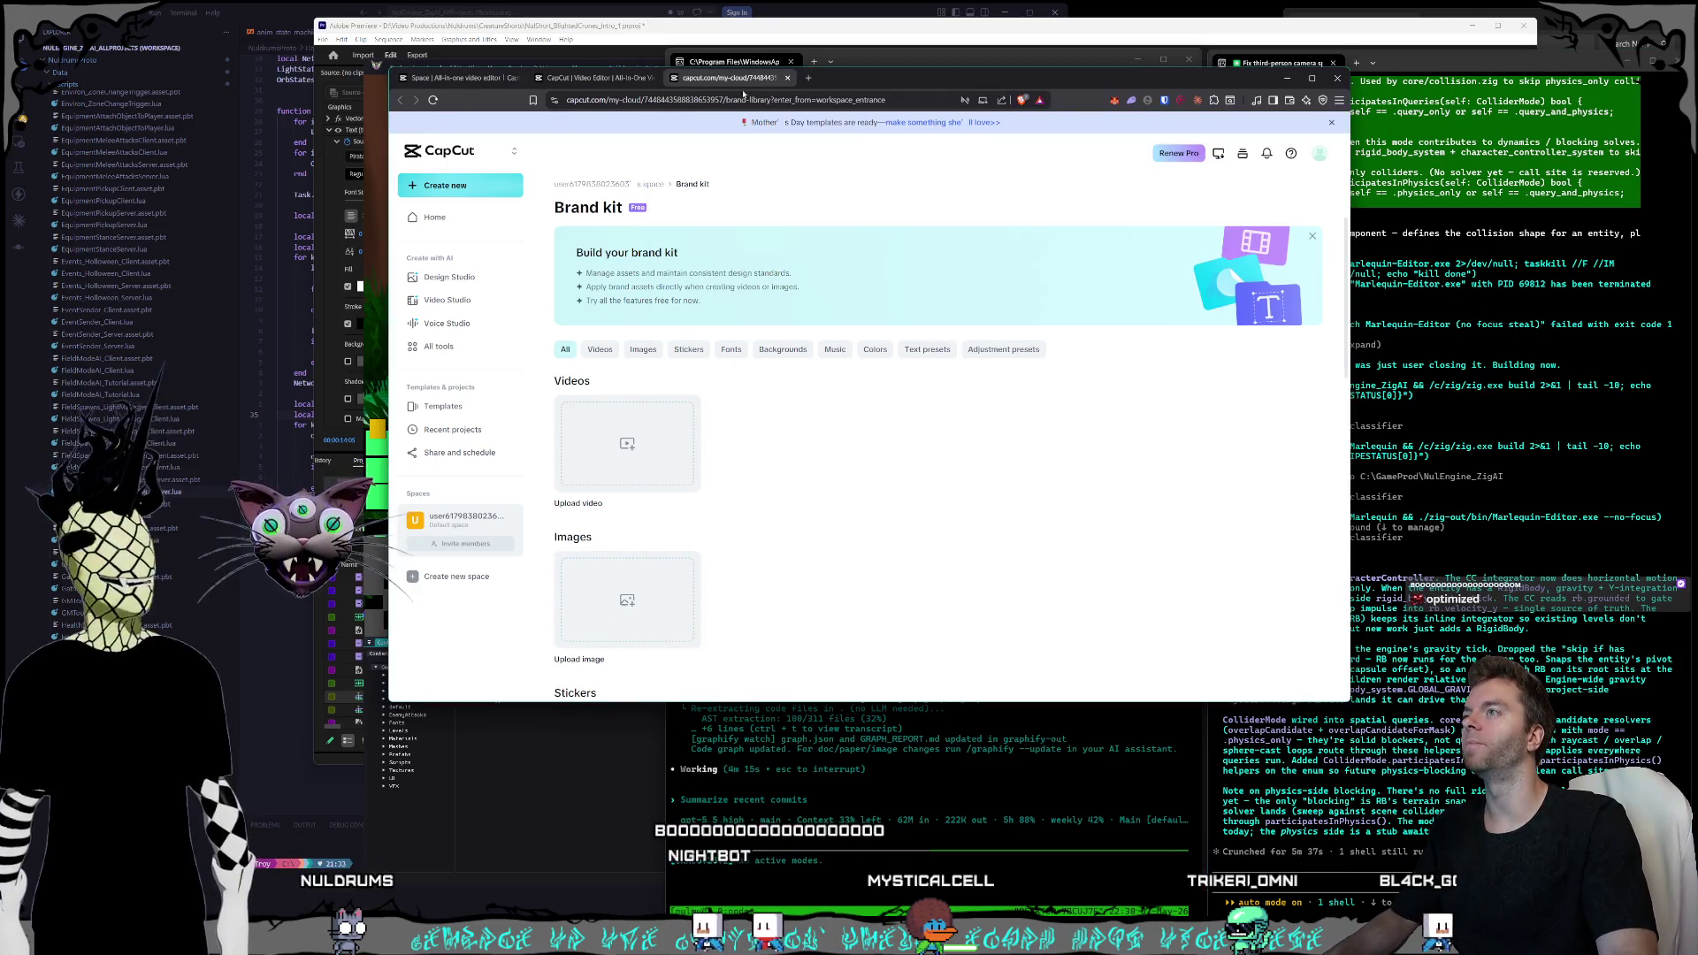
left_click(807, 78)
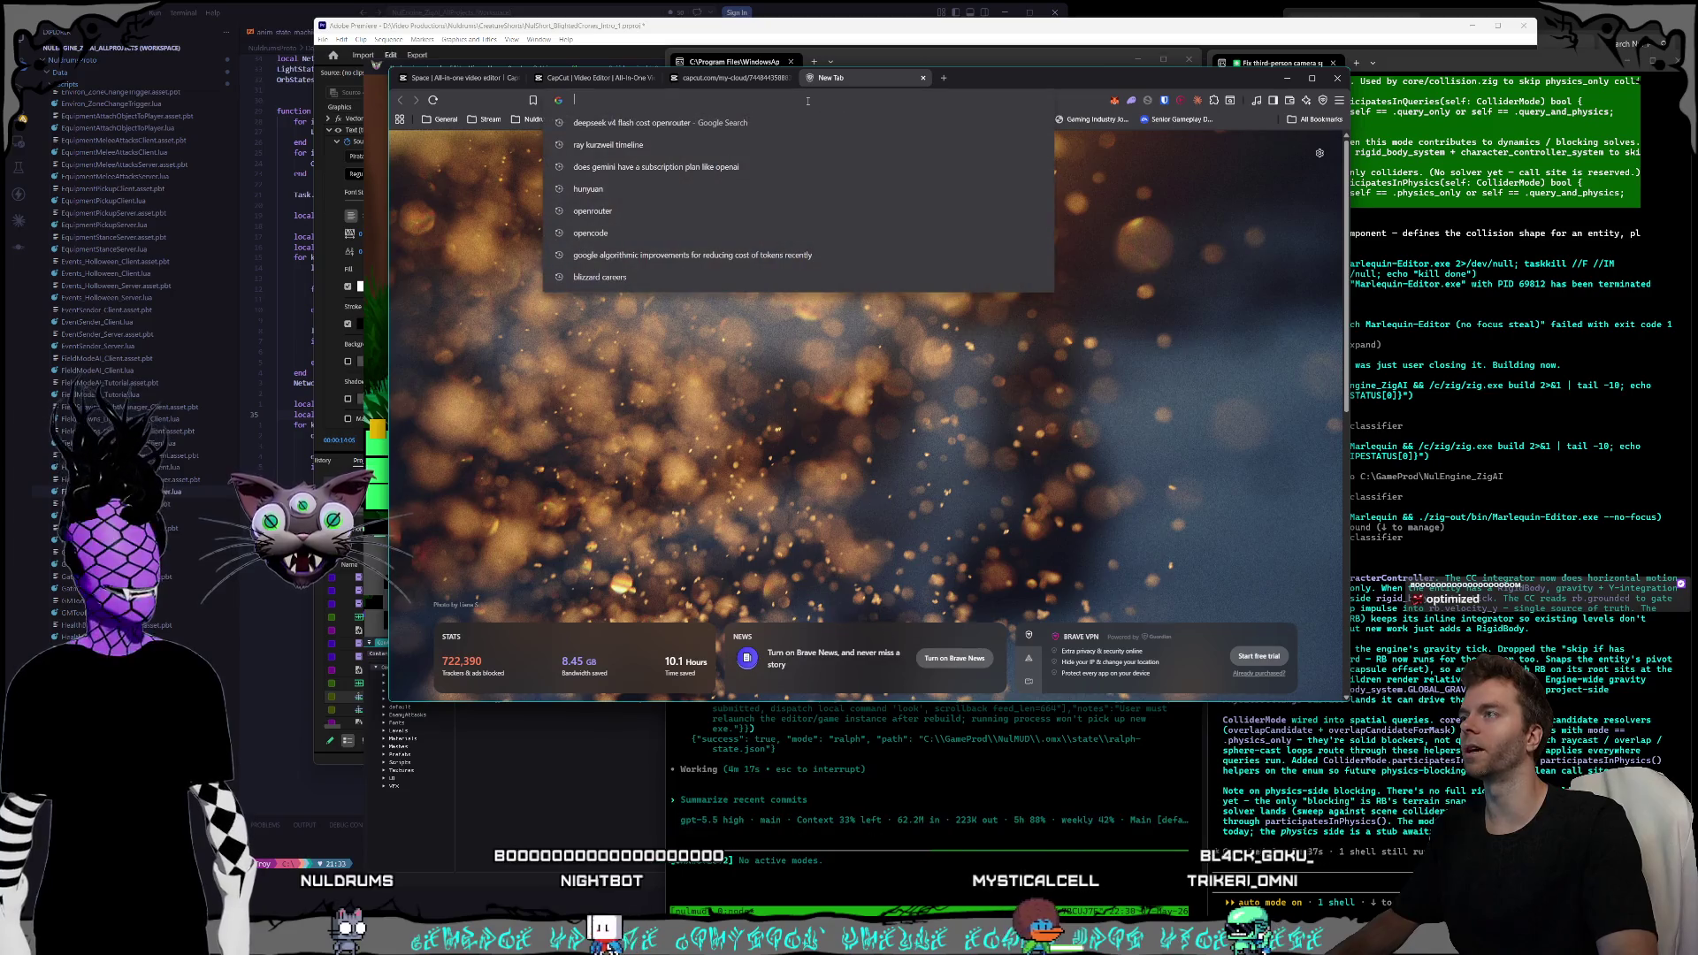
- Load ElevenLabs from the 'ele' address suggestion and go to its Sound Effects library
type("ele")
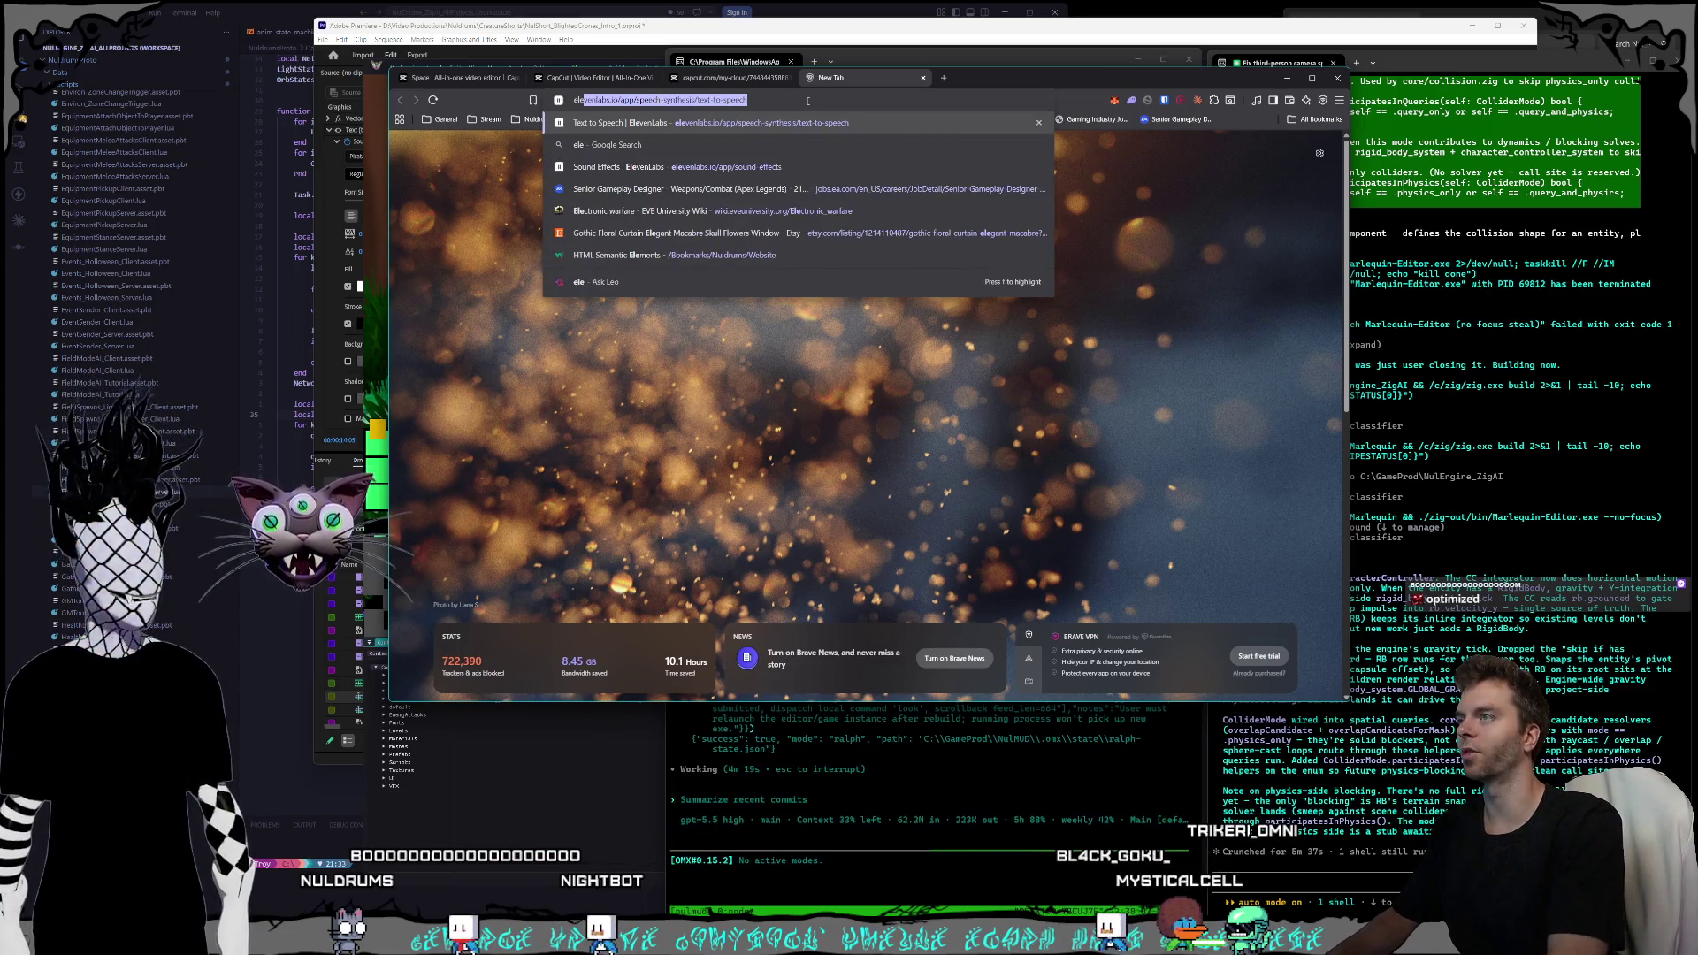
key("Return")
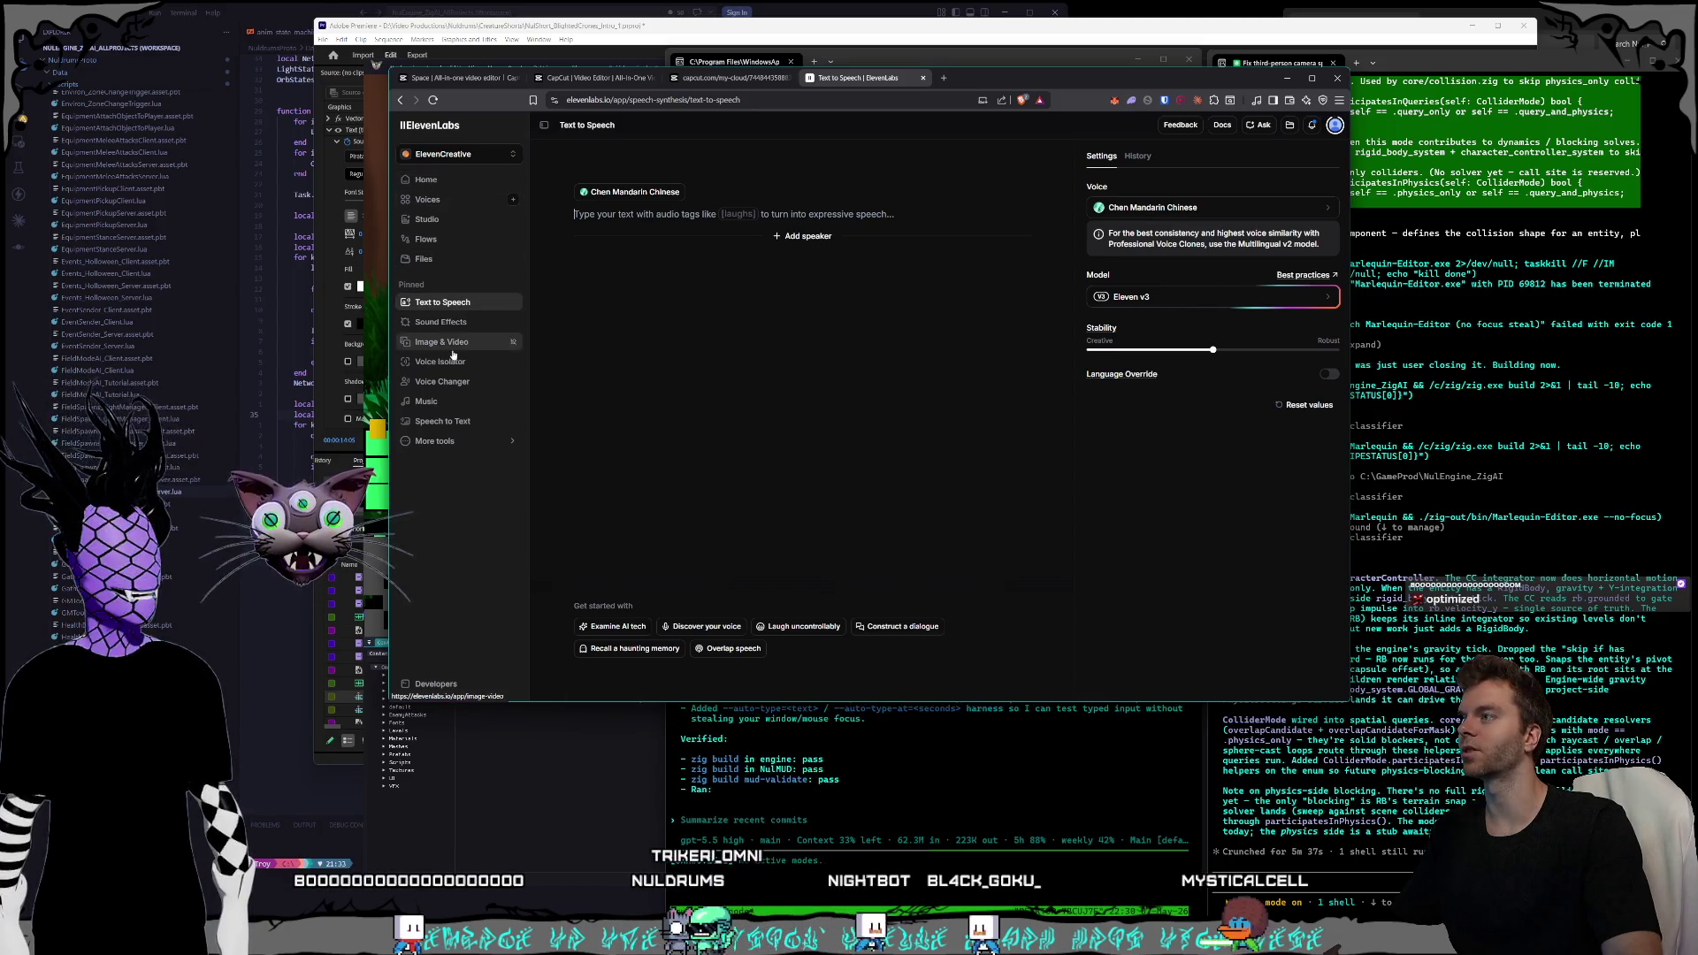
left_click(441, 322)
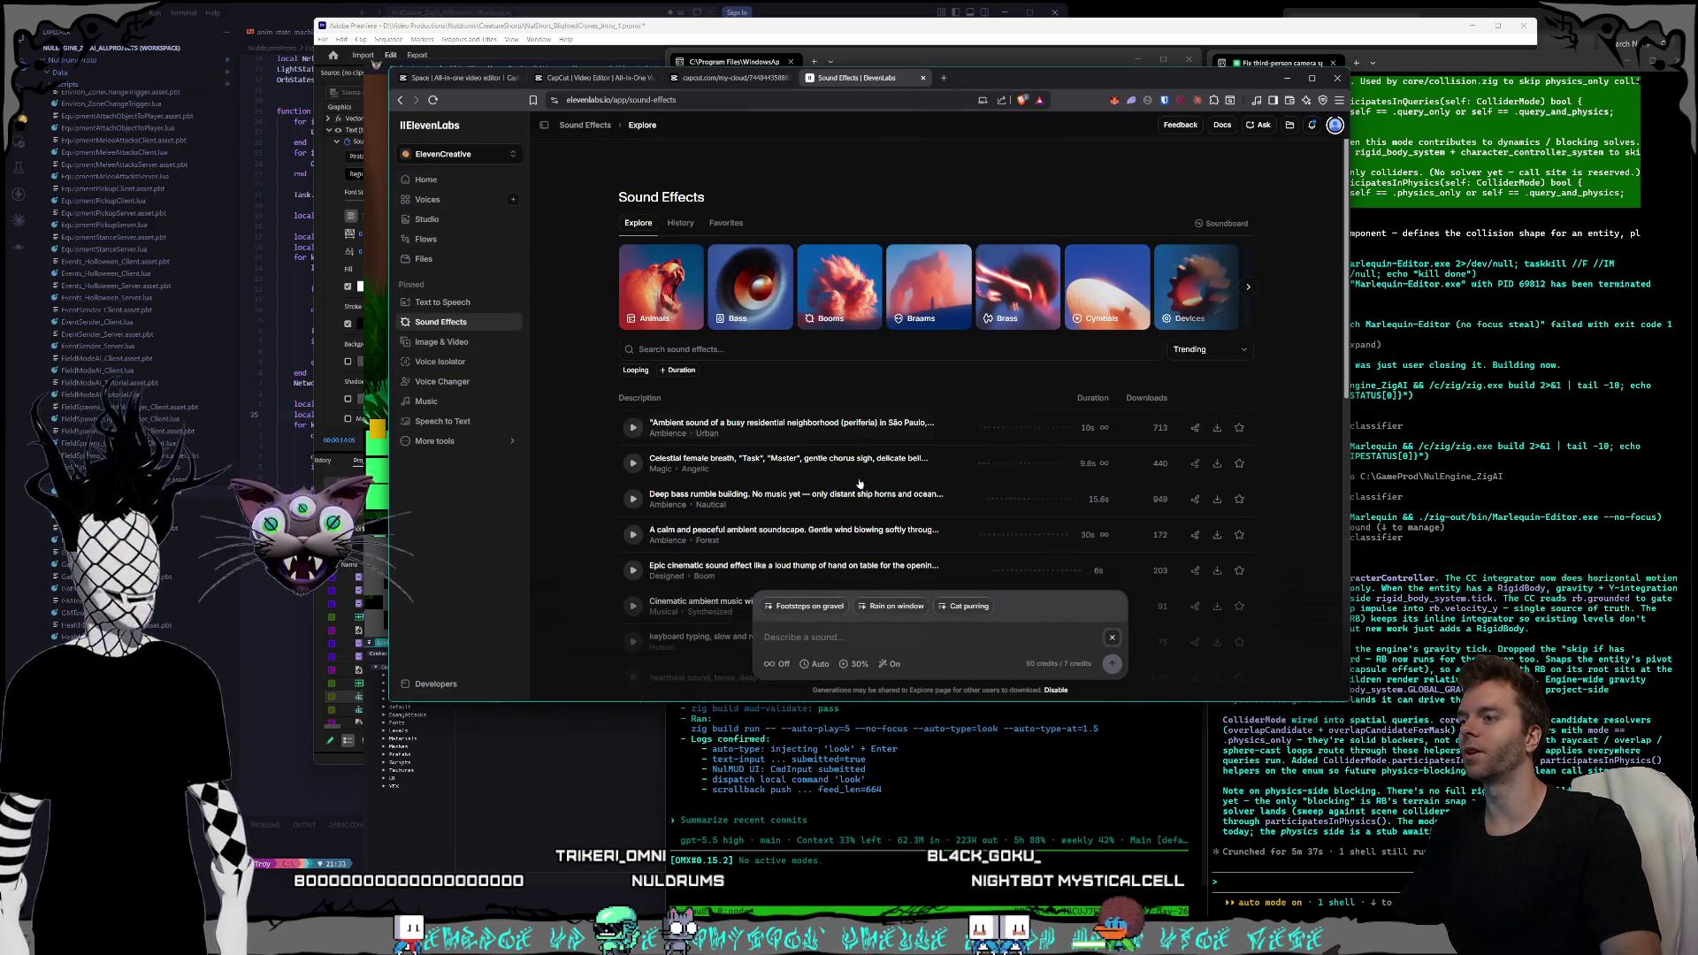
left_click(945, 79)
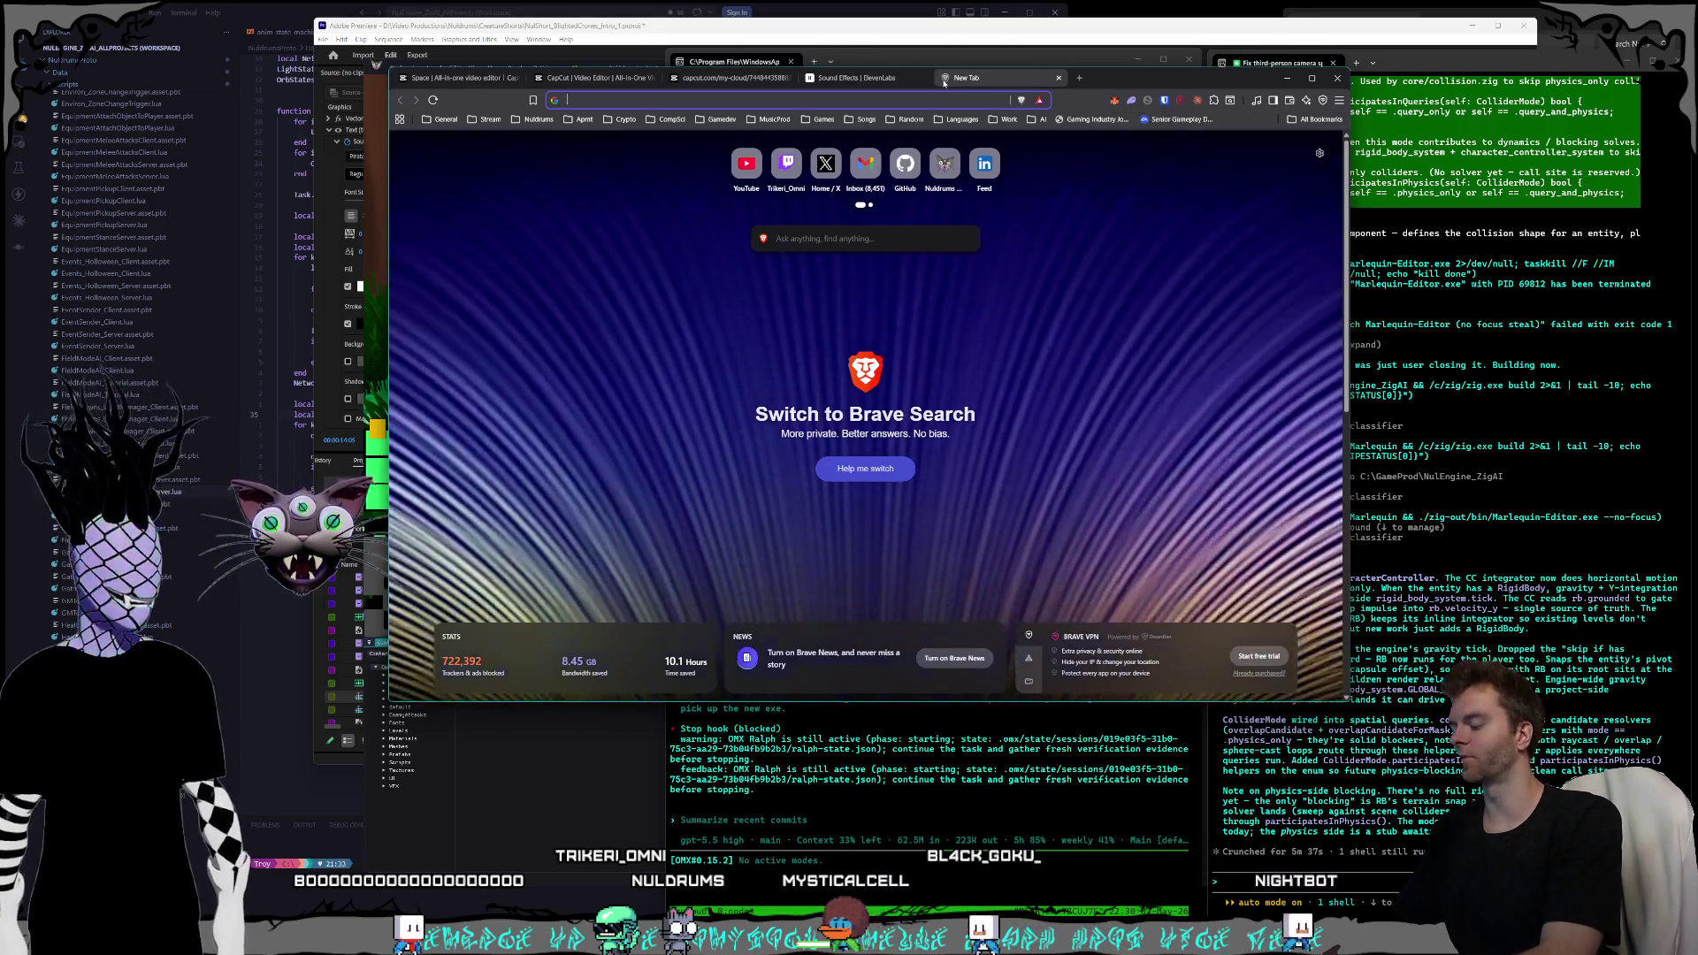
- Load nuldrums.world/ in the new Brave tab
type("m")
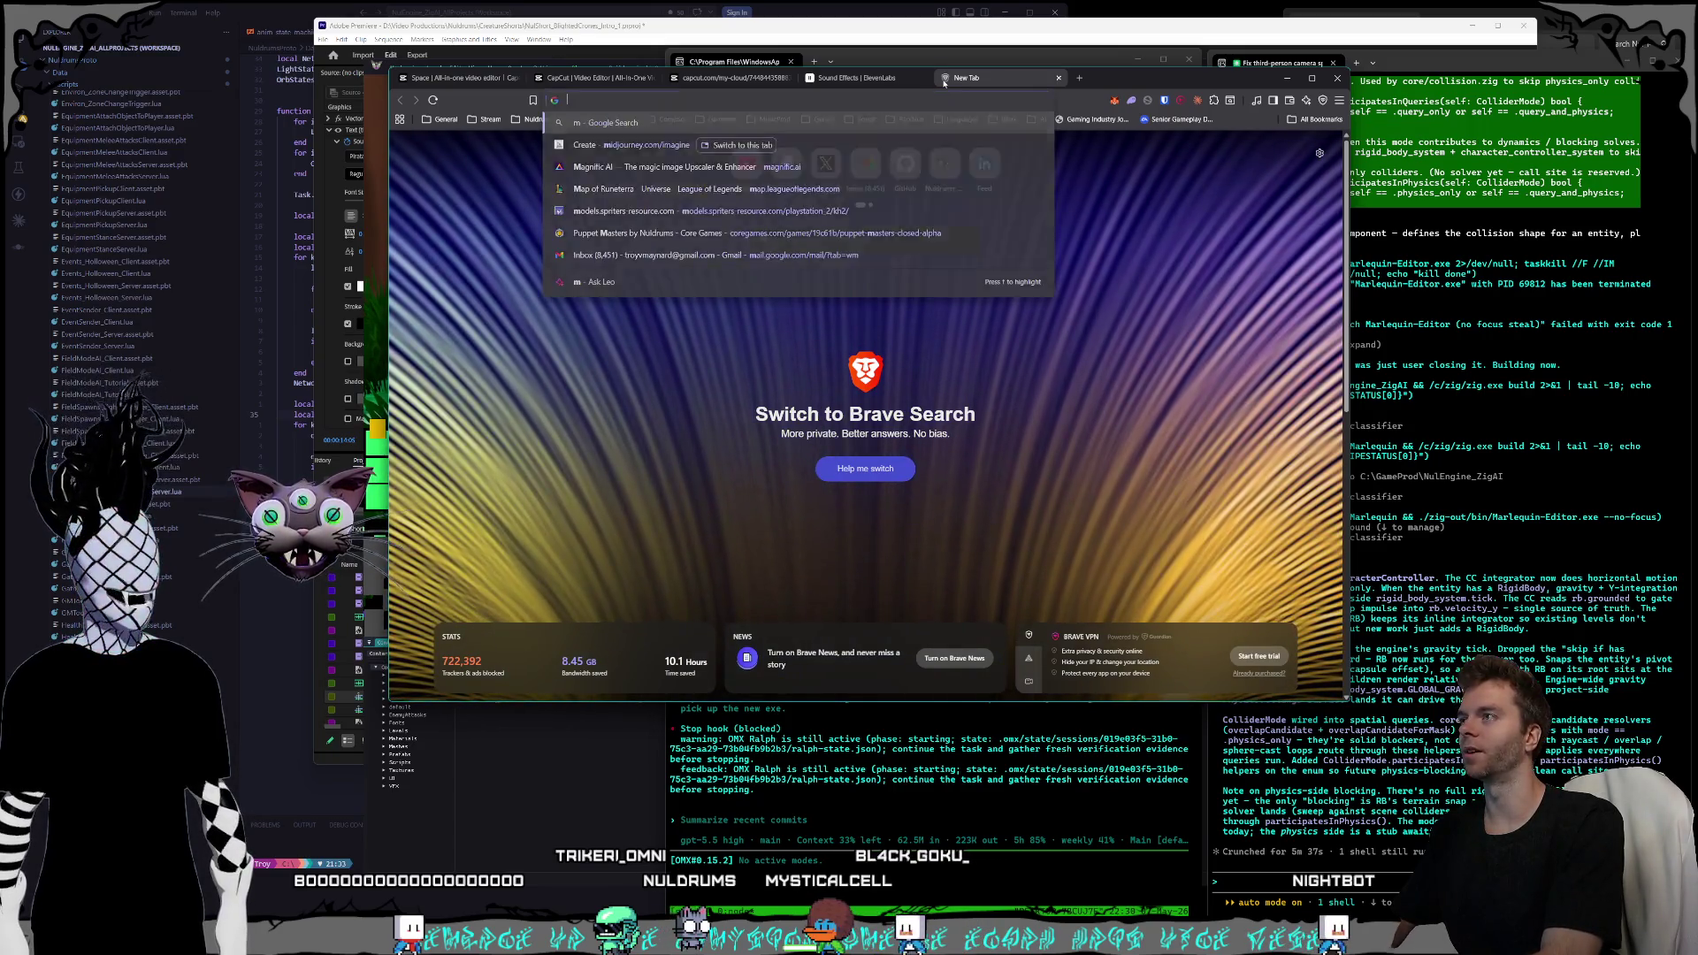
key("BackSpace")
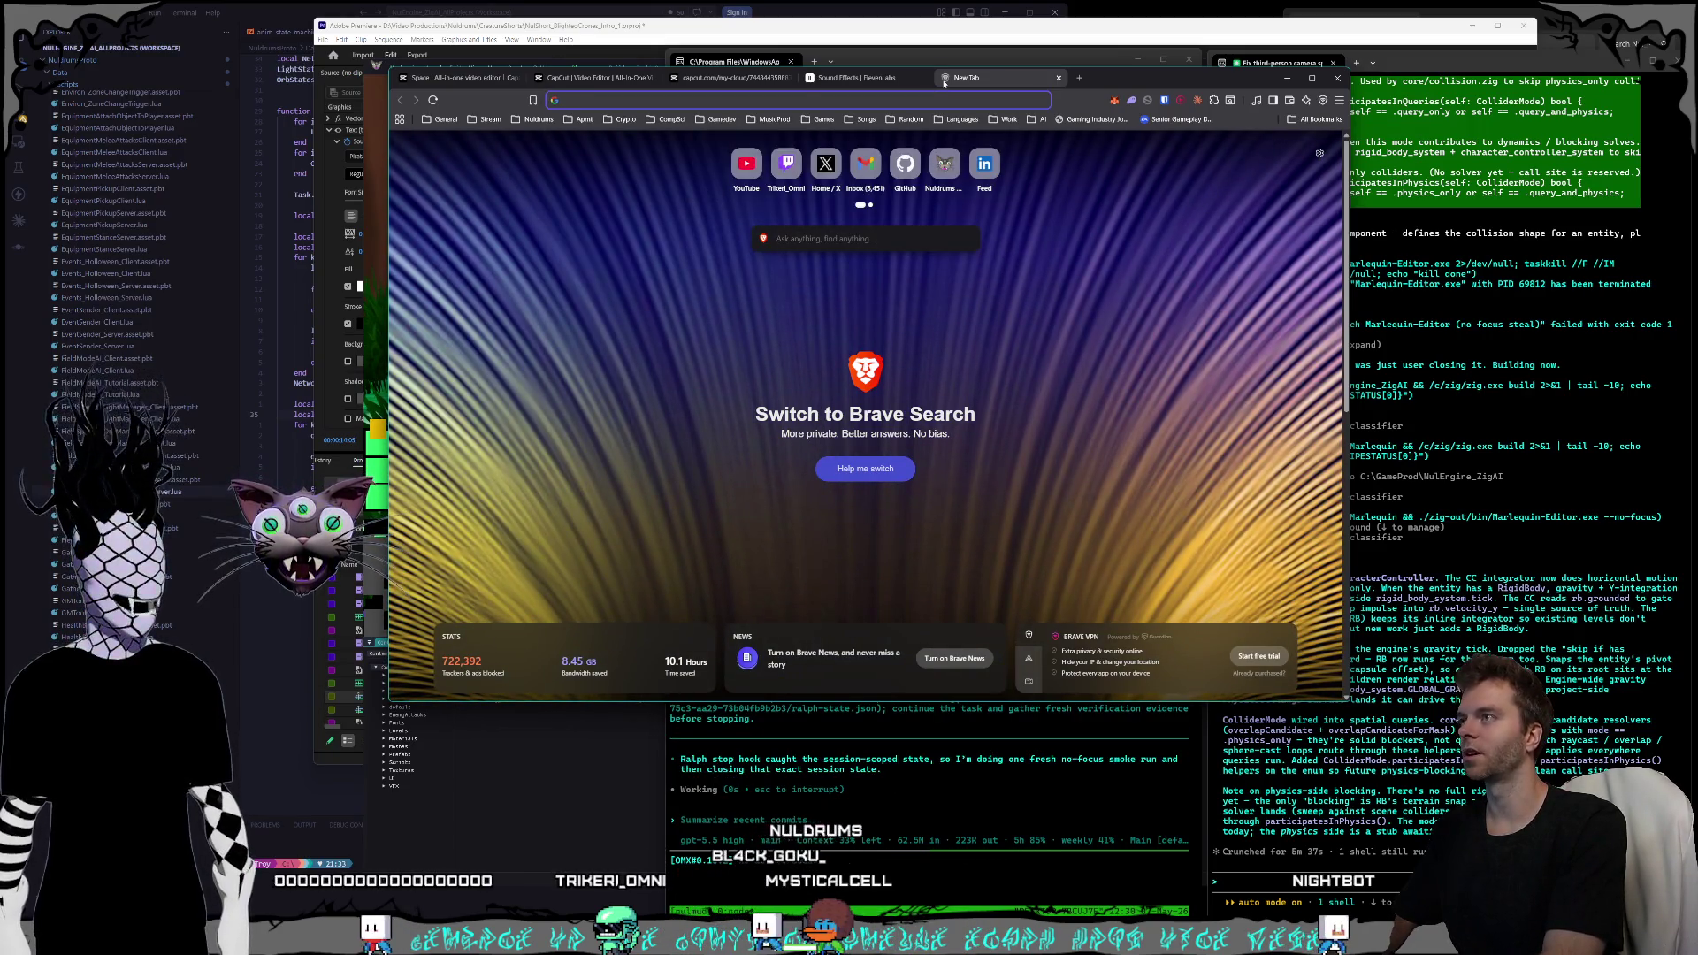
type("nuldrums.")
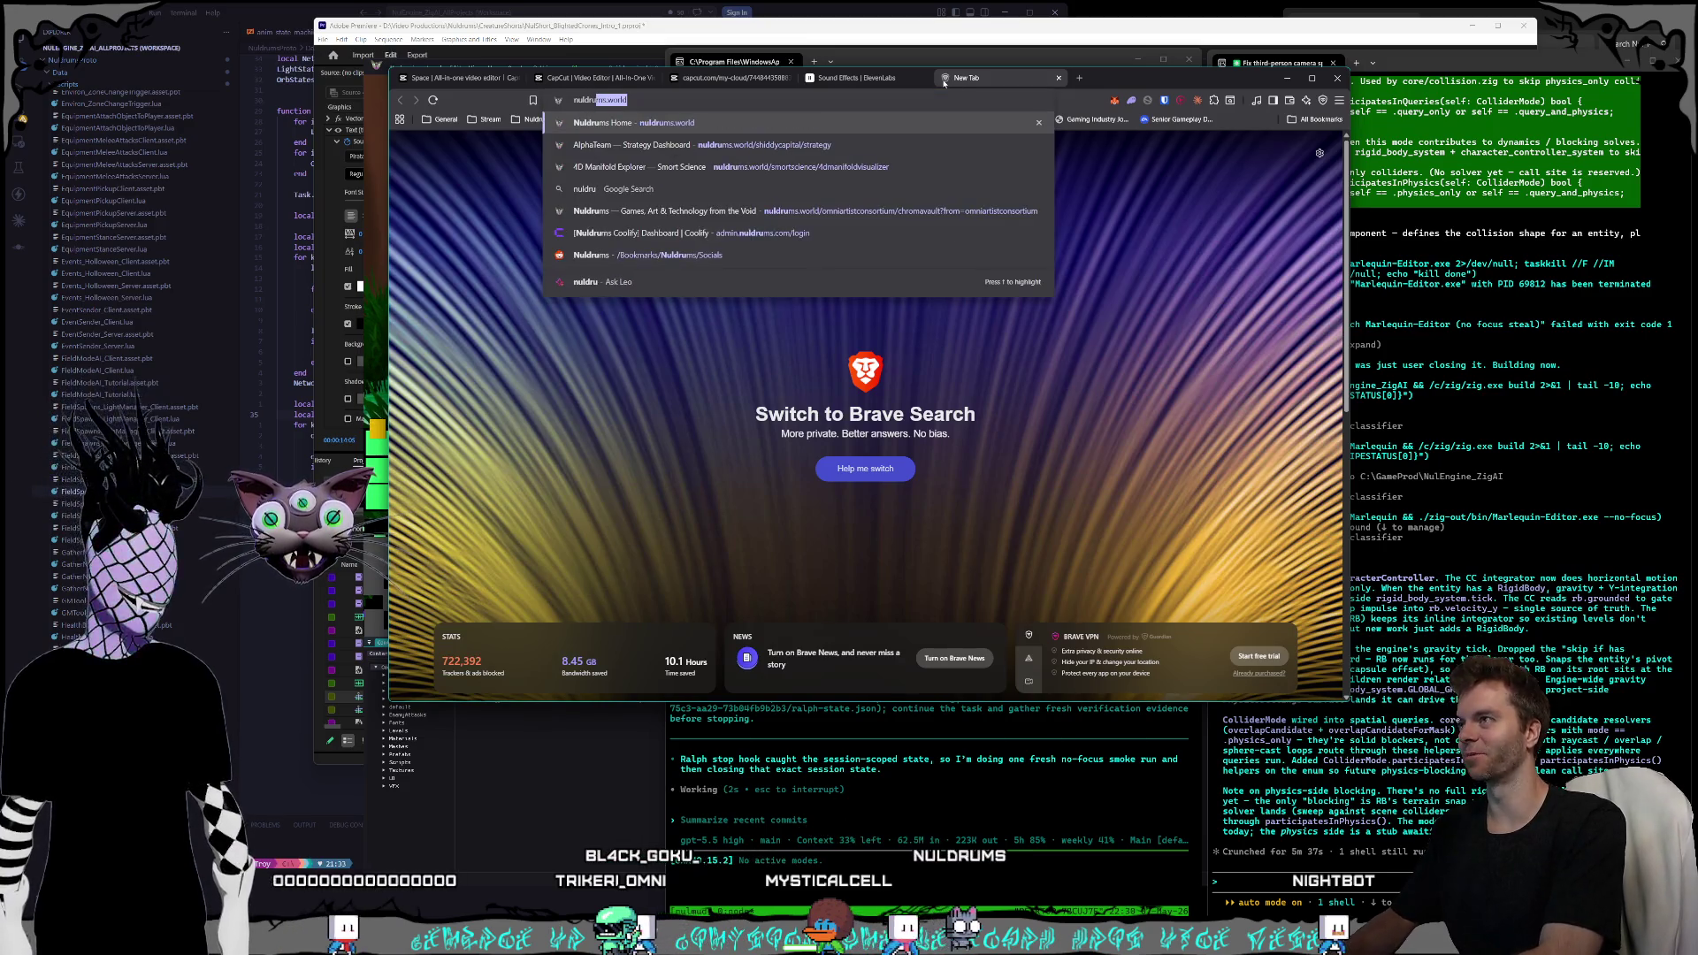
type("world/")
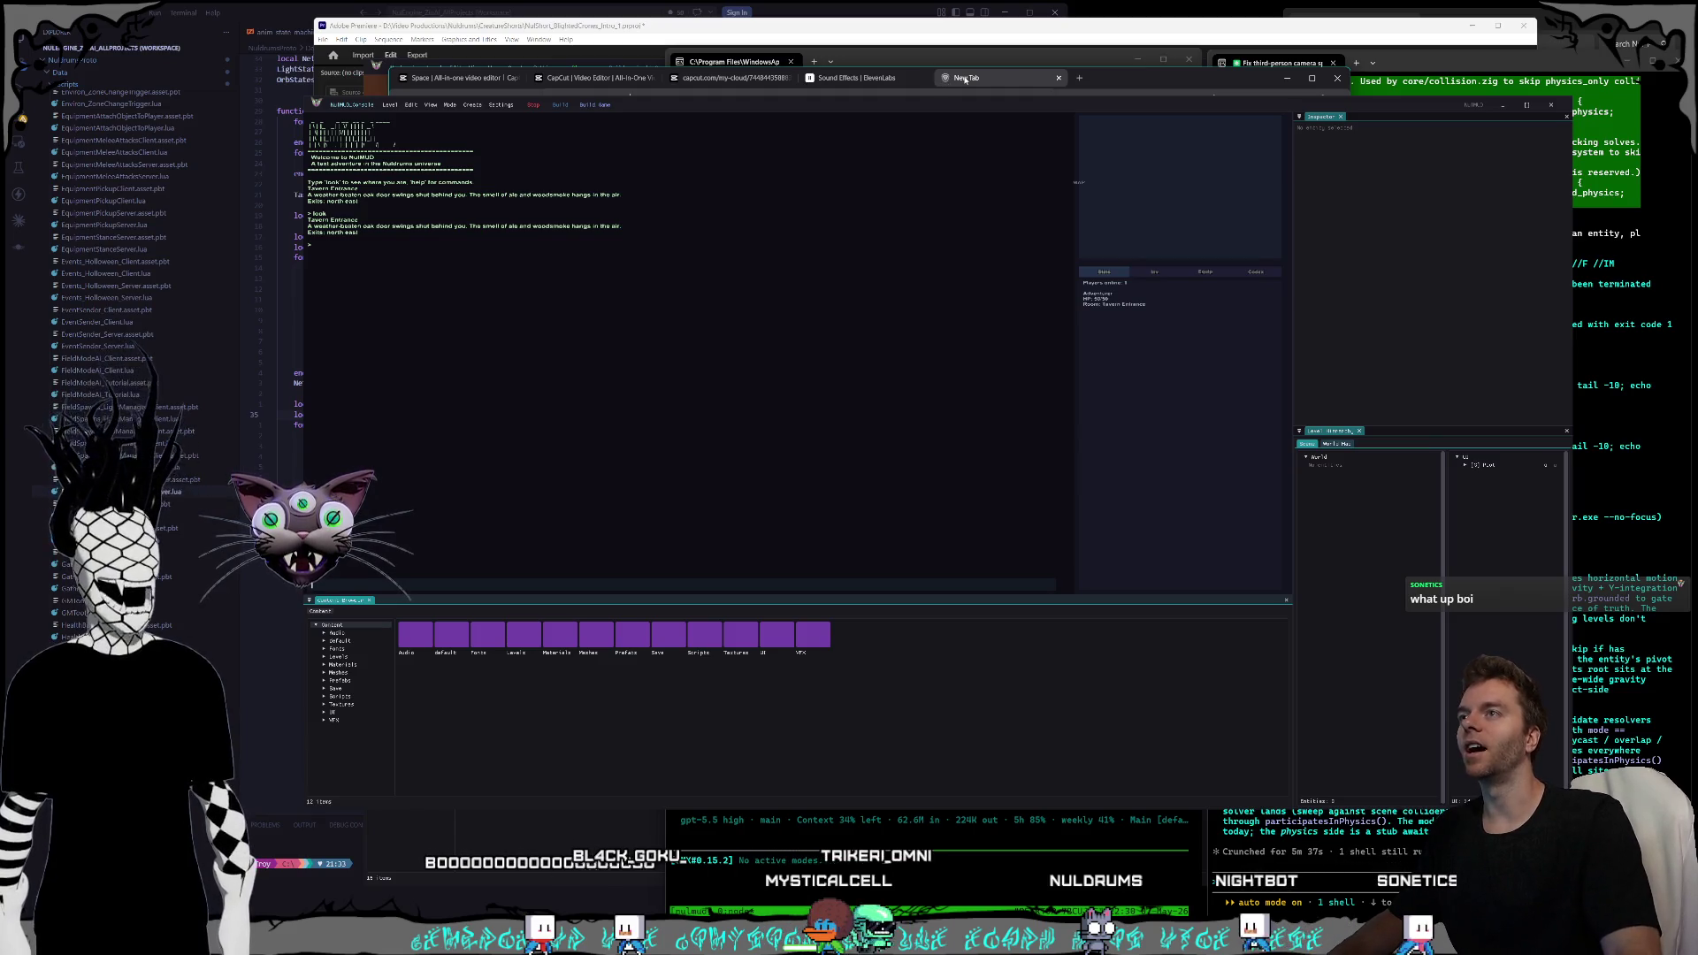
left_click(943, 80)
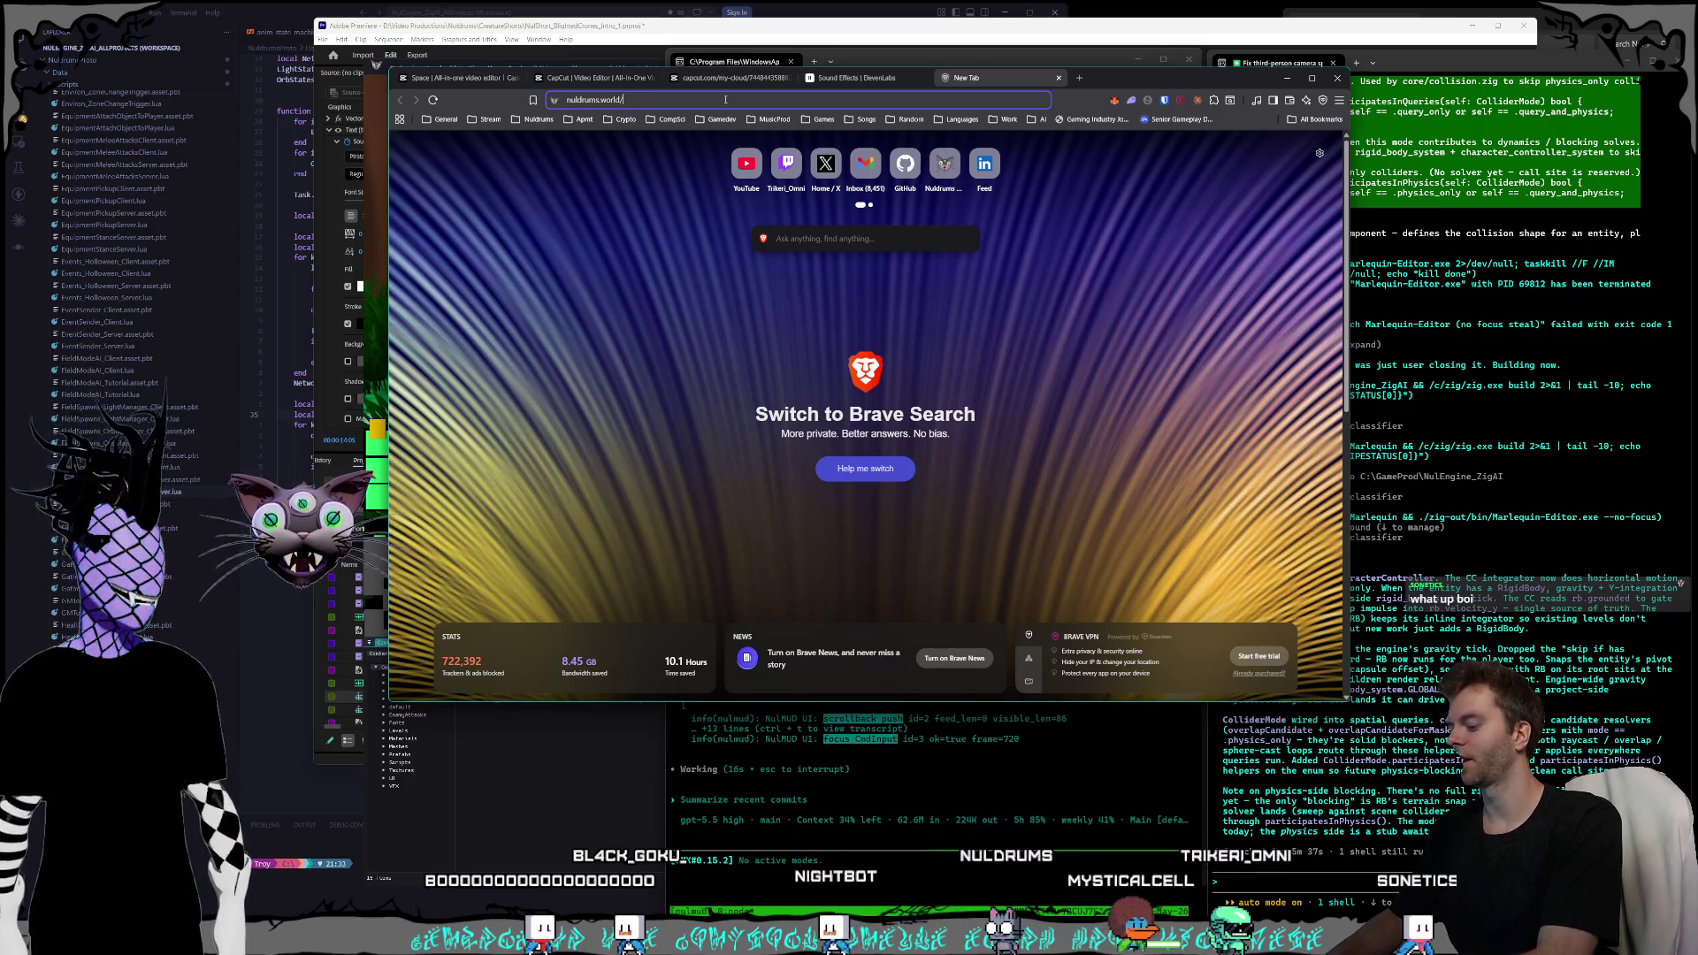
key("Return")
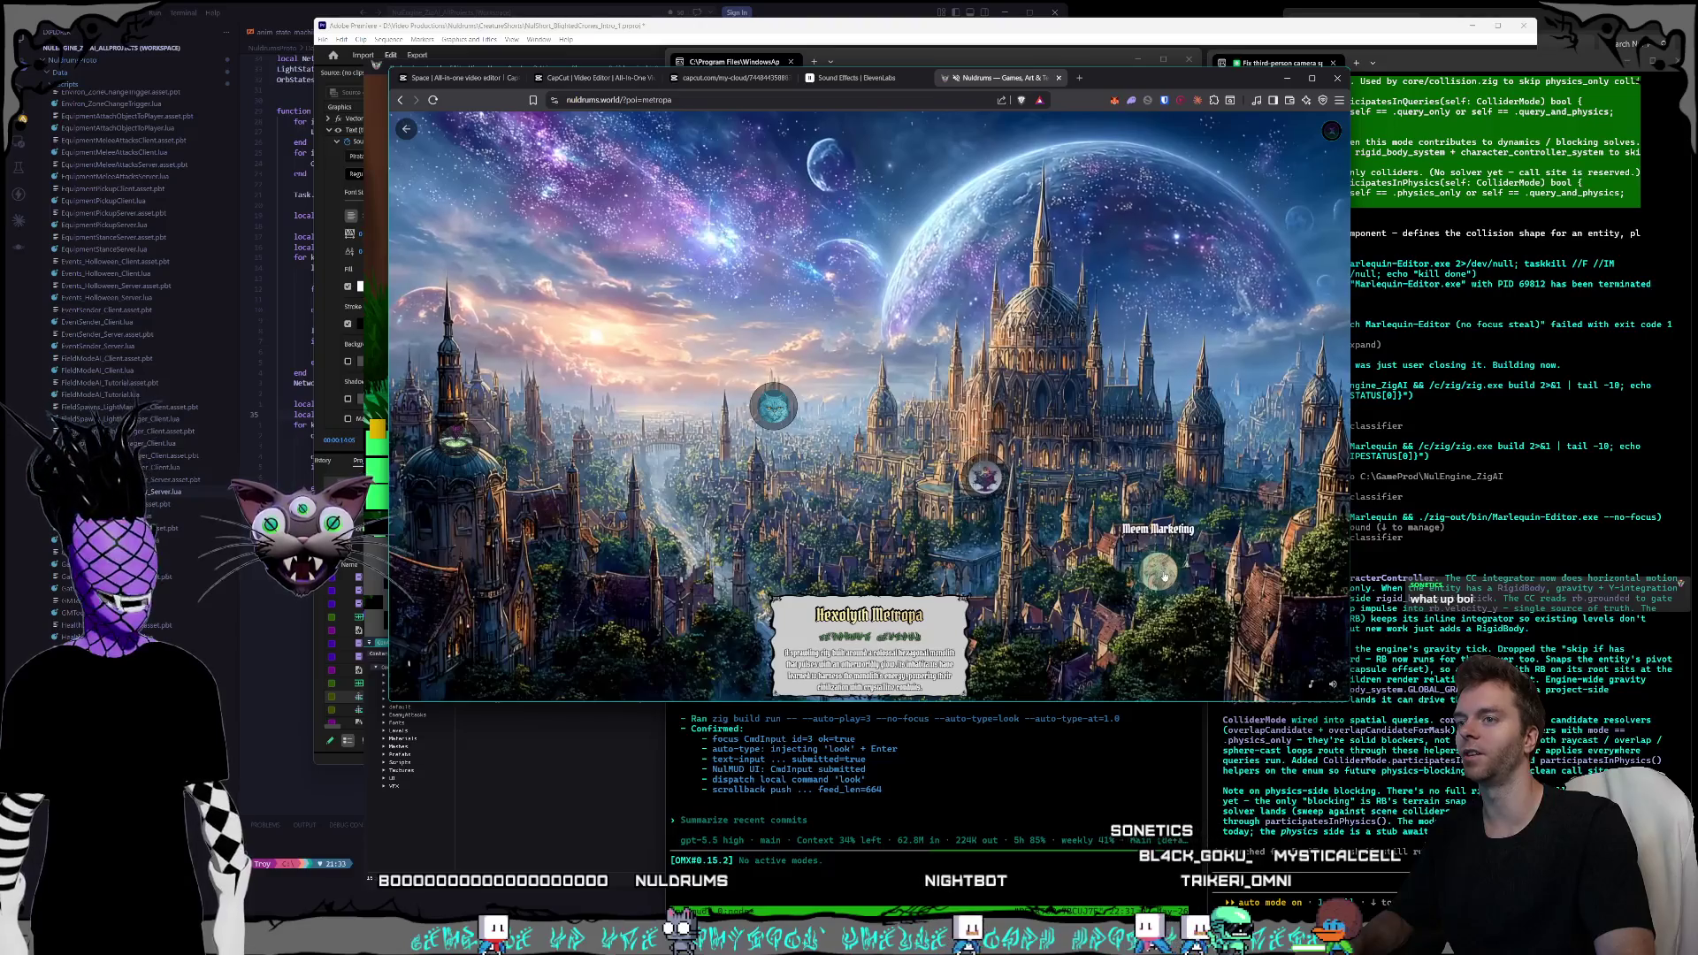
- Enter Meem Marketing on the city art, then open its Mandarin Study Guide marker
left_click(1160, 574)
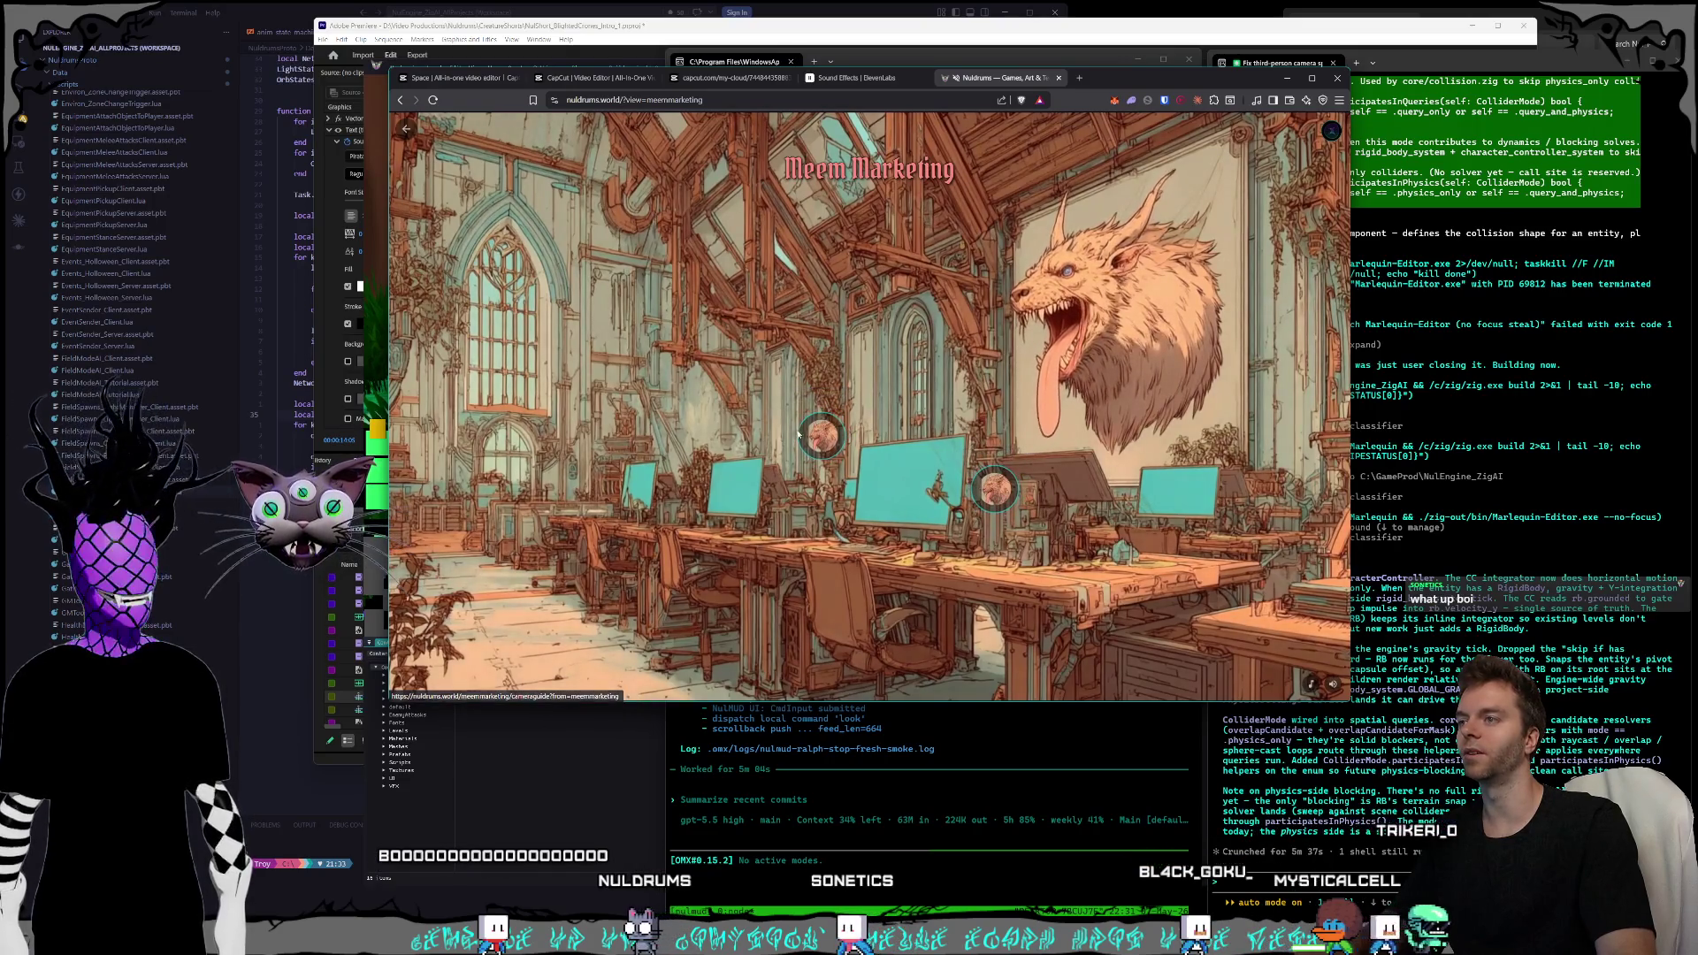
left_click(989, 492)
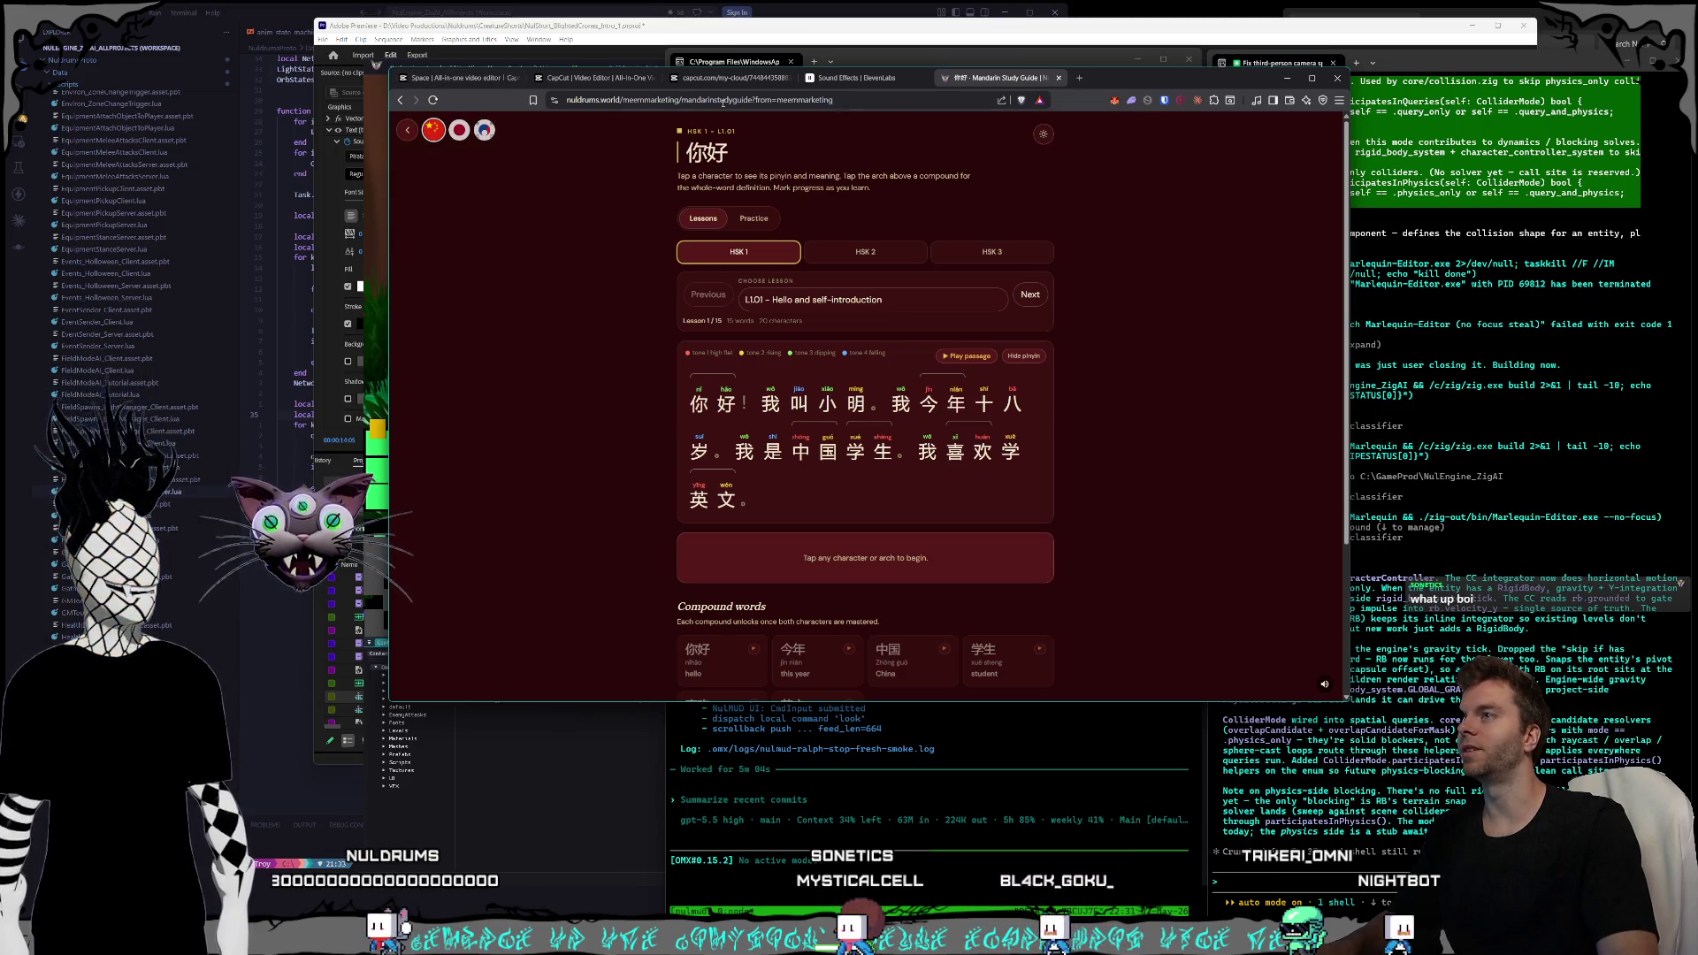
- Nudge the browser window and check the Mandarin Study Guide's page address
left_click_drag(1110, 81, 1163, 87)
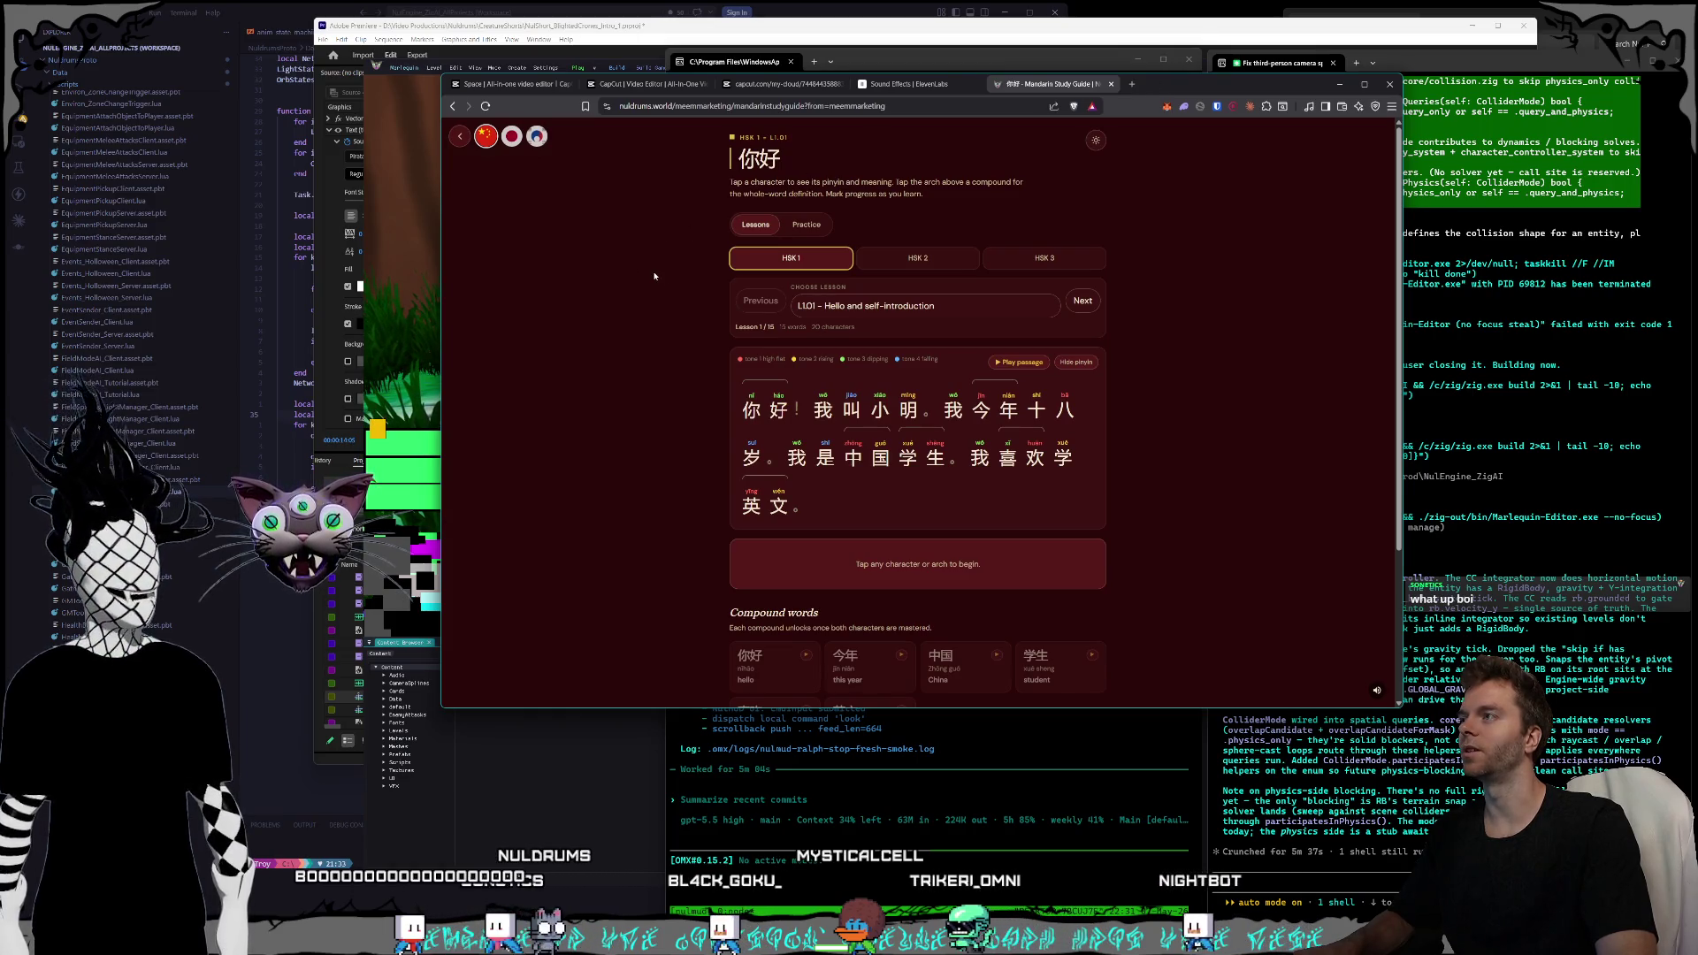
key("ctrl+l")
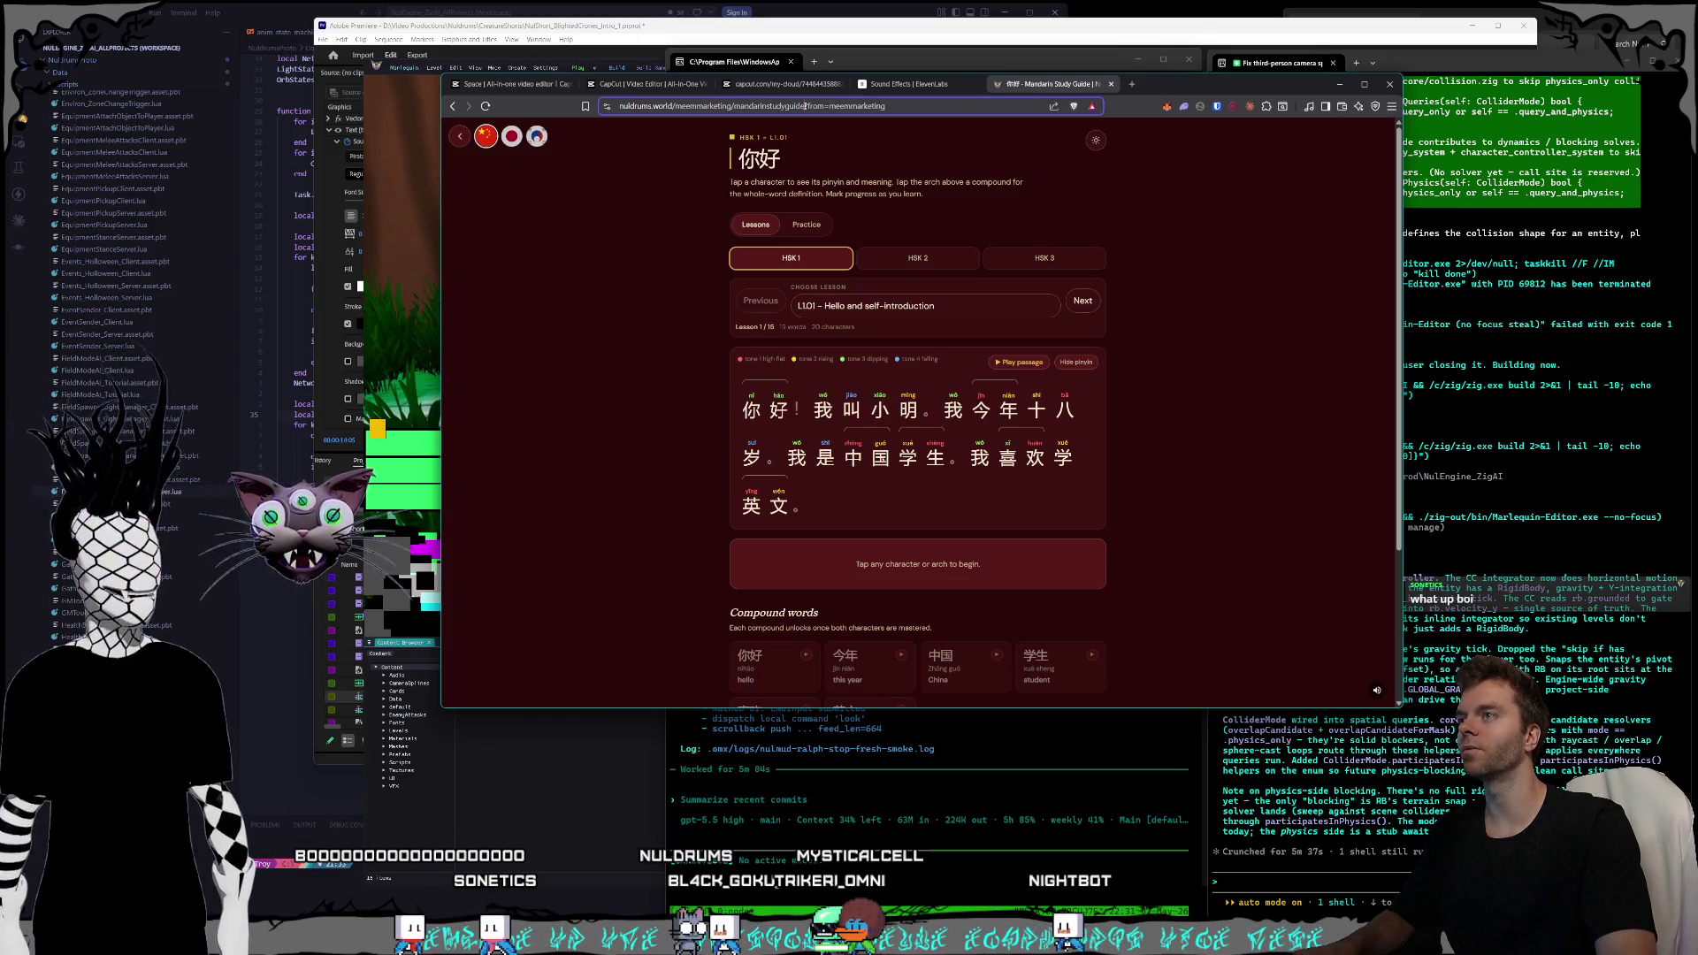
key("ctrl+shift+Left")
key("ctrl+shift+Left")
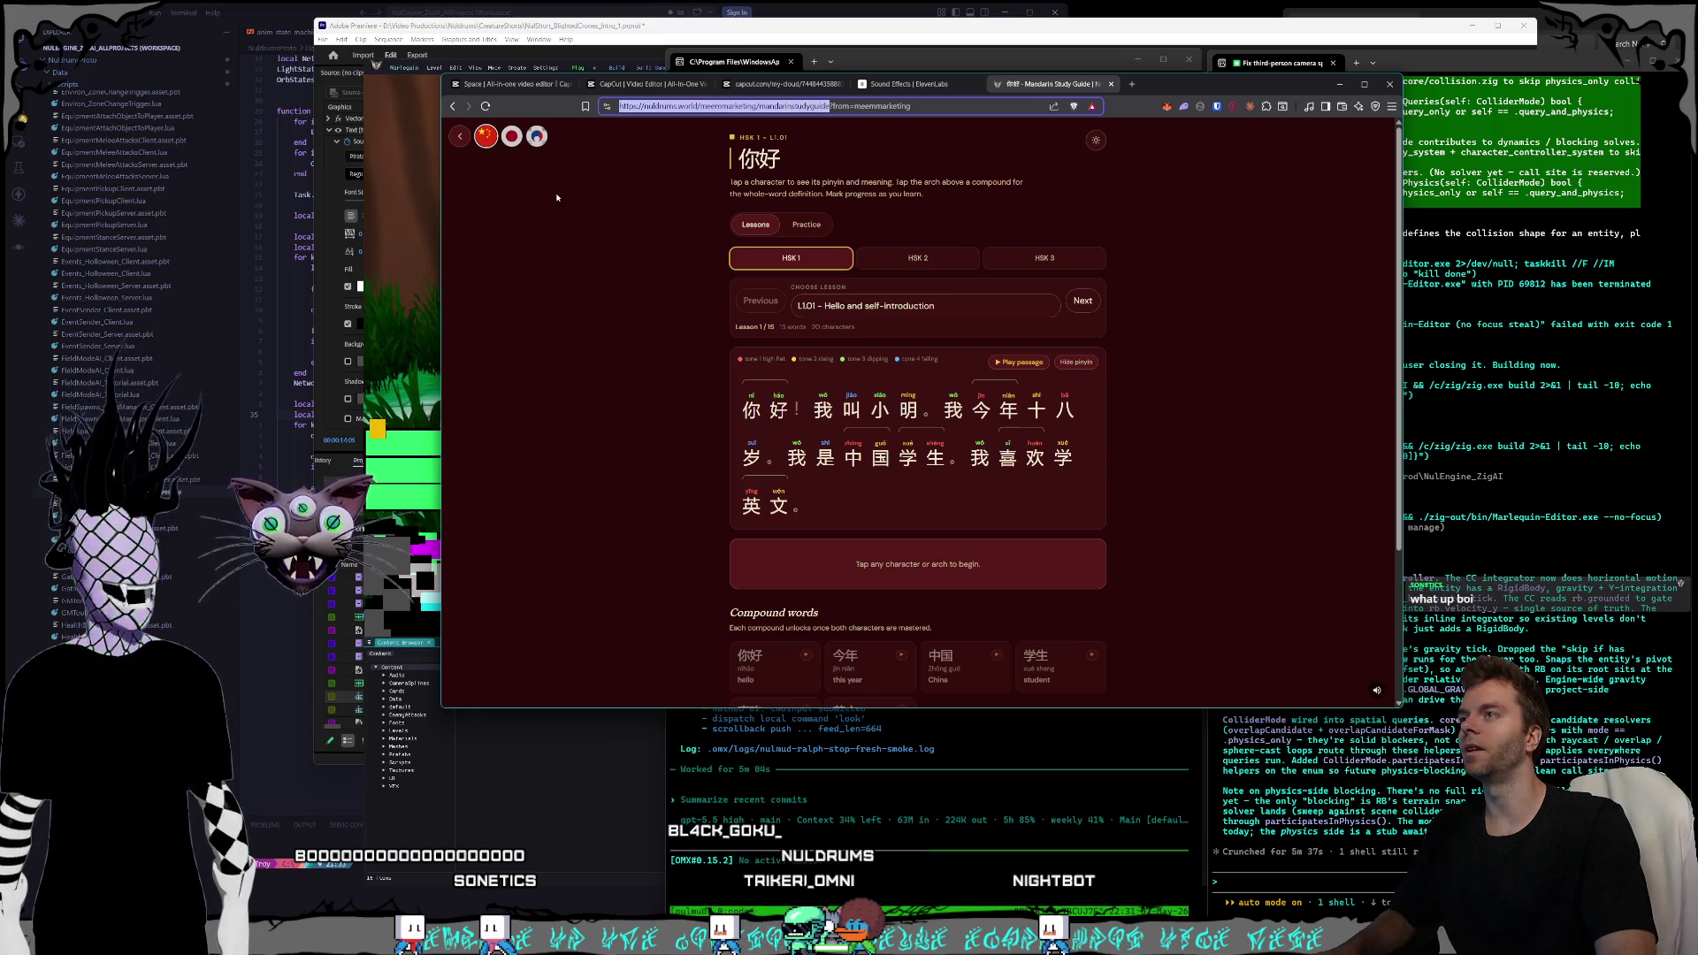
left_click(566, 244)
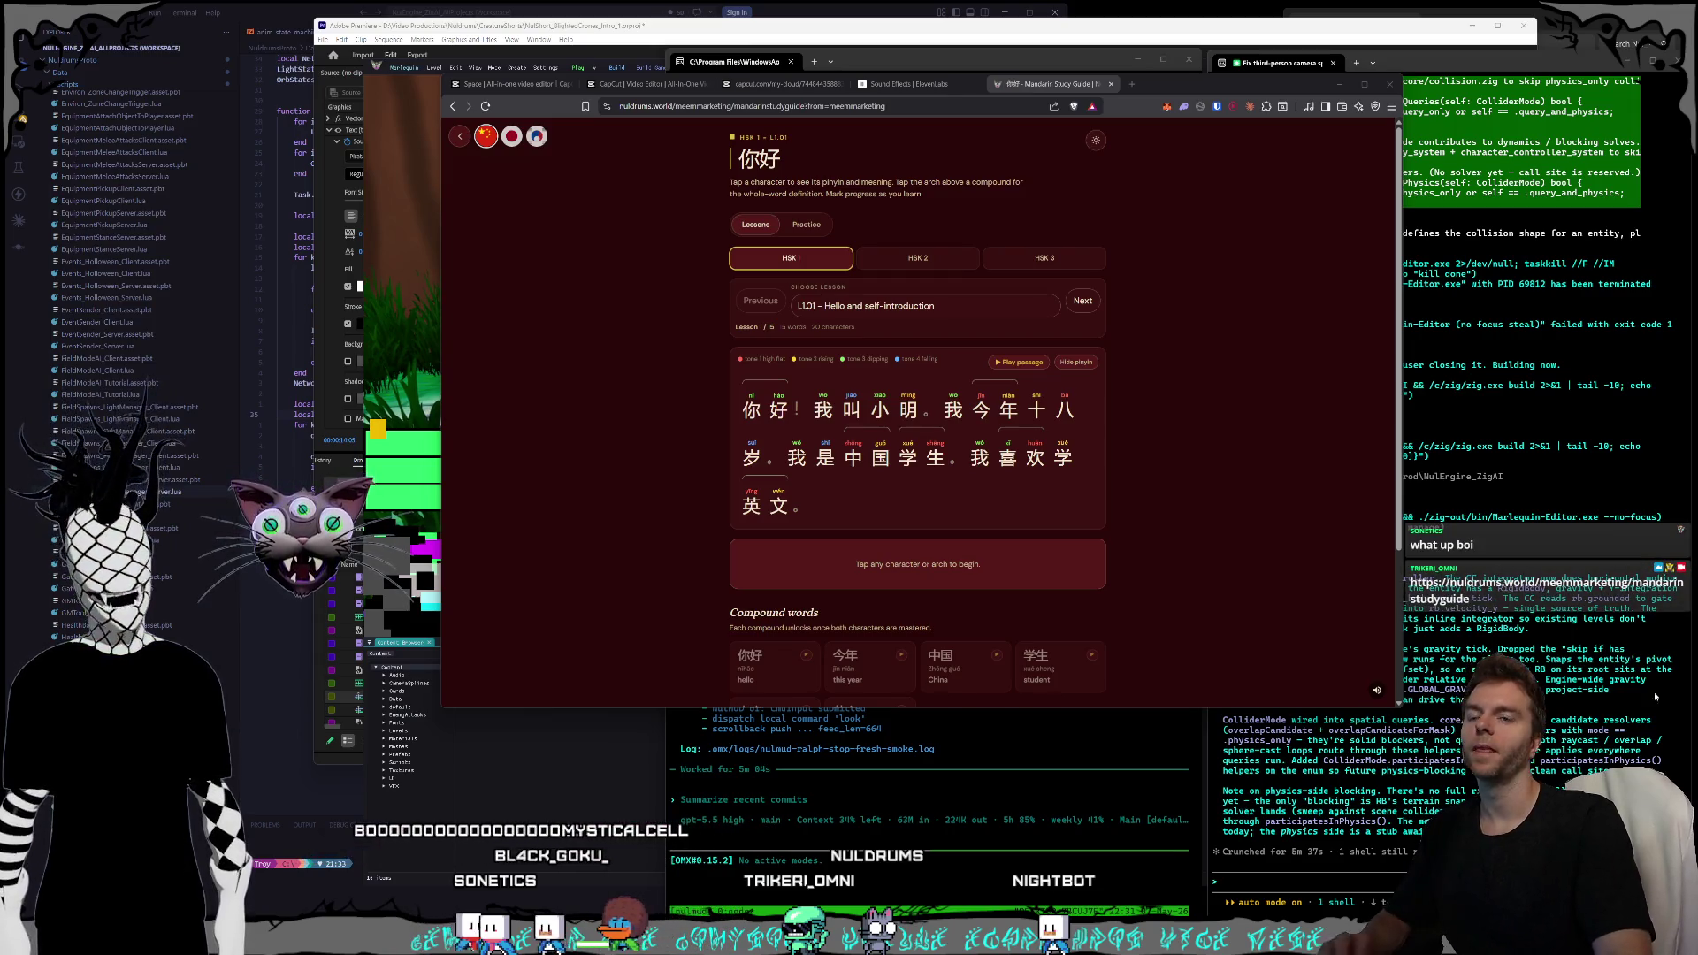
scroll(720, 338, "down", 1)
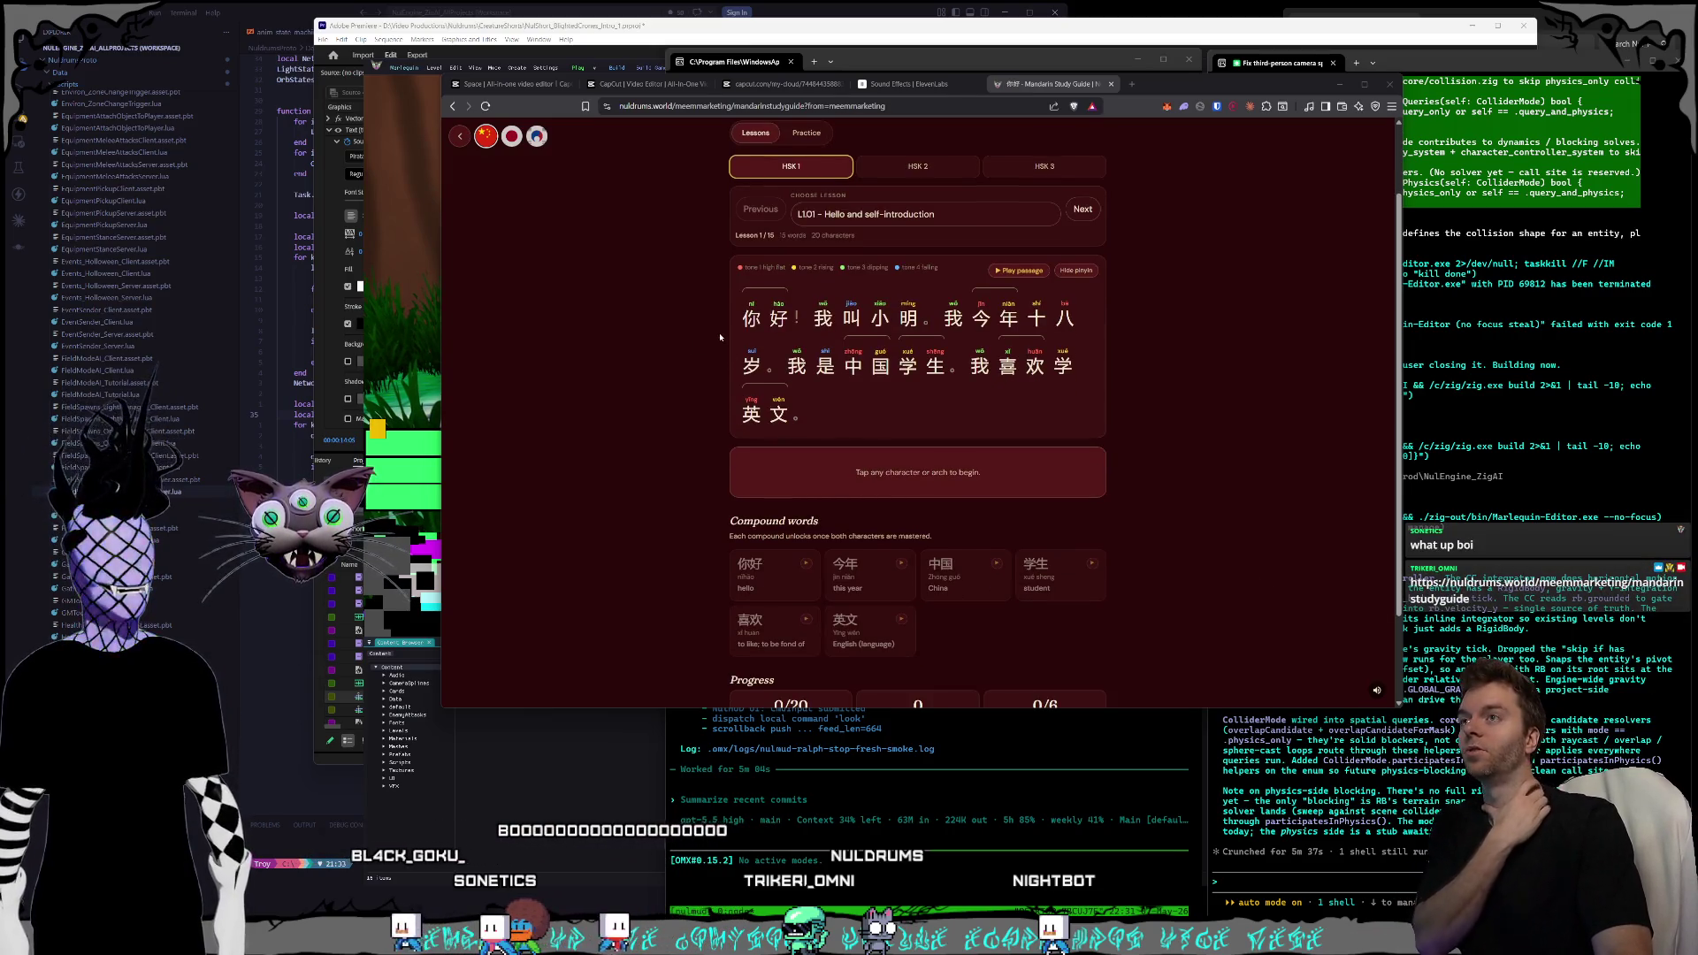
scroll(721, 332, "down", 1)
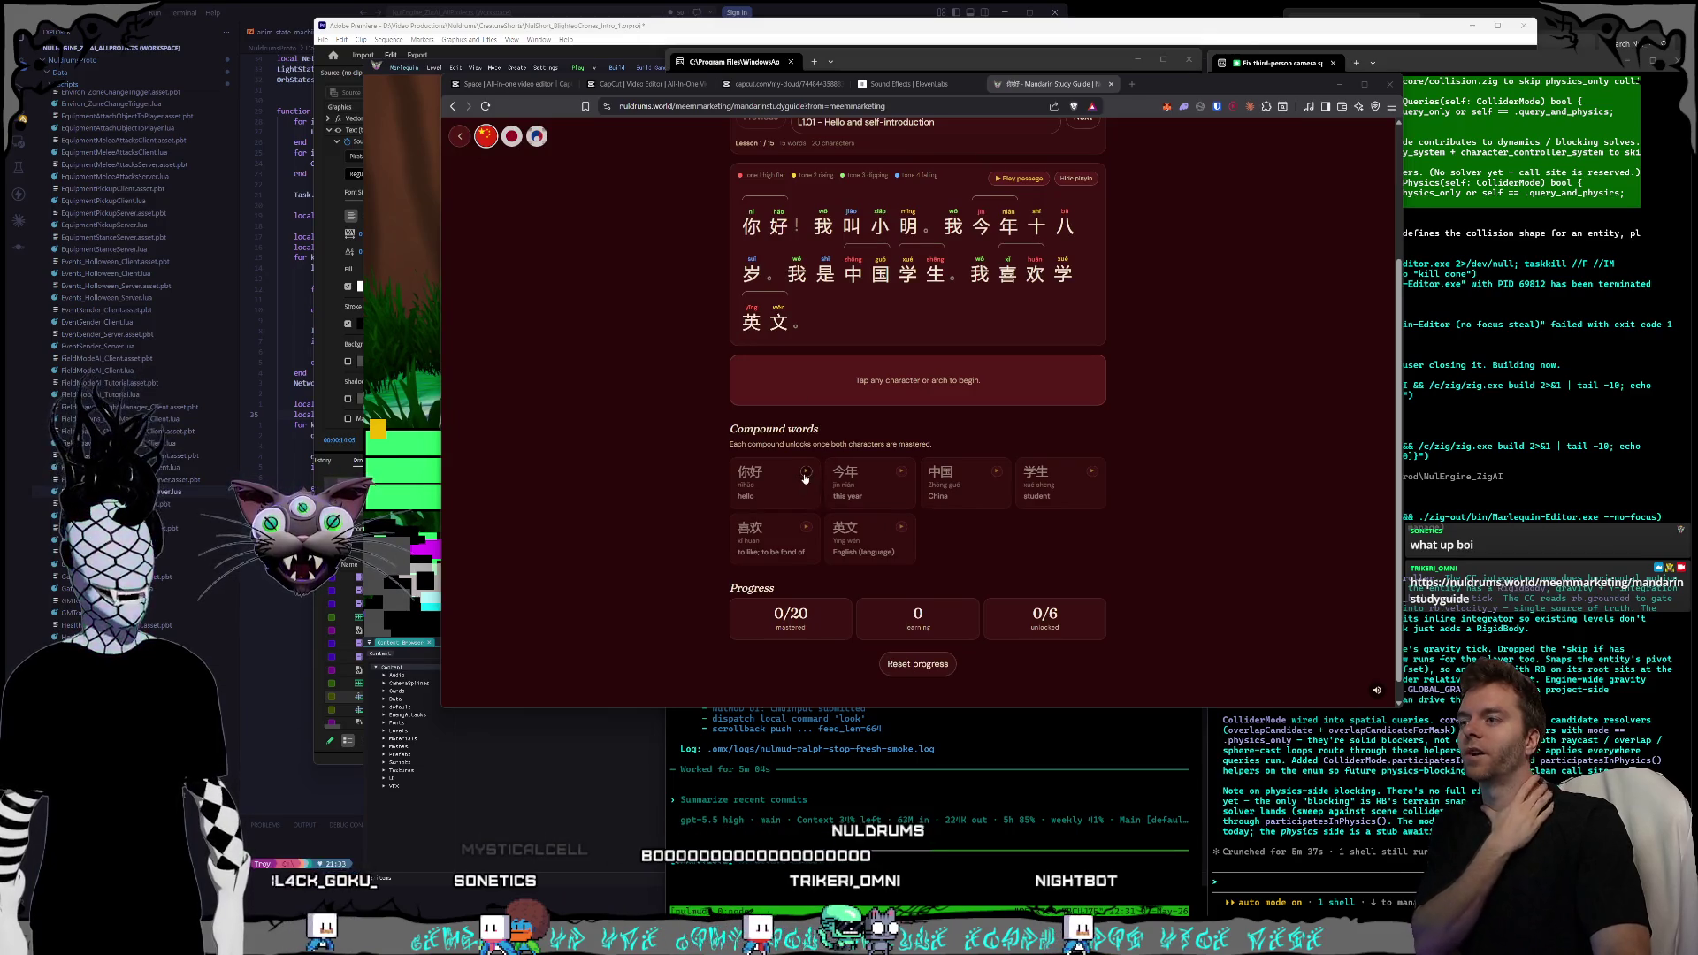
left_click(805, 475)
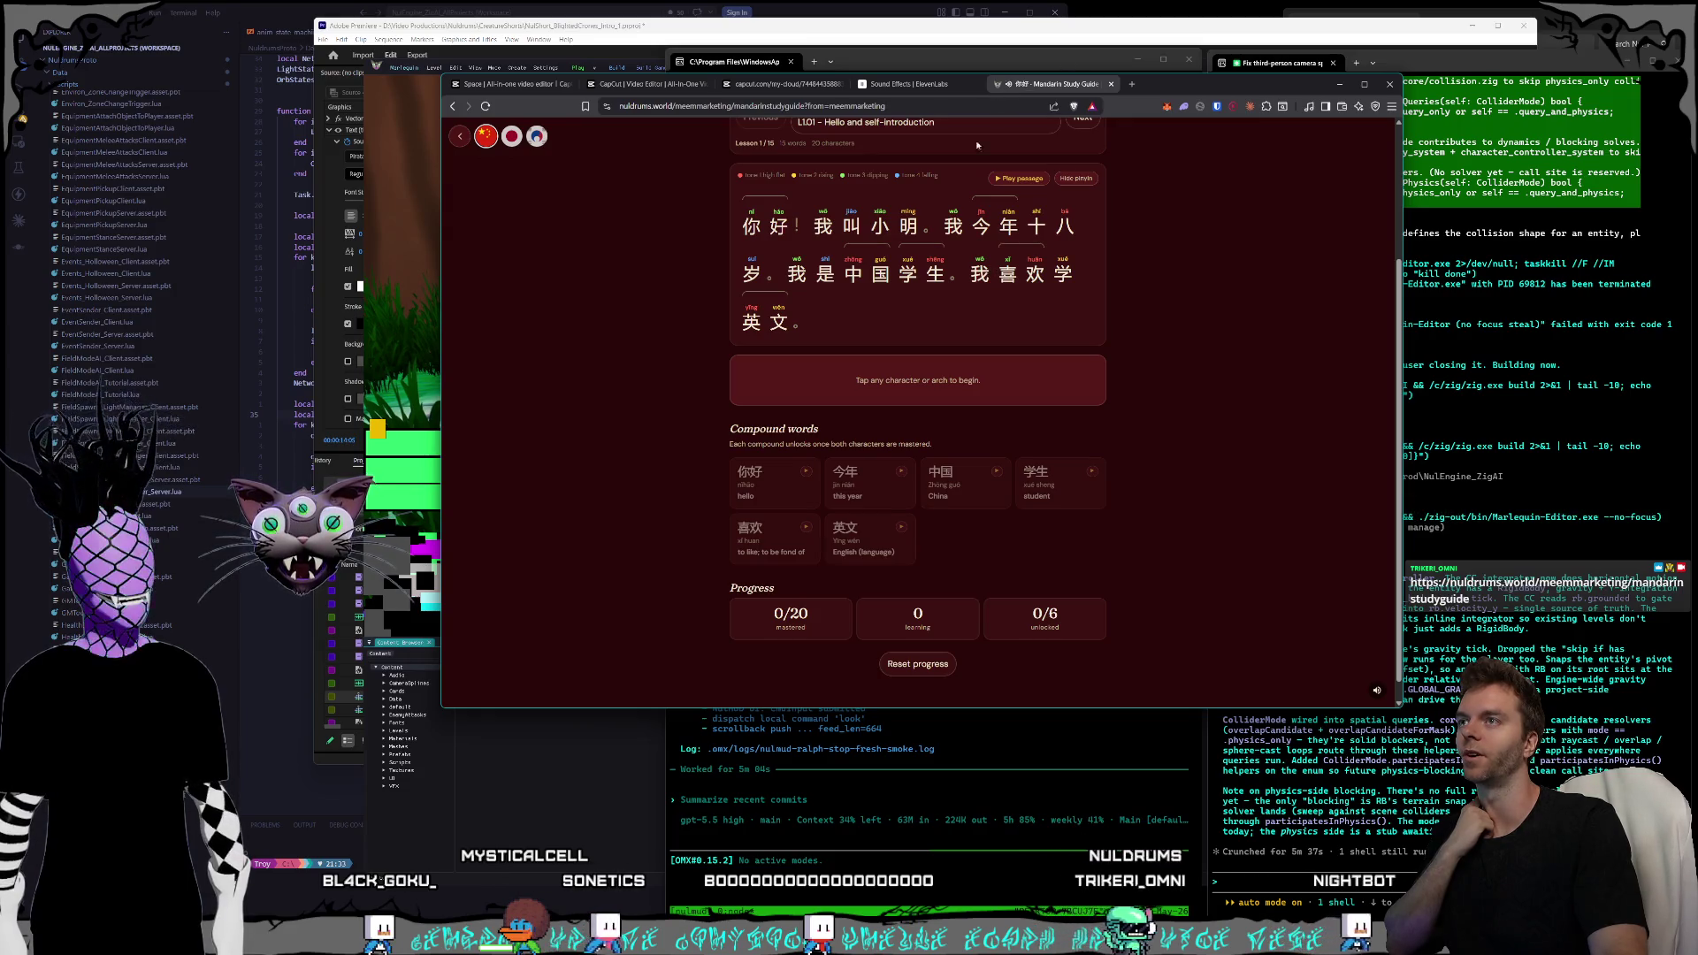
- Show the 好 character detail and its 你好 compound card in the HSK 1 lesson
scroll(778, 327, "up", 1)
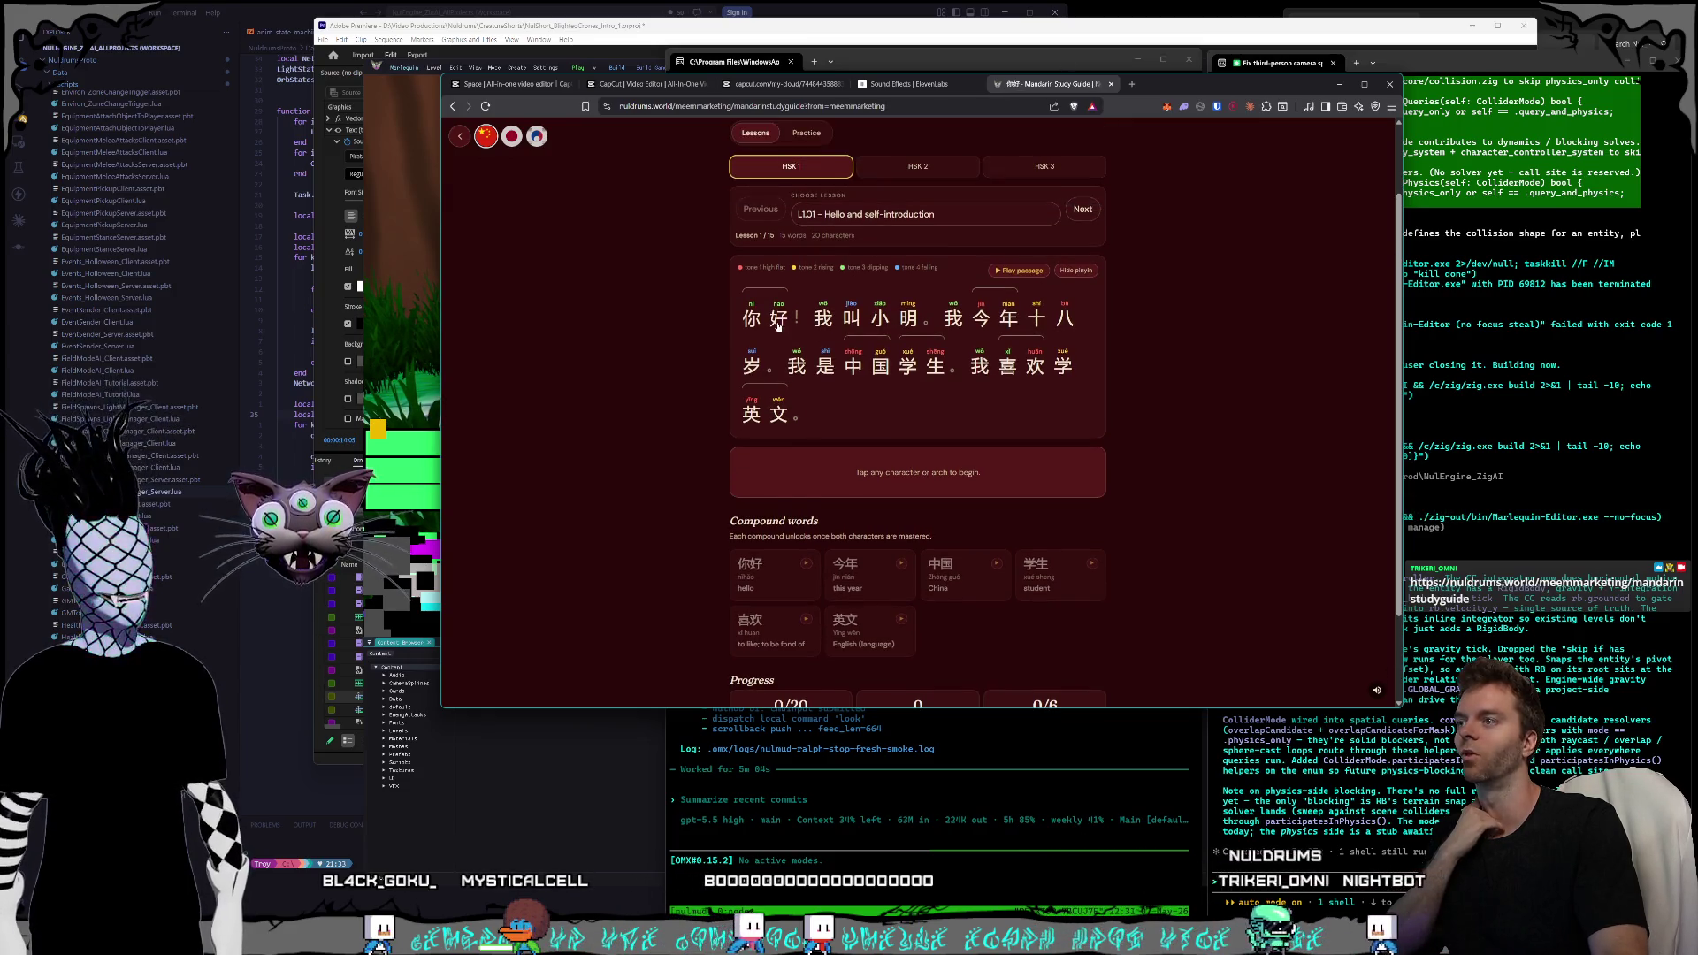
left_click(779, 328)
left_click(811, 502)
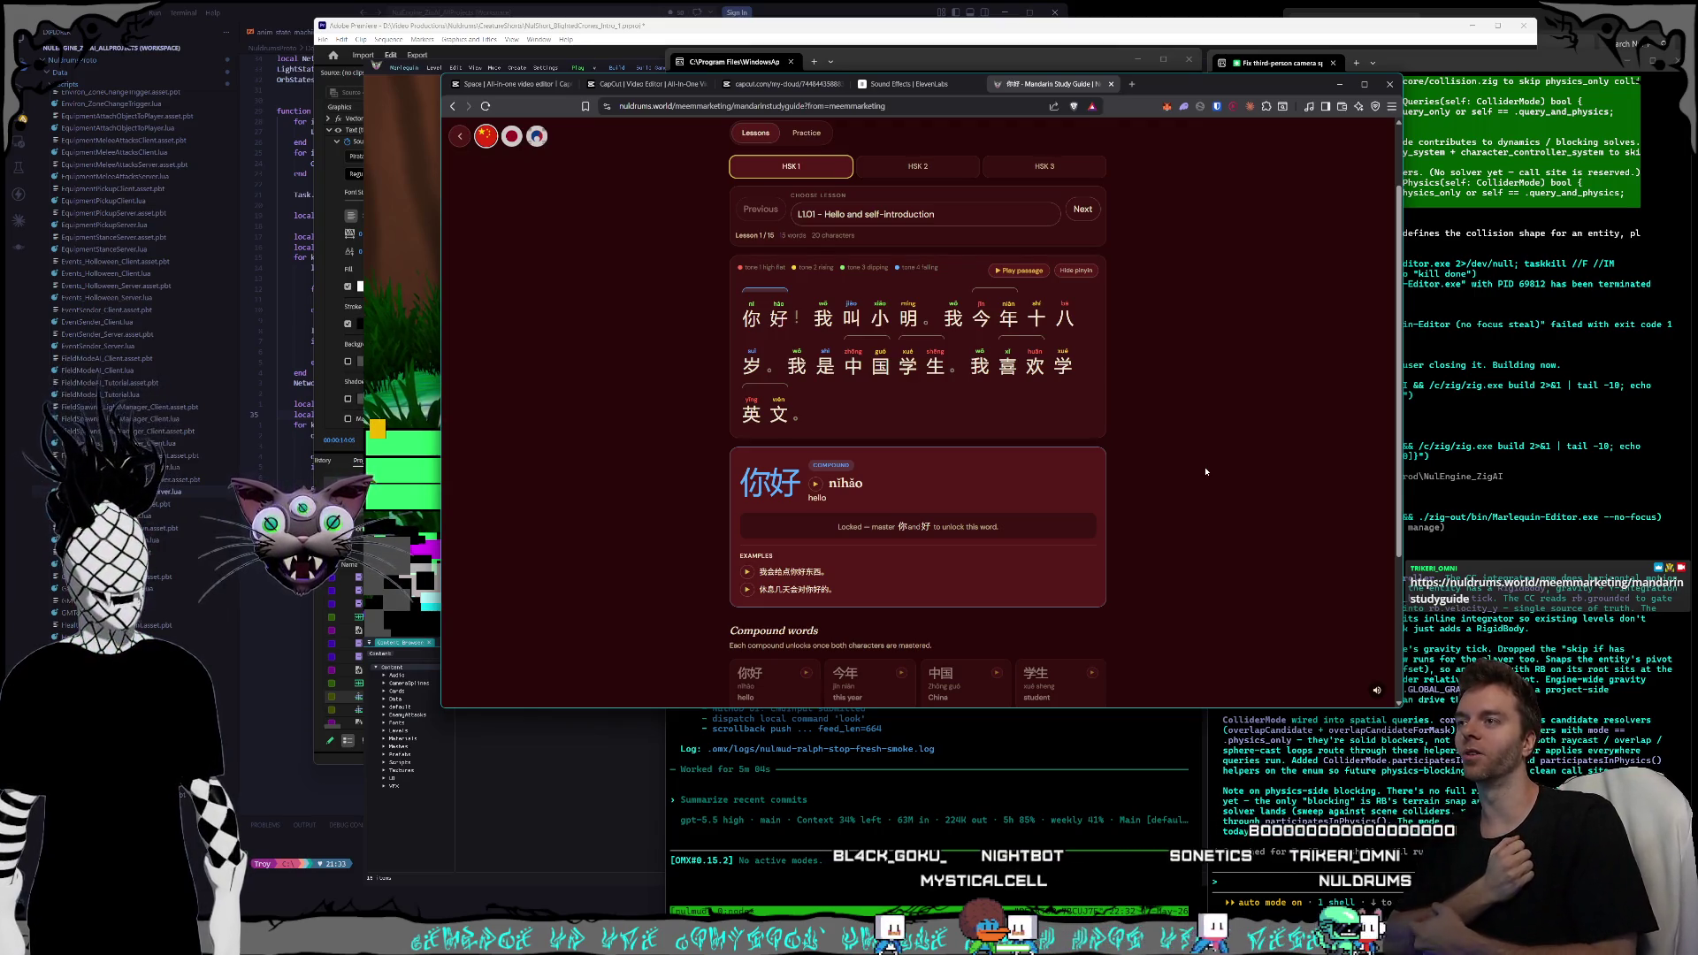
scroll(925, 278, "up", 2)
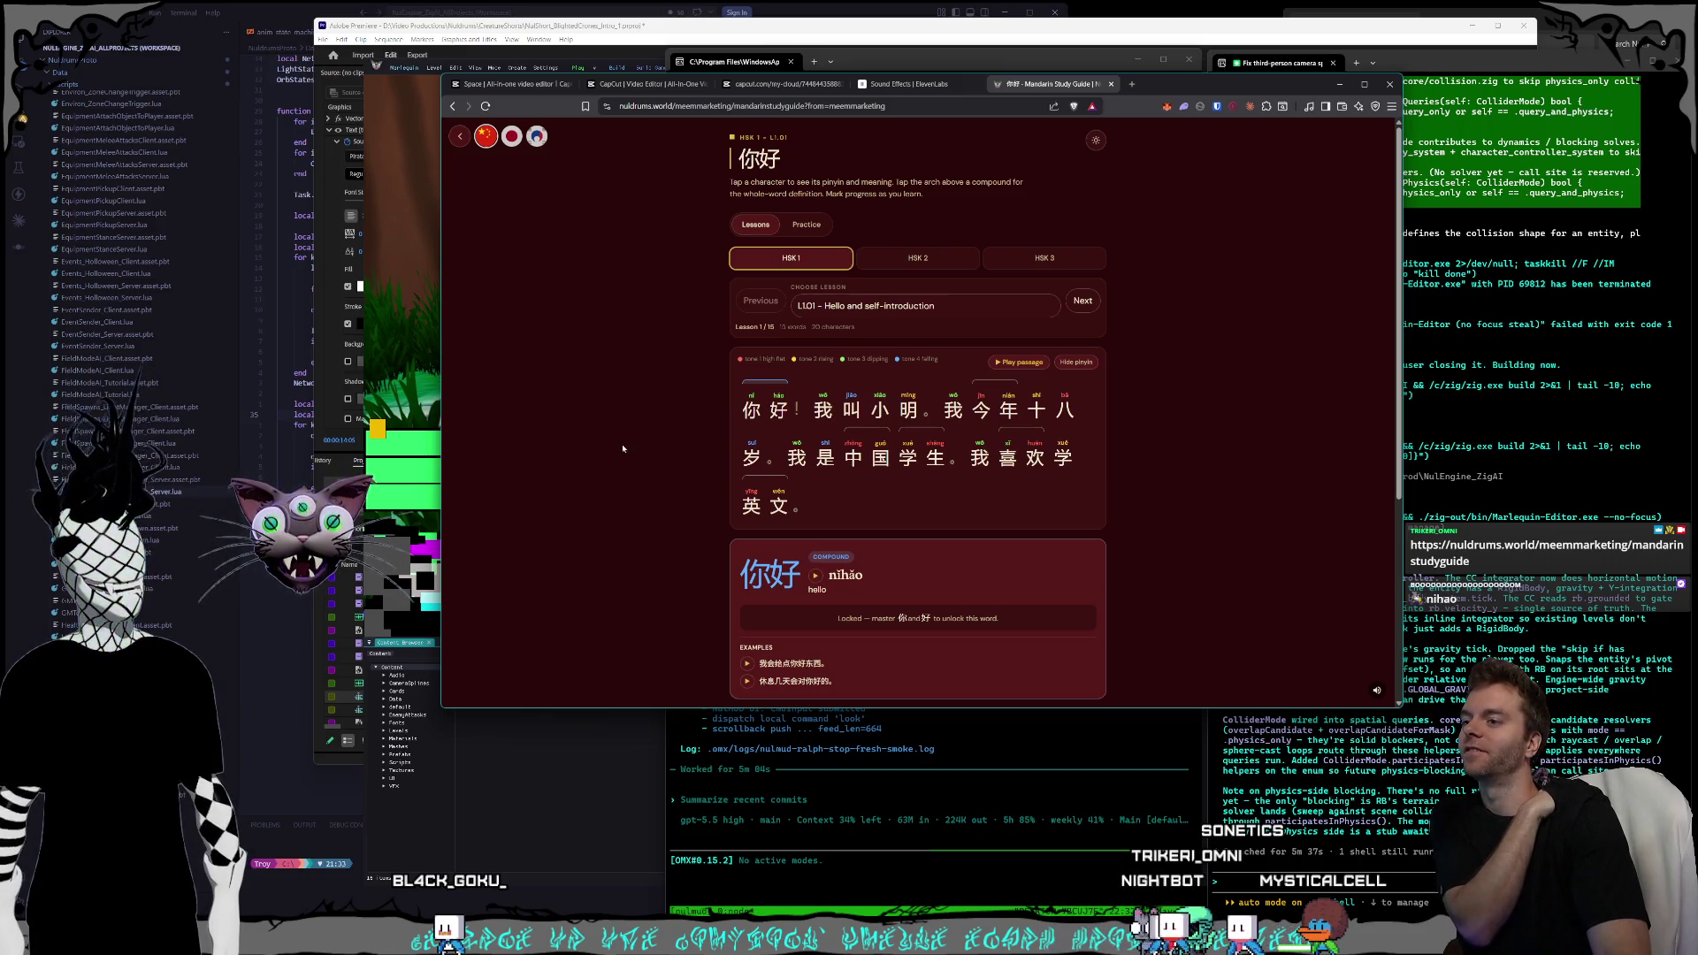
scroll(622, 448, "down", 2)
scroll(793, 307, "up", 2)
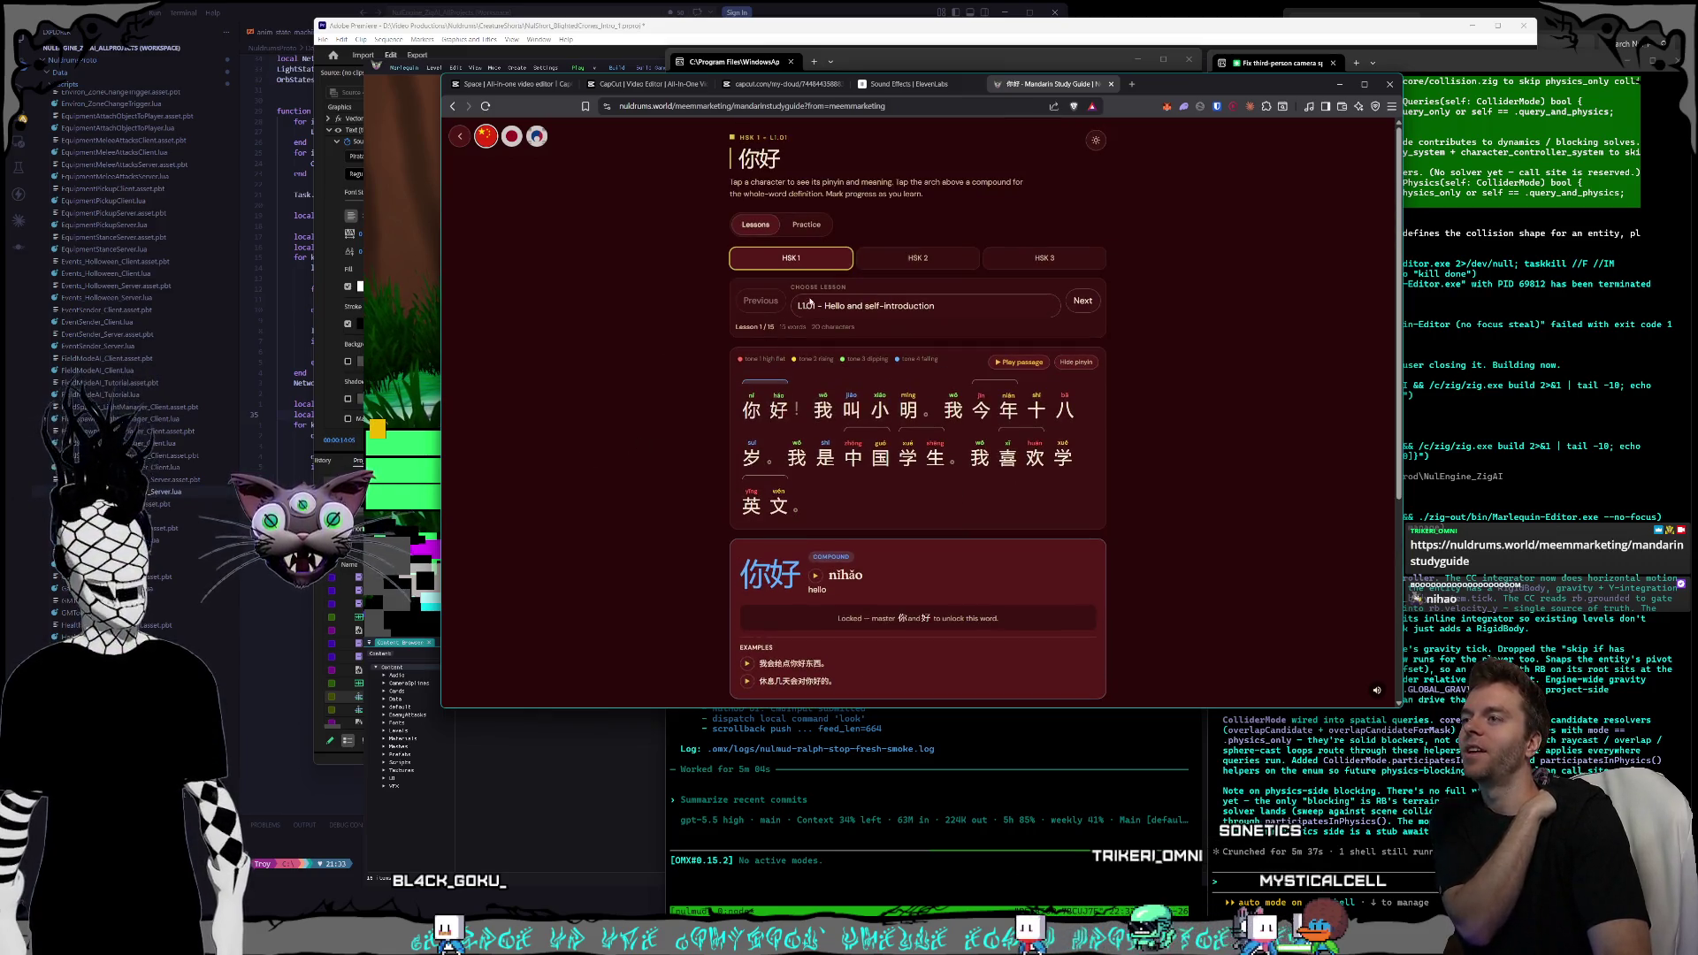
- Browse the HSK 2 and HSK 3 lessons, return to HSK 1, then pick HSK 2 again
left_click(911, 261)
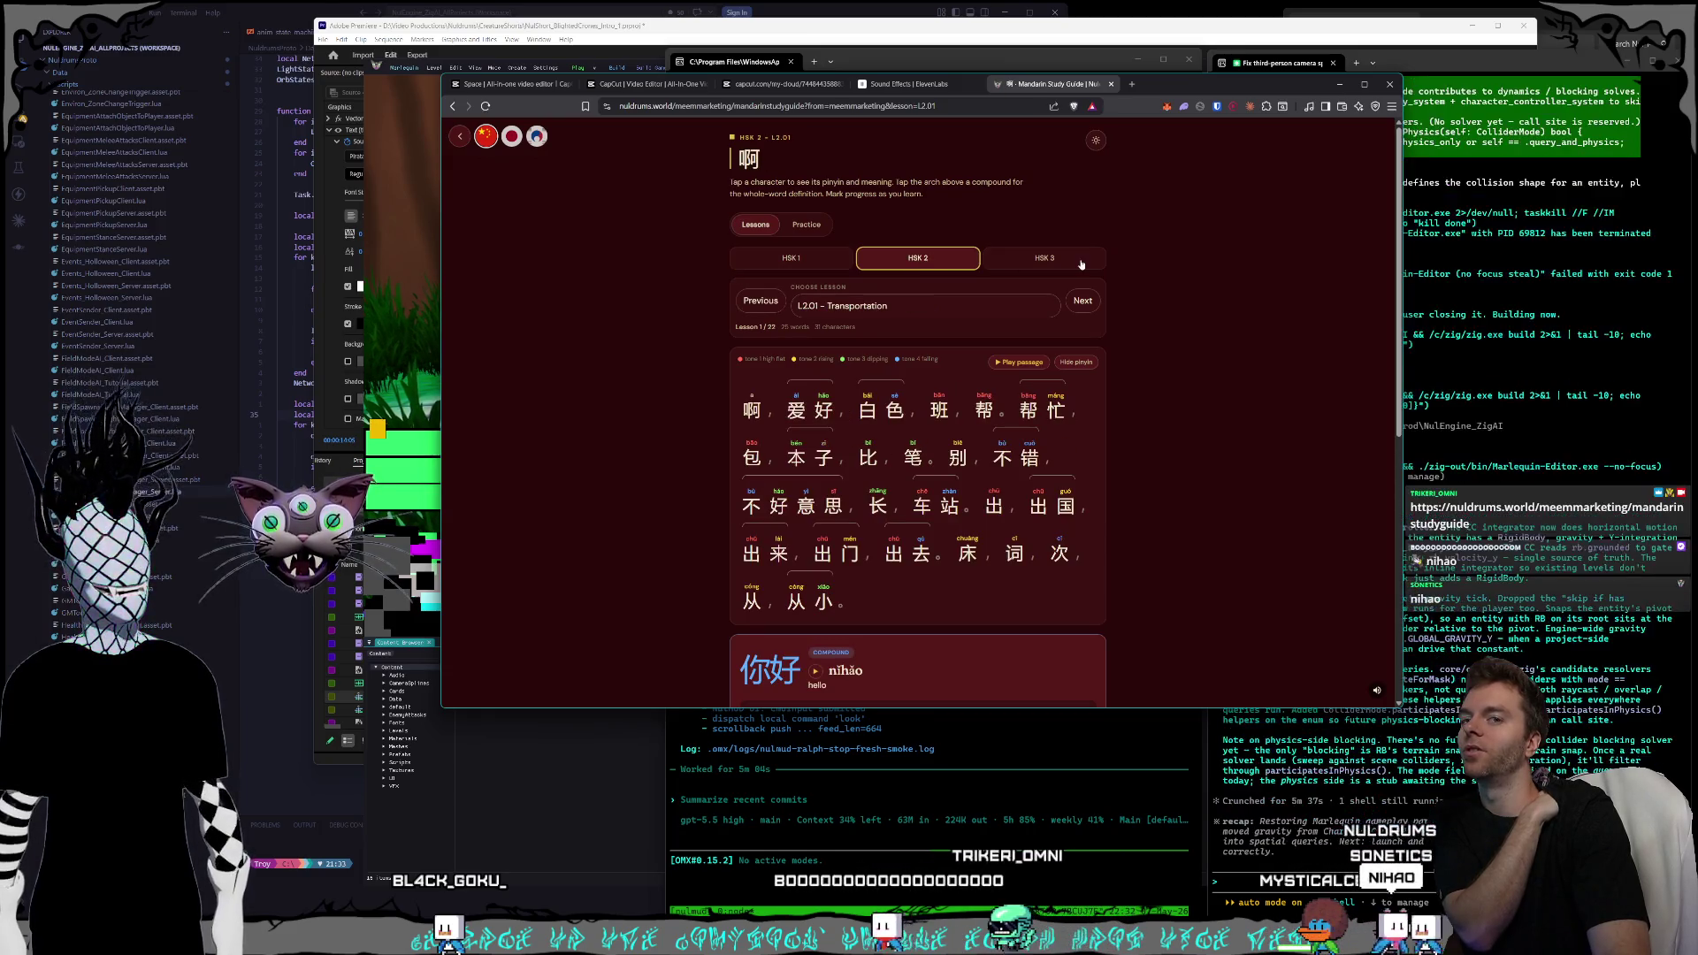
left_click(1080, 261)
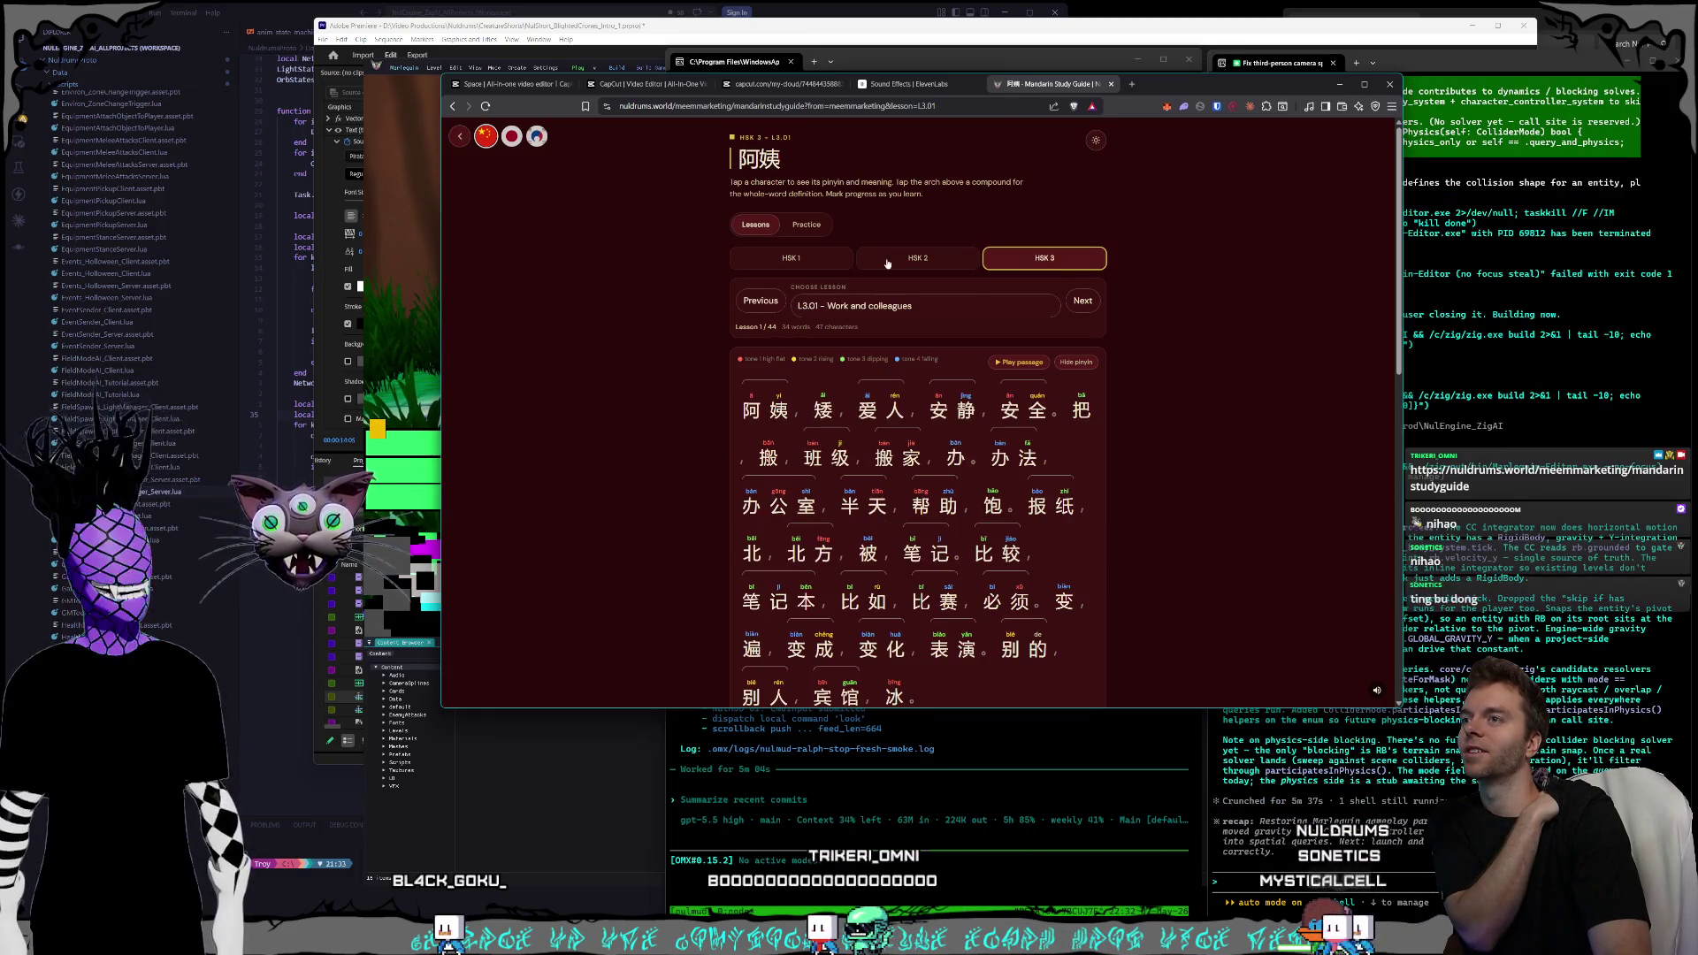
scroll(1133, 399, "down", 2)
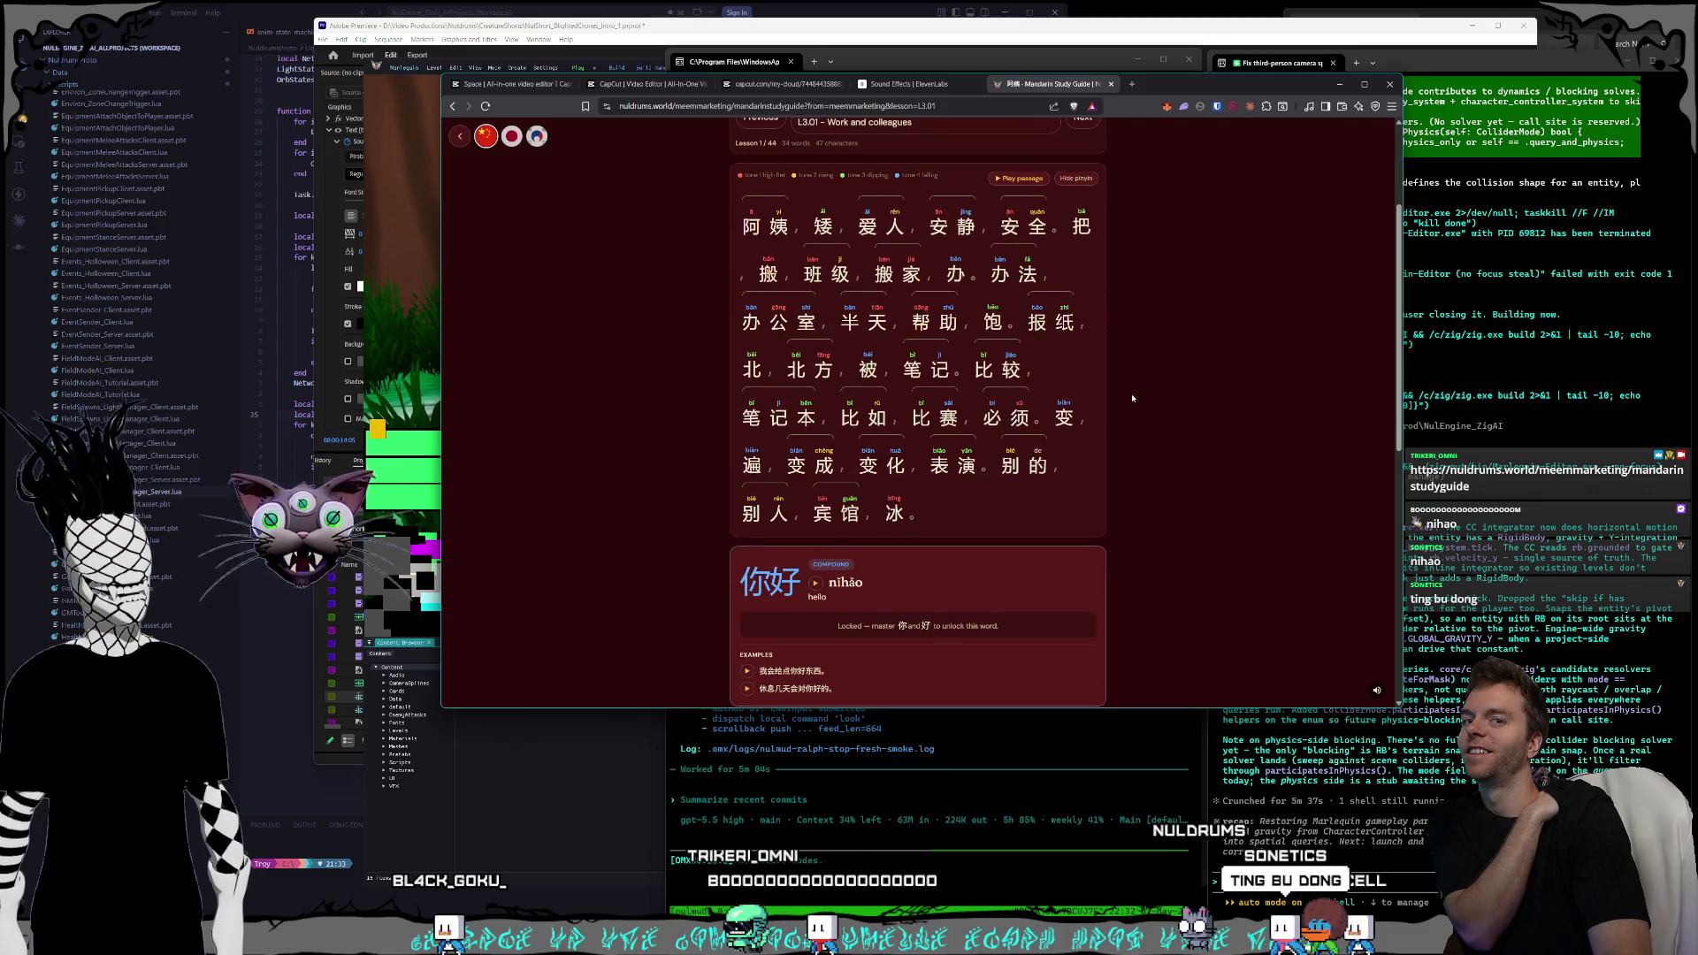
scroll(1130, 396, "up", 1)
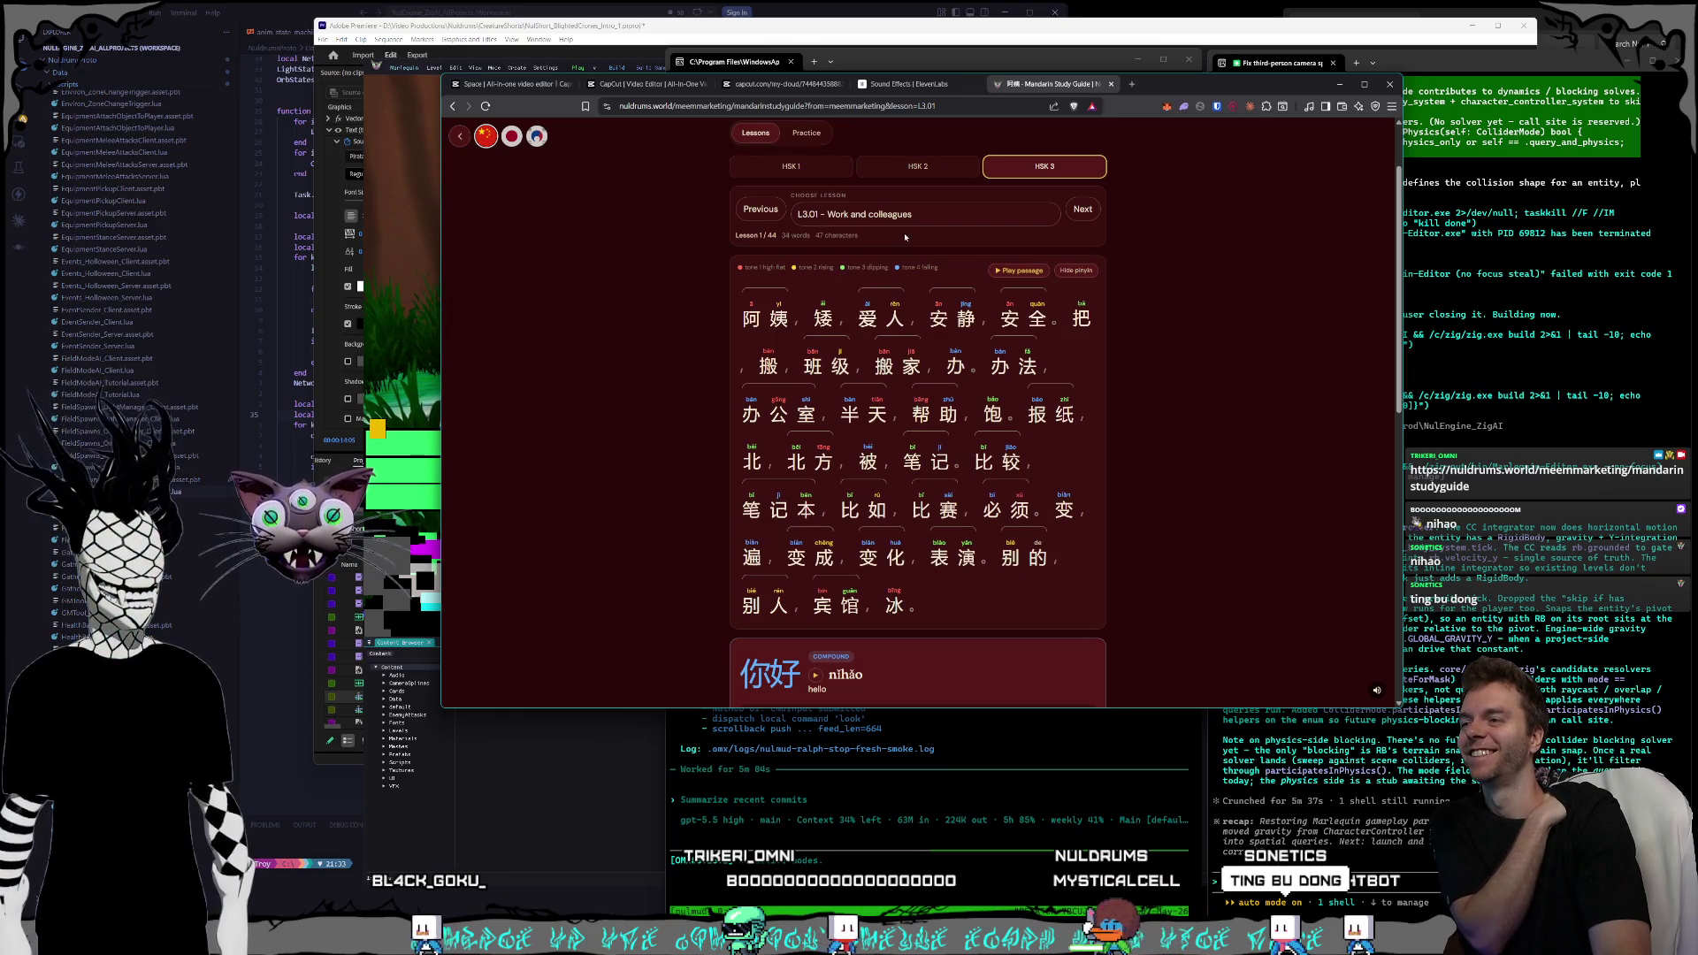
left_click(814, 168)
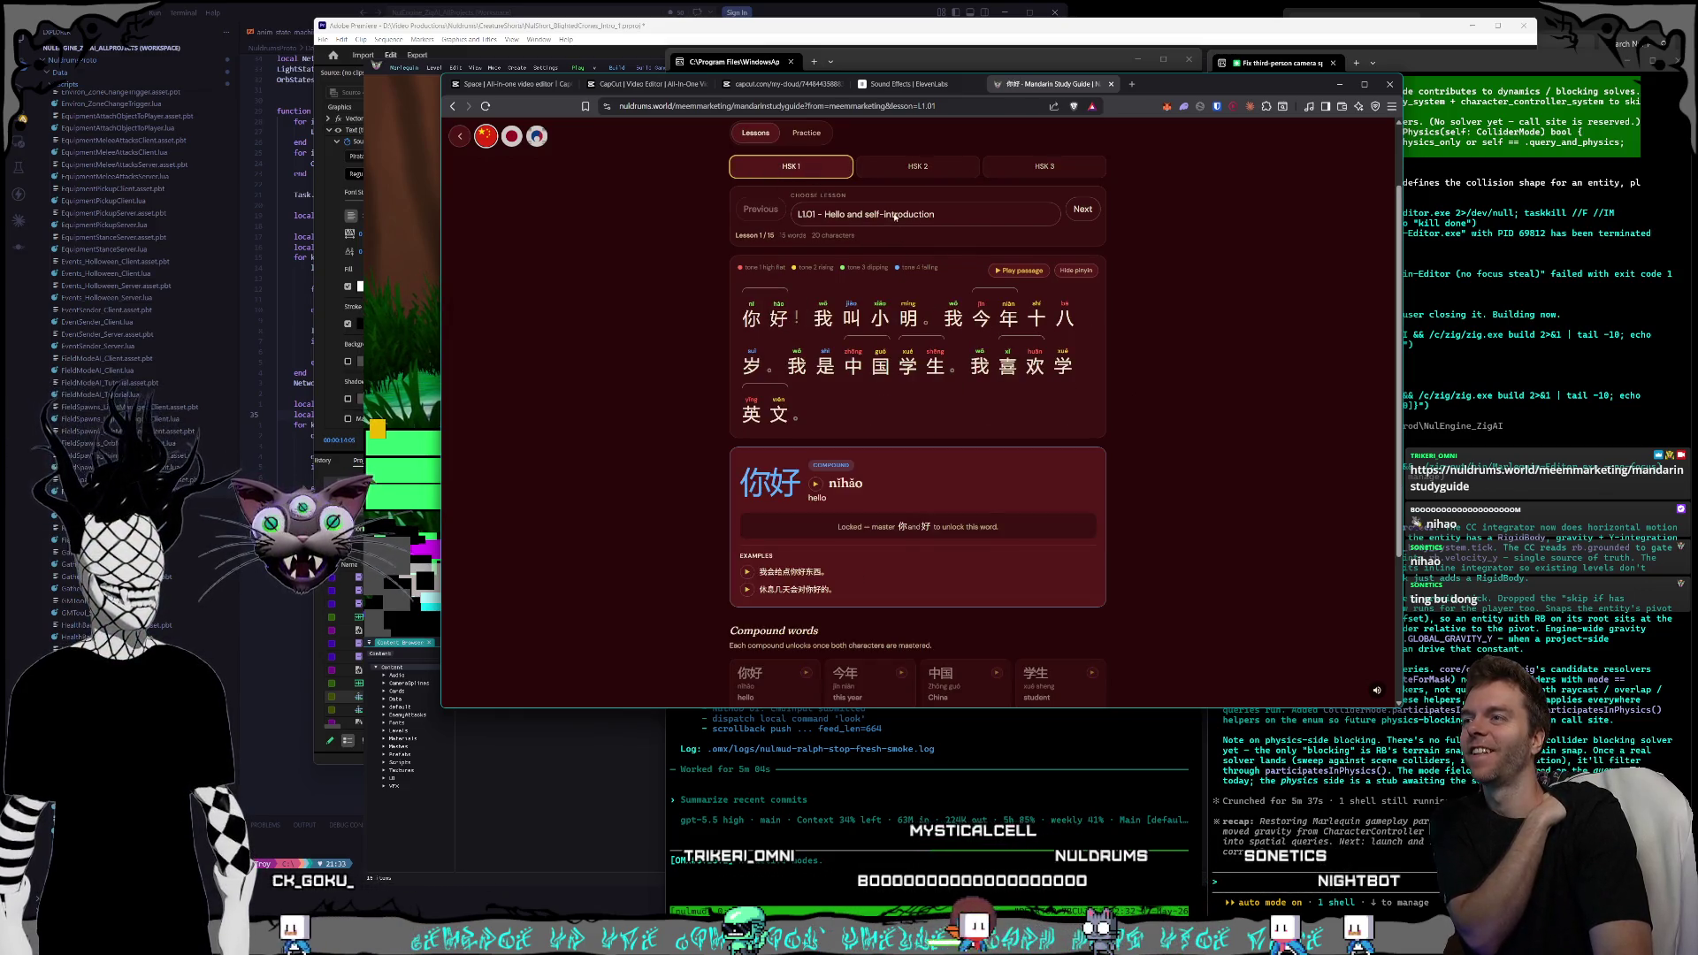
scroll(804, 270, "up", 1)
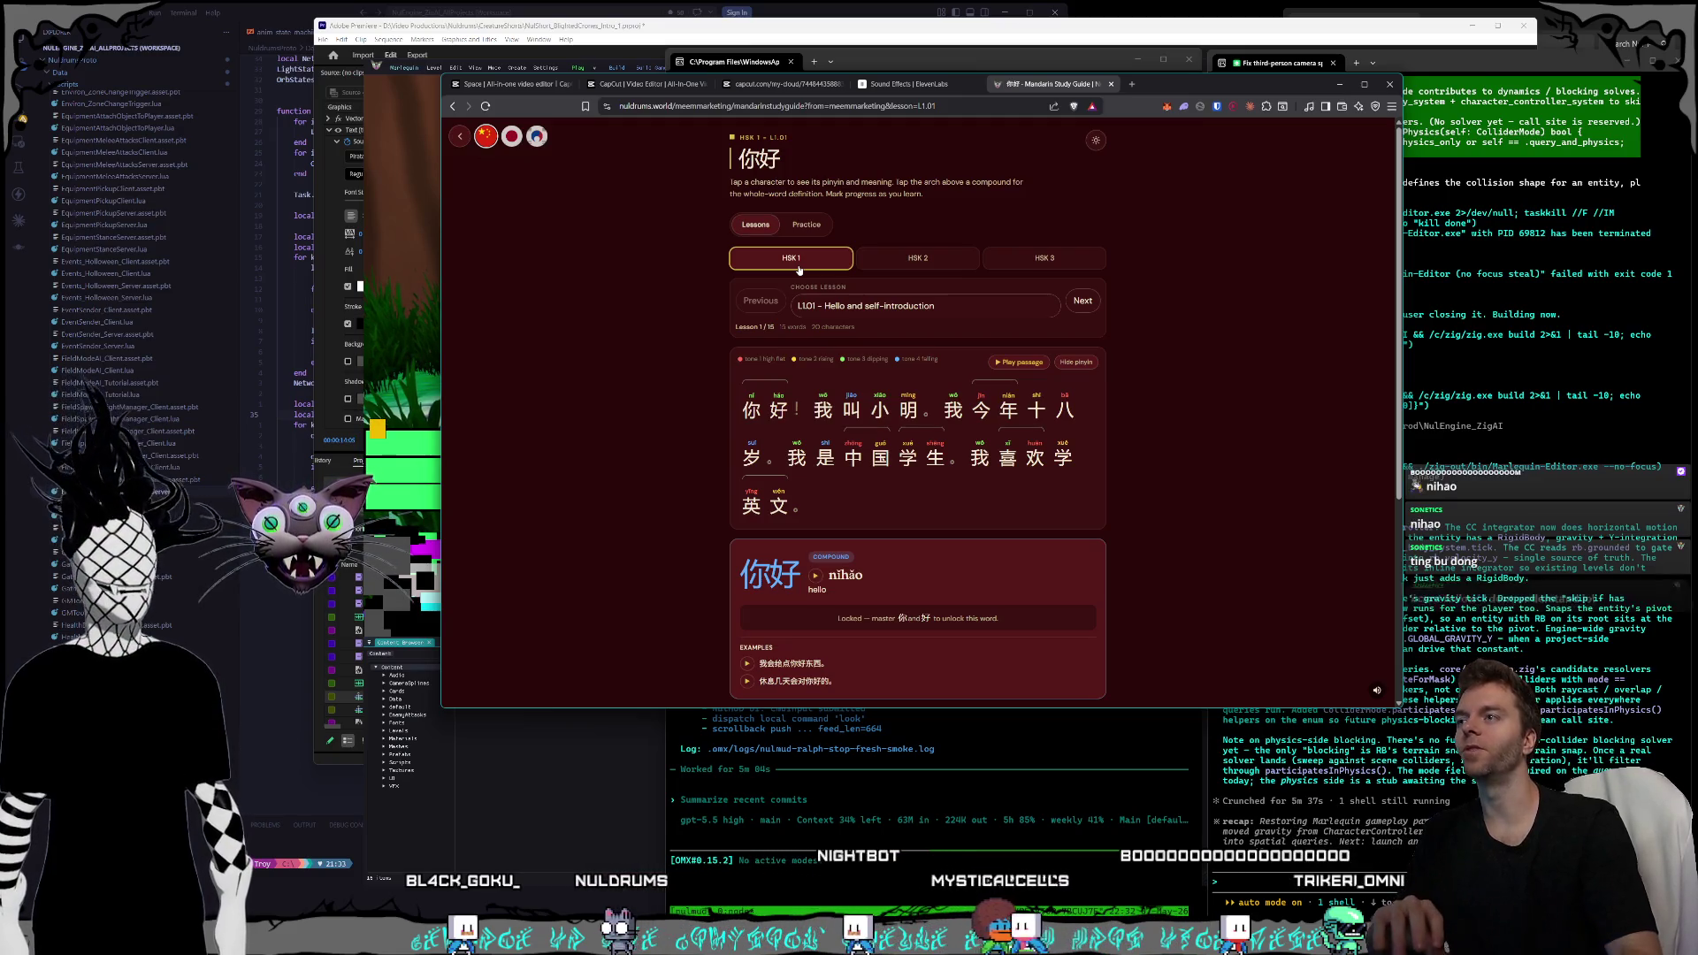
left_click(918, 258)
- Switch to HSK 3 lesson L3.01 'Work and colleagues', then bring the Claude app forward
left_click(1033, 259)
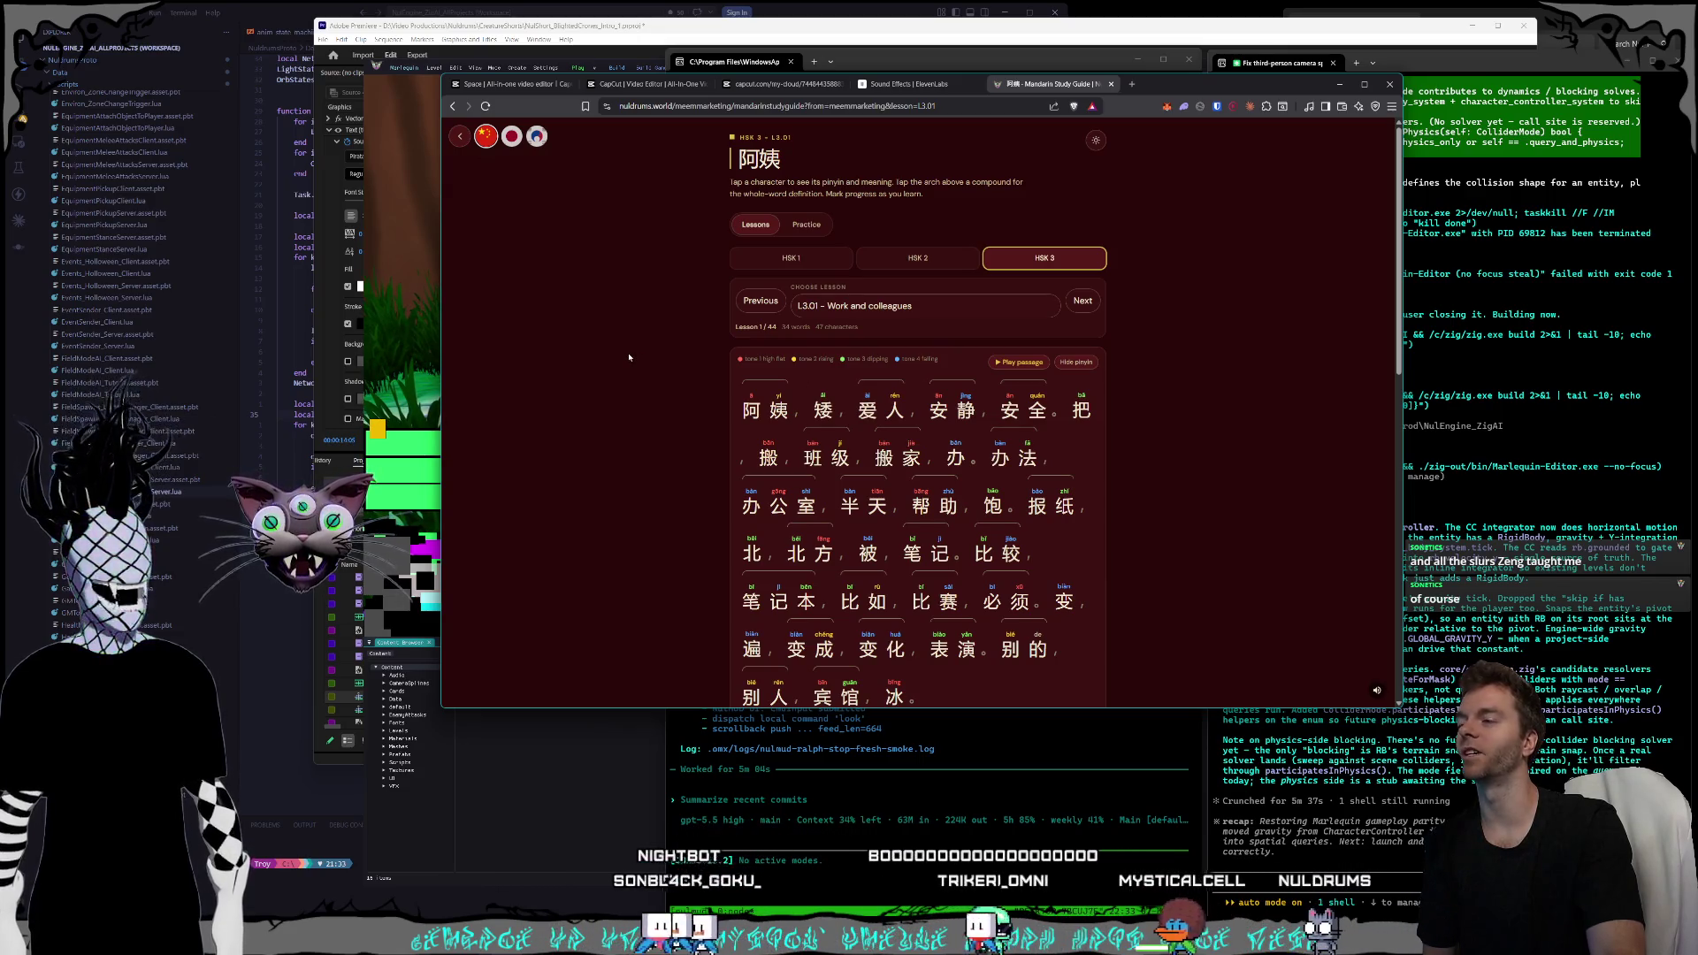
key("alt+Tab")
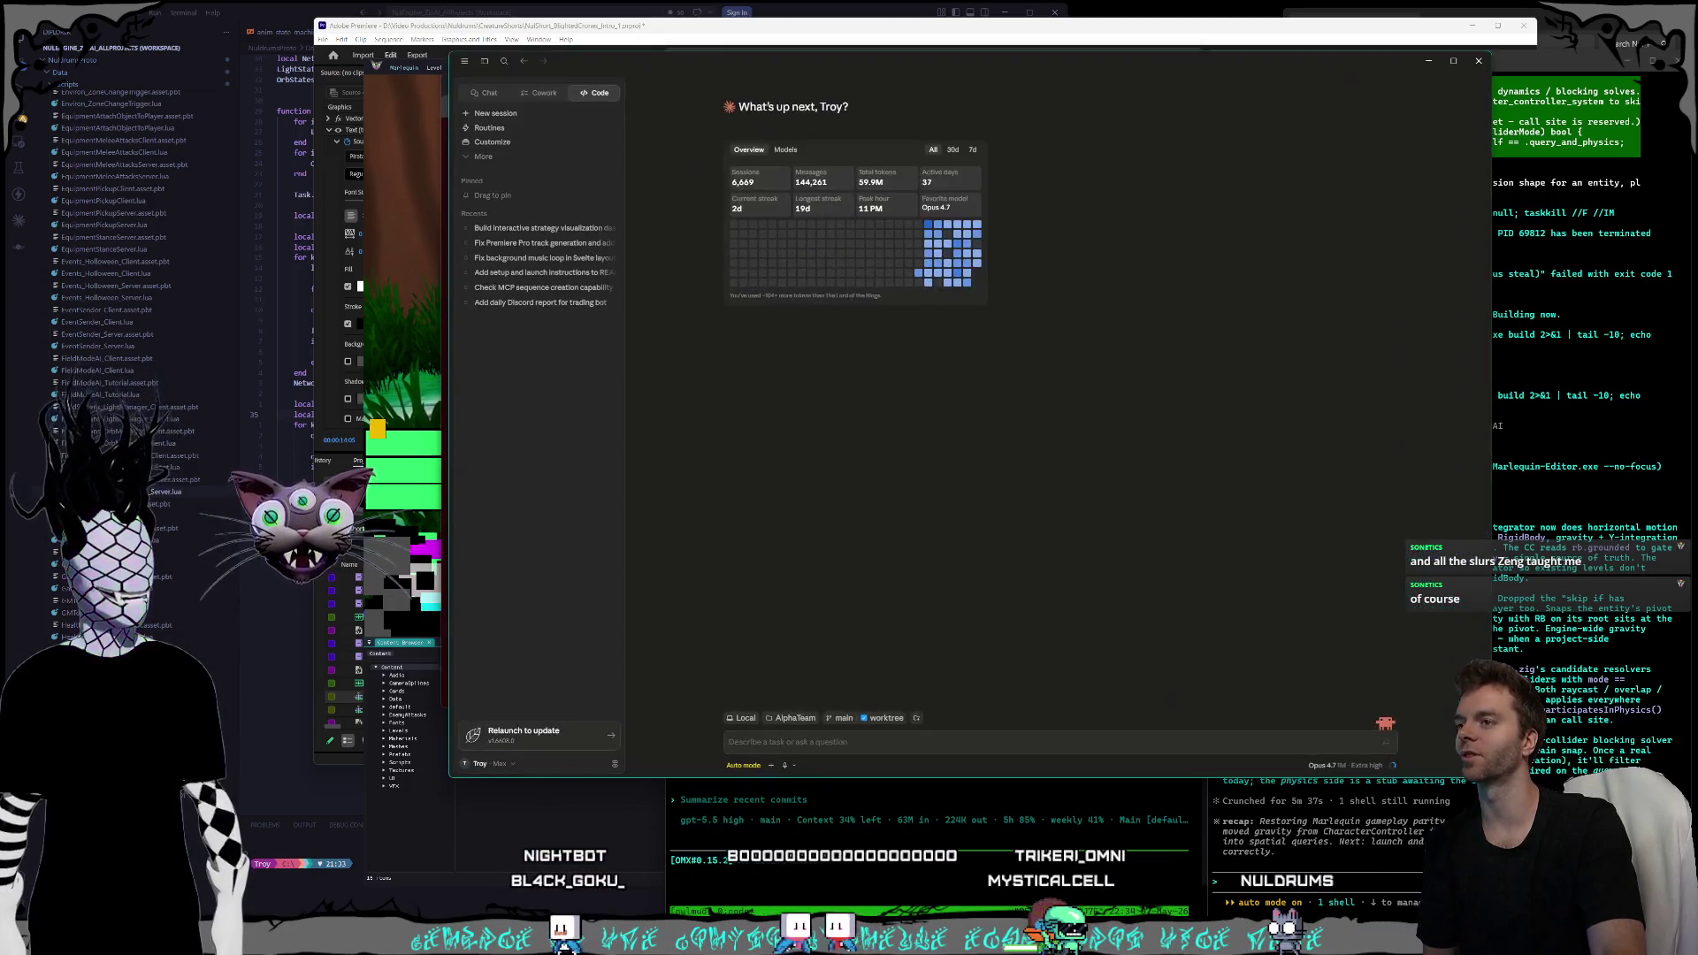
- Open Claude's settings at the Usage limits page
left_click(503, 762)
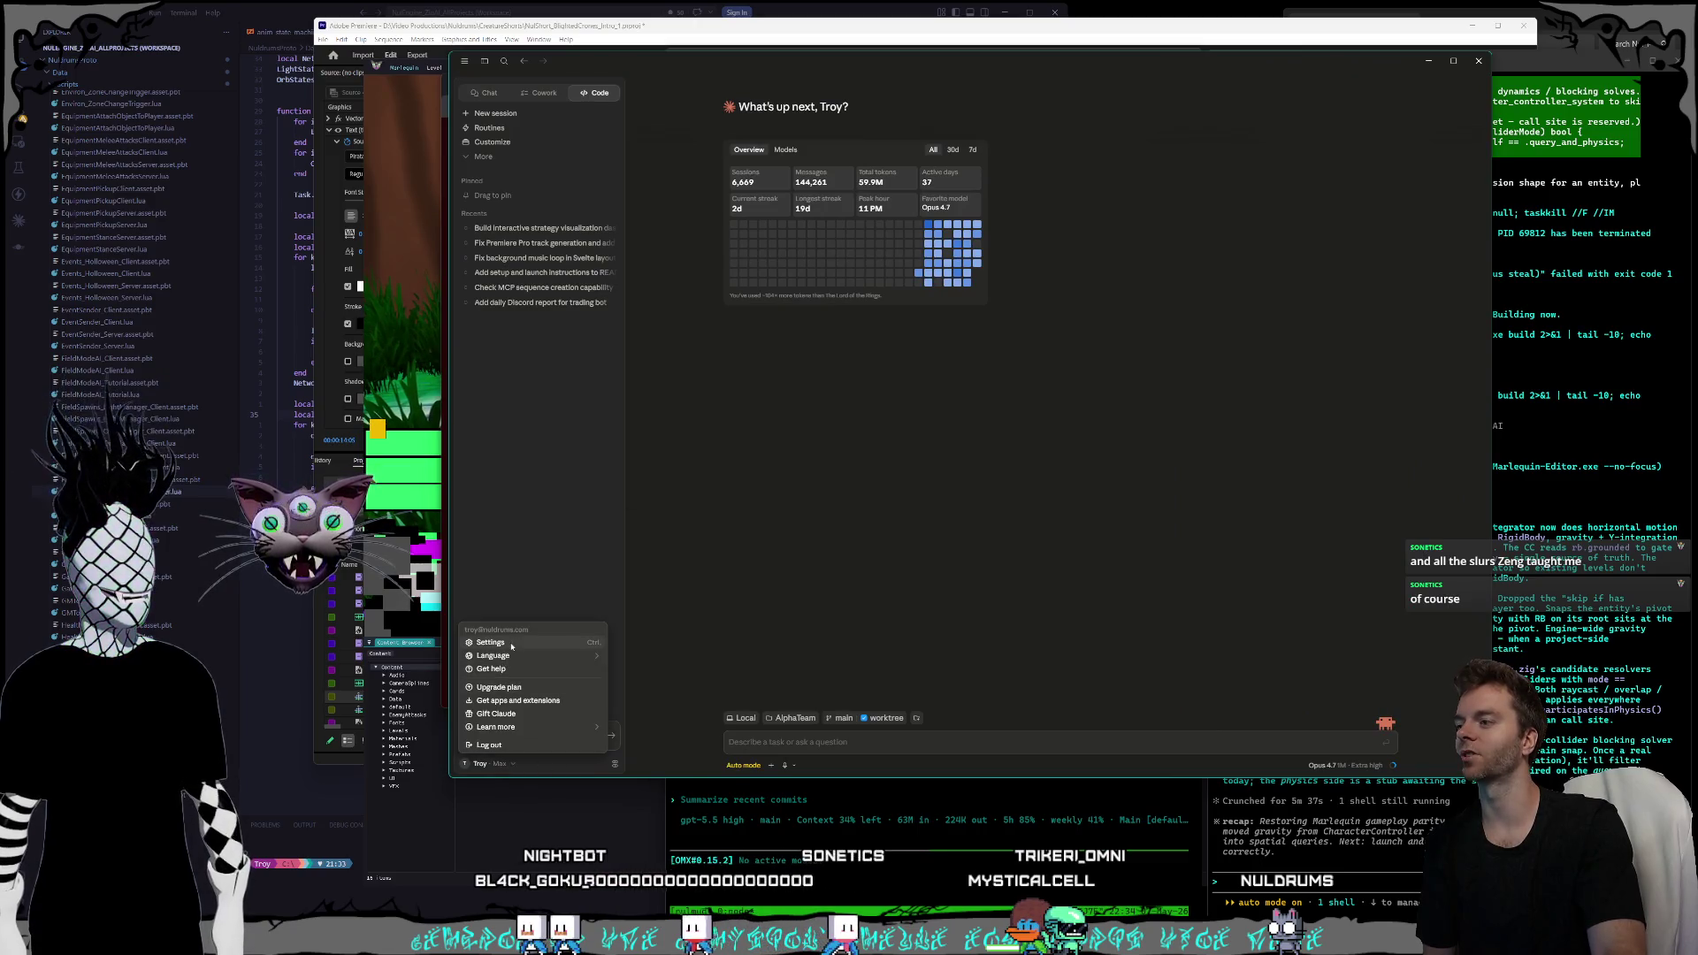
left_click(492, 643)
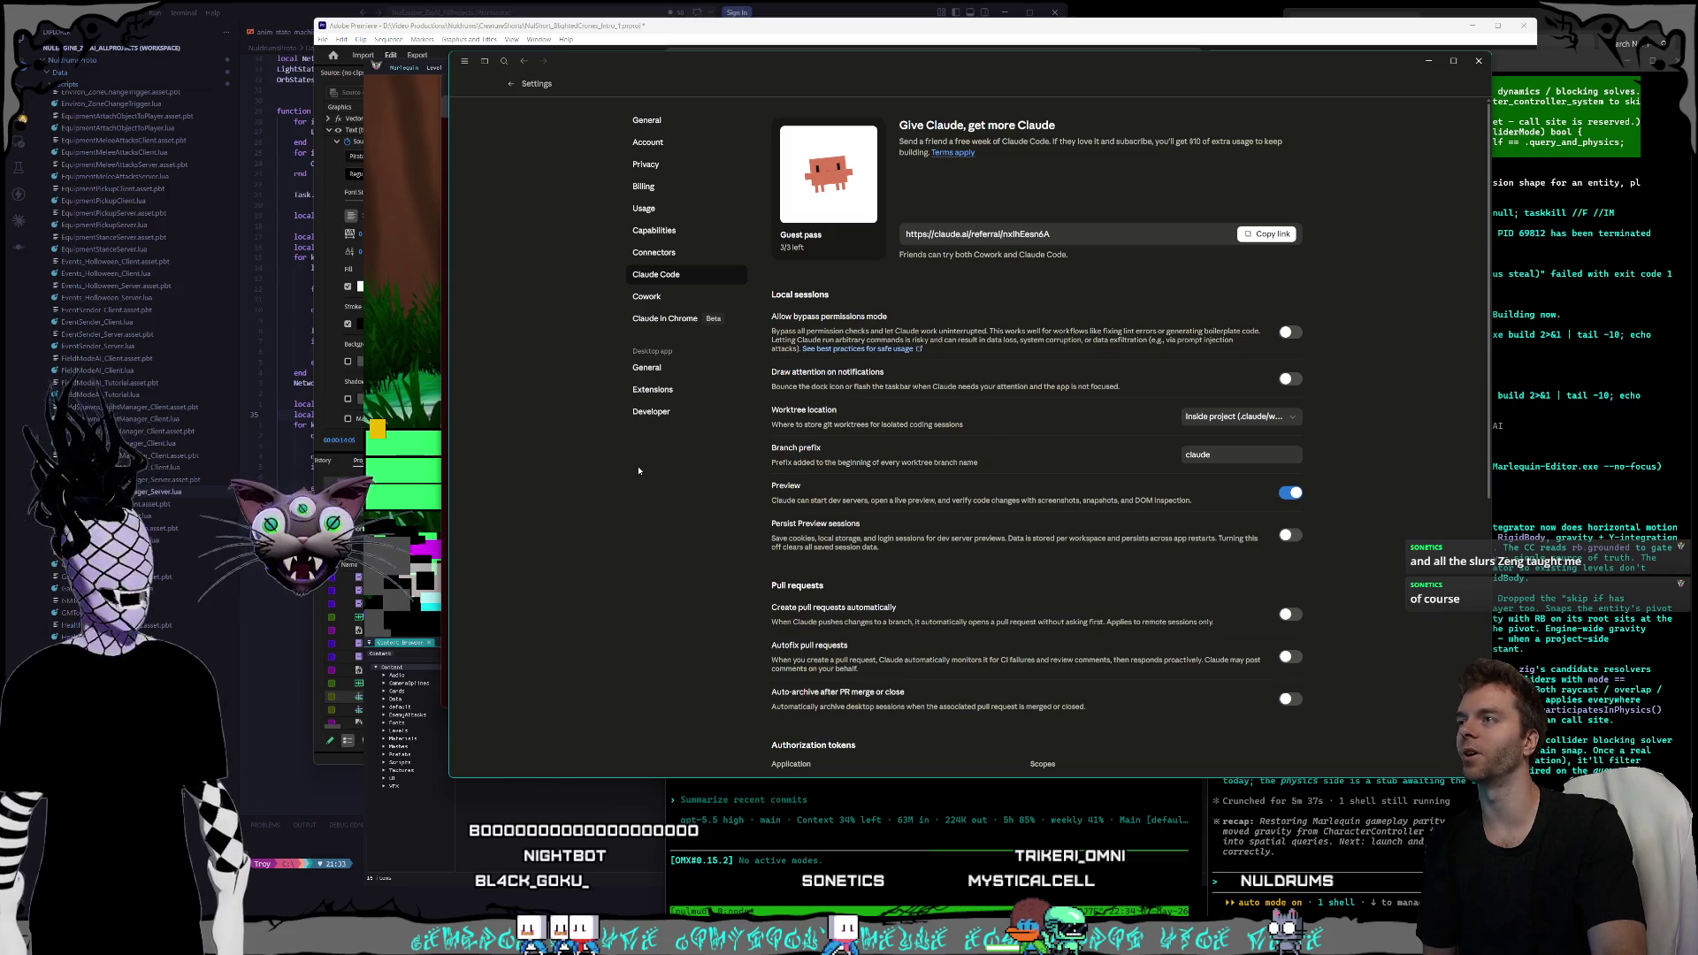
mouse_move(595, 82)
left_mouse_down()
mouse_move(567, 111)
mouse_move(600, 110)
left_mouse_up()
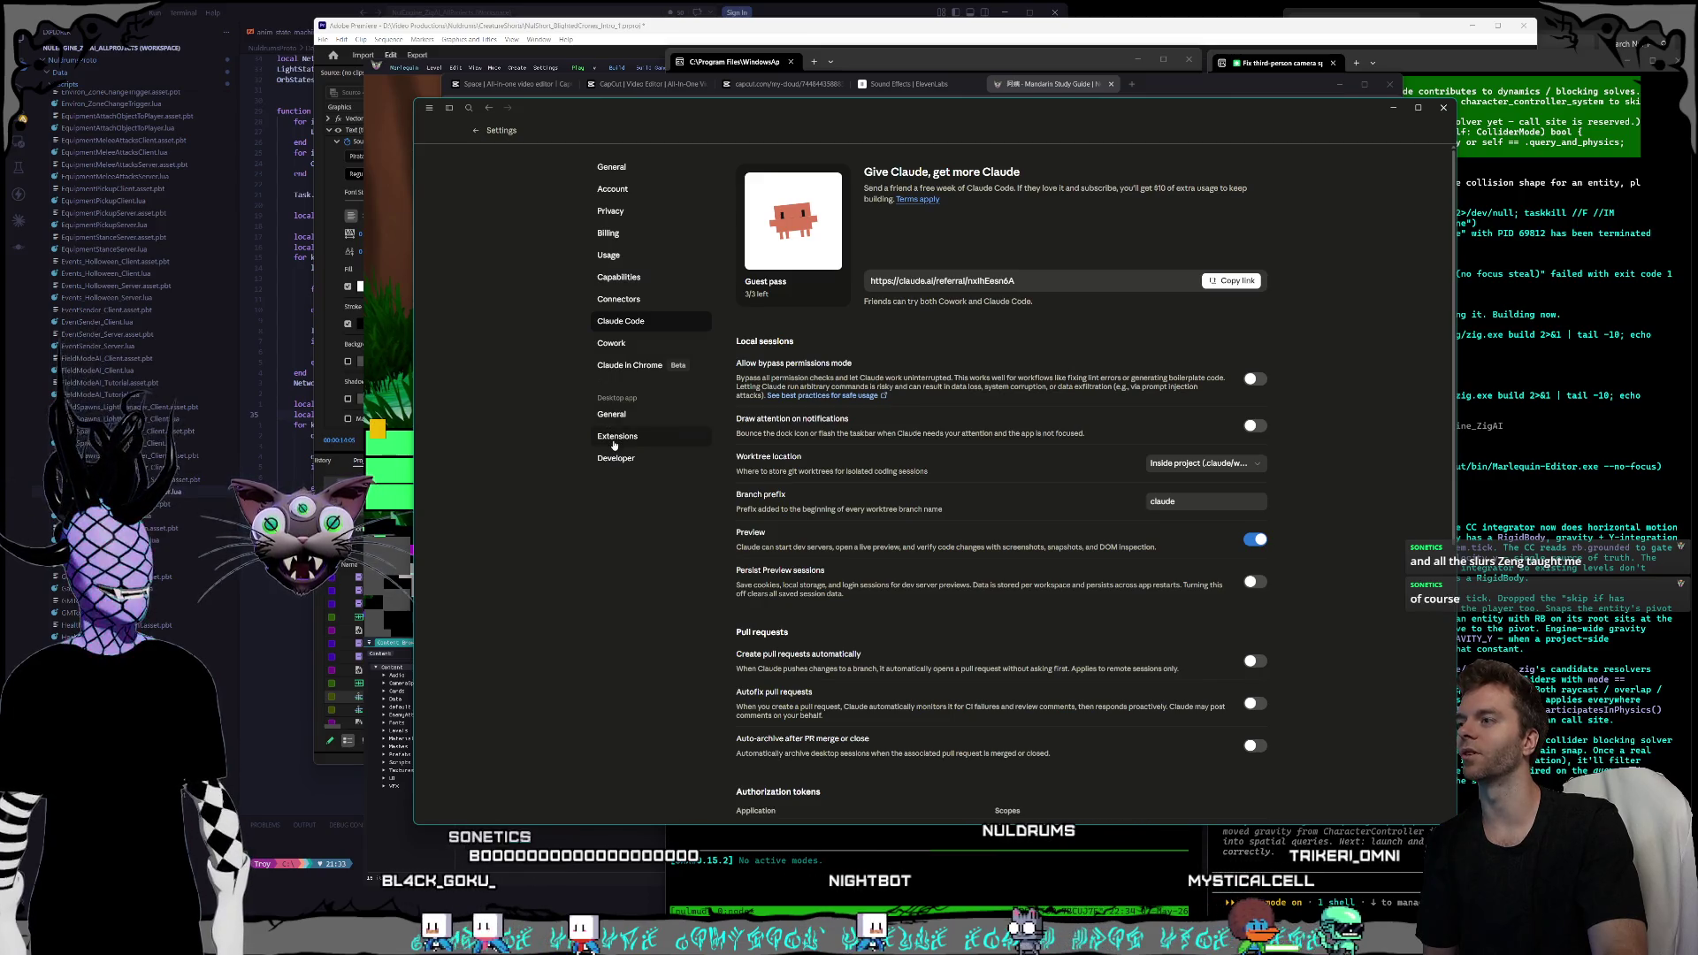
left_click(620, 264)
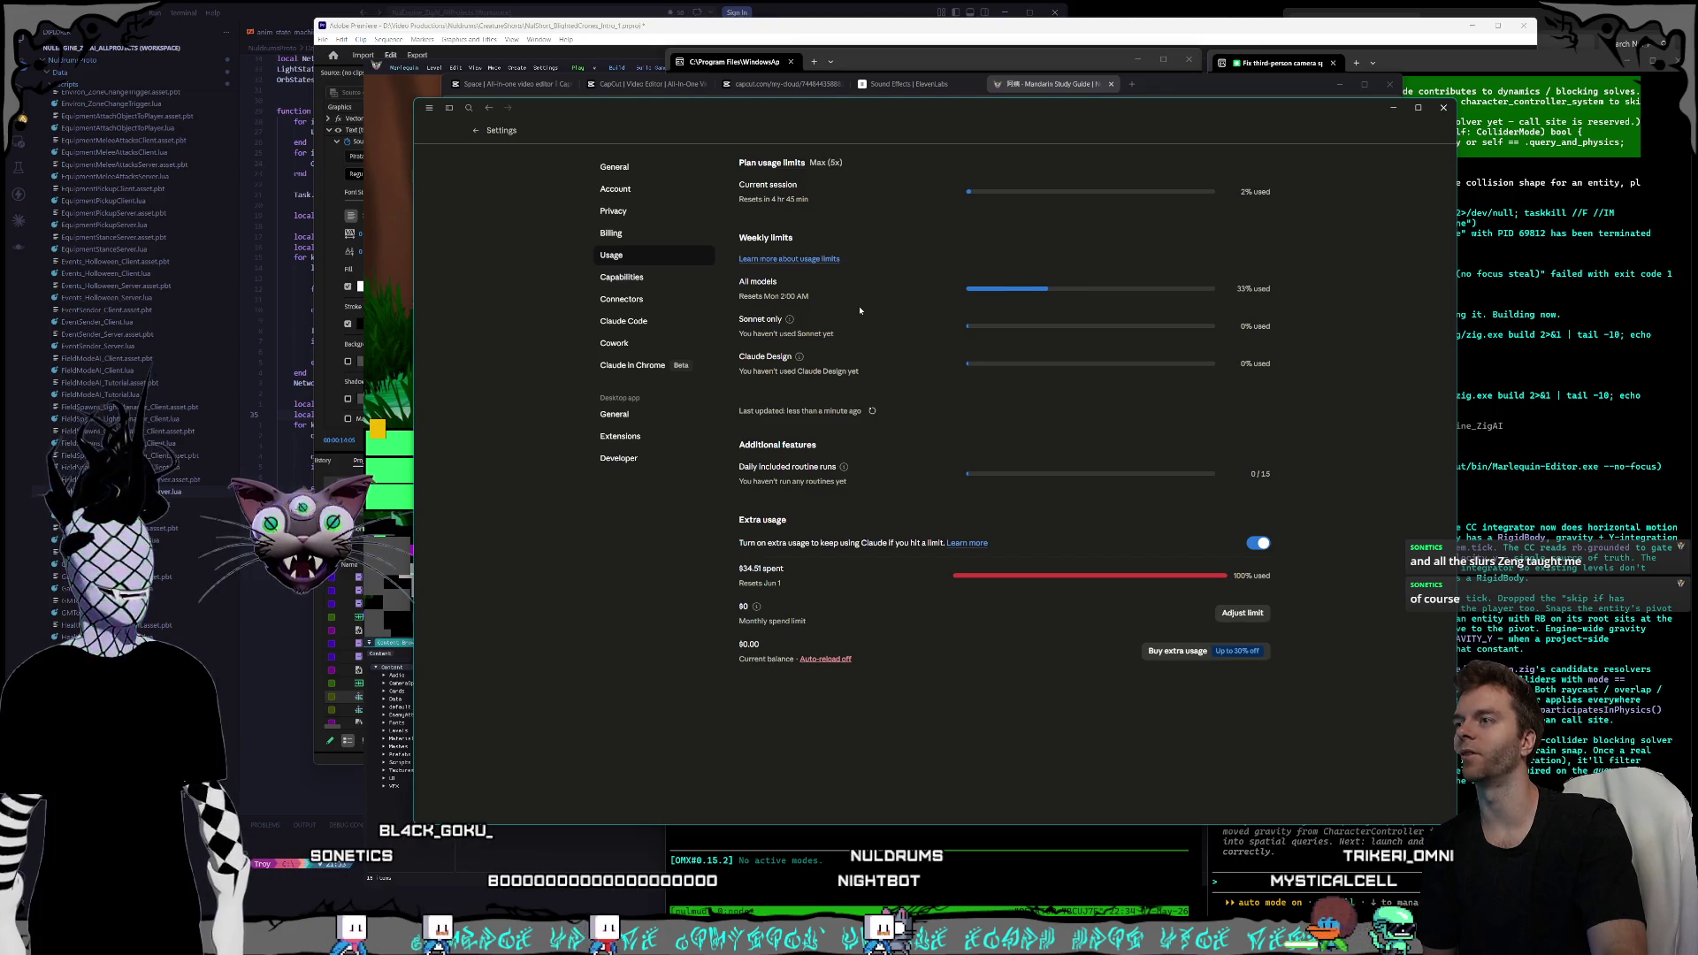
- Select and clear text on the usage page, then bring the Mandarin Study Guide back
left_click_drag(1050, 295, 722, 299)
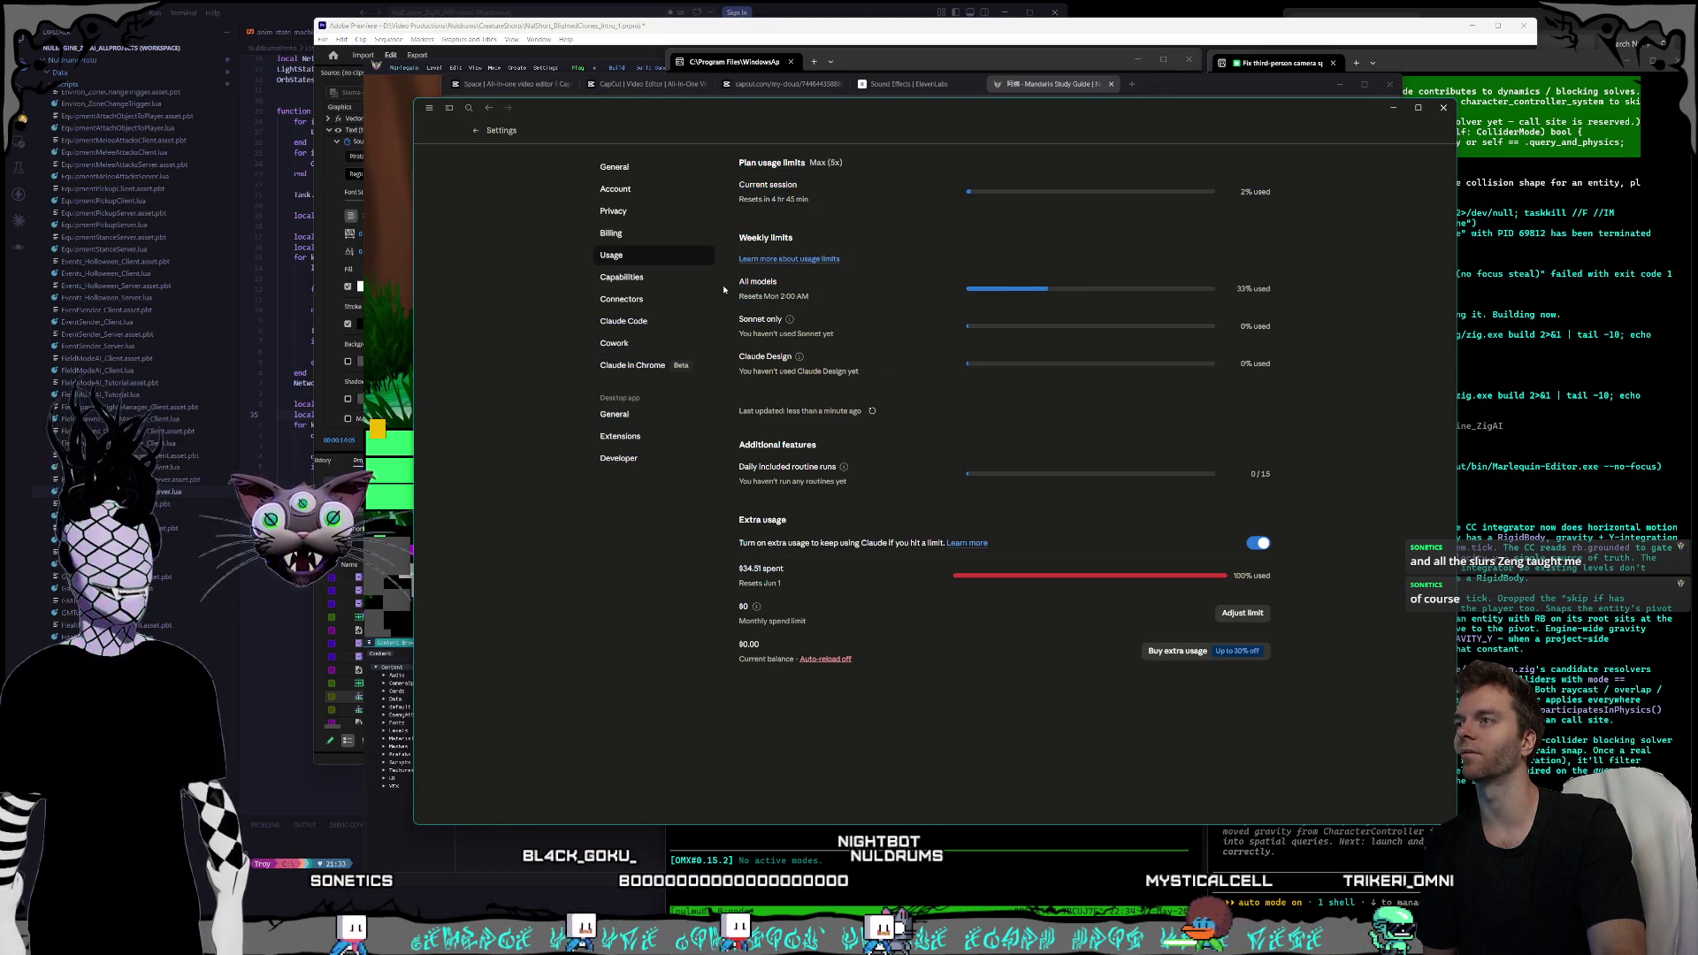
left_click(1014, 100)
left_click(1037, 85)
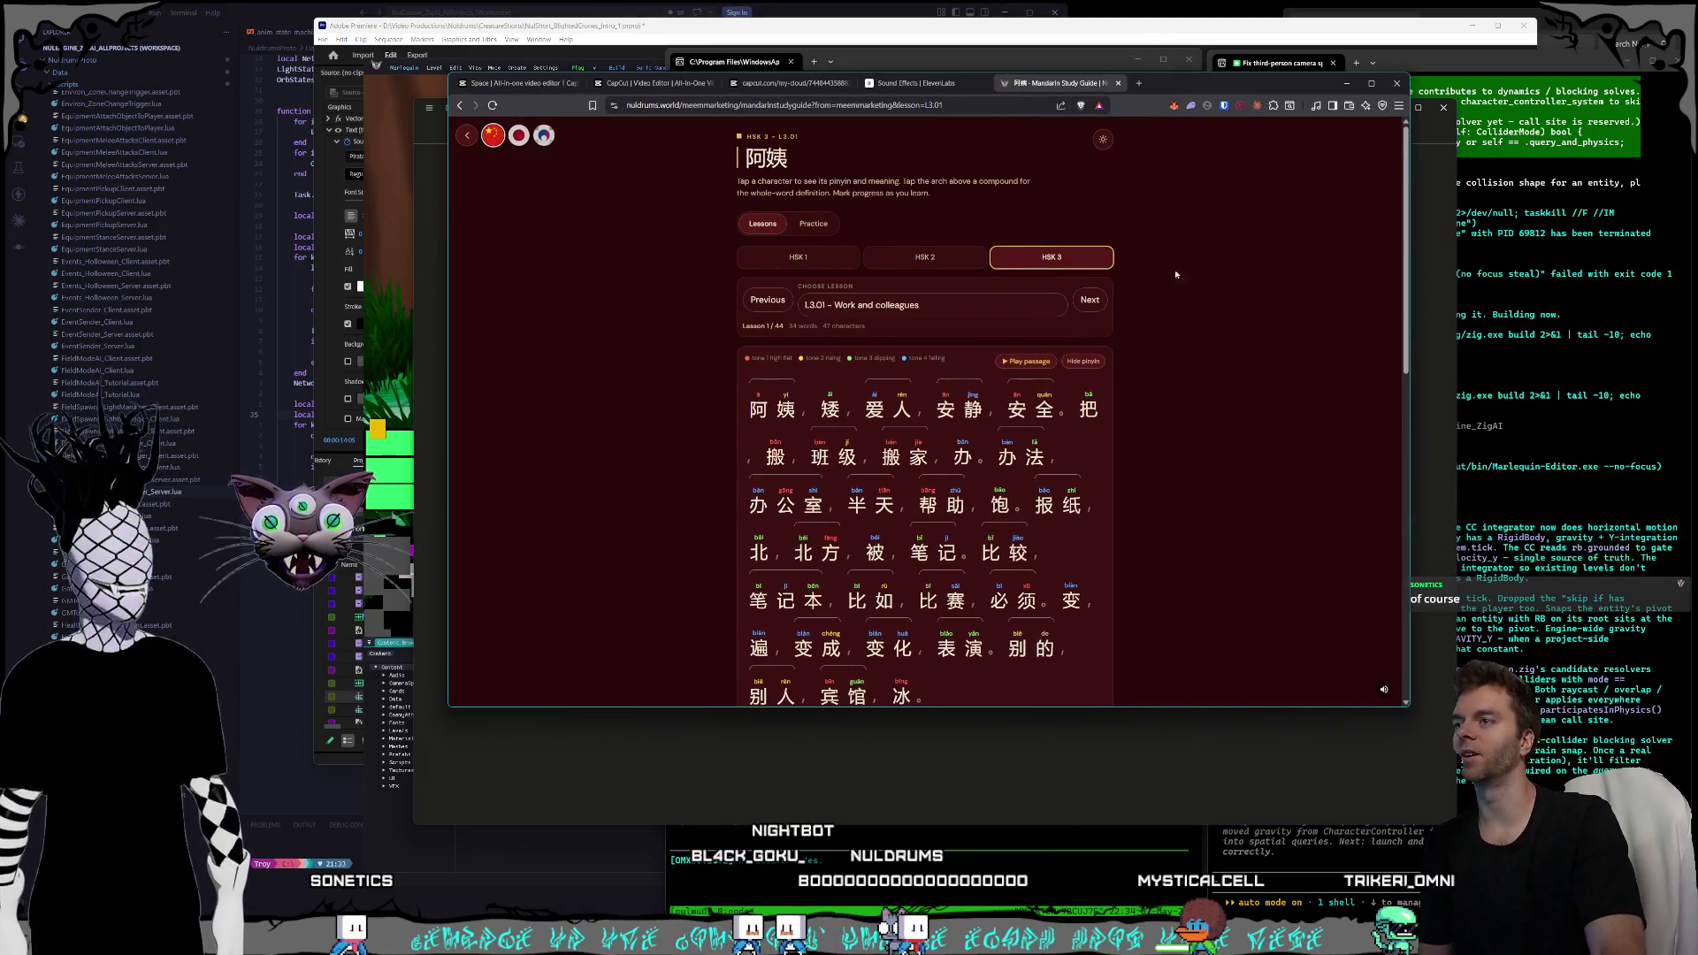
- Look up the character 矮 in lesson L3.01 and deselect it
scroll(1161, 278, "down", 2)
scroll(1162, 278, "up", 2)
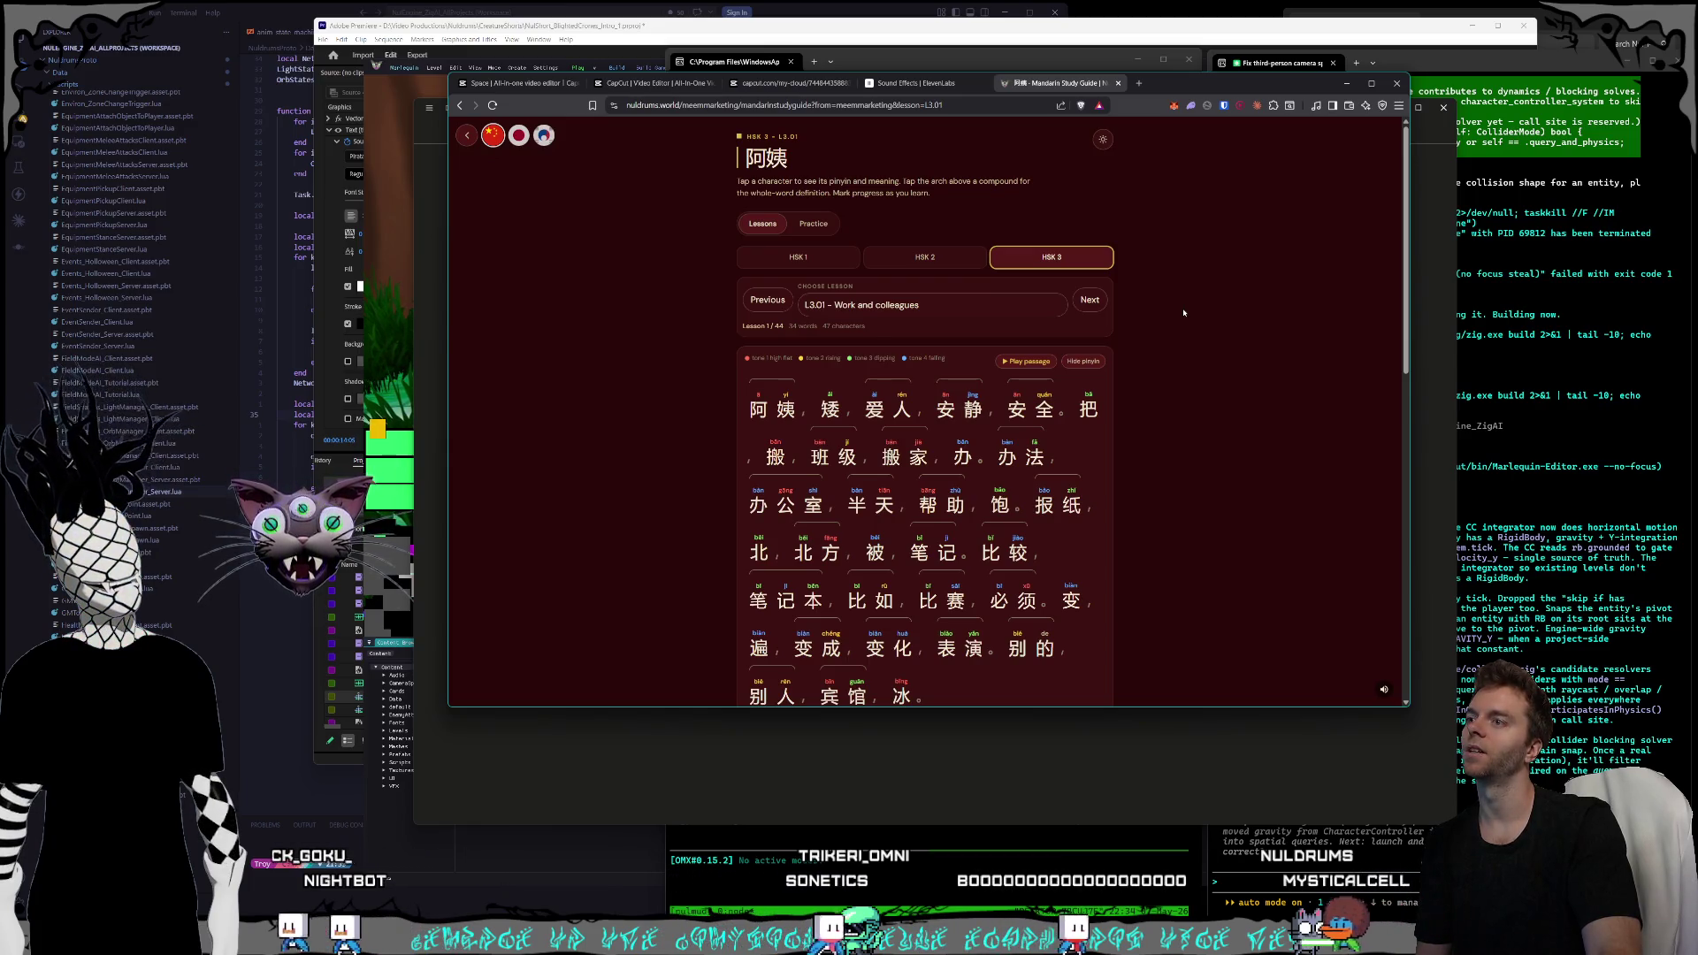
left_click(830, 409)
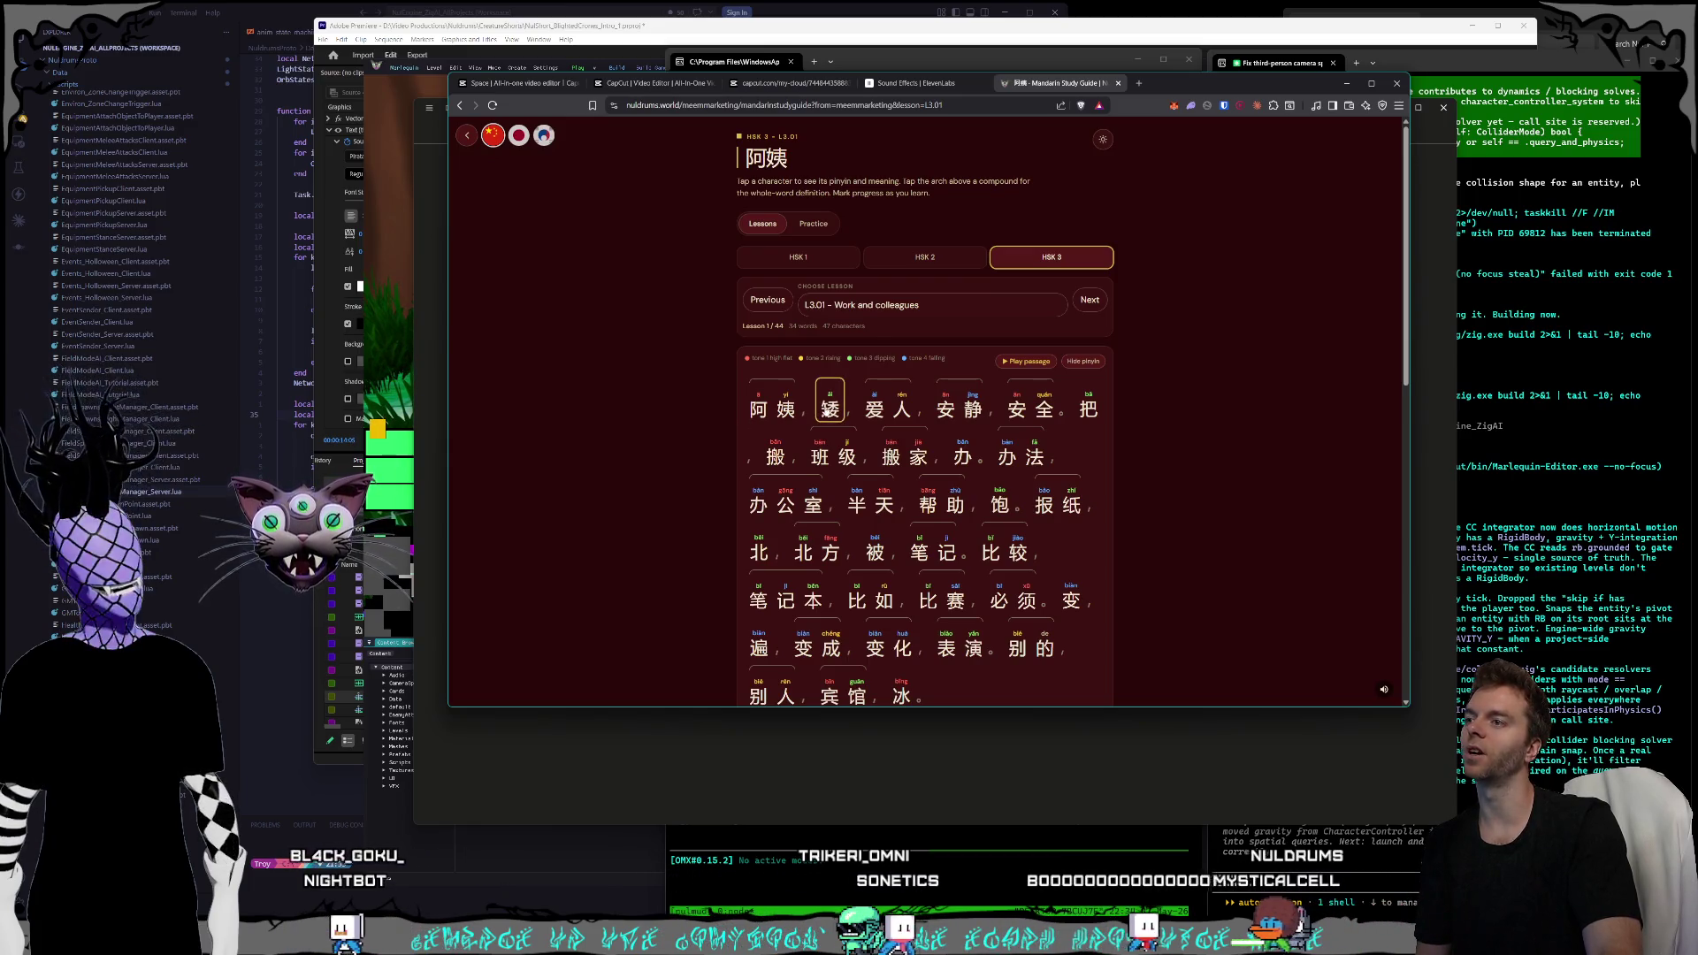
left_click(889, 381)
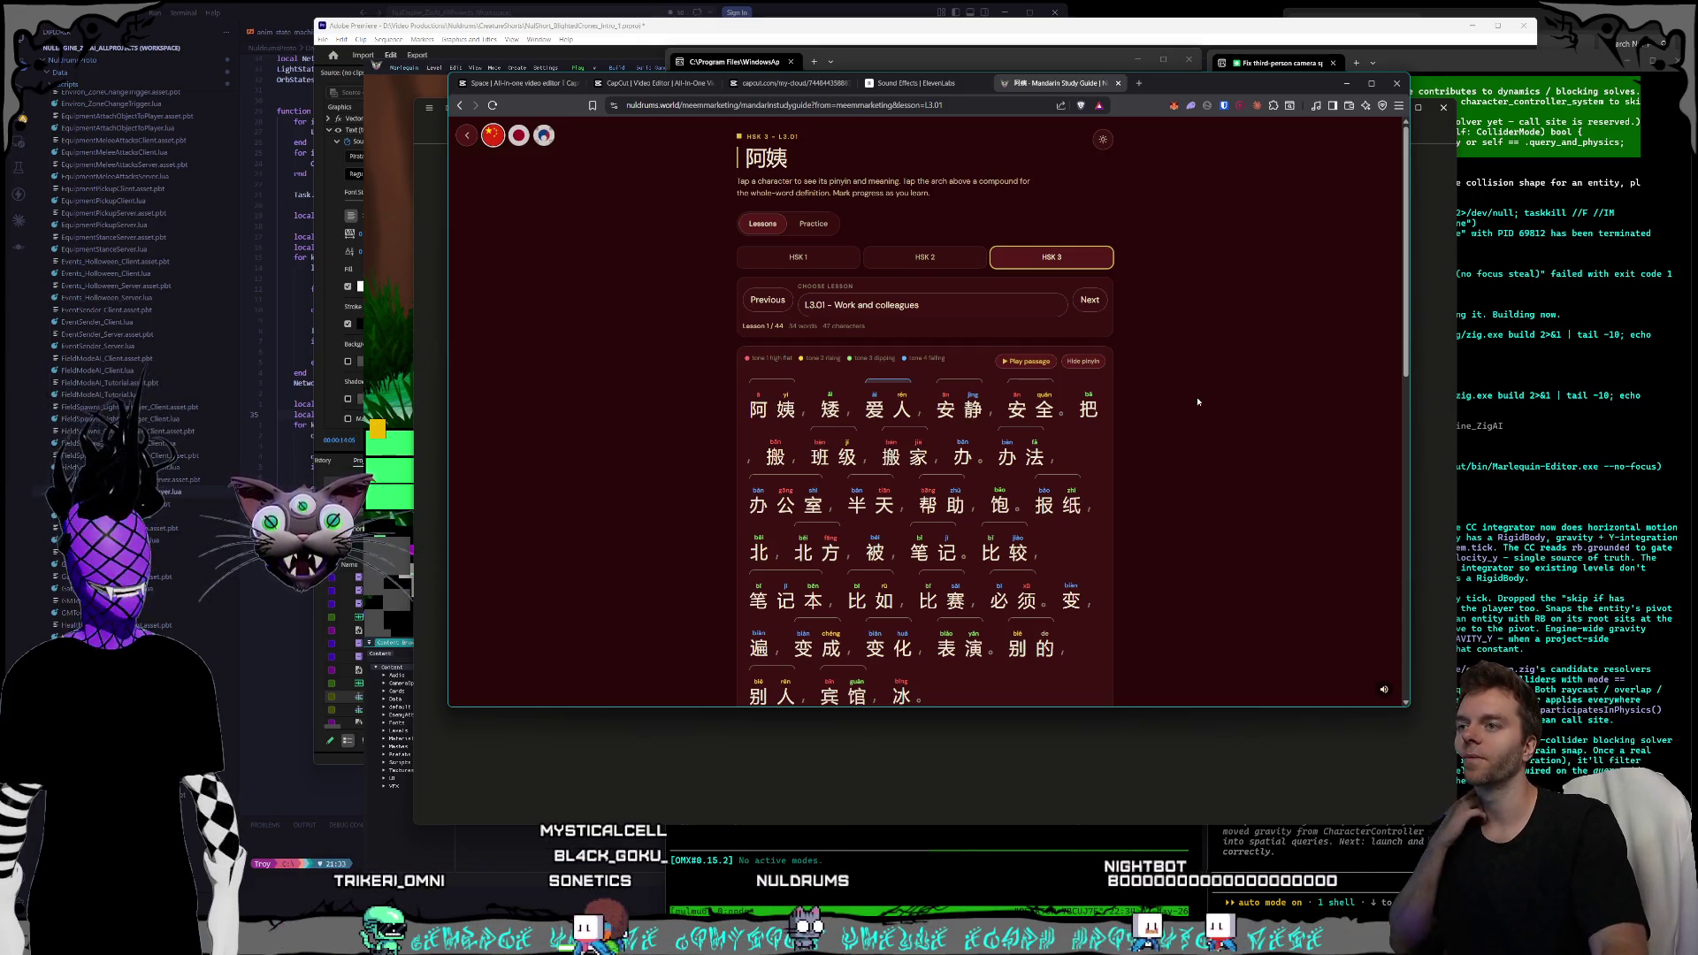
scroll(1196, 406, "down", 3)
scroll(1186, 398, "up", 3)
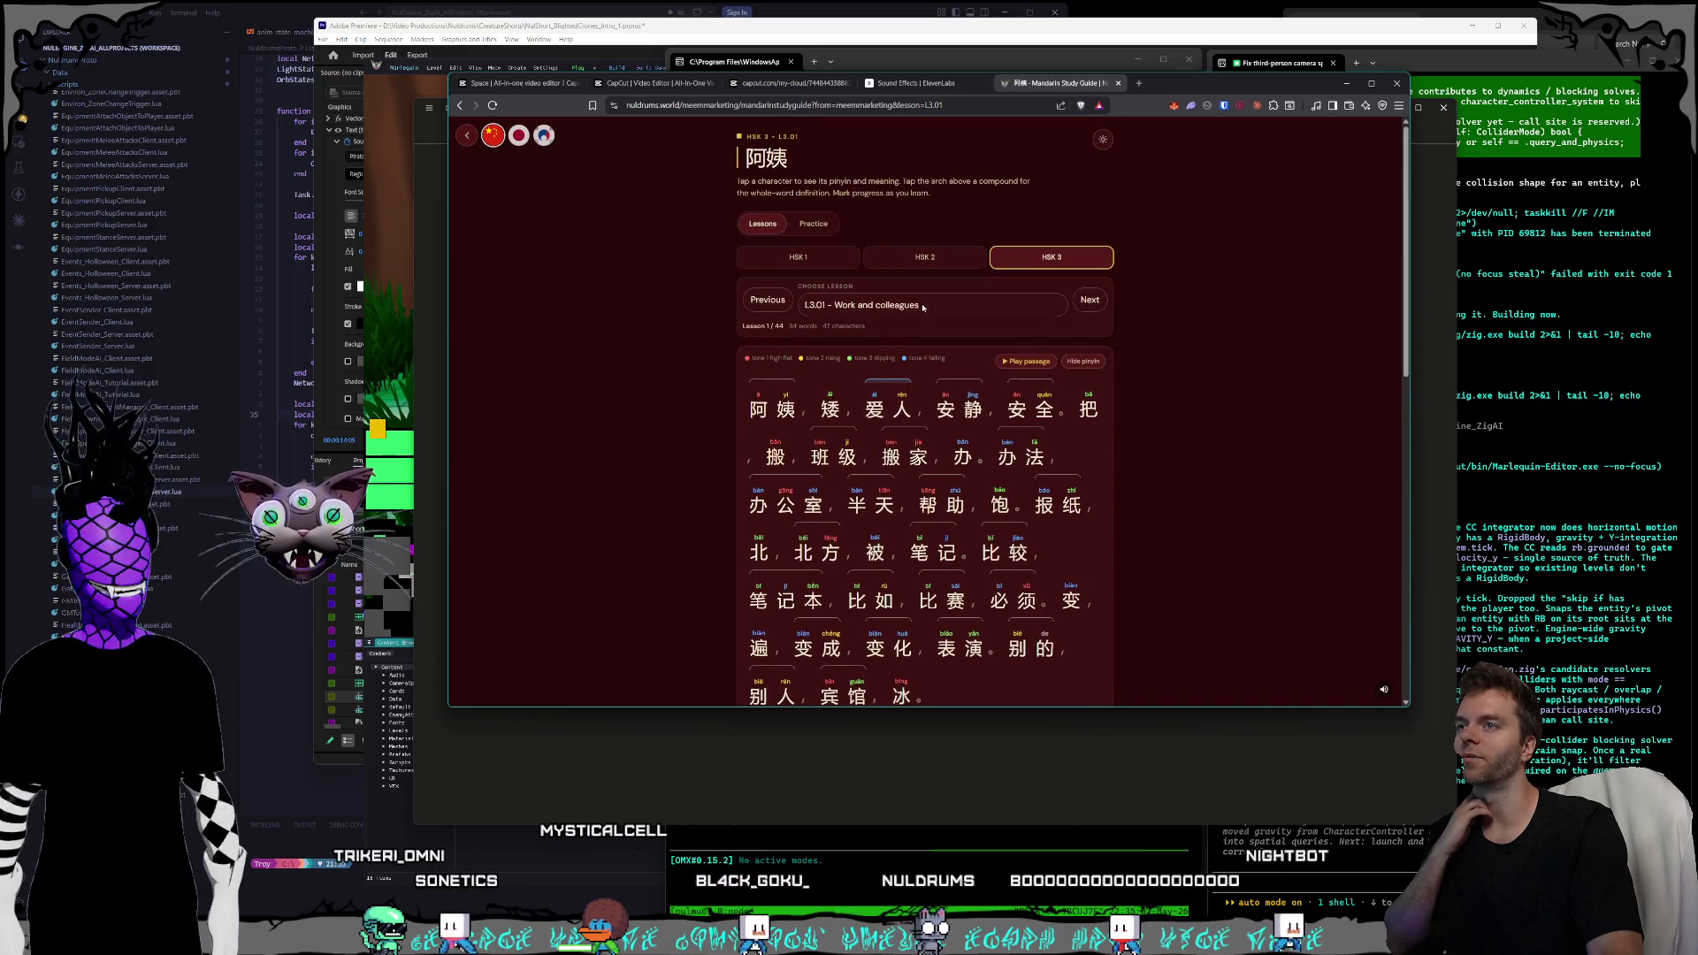
- In HSK 1, view 小, 明, 十, the 今年 compound and 今, then open Practice
left_click(799, 256)
left_click(881, 411)
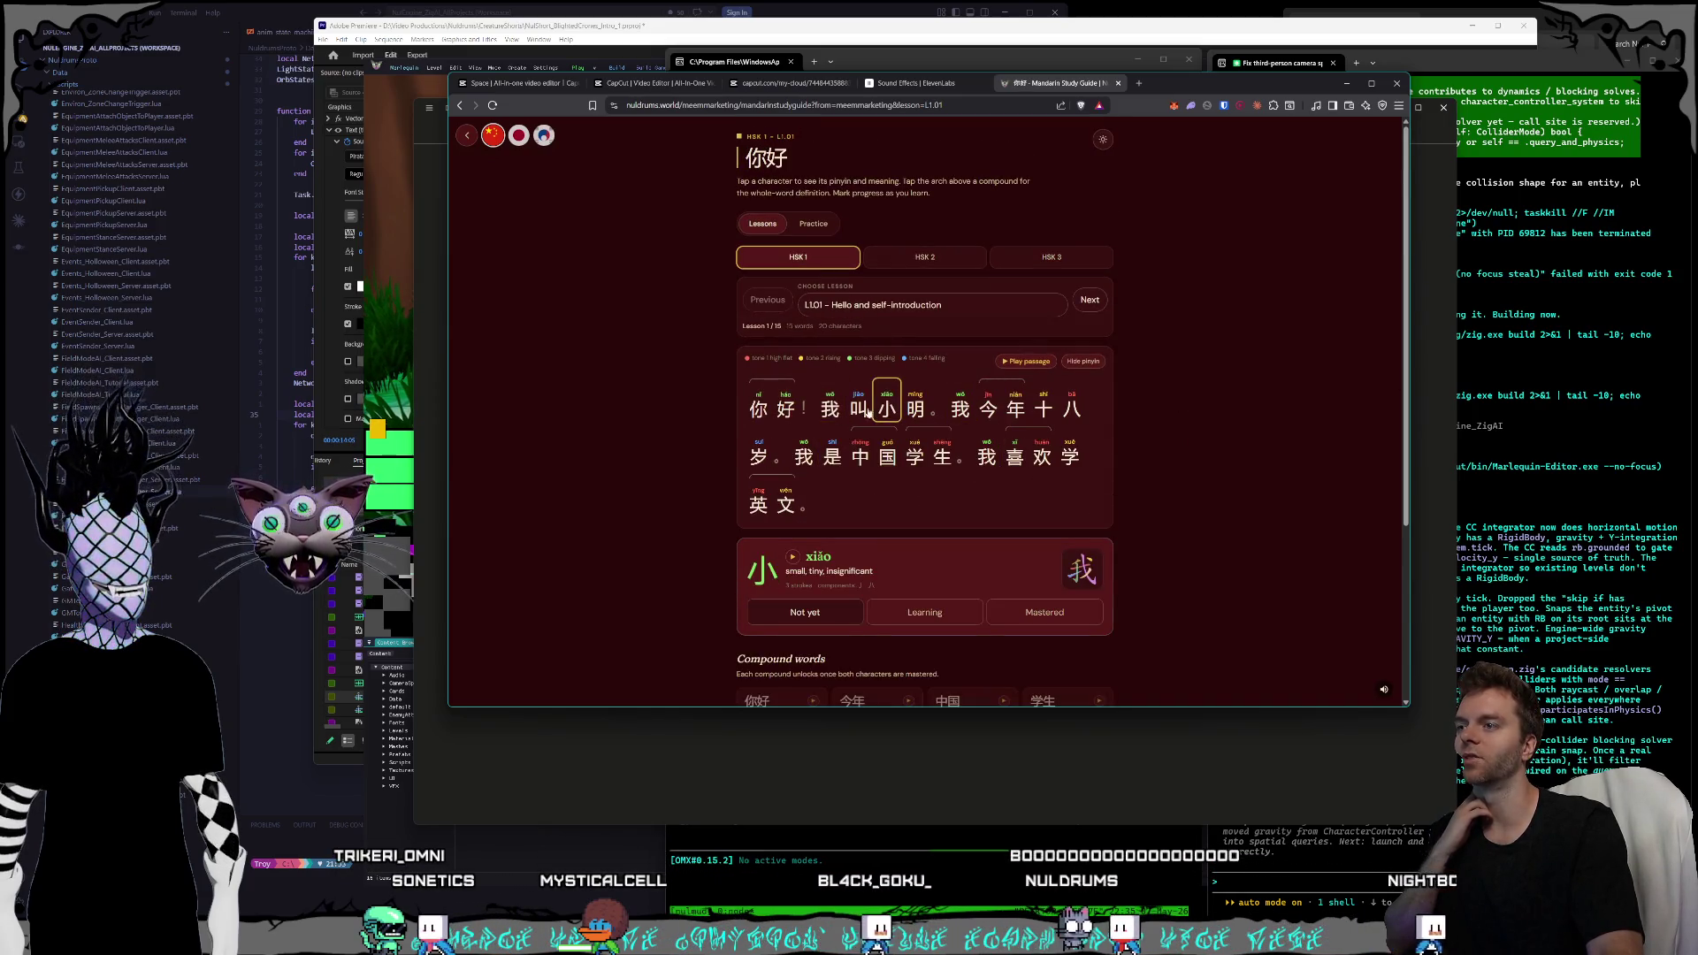
left_click(925, 409)
left_click(1041, 414)
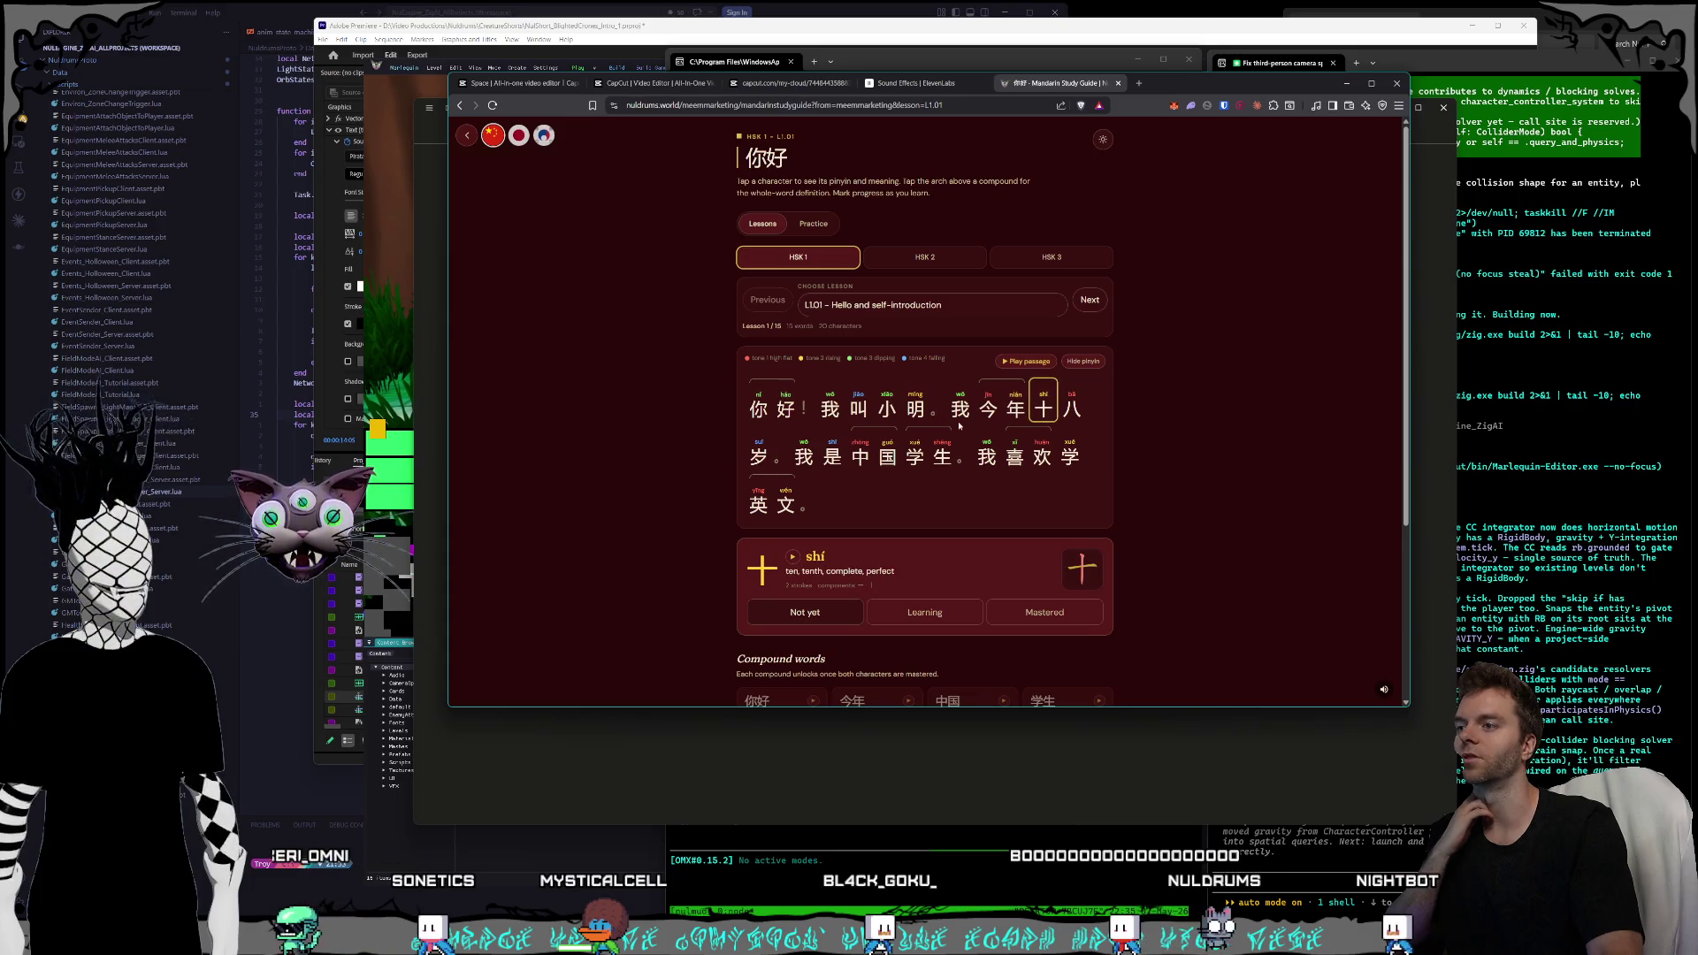
left_click(1000, 381)
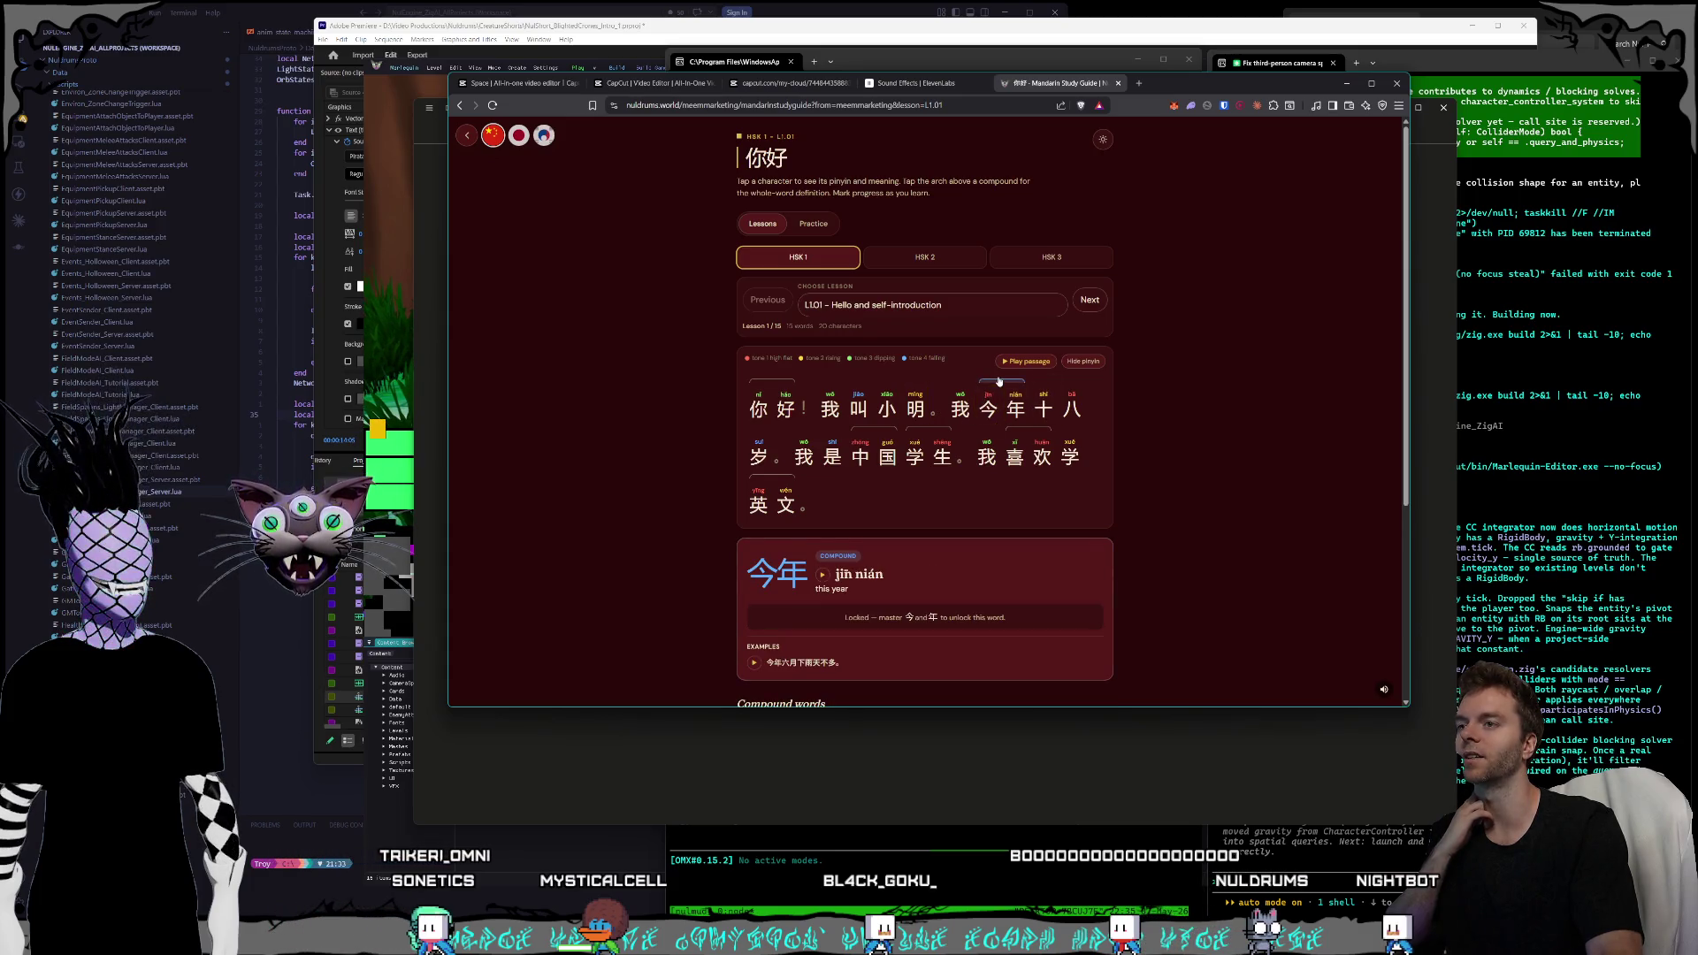
left_click(994, 403)
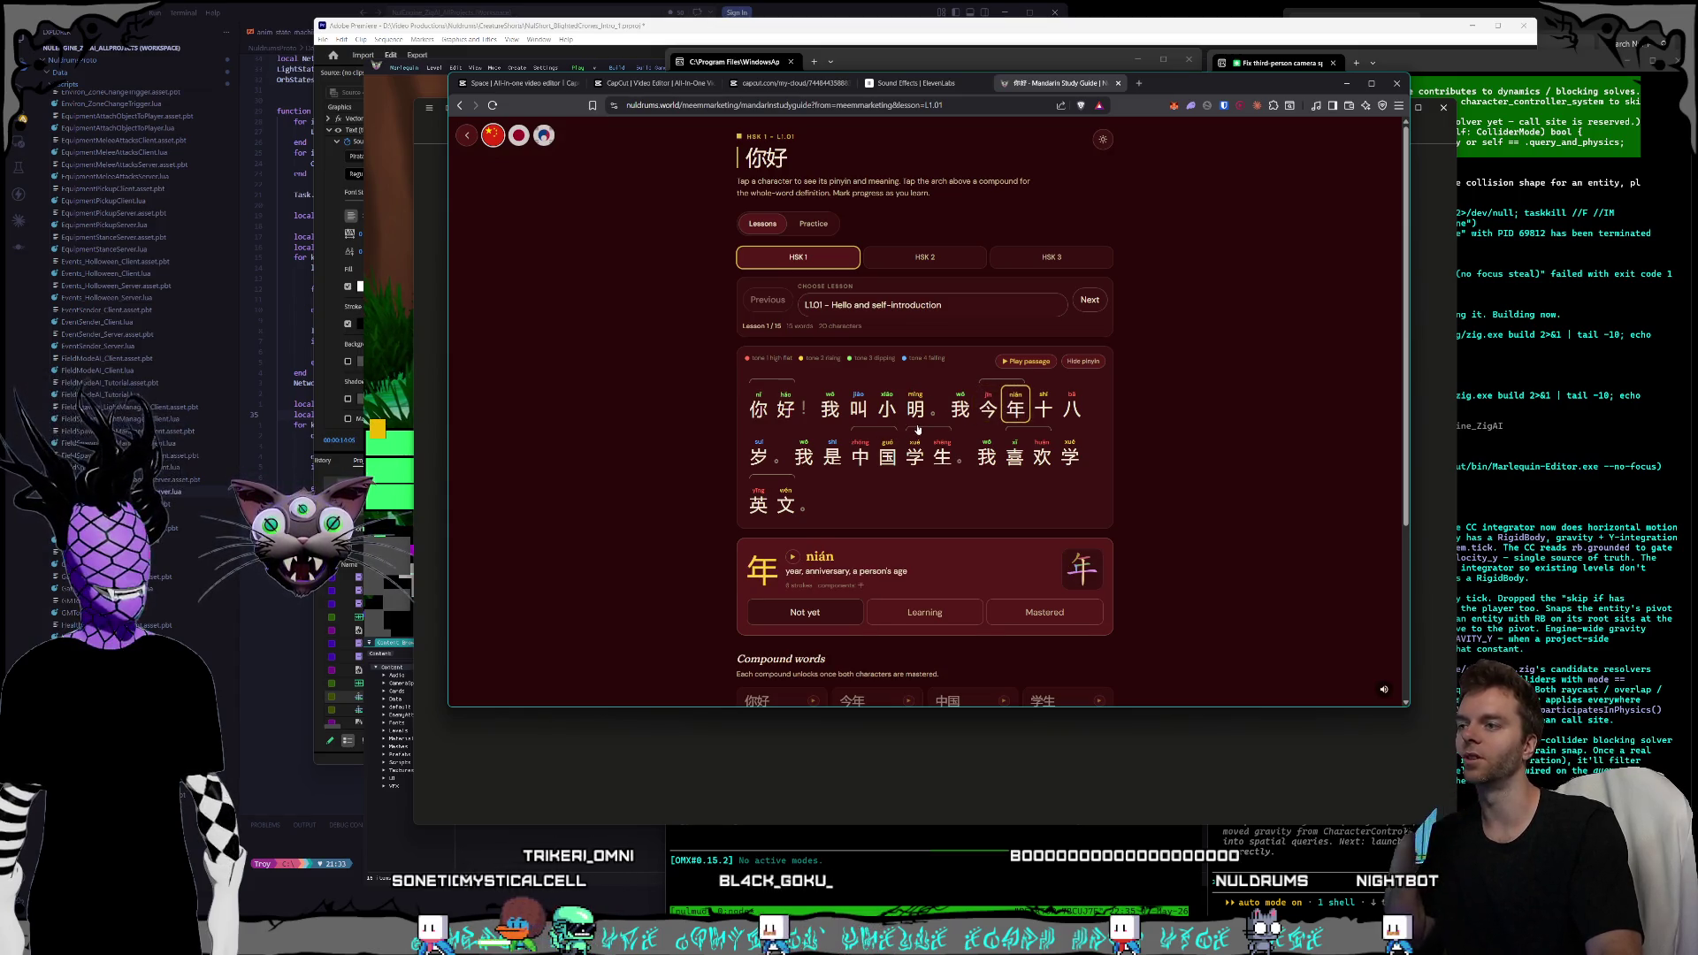
left_click(804, 227)
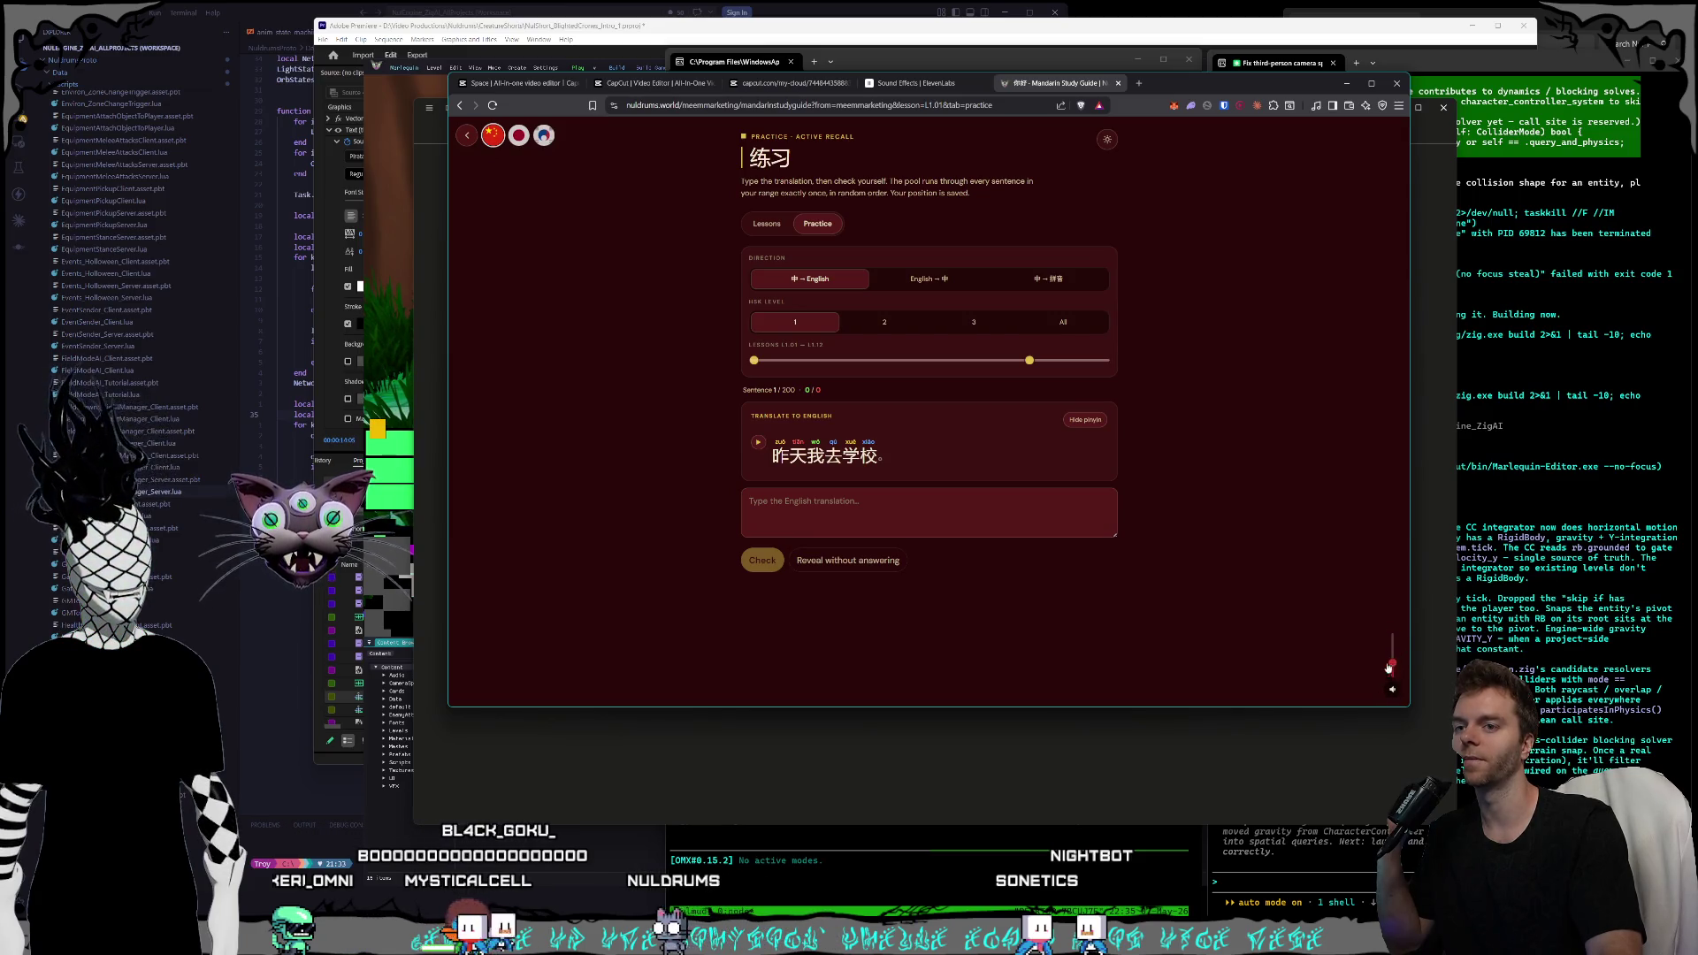
- Type a gibberish test answer in the English translation box and delete it
mouse_move(1393, 689)
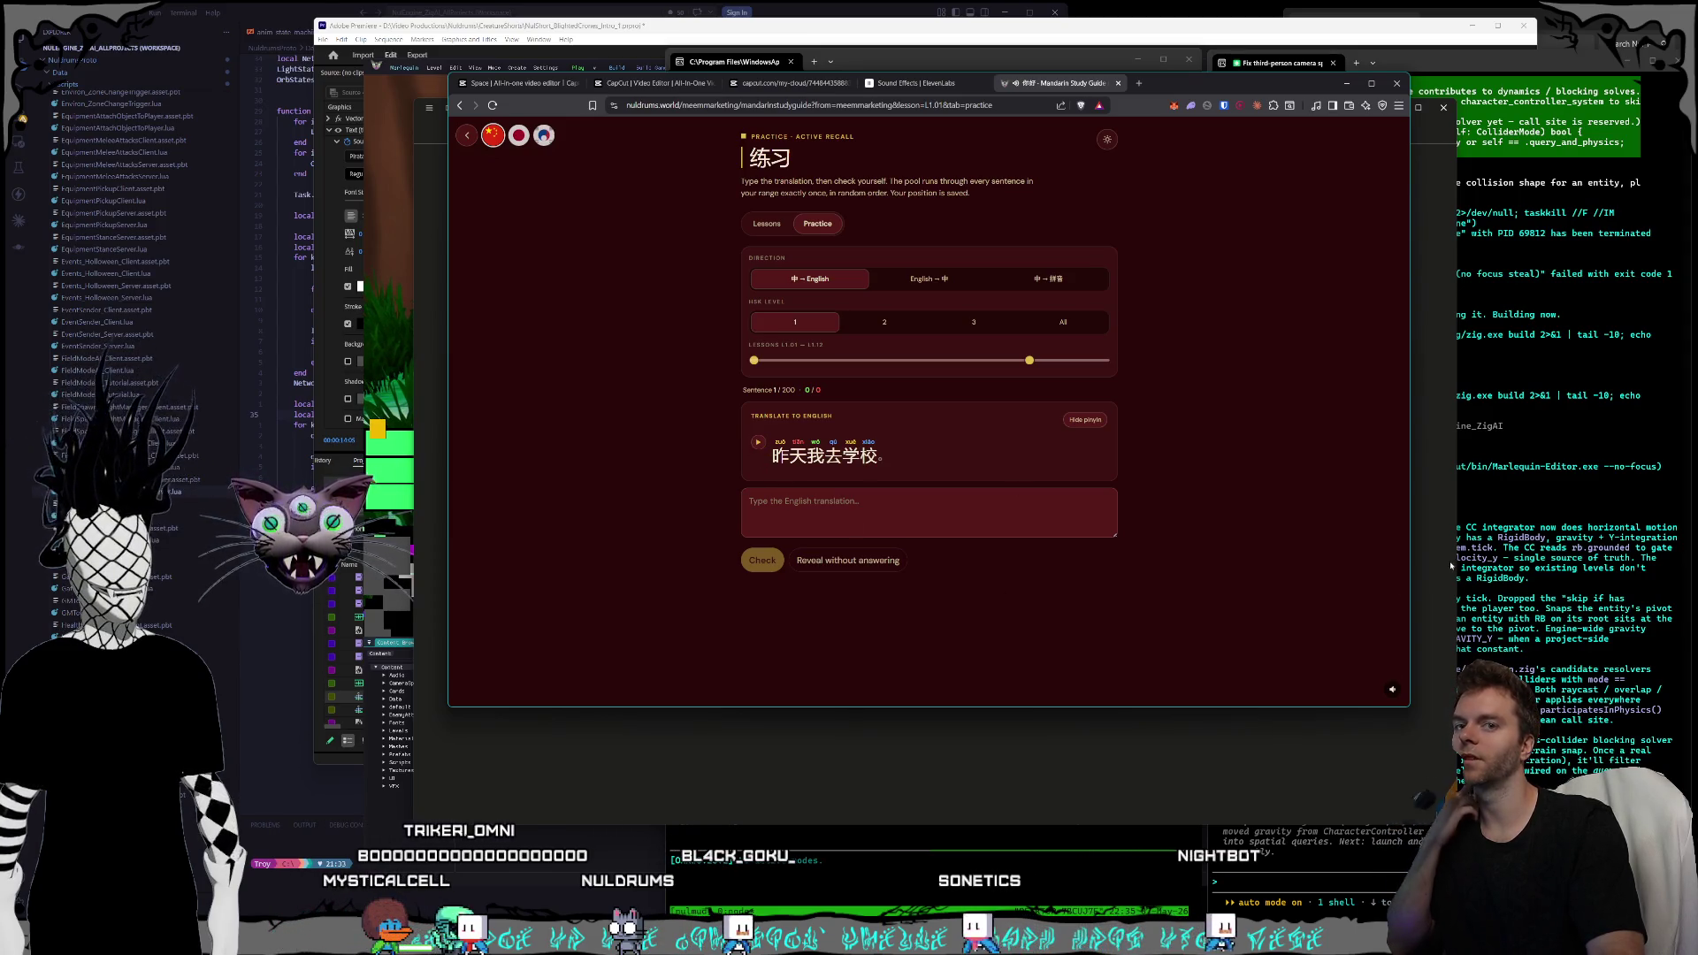
key("alt+Tab")
key("alt+Tab")
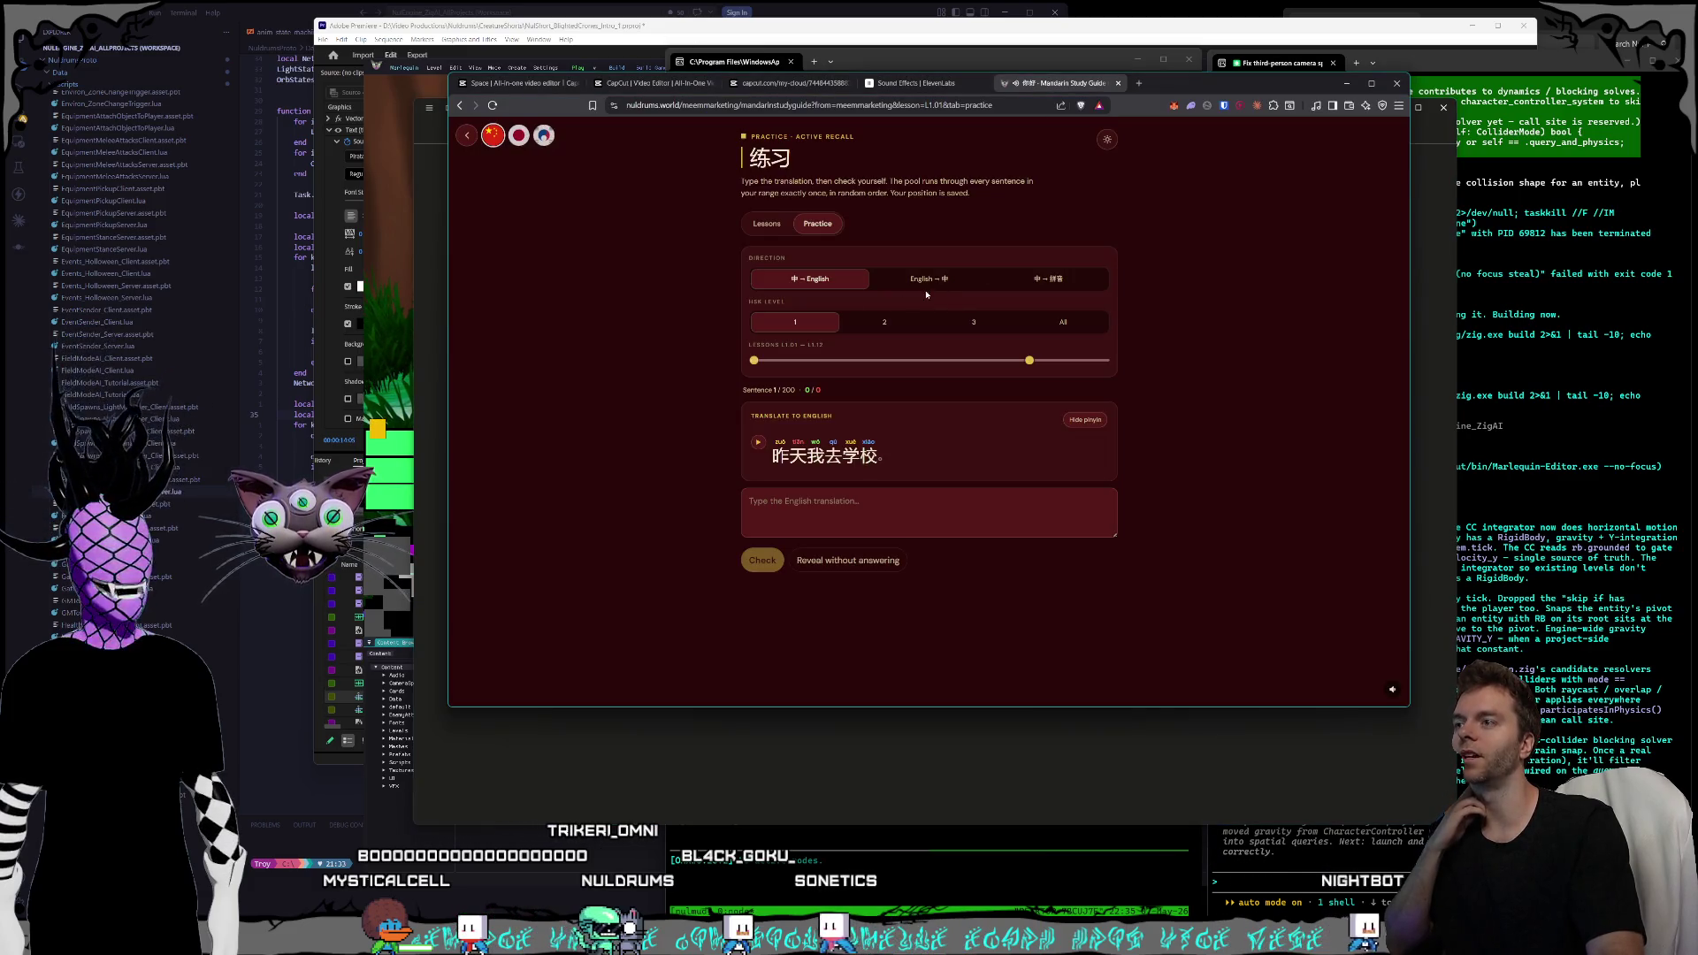
left_click(913, 519)
type("l;kasdja;sldkjasdlk")
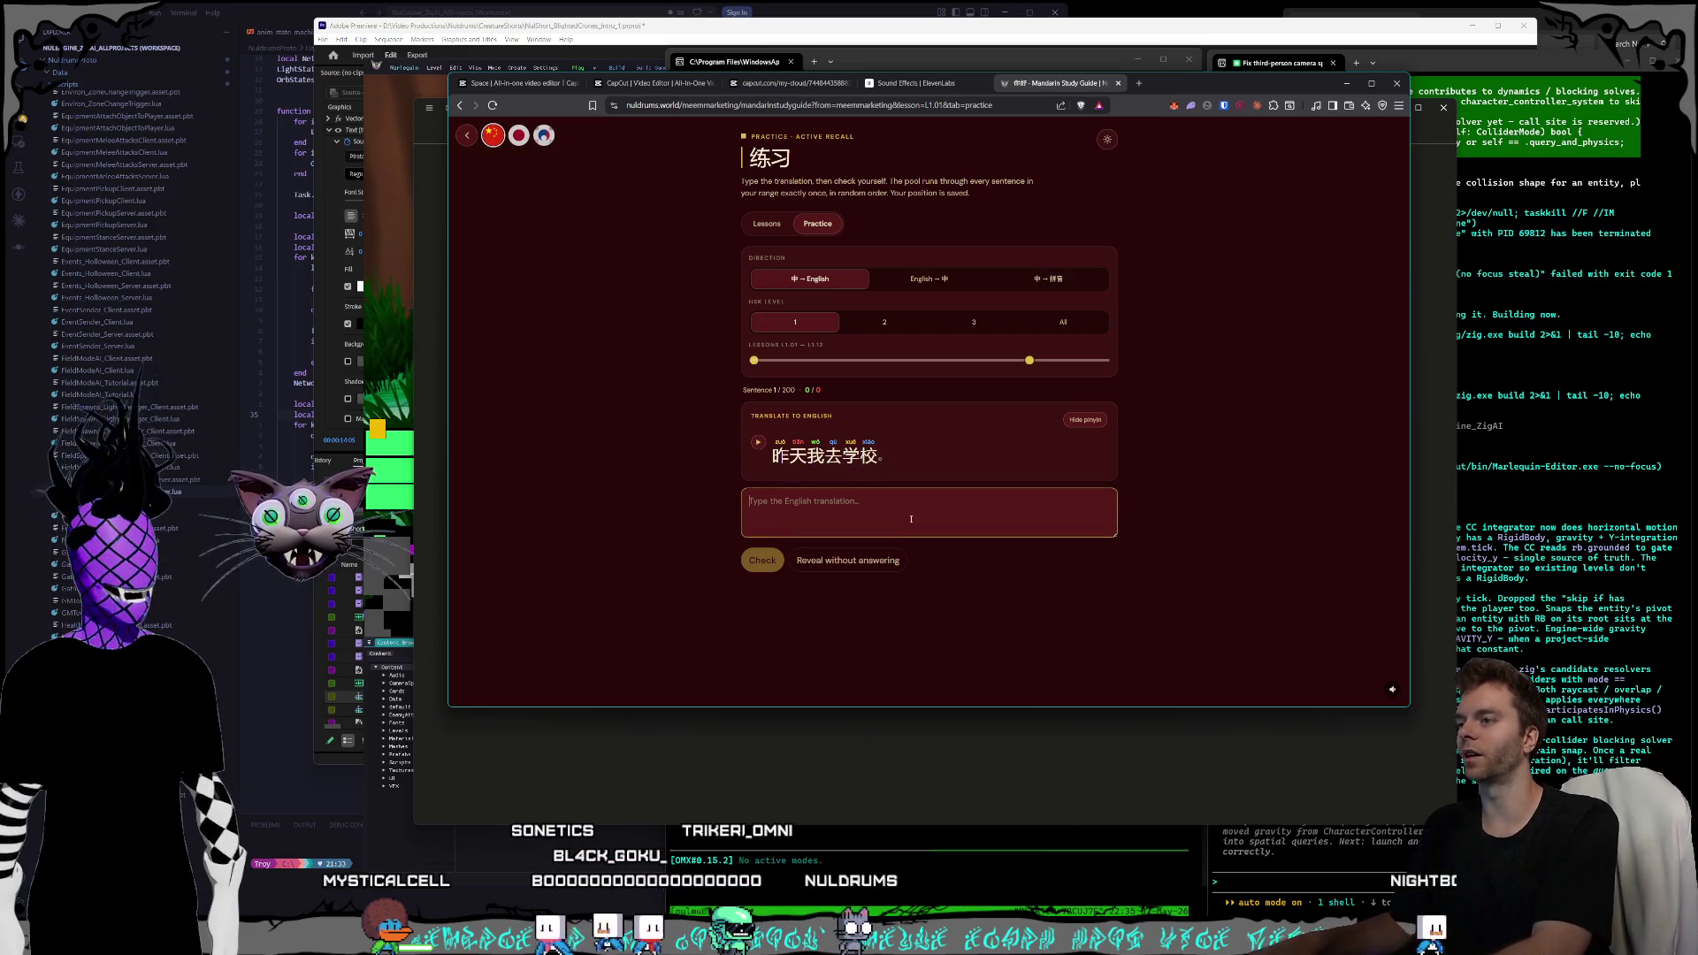
type(";j")
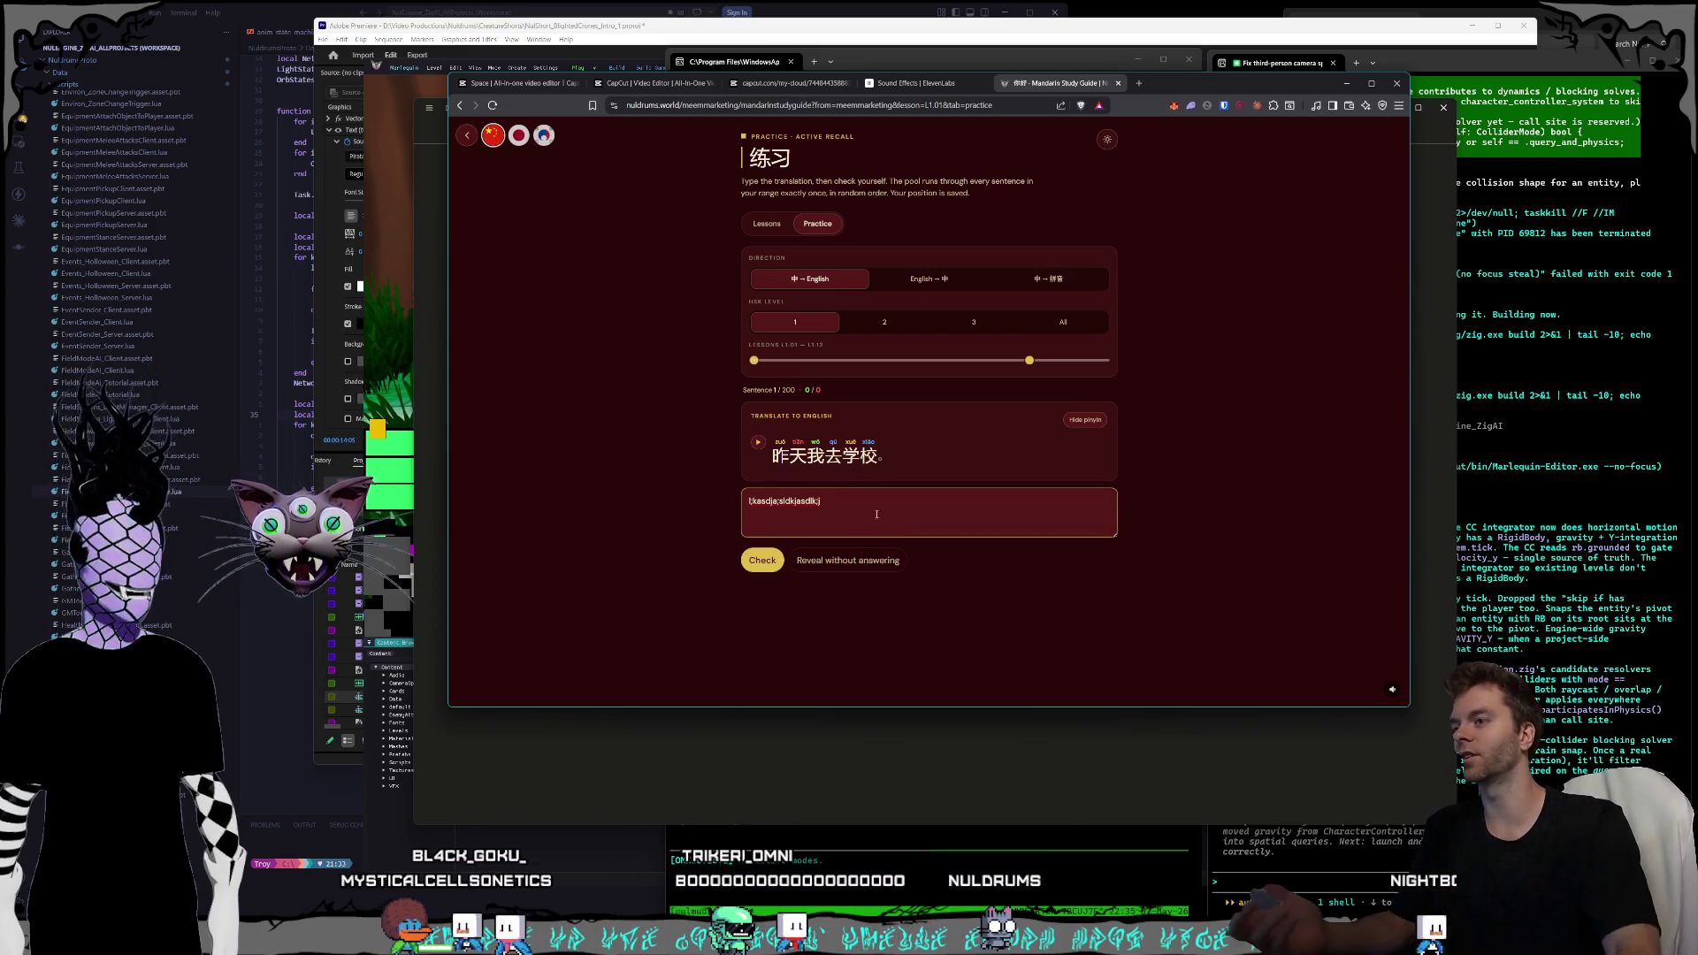
left_click_drag(903, 523, 666, 511)
key("BackSpace")
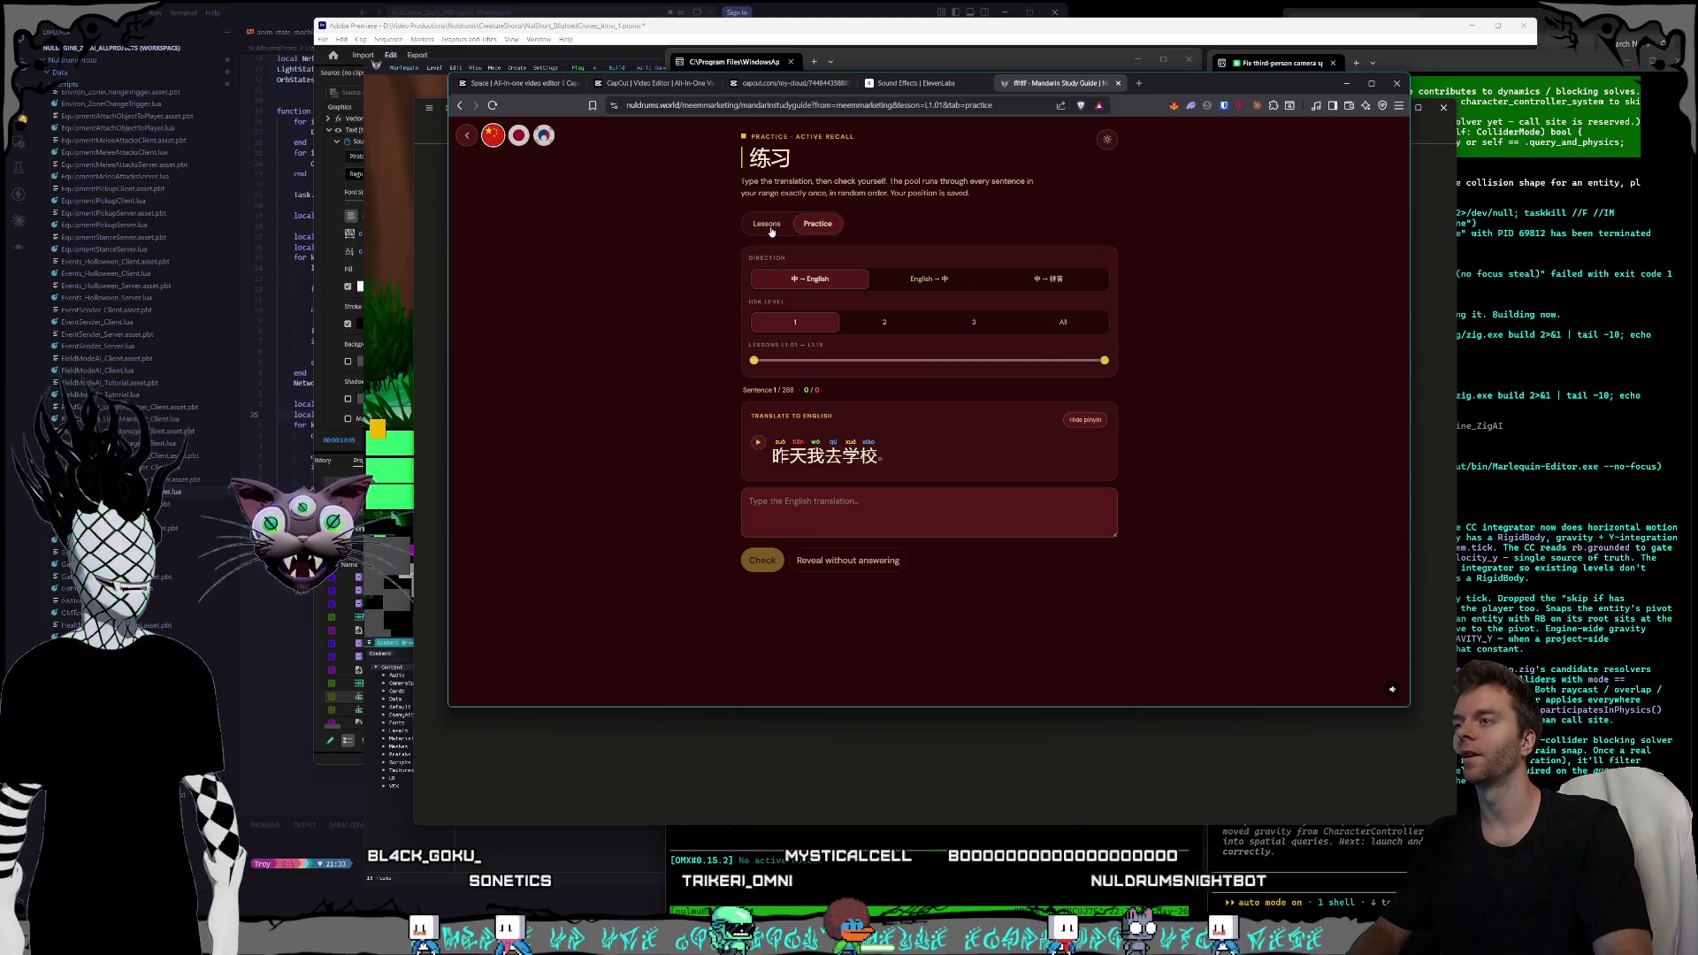
- Set the practice HSK level to All, trying levels 2 and 3 first
left_click(887, 325)
left_click(973, 324)
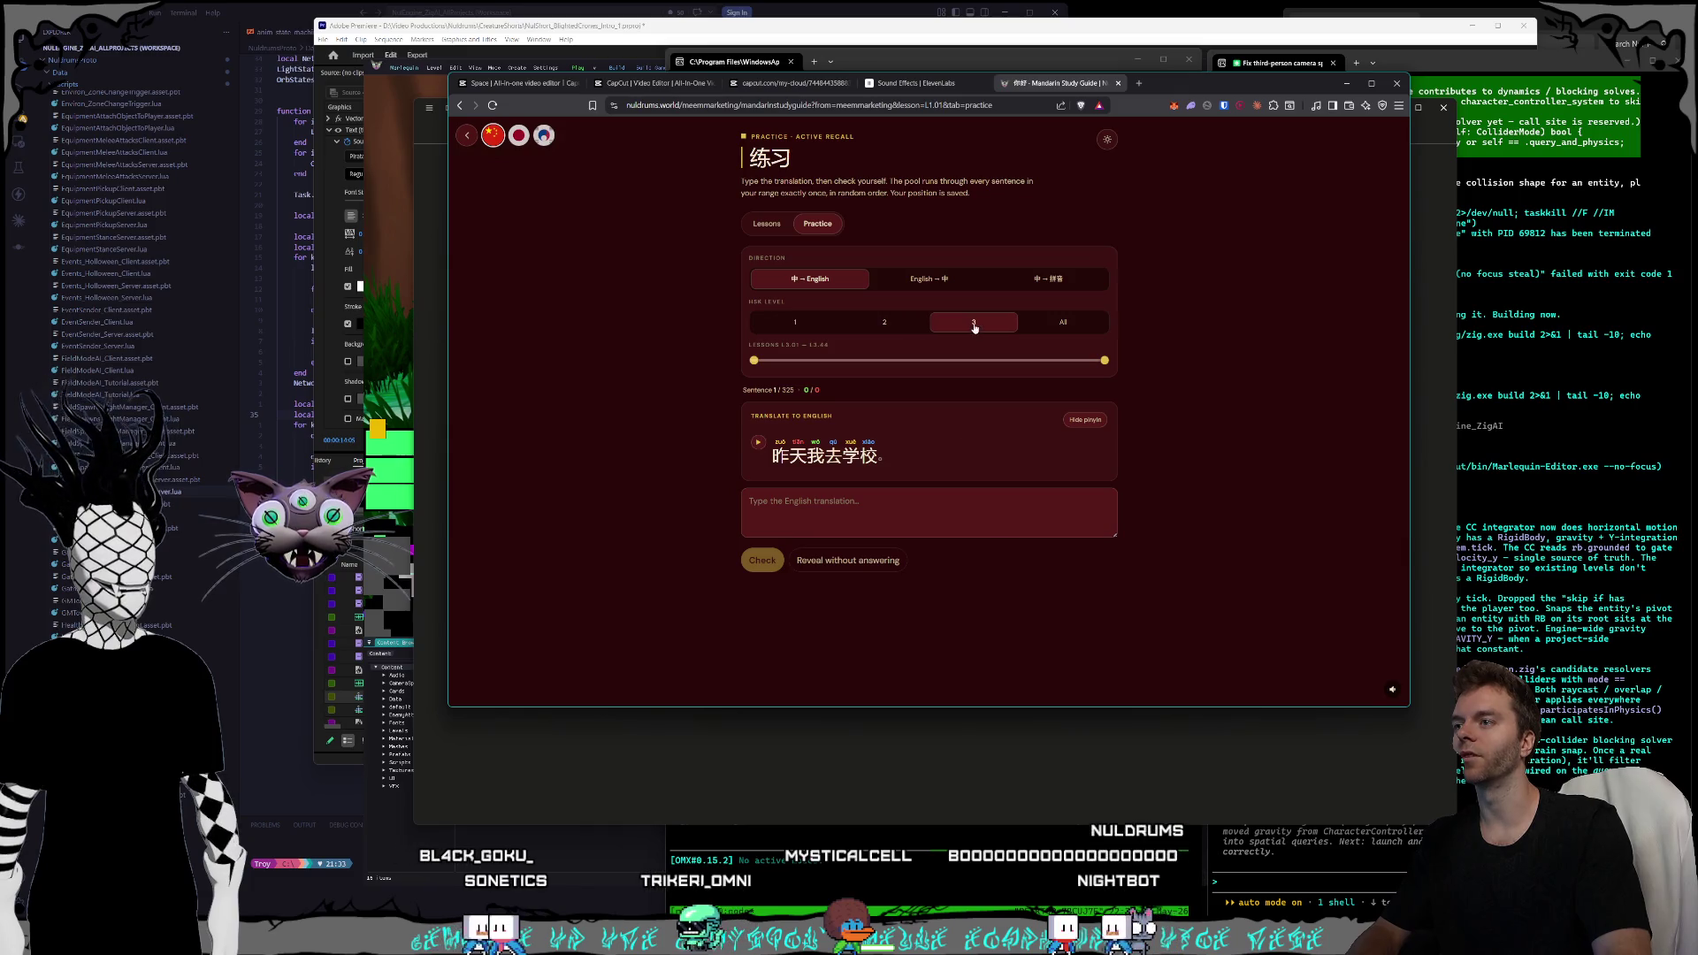
left_click(1063, 324)
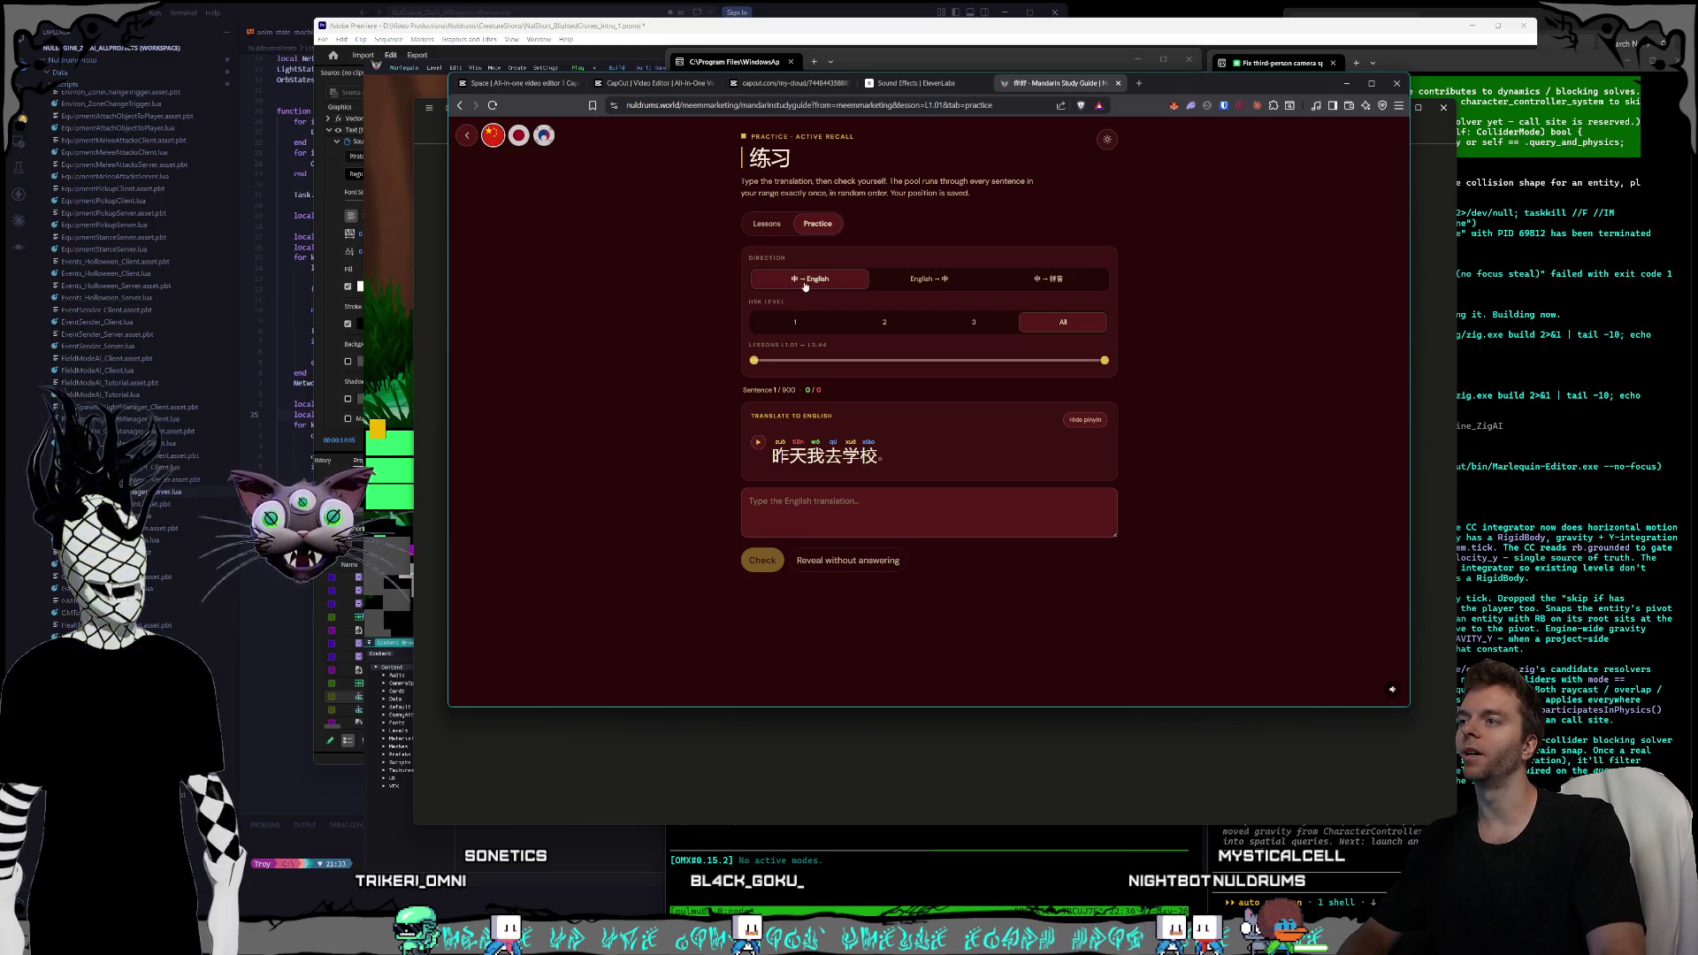
left_click_drag(775, 457, 882, 456)
left_click(884, 513)
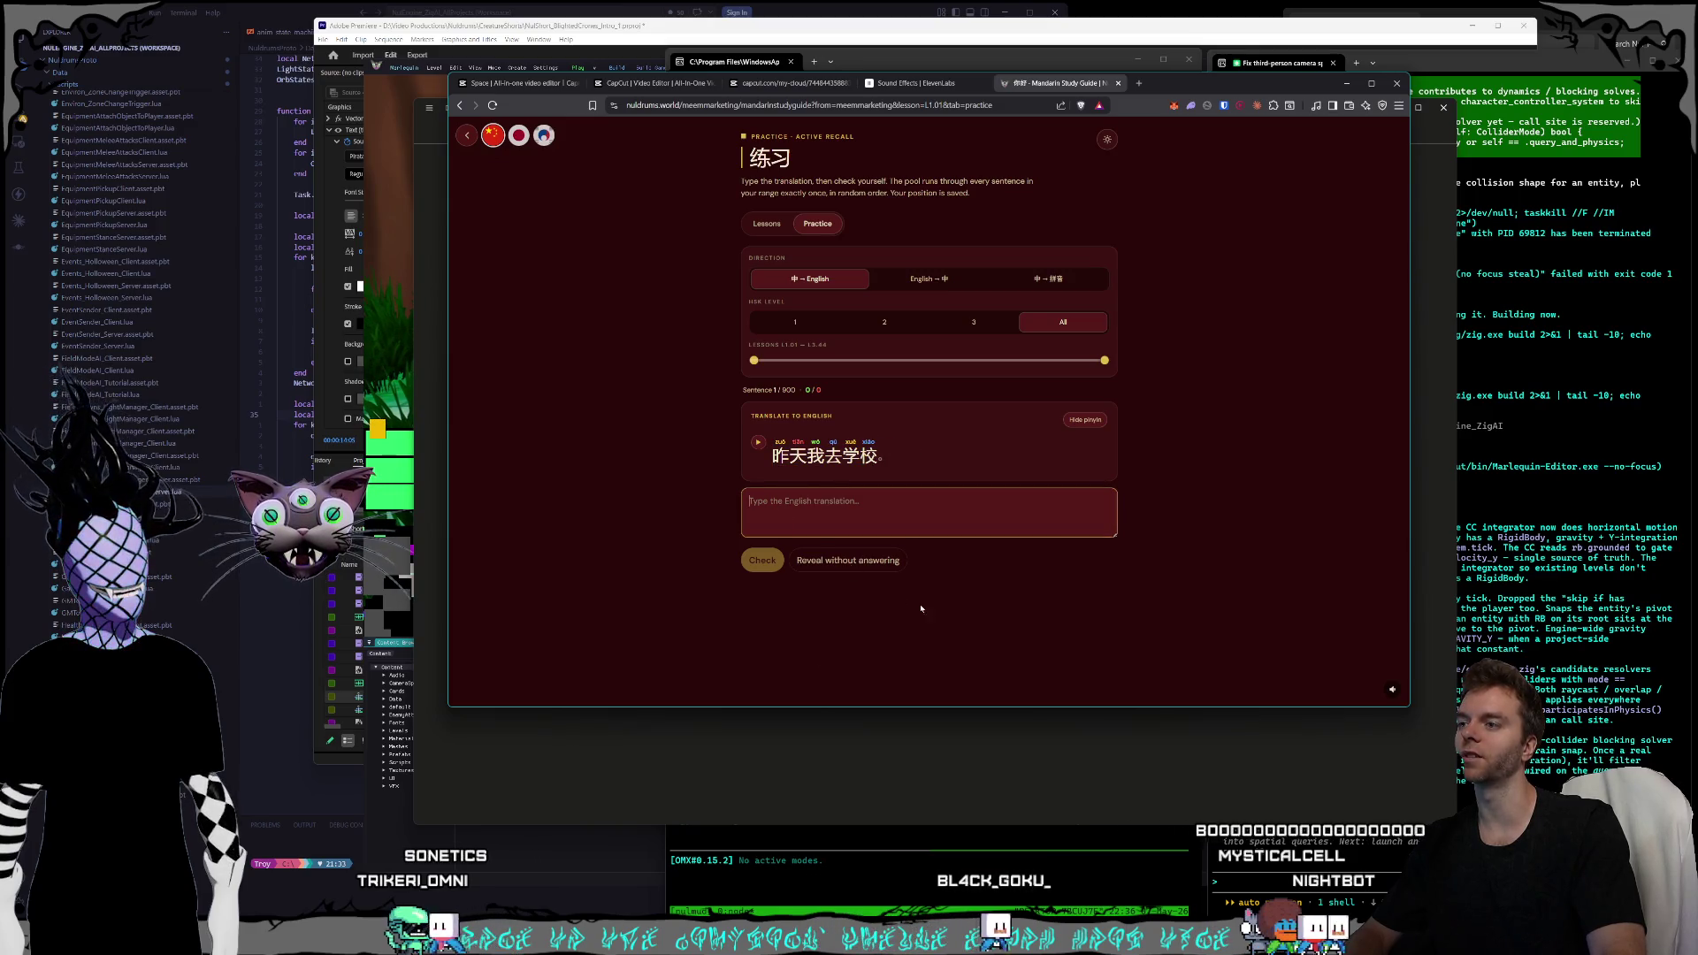
left_click(828, 484)
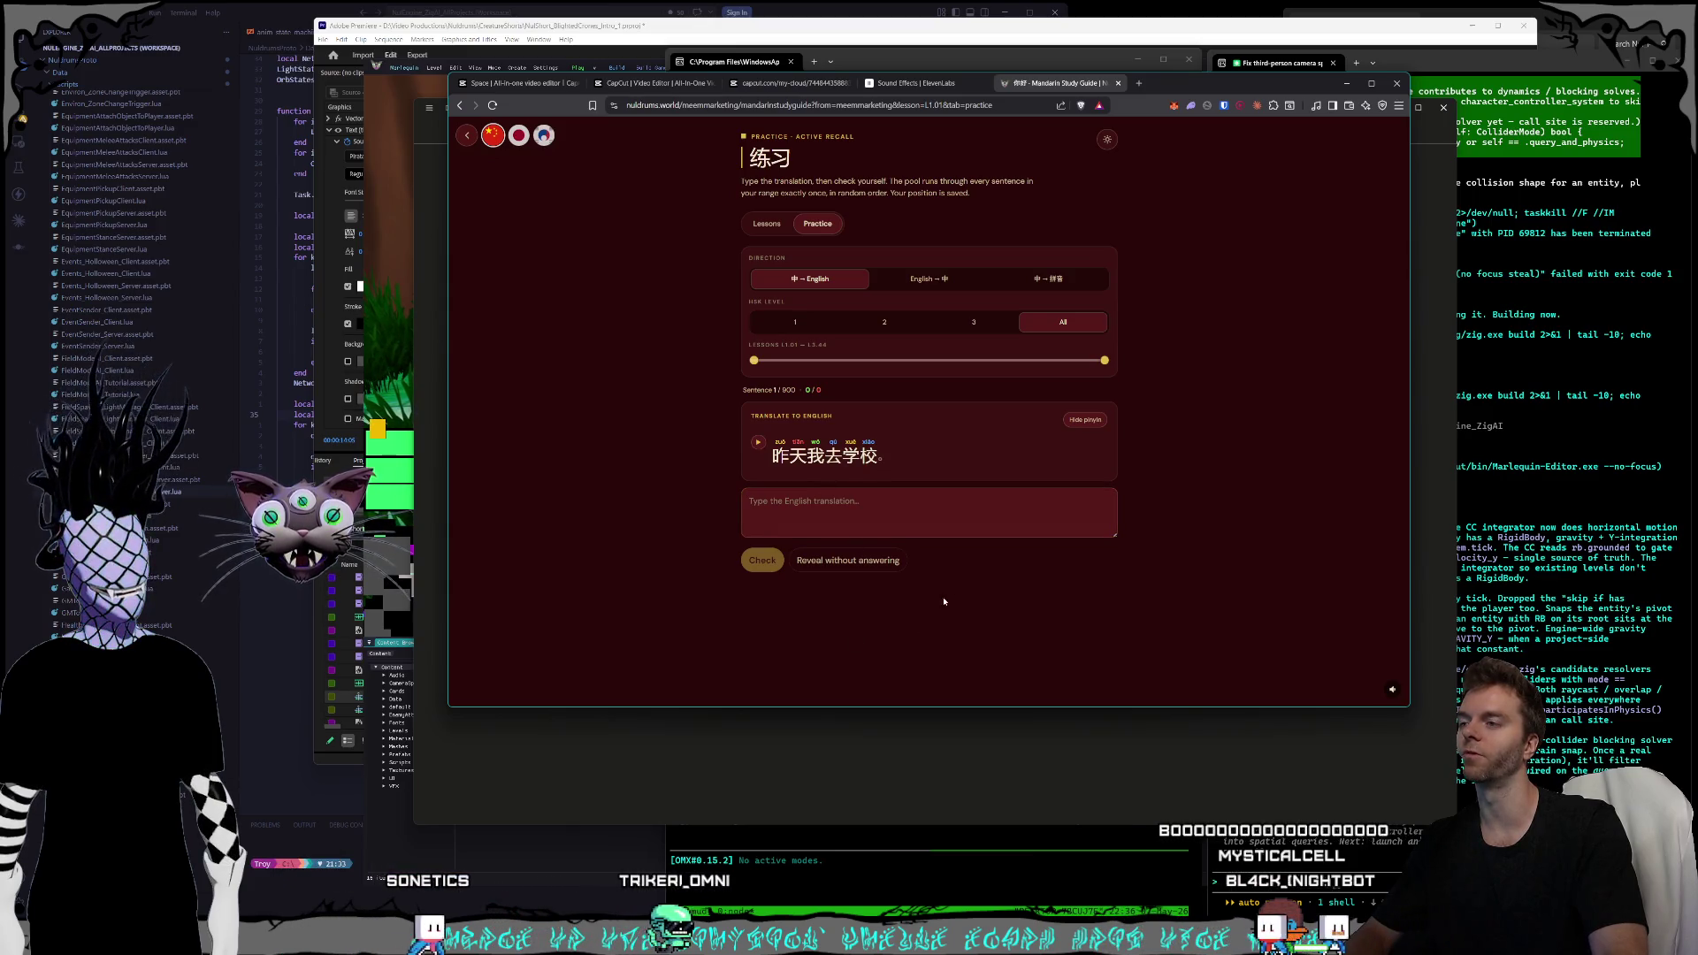
- Hide and re-show the pinyin, then switch the direction to English → Chinese
left_click(1085, 419)
left_click_drag(774, 456, 881, 456)
left_click(1068, 425)
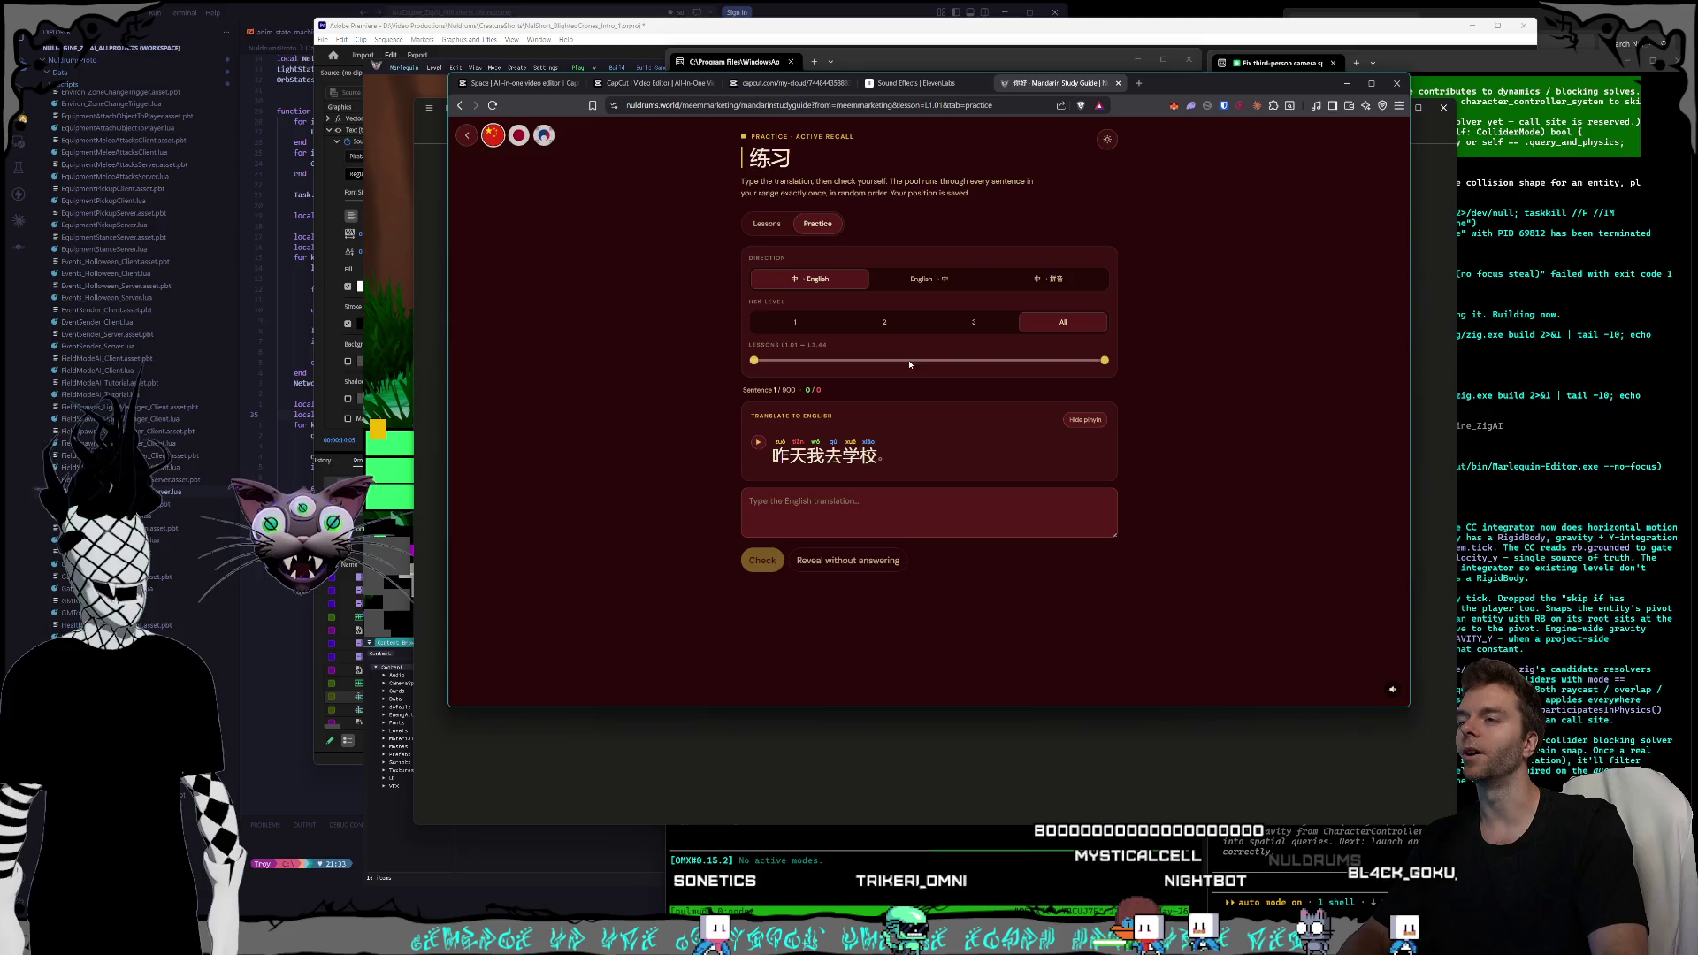
left_click(910, 452)
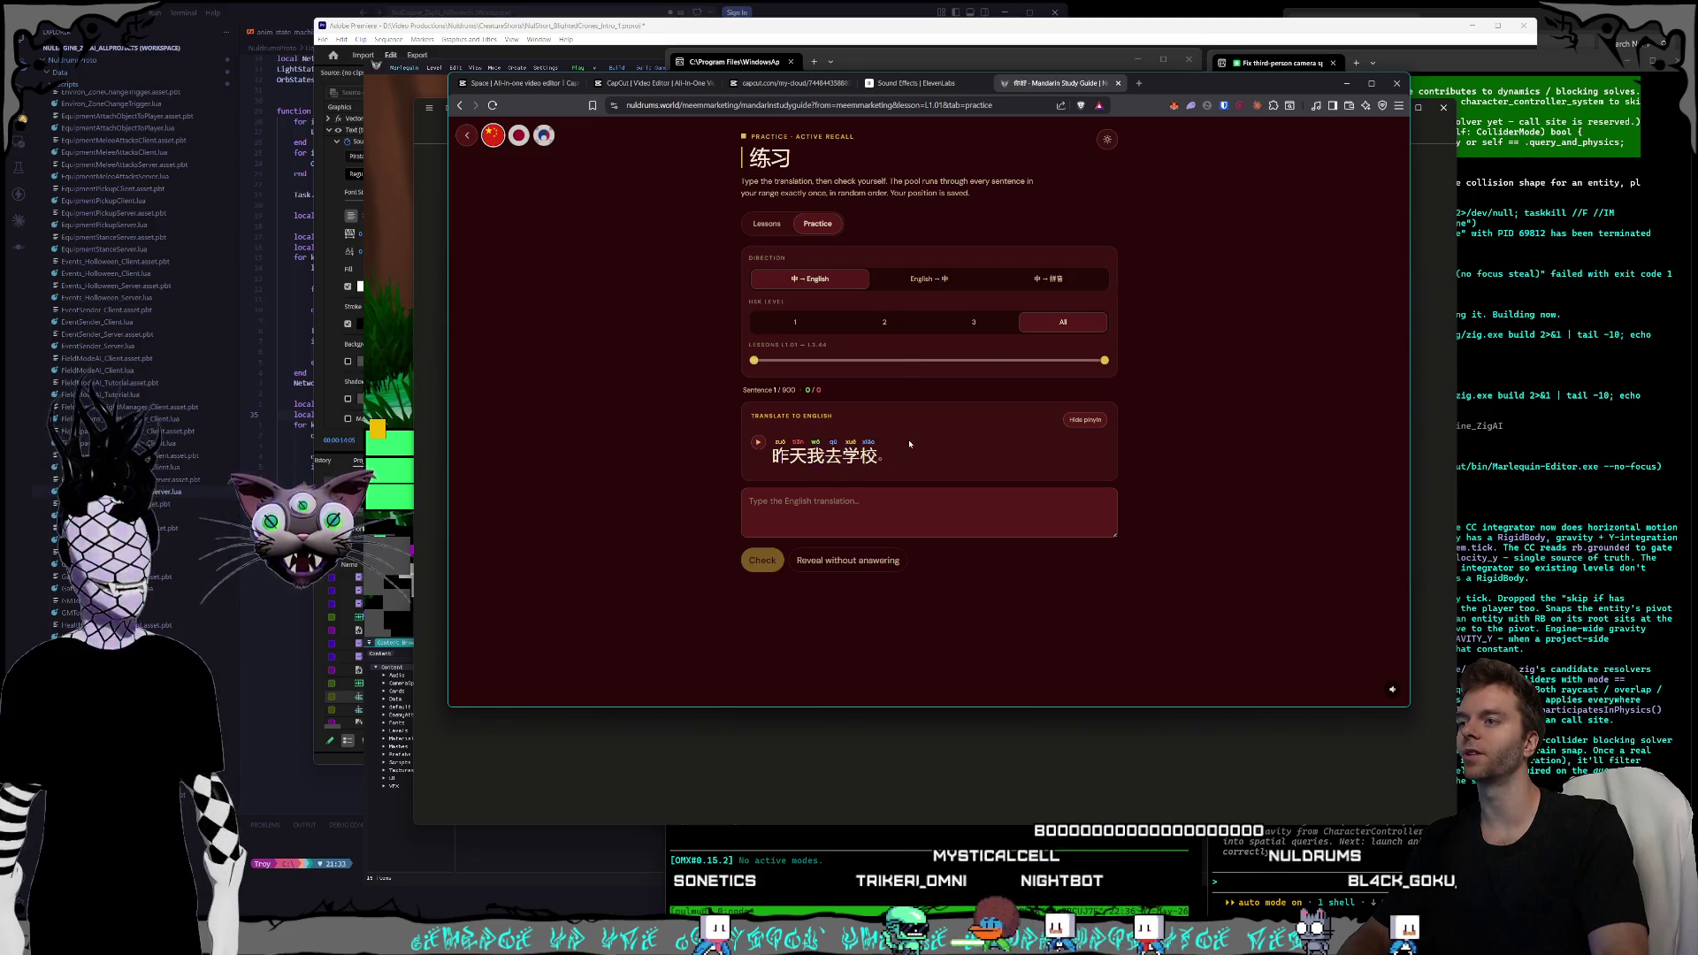
left_click(943, 282)
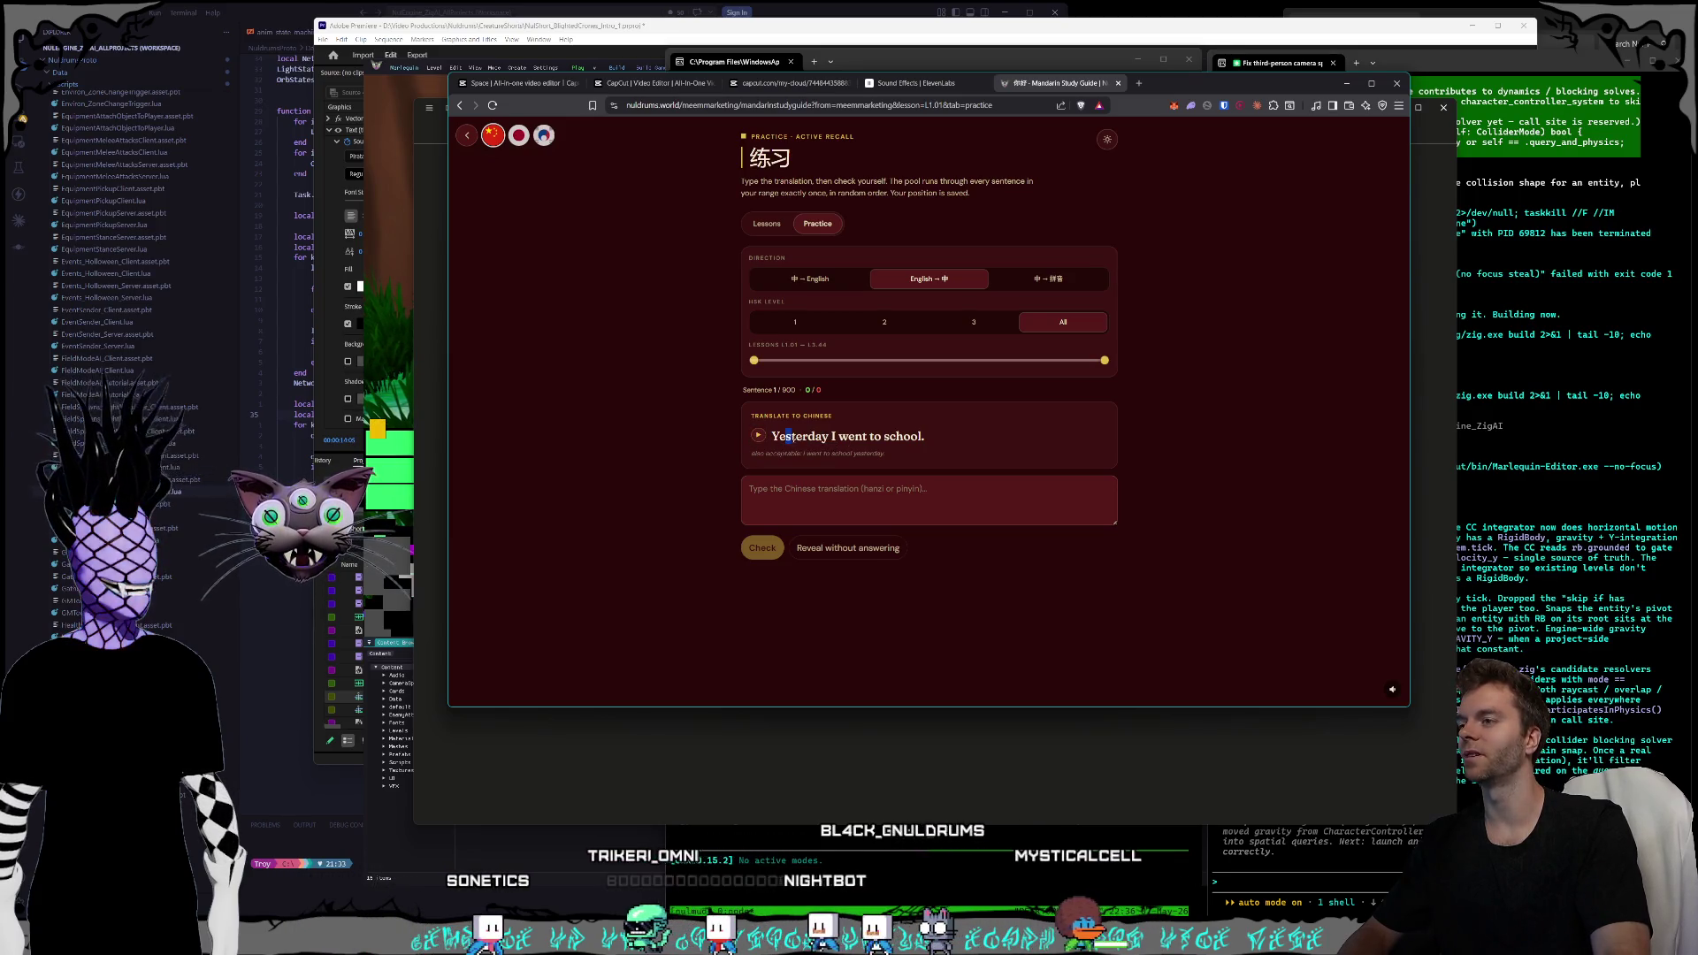
- Enter 学 via pinyin 'xue' in the Chinese answer while toggling English/Chinese directions
left_click(837, 491)
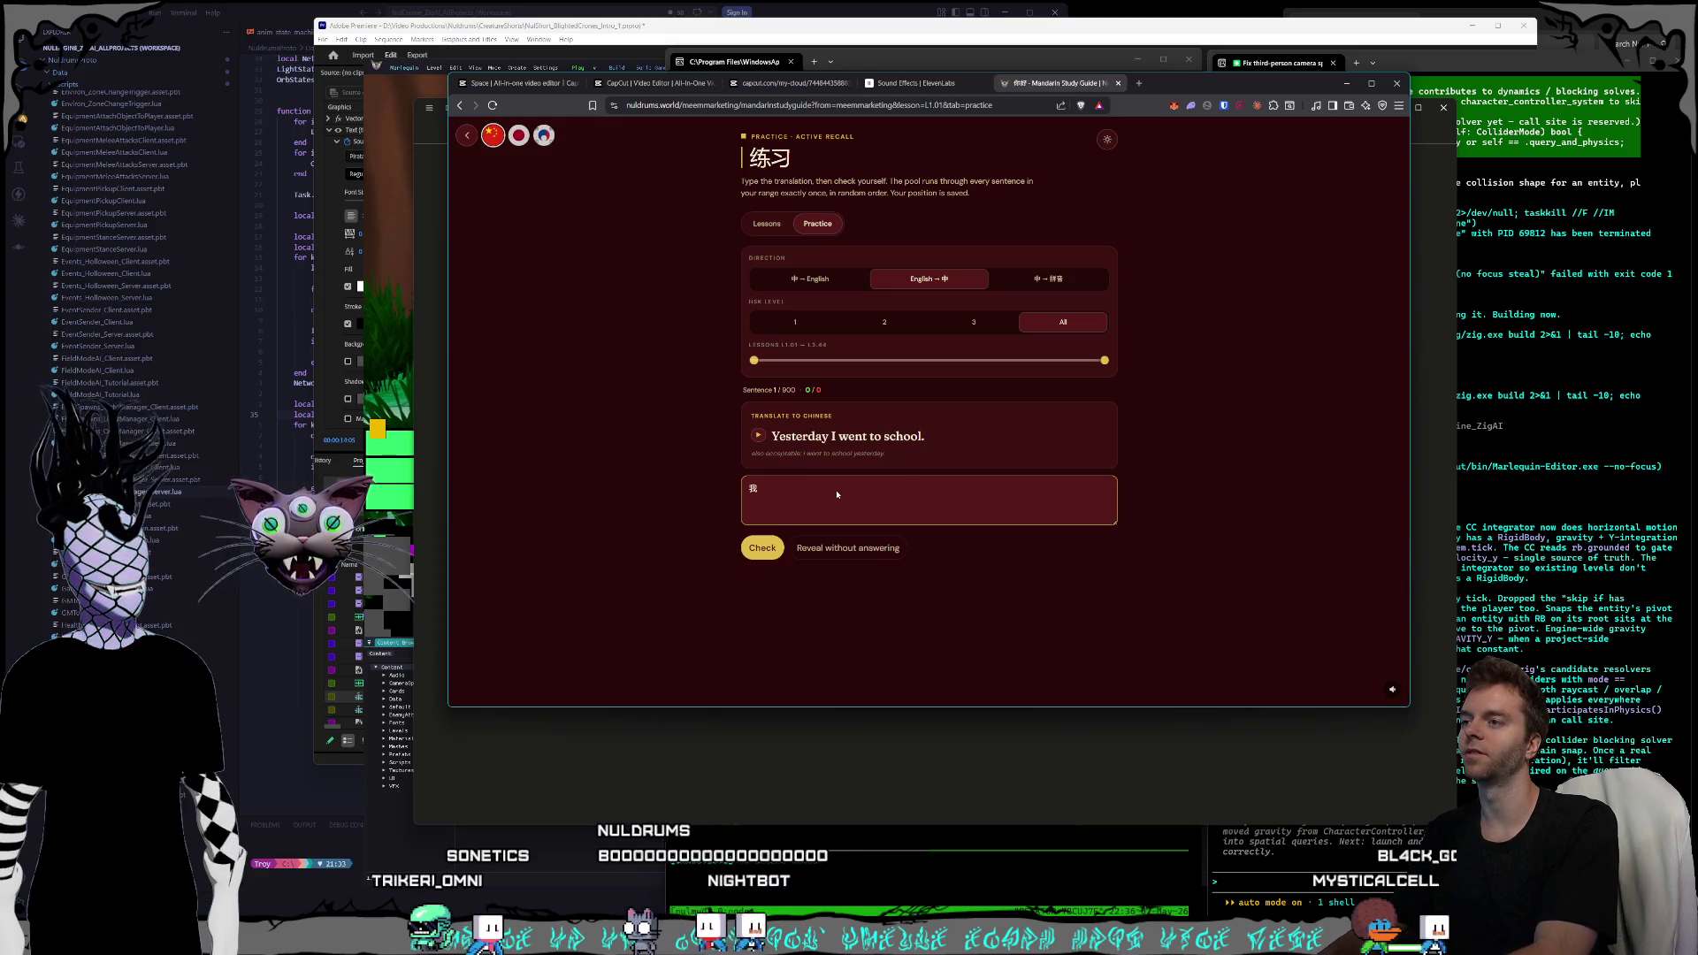
type("xue")
key("space")
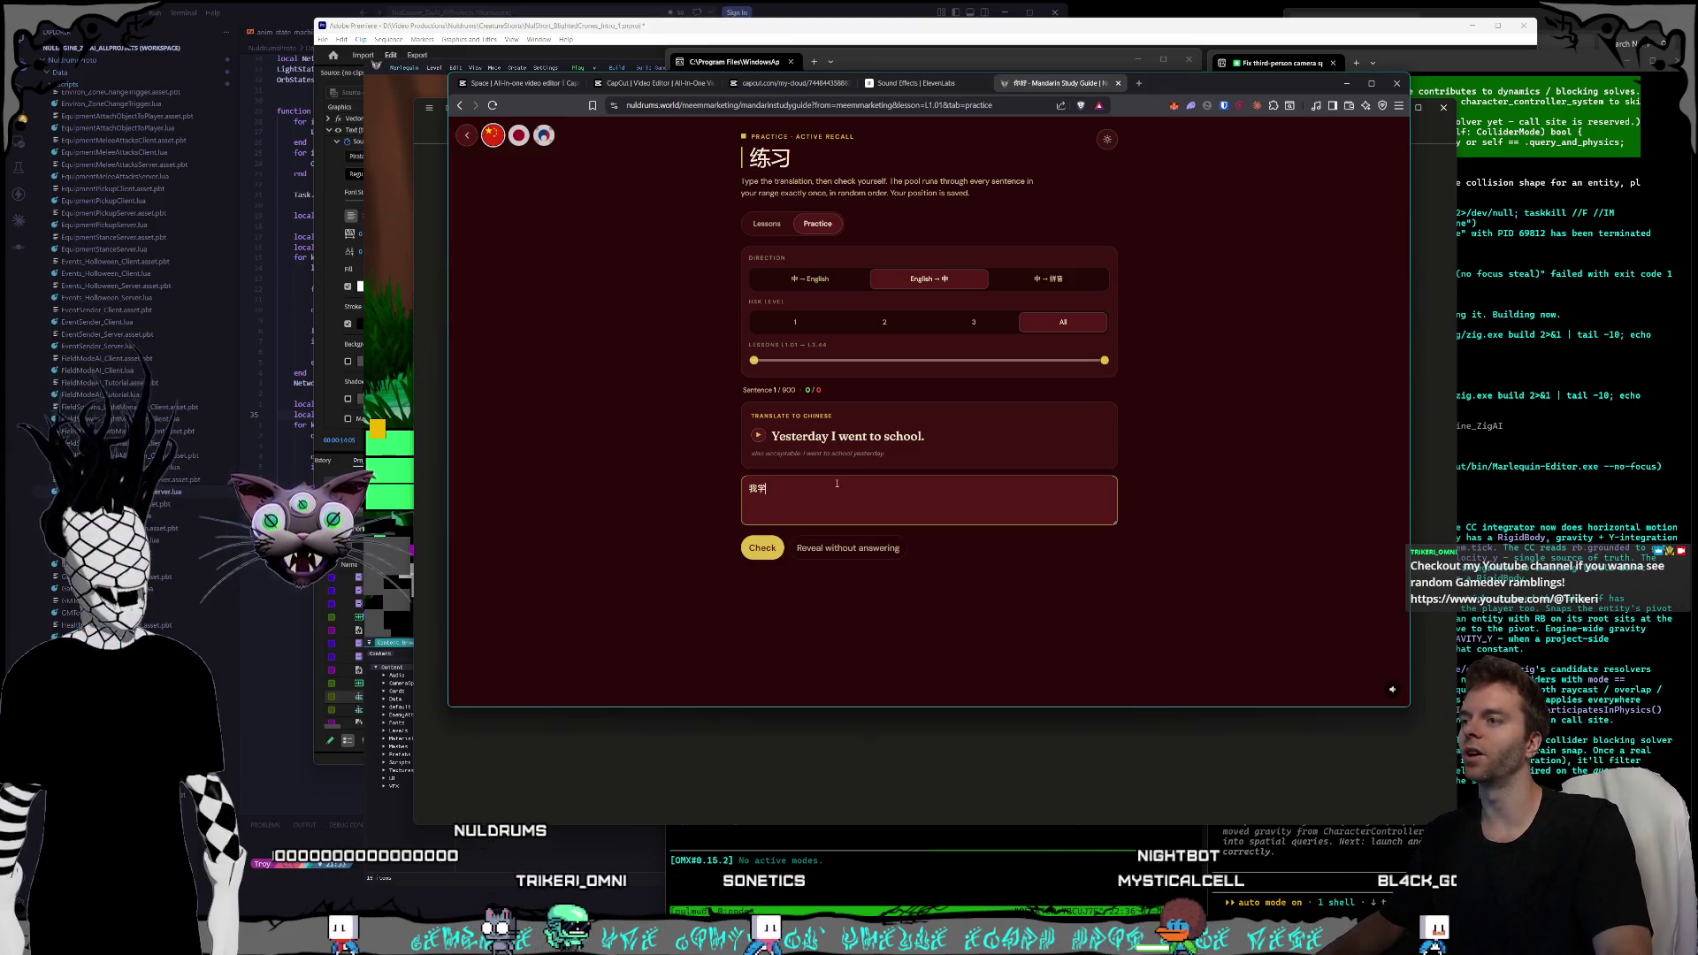
left_click(814, 281)
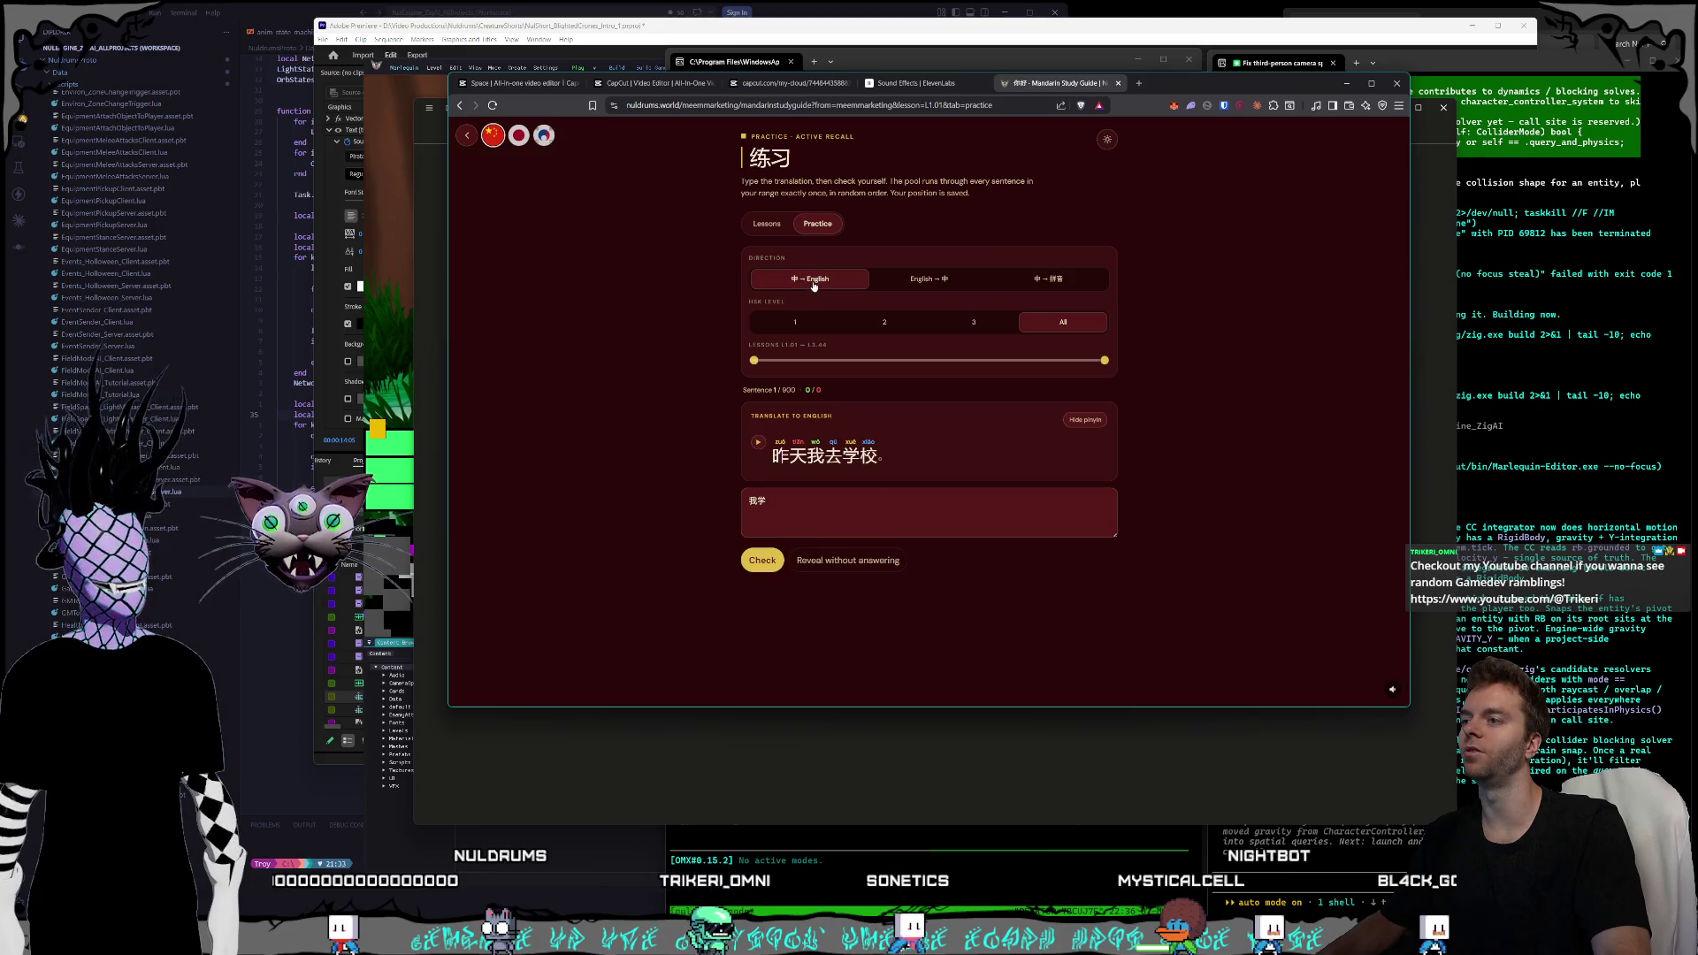
left_click_drag(770, 459, 888, 467)
left_click(888, 470)
left_click(947, 280)
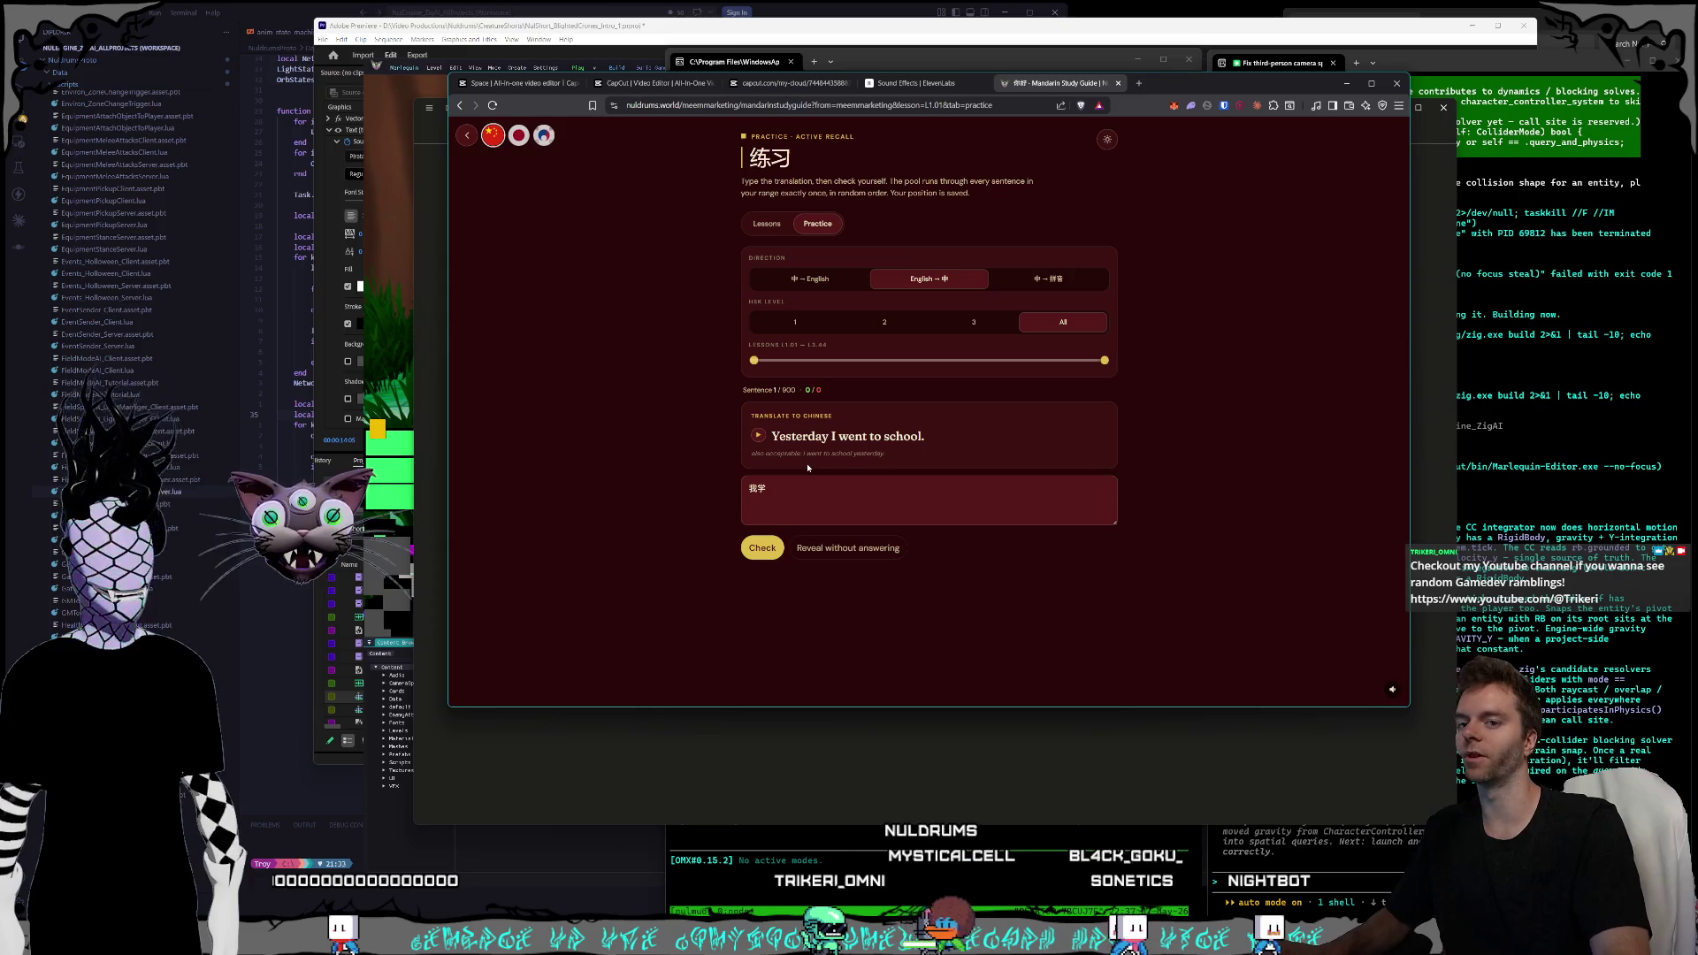
left_click(797, 500)
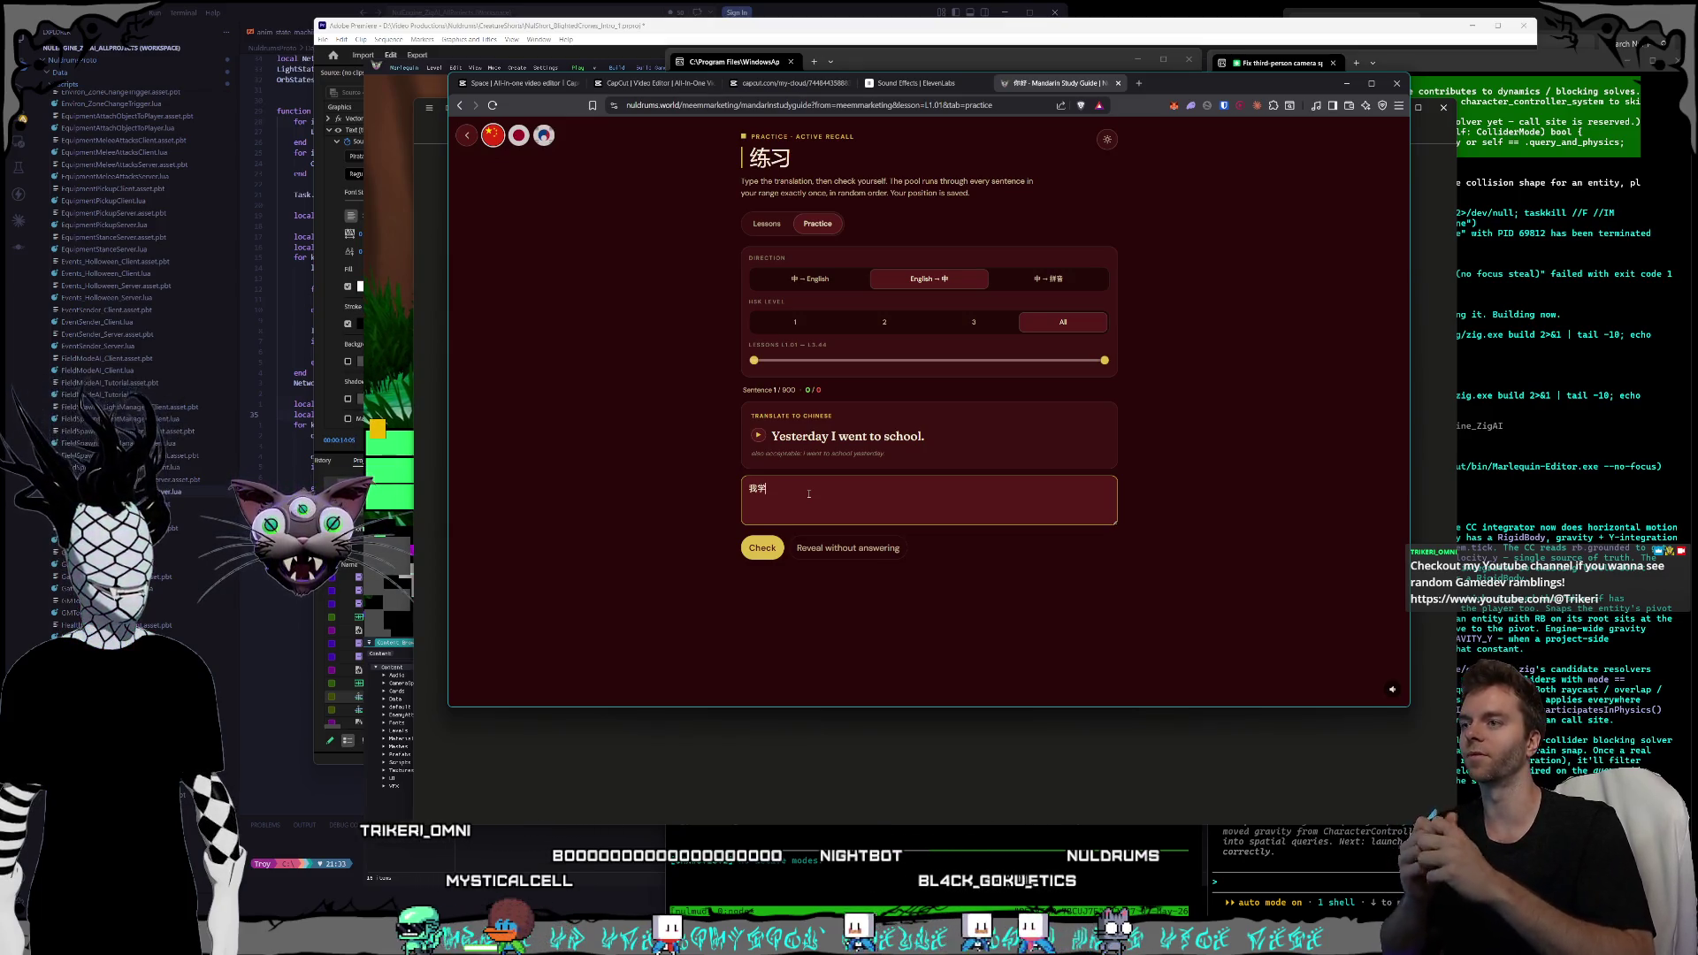
- Clear the answer, cycle through the 中→拼音, English→中 and 中→English directions, then open the Japanese guide
left_click(1049, 278)
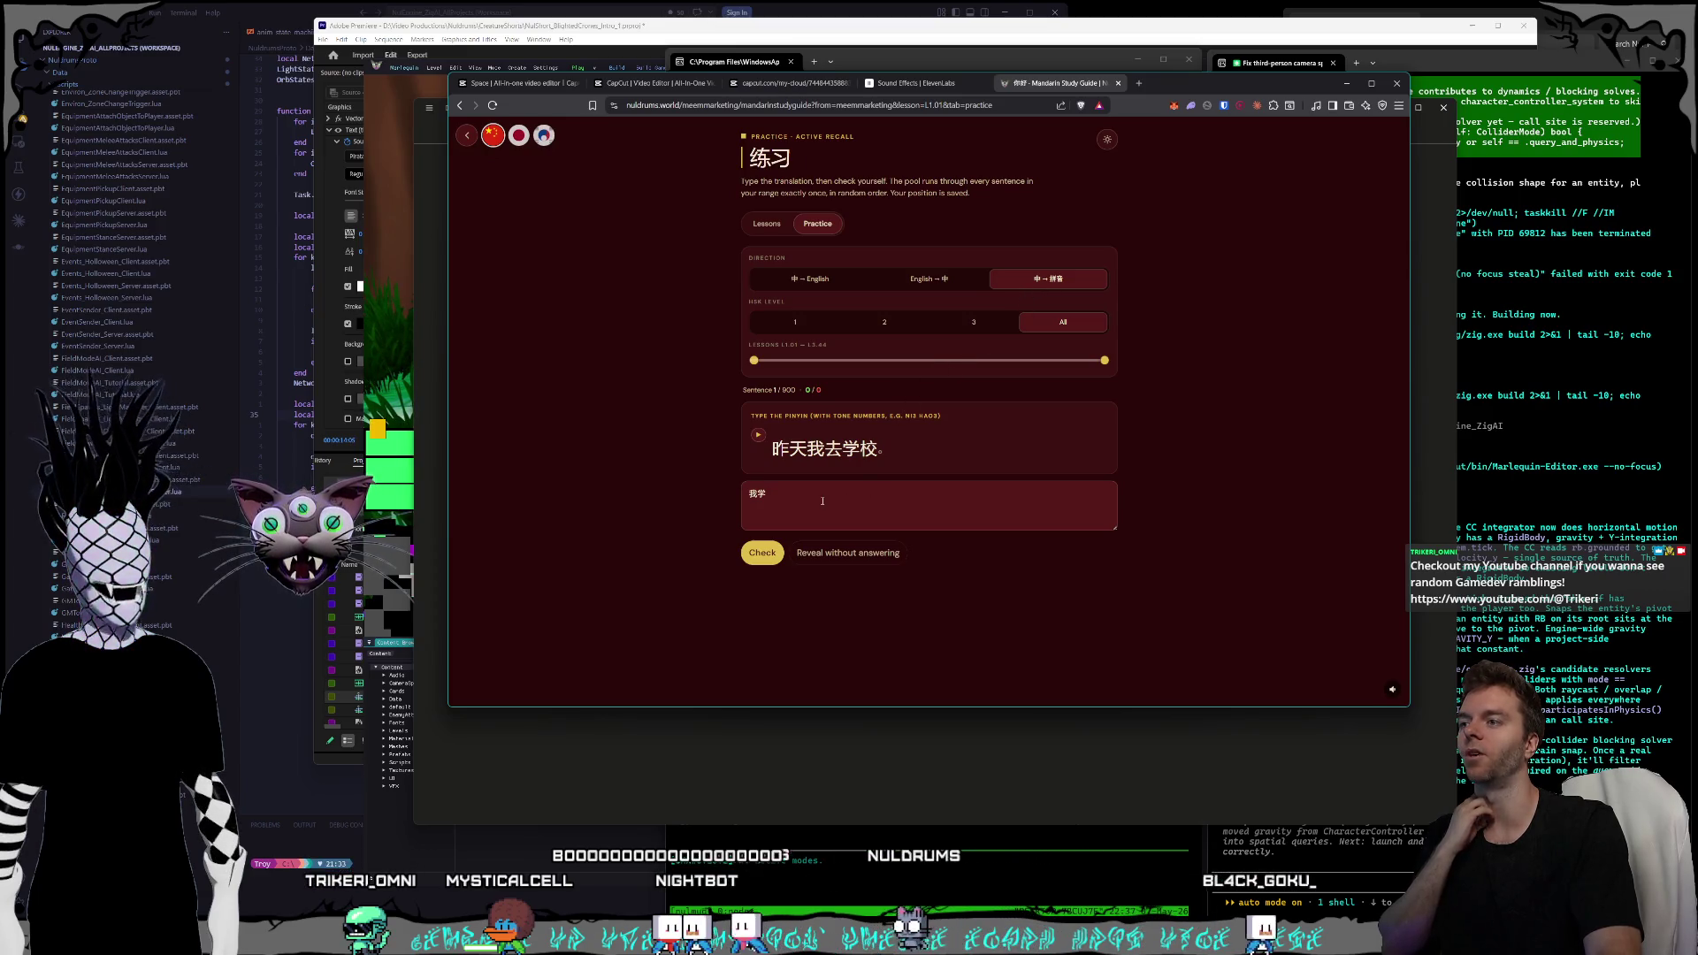
key("BackSpace")
key("BackSpace")
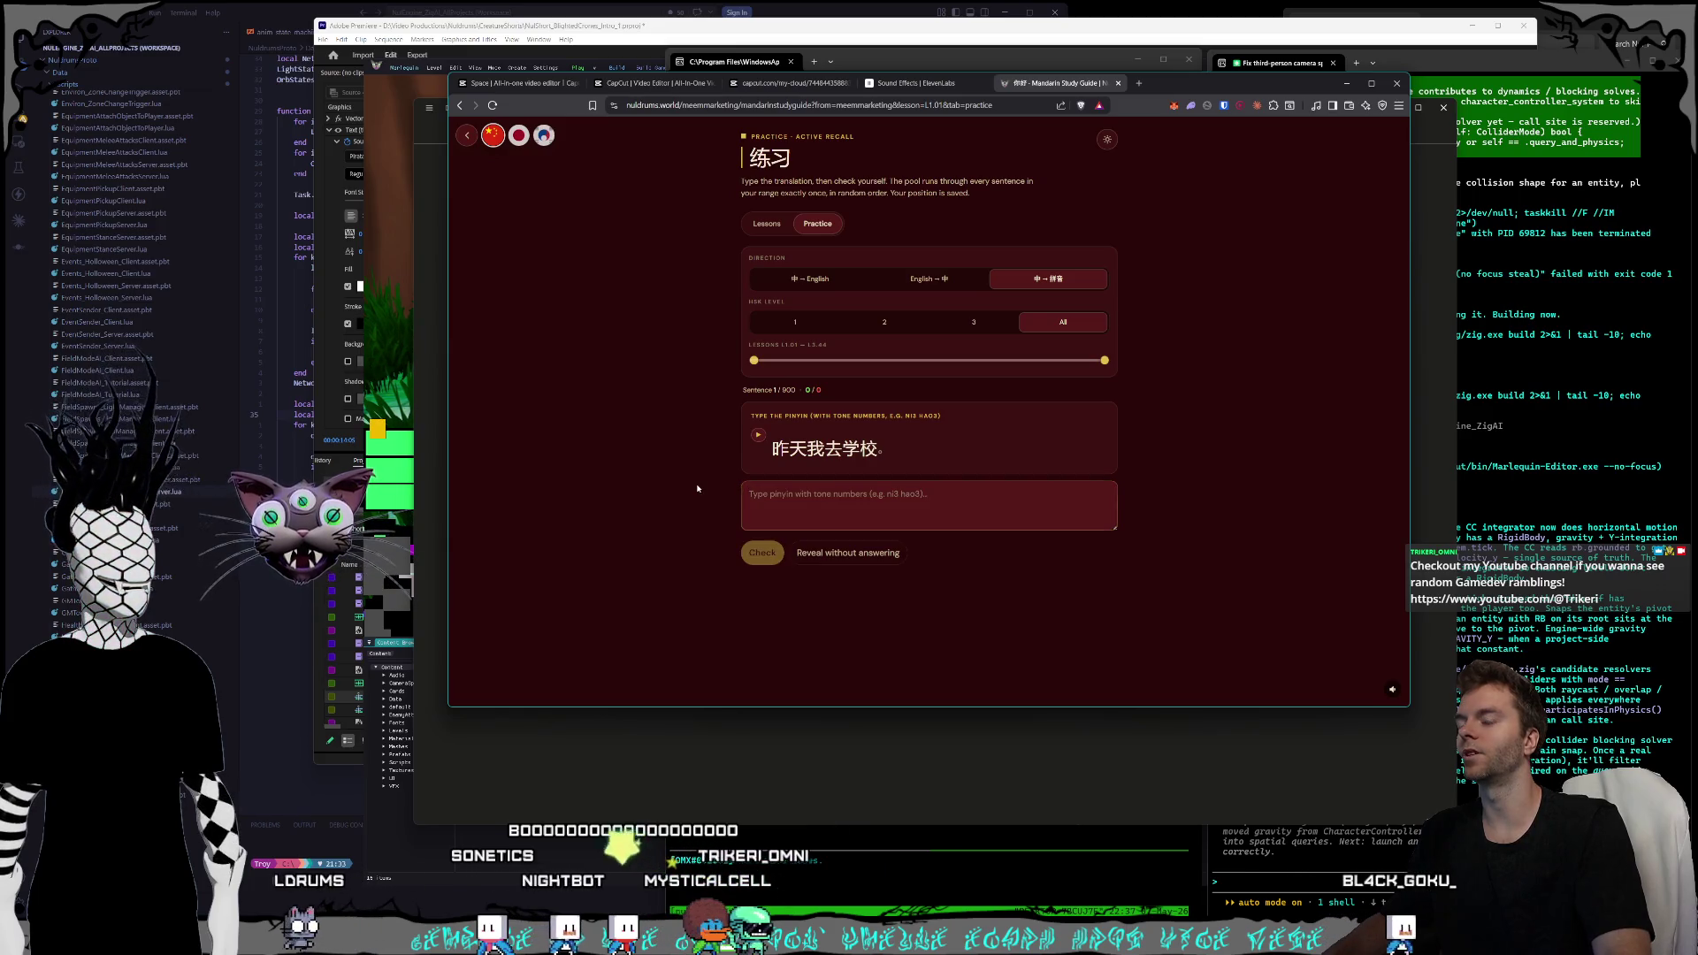
left_click(896, 282)
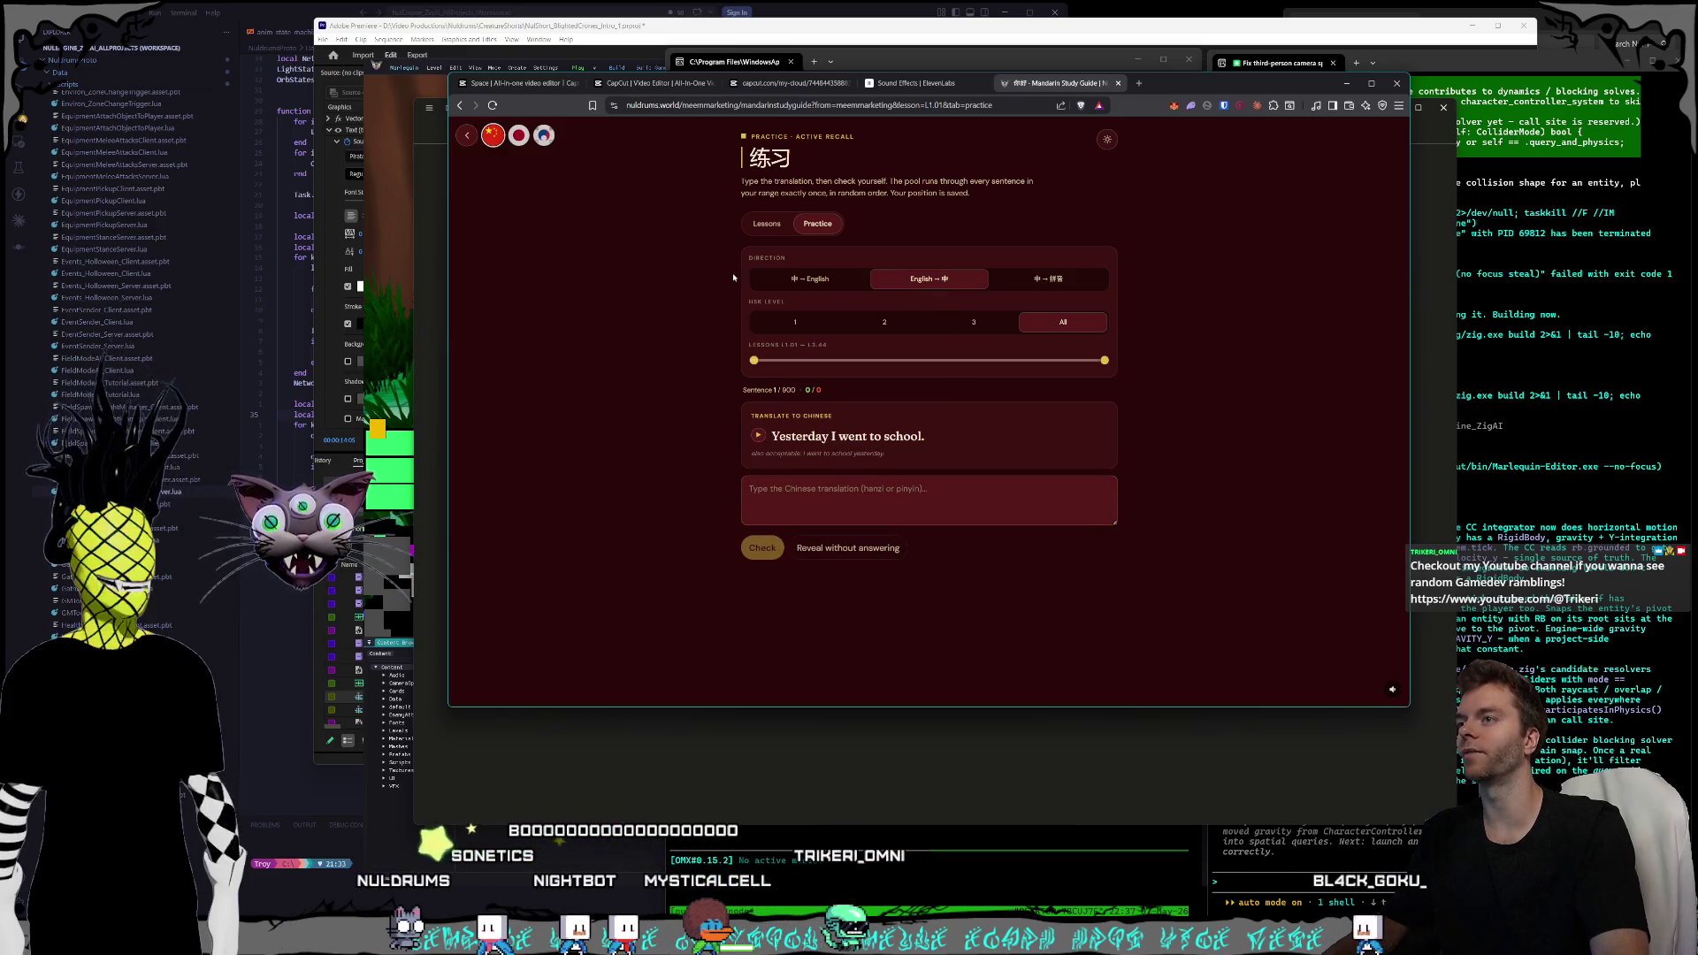
left_click(800, 280)
left_click(1048, 279)
left_click(929, 278)
left_click(1051, 281)
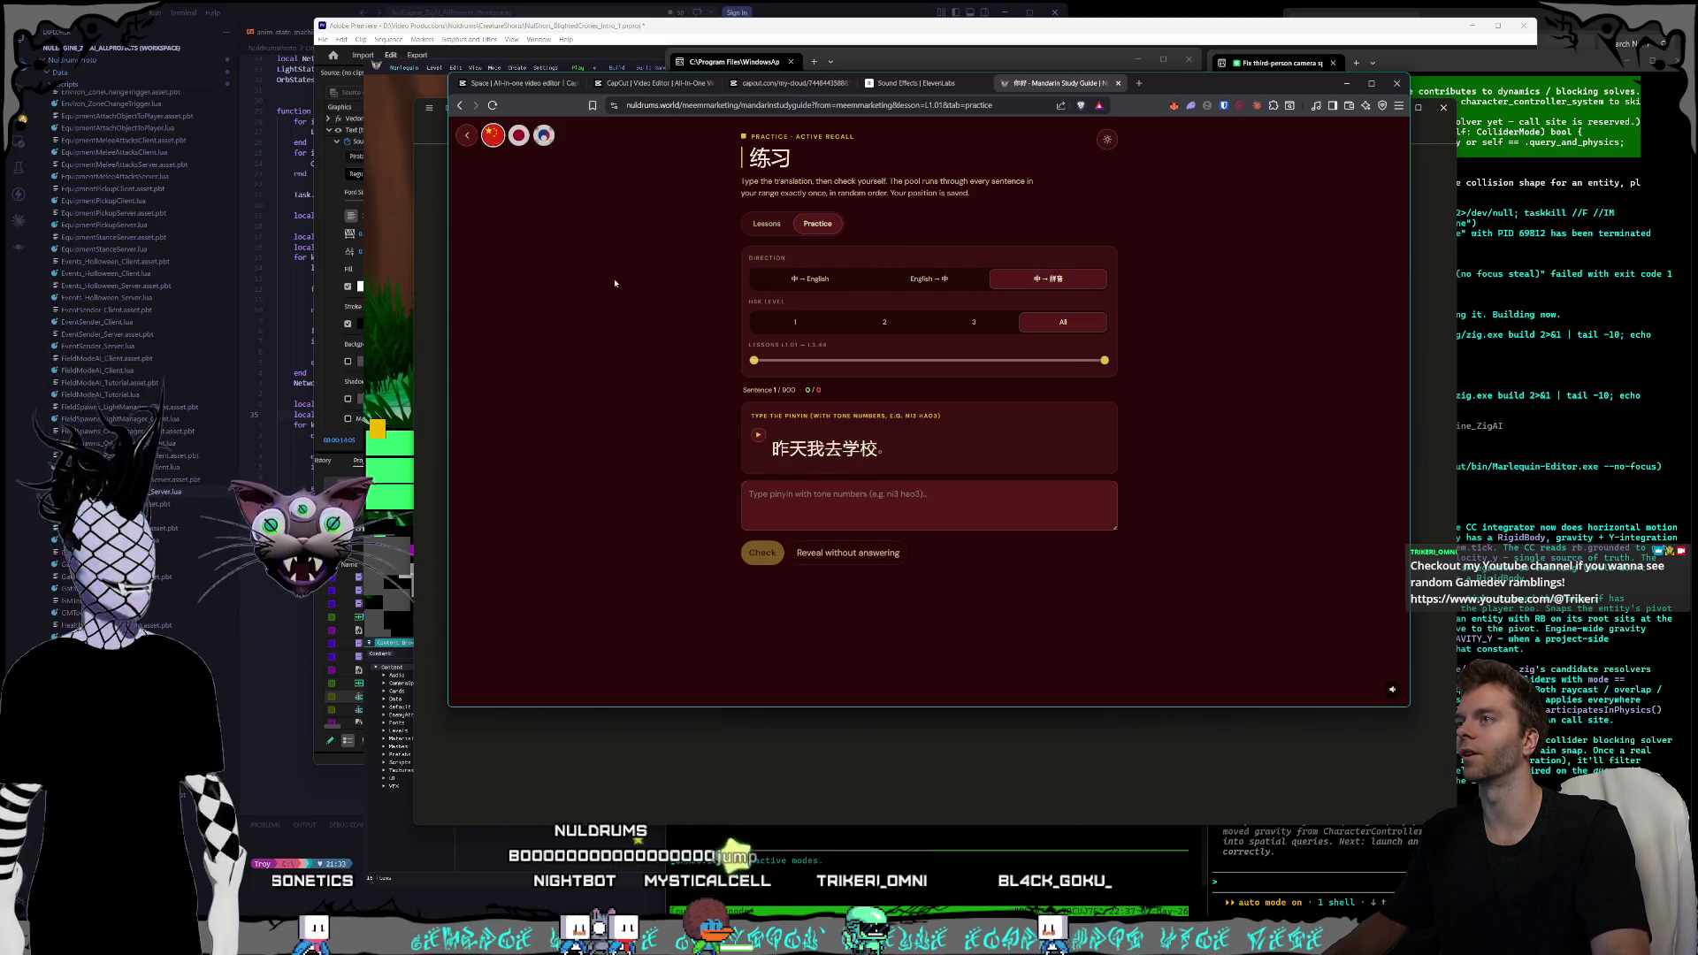
left_click(519, 136)
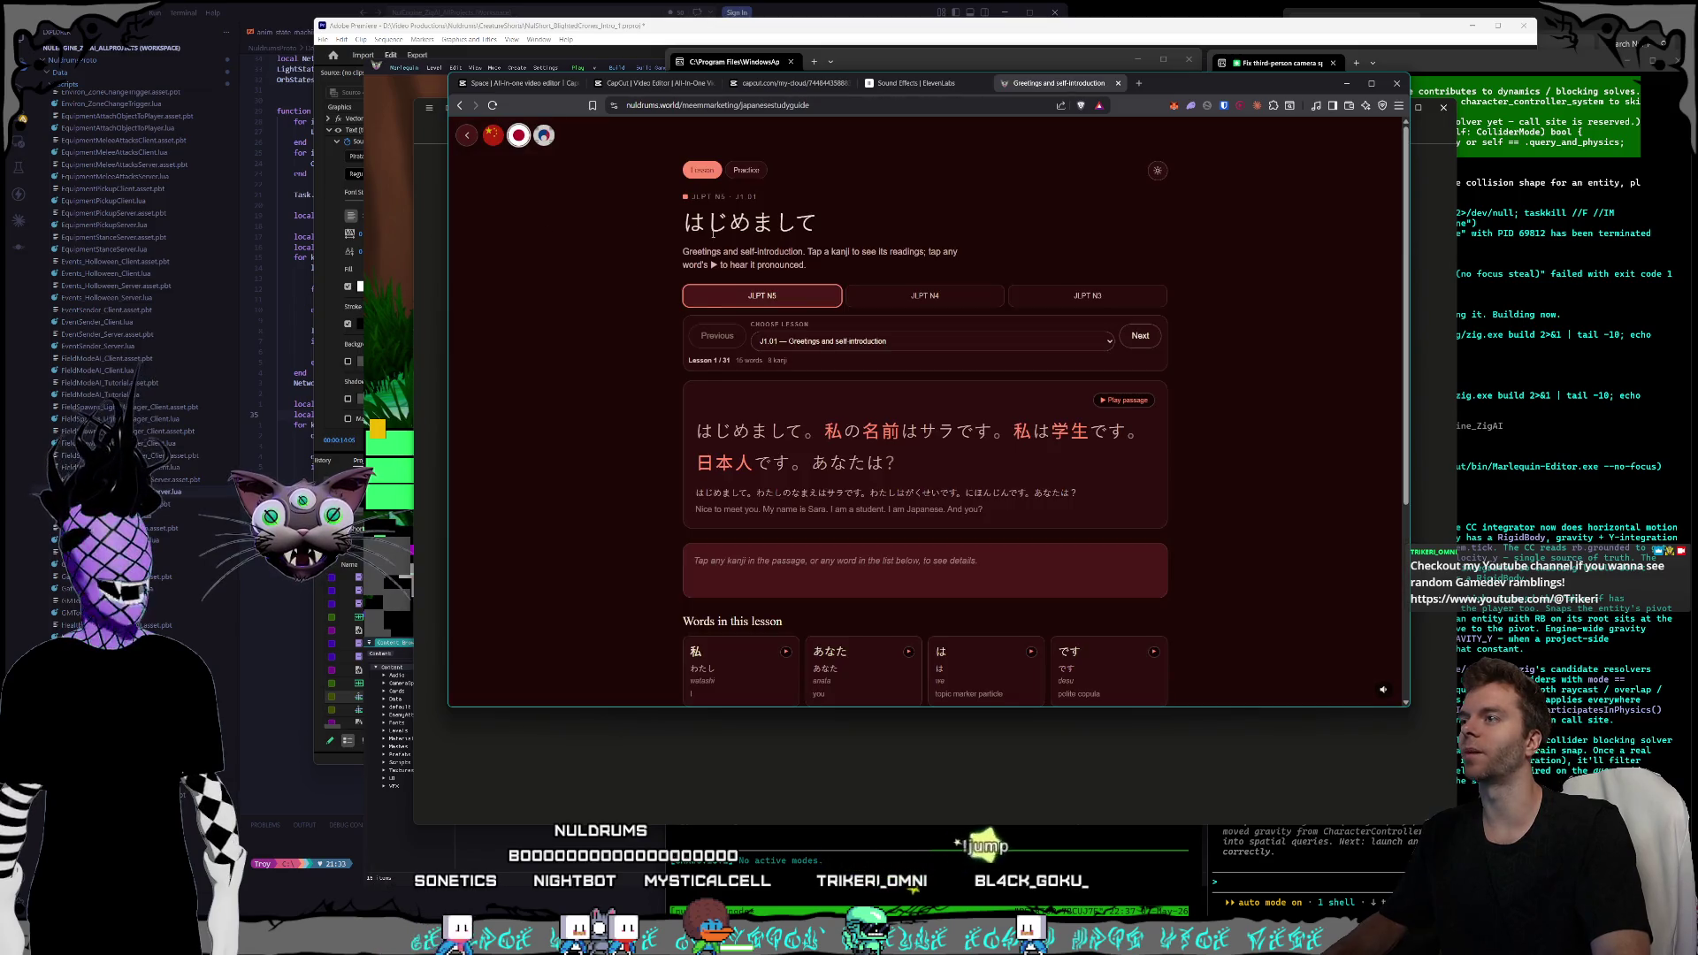
- Open the Korean guide and browse TOPIK levels, ending on TOPIK 3 Abstract concepts
scroll(714, 230, "down", 5)
scroll(849, 376, "up", 5)
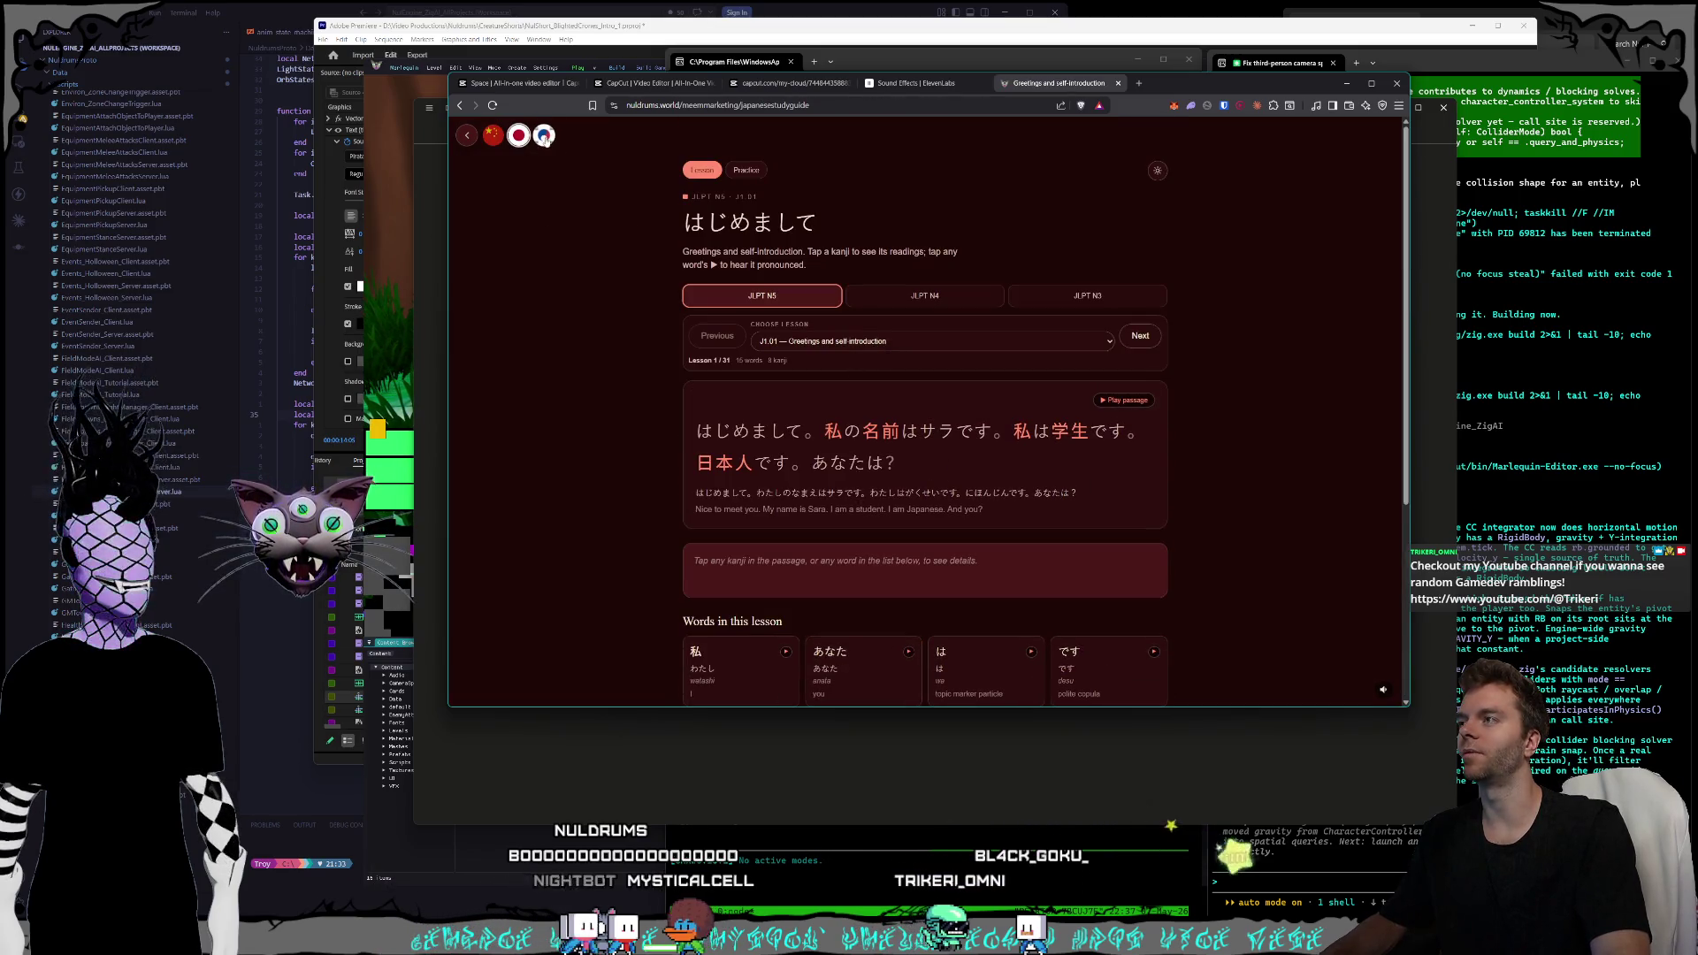
left_click(544, 135)
left_click(946, 308)
left_click(1088, 309)
left_click(925, 309)
left_click(761, 308)
left_click(924, 309)
left_click(1049, 315)
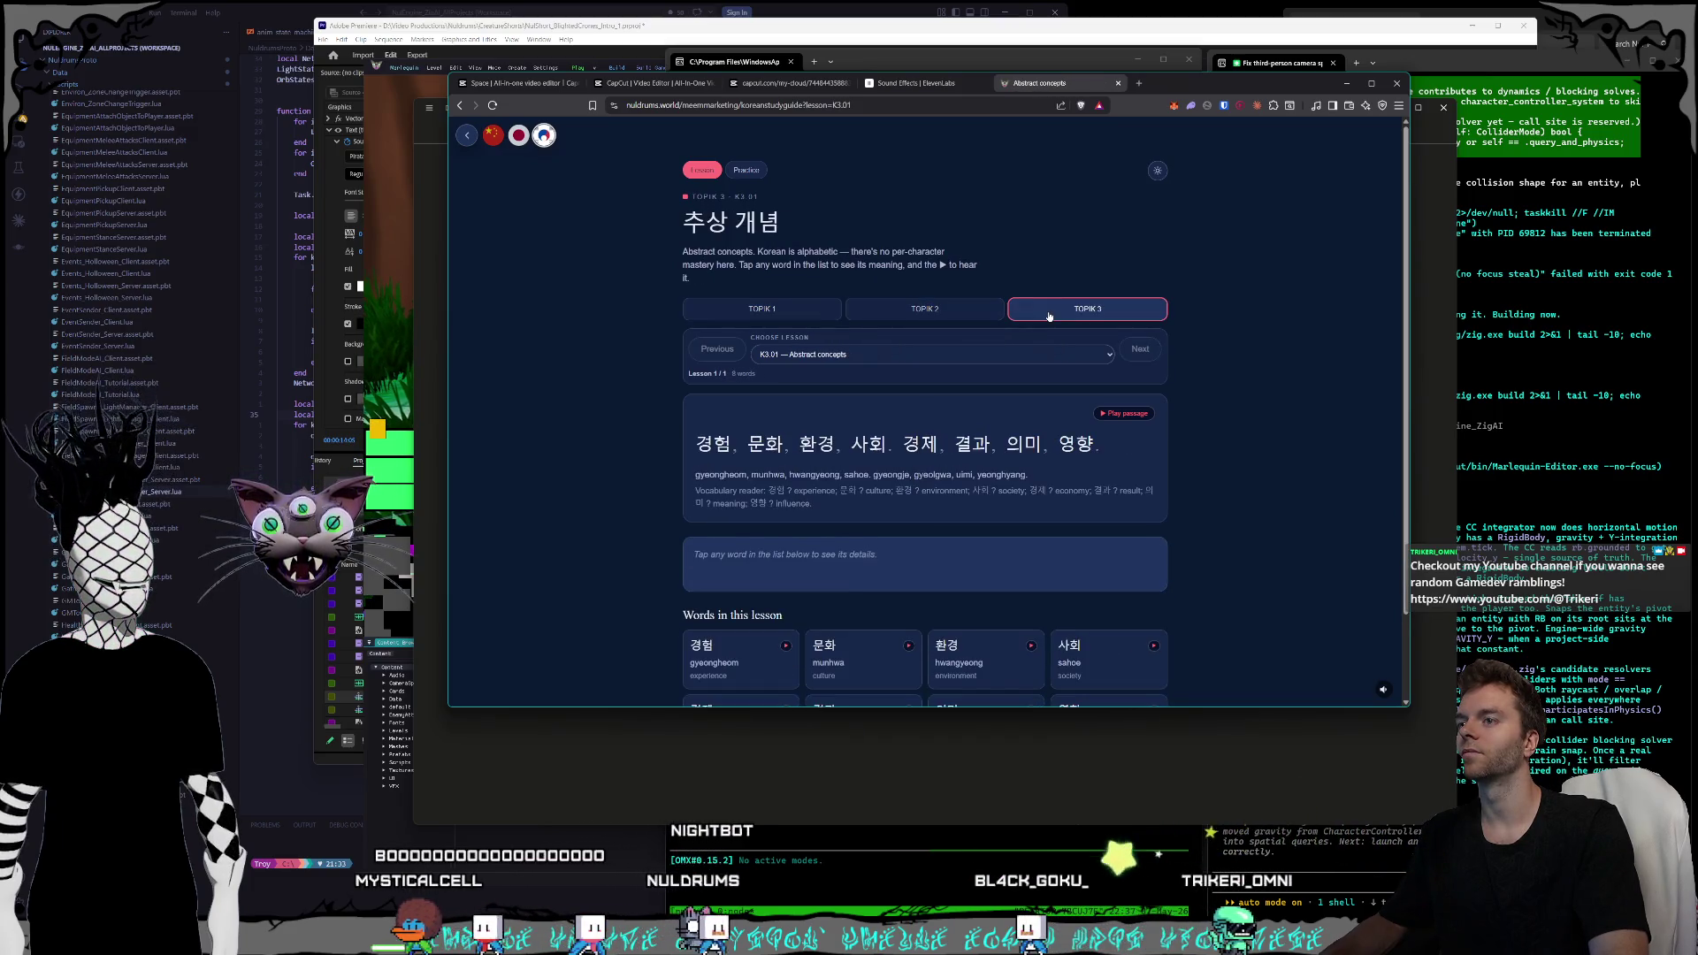
- Review the 추상 개념 lesson, then switch to Korean translation practice
scroll(937, 316, "down", 1)
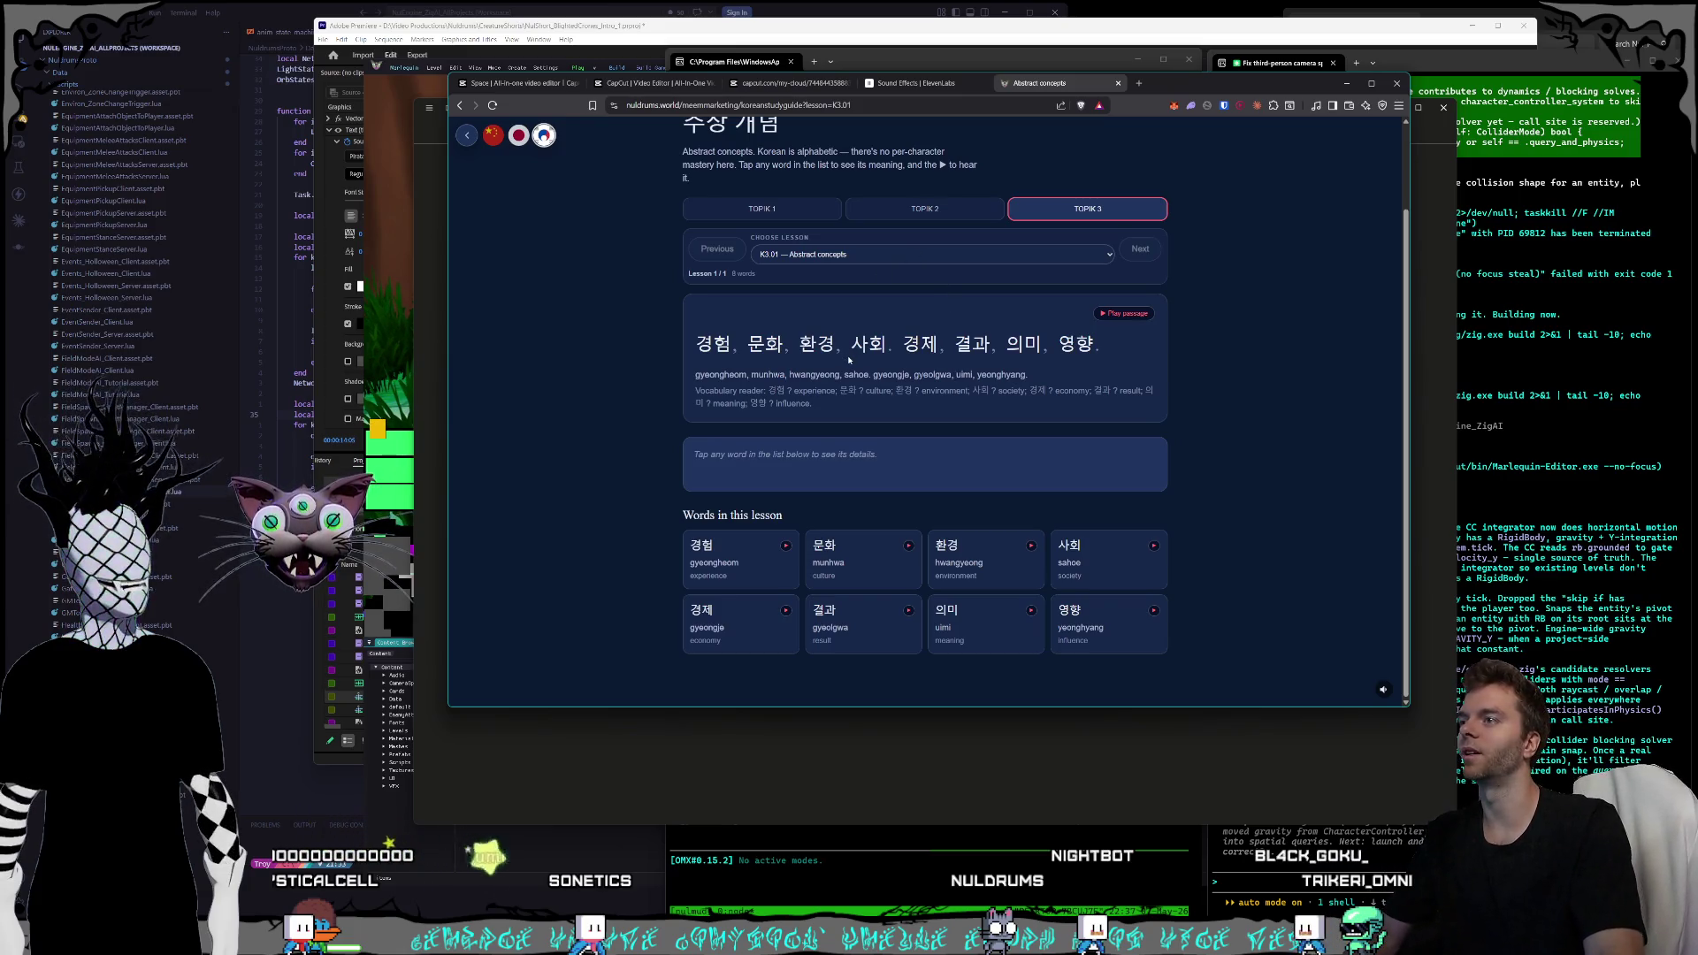
scroll(829, 370, "up", 1)
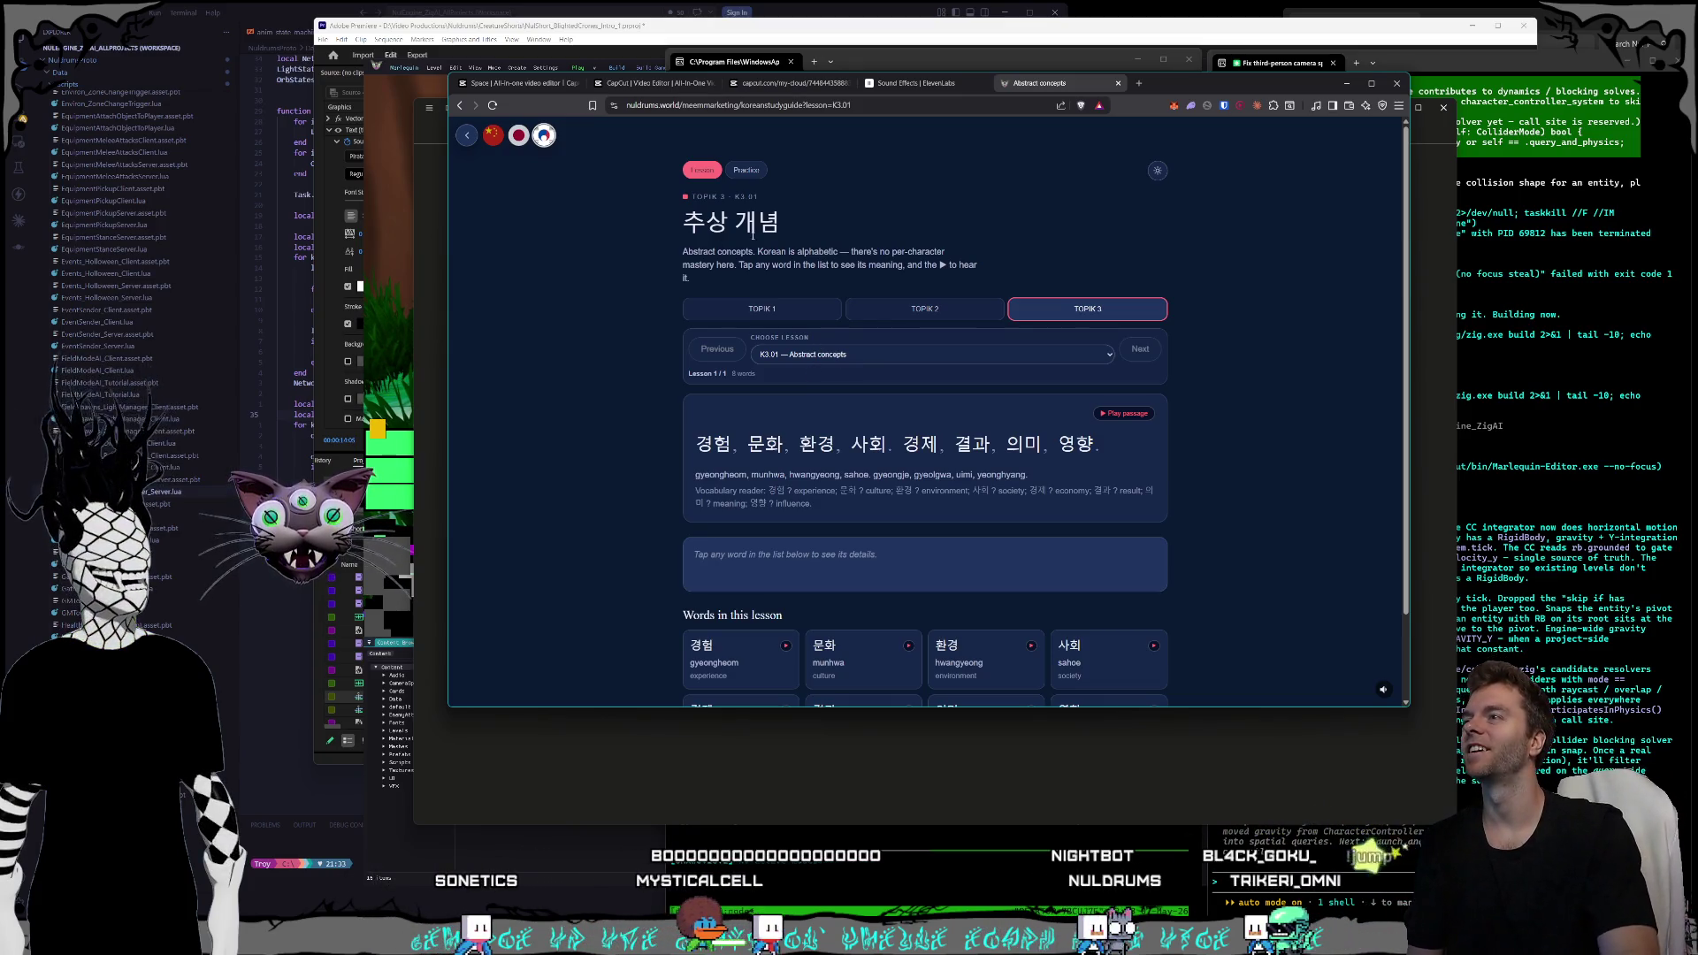
left_click(757, 175)
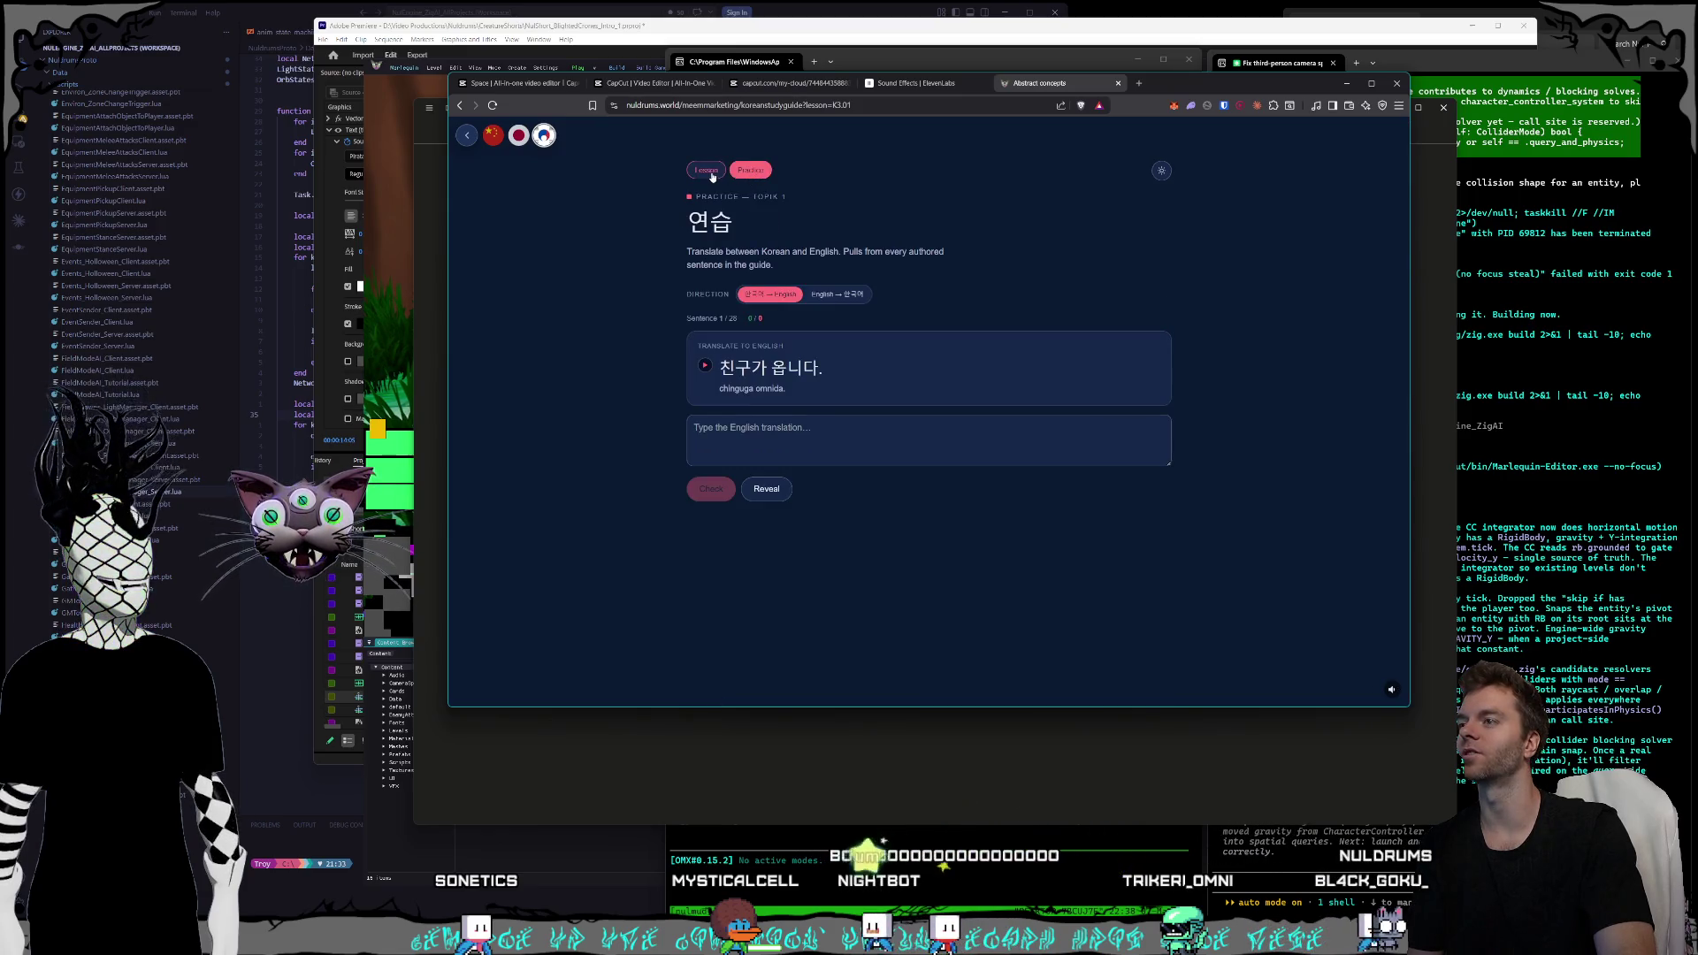
- Toggle Korean practice between Korean→English and English→Korean, ending on English→Korean
left_click(840, 294)
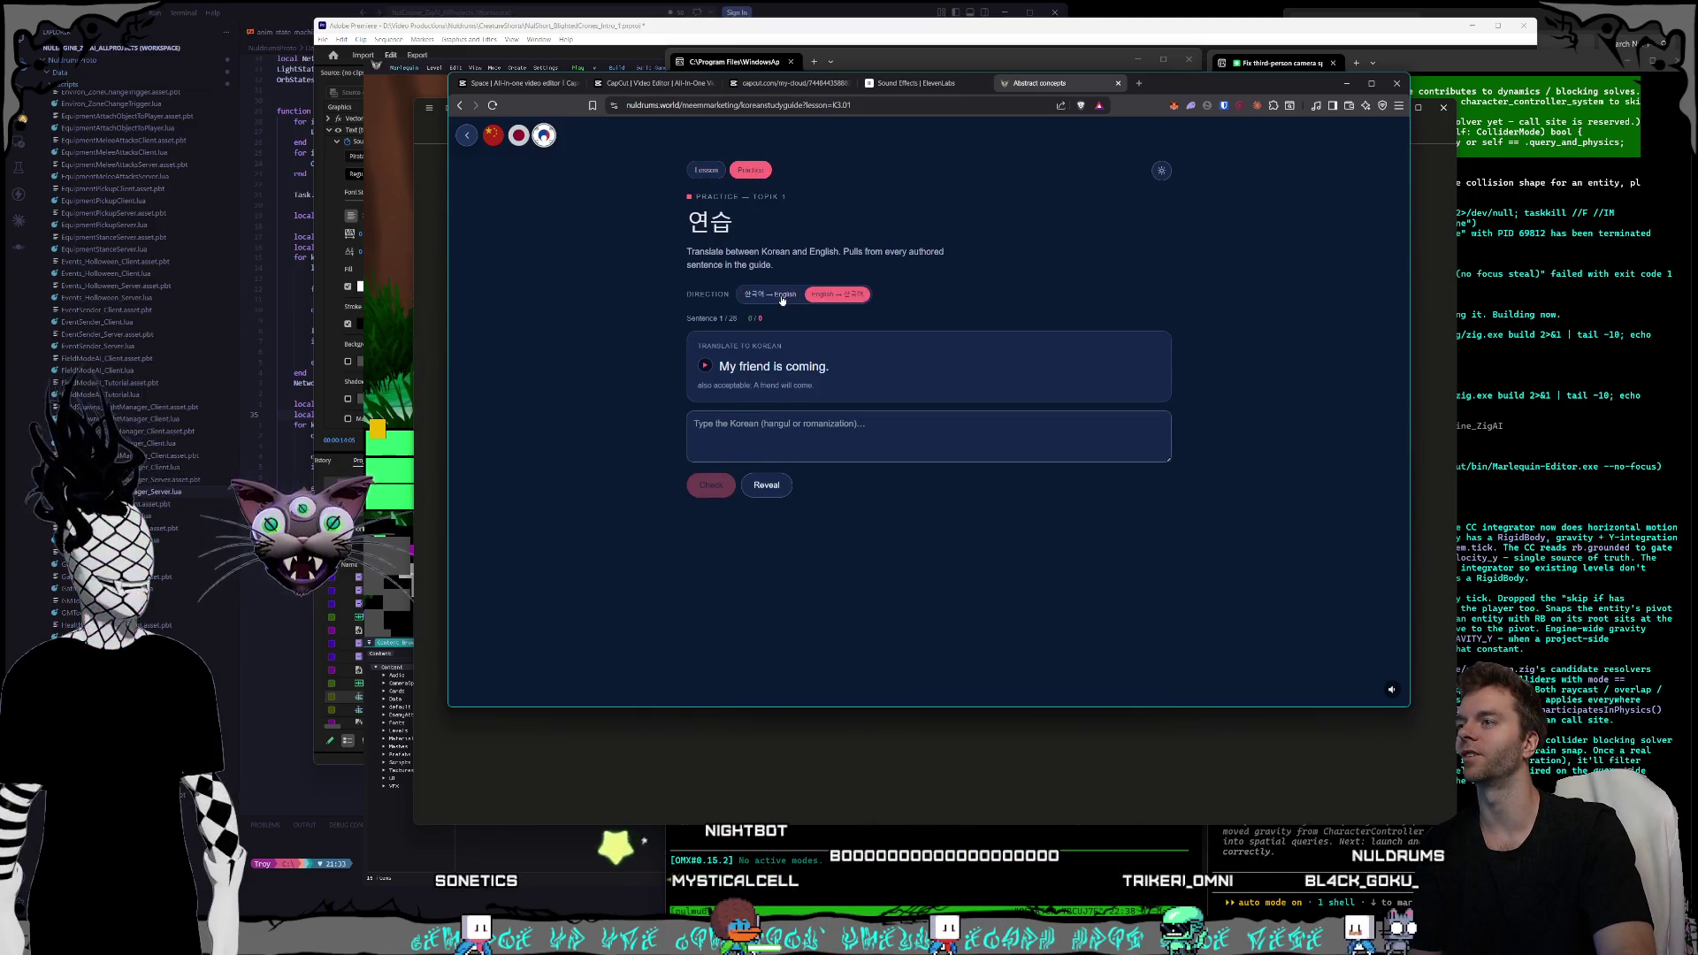
left_click(770, 294)
left_click(833, 297)
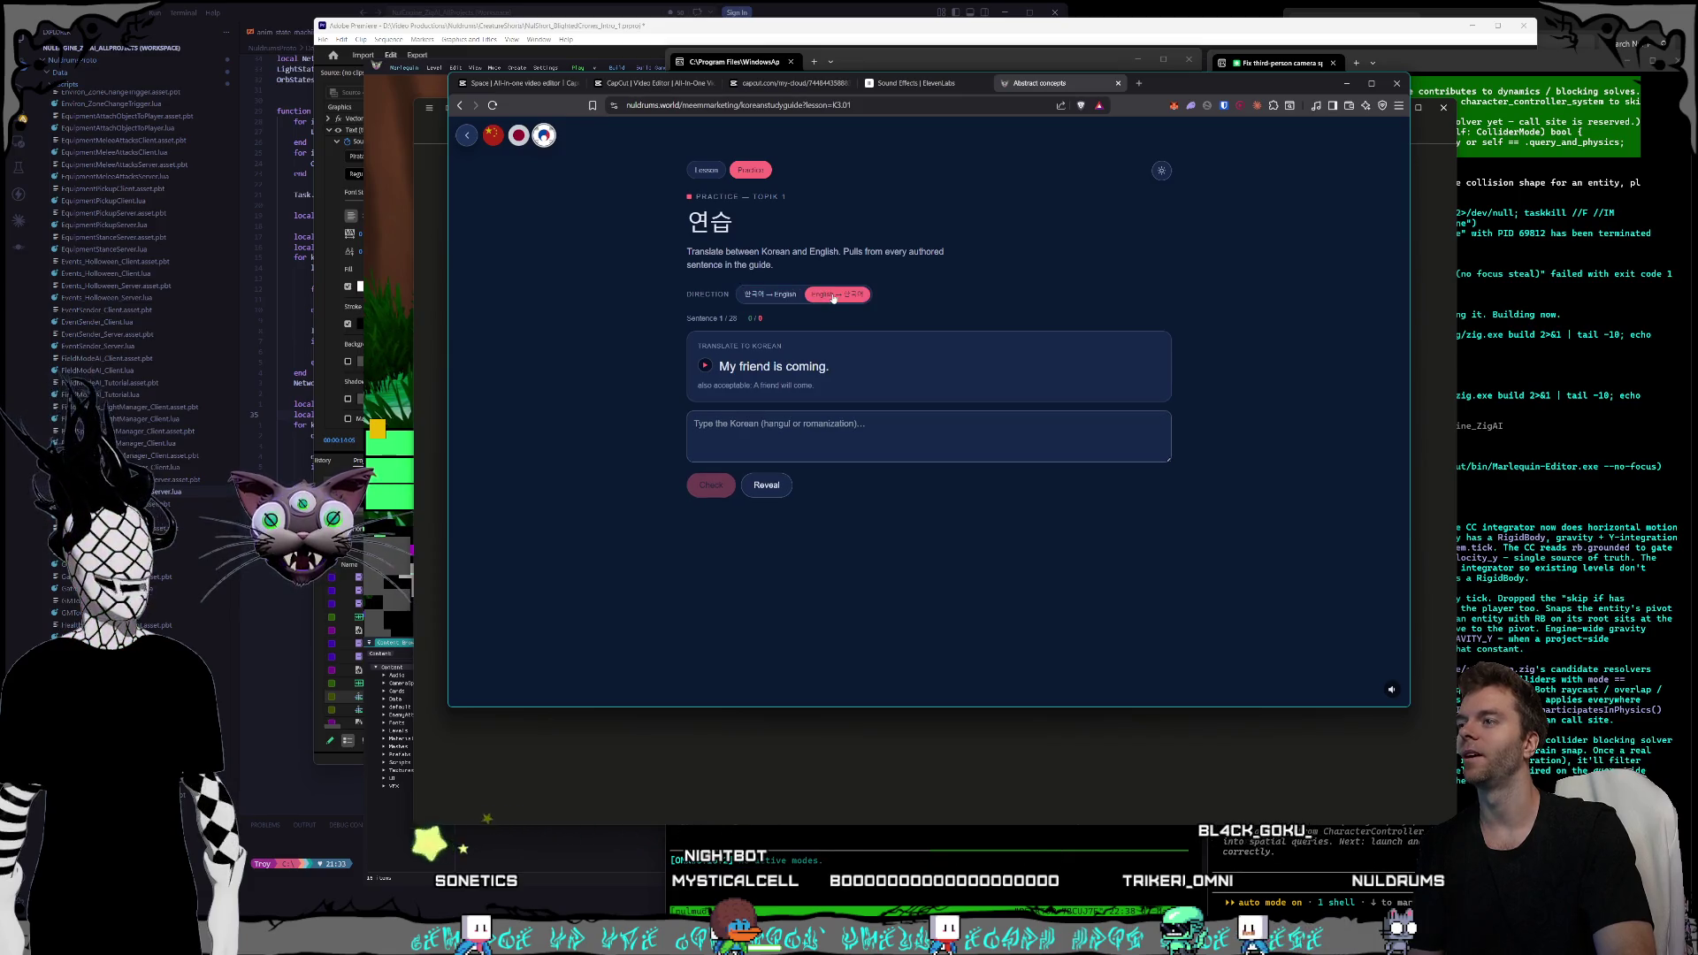
left_click(773, 298)
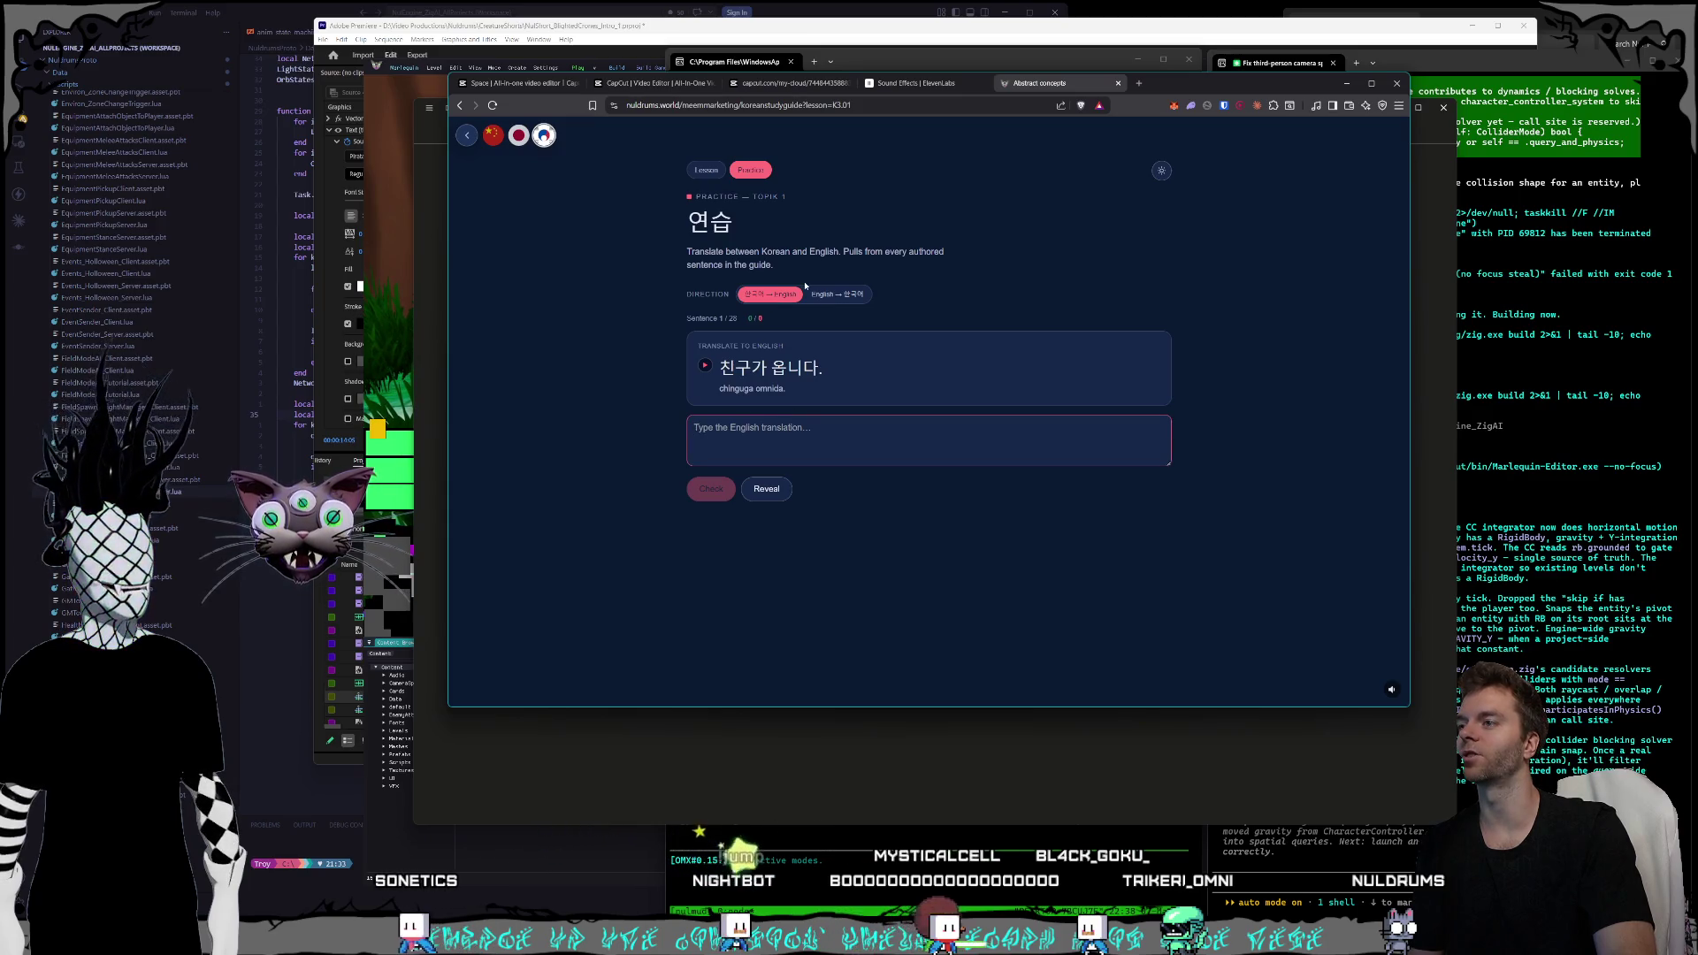
left_click(828, 297)
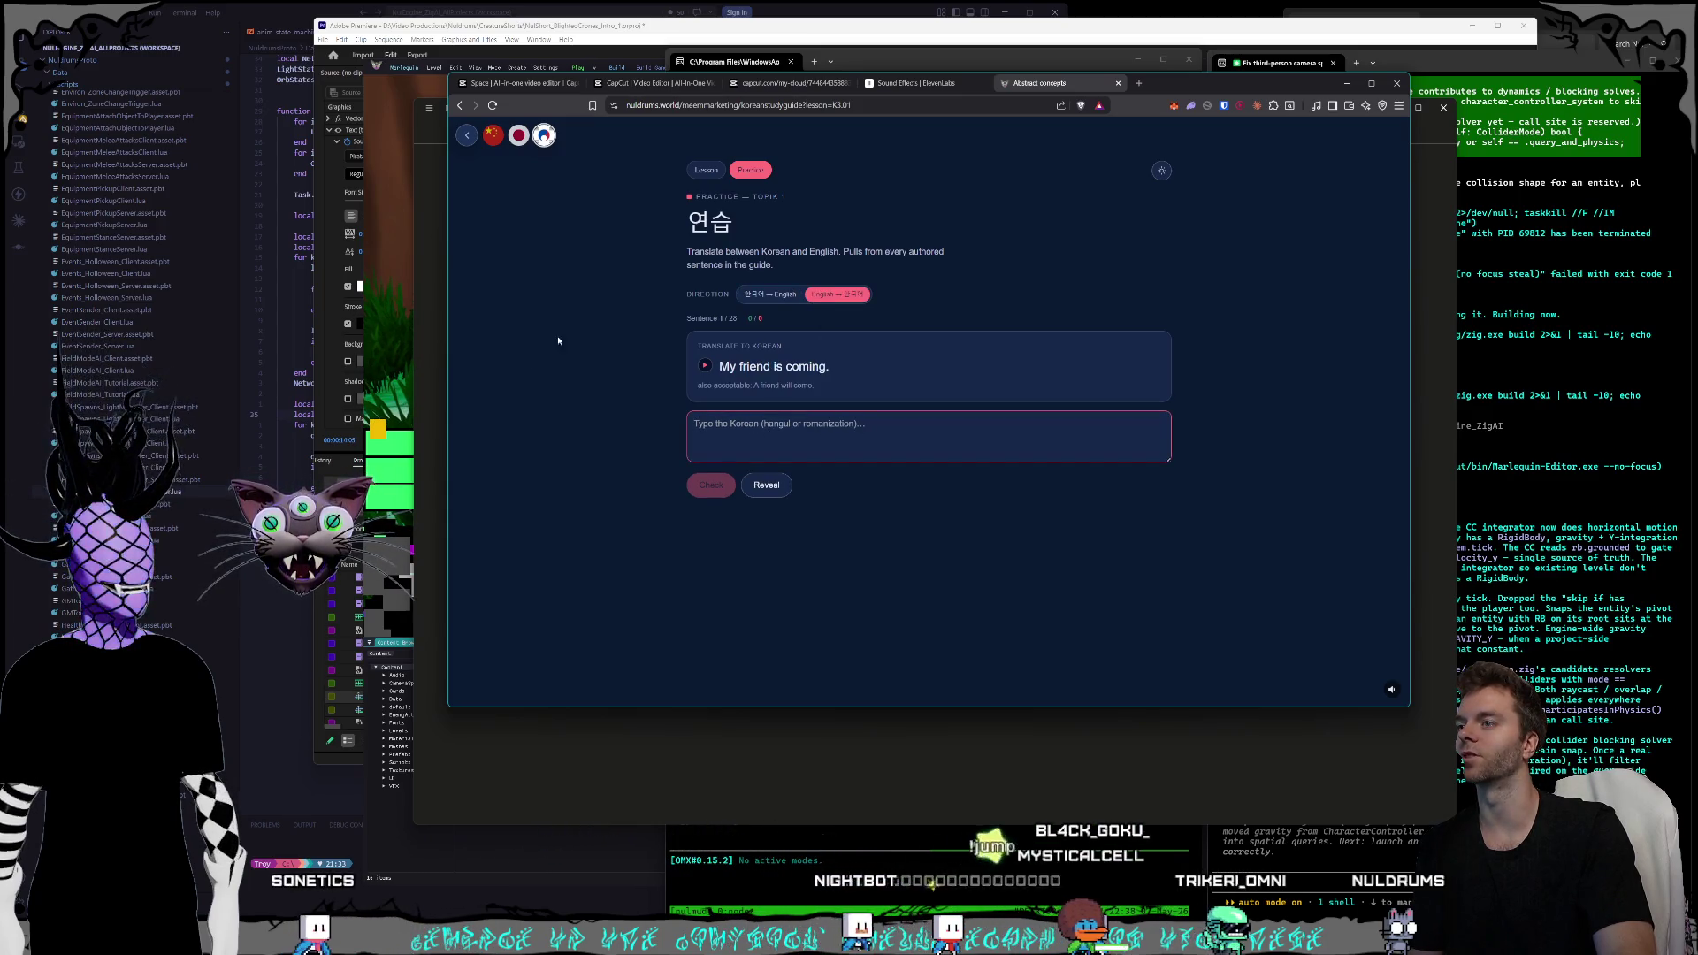
- Open Japanese translation practice and toggle its directions, ending on English→Japanese
left_click(519, 135)
left_click(746, 170)
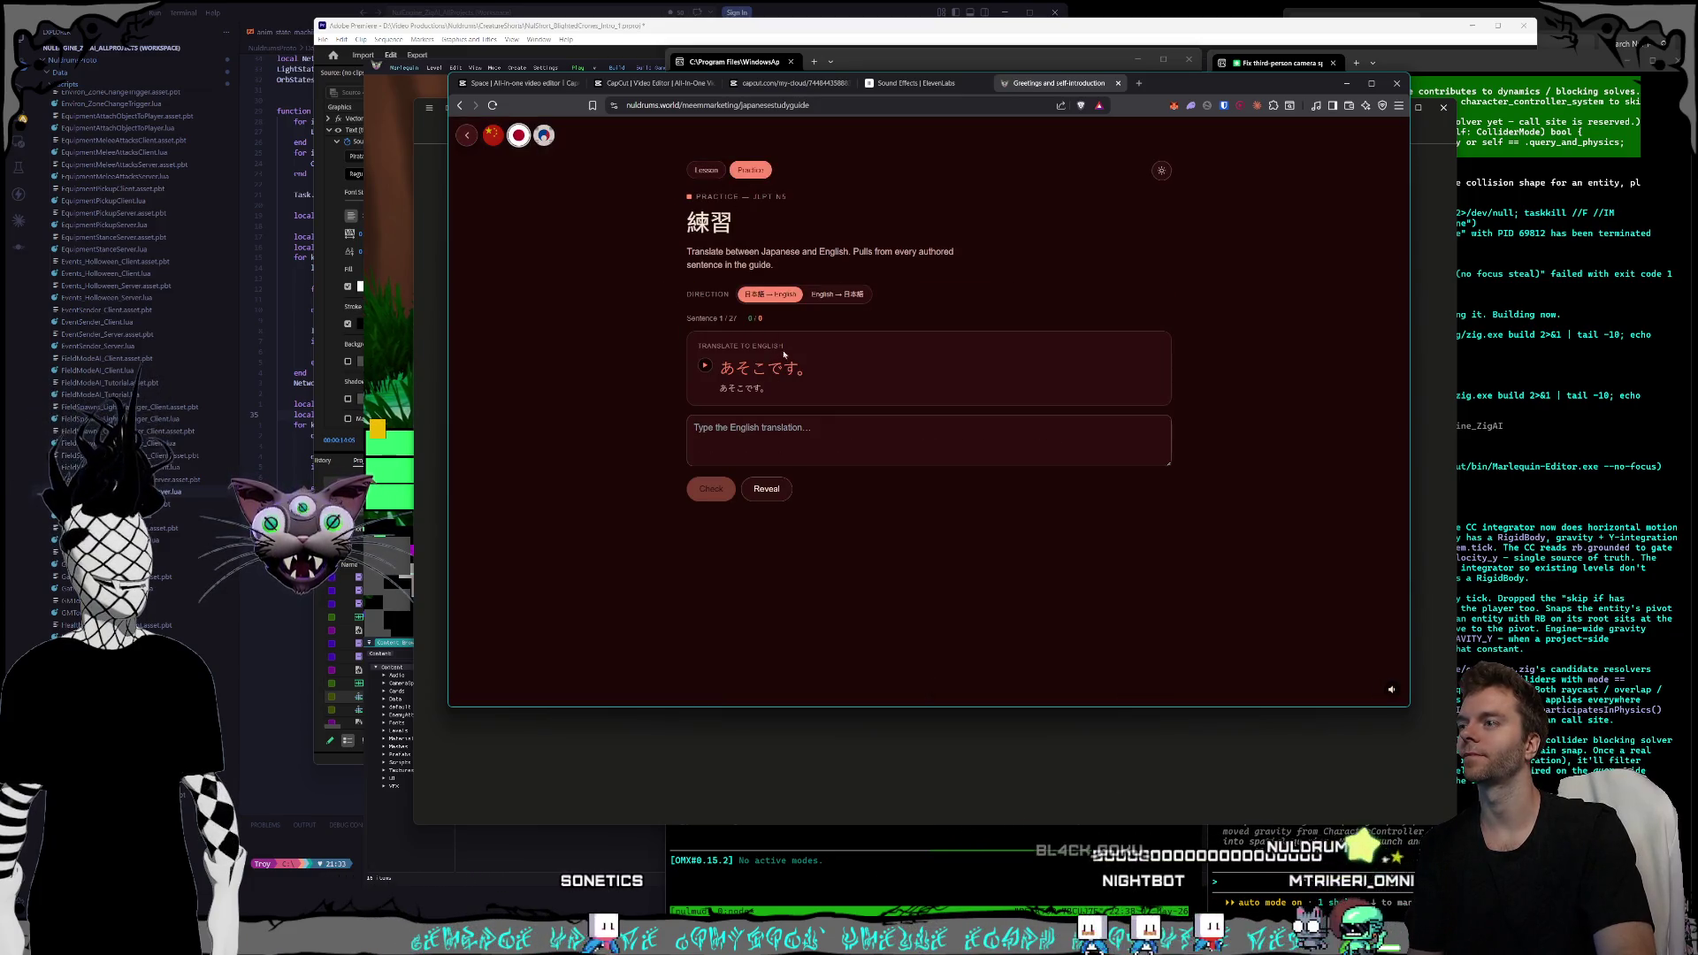
left_click(836, 296)
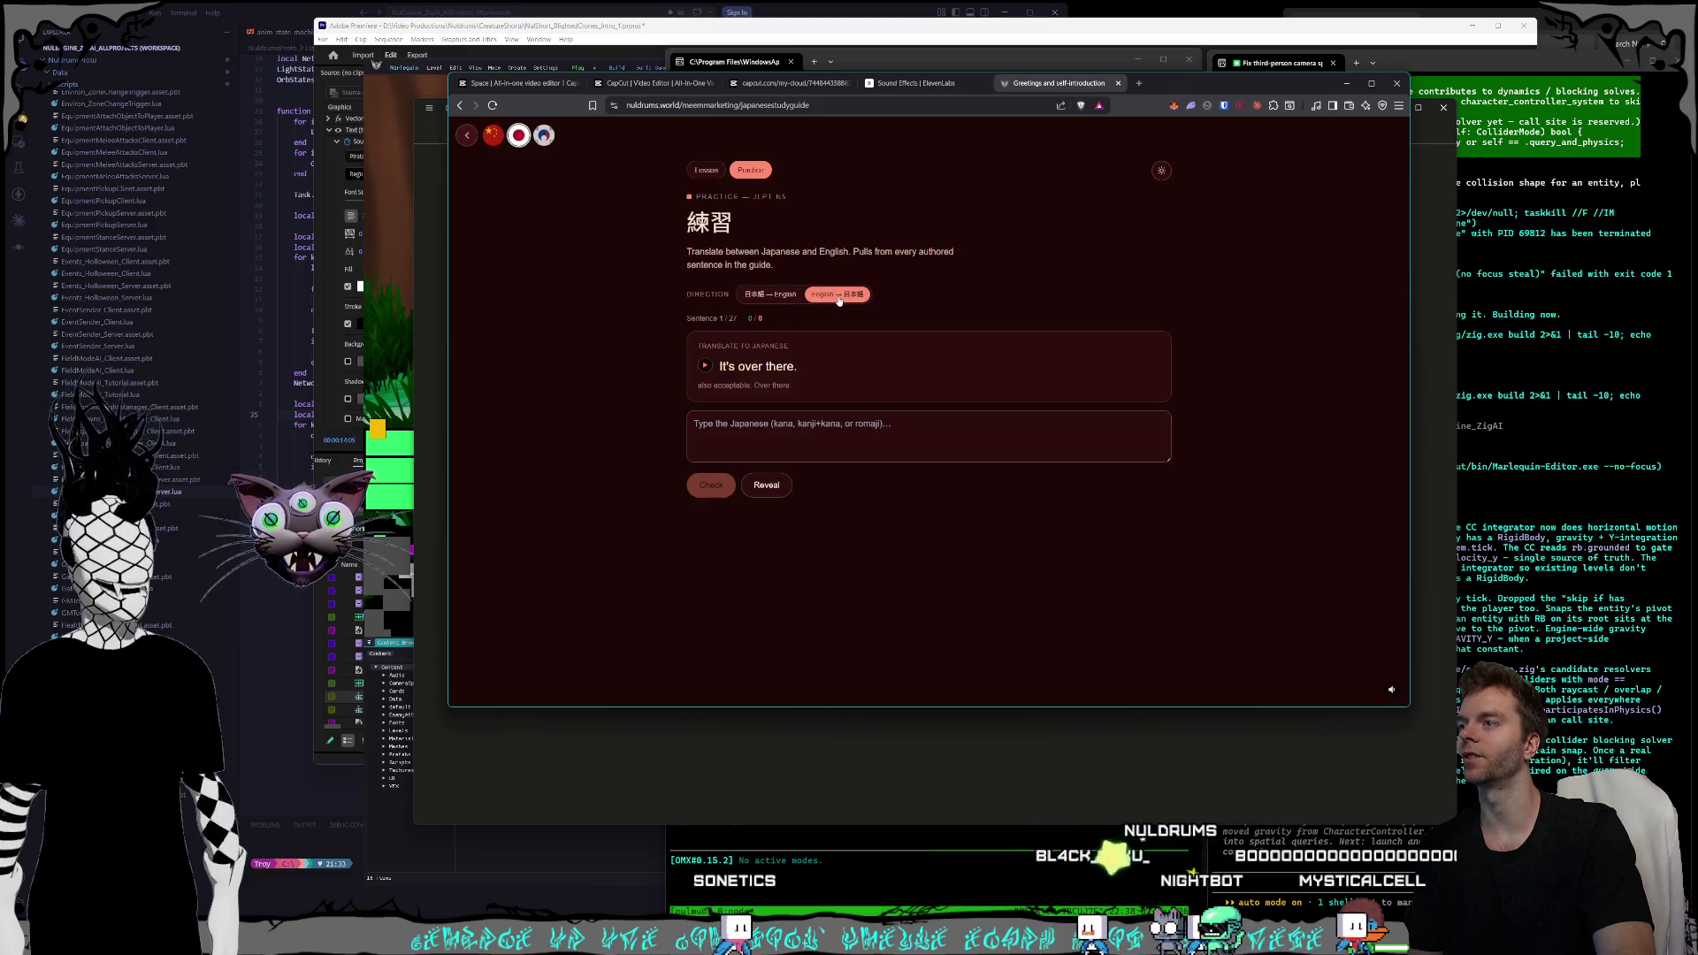
left_click(773, 300)
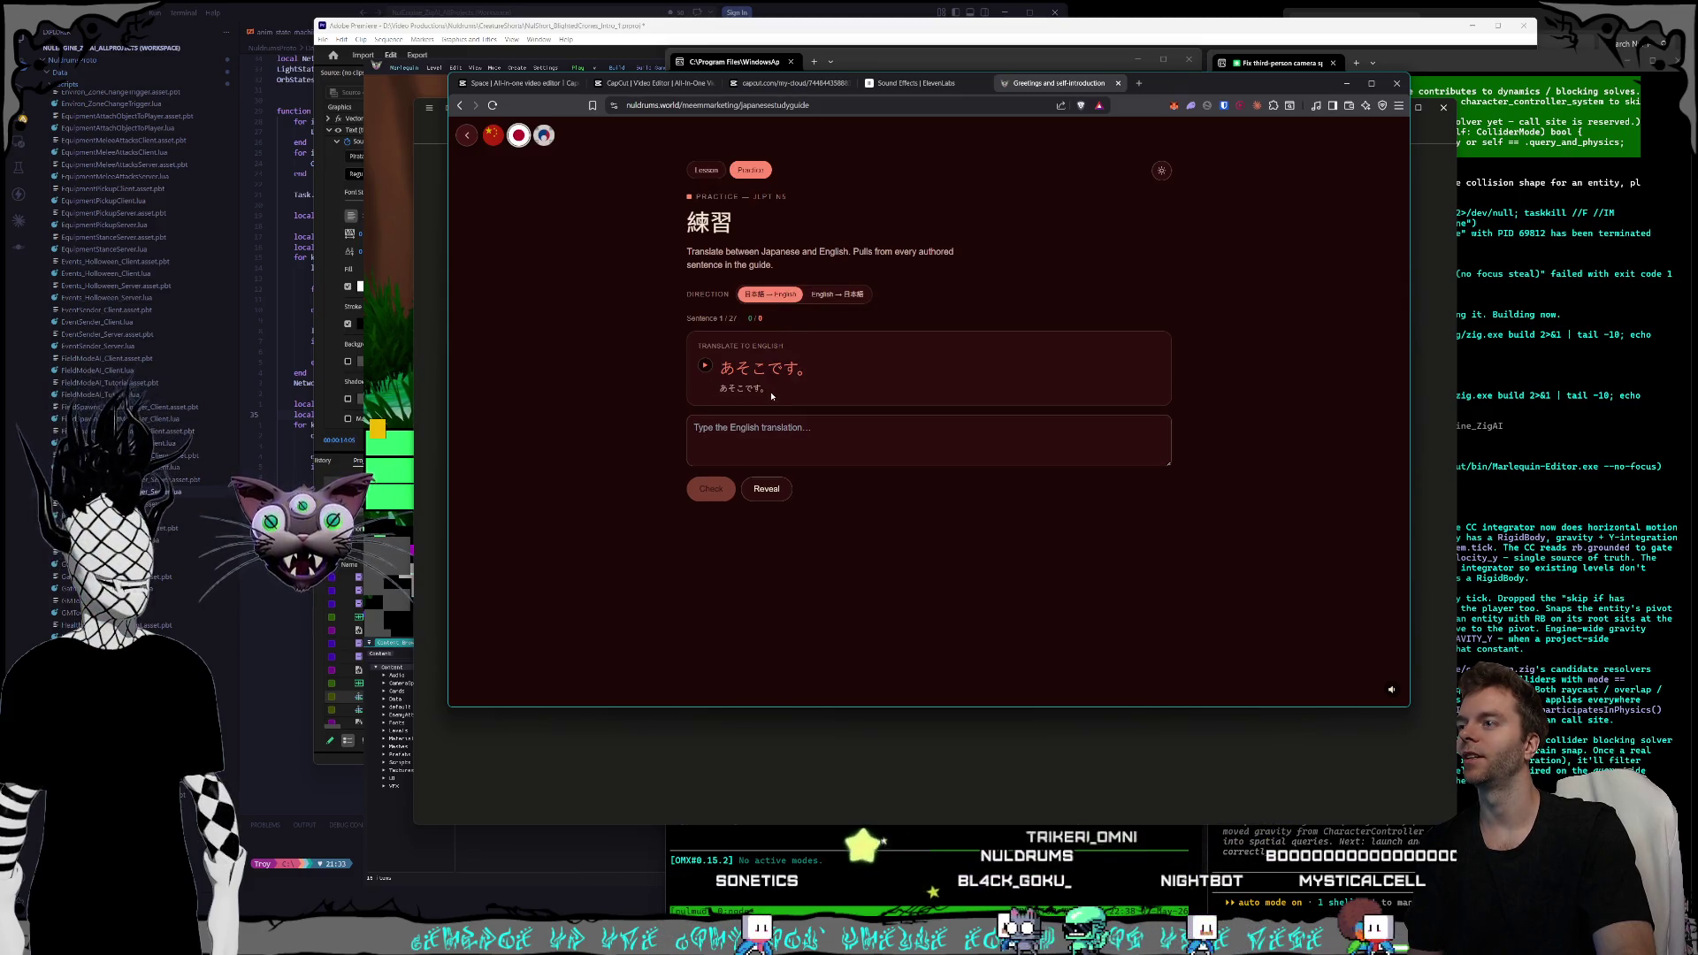
left_click(817, 299)
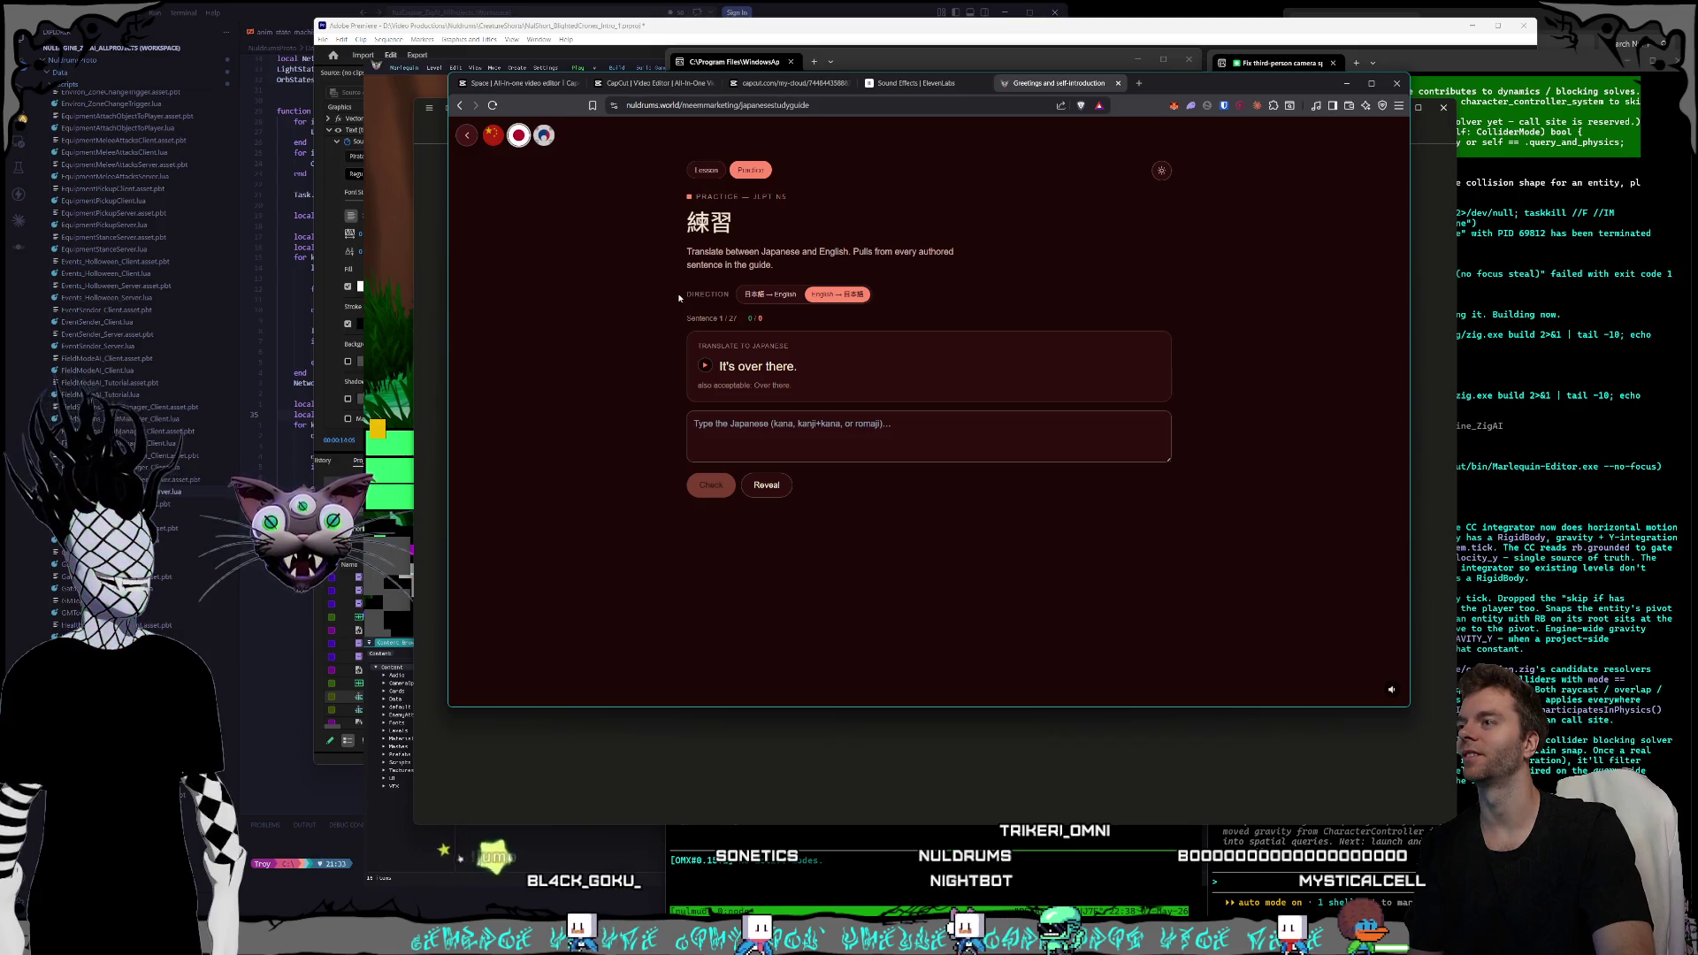
- Browse the JLPT N4 and N3 lessons, returning to the N5 はじめまして lesson
left_click(707, 170)
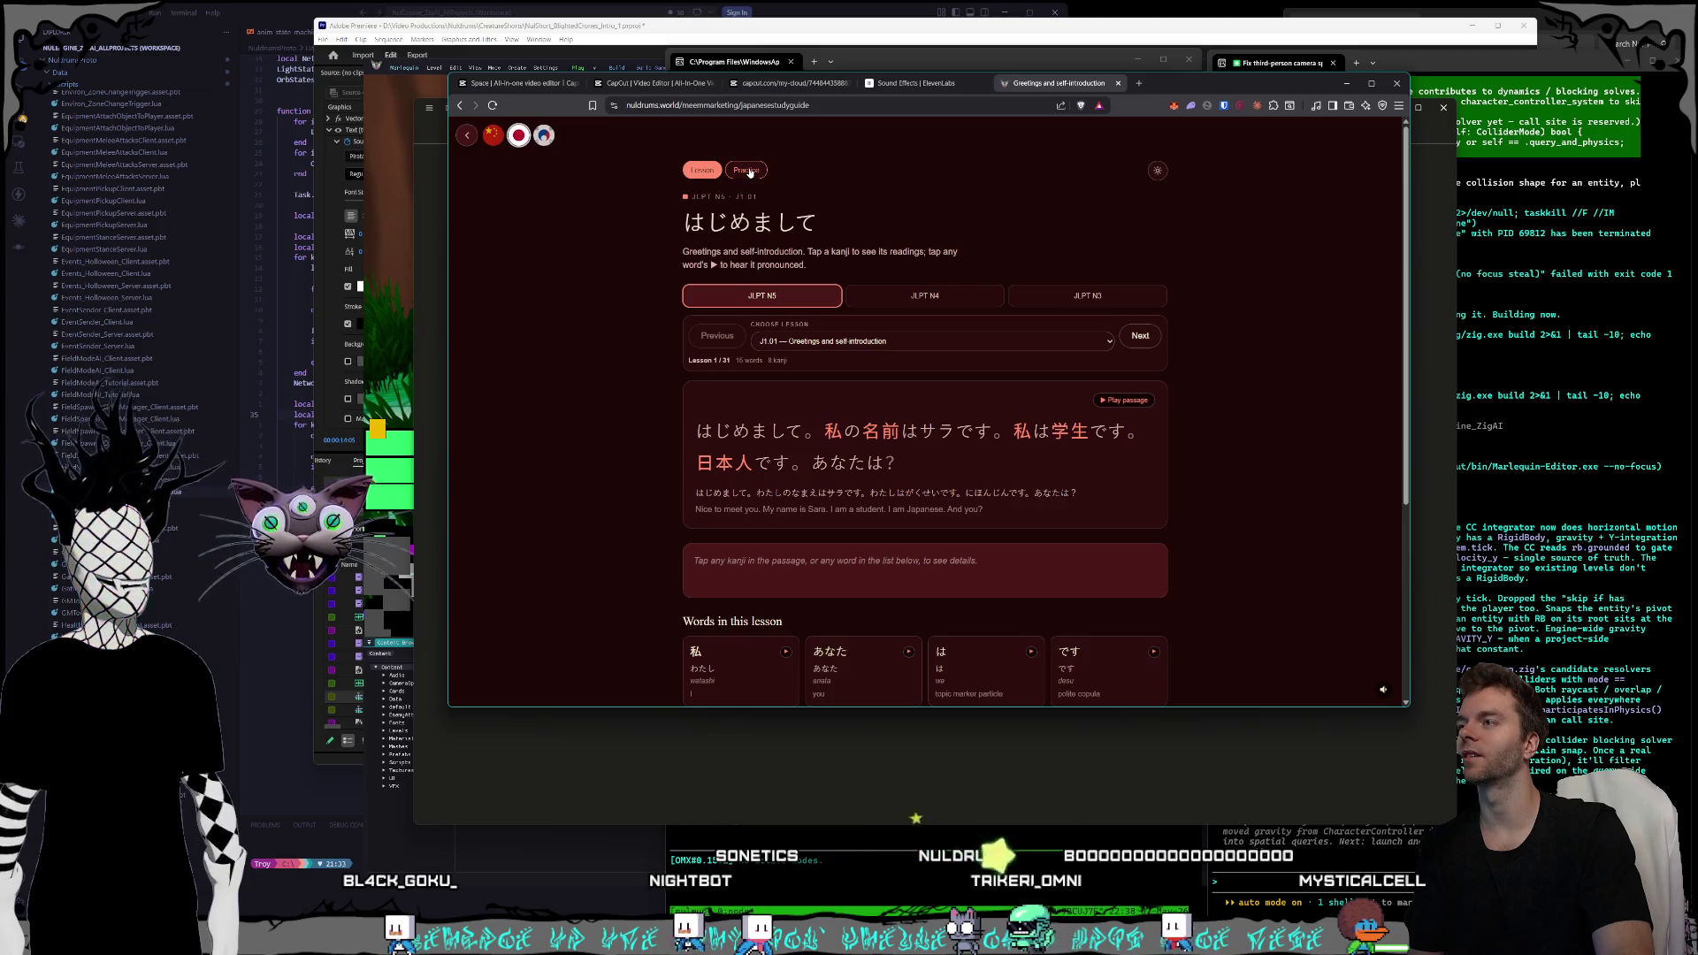
left_click(882, 298)
left_click(922, 293)
left_click(917, 297)
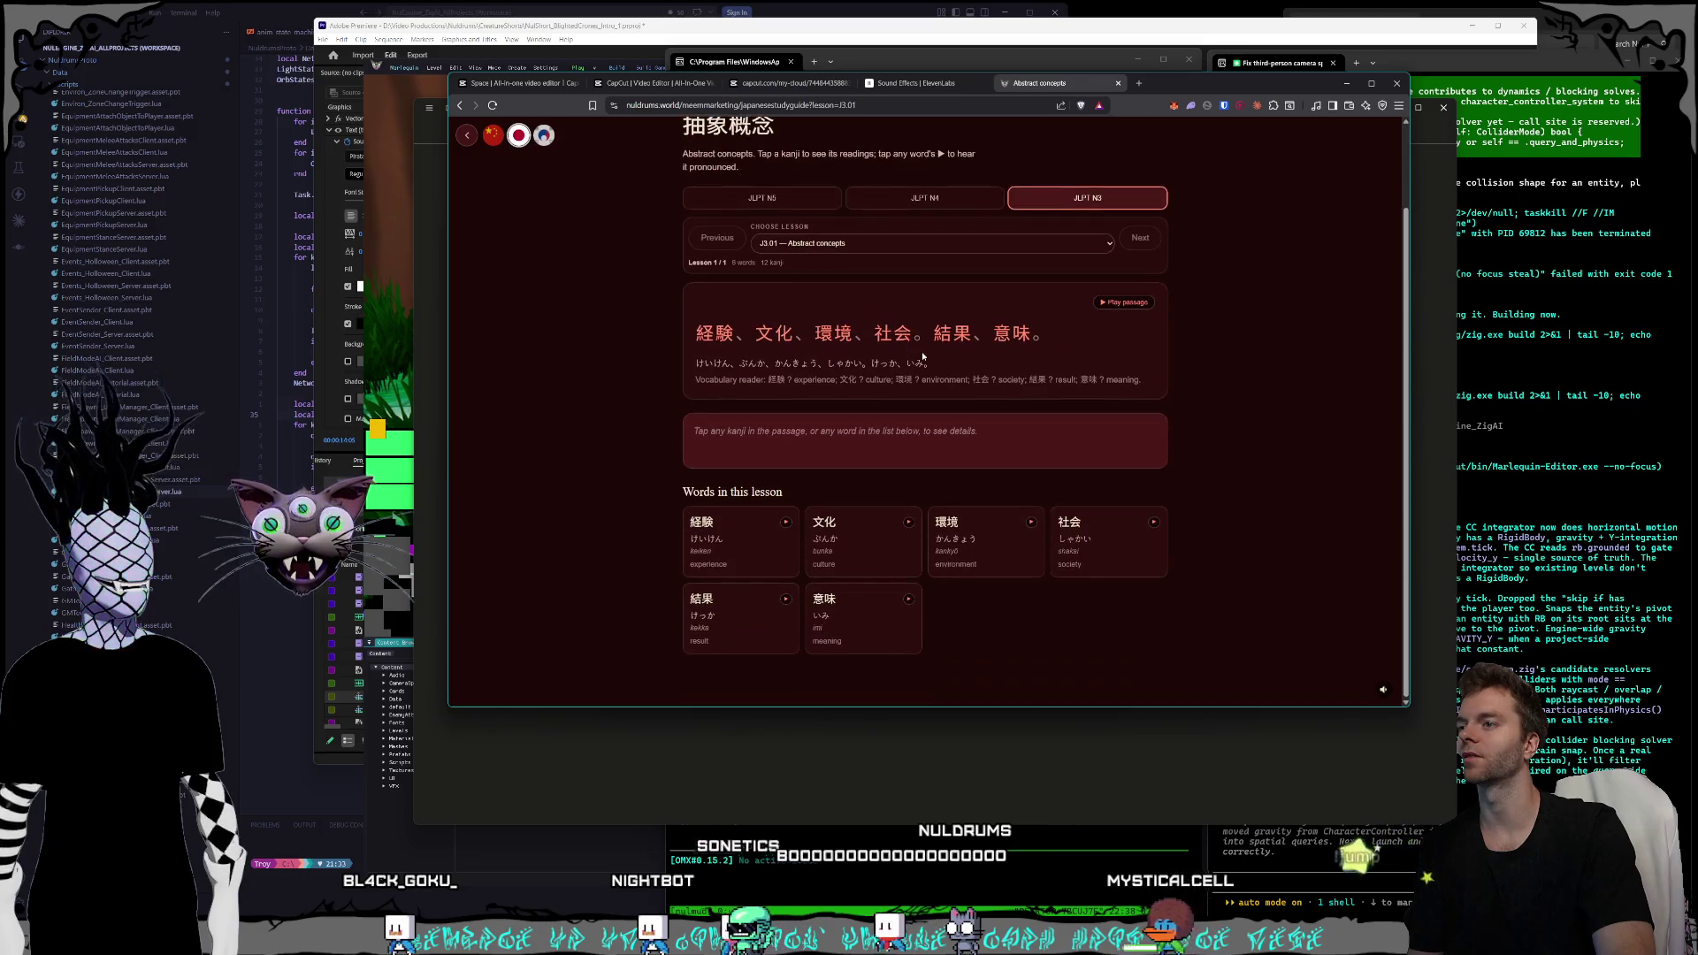
left_click(762, 296)
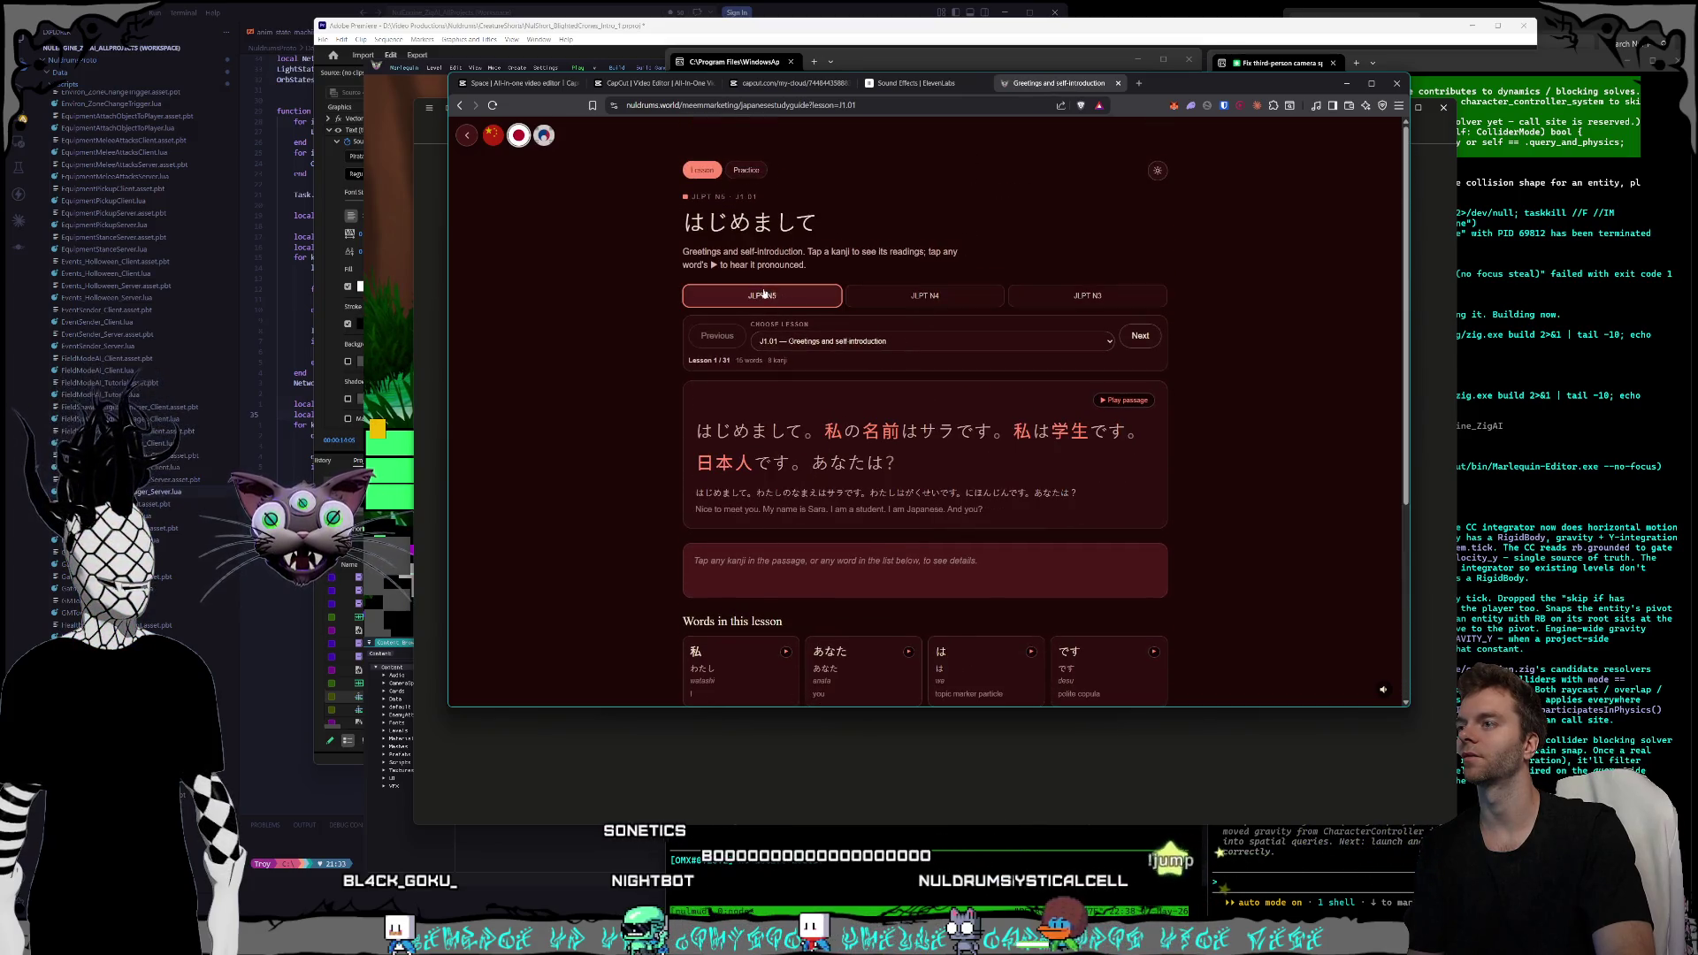
- Set Japanese practice to Japanese→English, snip the page, then return to the Mandarin guide
left_click(747, 169)
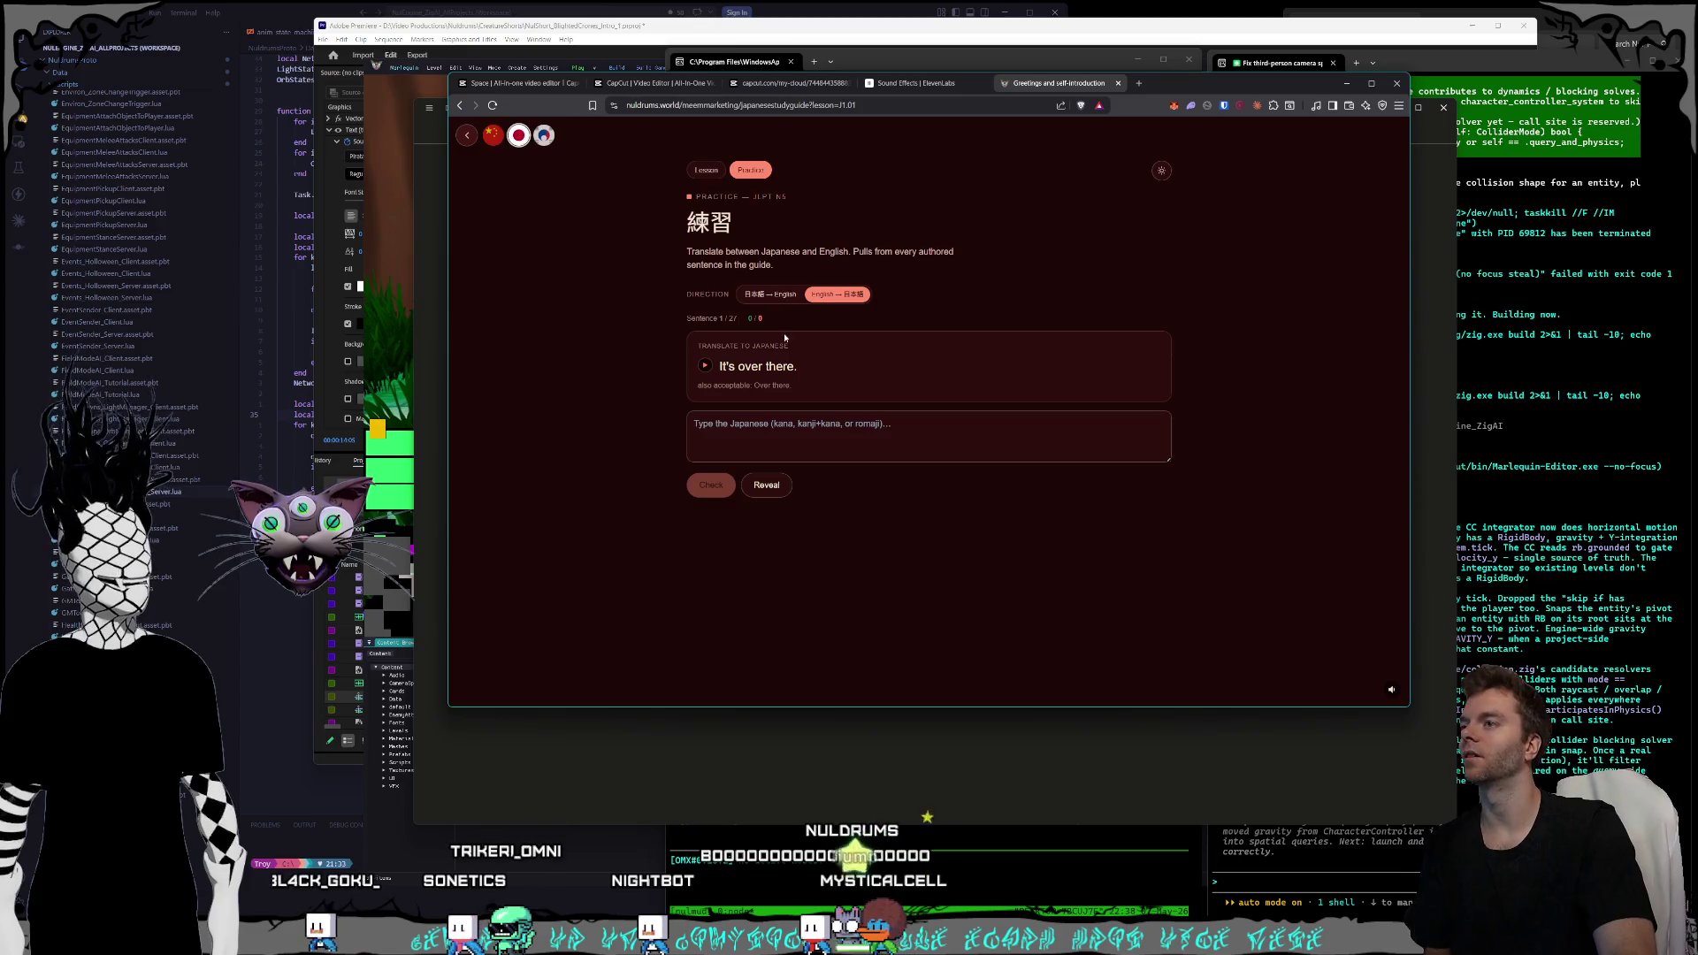
left_click(757, 296)
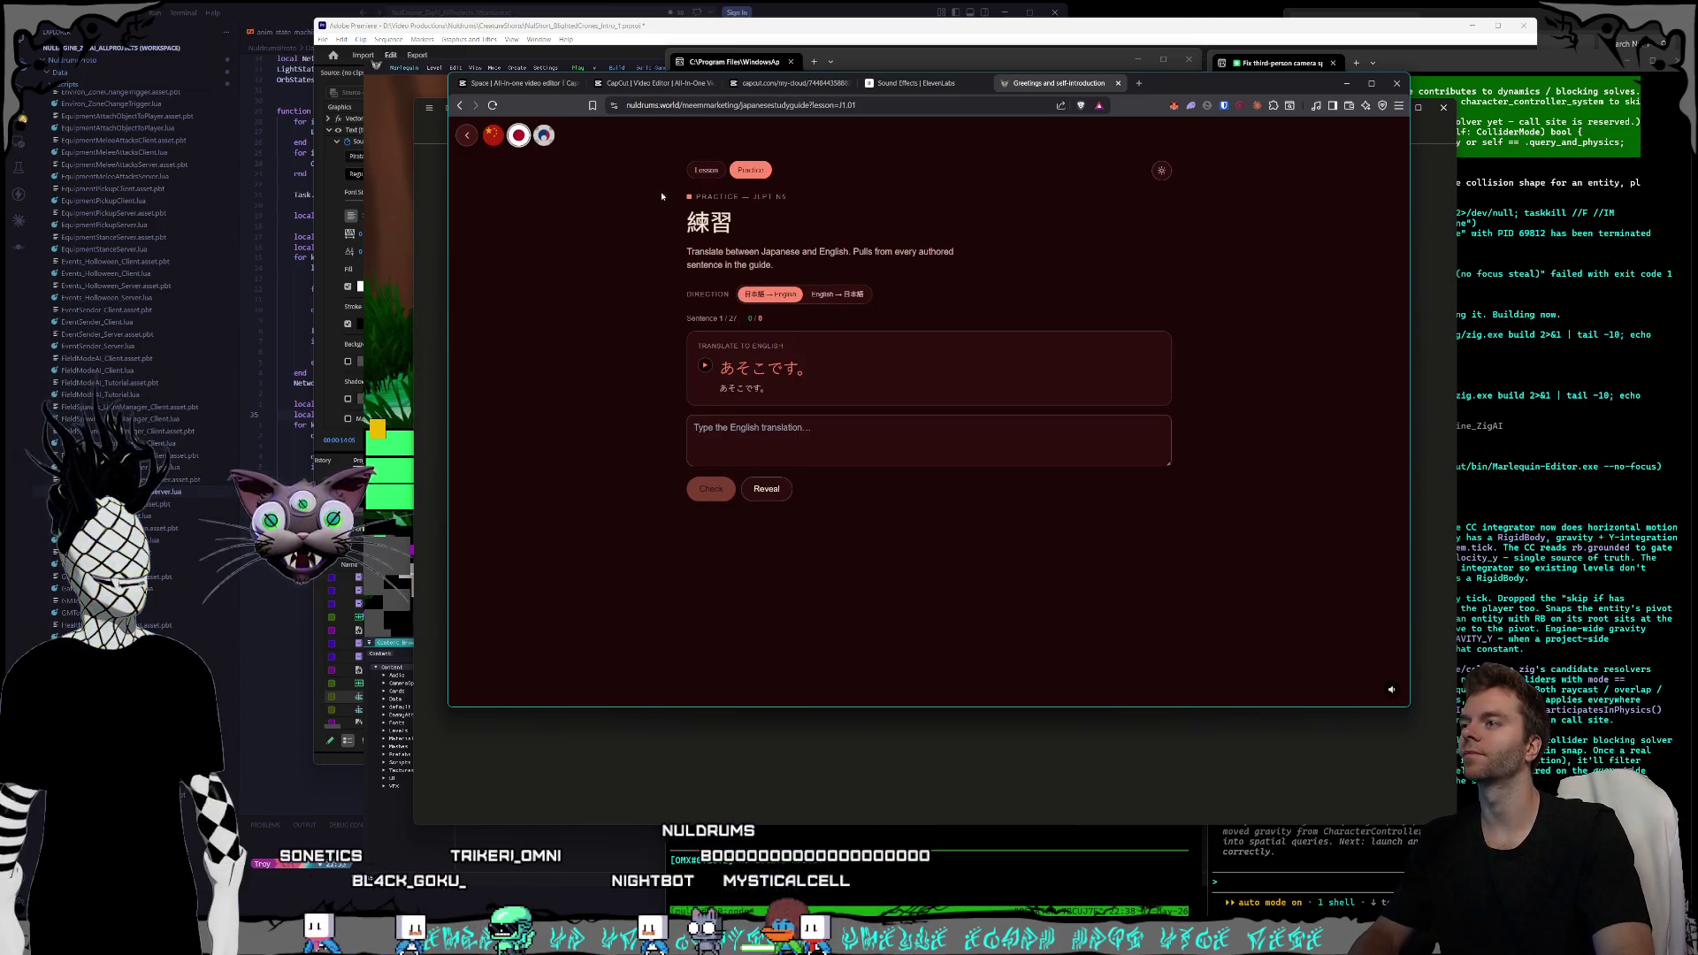
key("super+shift+s")
mouse_move(645, 127)
left_mouse_down()
mouse_move(821, 374)
mouse_move(1256, 579)
left_mouse_up()
left_click(492, 133)
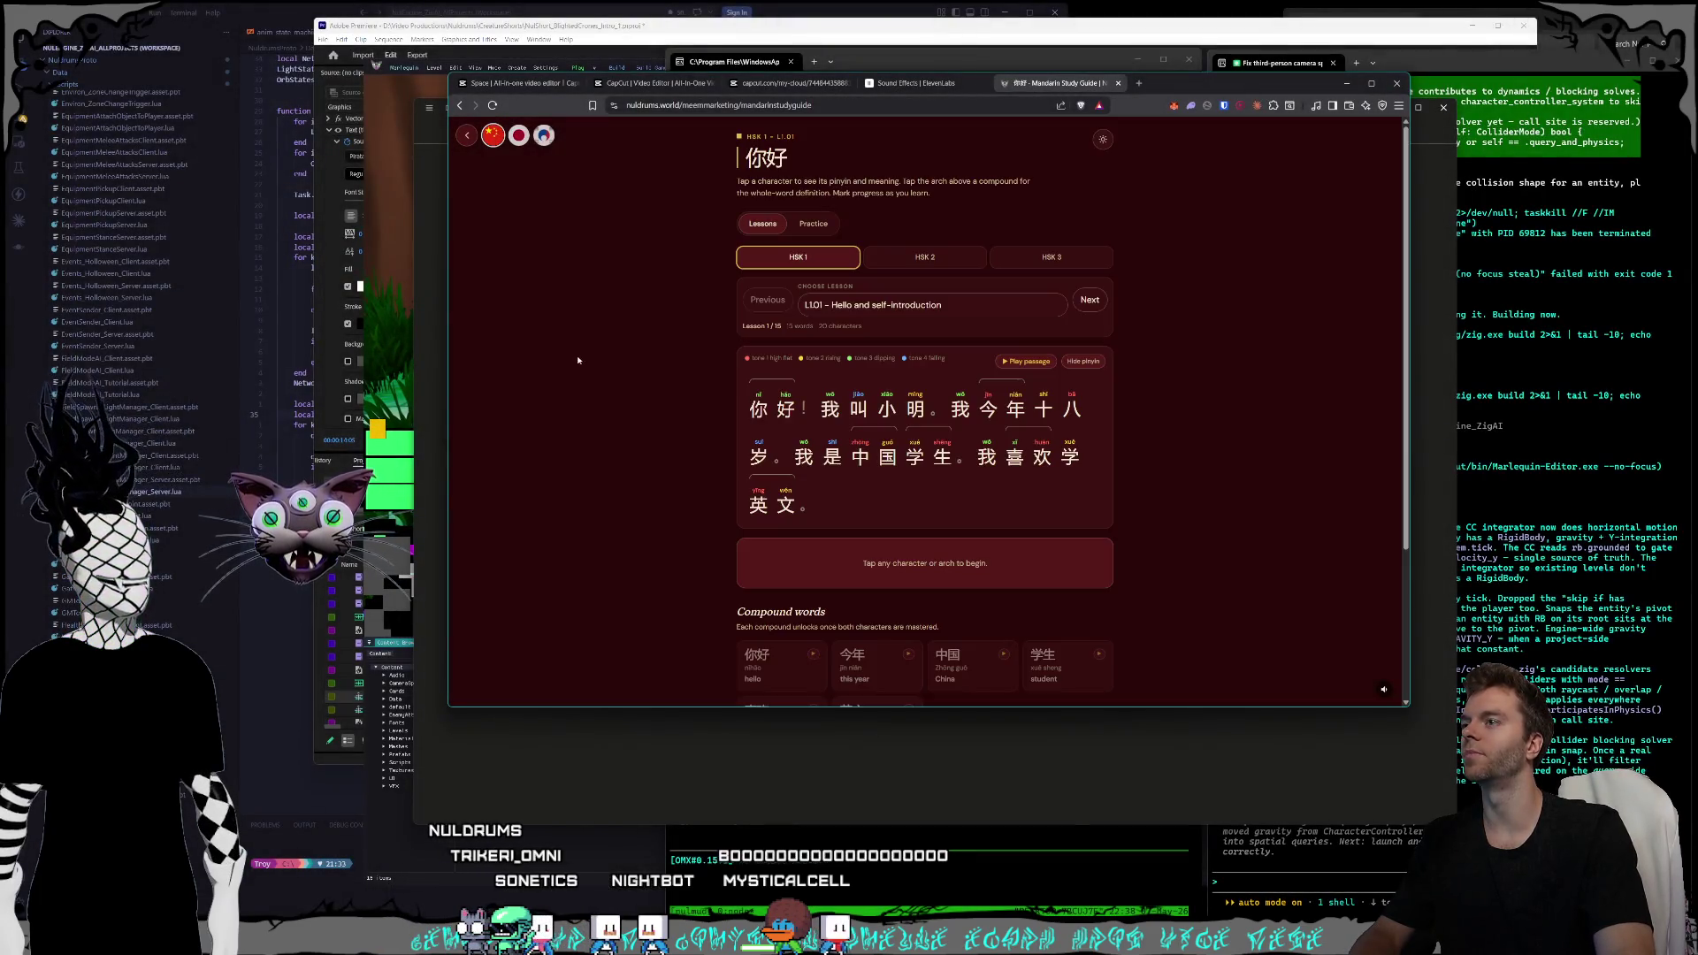
- Extend Mandarin practice to all lessons, cycle the directions, then close the study guide tab
left_click(810, 227)
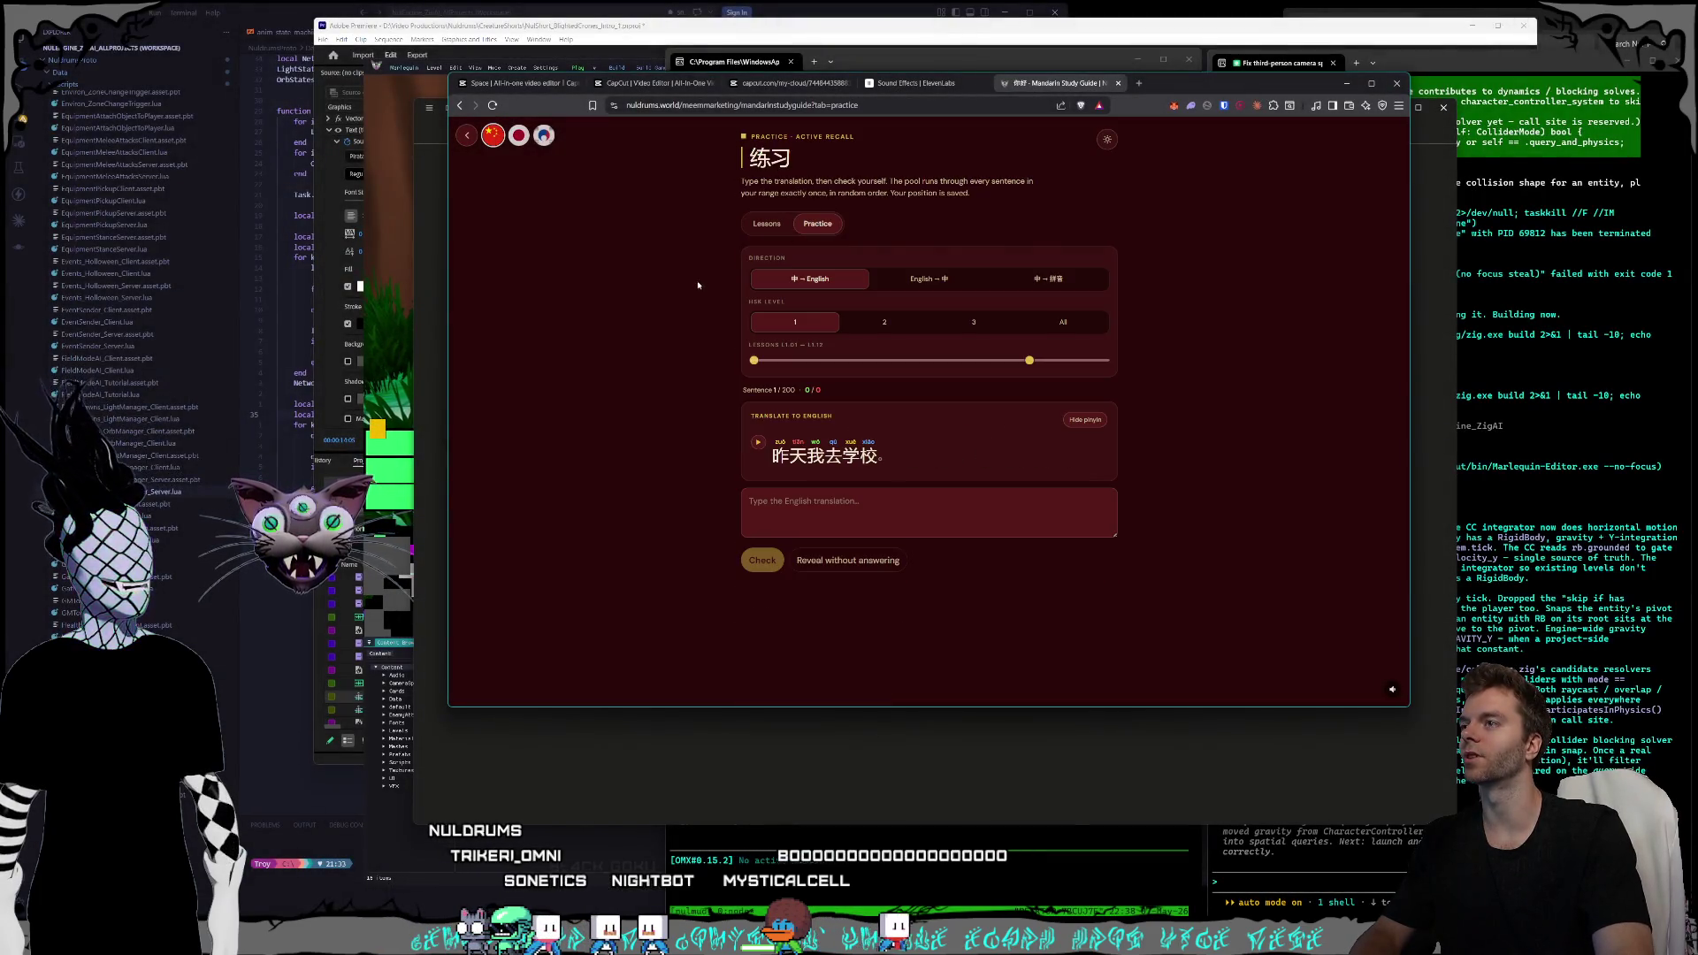
left_click(917, 281)
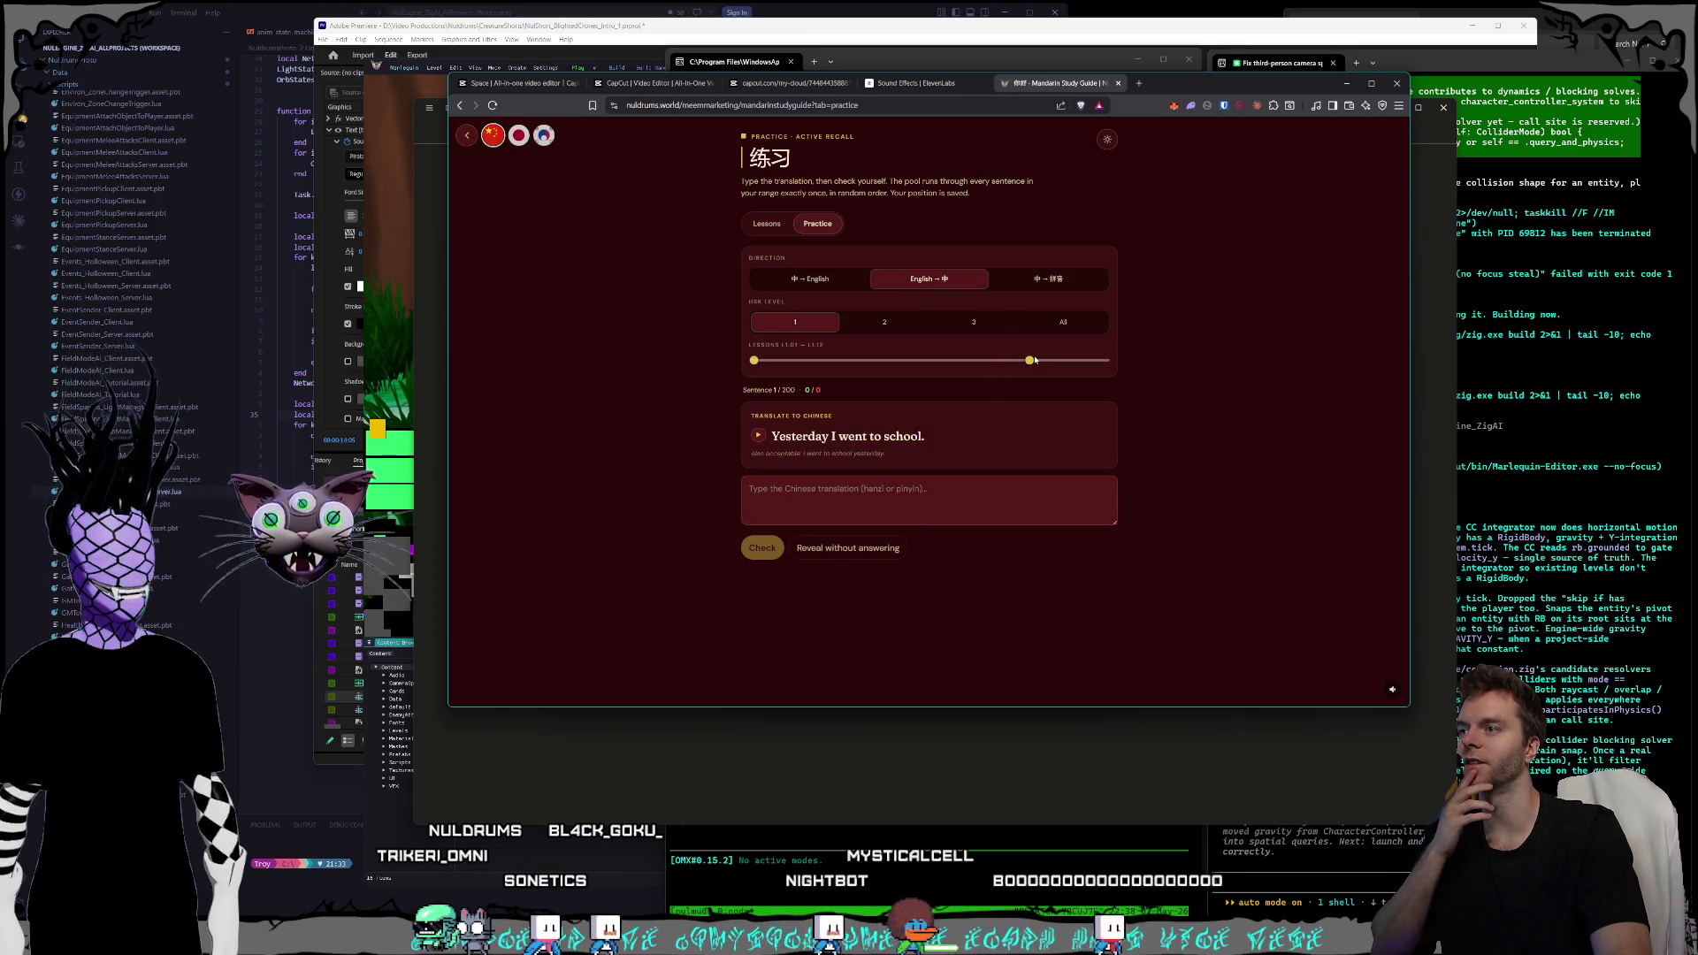
left_click_drag(1030, 362, 1171, 367)
left_click(1048, 278)
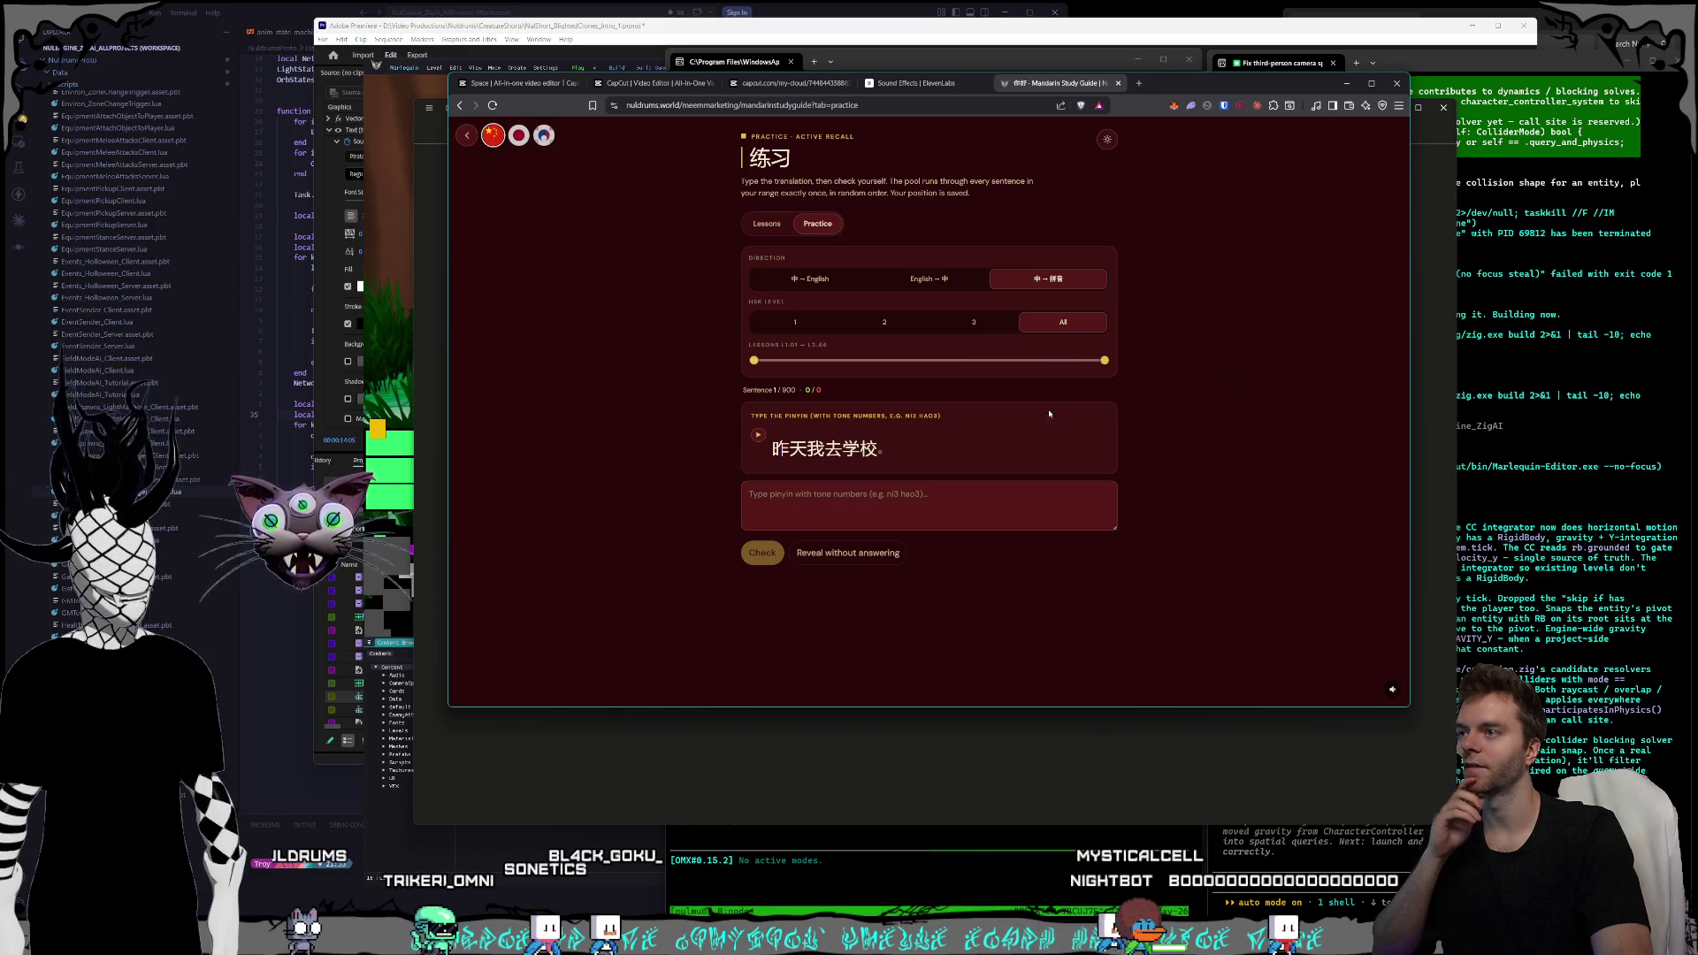
left_click(799, 281)
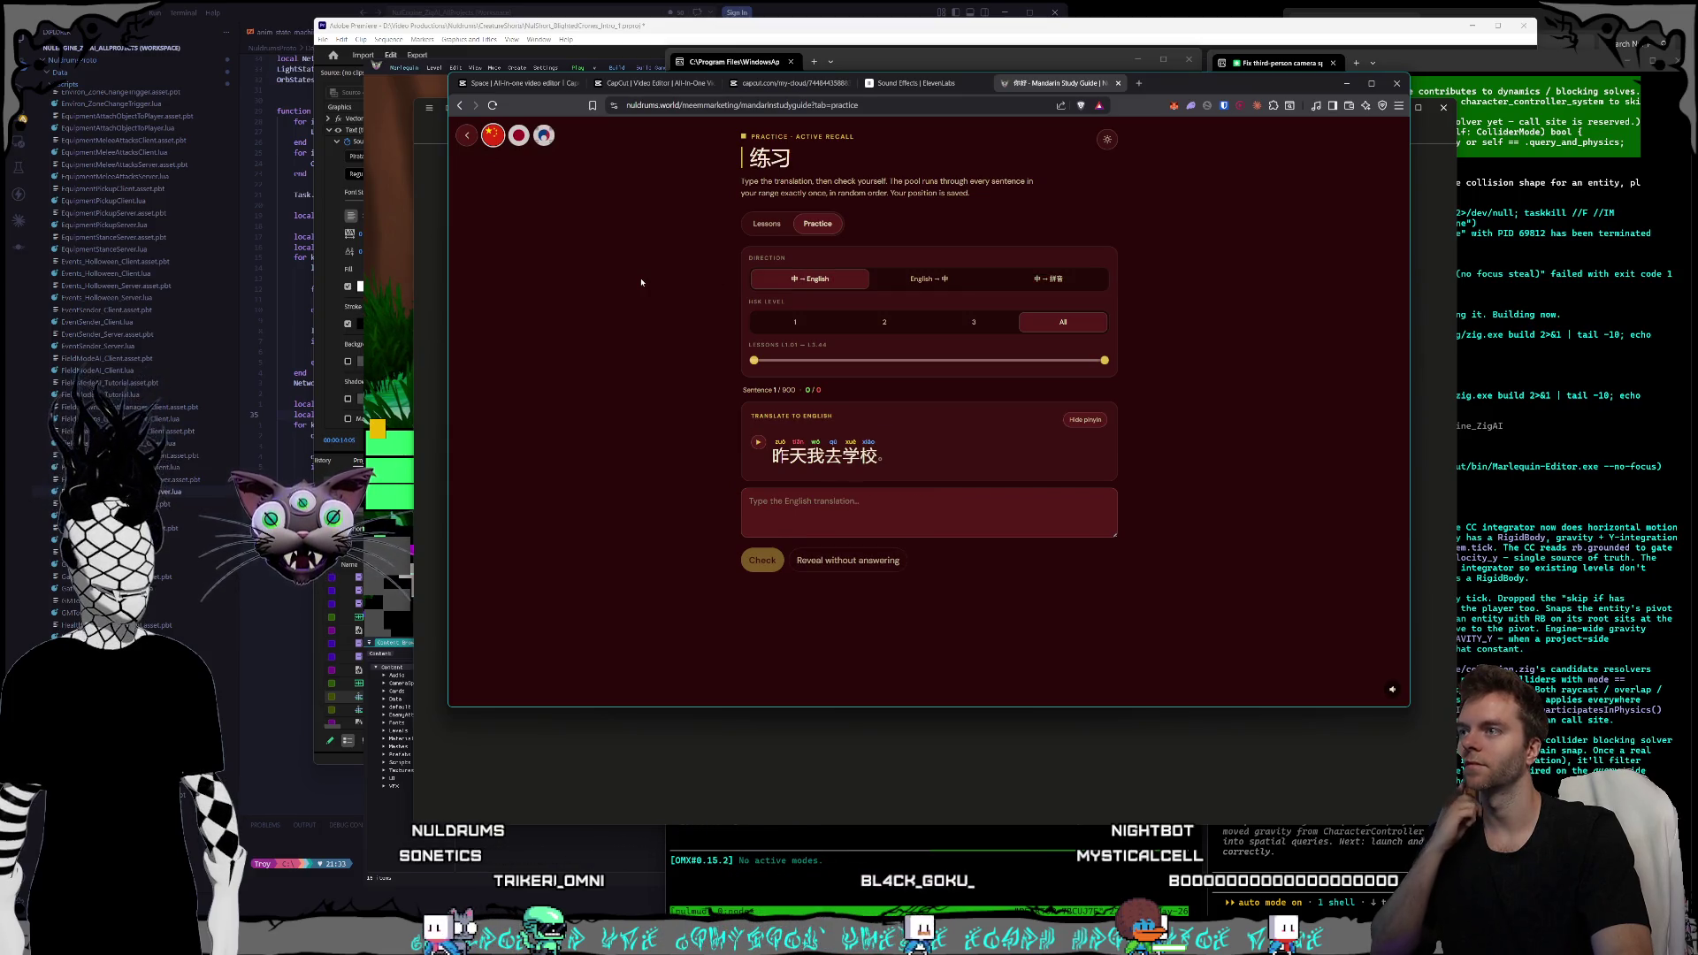
left_click(548, 138)
left_click(1119, 84)
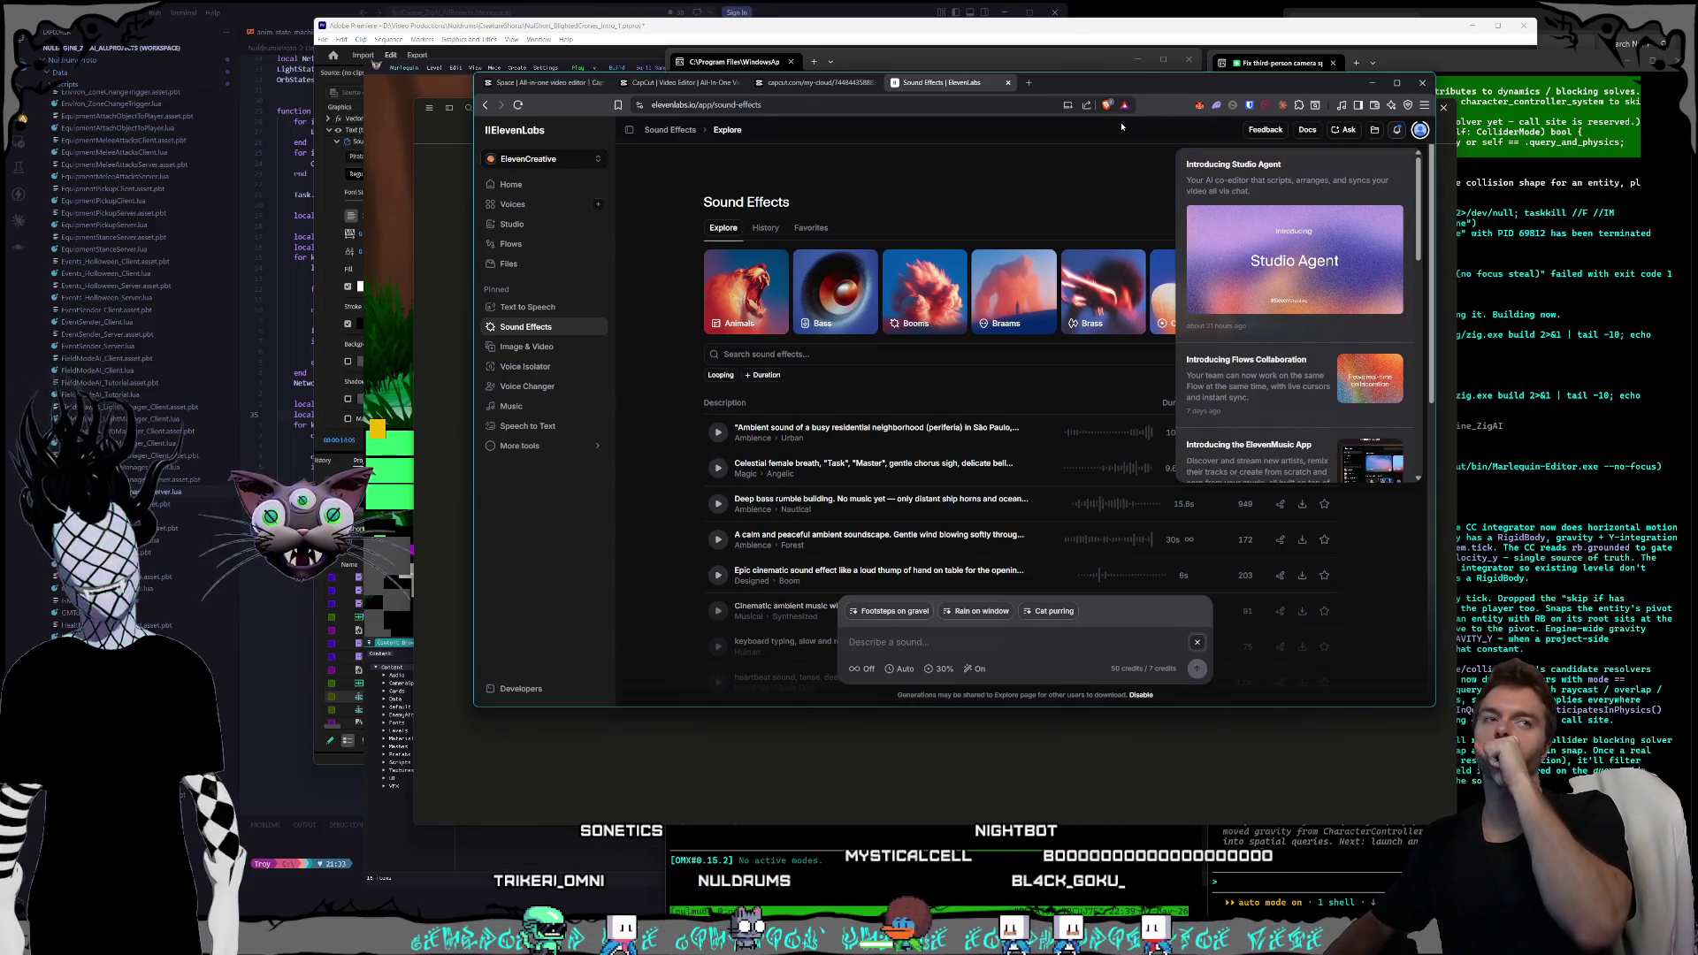
- Close the ElevenLabs Sound Effects tab and minimize the browser to reveal the Marlequin Editor
left_click(1008, 83)
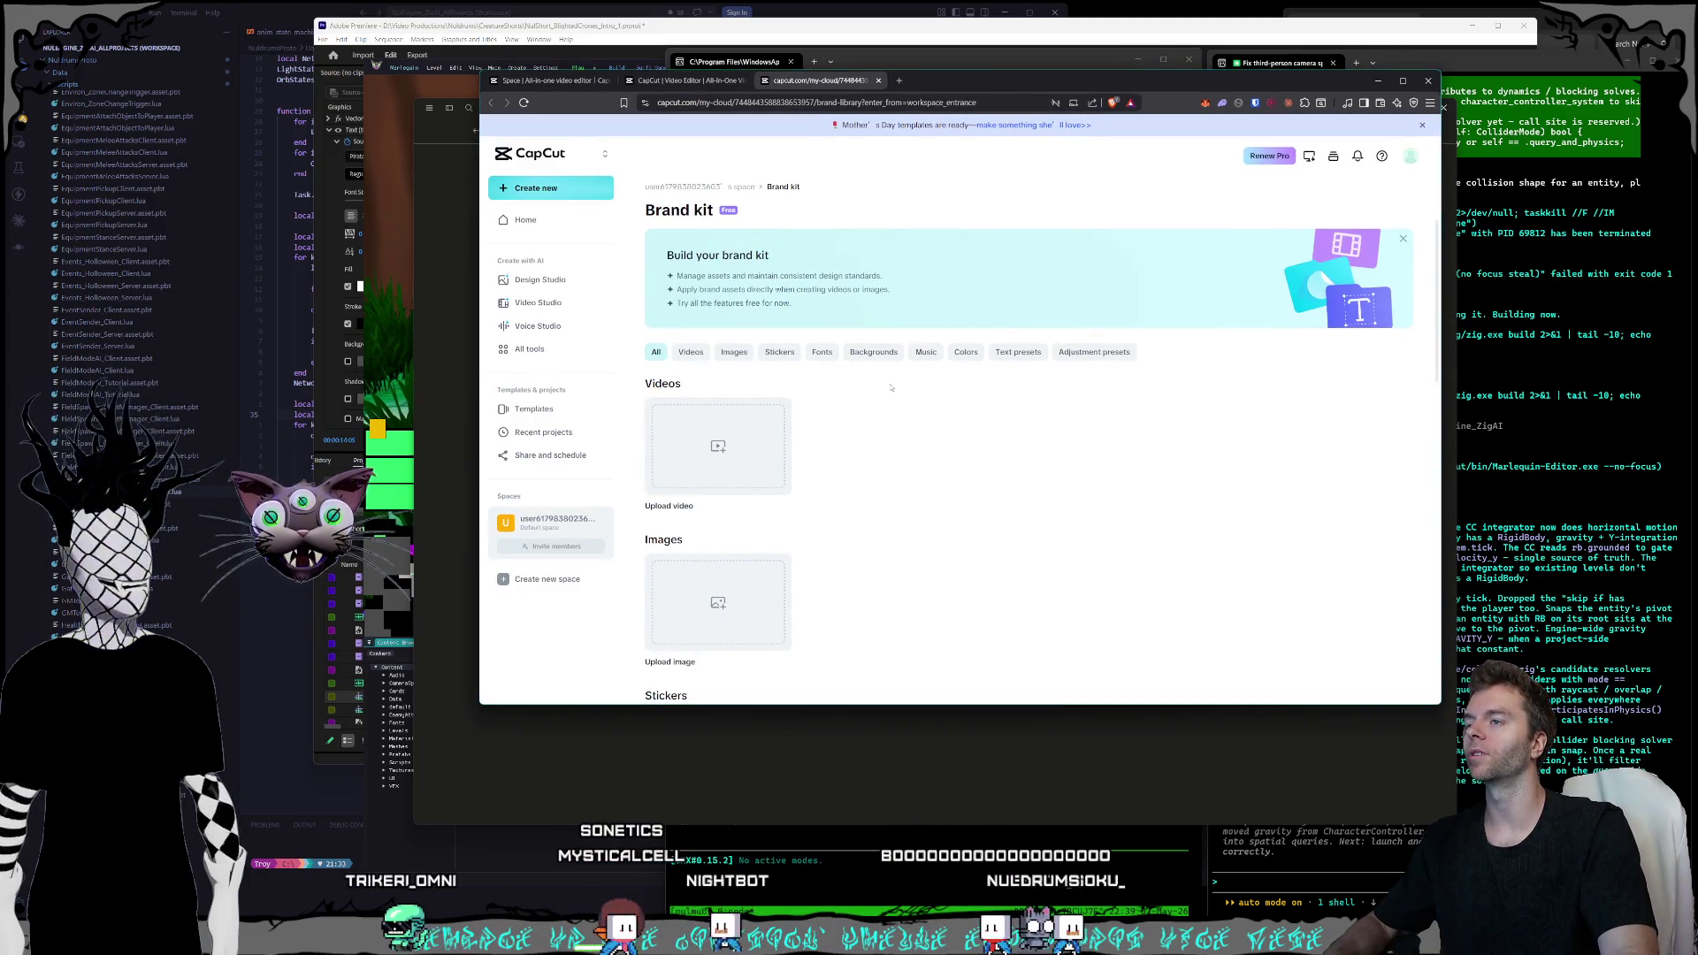
left_click_drag(1001, 87, 1016, 86)
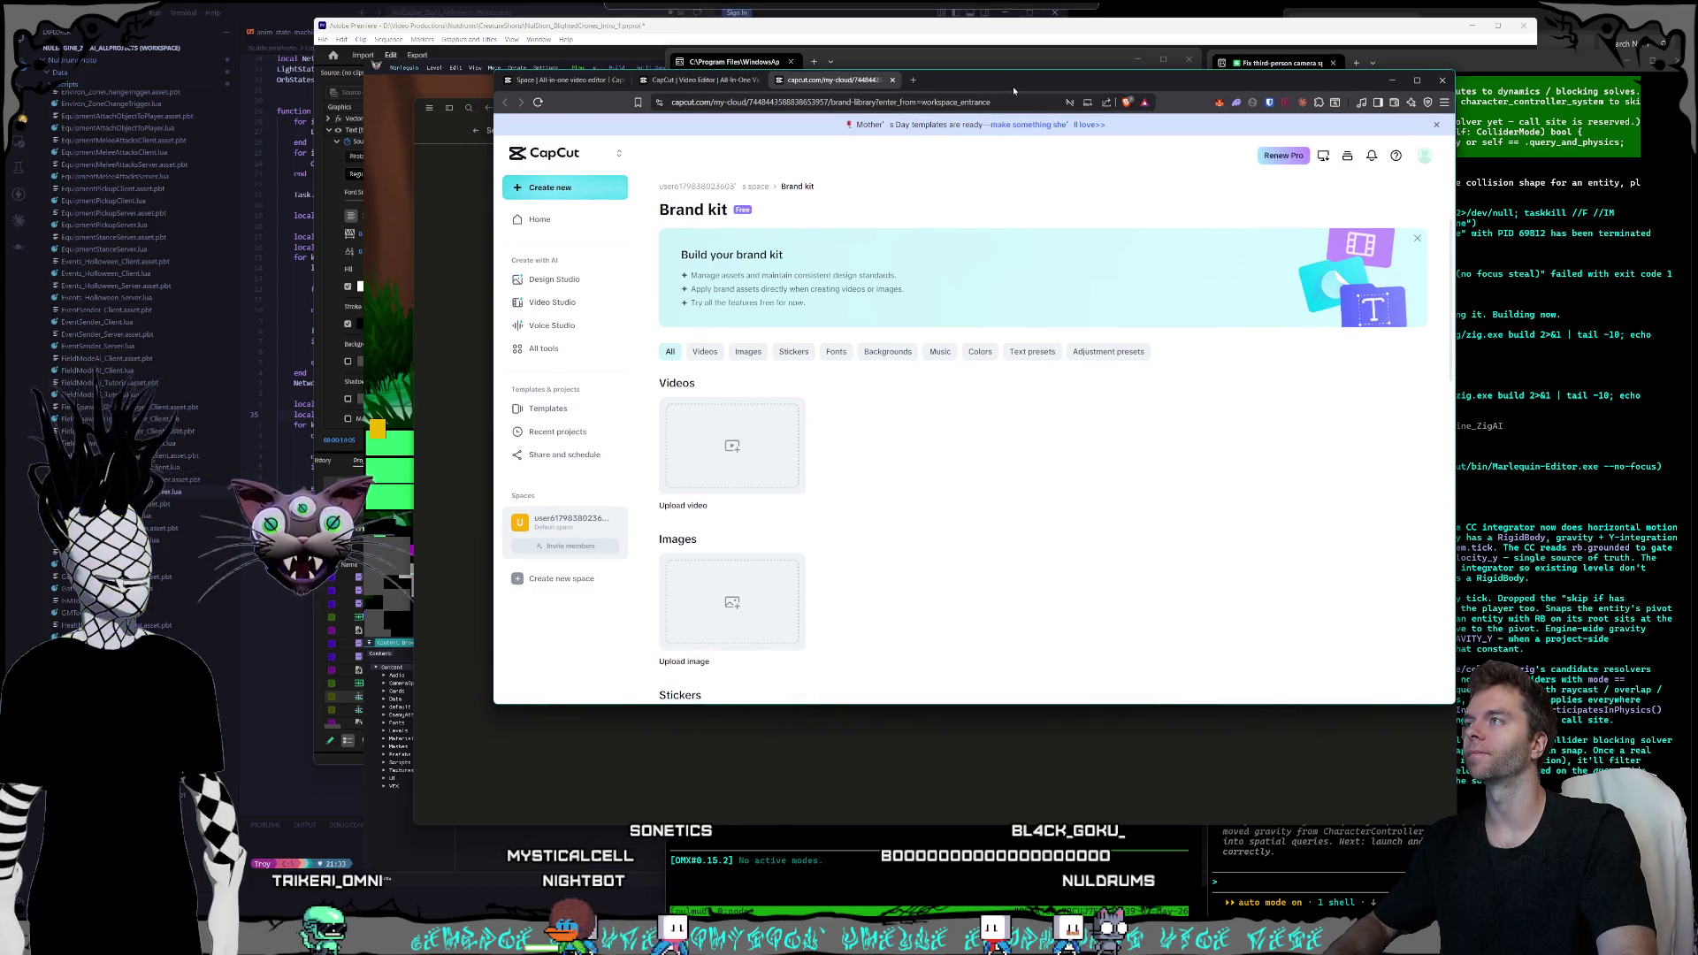
left_click(1391, 79)
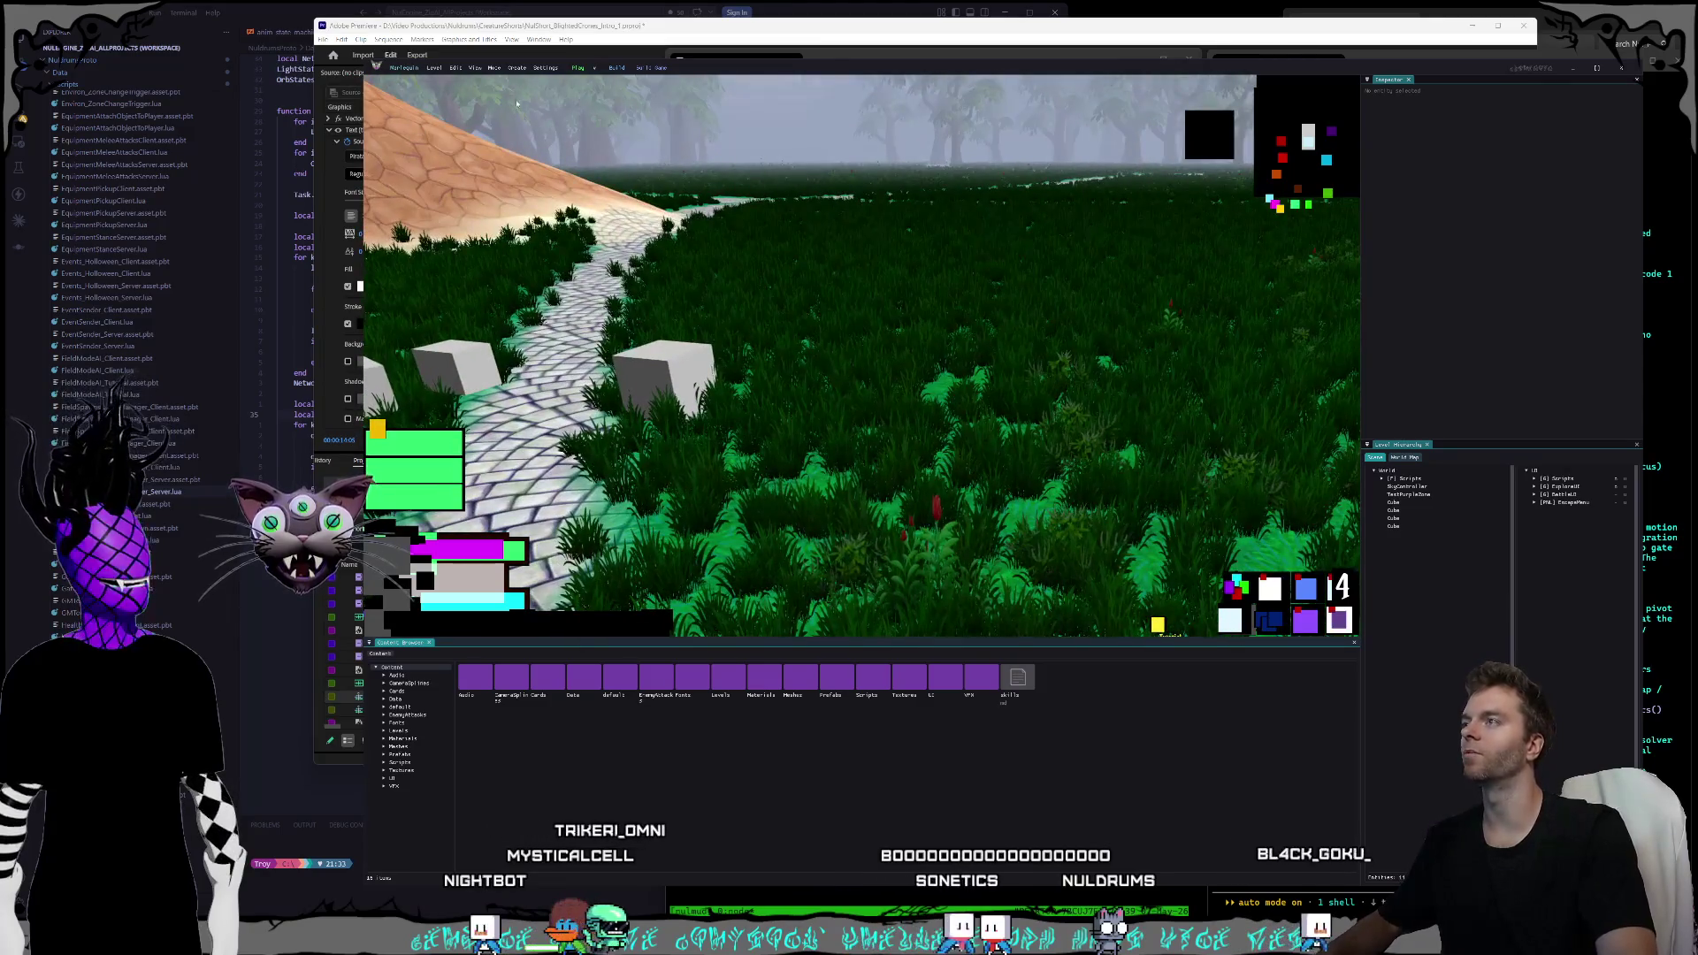
- Run the play preview and walk the character up the stone path to the sandy hilltop
left_click(576, 68)
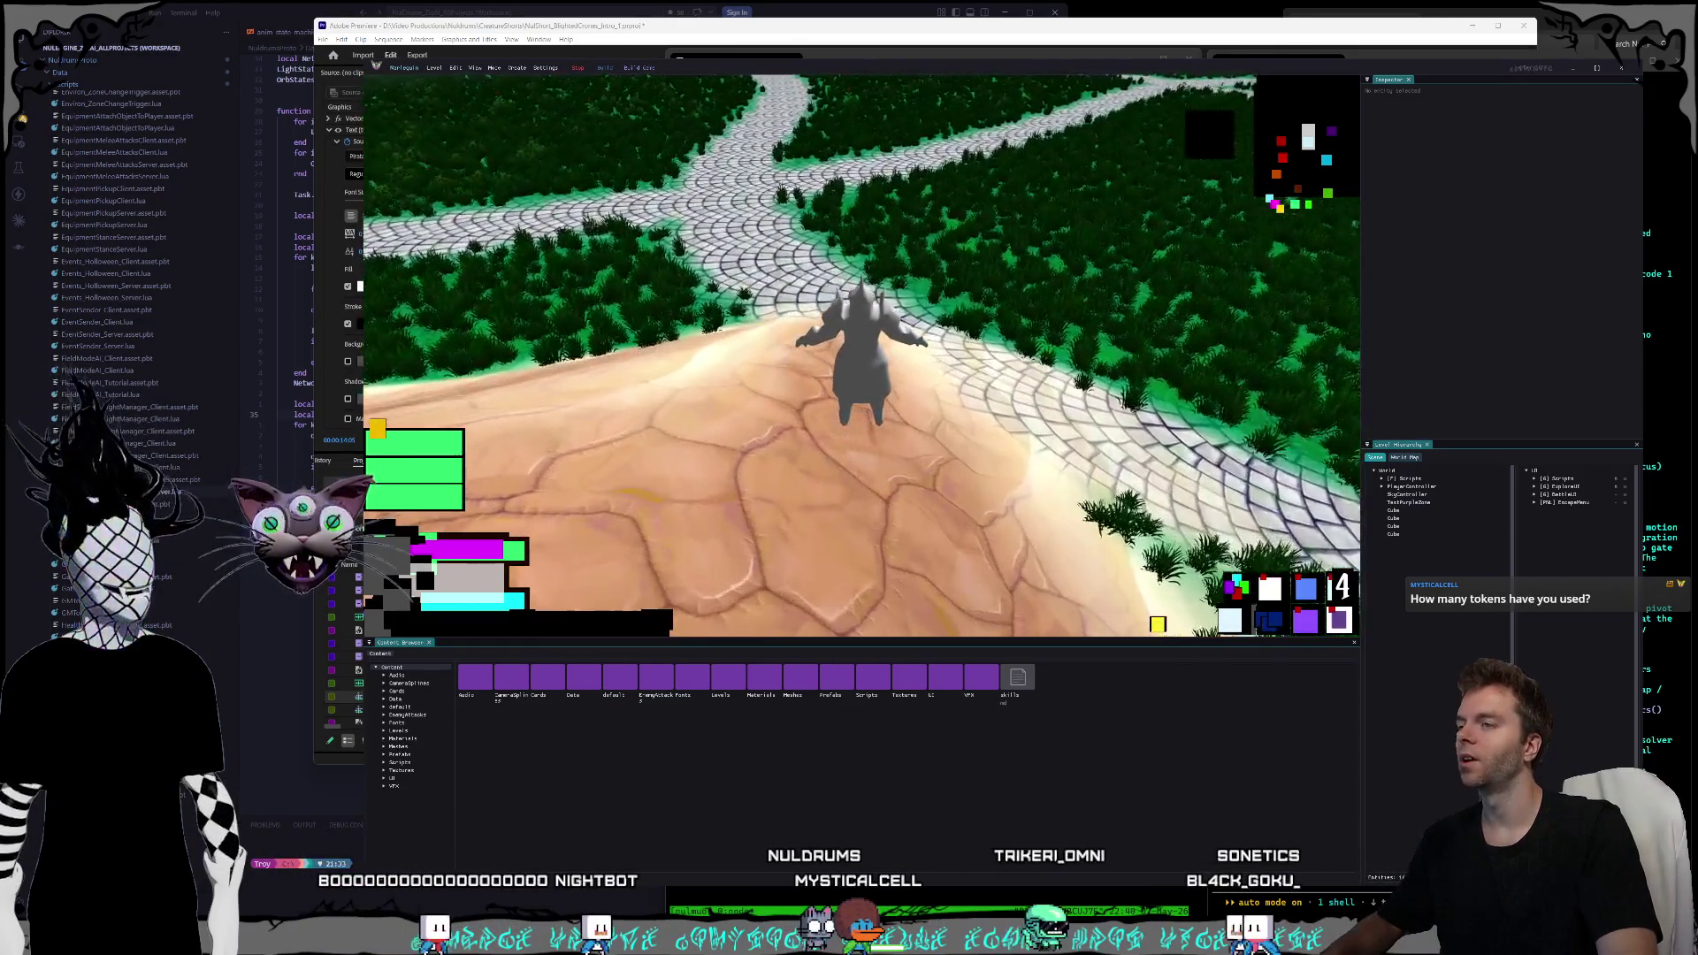
key("Escape")
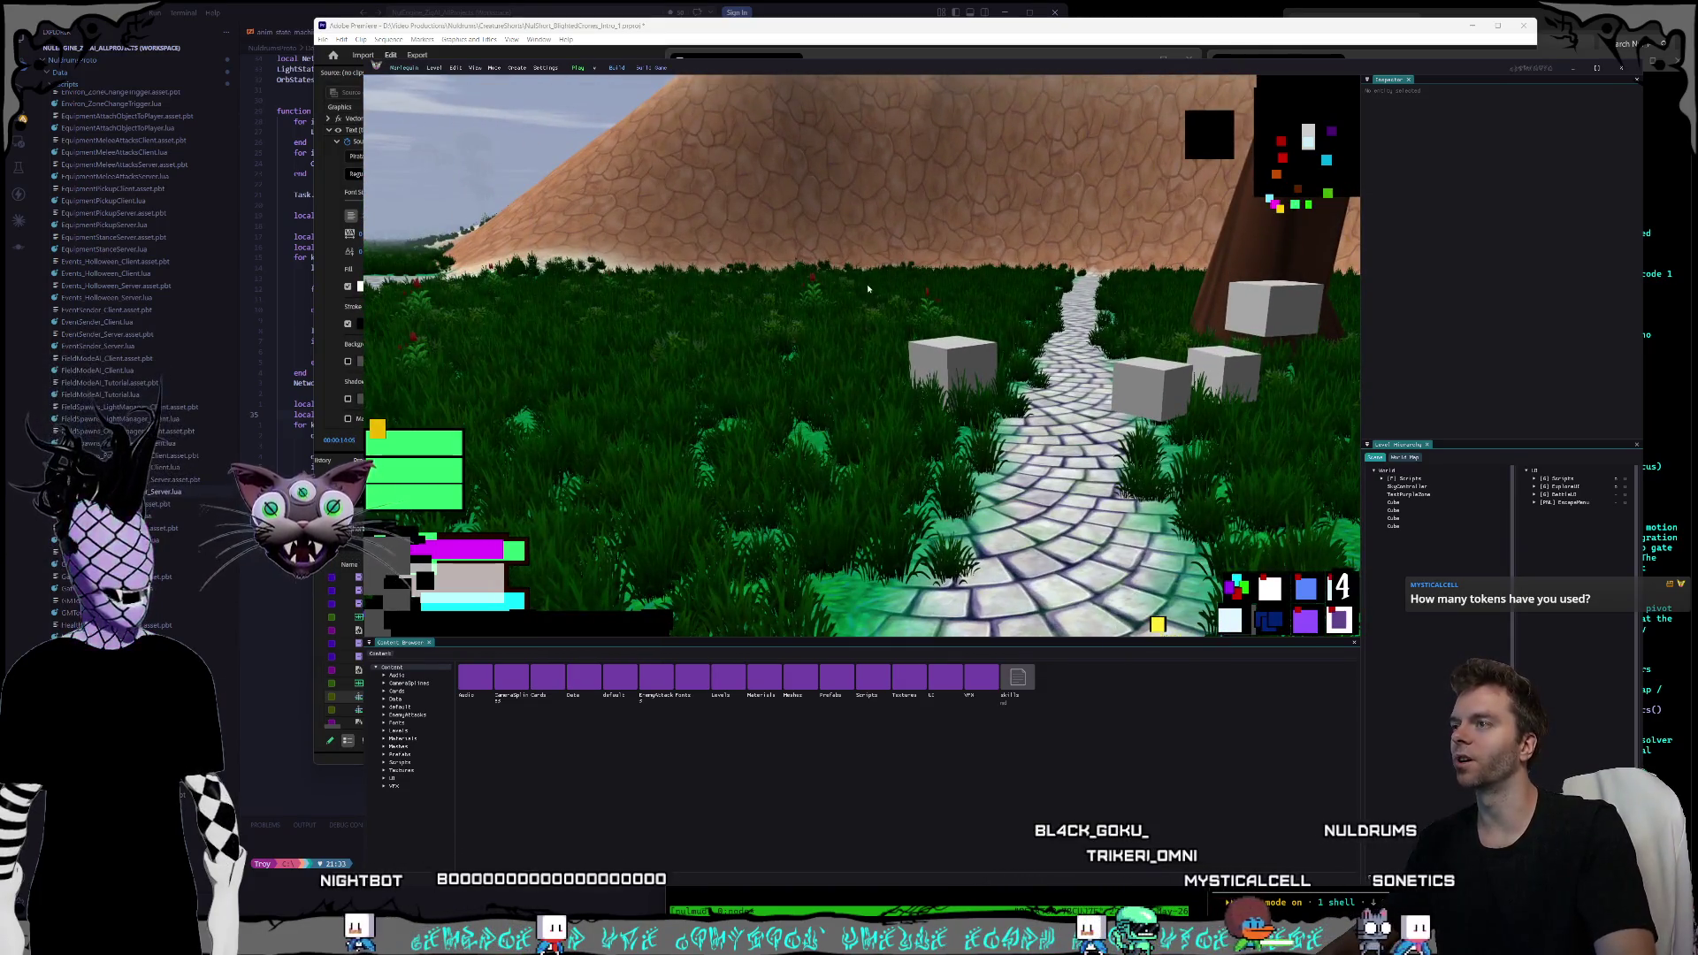
left_click_drag(911, 272, 778, 265)
key("w")
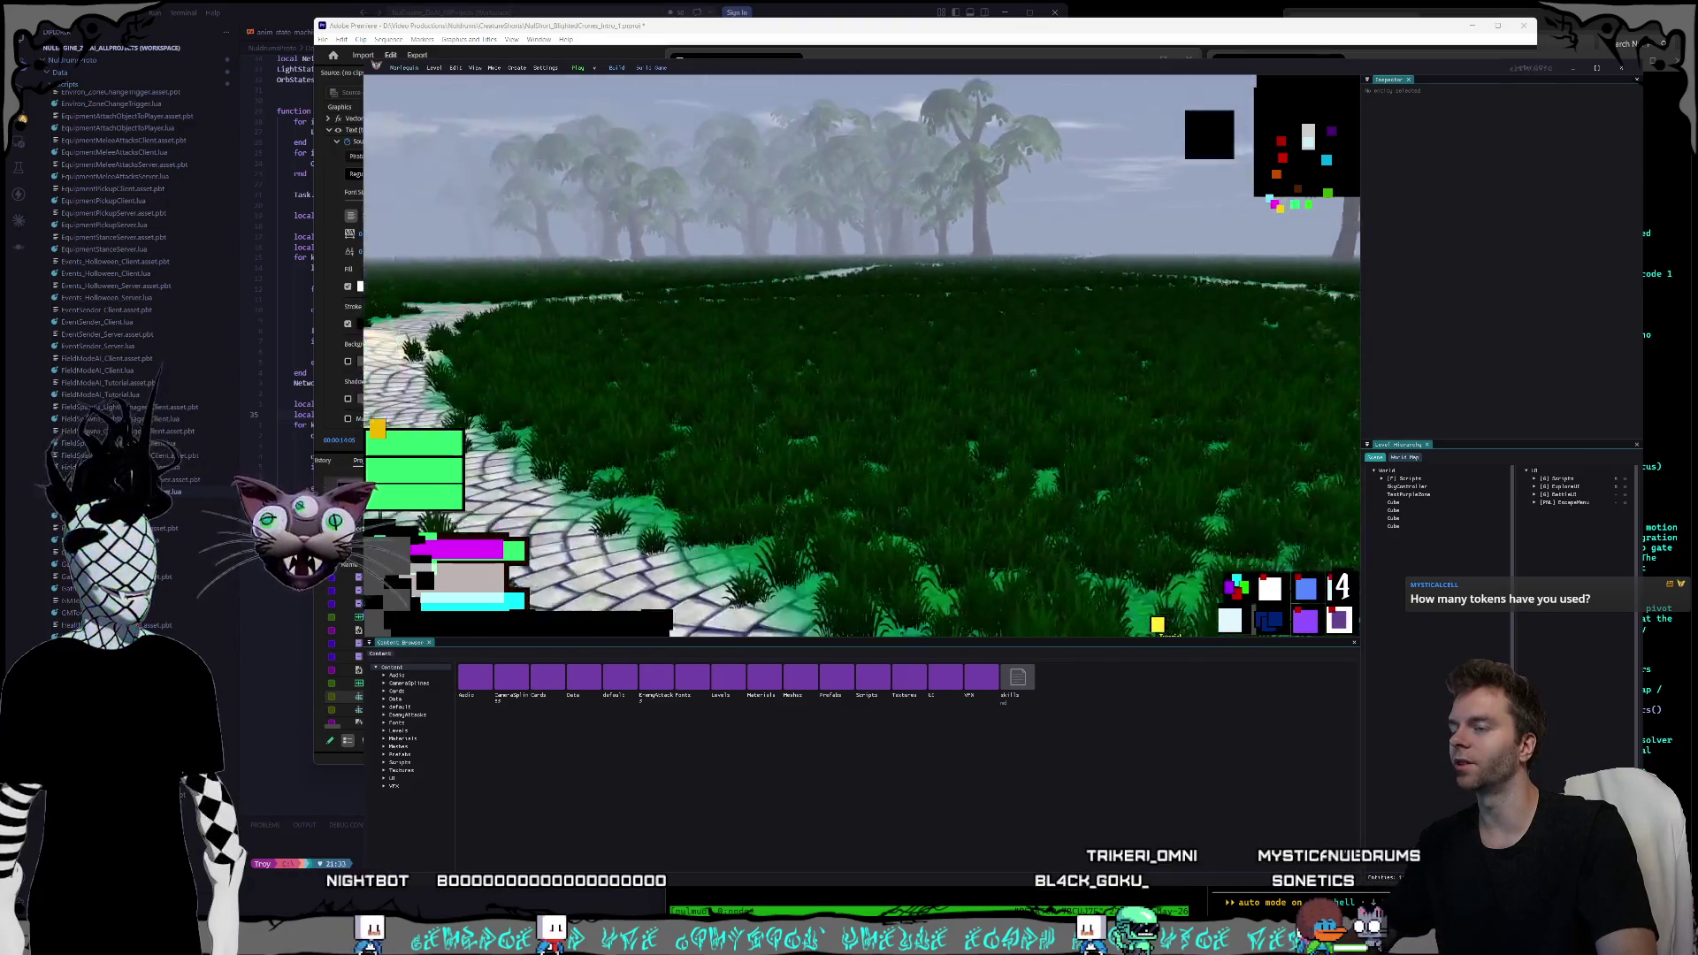
key("w")
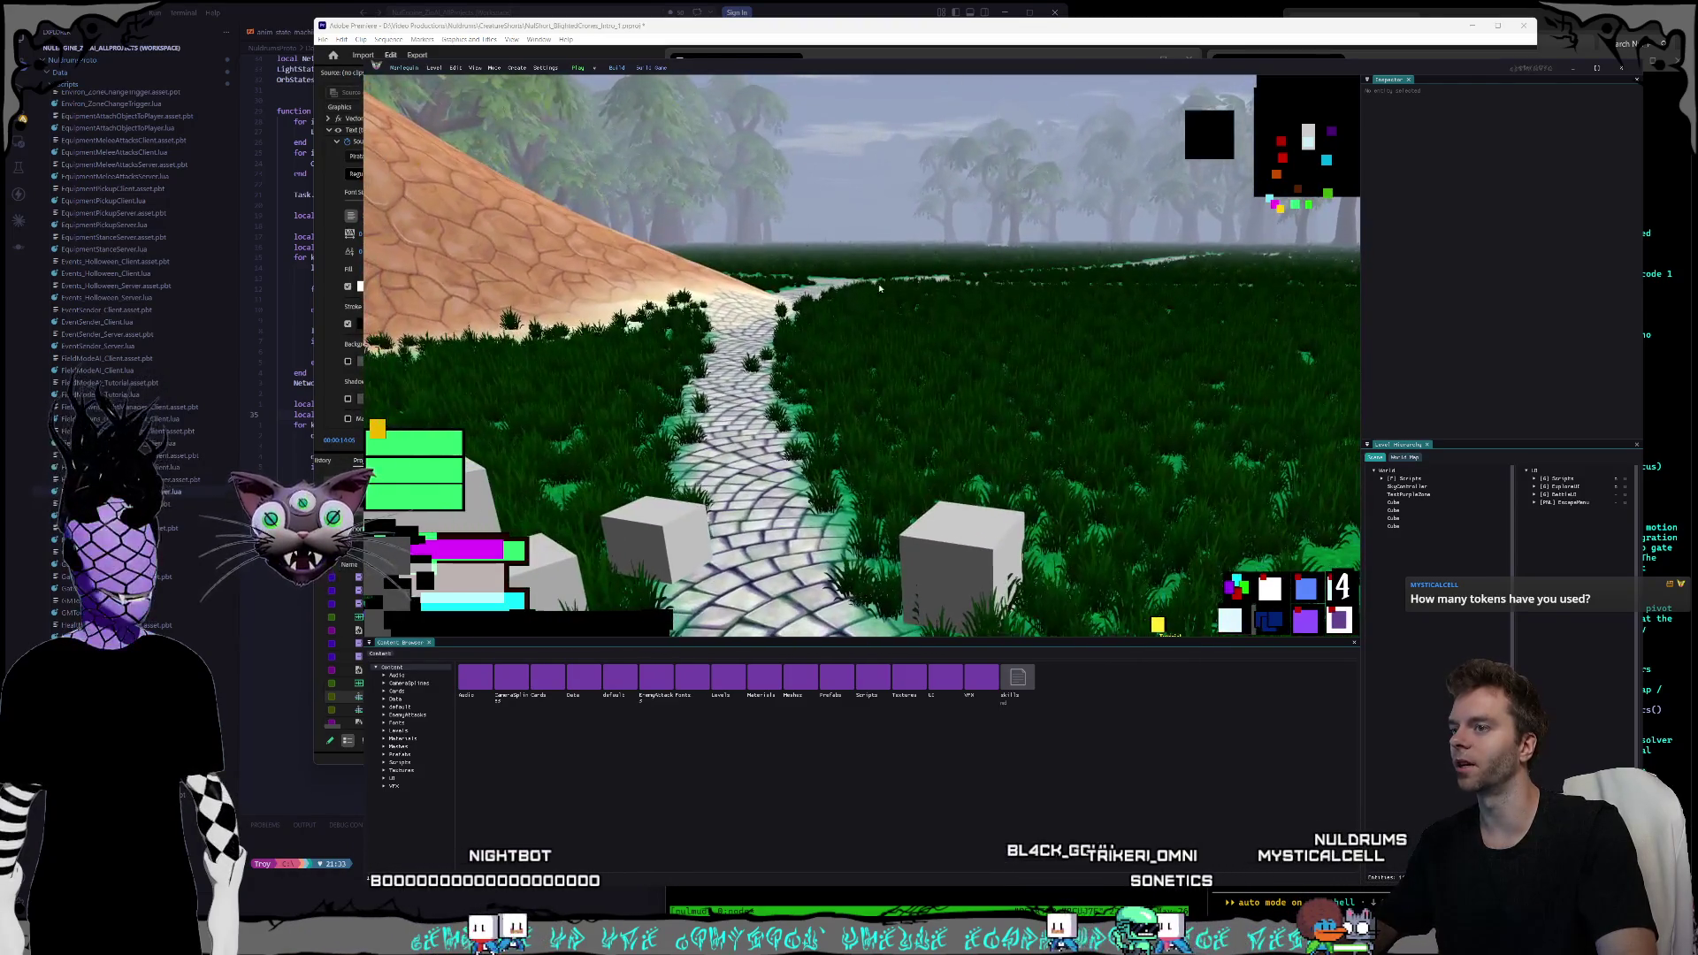
key("s")
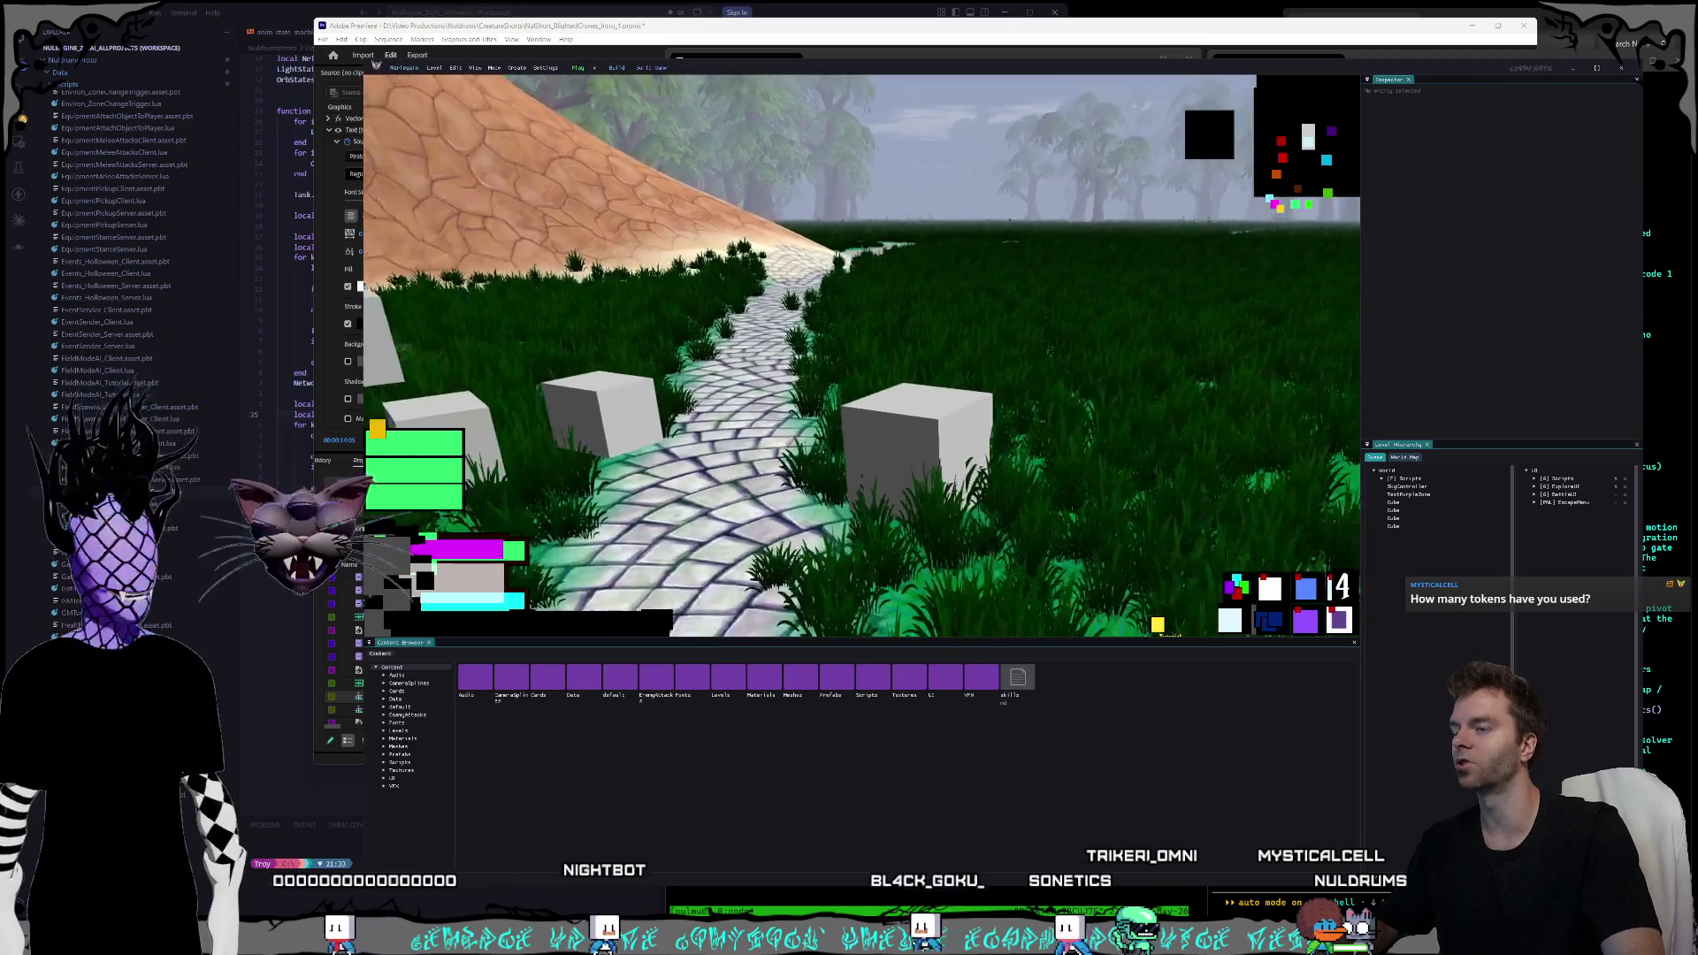
key("w")
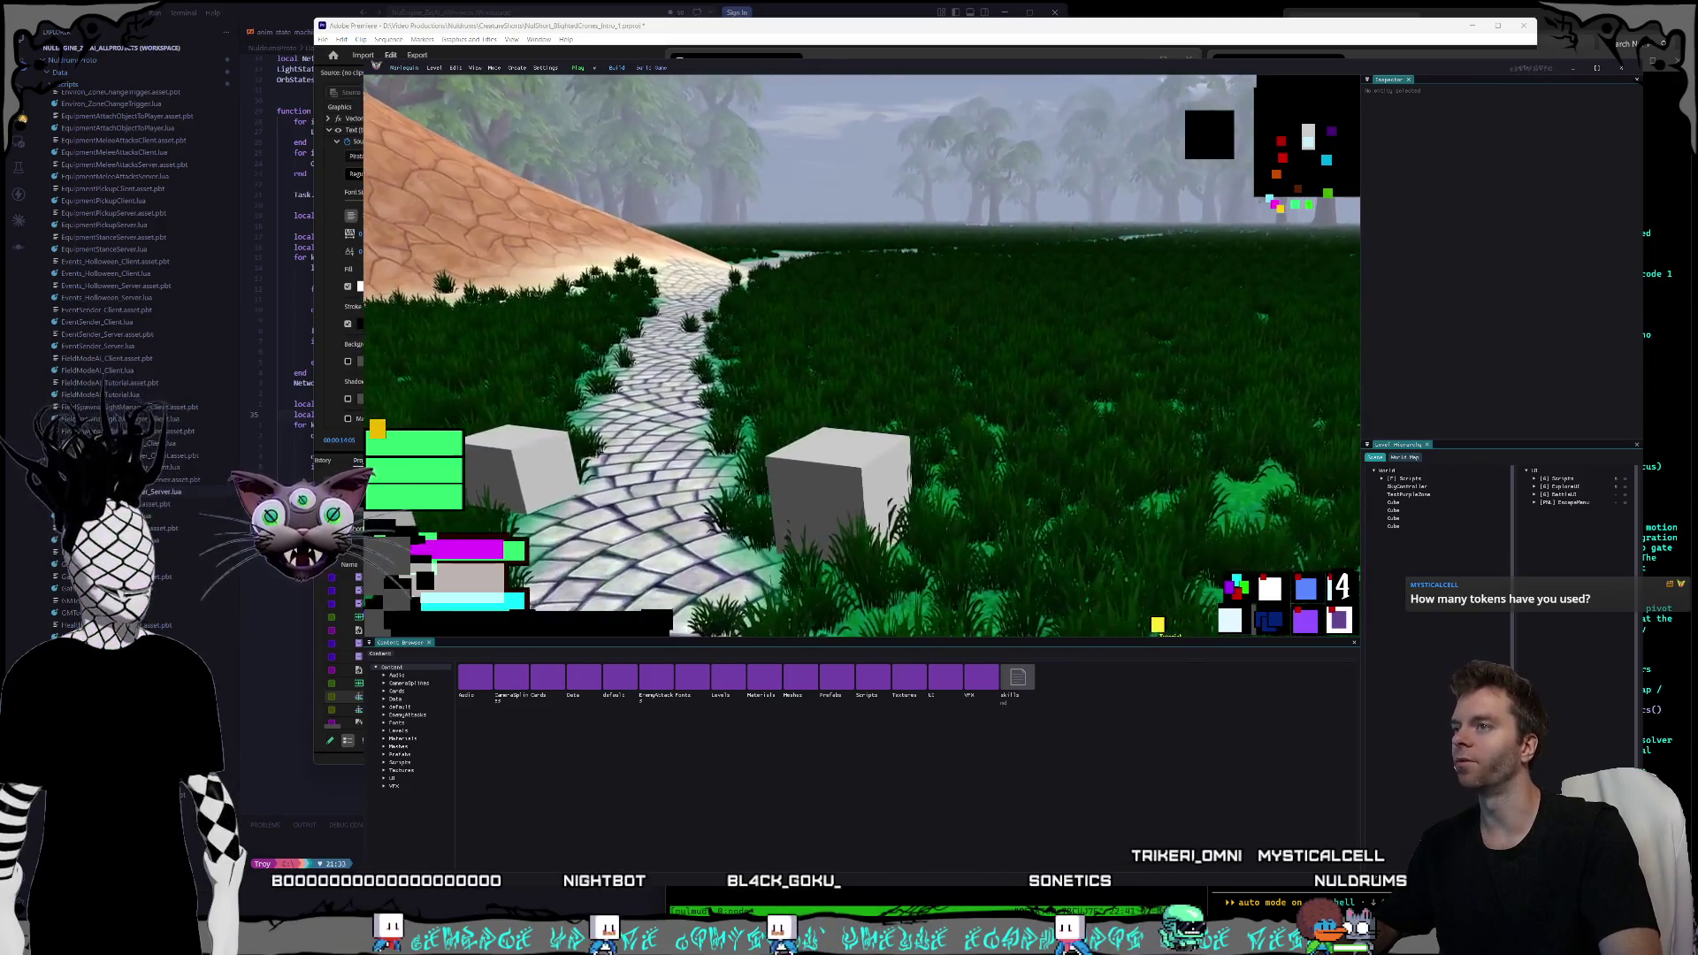
key("d")
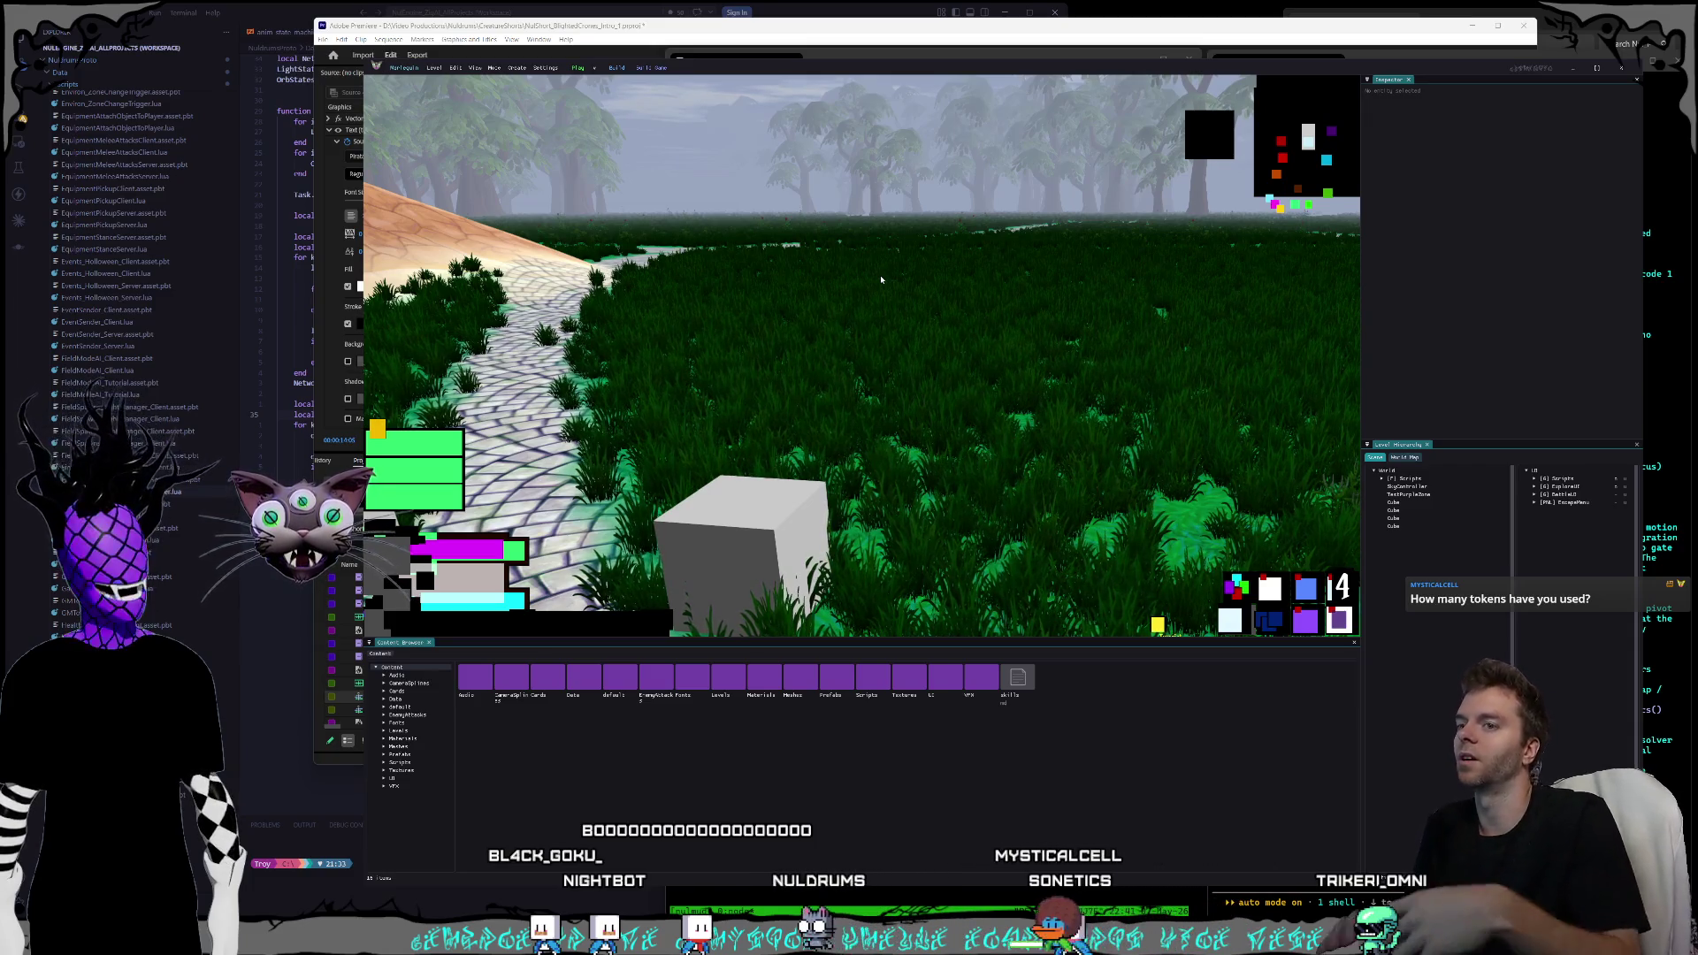
key("s")
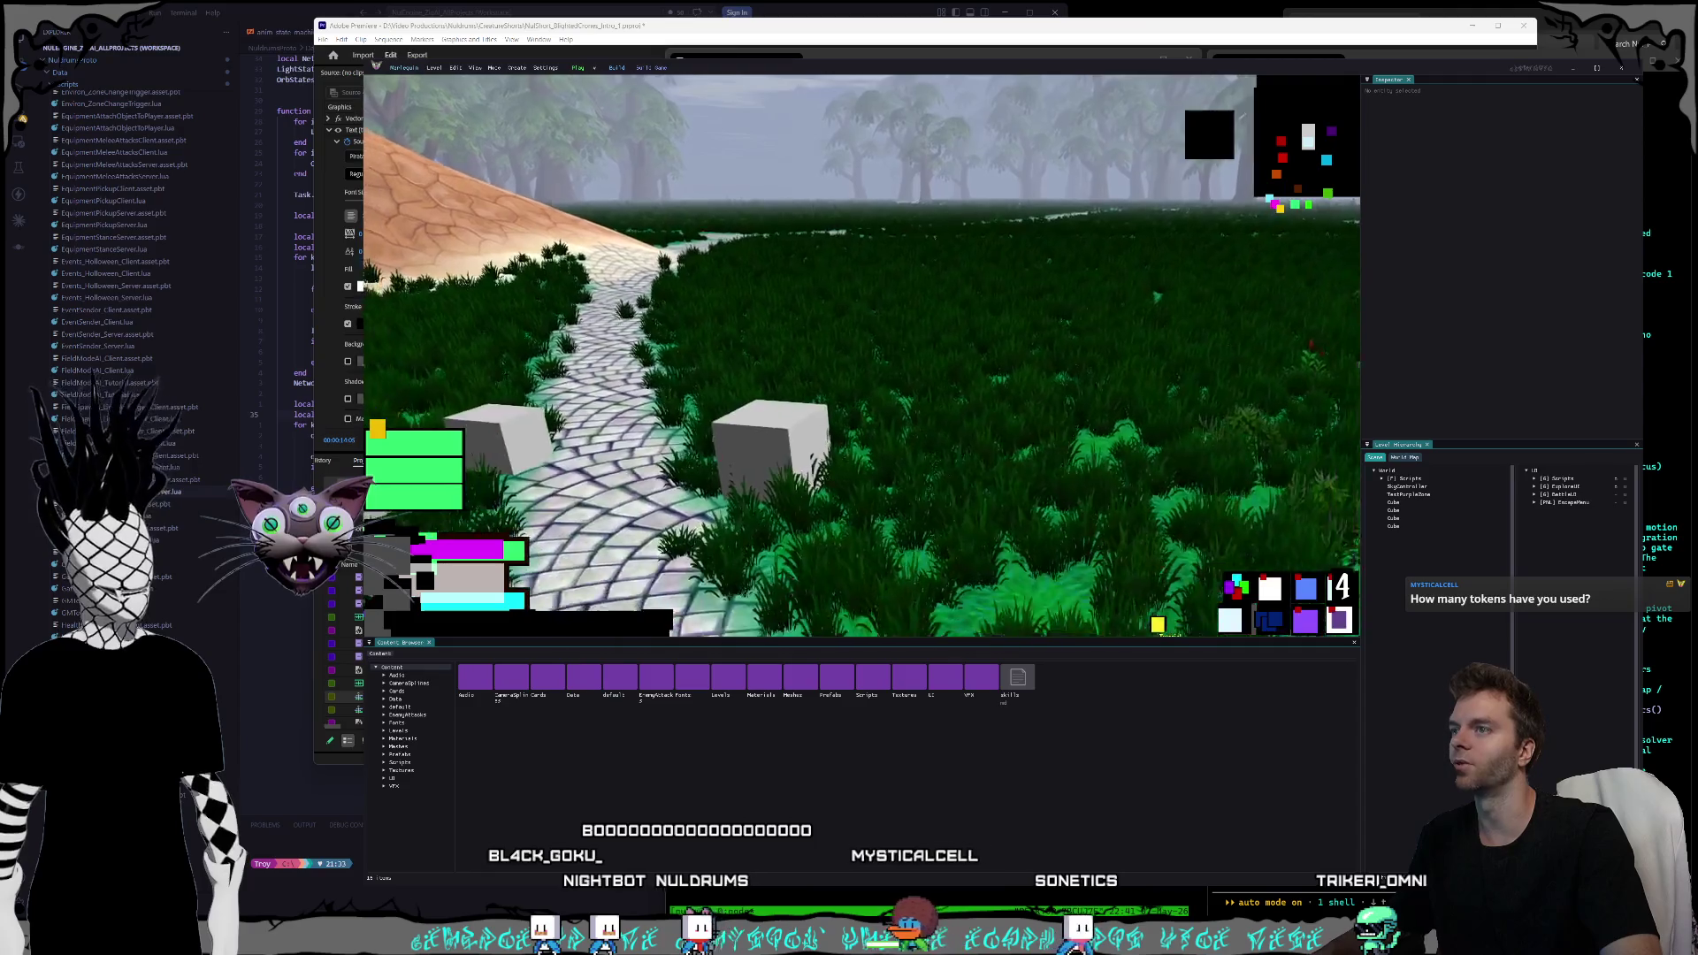
key("e")
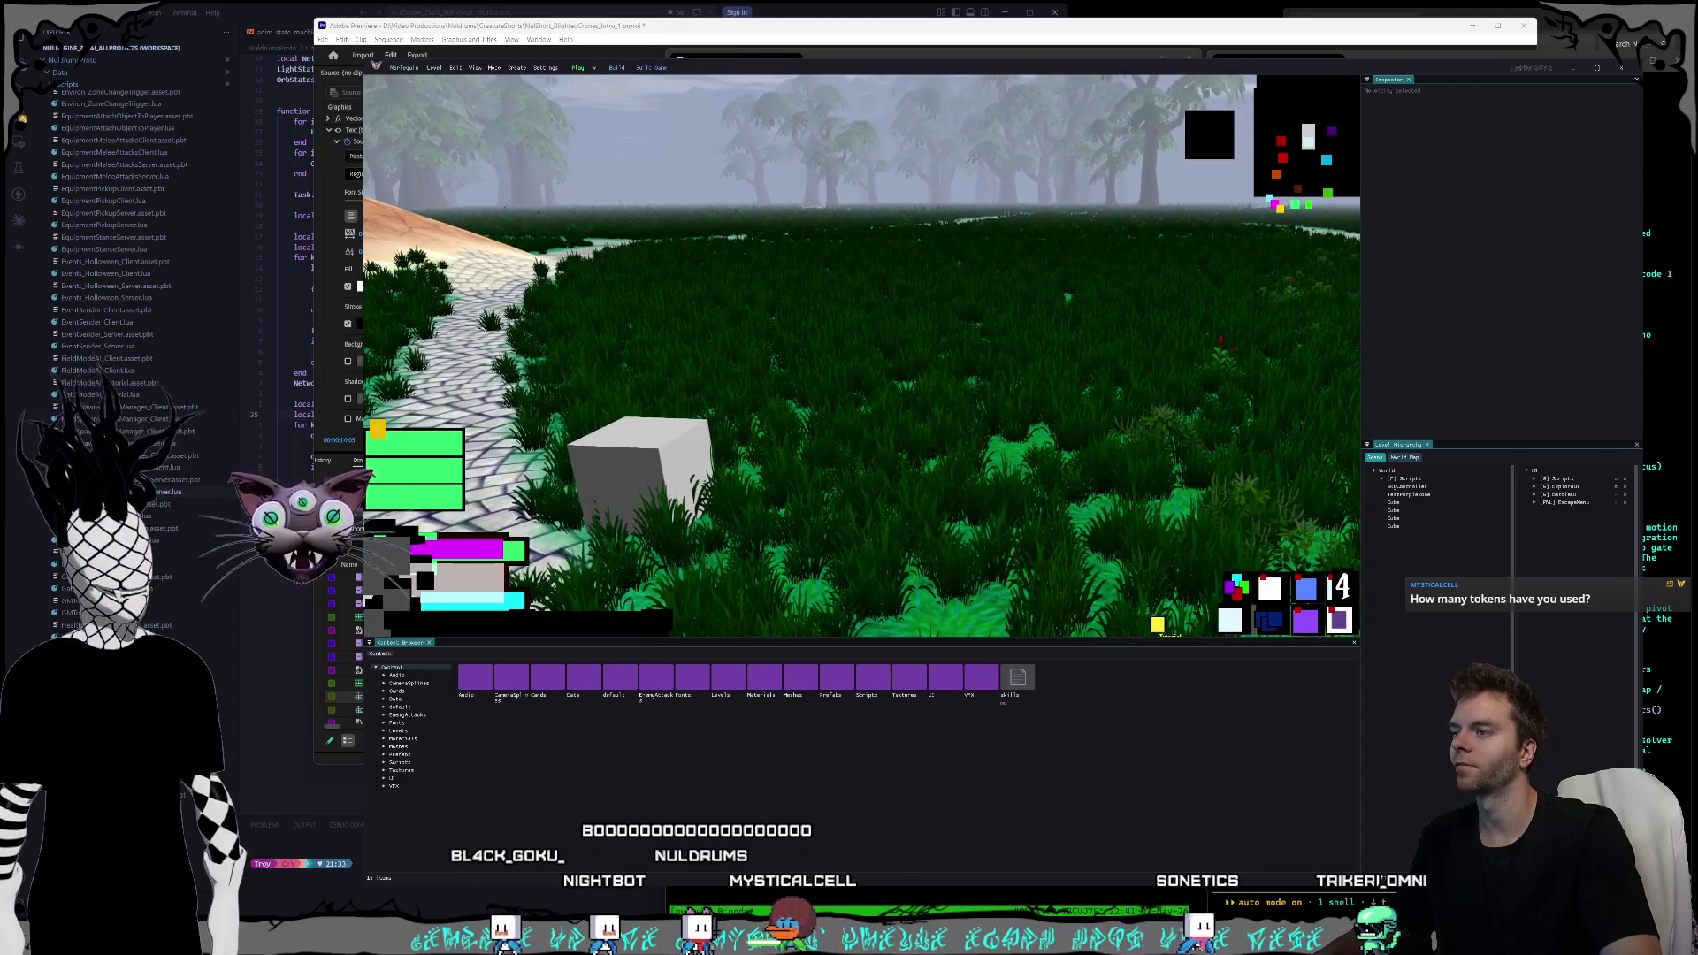
key("s")
left_click(576, 69)
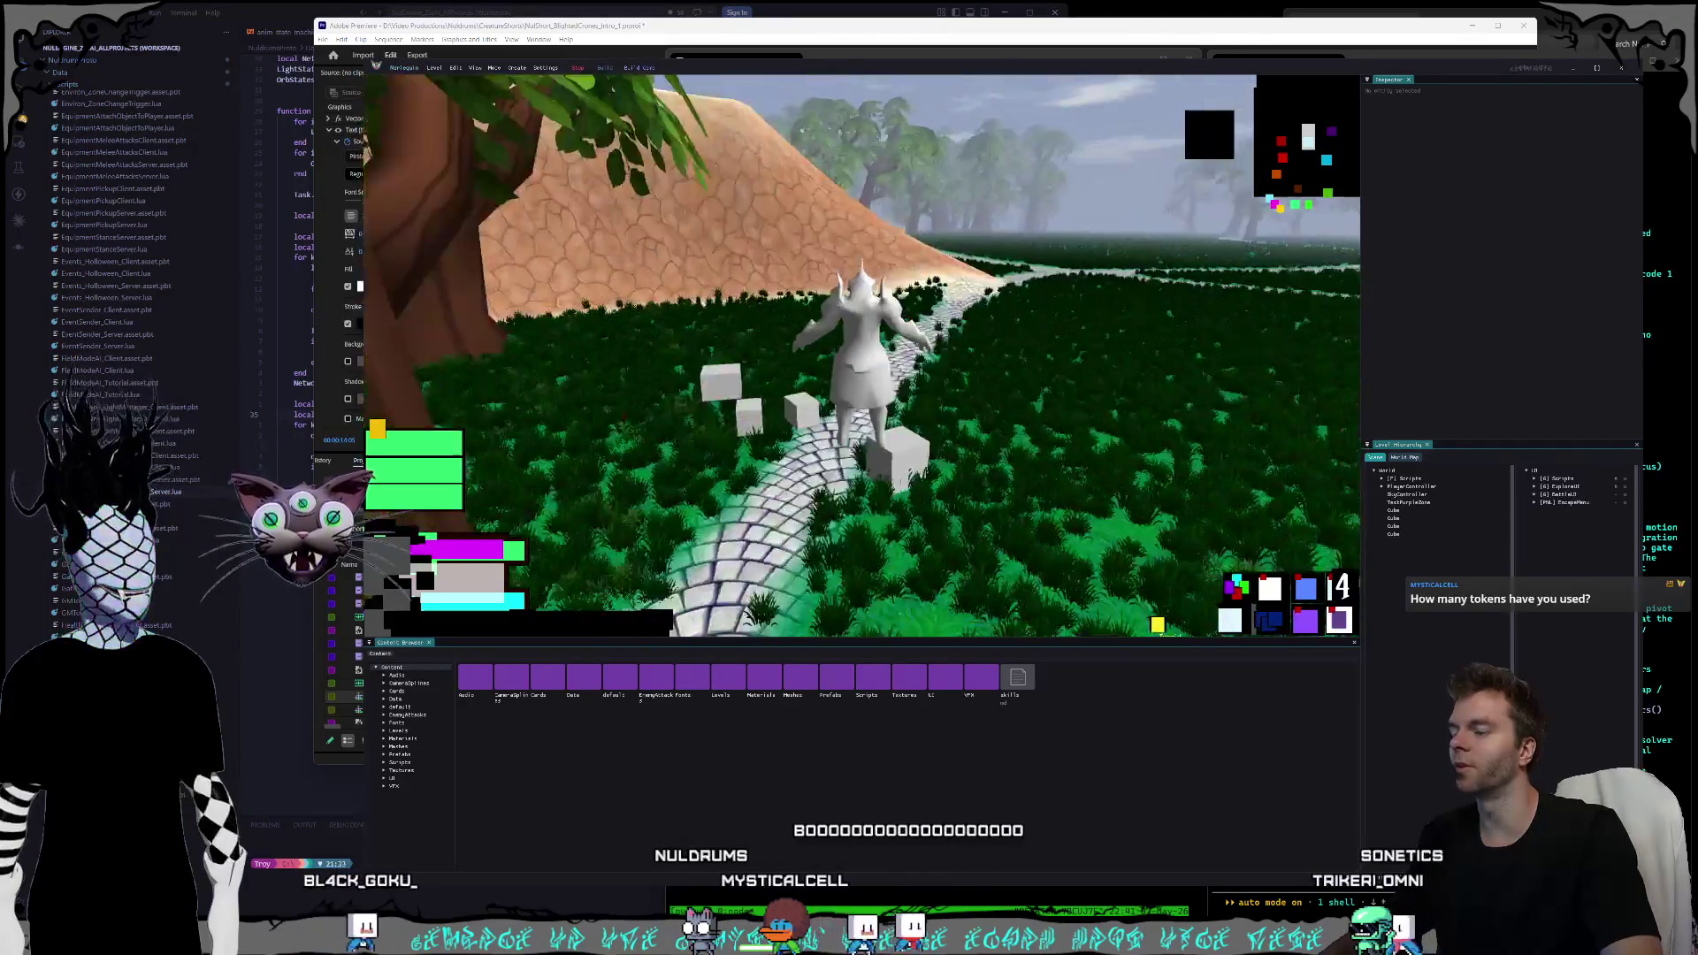
key("w")
key("w")
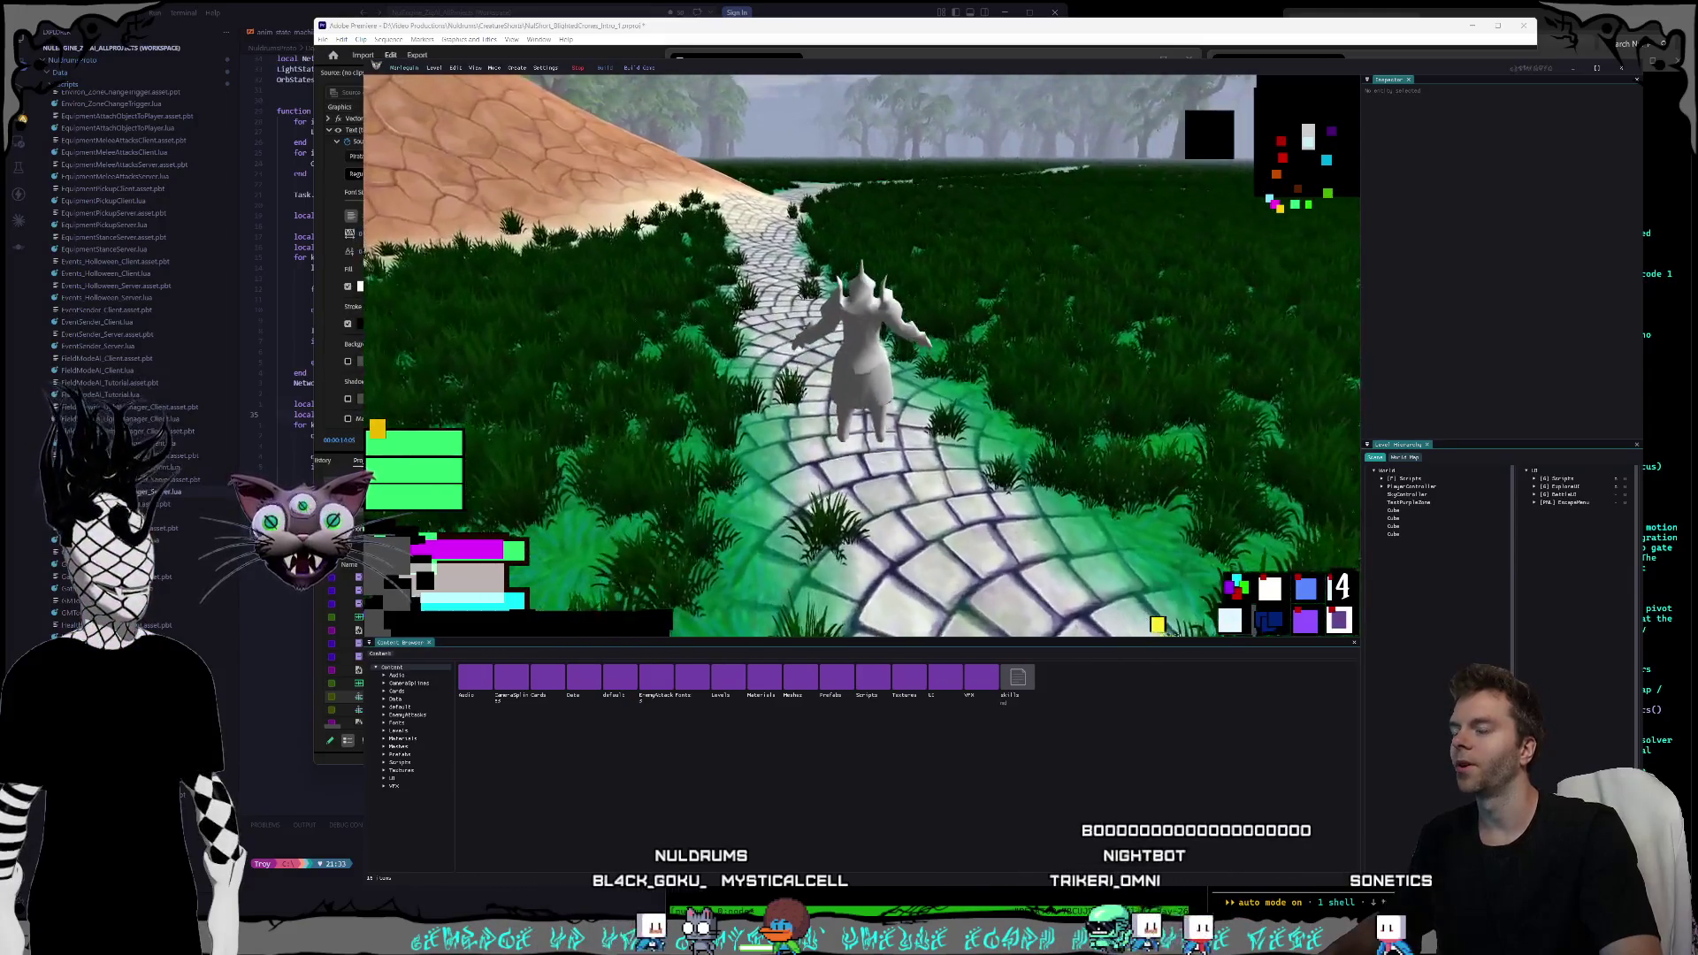
key("w")
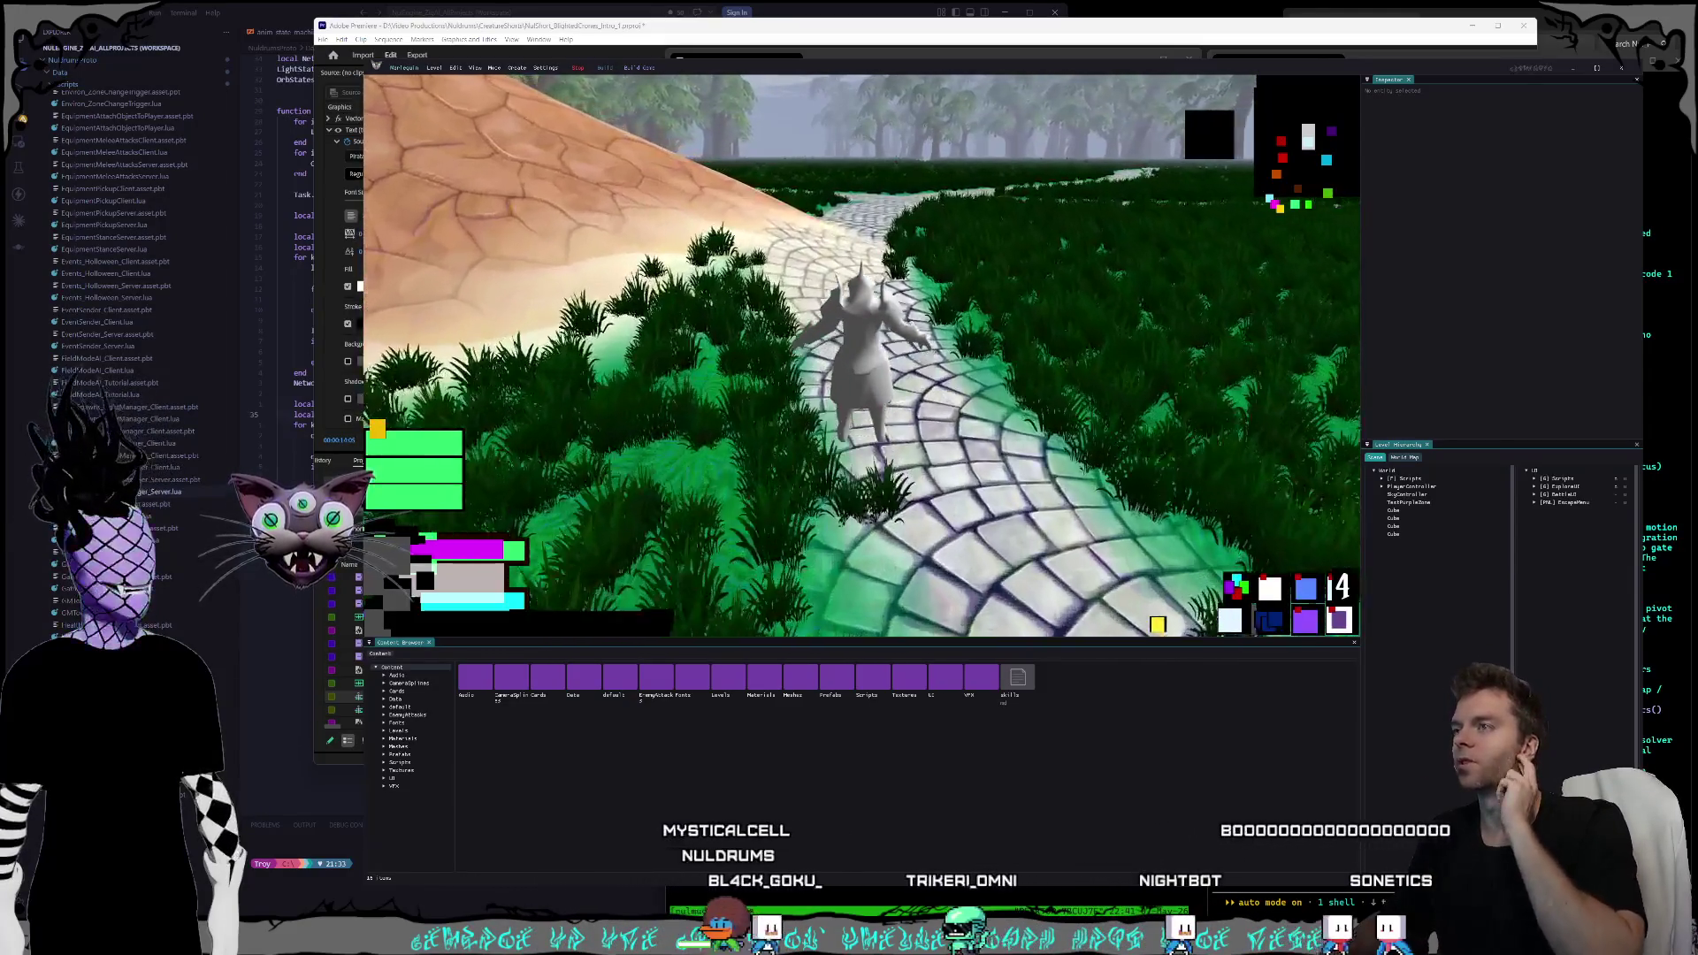
key("w")
key("w")
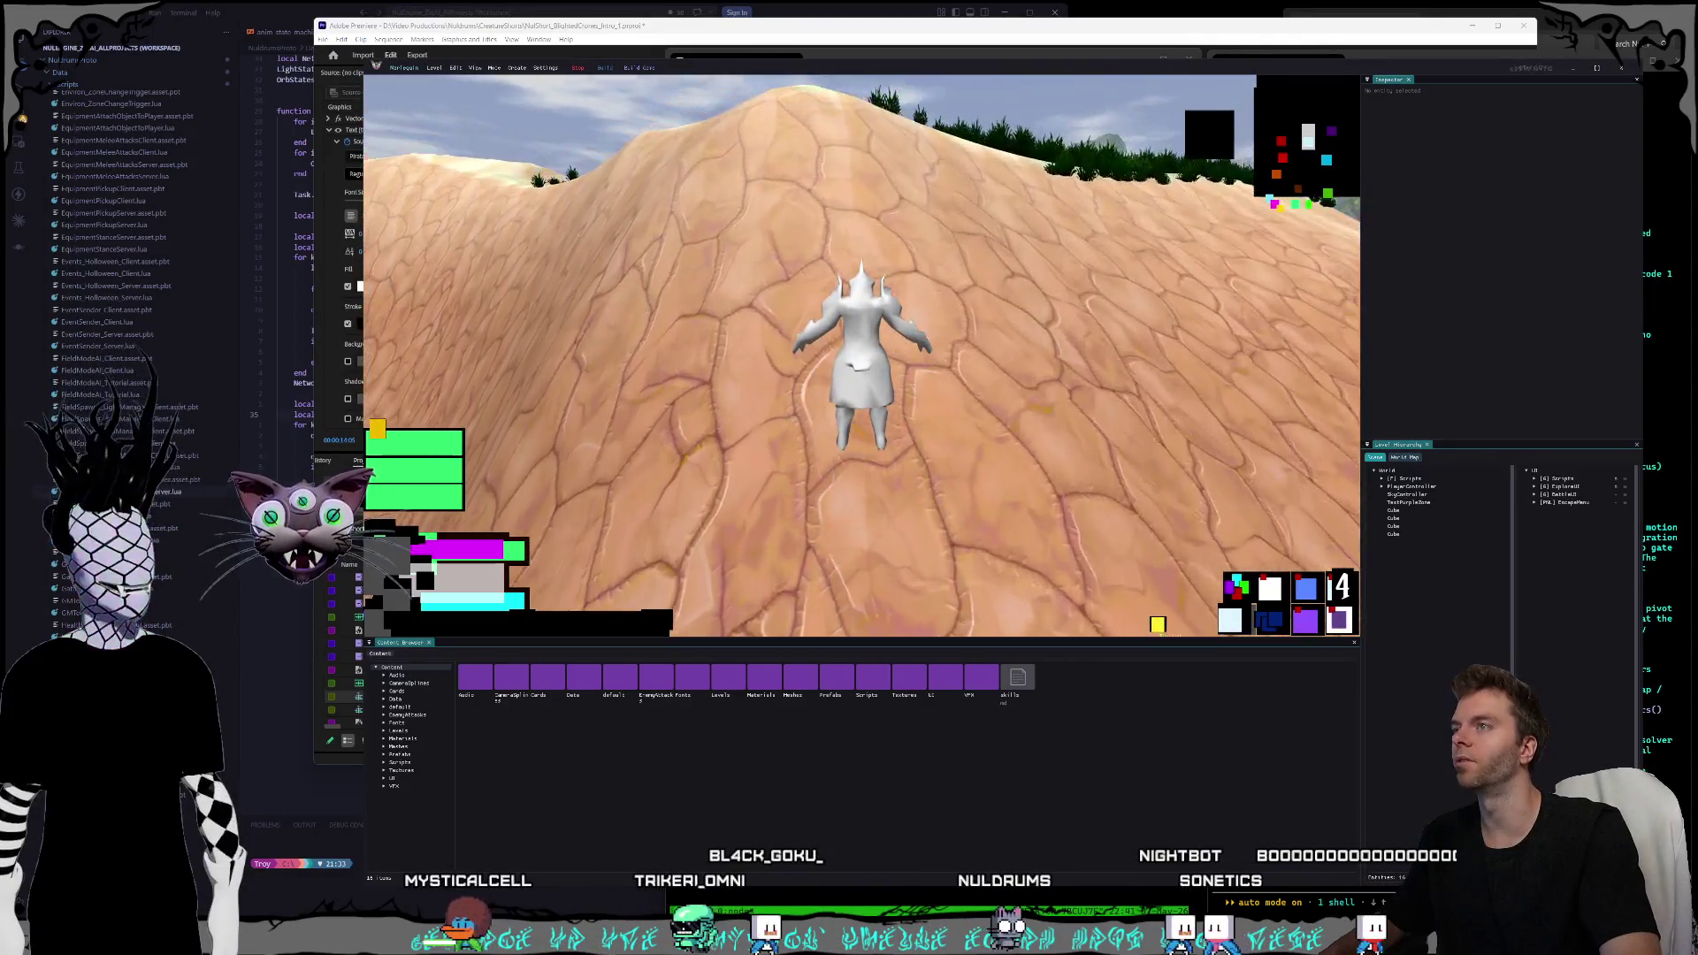
key("w")
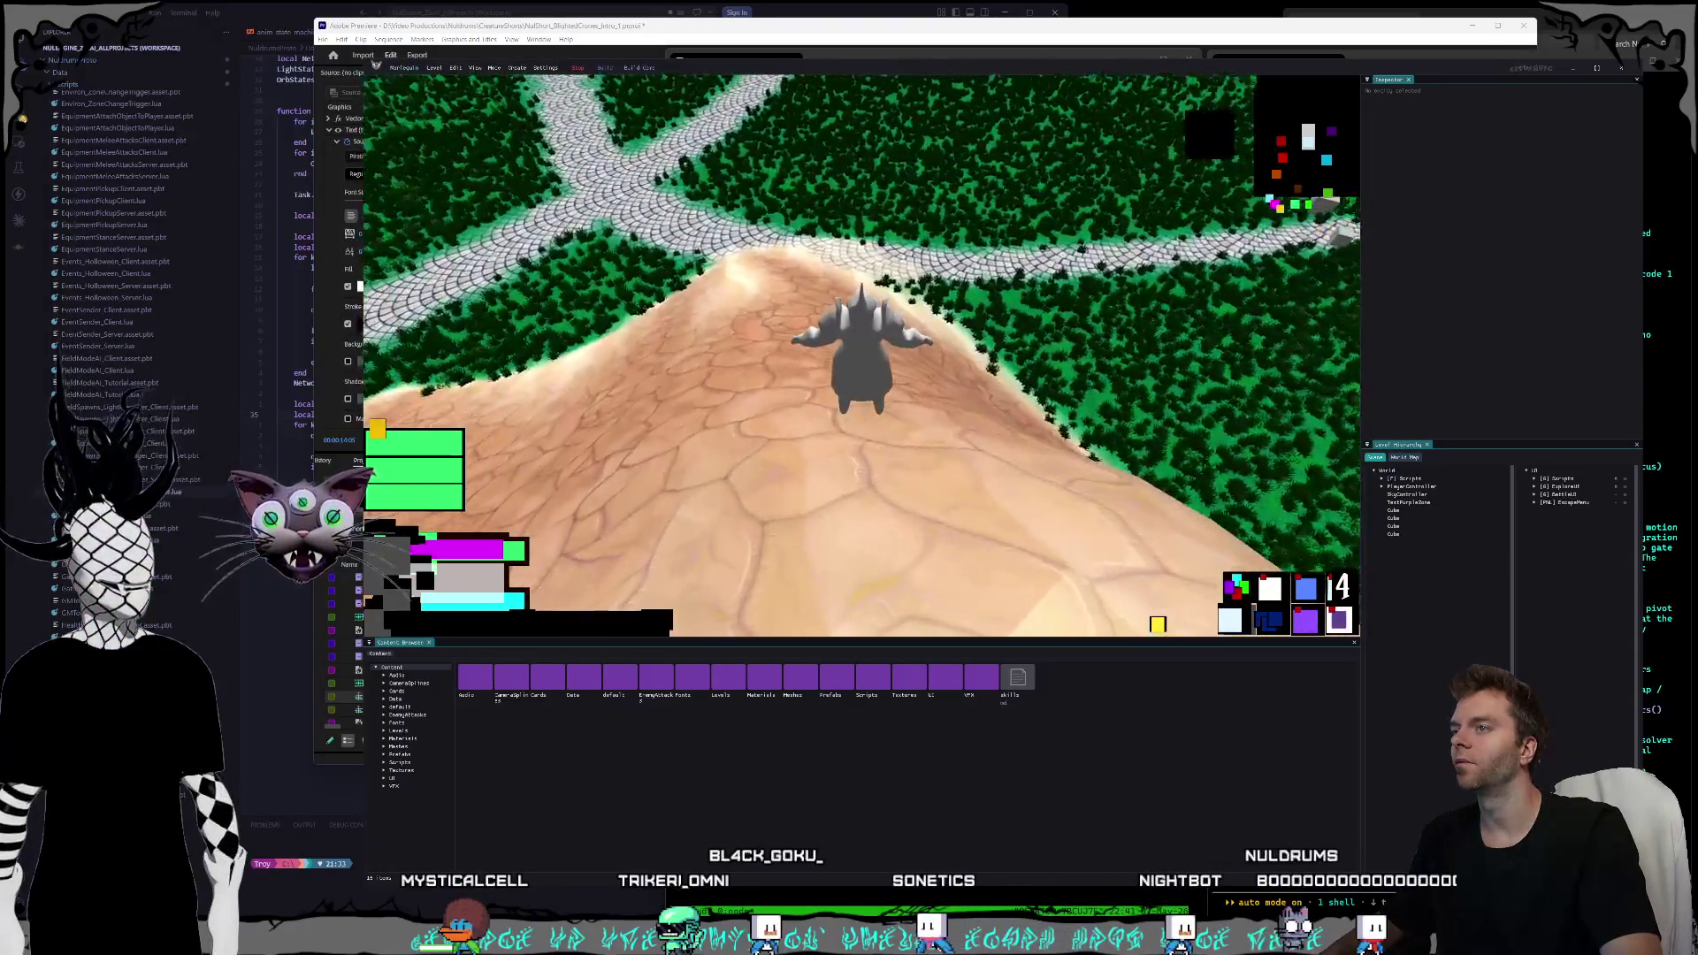
key("w")
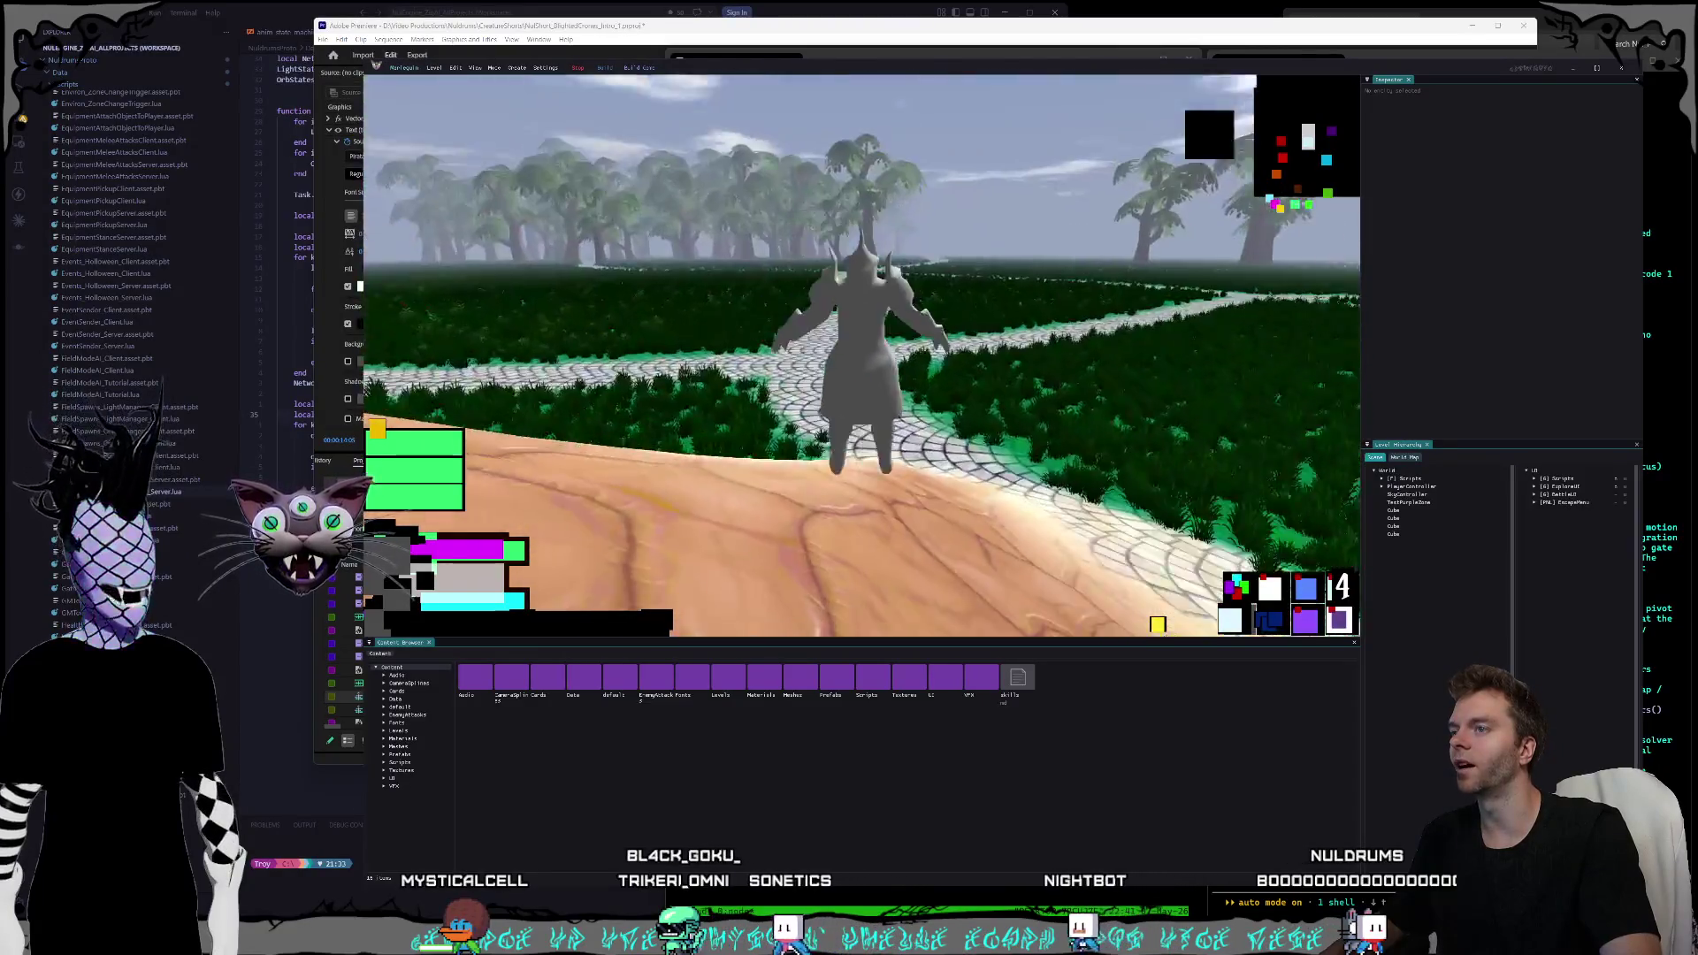
key("w")
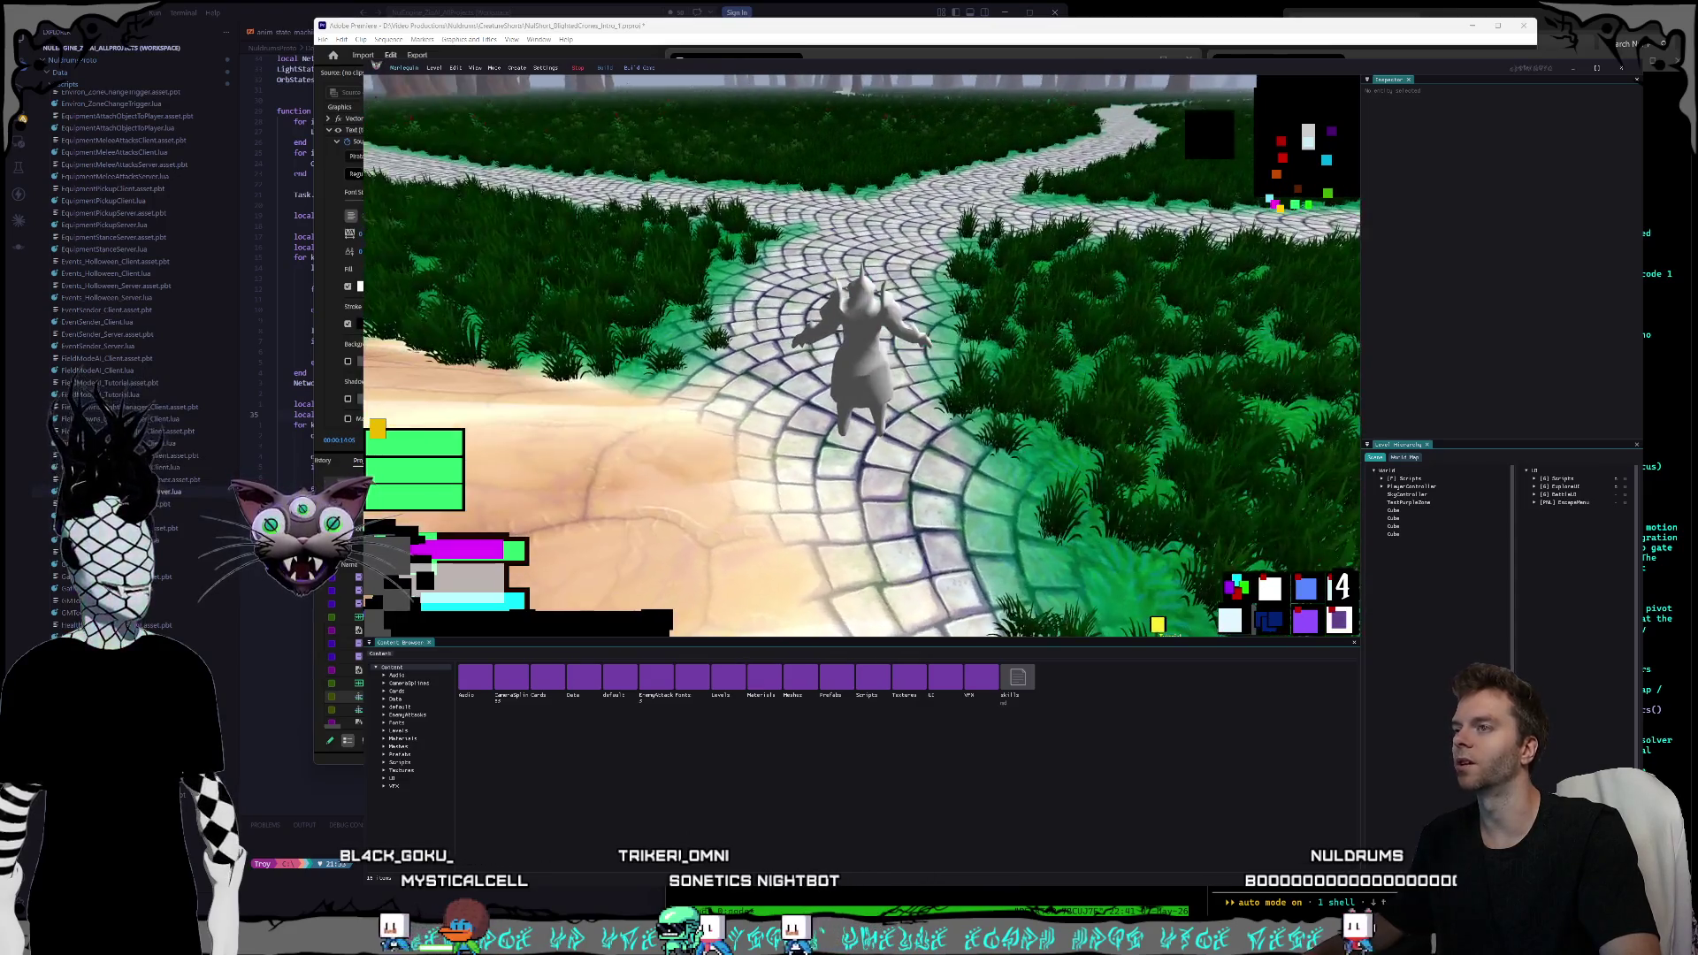
key("w")
key("w")
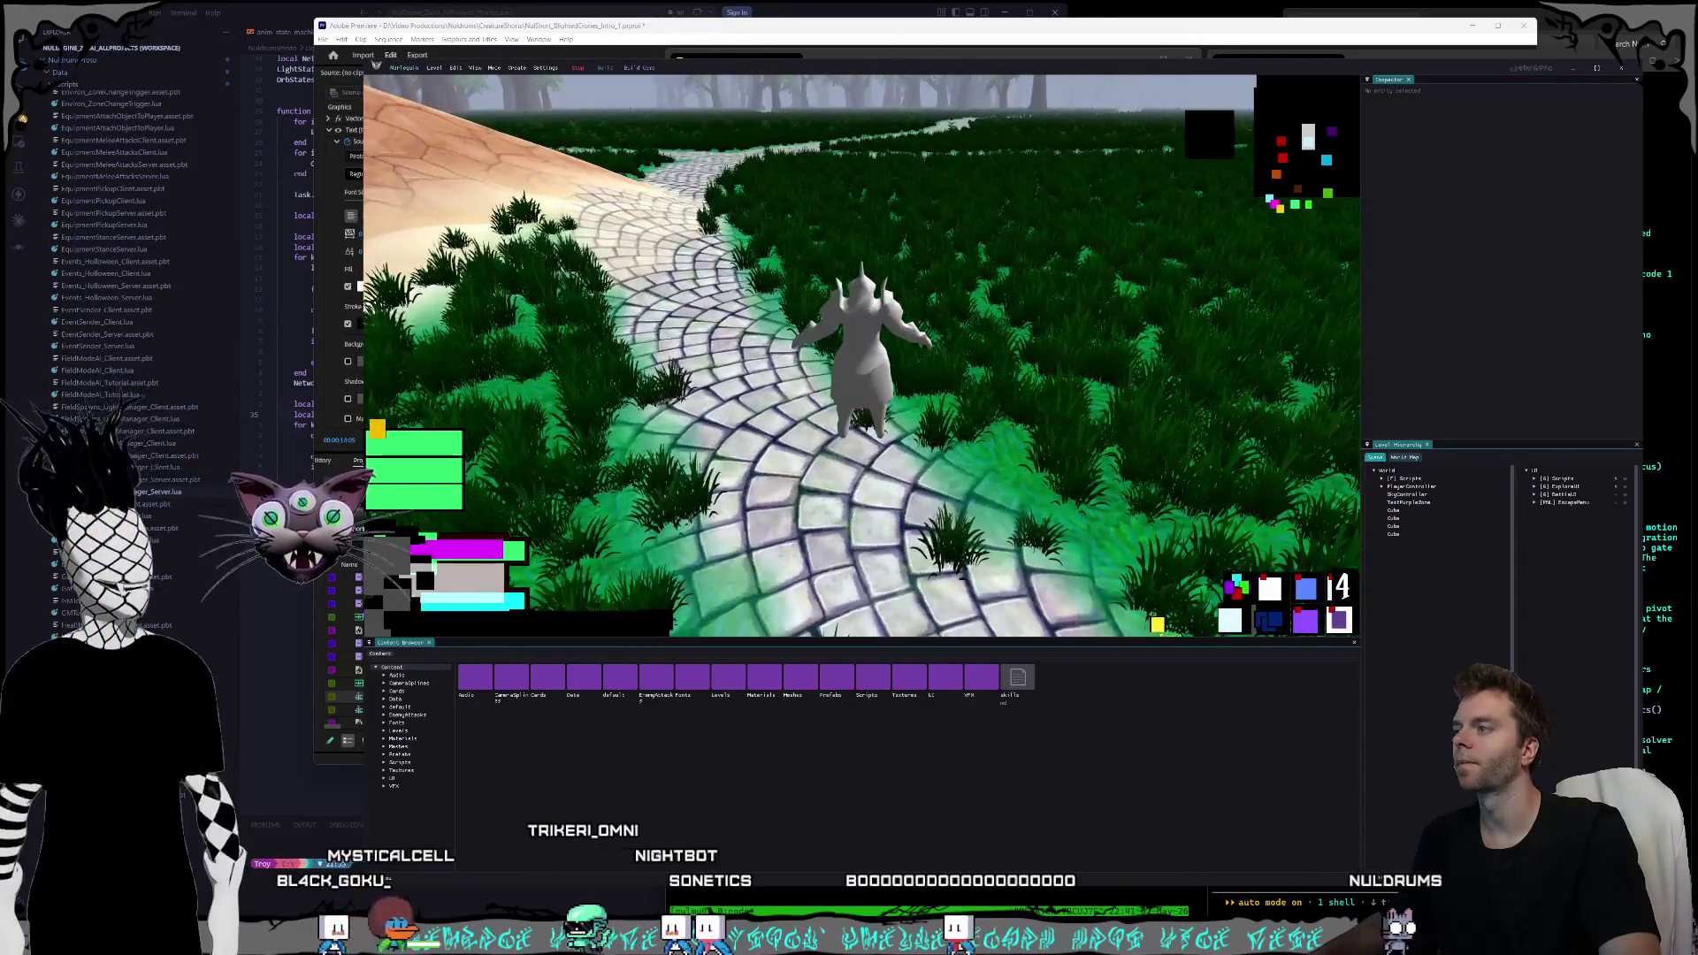
left_click(577, 69)
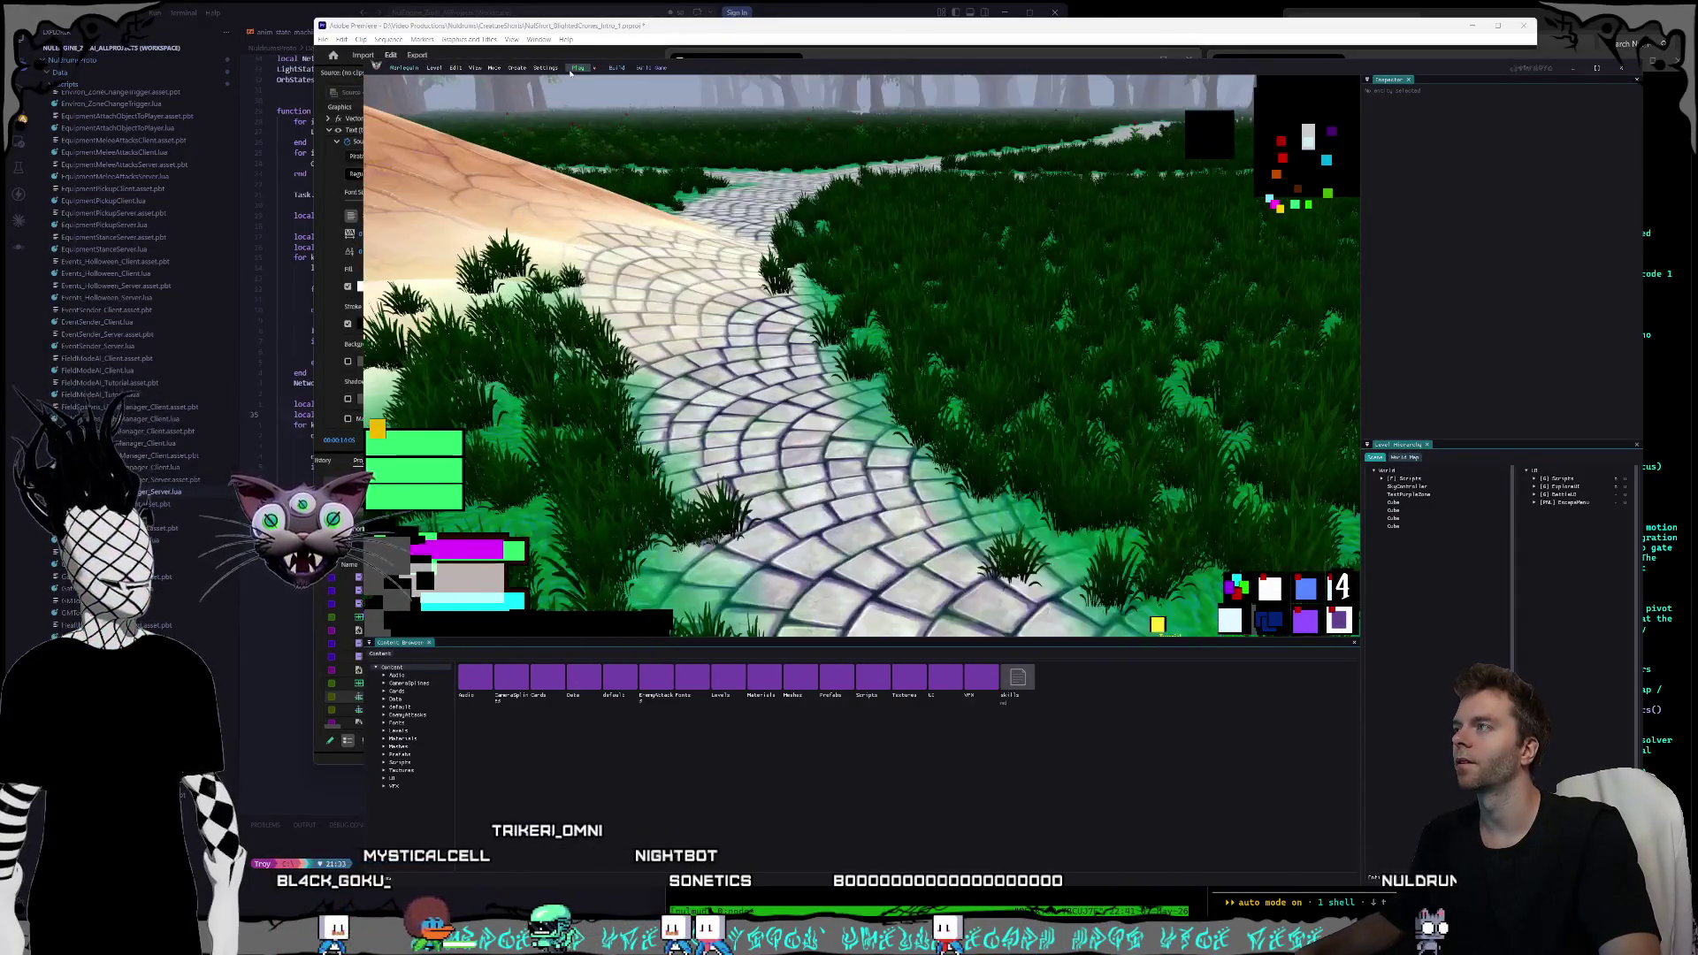
- Close the Marlequin editor and launch NulMUD.nulproject from the NulMUD folder
left_click(1621, 68)
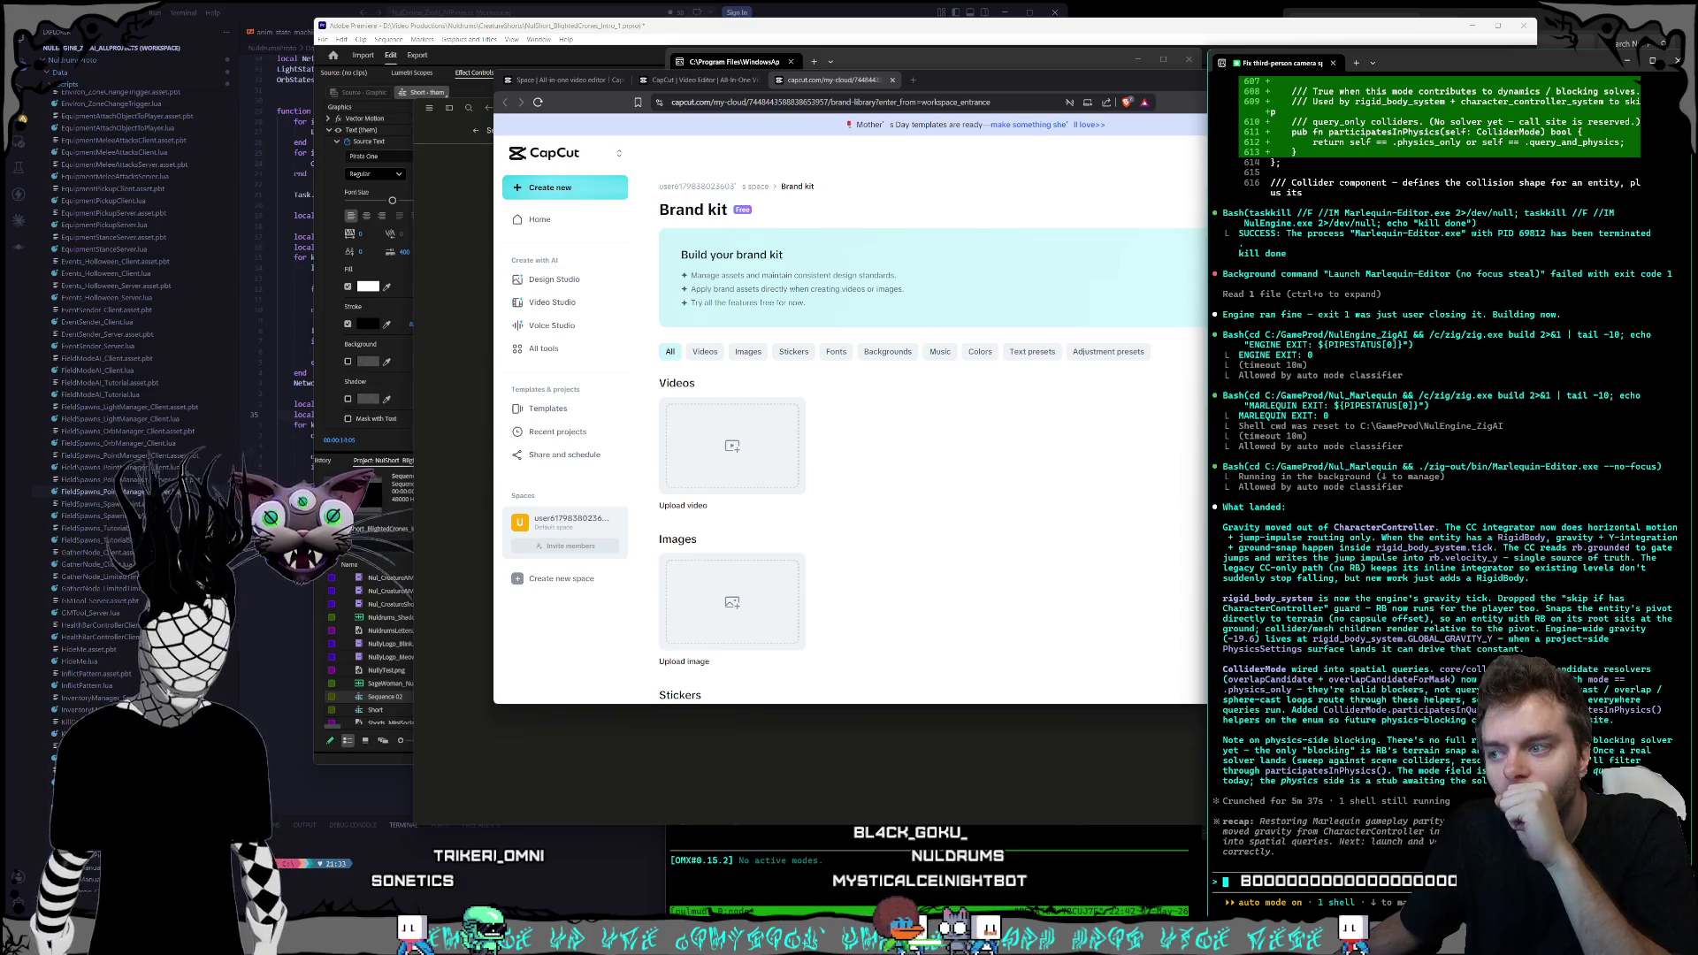
key("alt+Tab")
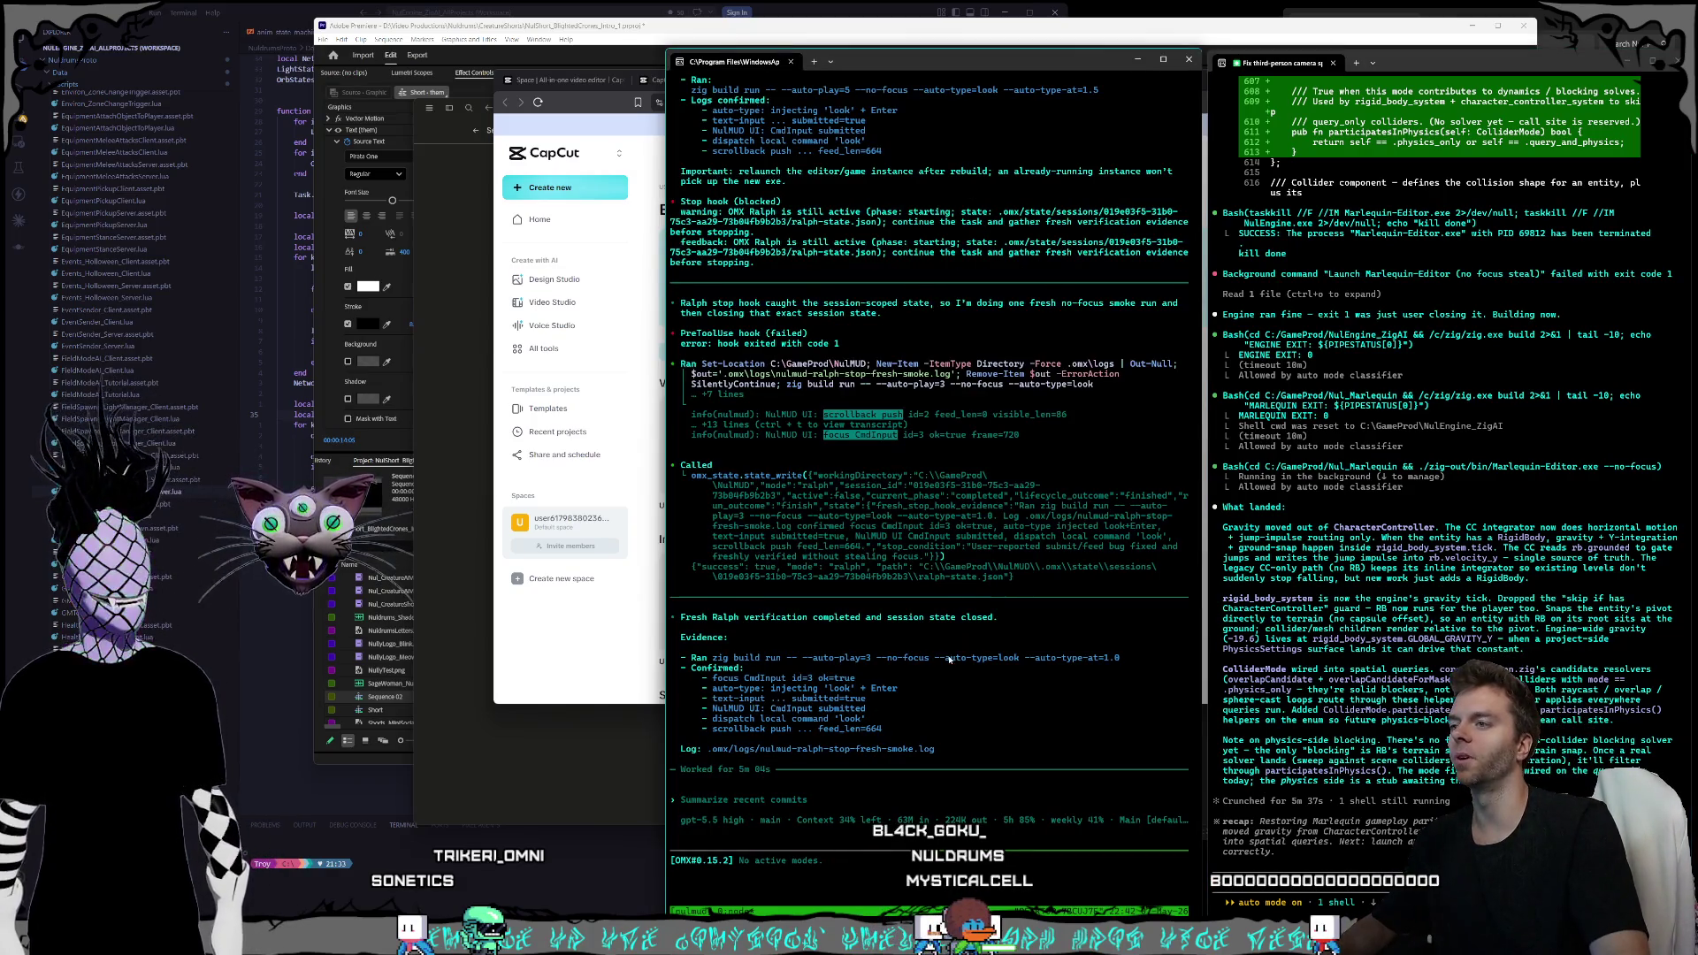
left_click(1094, 29)
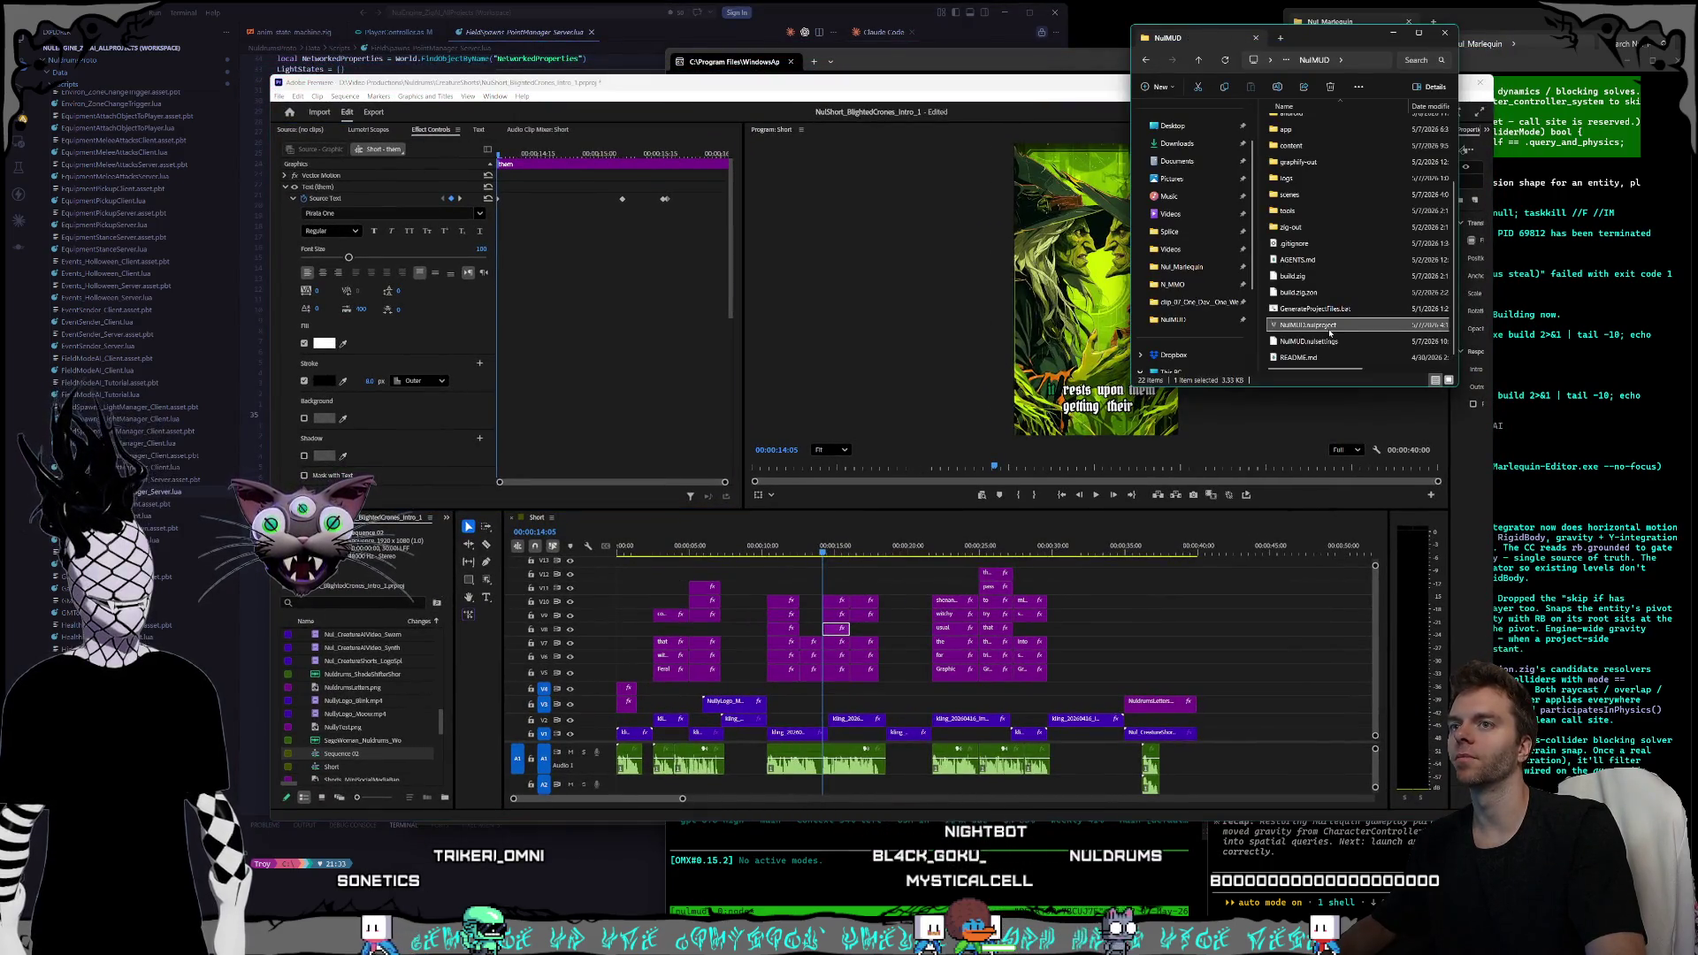
double_click(1330, 330)
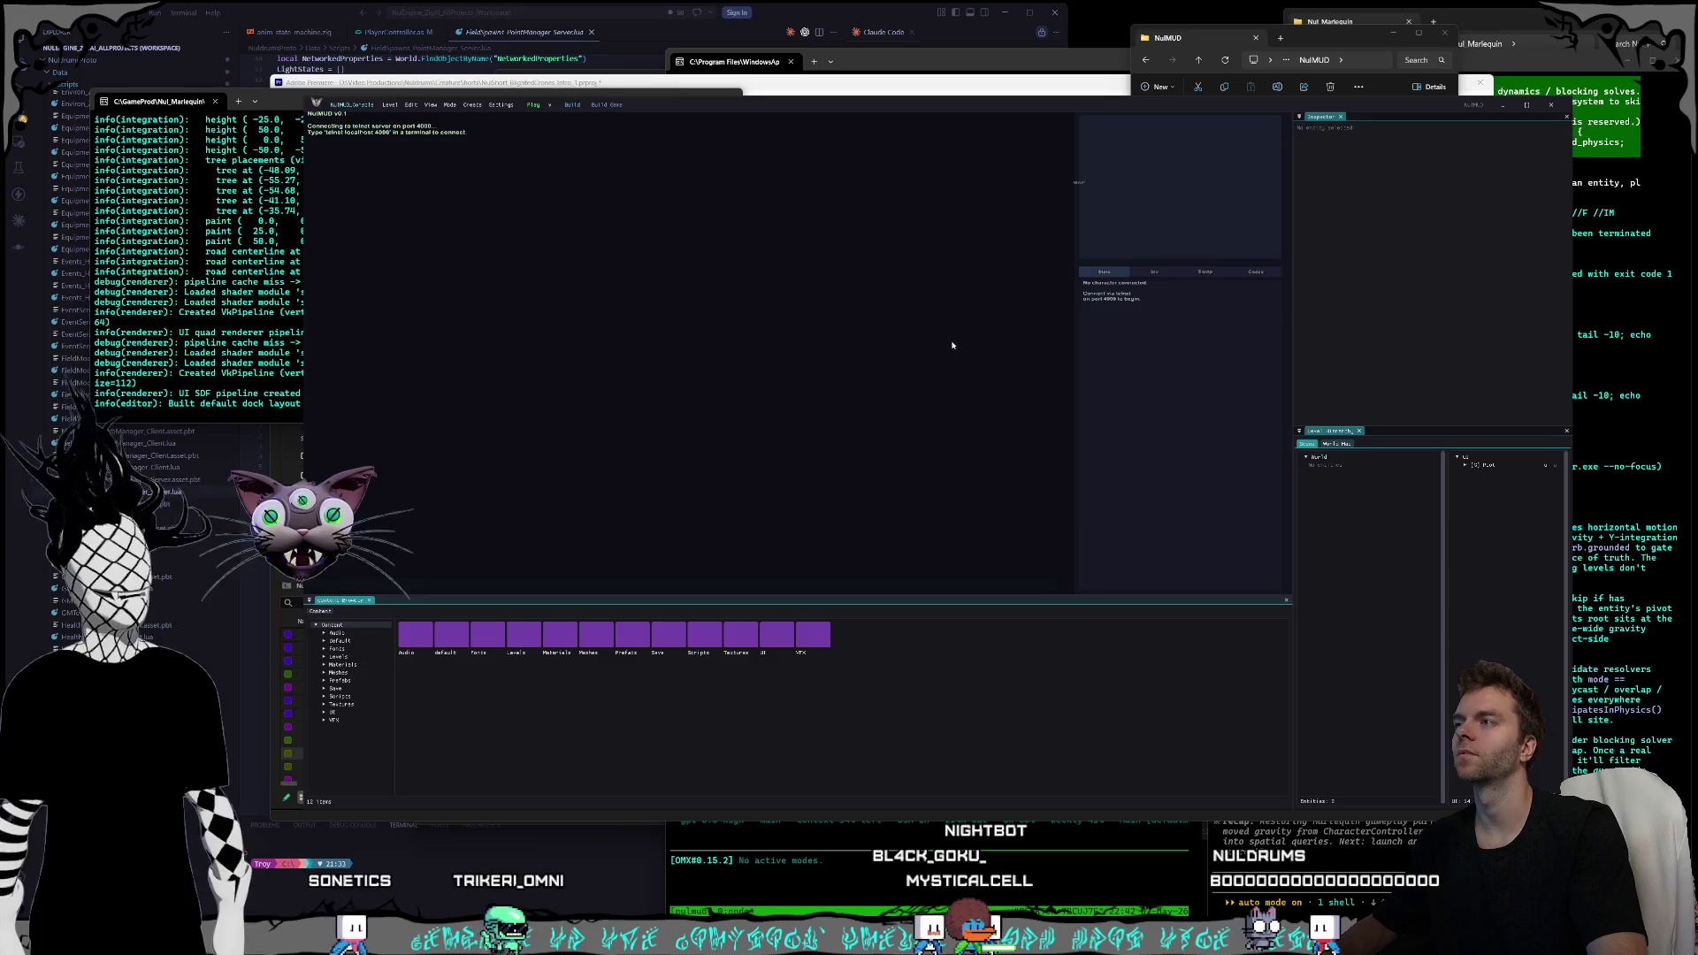
- Submit the test command 'djlkadsf' in NulMUD's in-game command bar, then close the editor
left_click(534, 105)
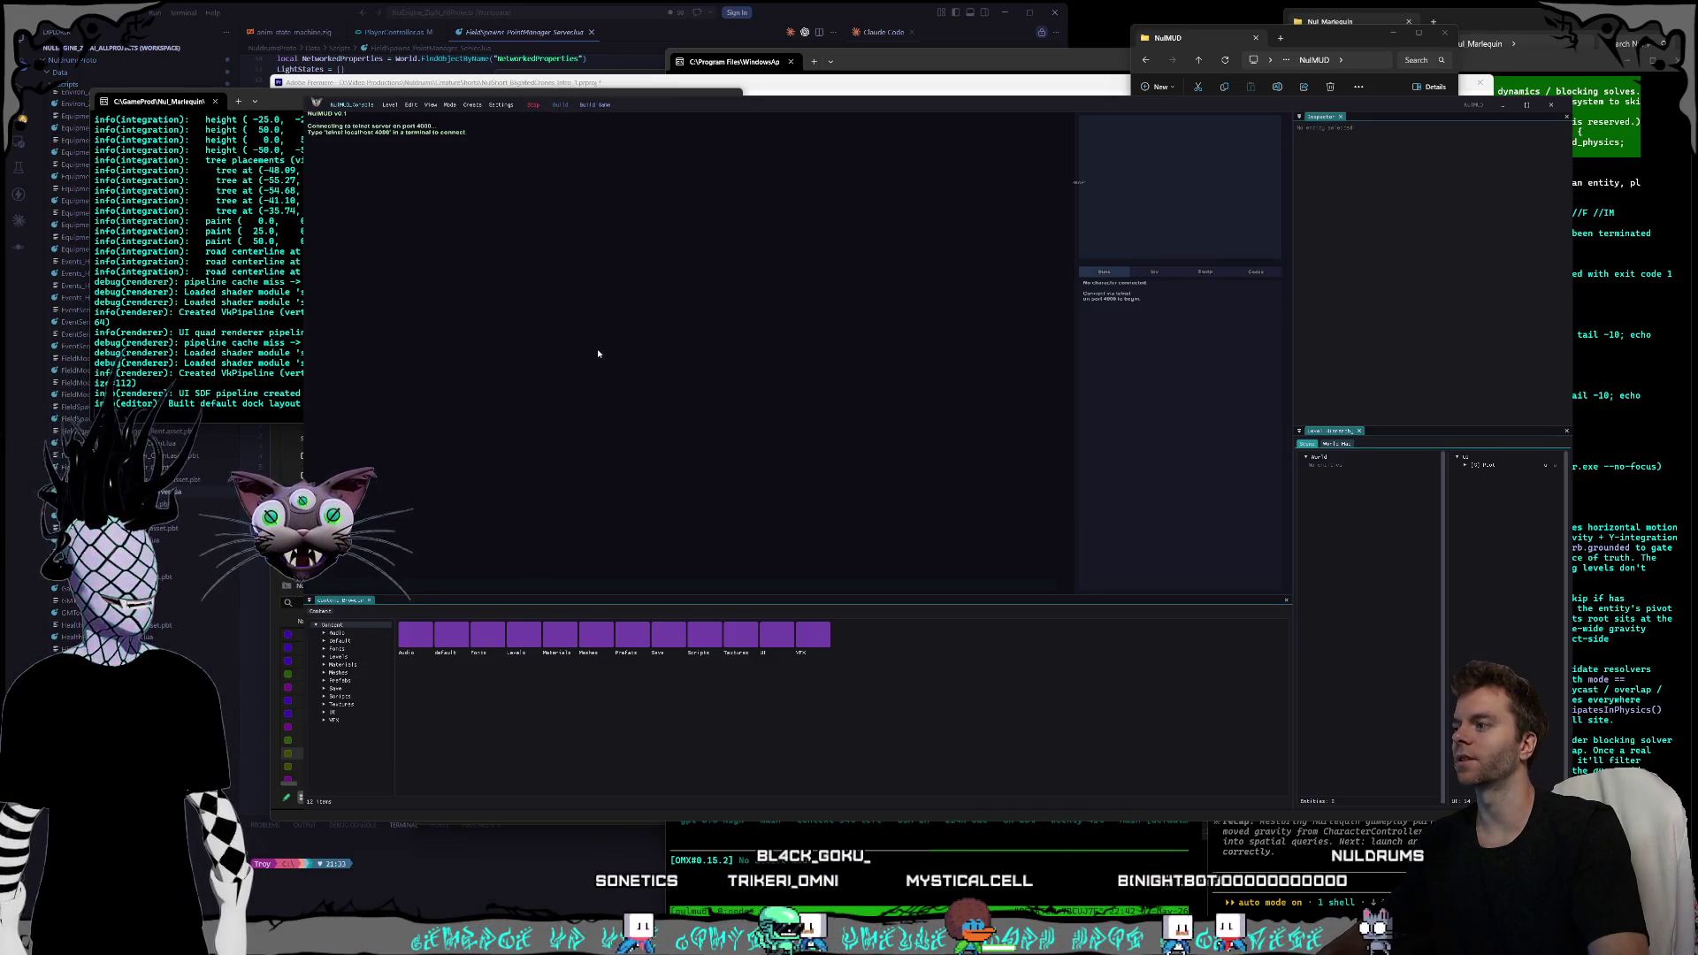
left_click(556, 585)
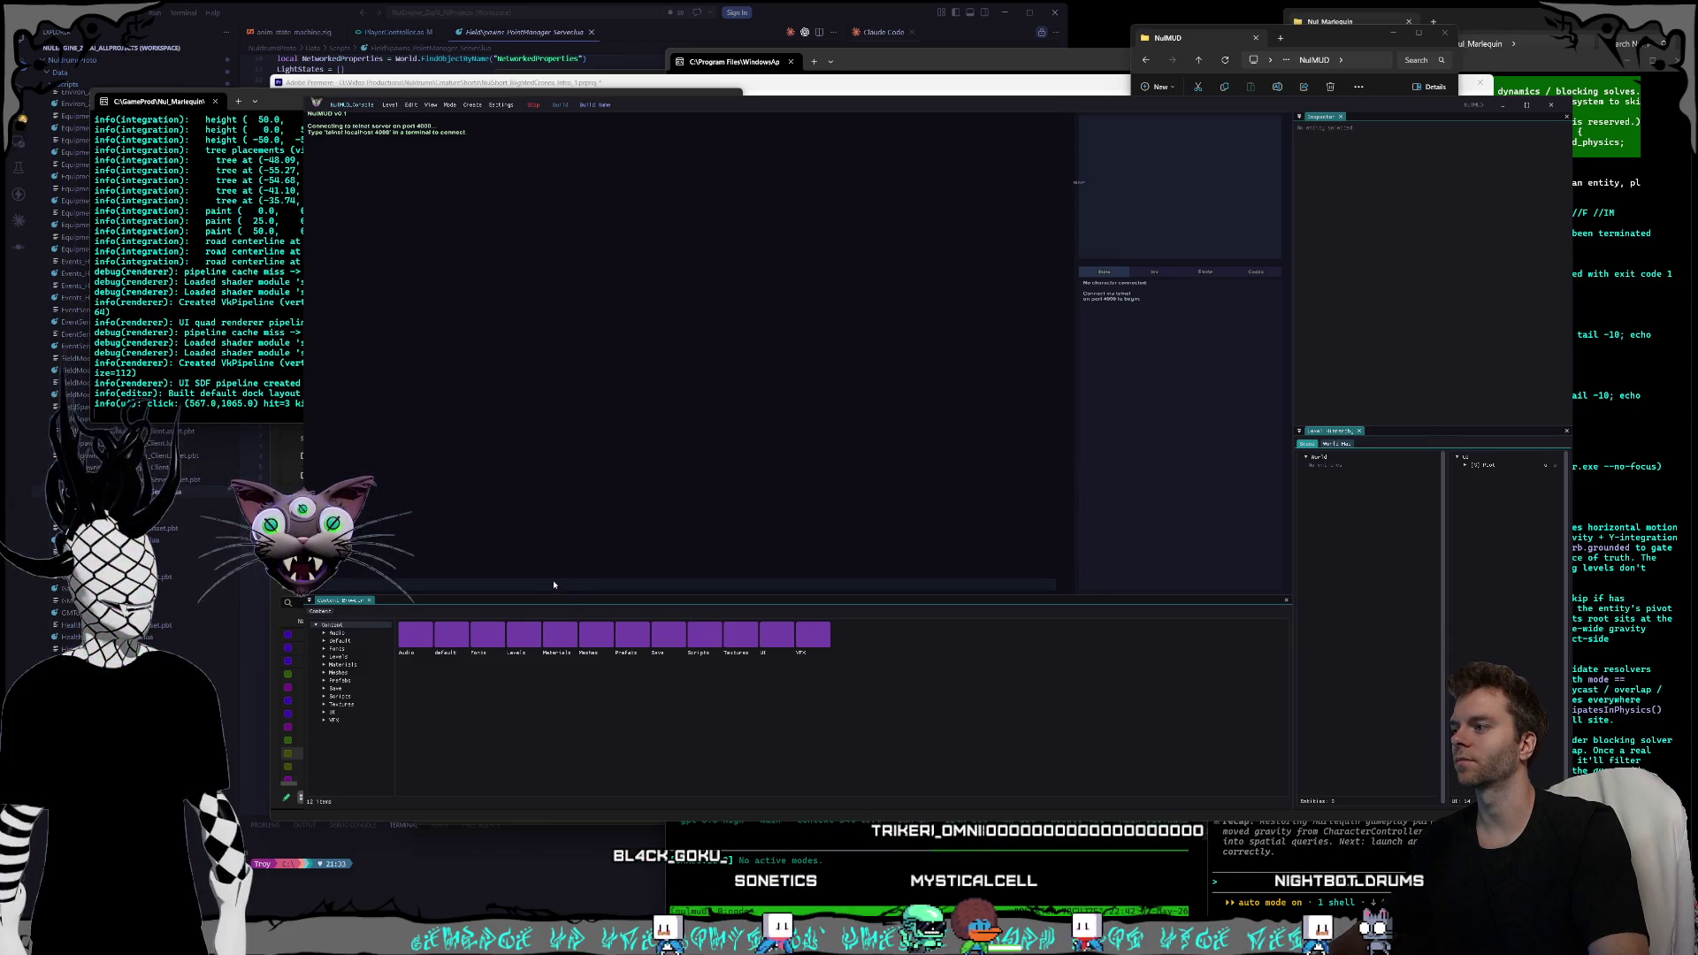
type("as;ldjlkadsf")
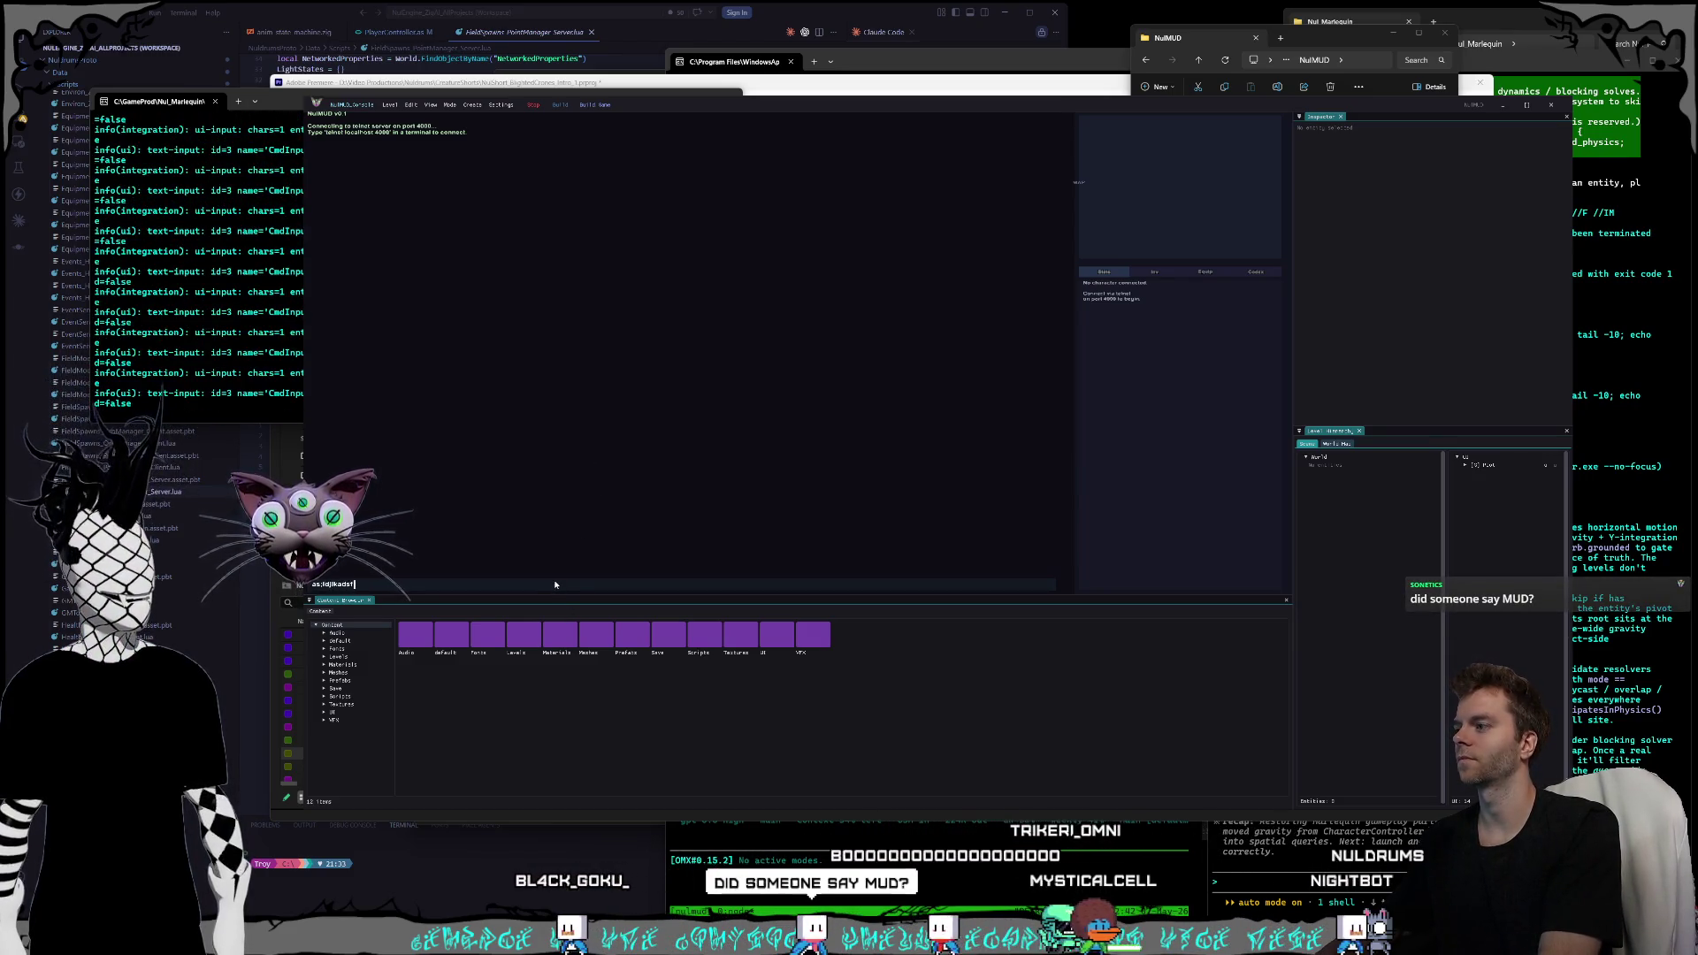
key("Return")
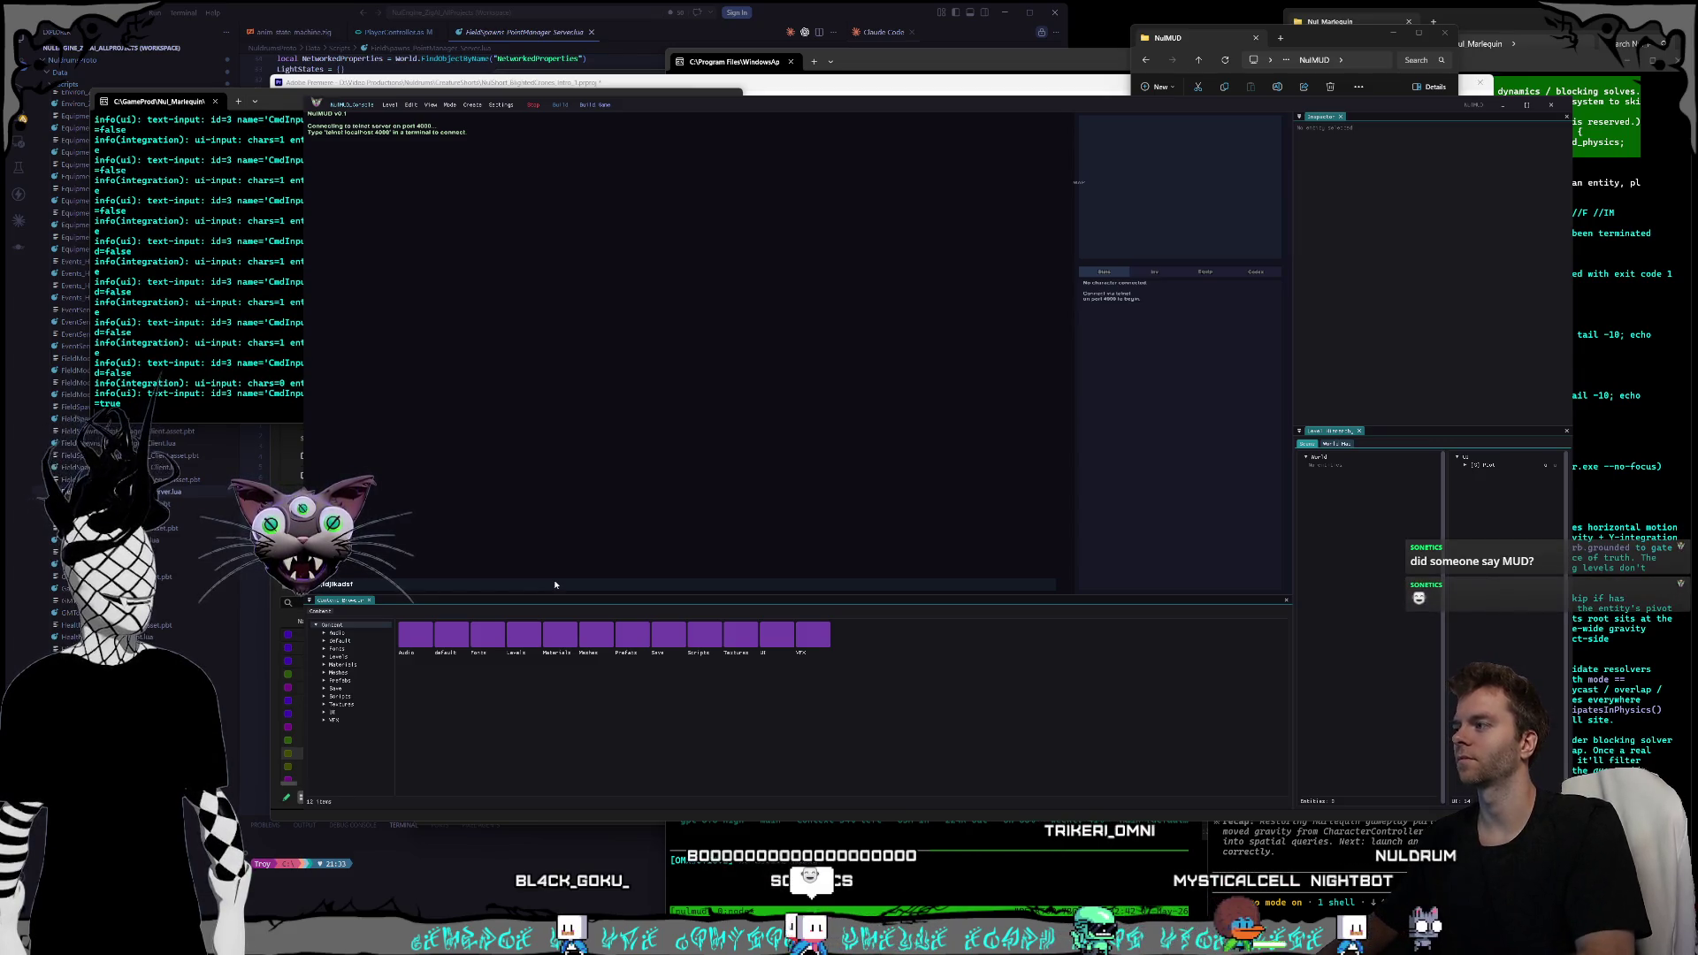
mouse_move(288, 106)
left_mouse_down()
mouse_move(422, 108)
mouse_move(749, 175)
left_mouse_up()
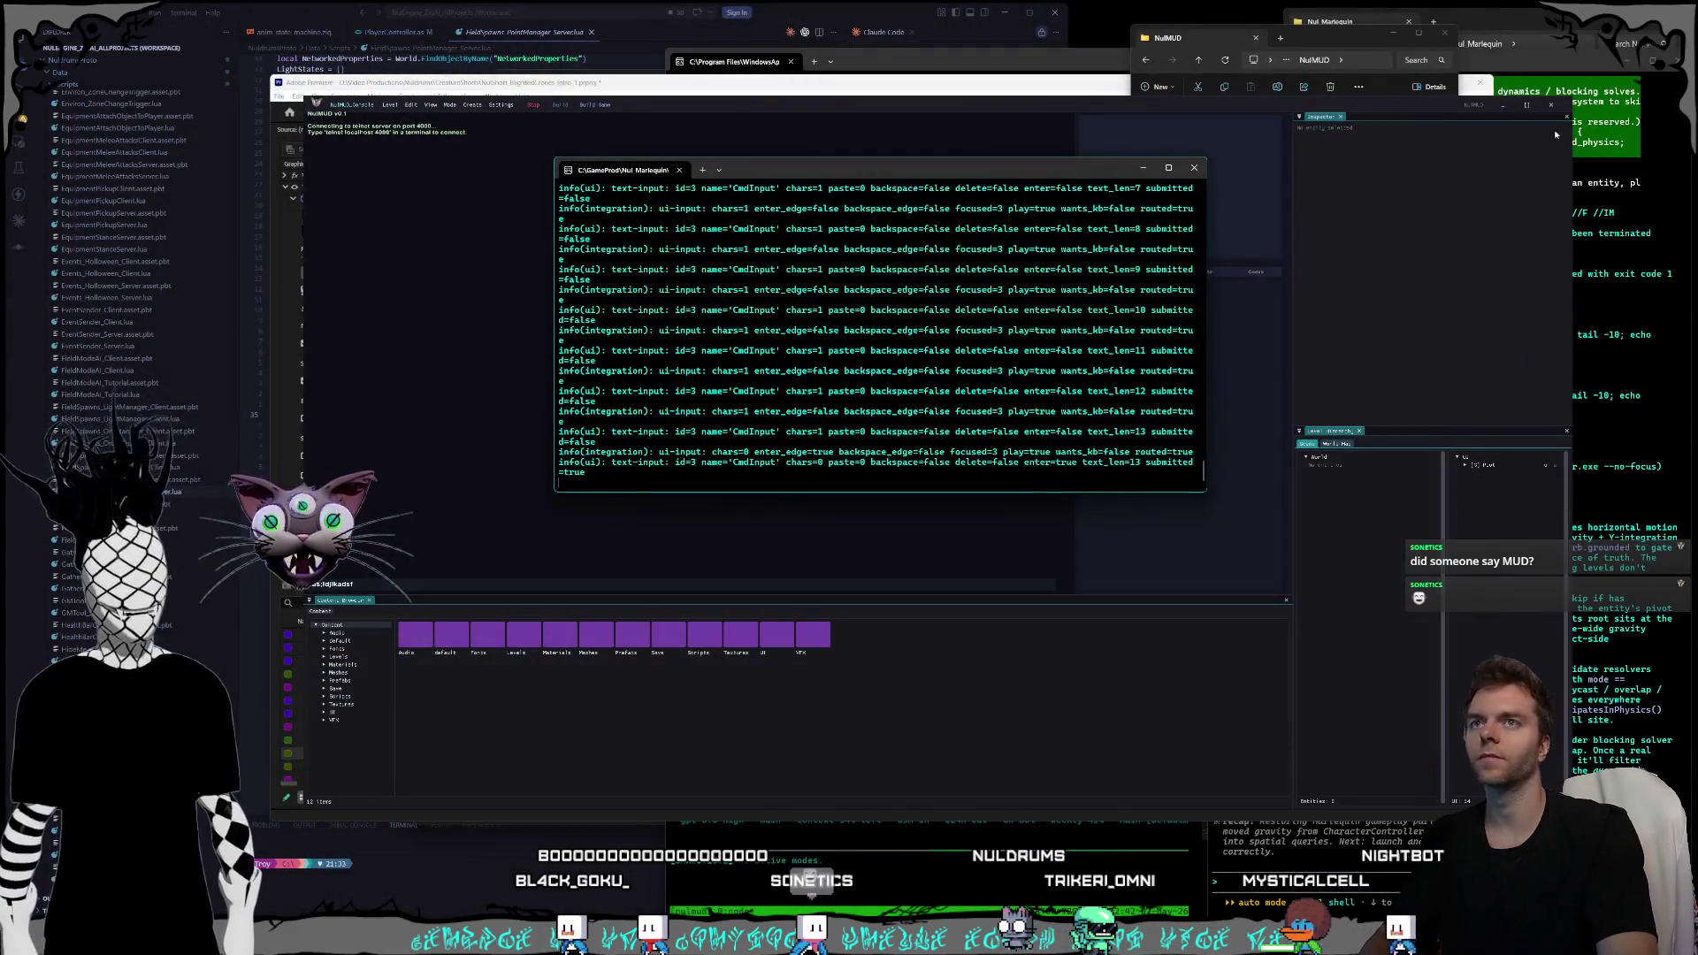
left_click(1553, 106)
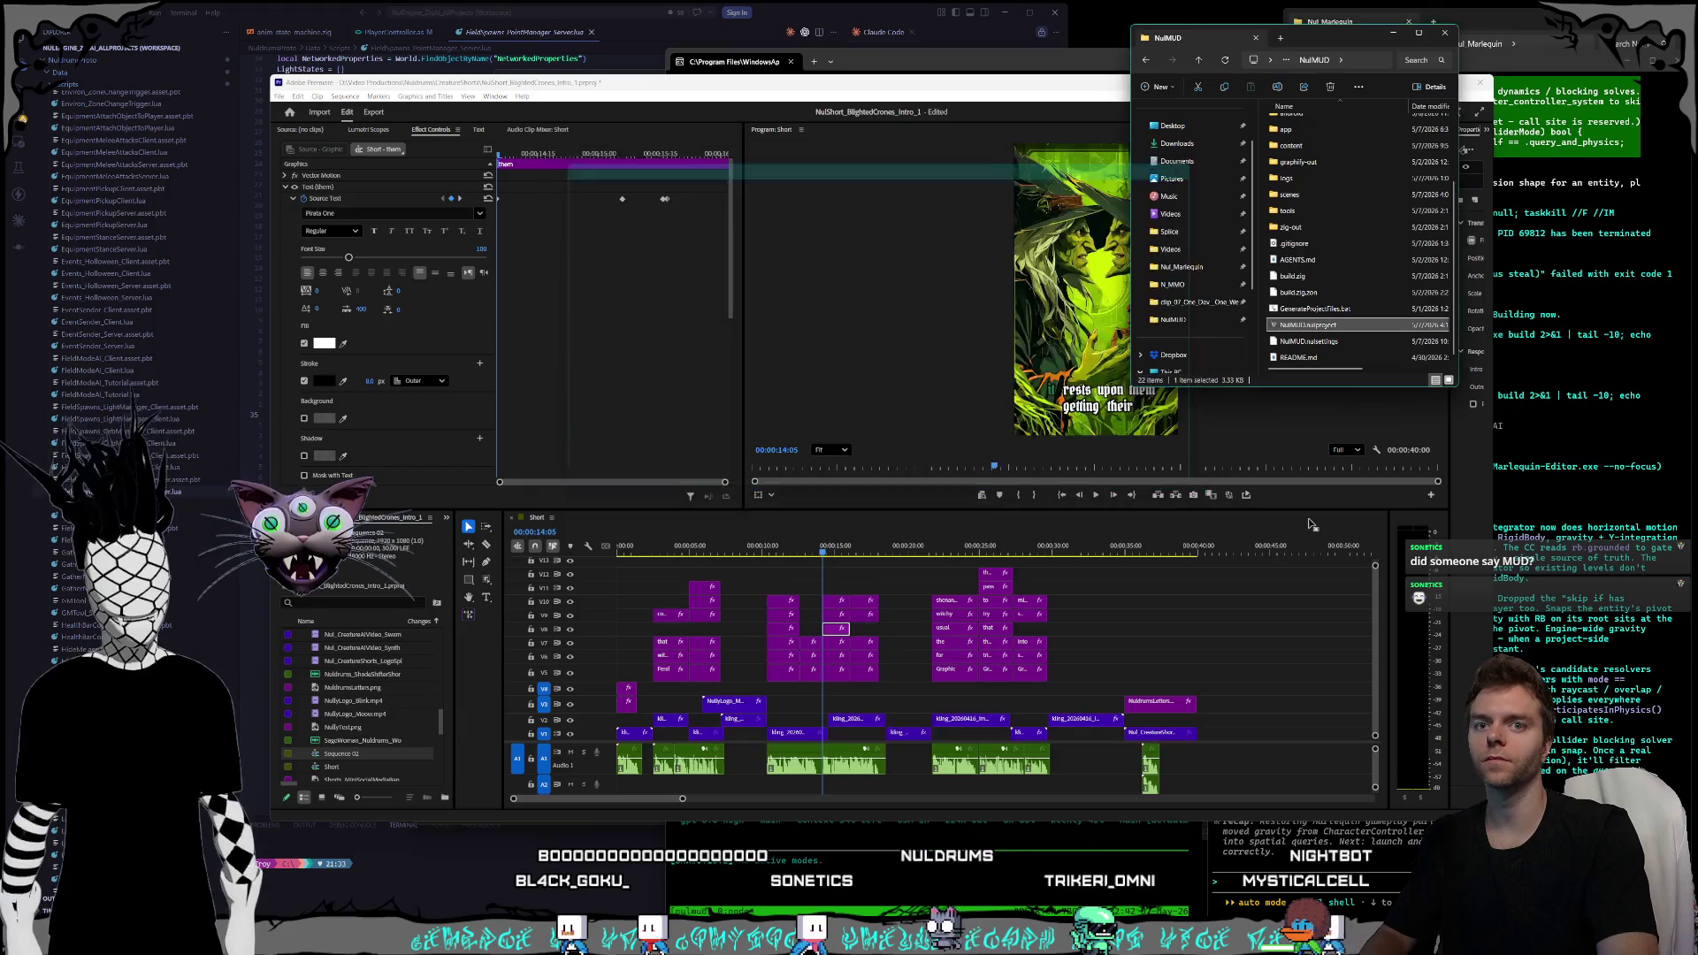
- Bring the terminal's verification output forward, then switch to the CapCut Brand kit browser window
left_click(873, 829)
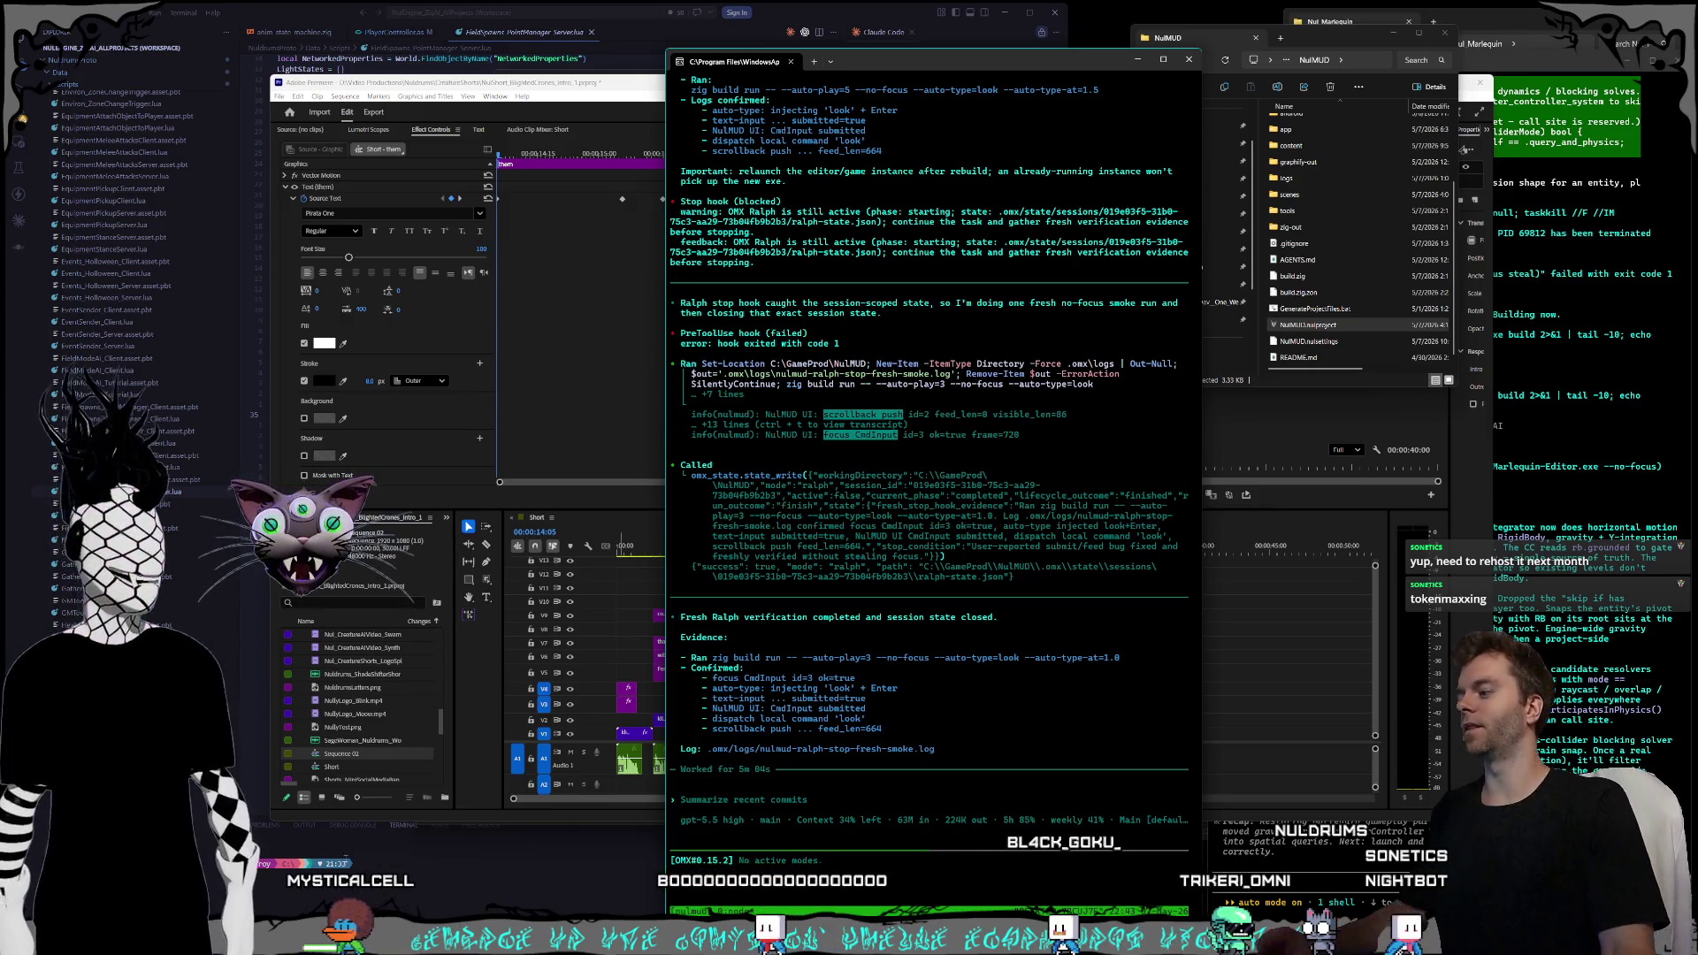
key("alt+Tab")
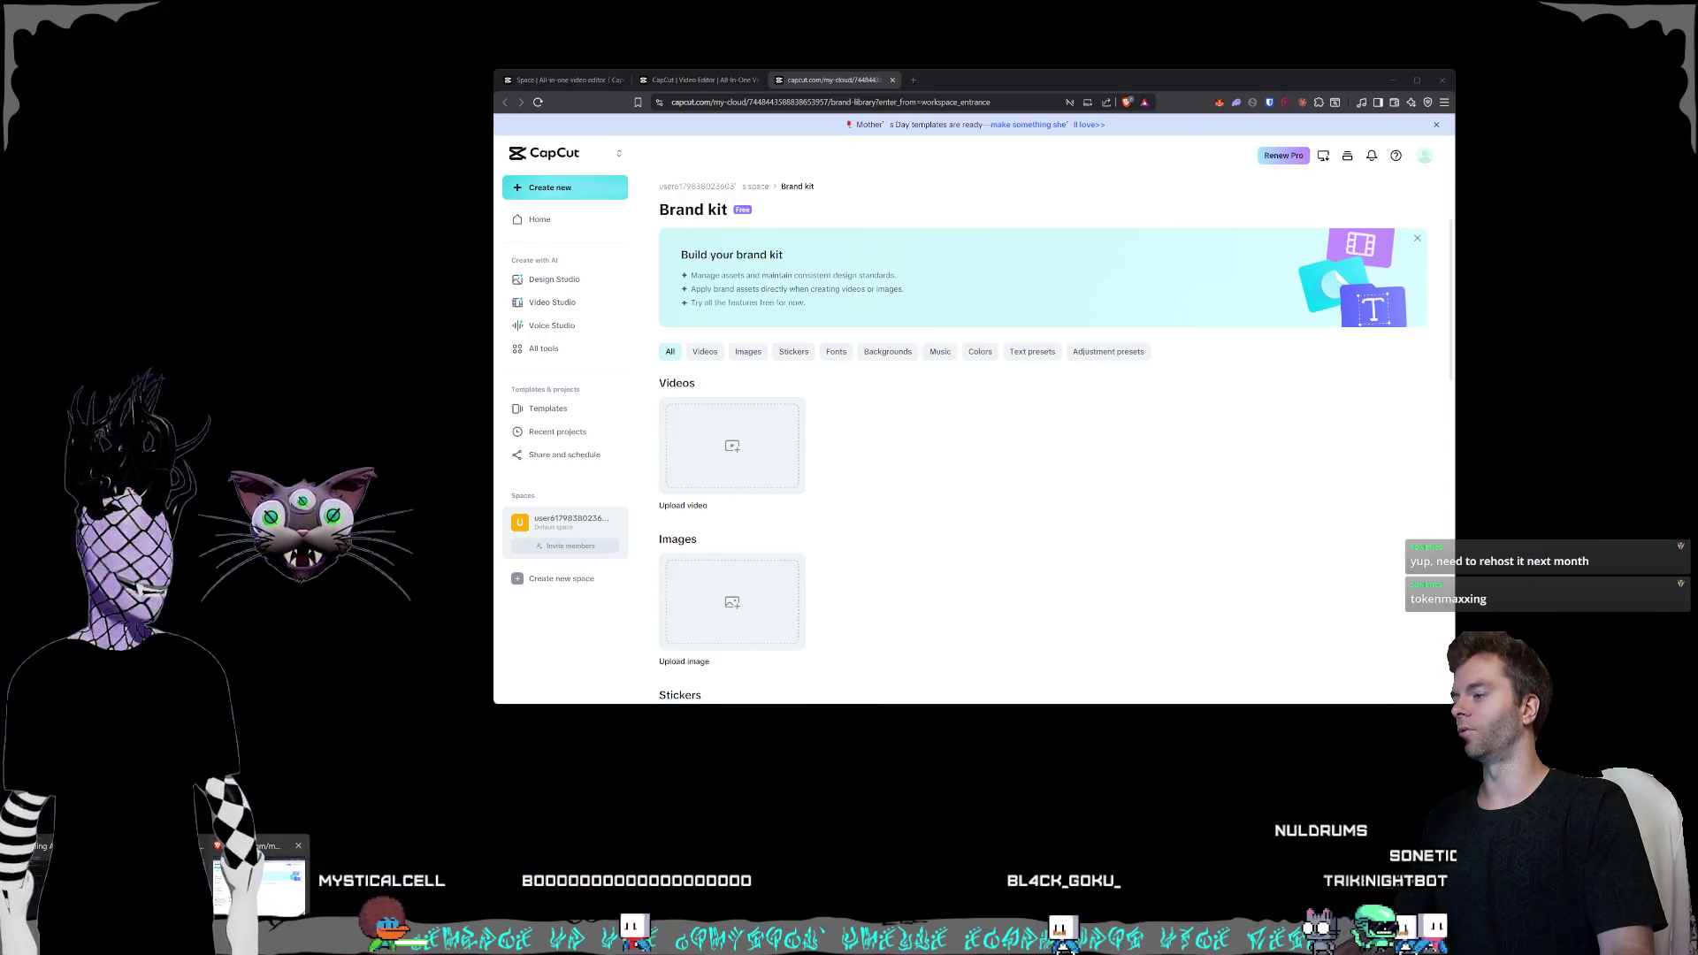
- Open the nuldrums.world website in a new Brave tab
left_click_drag(912, 88, 891, 123)
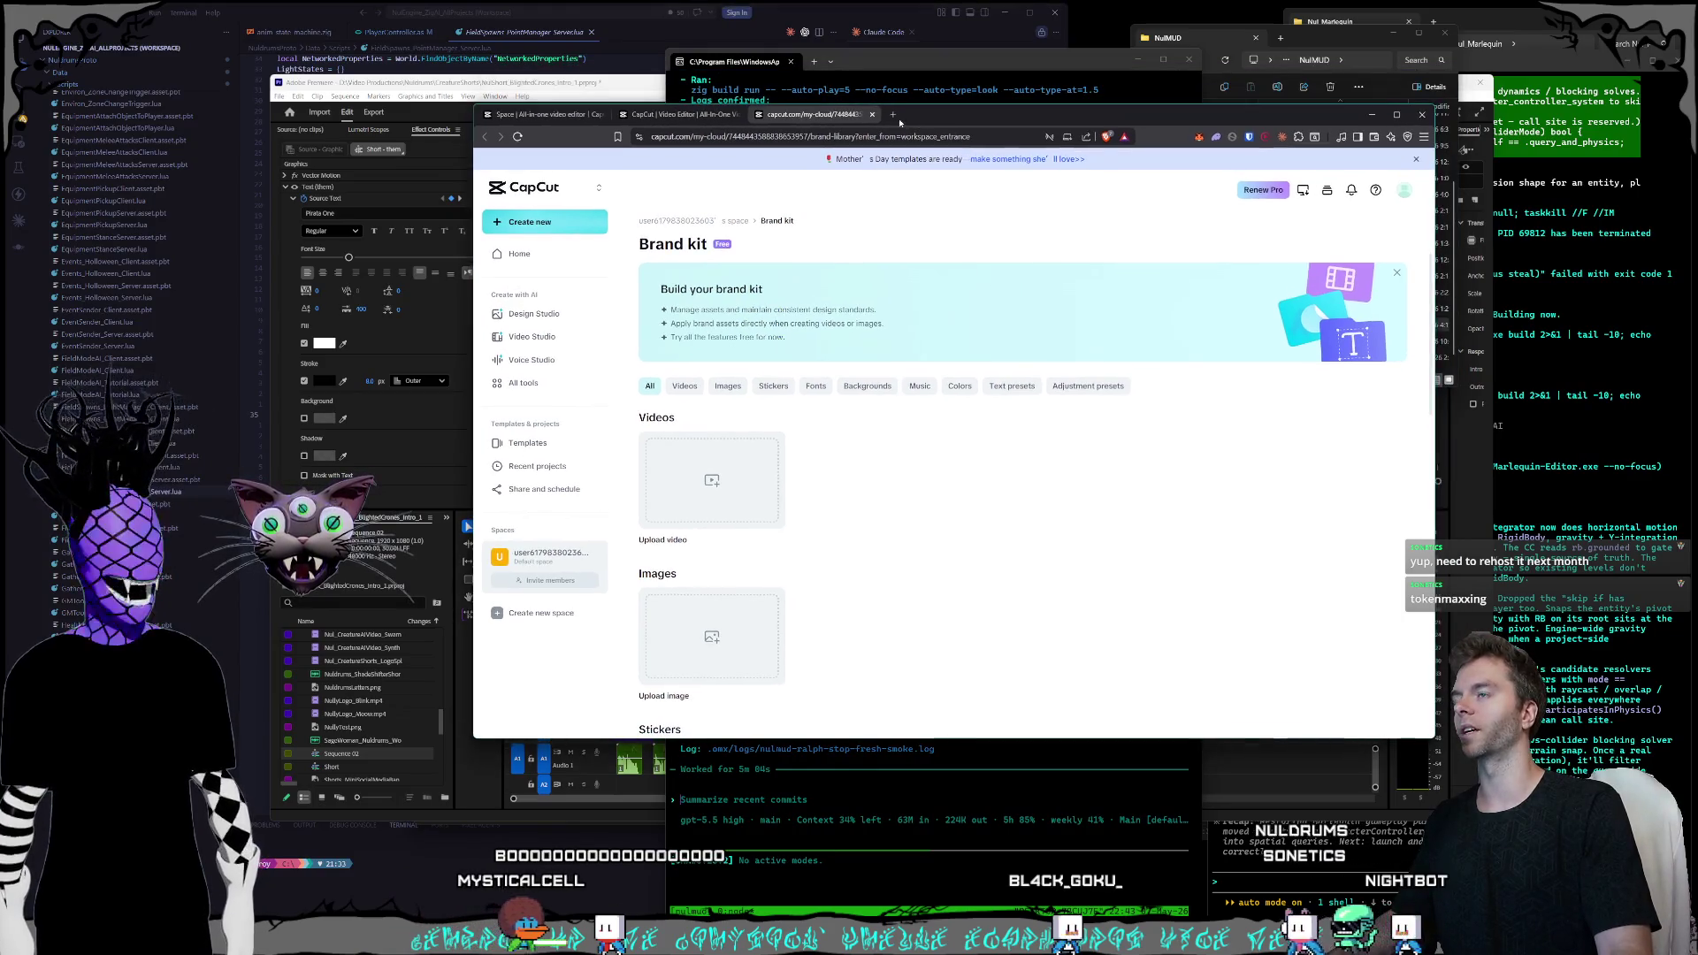
left_click(892, 116)
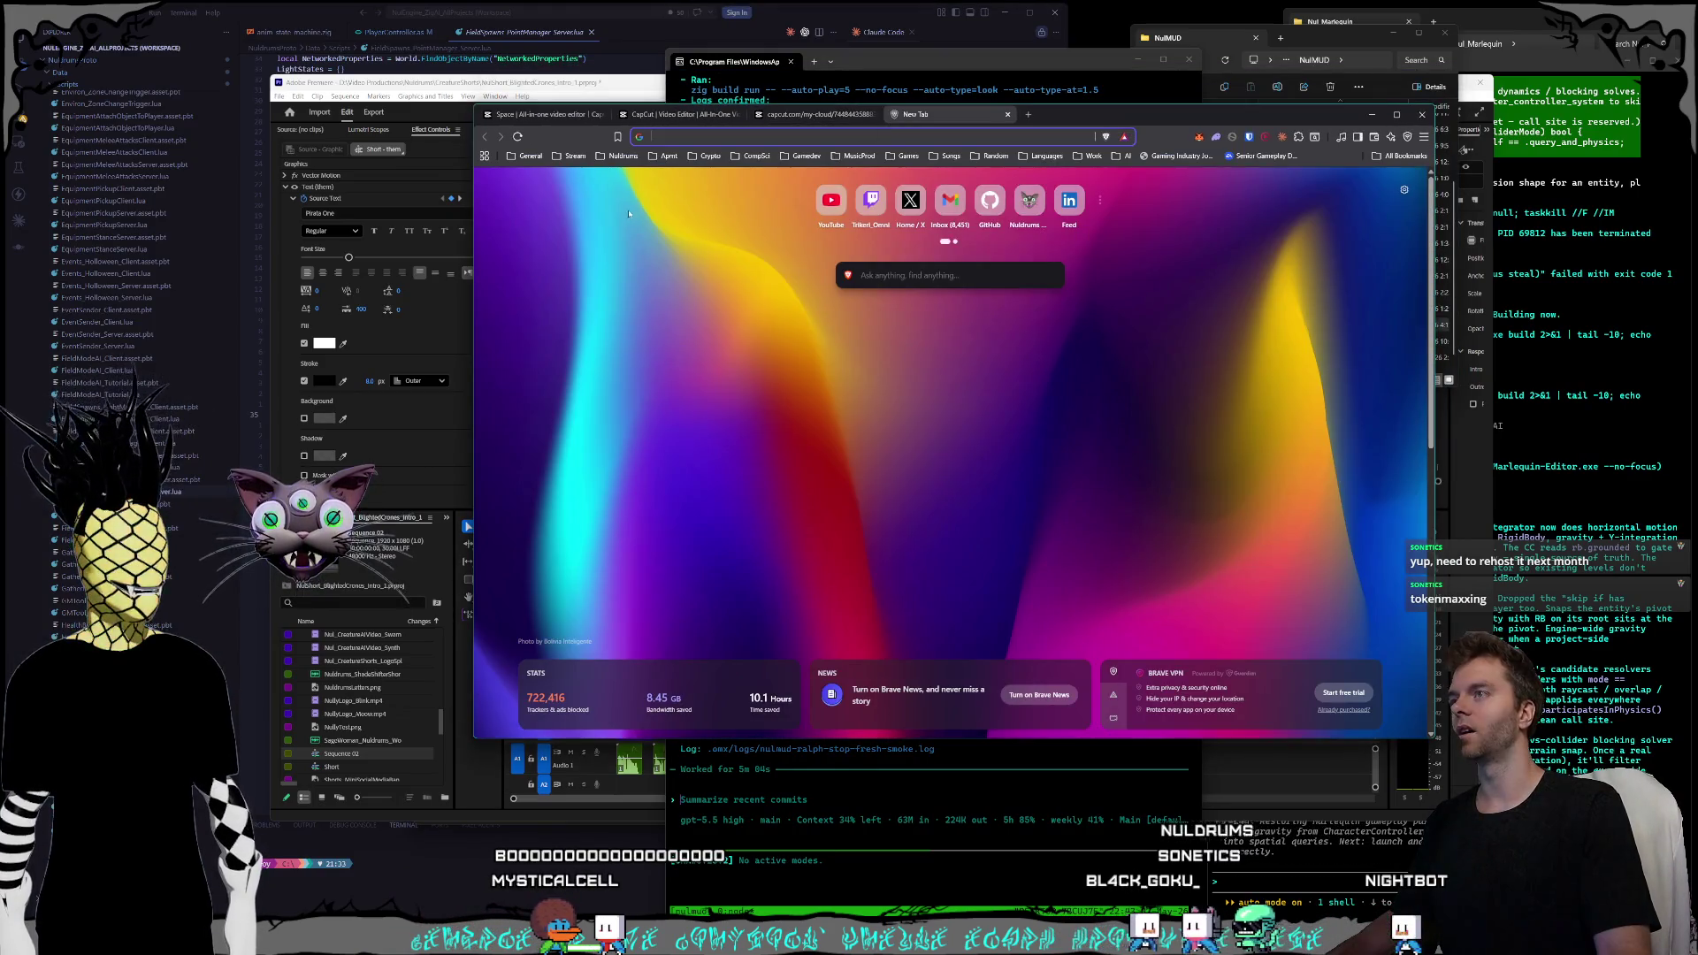
left_click(665, 140)
type("nuldrums.worl")
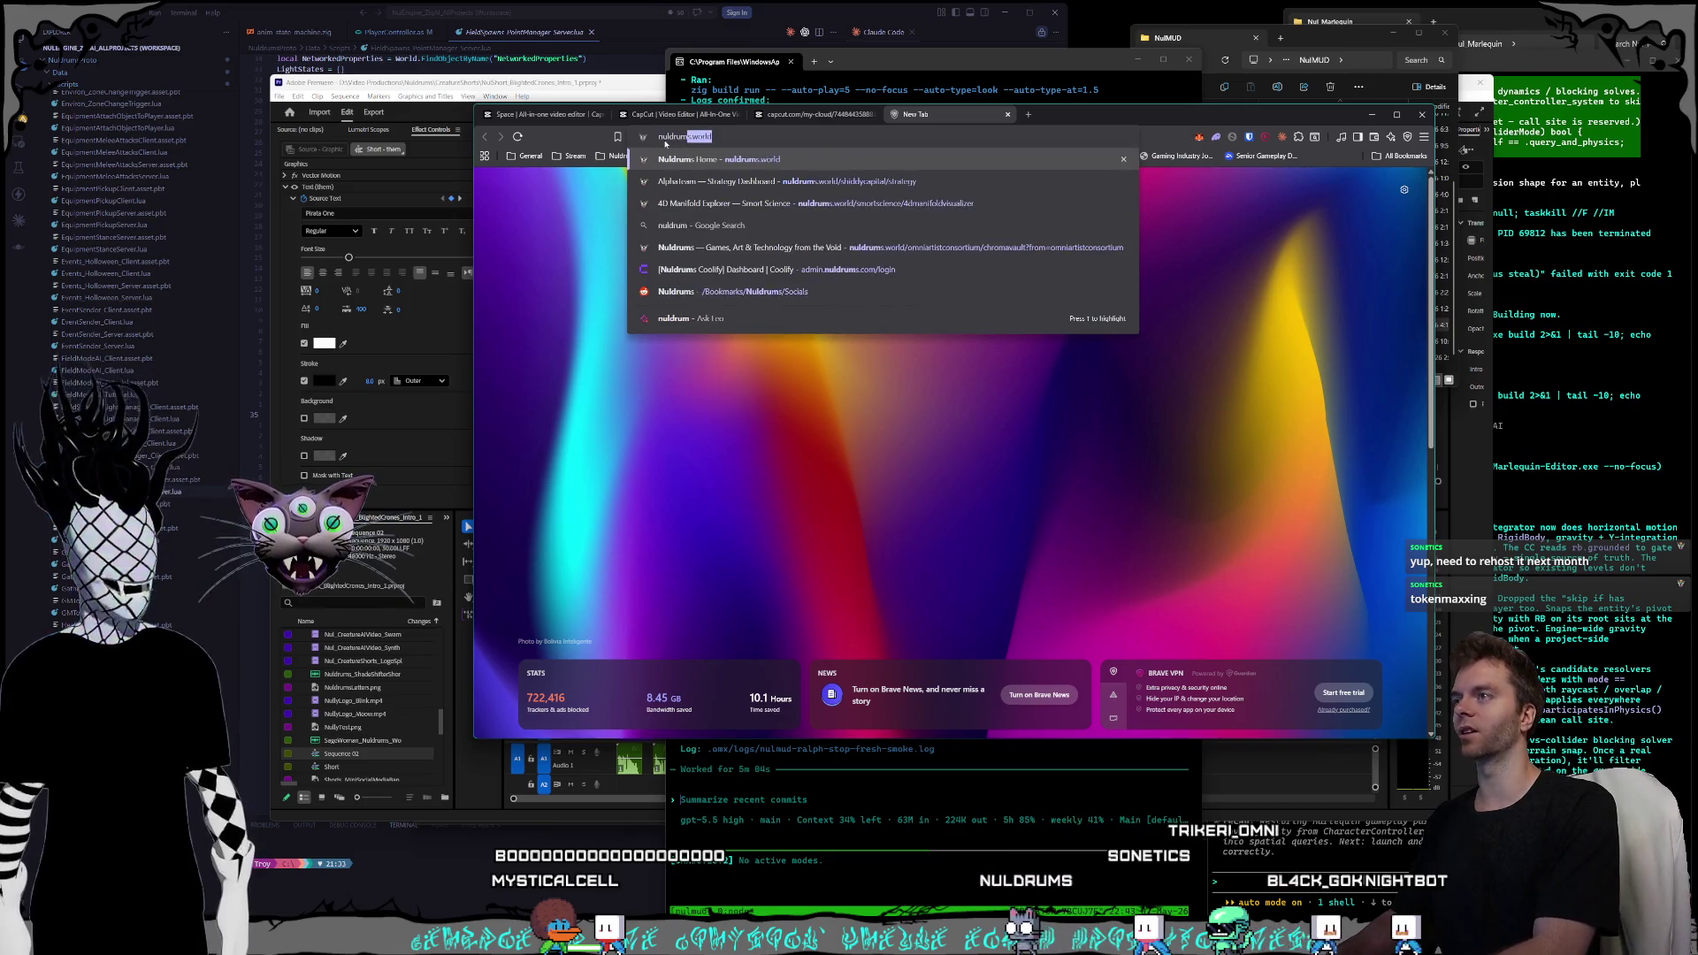
key("Return")
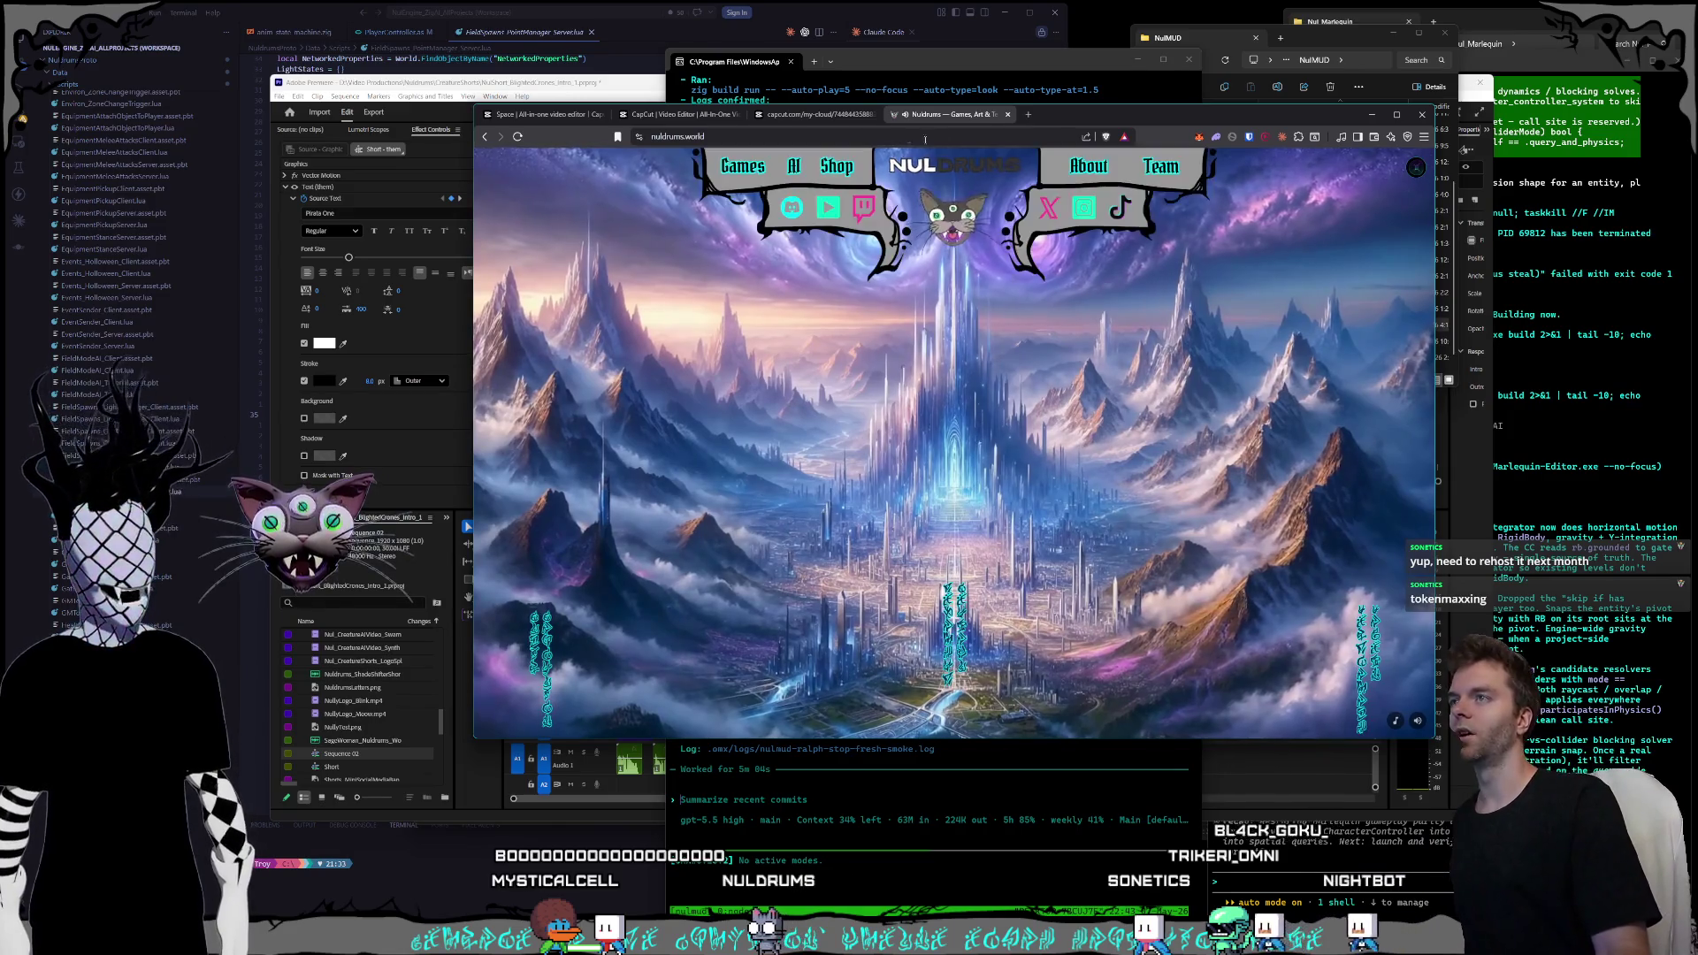
- Tour the Magic Mountains and Castle Torwind scenes, then return to the main world view
left_click(653, 546)
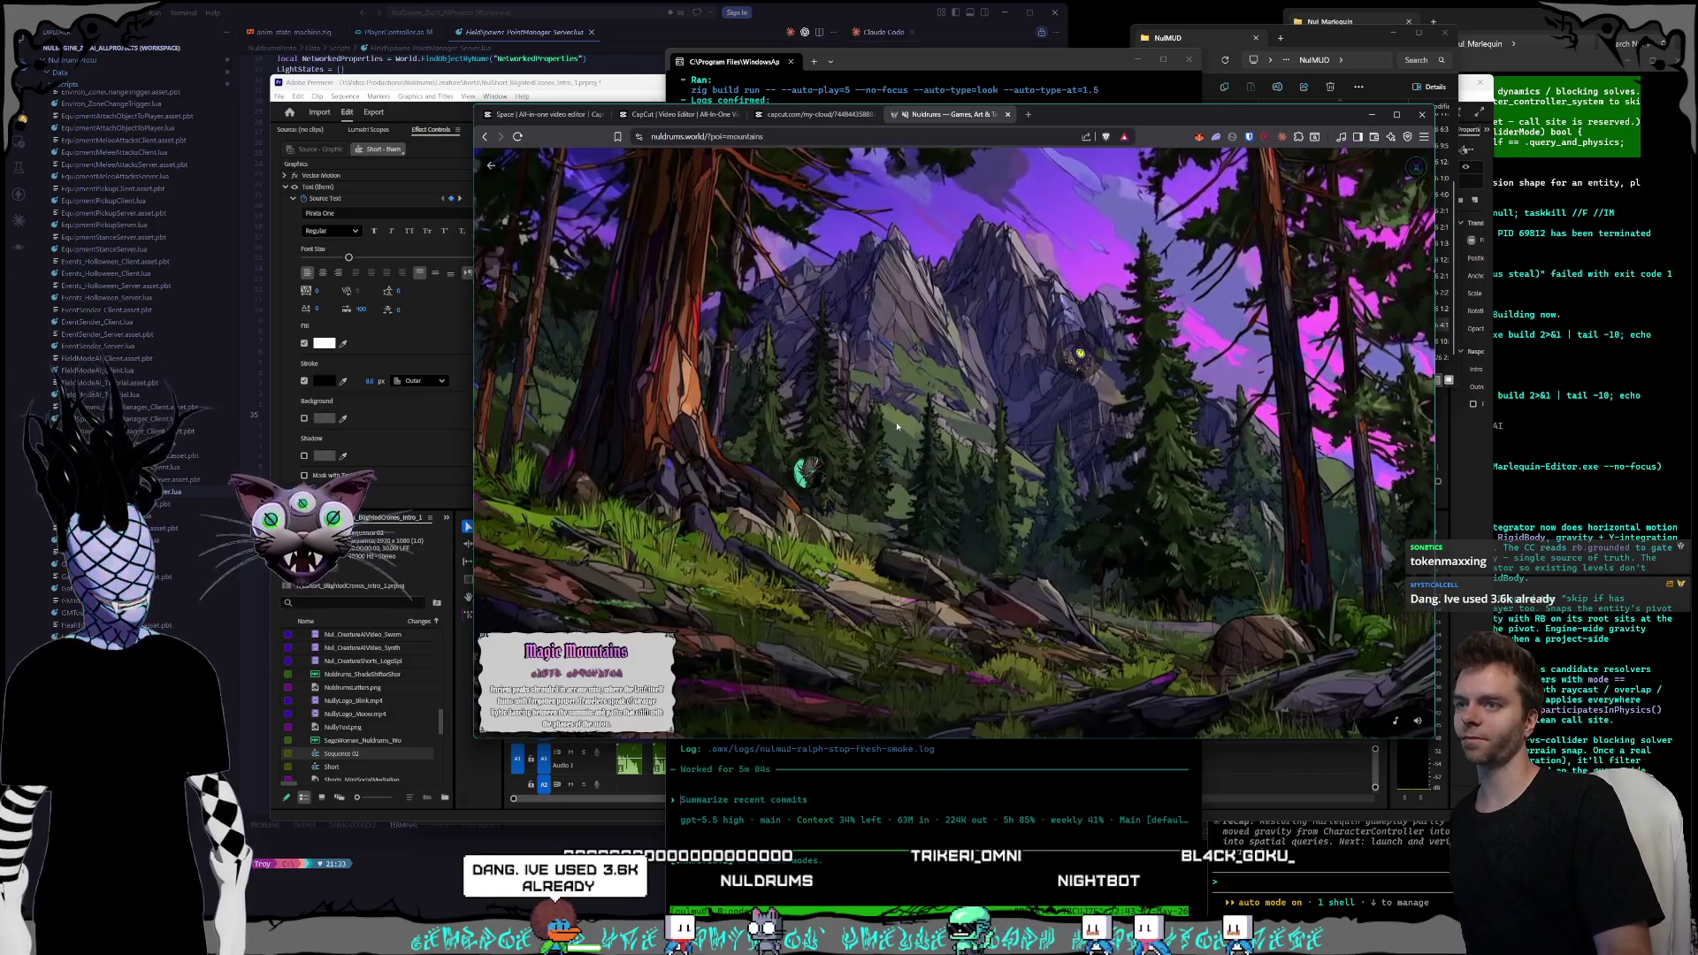
left_click(1078, 359)
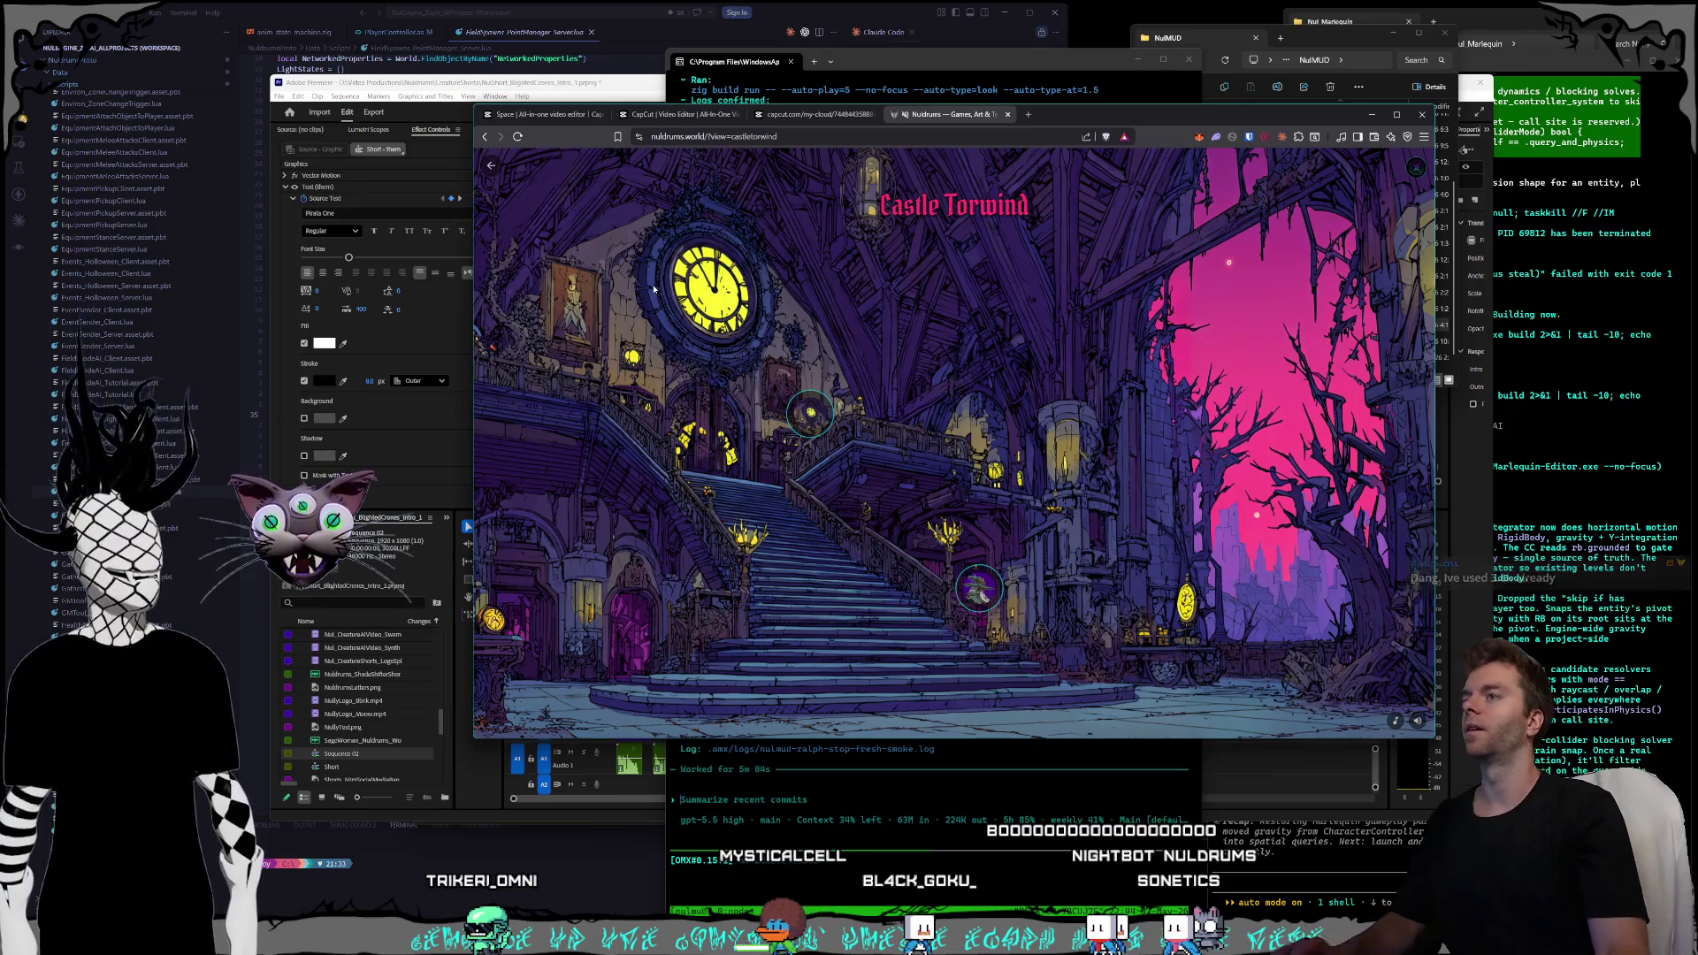
left_click(491, 165)
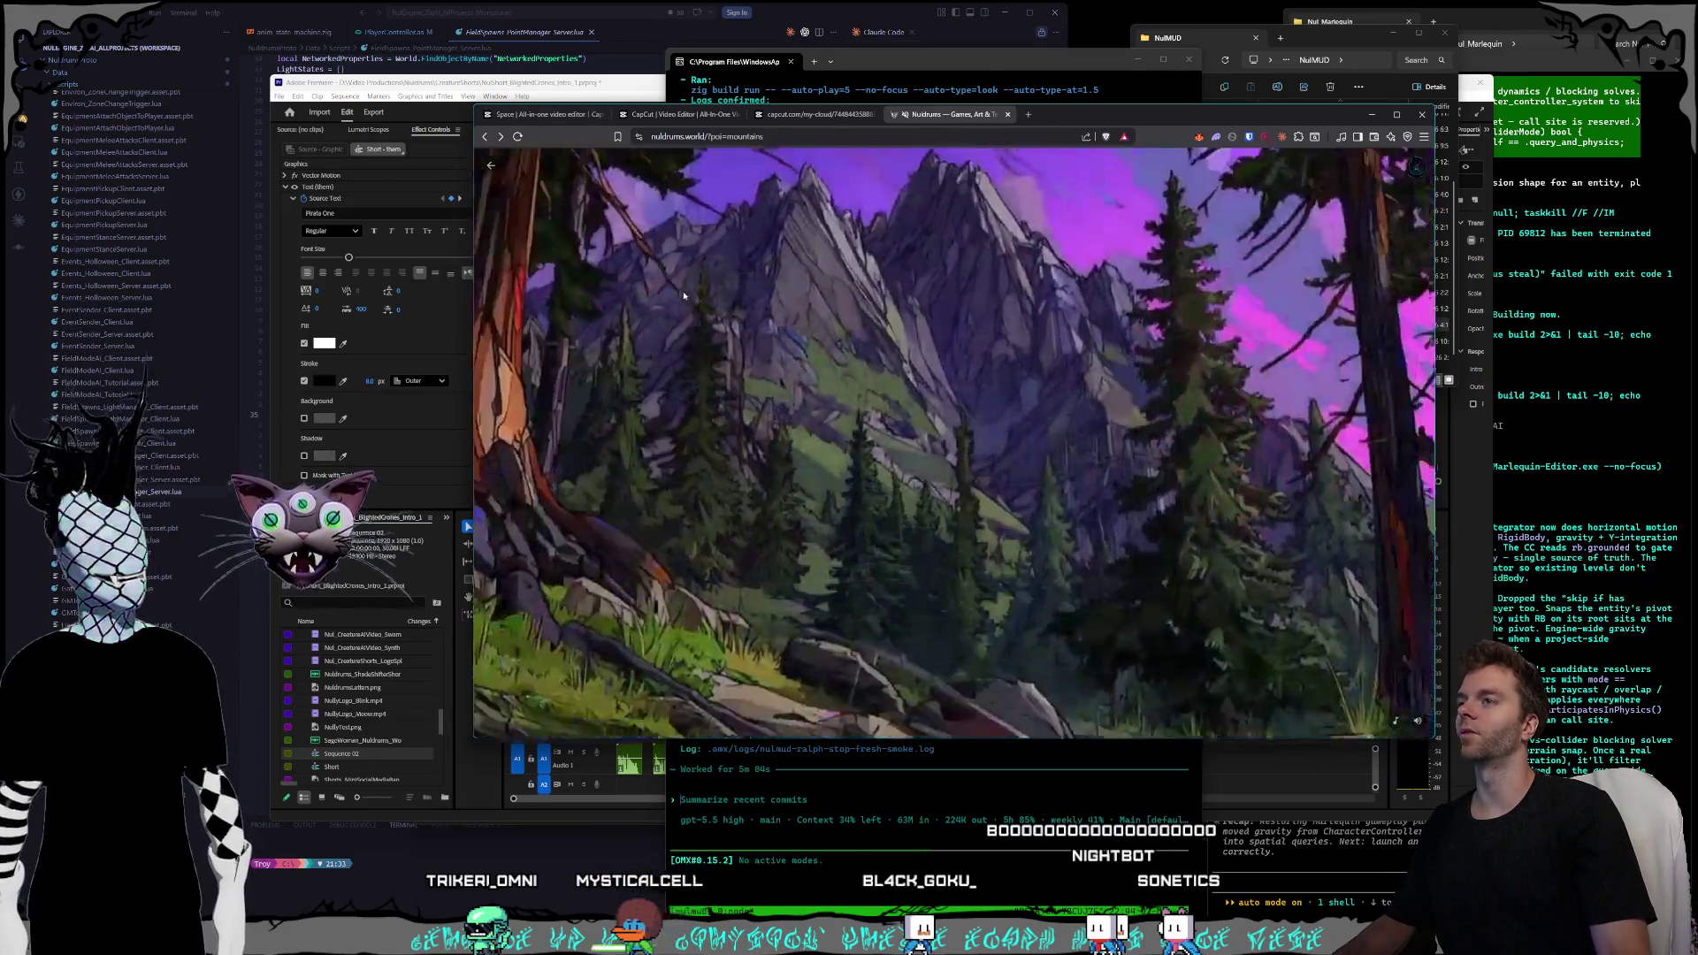
left_click(491, 161)
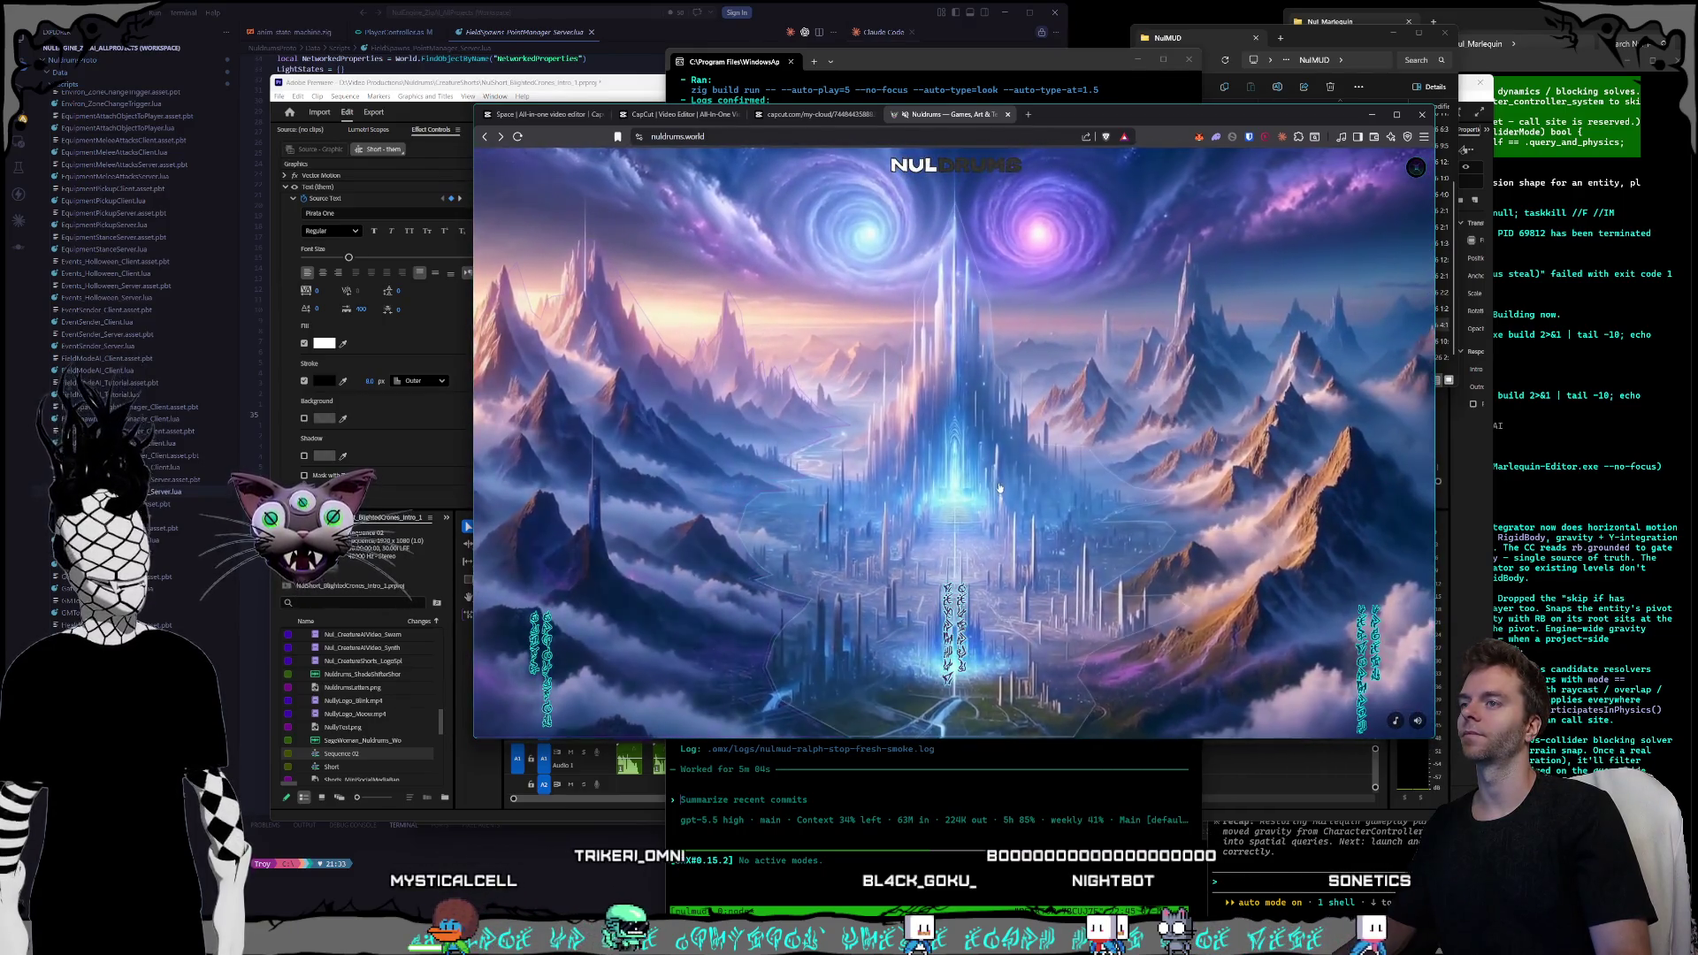
- Close the Nuldrums tab and bring the Premiere Pro project back to front
left_click(1008, 115)
left_click_drag(1007, 122, 1006, 137)
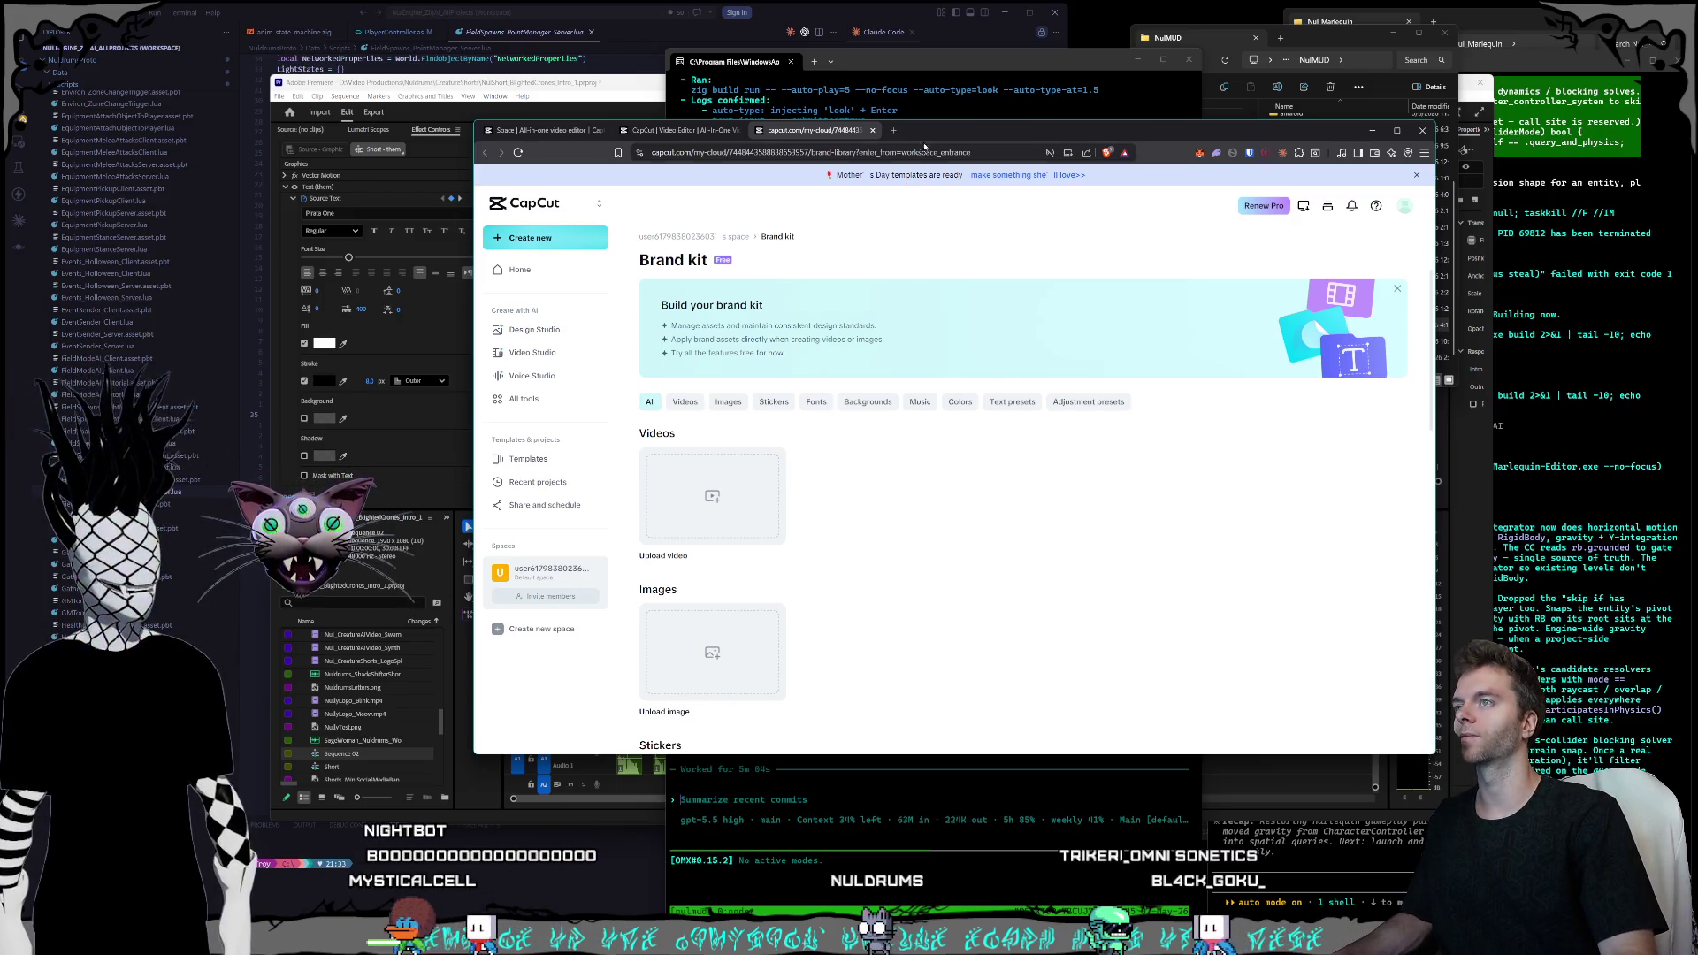
mouse_move(940, 139)
left_mouse_down()
mouse_move(1073, 144)
mouse_move(936, 119)
left_mouse_up()
left_click(655, 92)
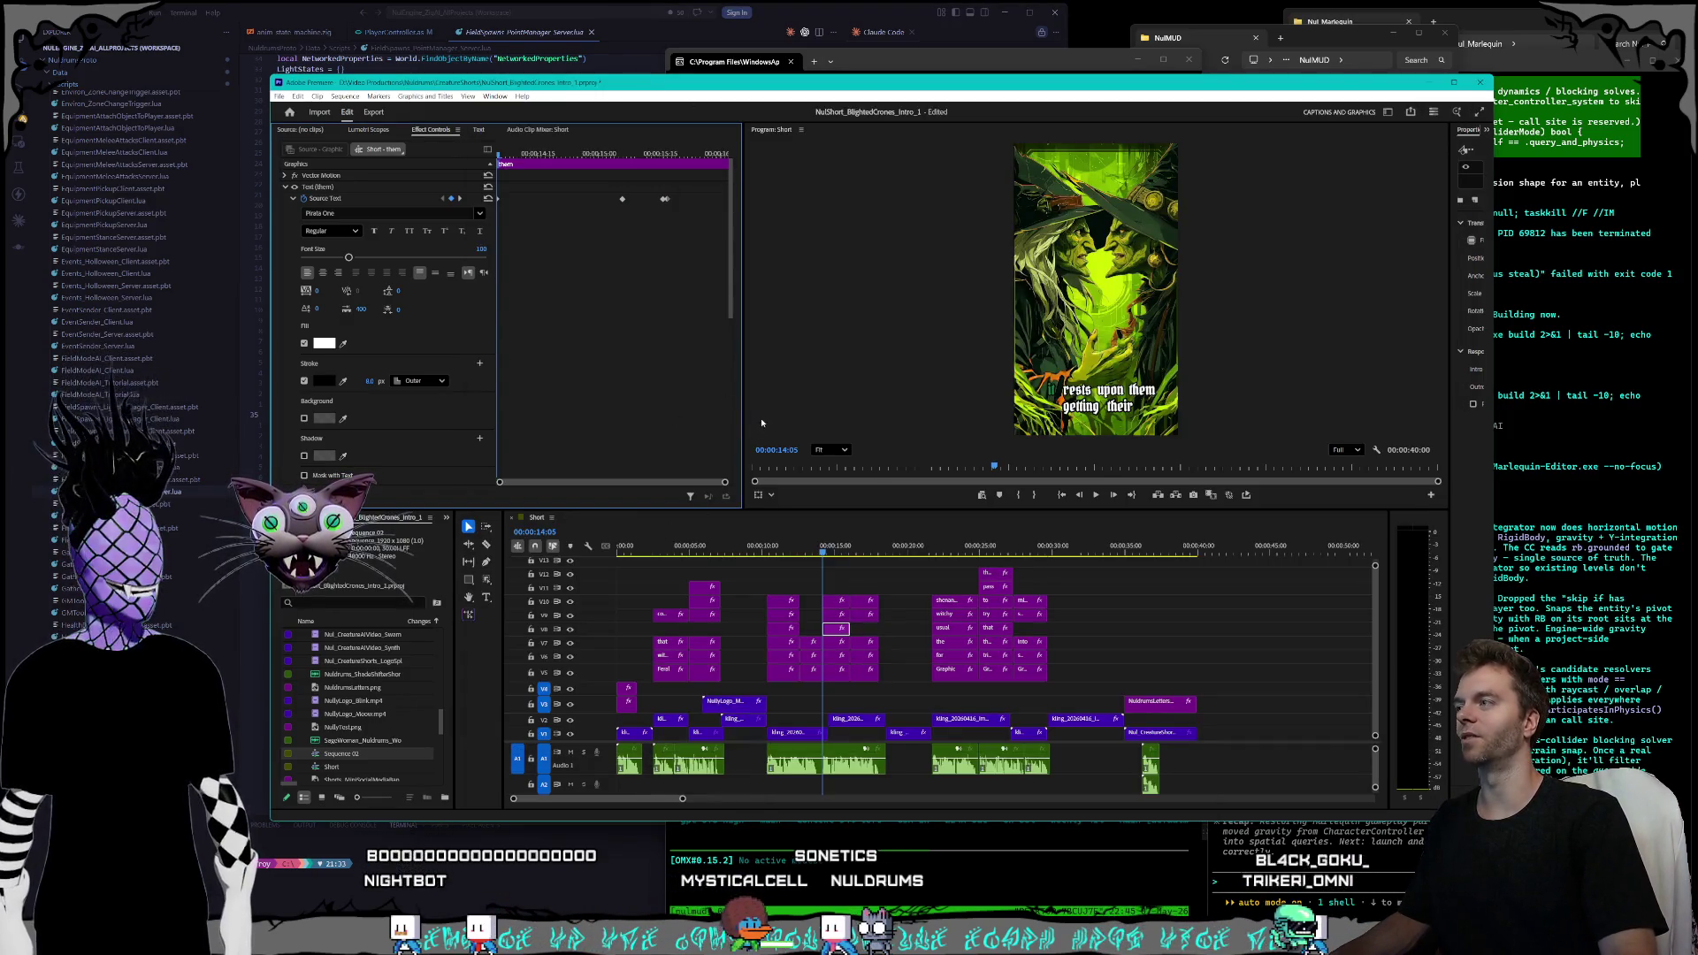
- Check the Source Text keyframes where 'upon' and 'them' turn green
left_click(838, 642)
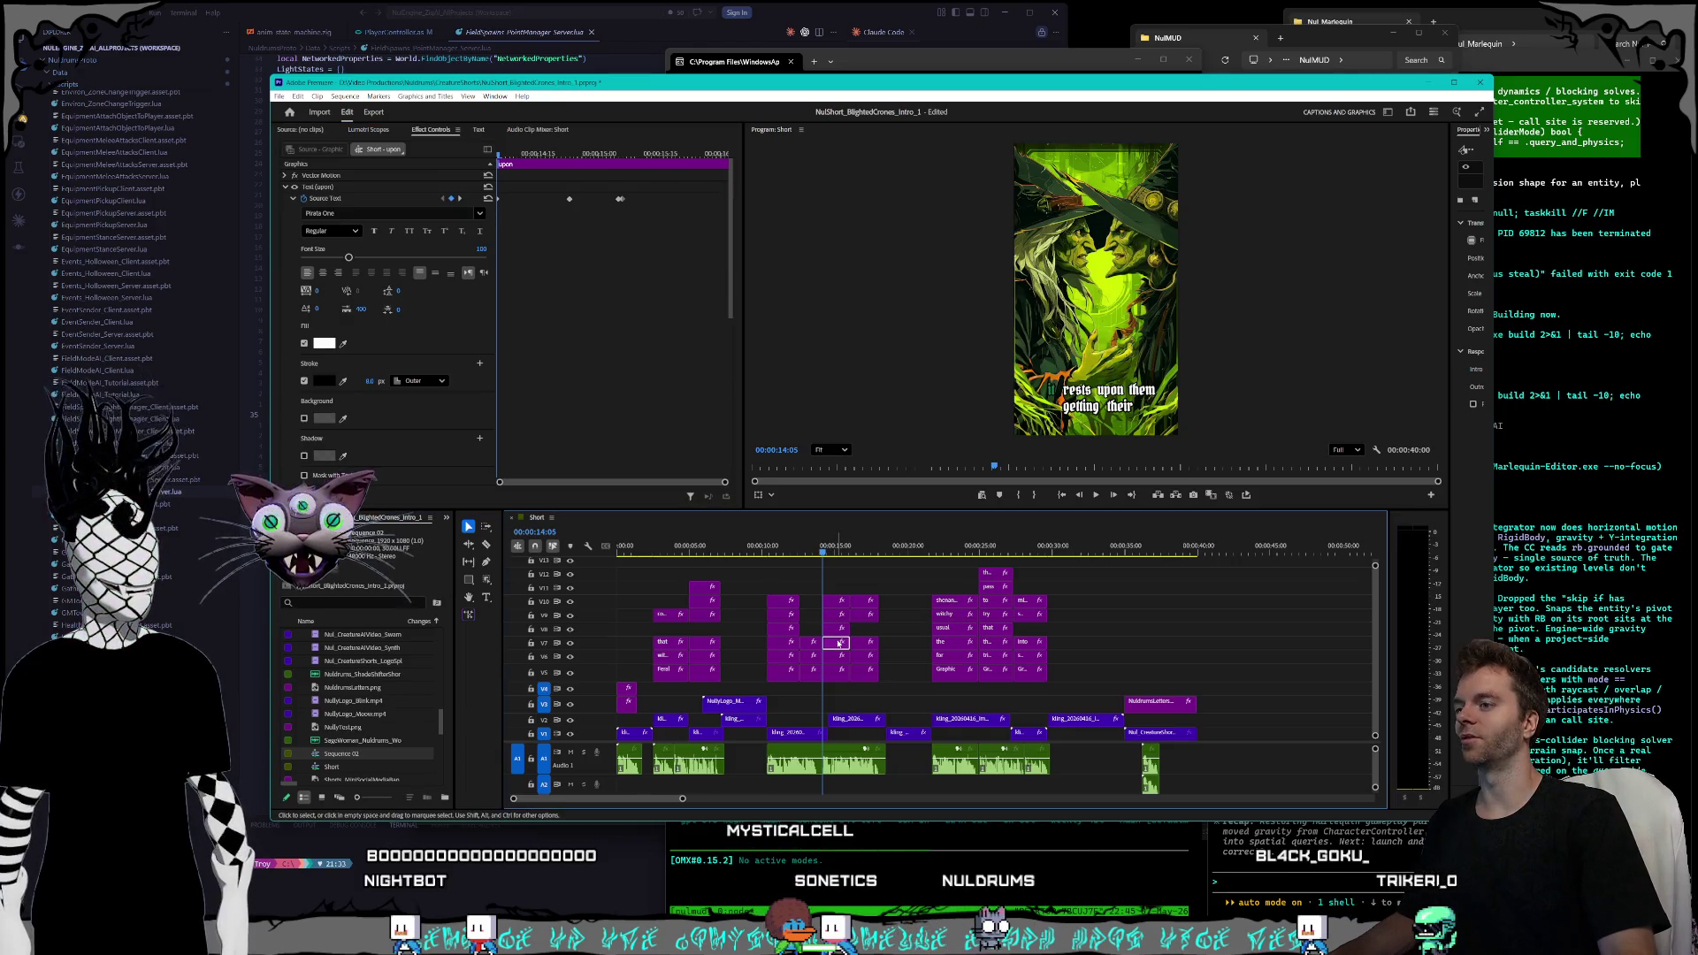
left_click(460, 199)
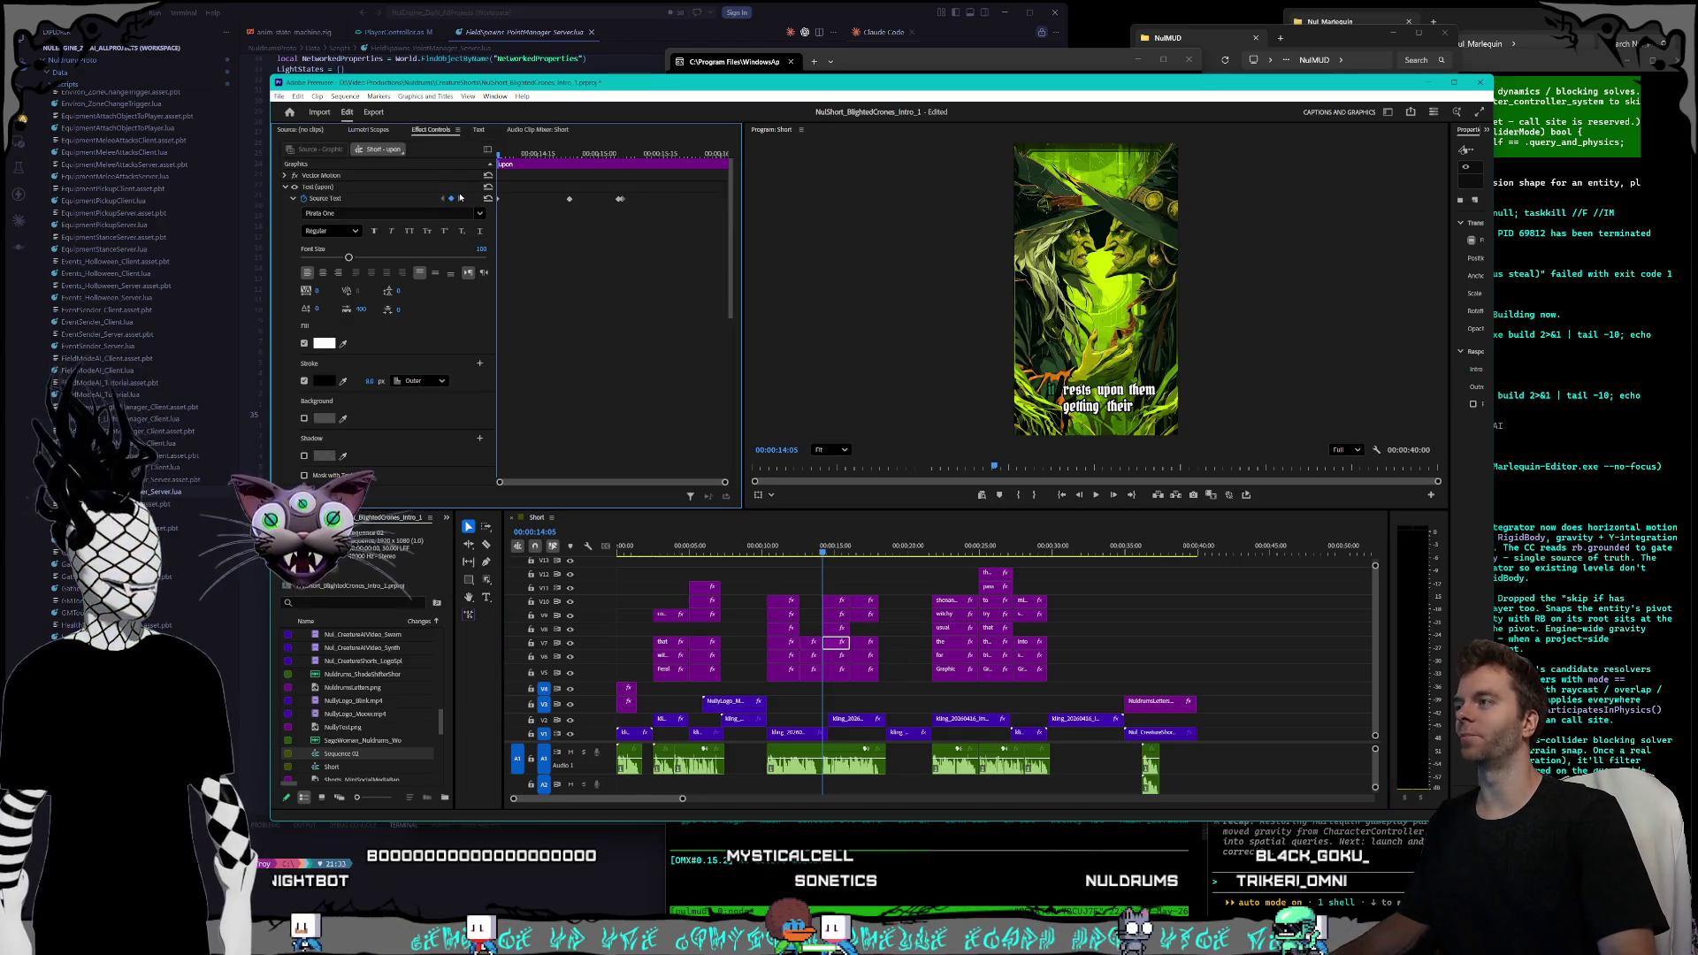
key("Up")
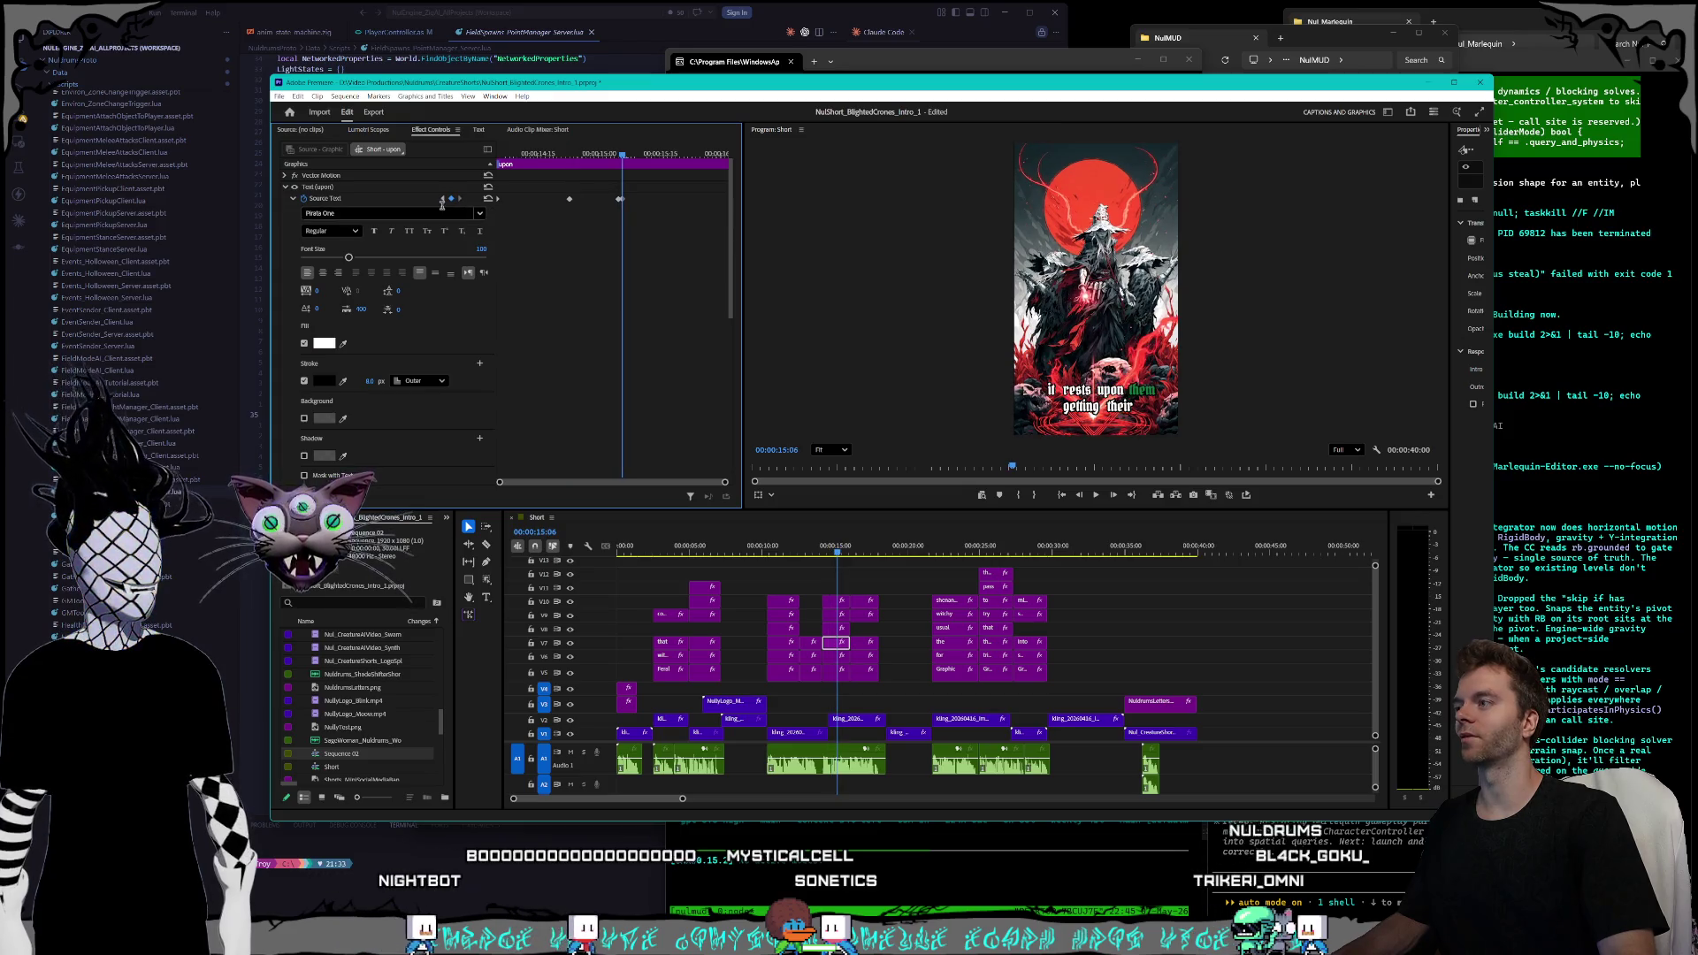
left_click(826, 631)
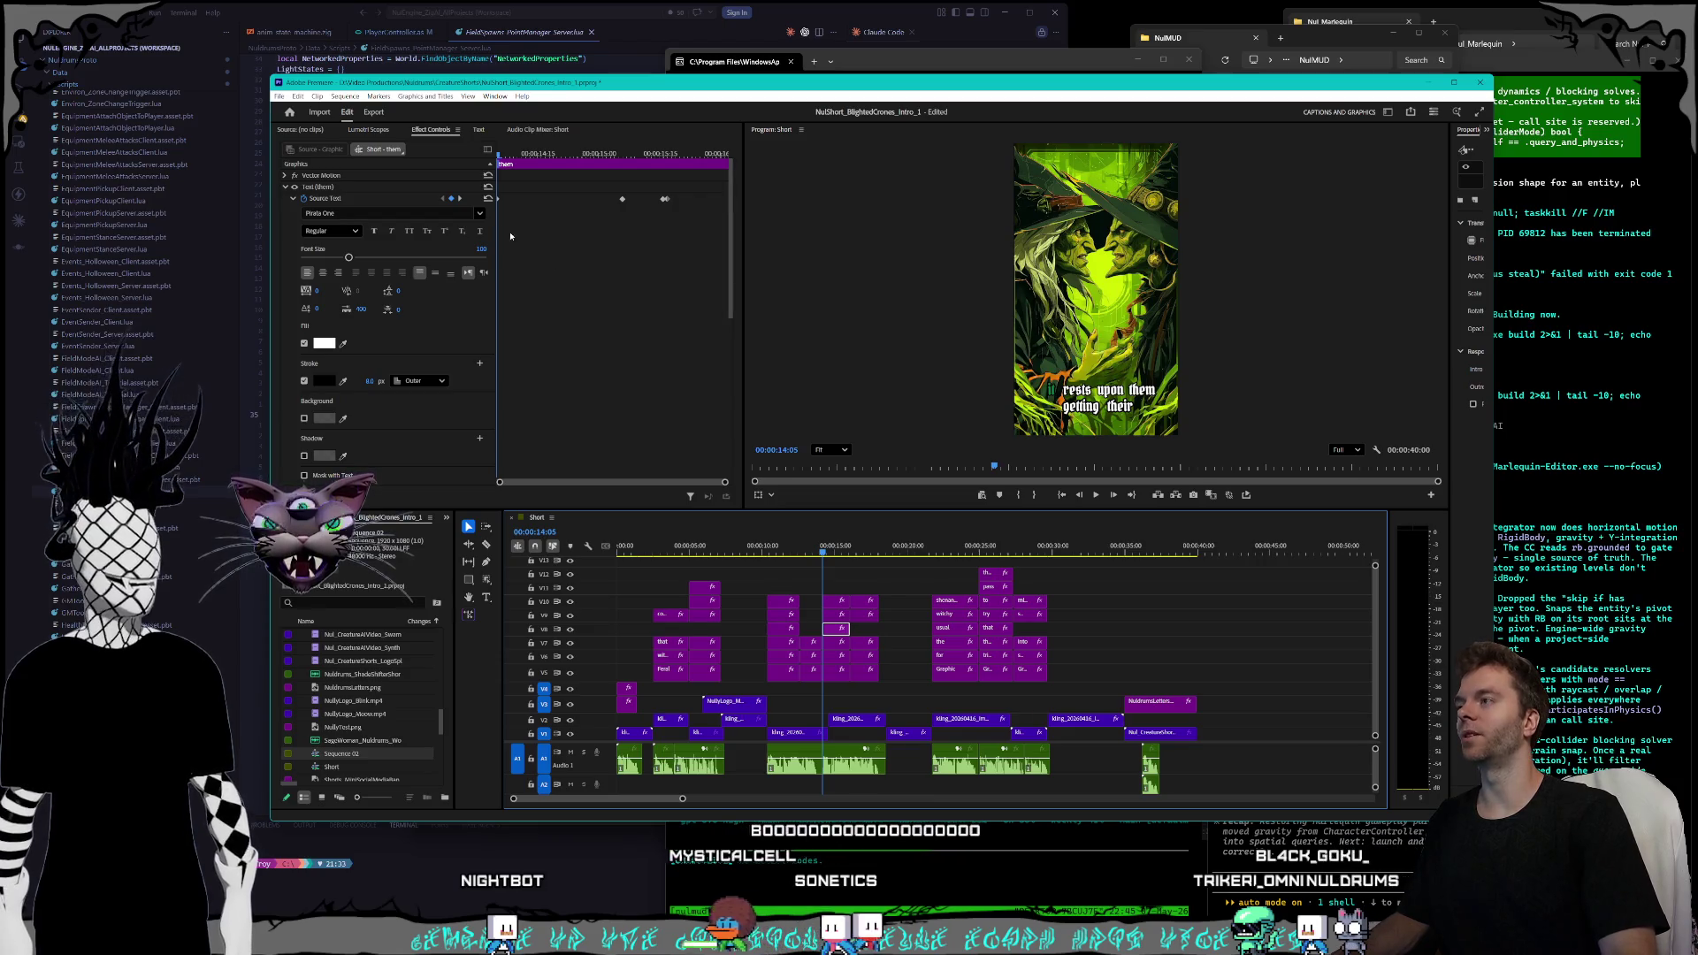
left_click(460, 199)
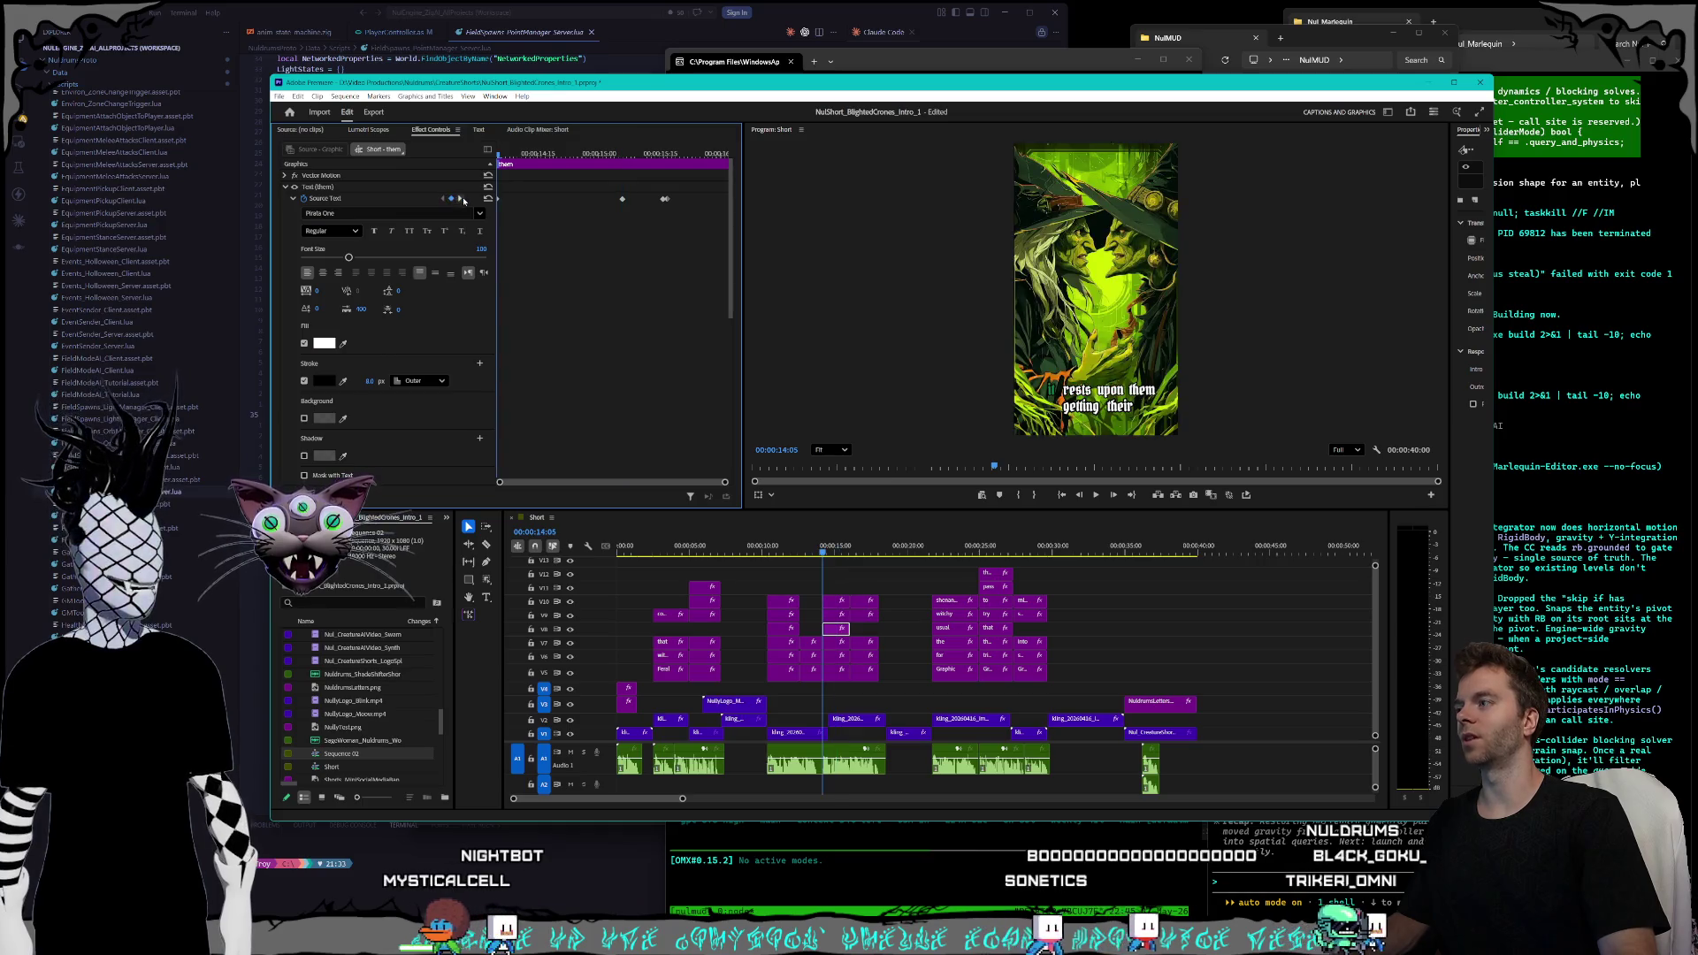
- Reduce the caption outline width to 8 at the next text keyframe
left_click(363, 381)
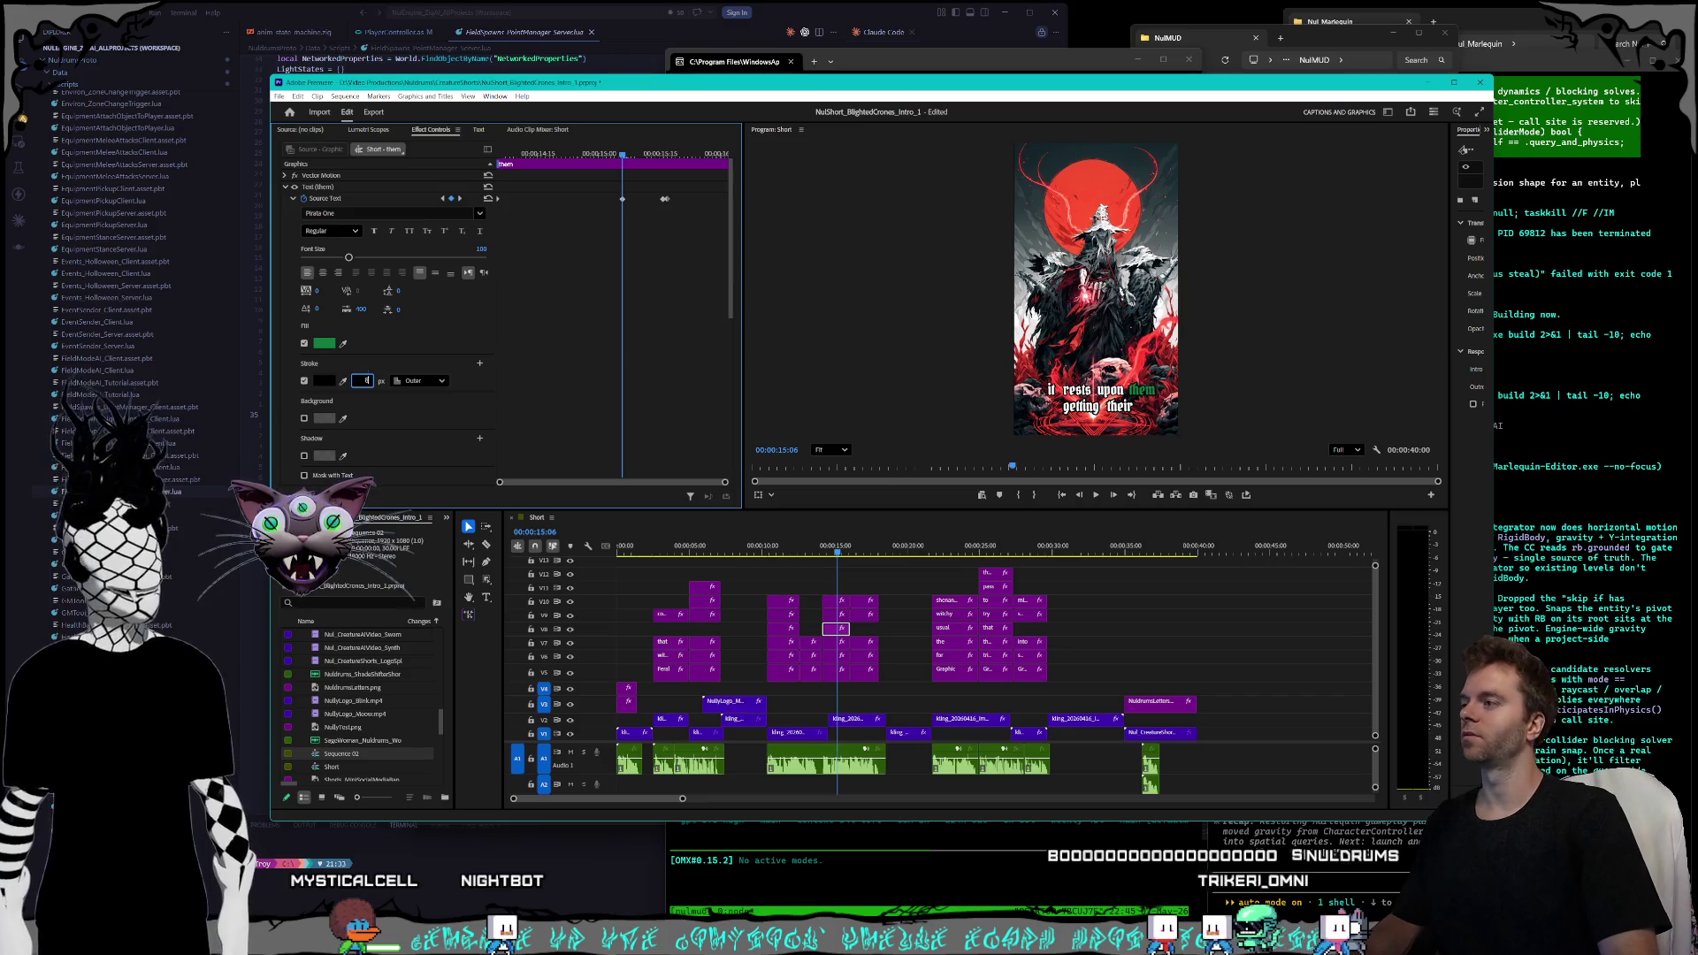
left_click(460, 200)
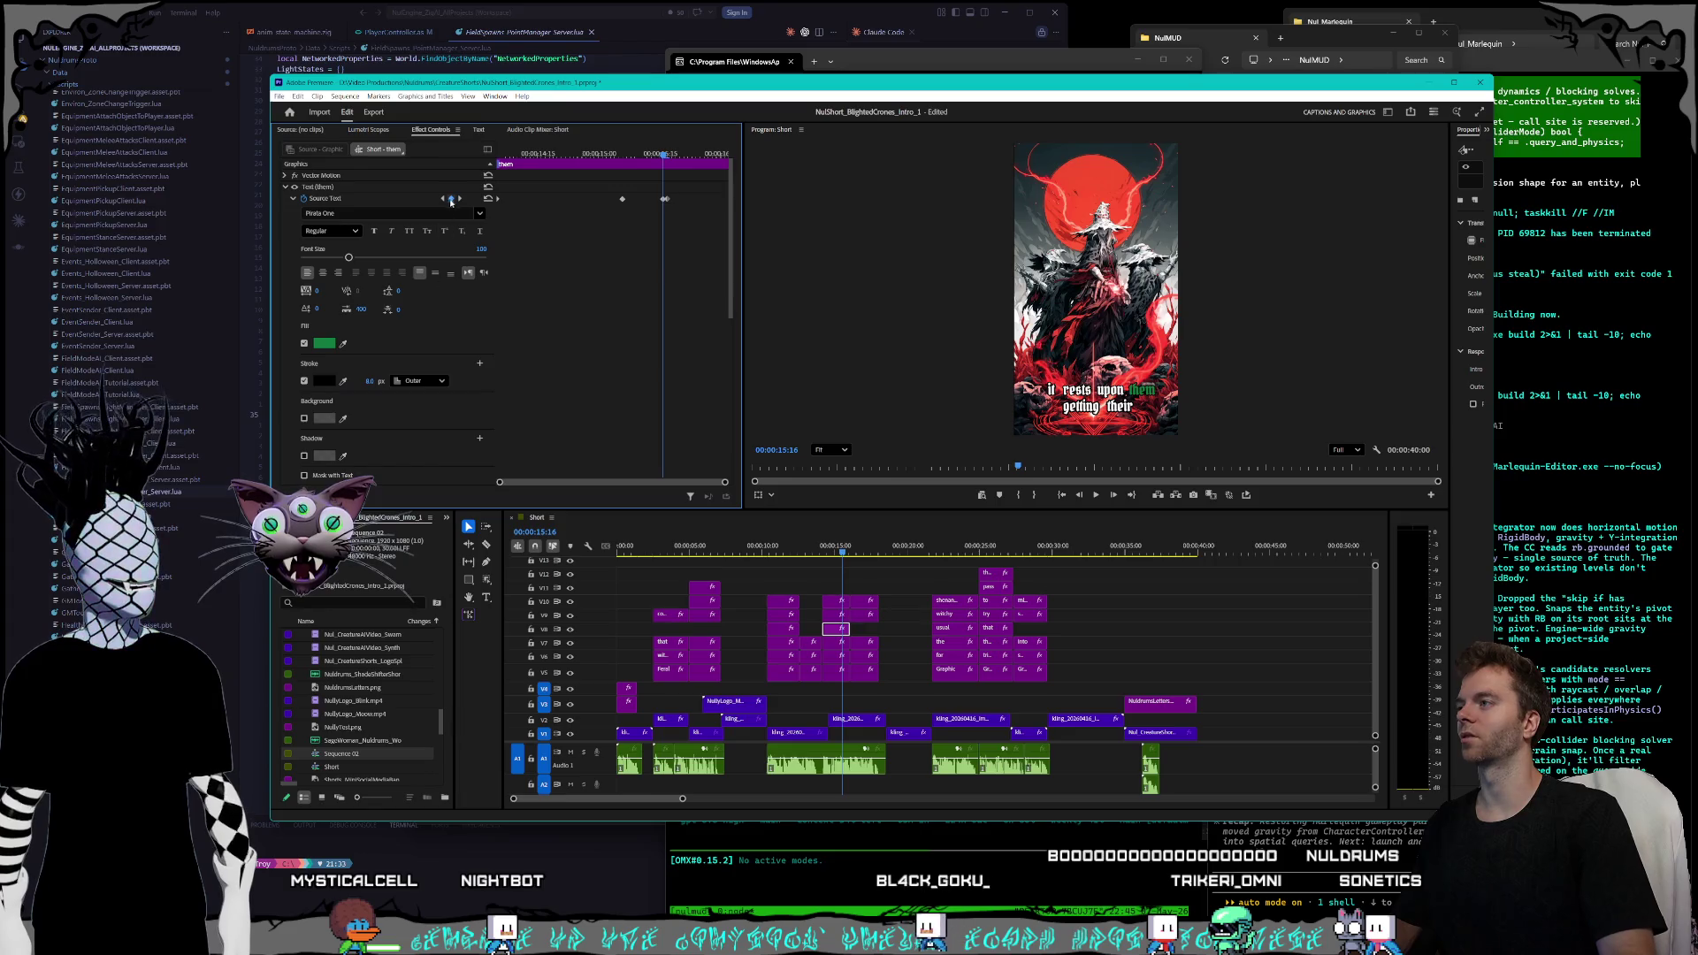
left_click(458, 200)
key("Down")
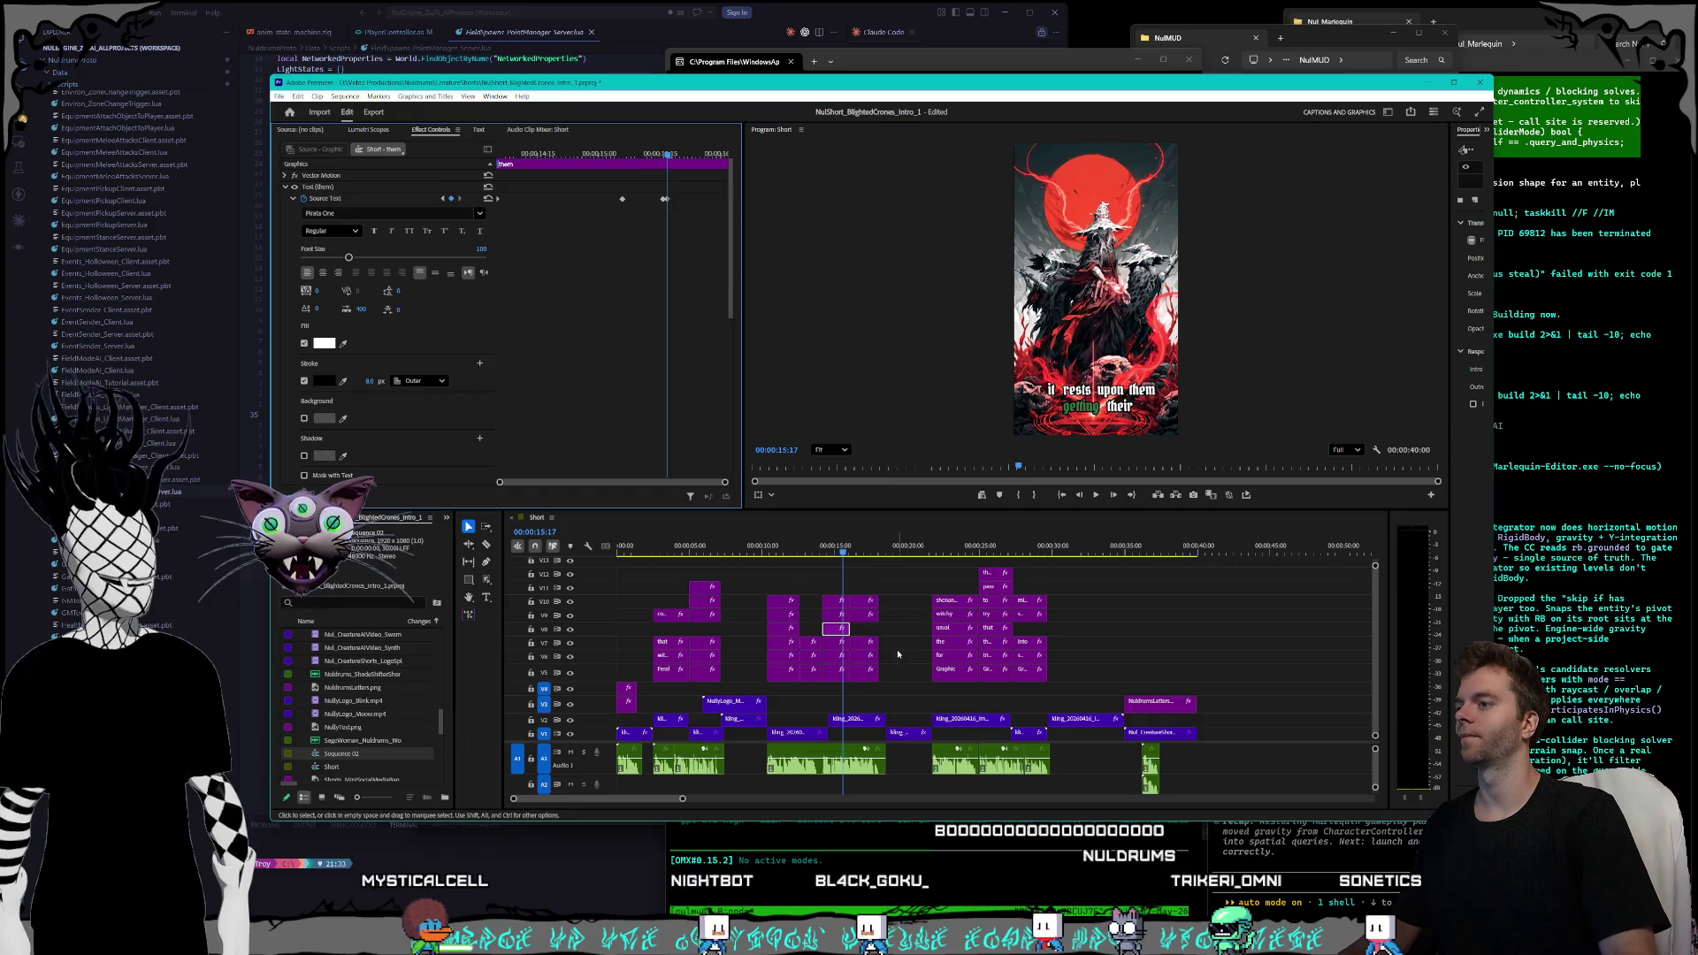
- Check where 'getting' turns green and play the short from the beginning
left_click(836, 614)
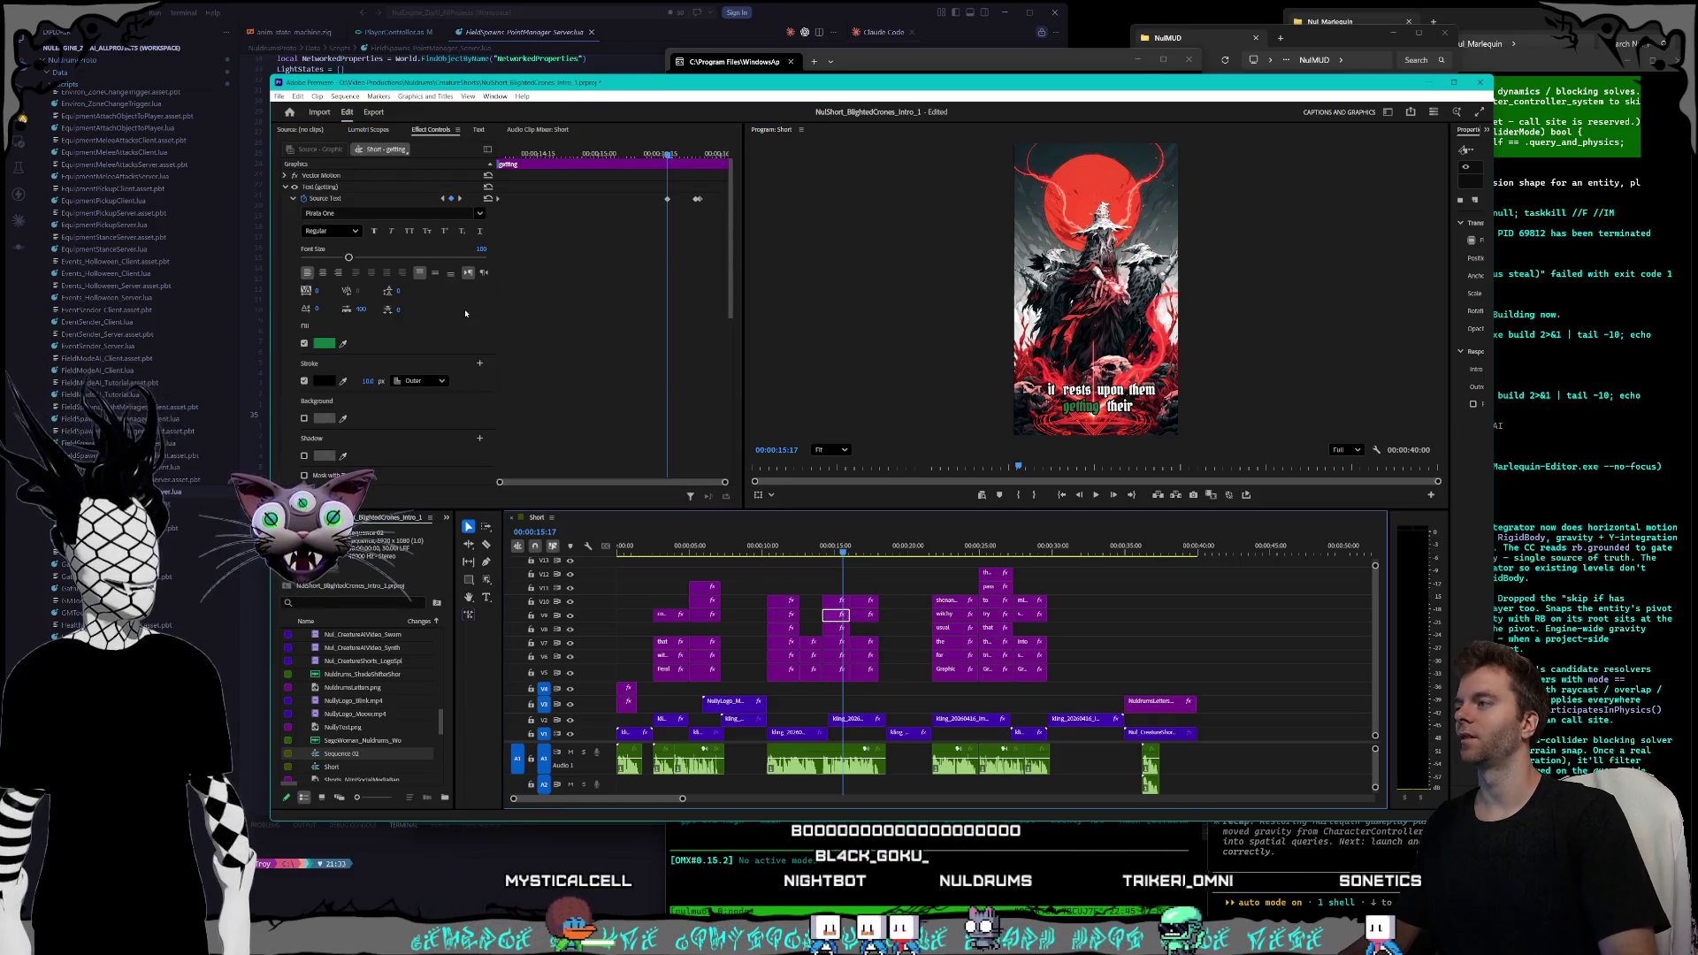
key("Up")
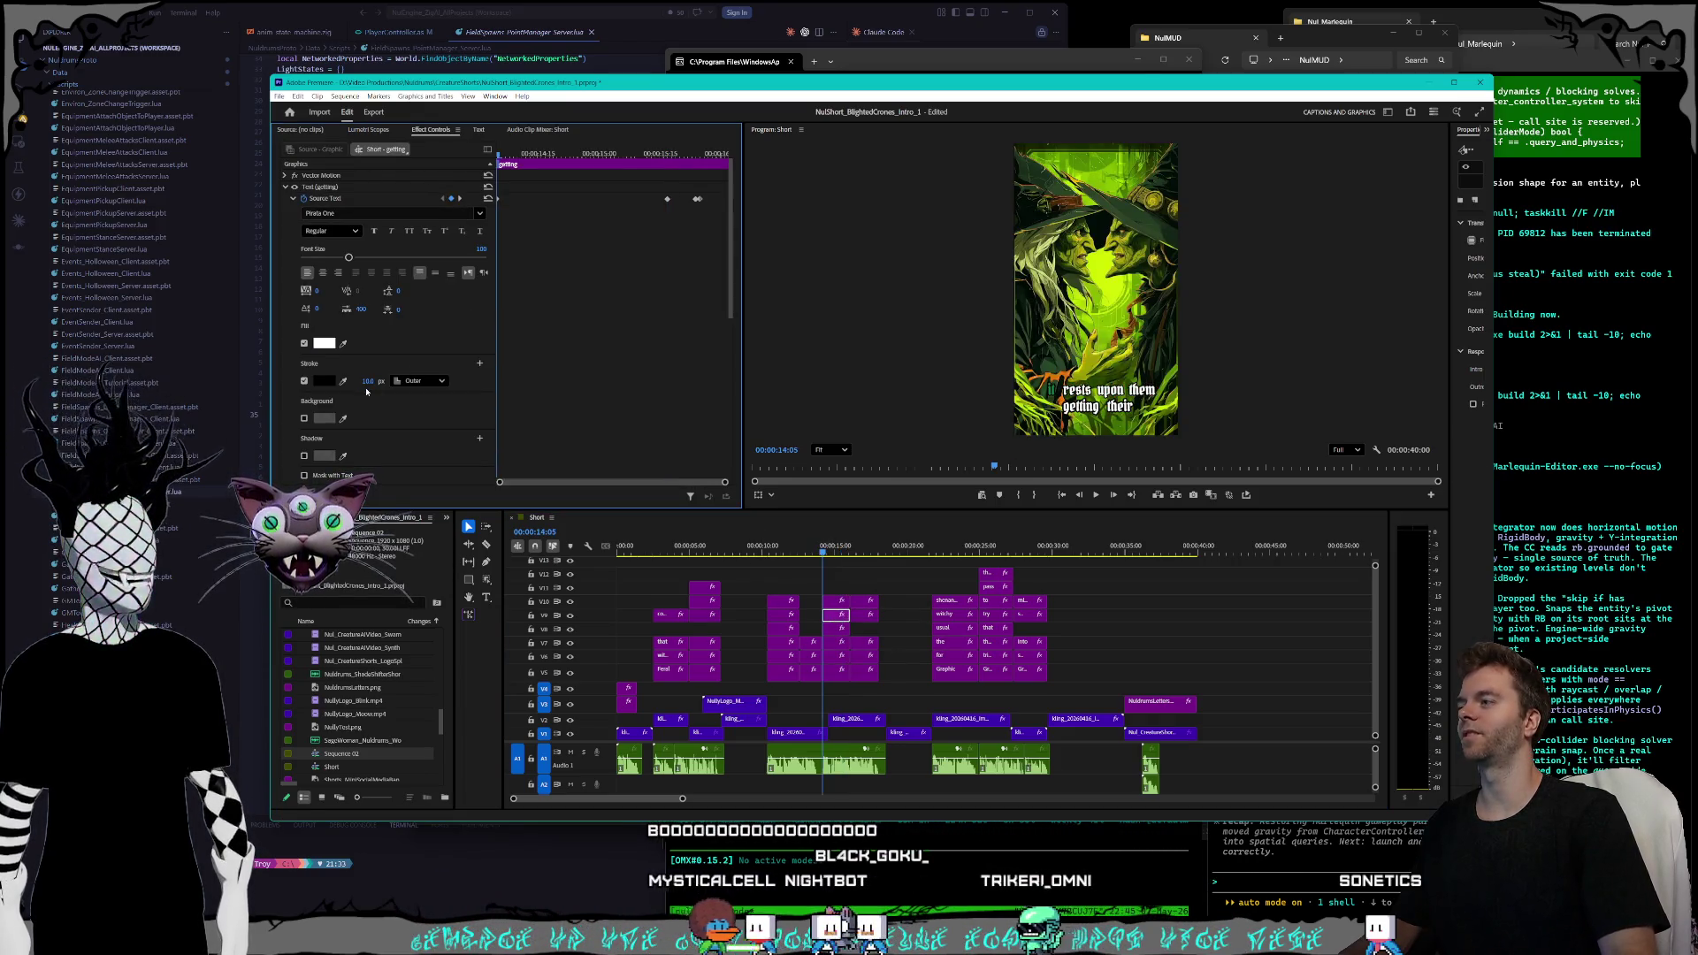
left_click(458, 200)
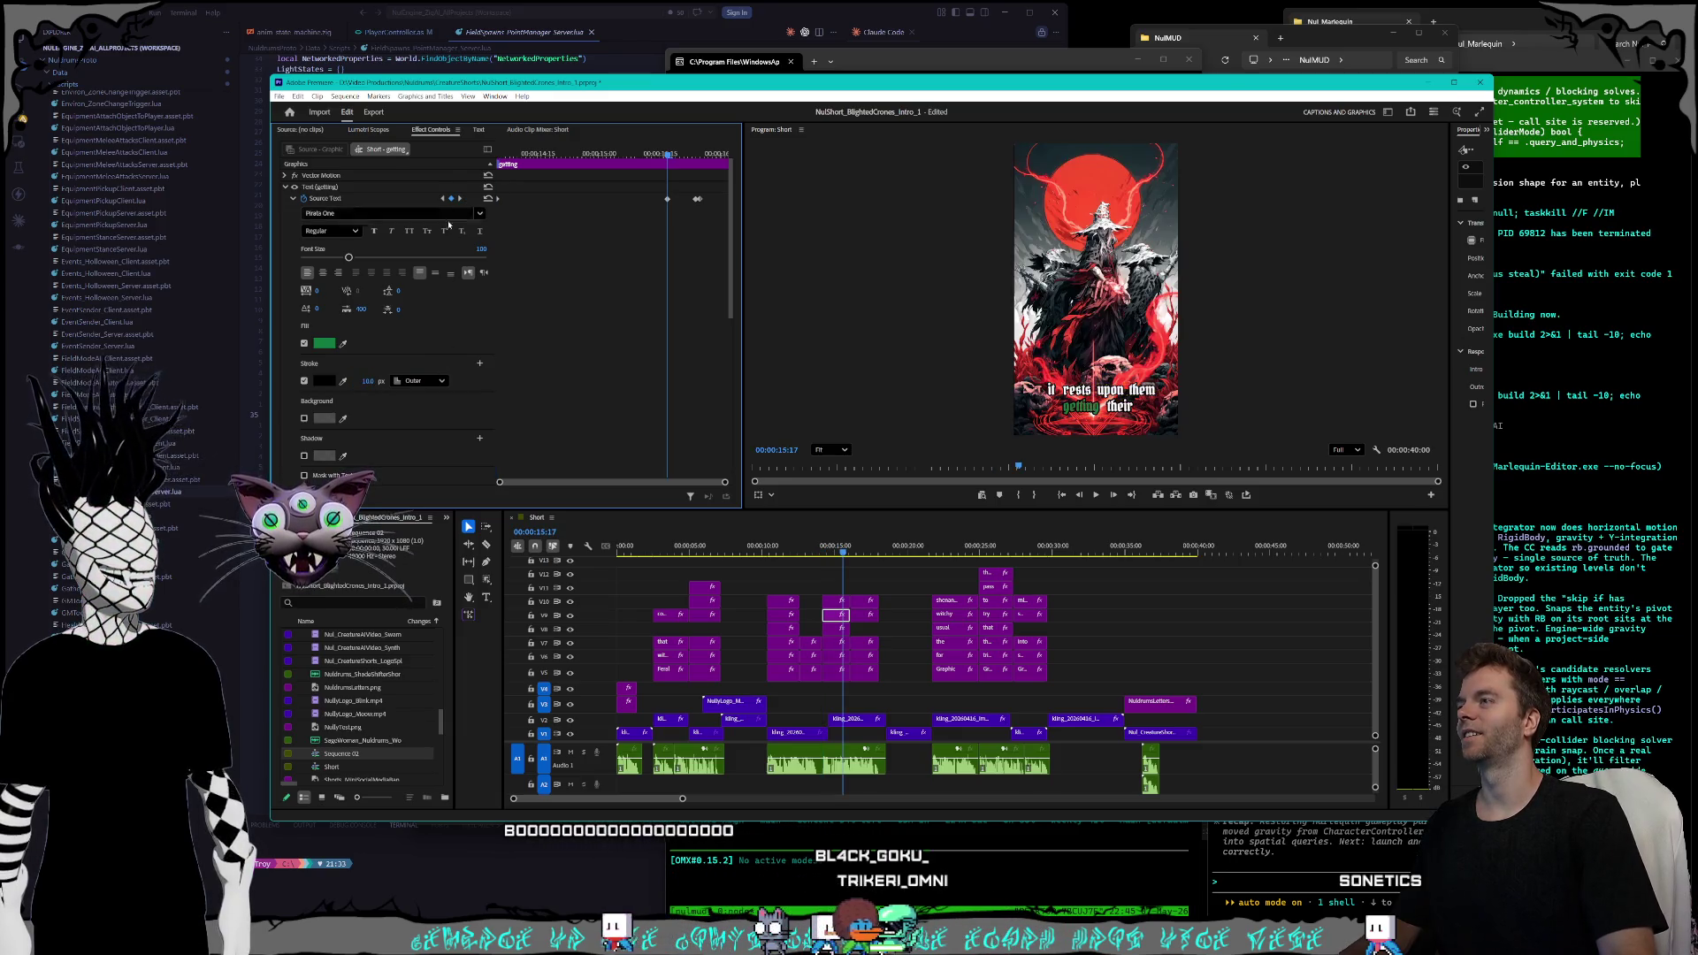
key("Home")
key("space")
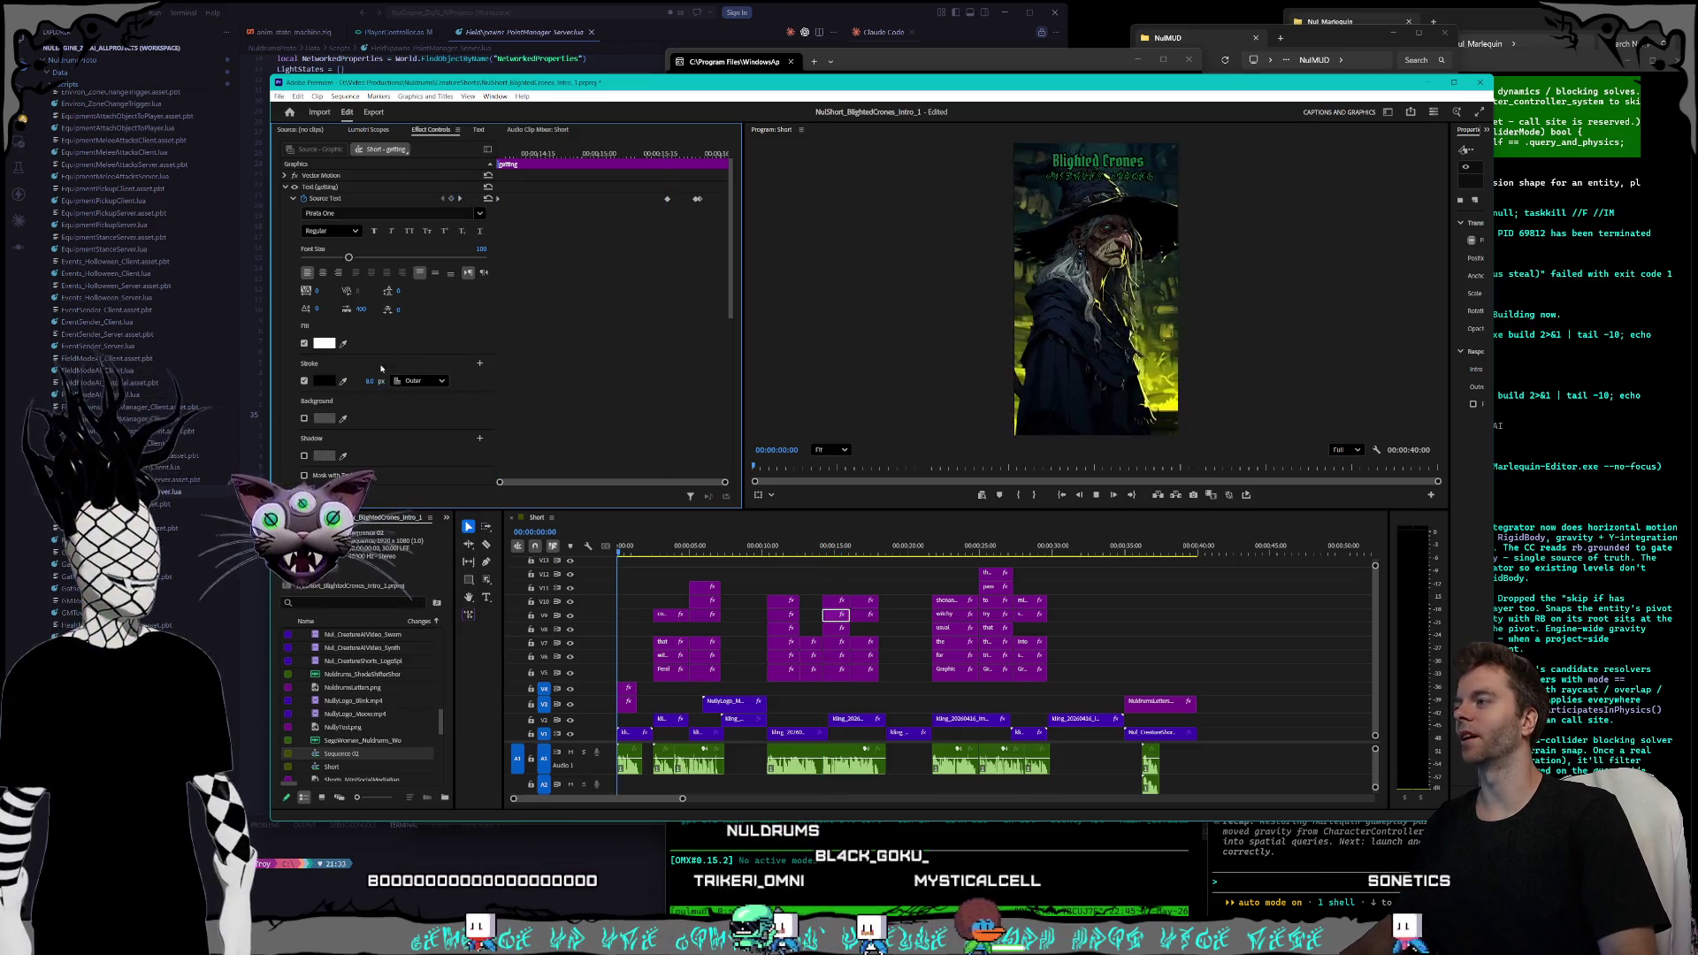
left_click(838, 622)
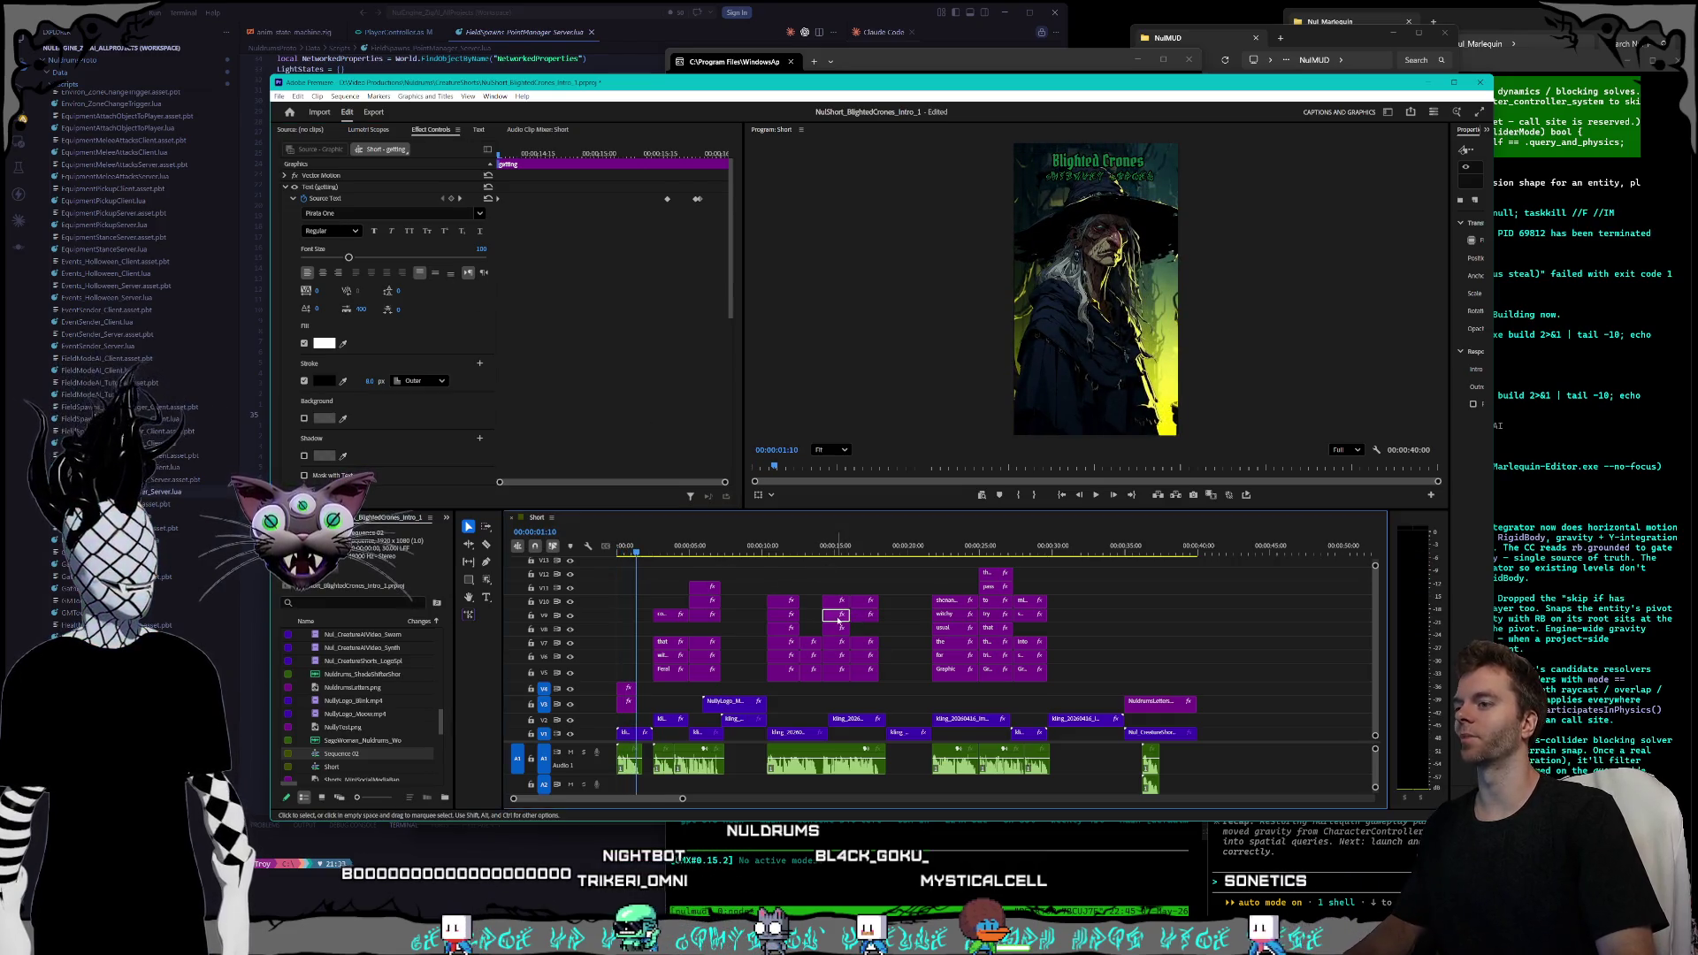
- Set the outline width to 8 px where 'getting' turns green
left_click(459, 198)
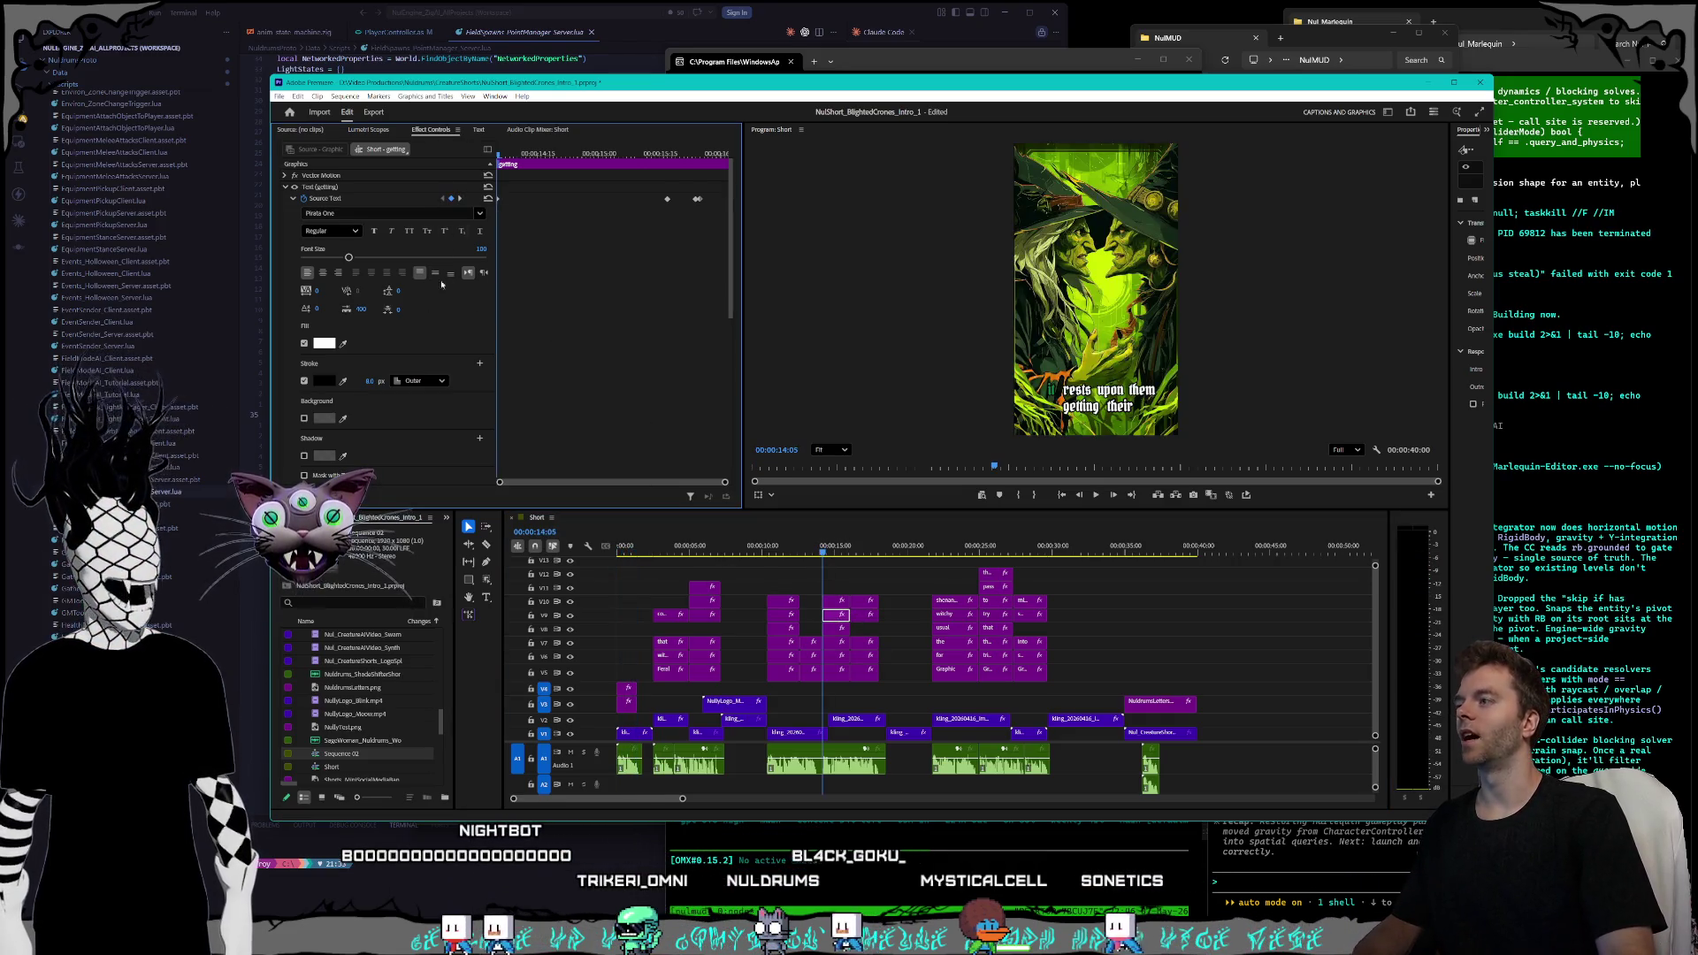
left_click(460, 199)
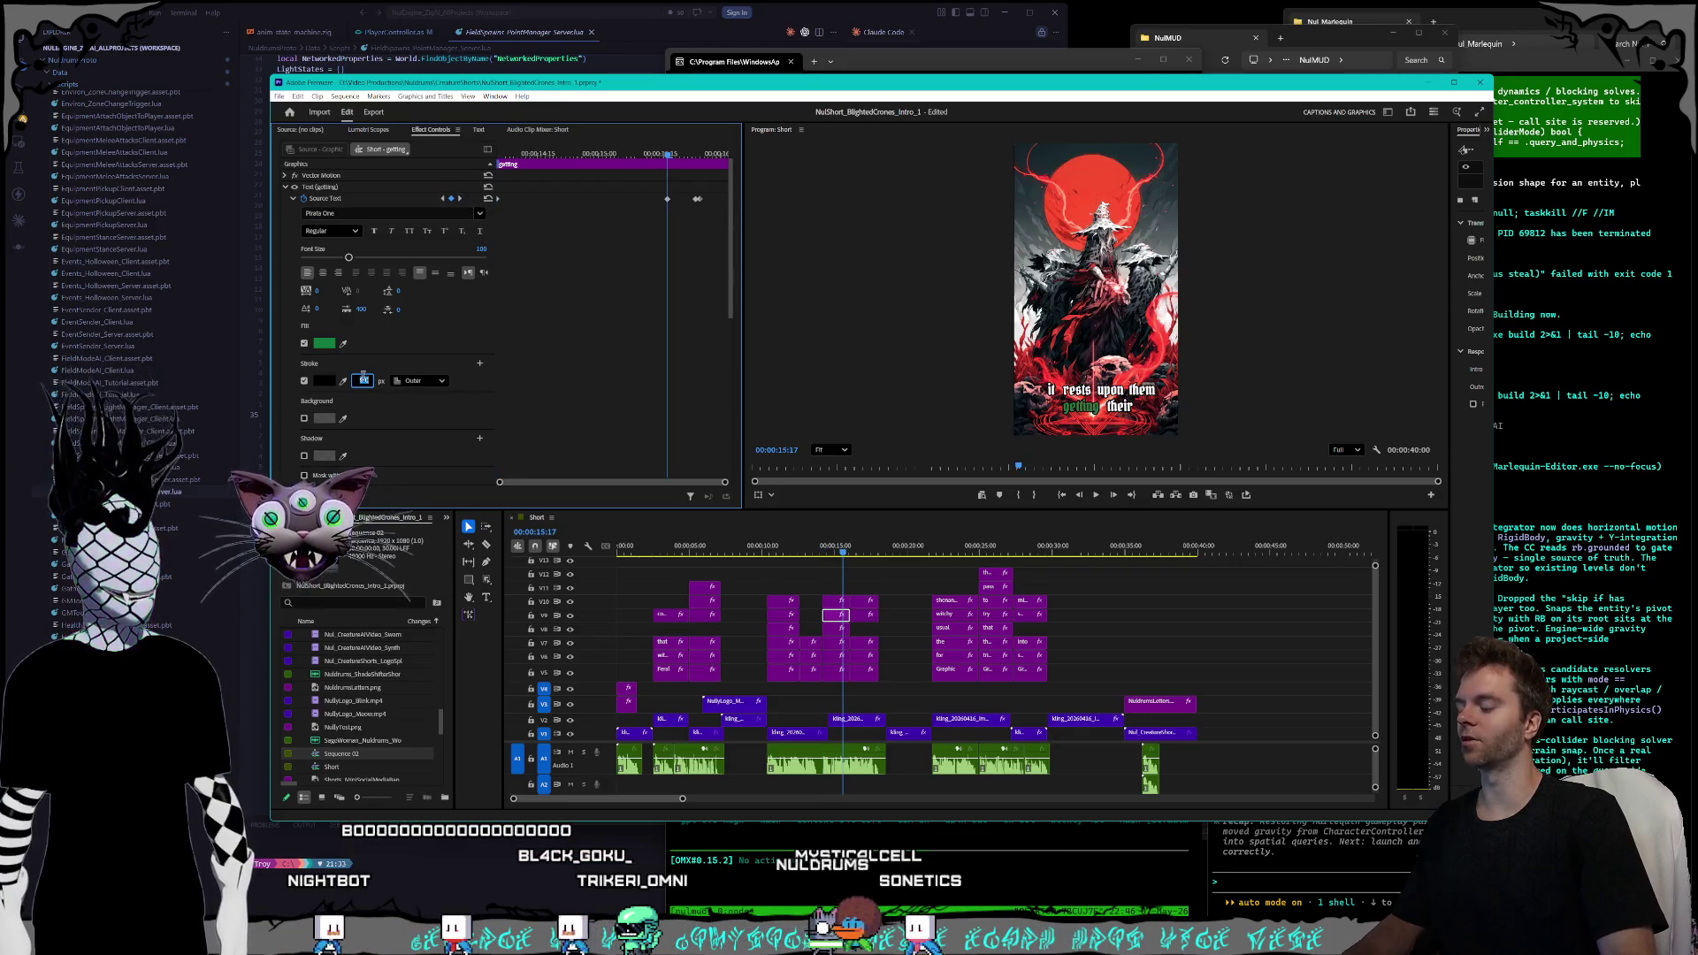
type("8")
key("Return")
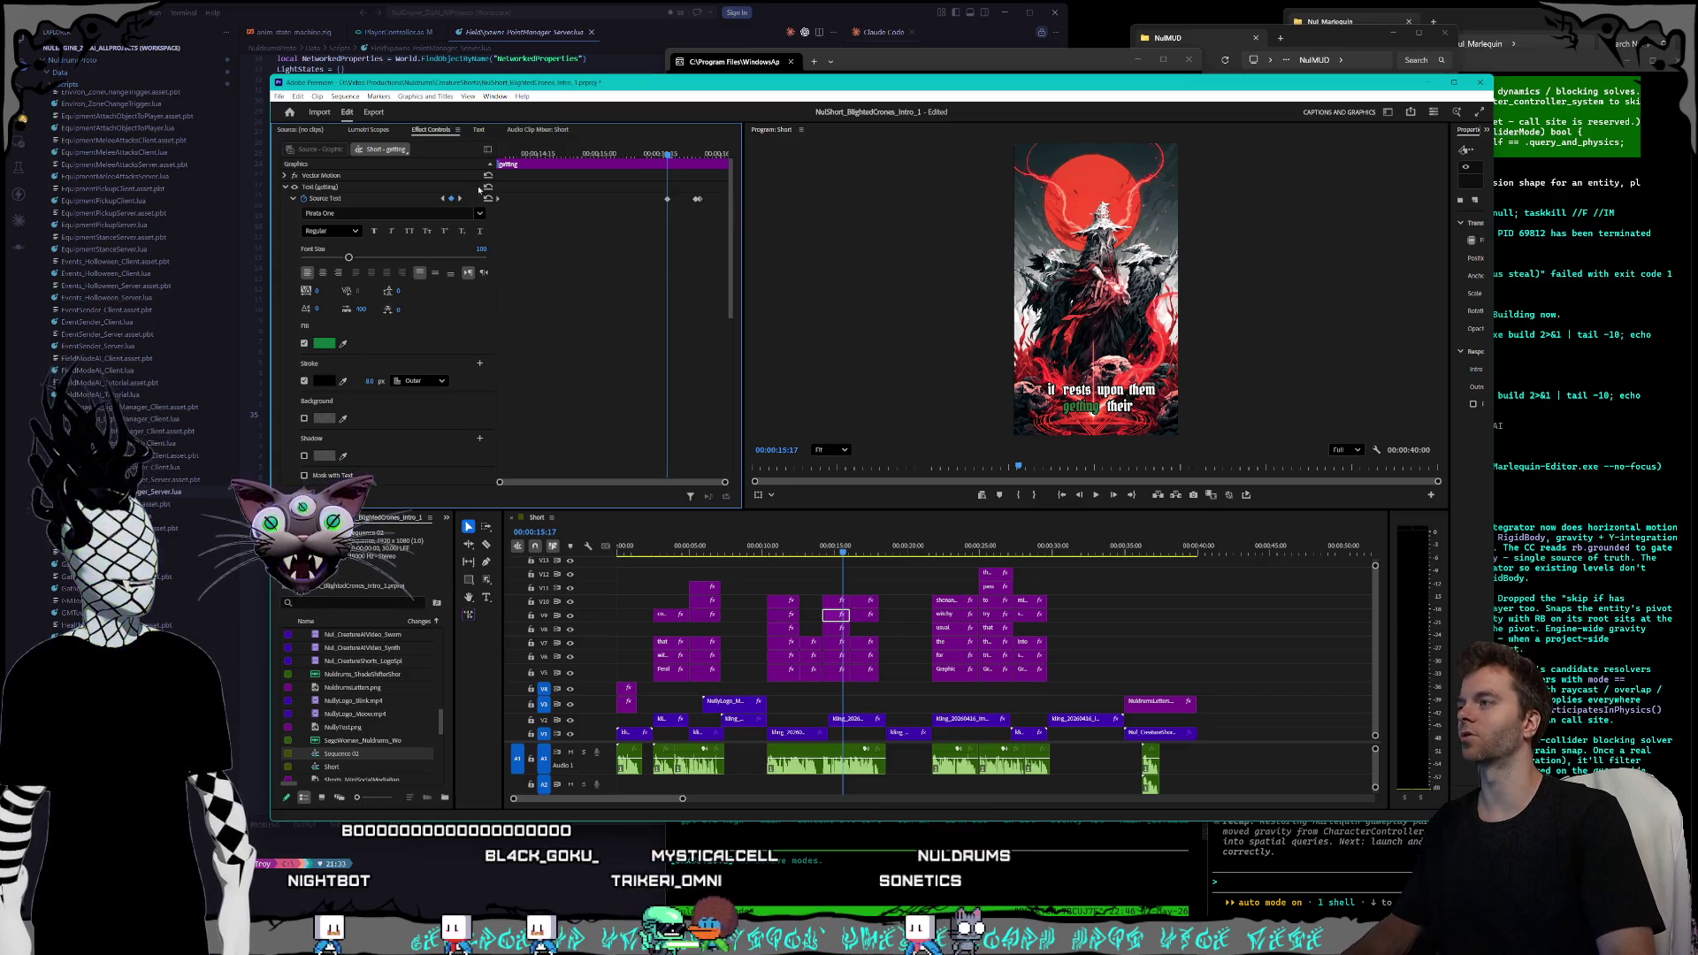
- Set the outline width to 10 px one frame after the next text keyframe
left_click(460, 199)
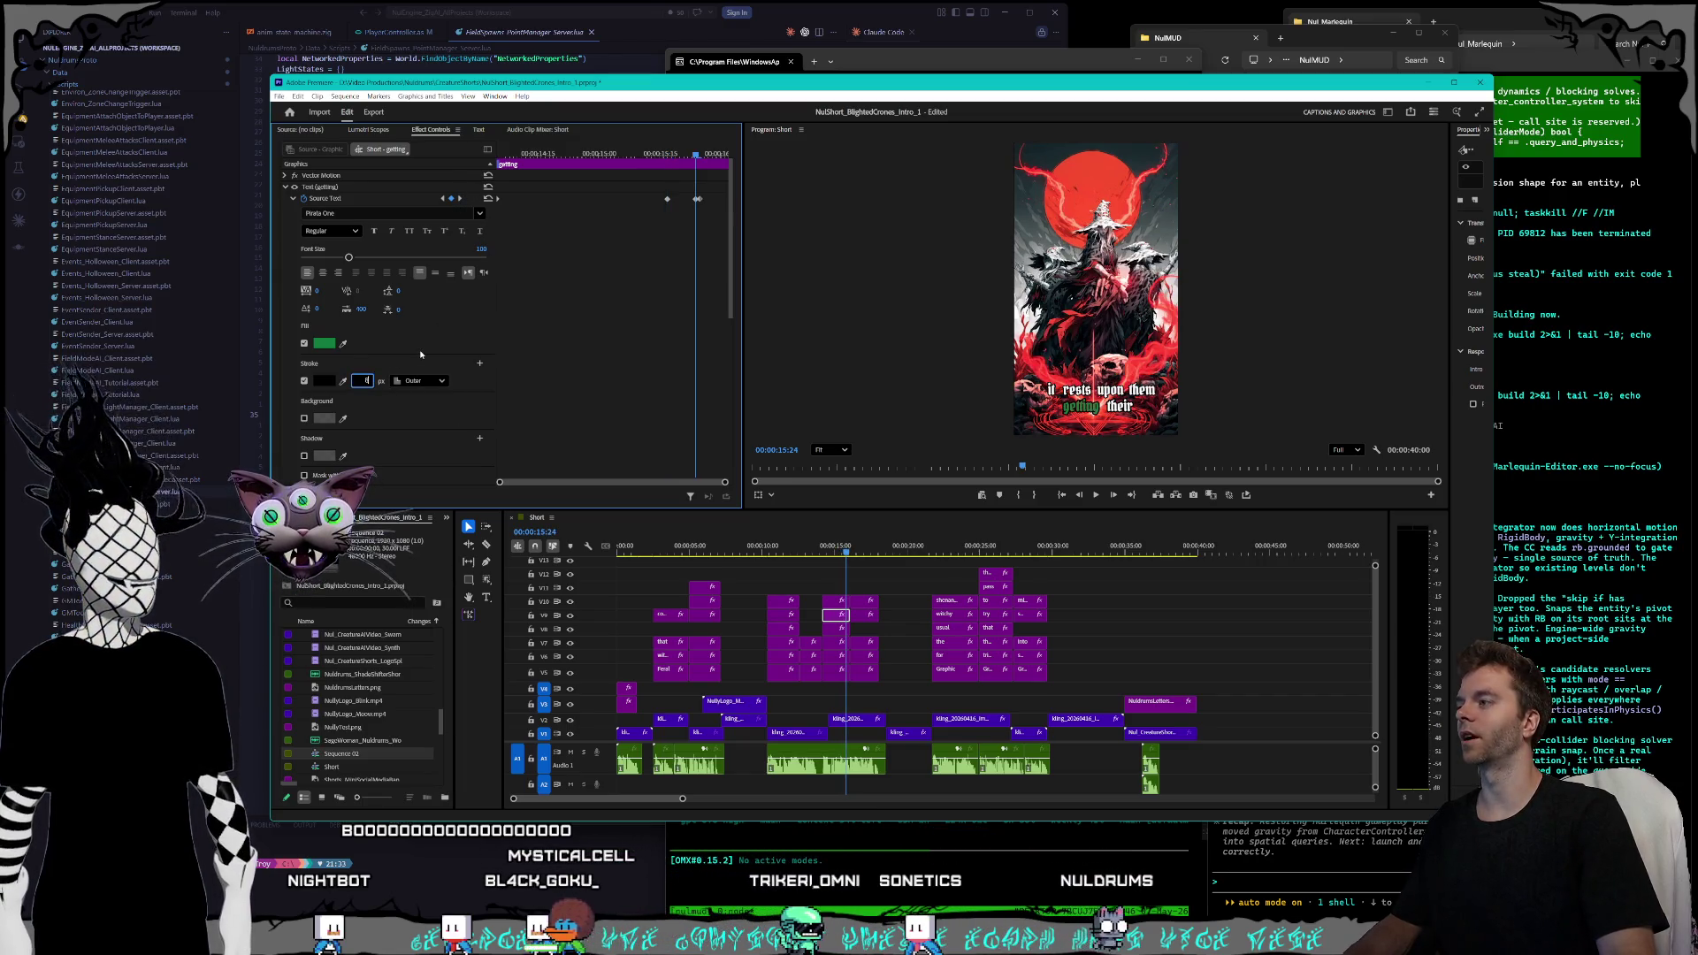
key("Right")
left_click(369, 381)
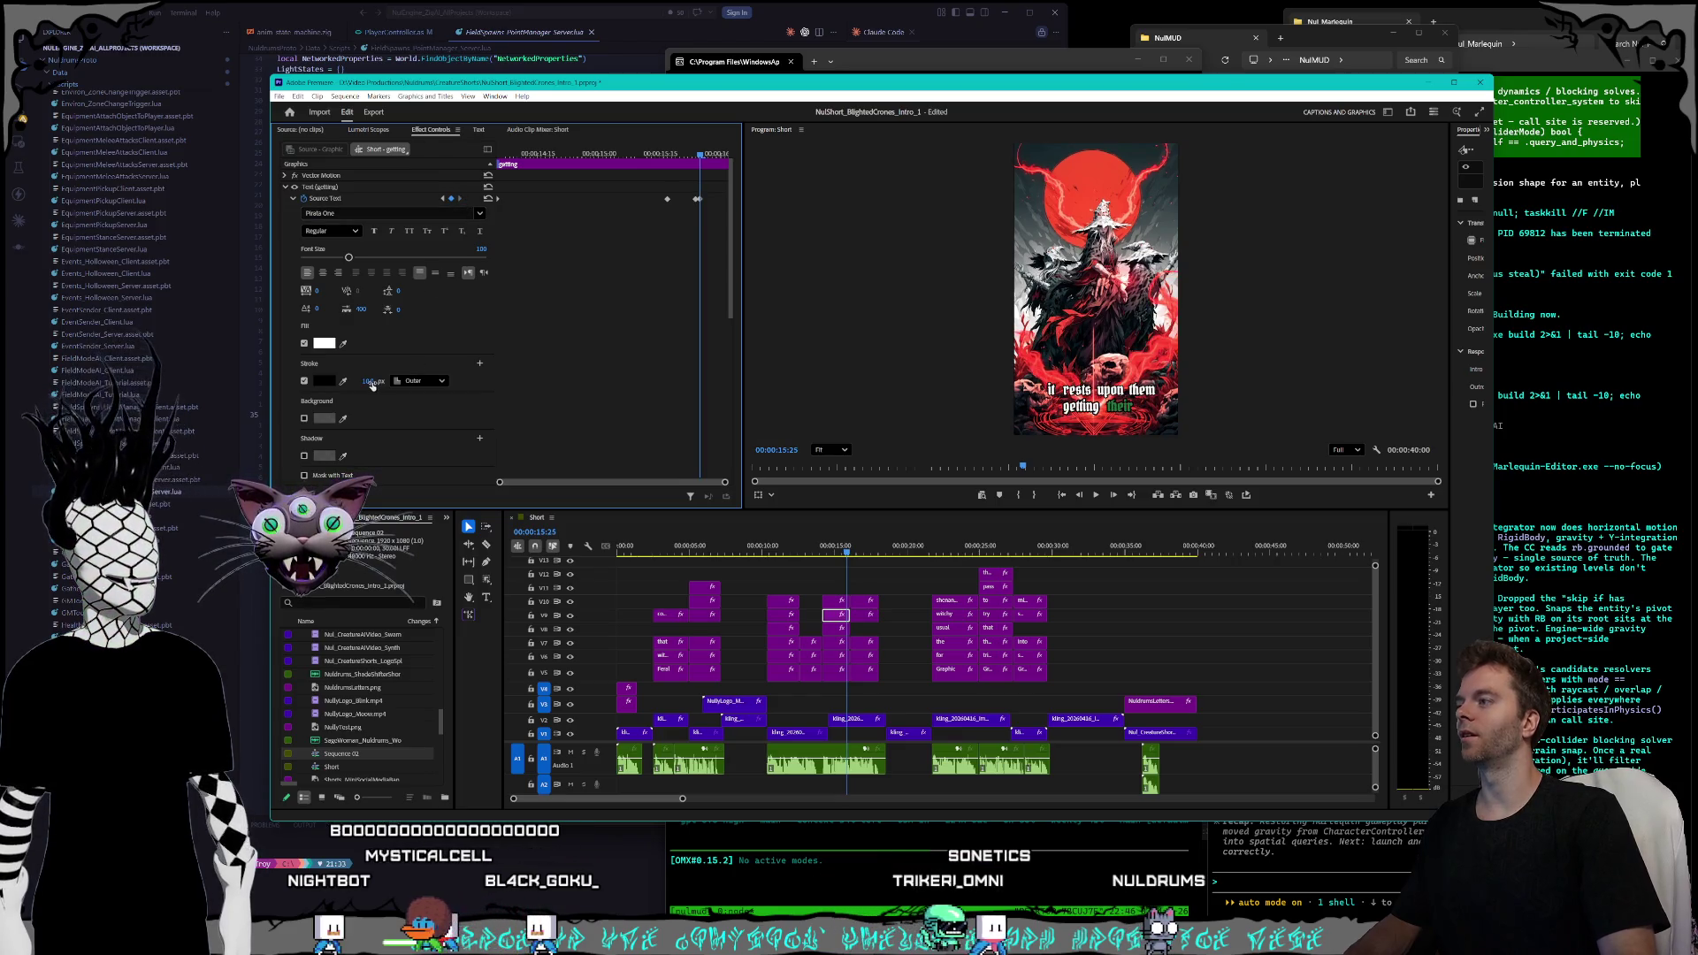
type("10")
key("Return")
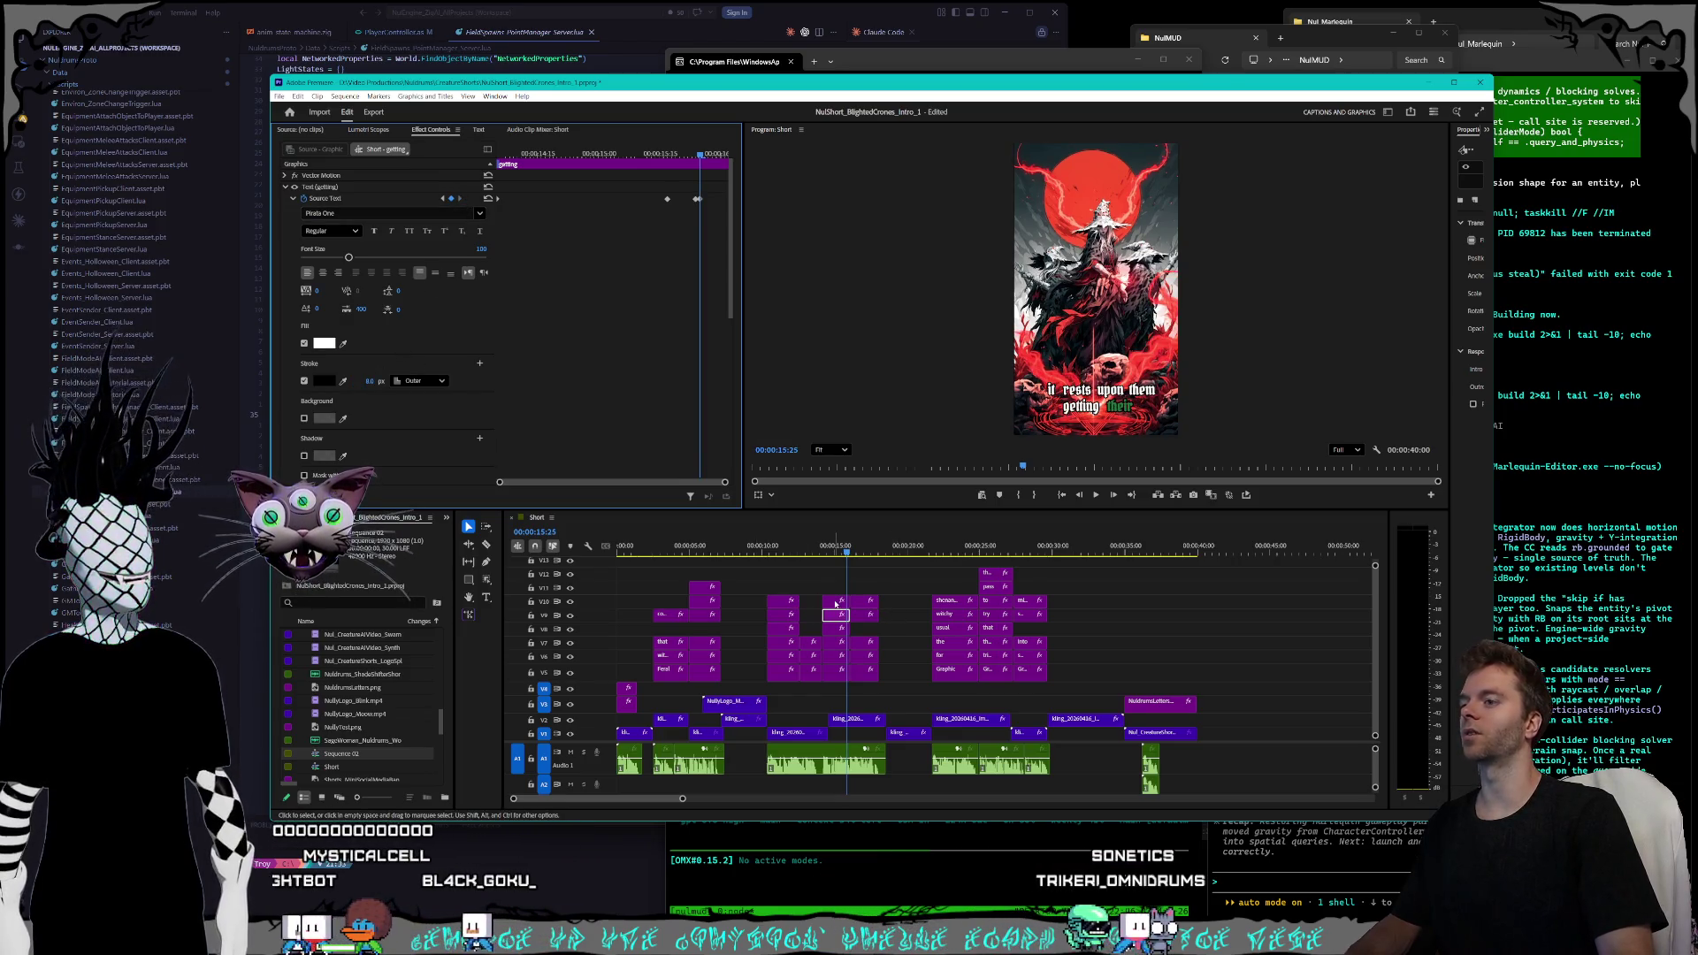
- Review the 'their' keyframes, then play from 00:00:15:11 into the next caption
left_click(444, 200)
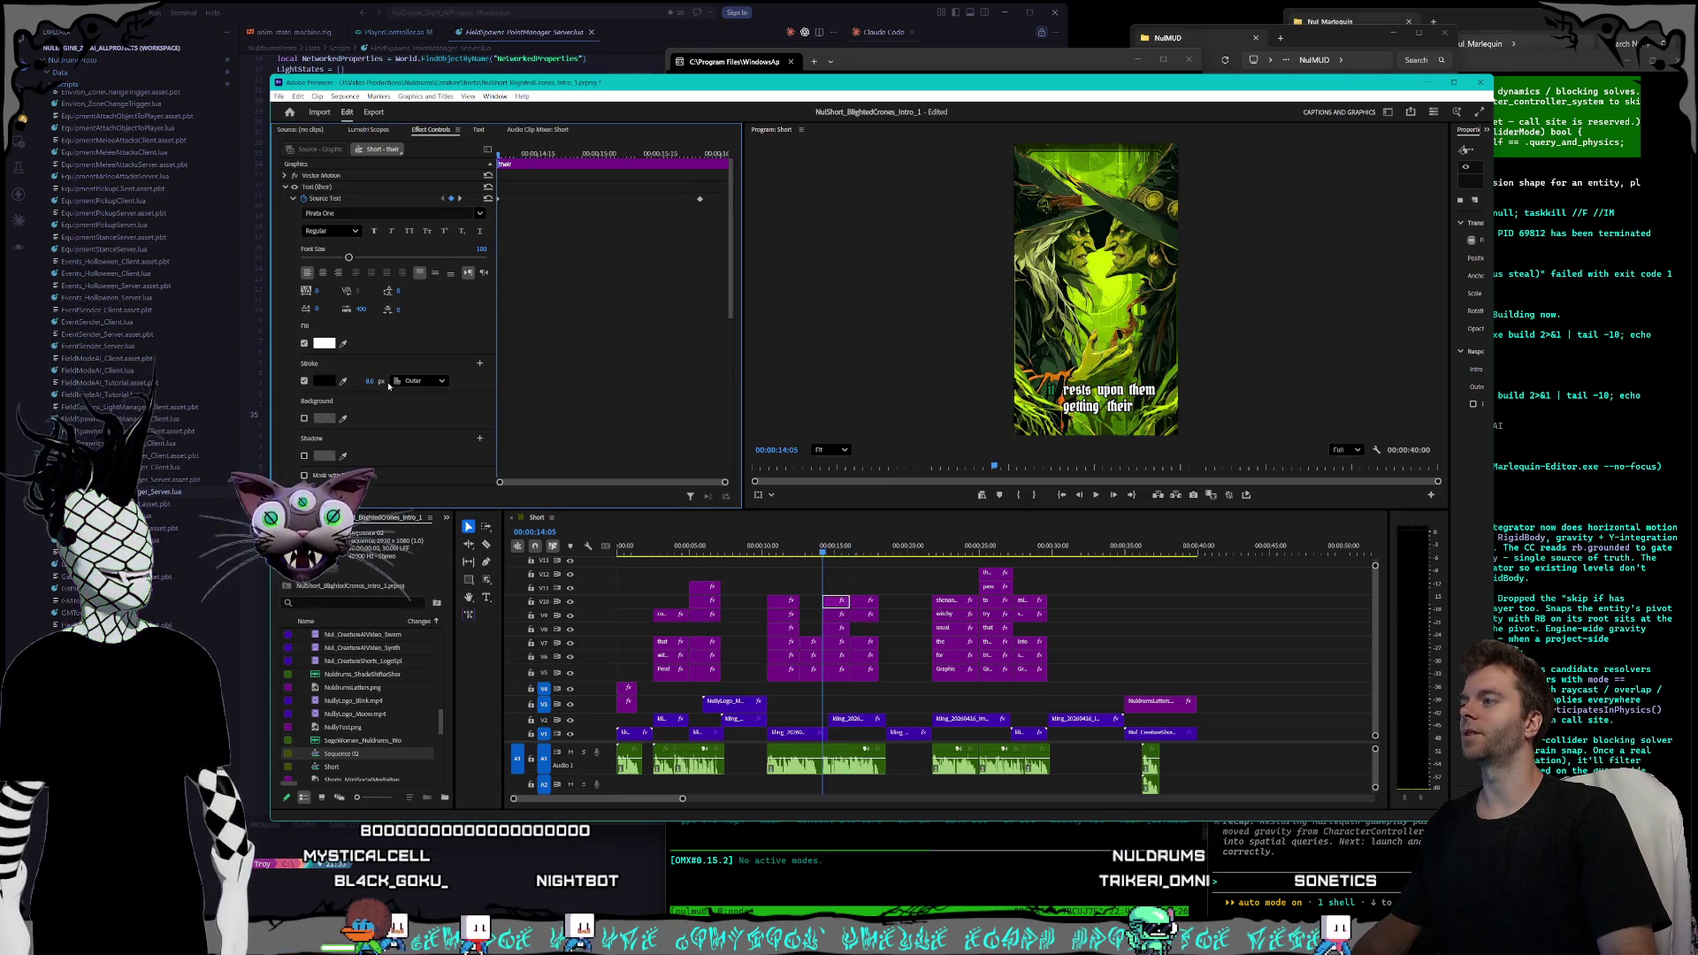
left_click(460, 199)
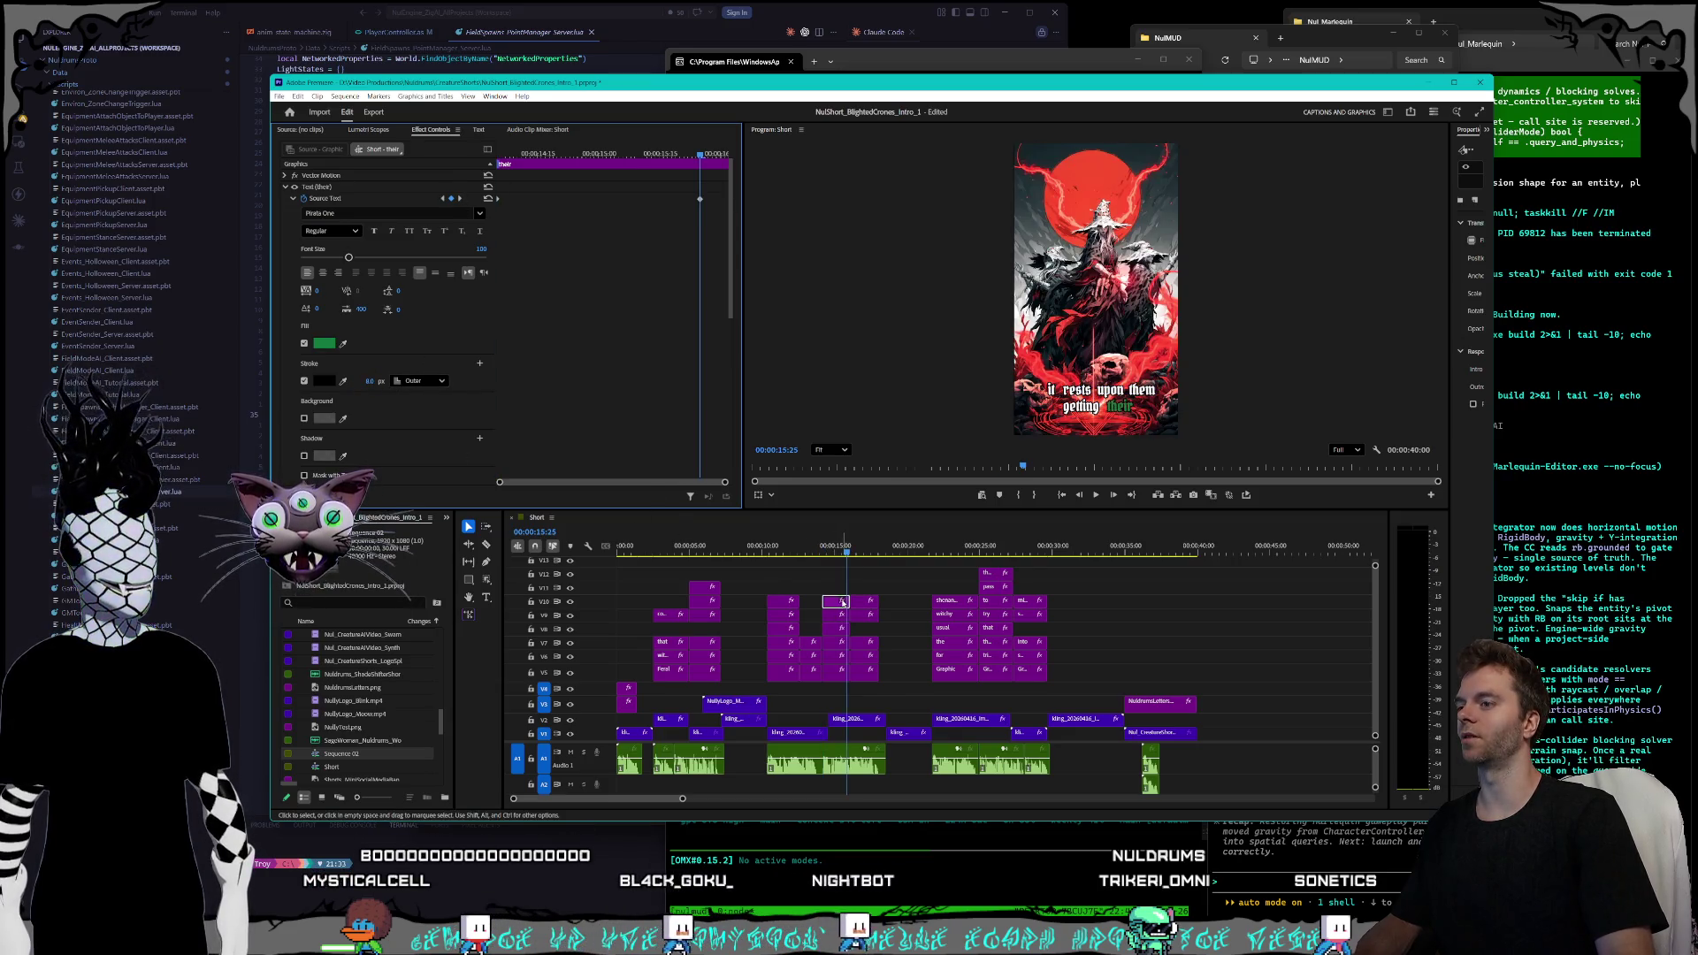
left_click_drag(846, 549, 841, 551)
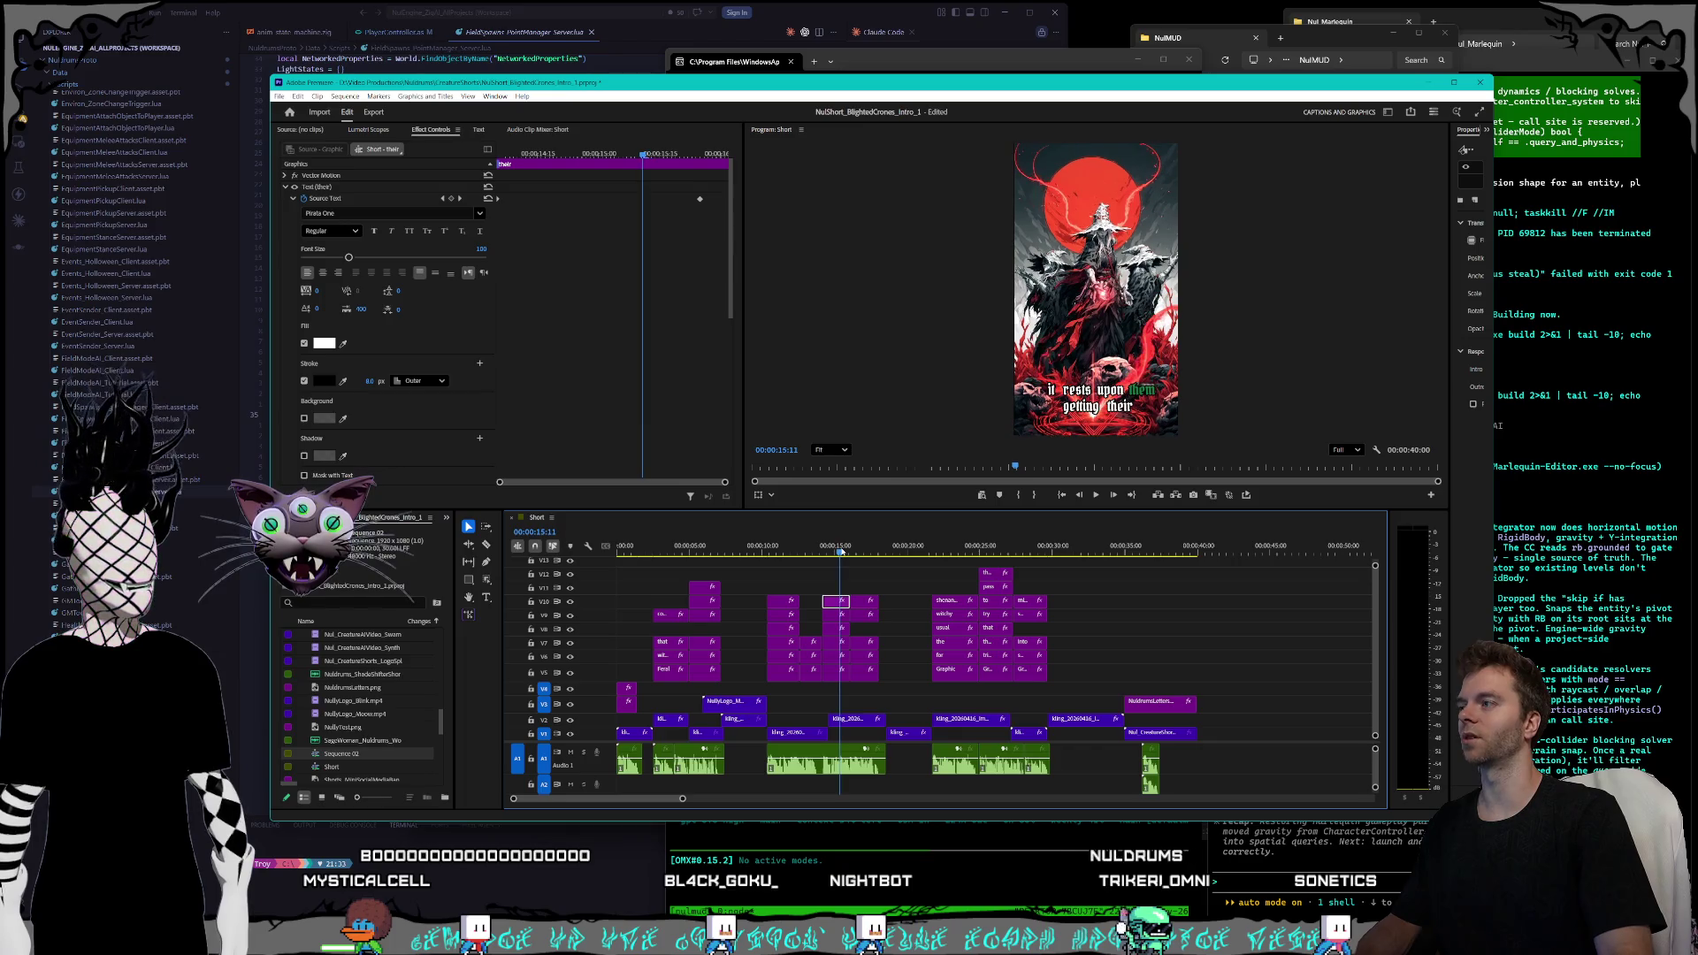
left_click(866, 674)
key("space")
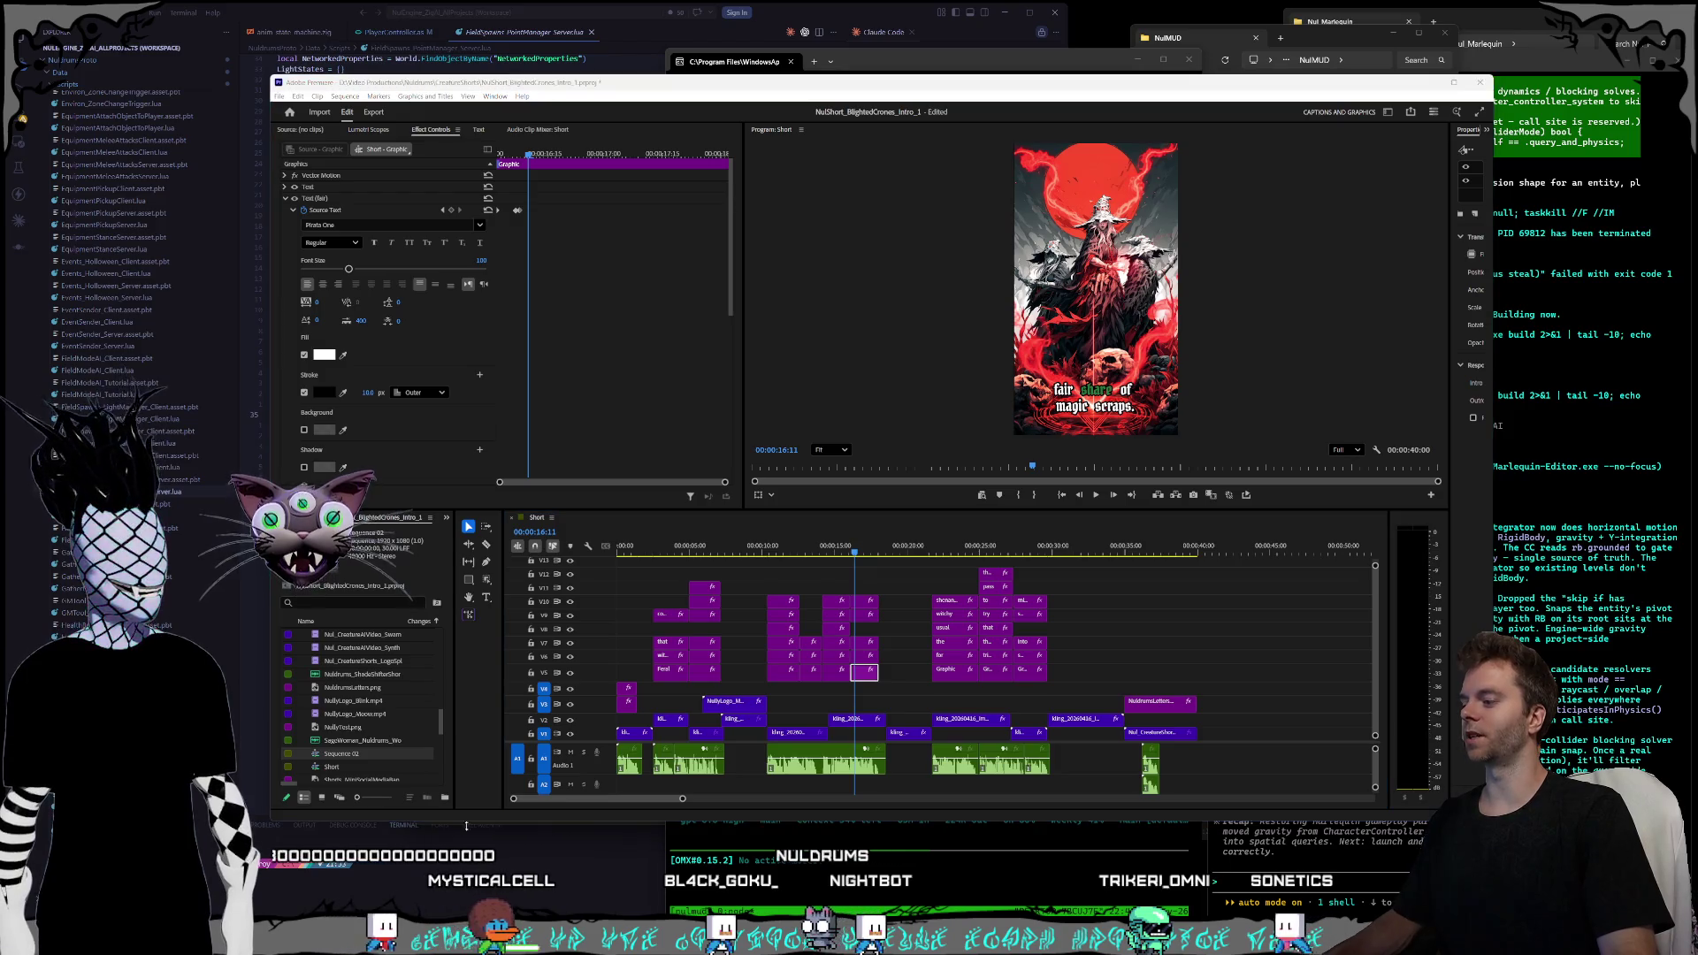
- Open and enlarge a PowerShell terminal and launch opencode
left_click_drag(468, 127, 755, 132)
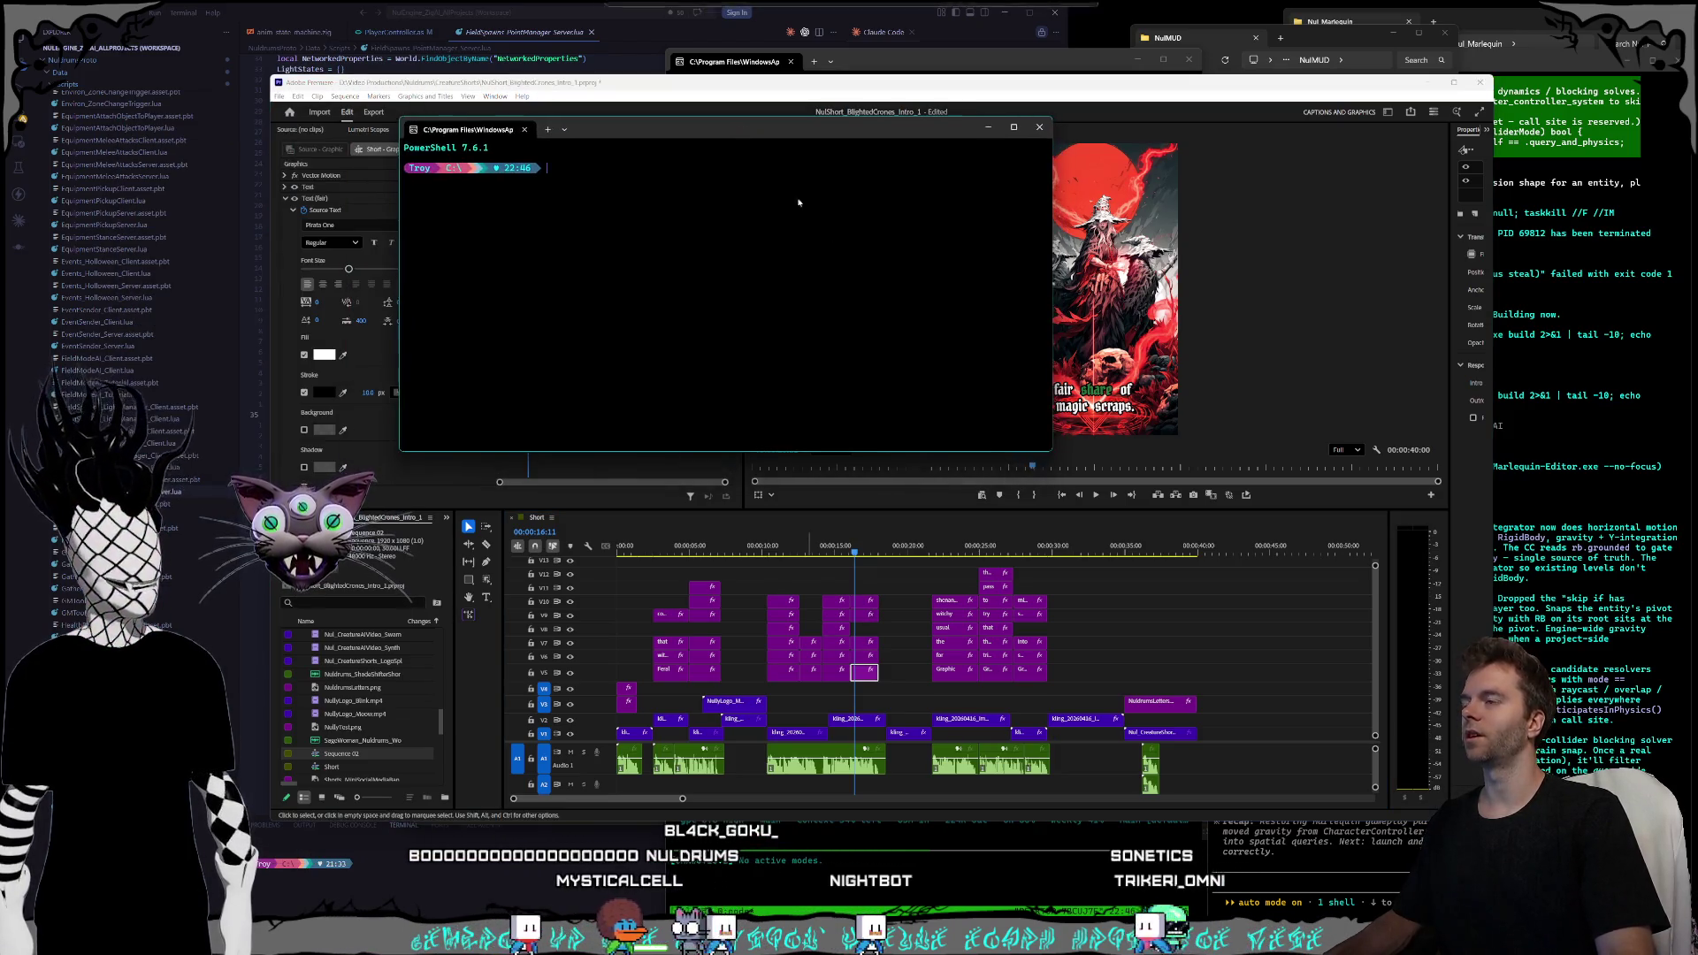
left_click_drag(1052, 457, 1120, 572)
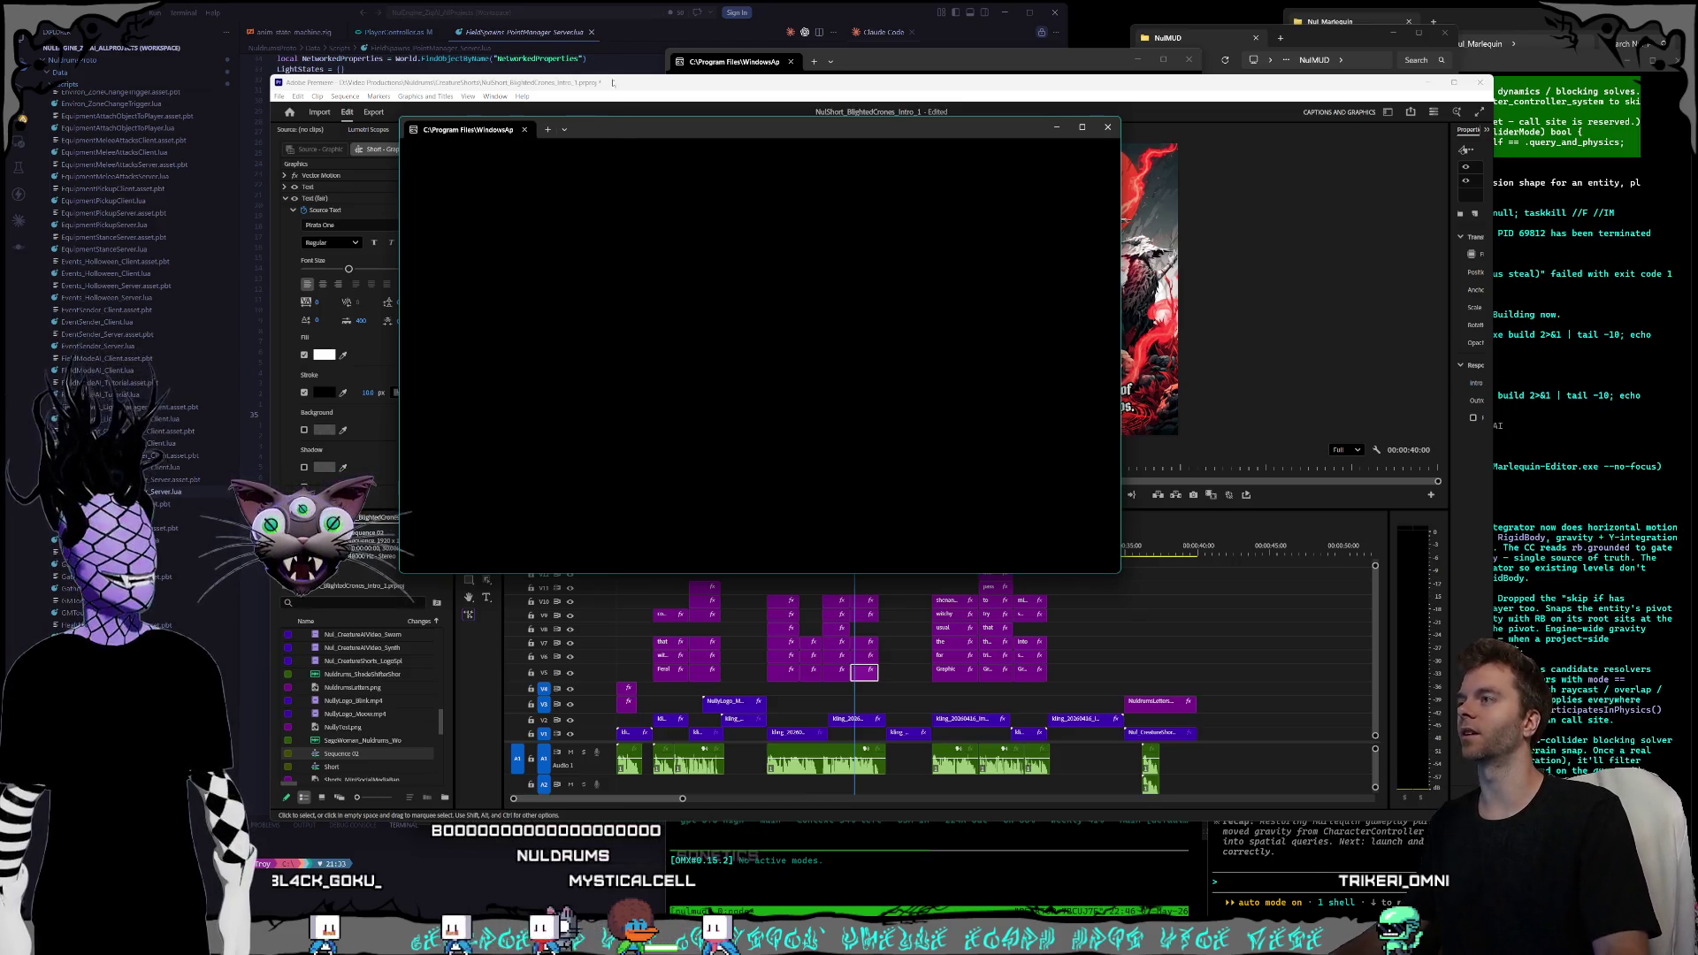
key("Return")
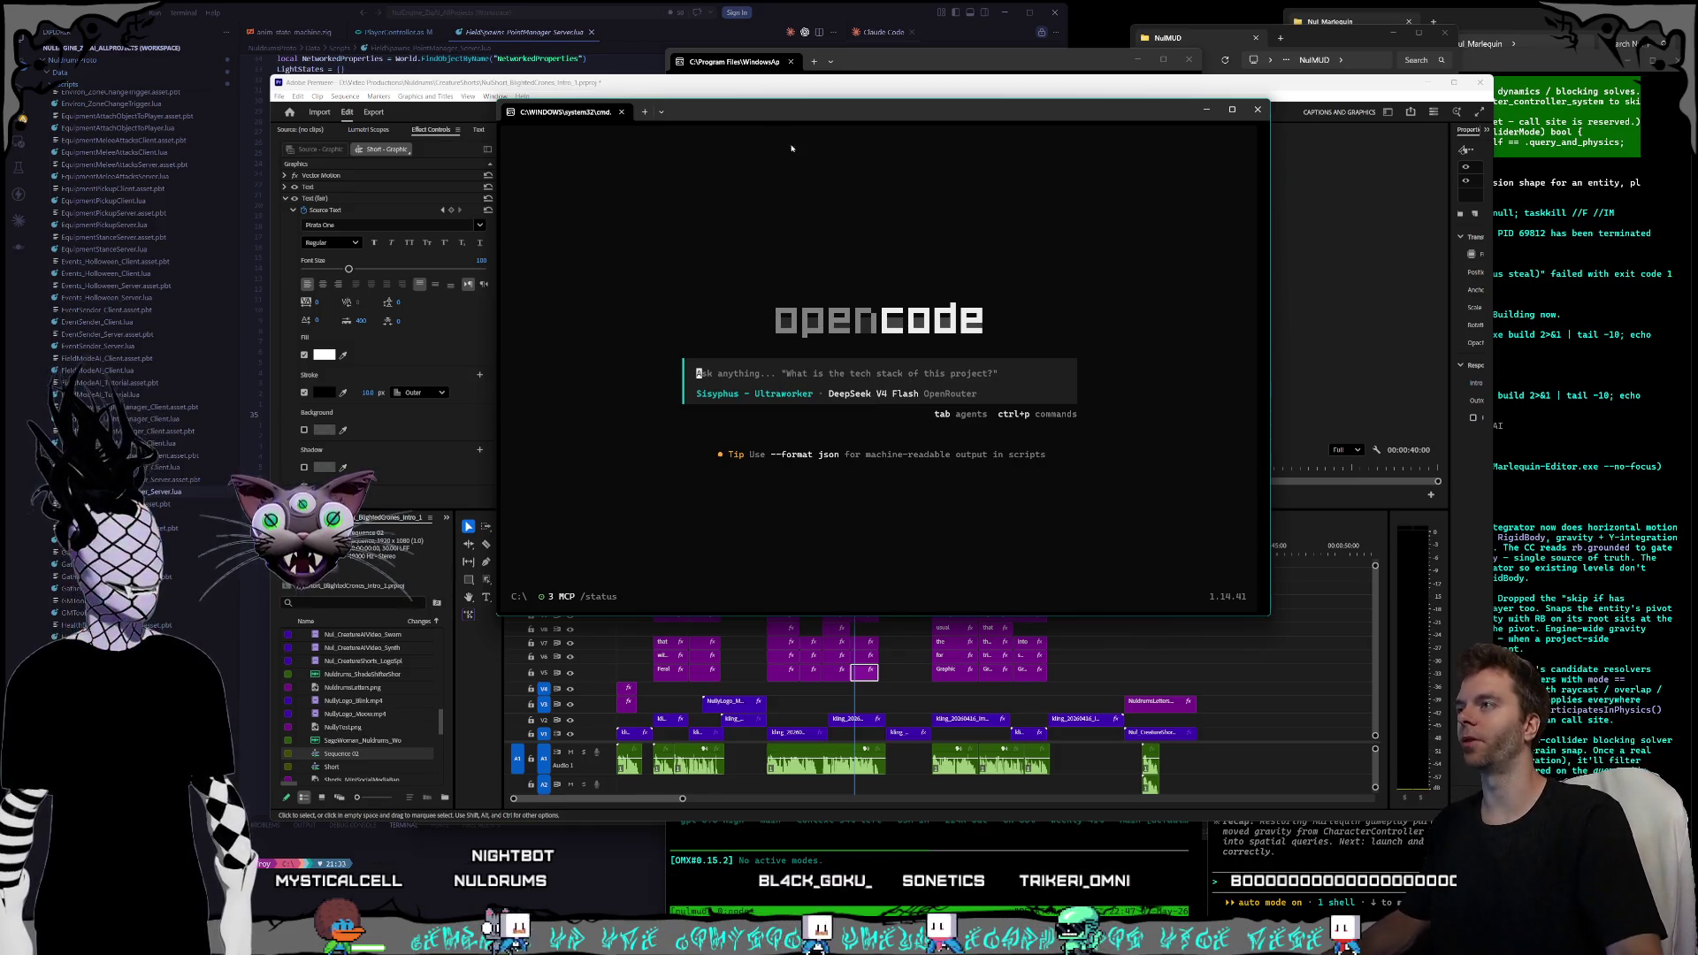
- Resize and position the opencode window, switch to Hephaestus - Deep Agent, and minimize it
left_click_drag(796, 112, 813, 112)
left_click_drag(1288, 620, 1376, 698)
mouse_move(870, 118)
left_mouse_down()
mouse_move(979, 118)
mouse_move(818, 111)
mouse_move(895, 119)
left_mouse_up()
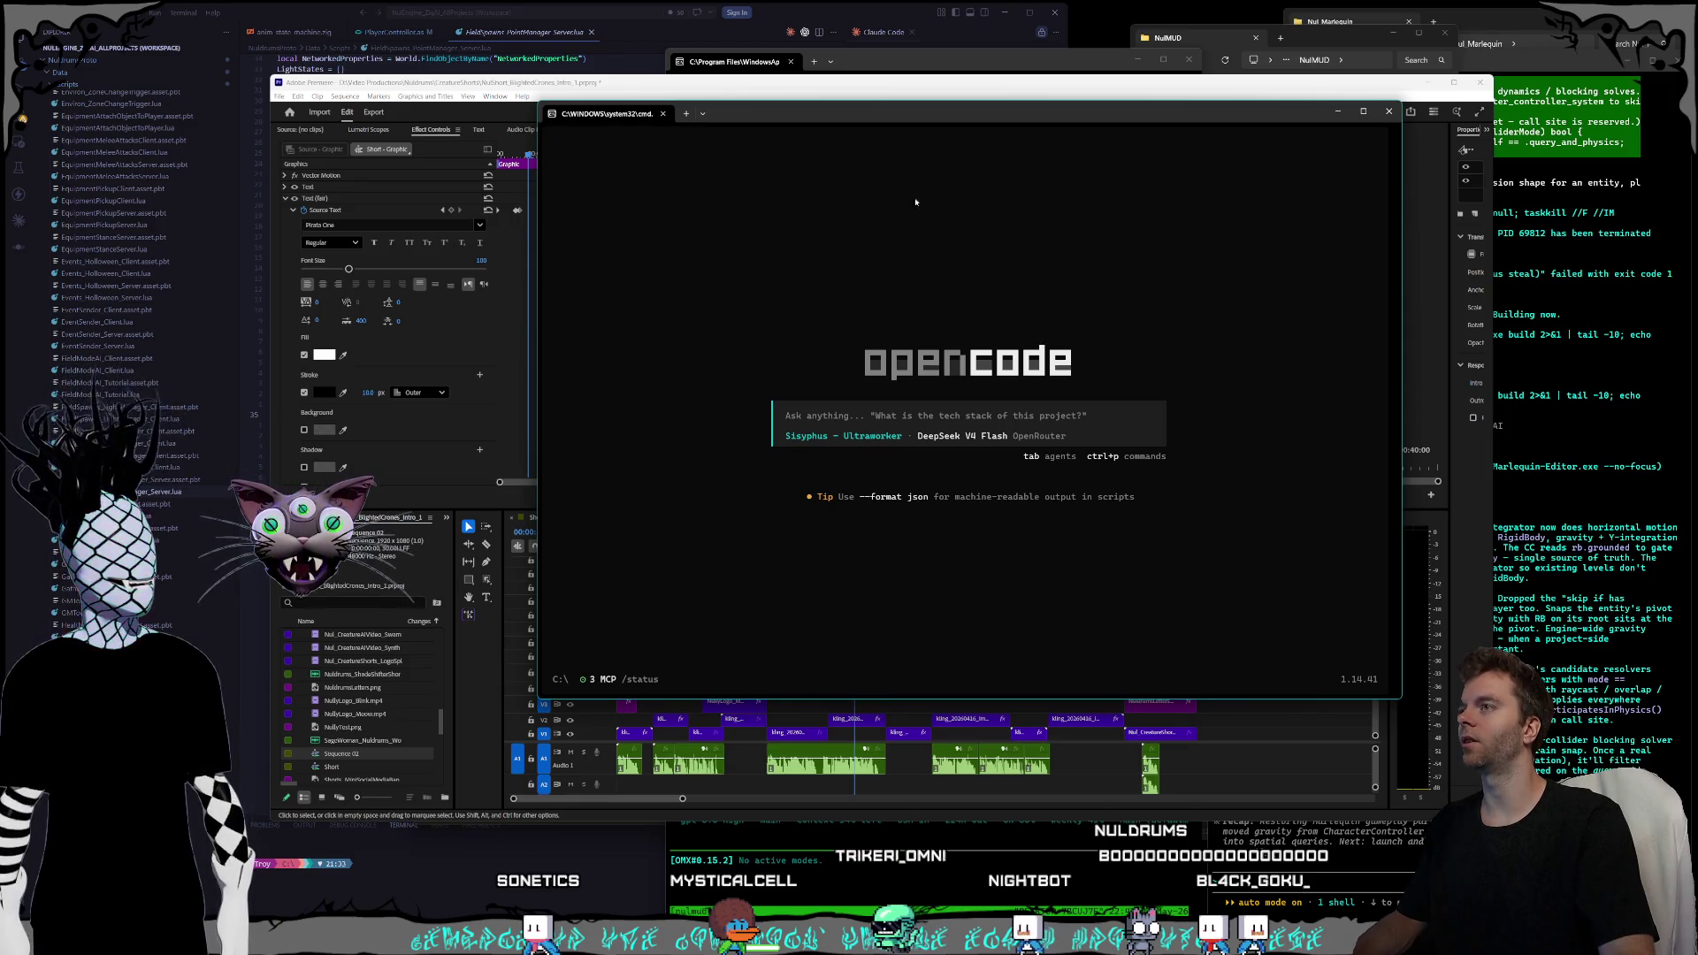
left_click_drag(920, 133, 891, 117)
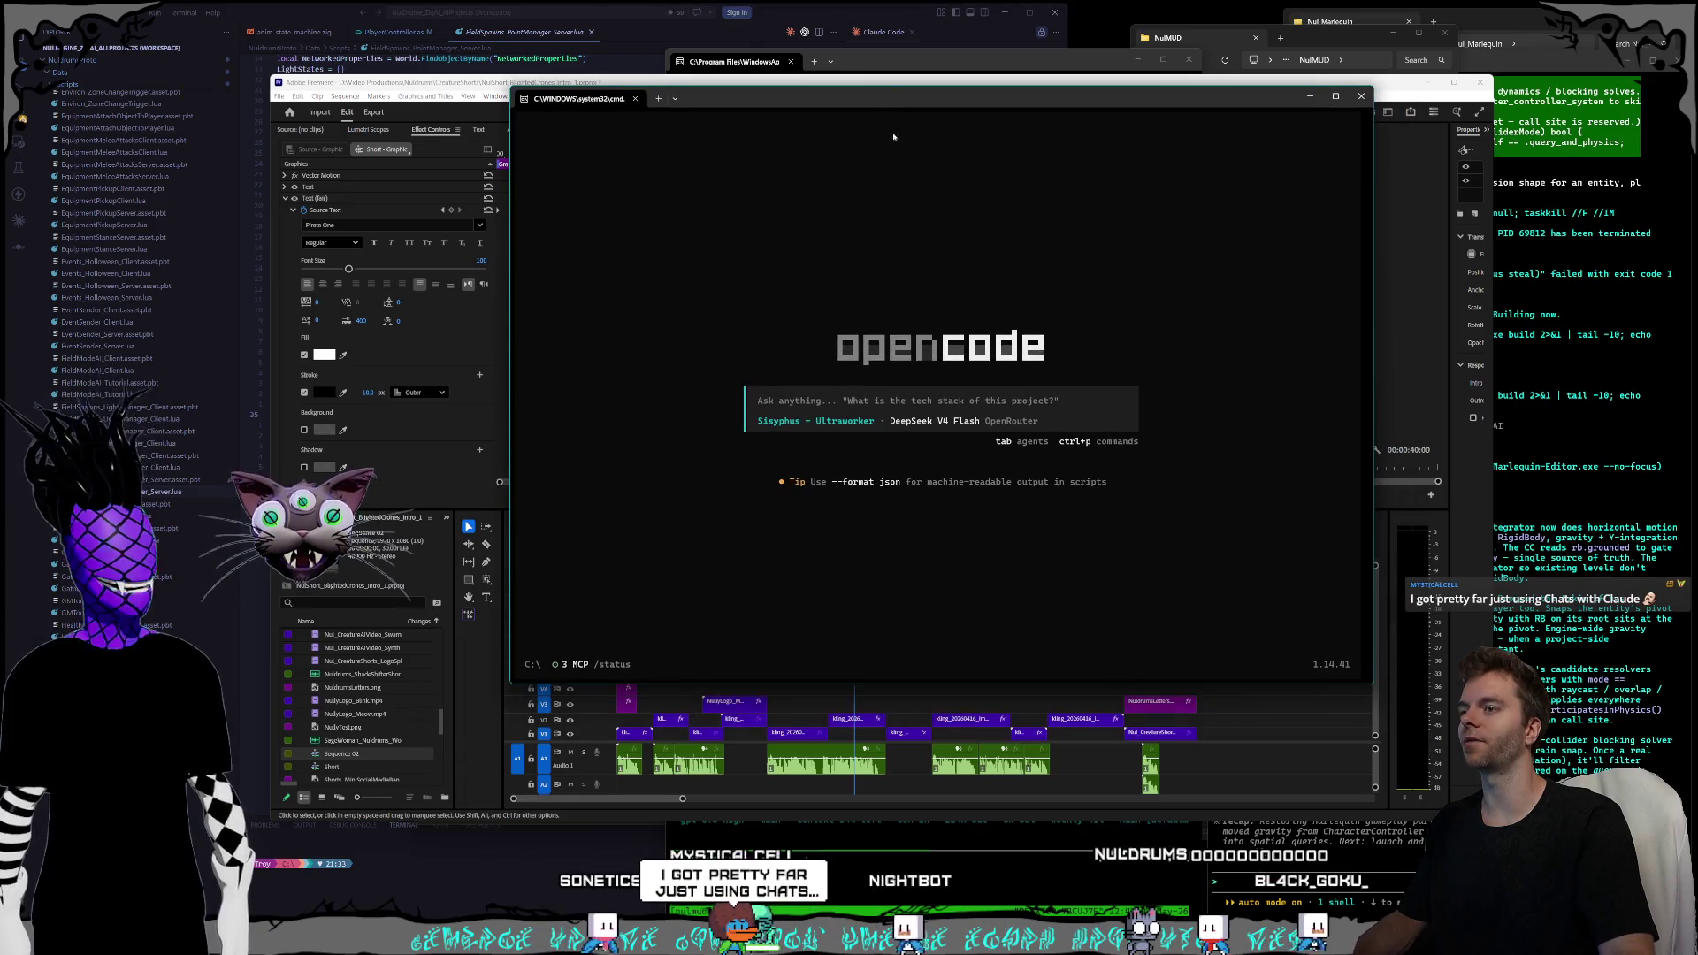
key("Tab")
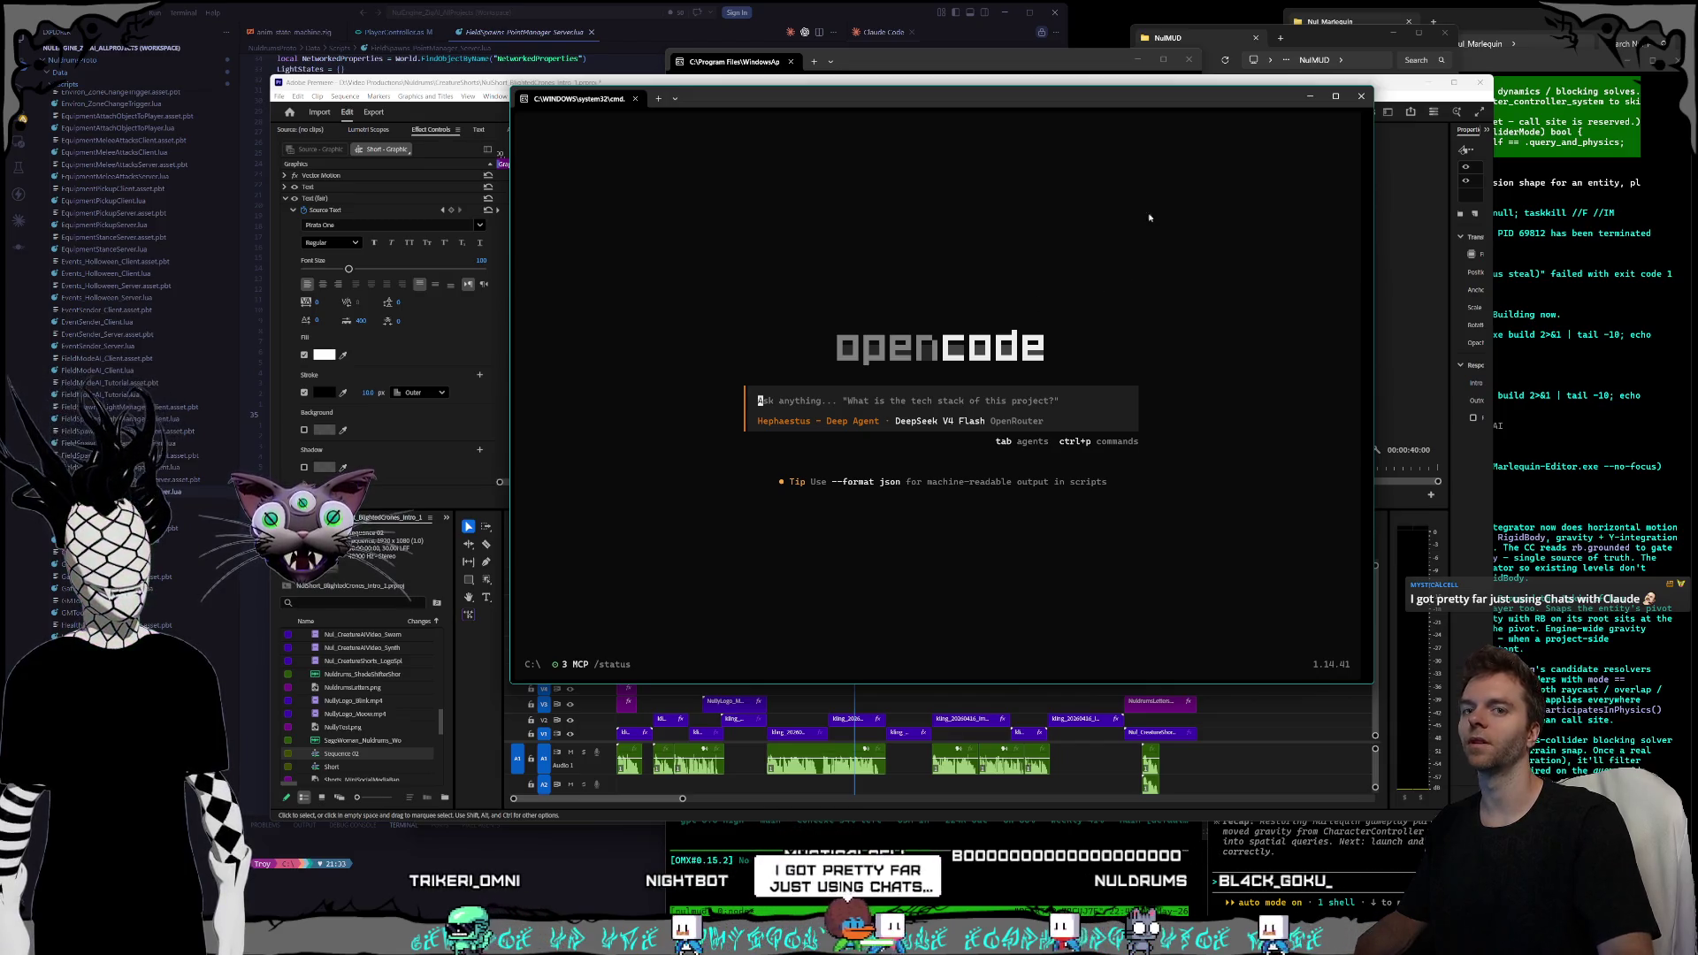
left_click(1310, 95)
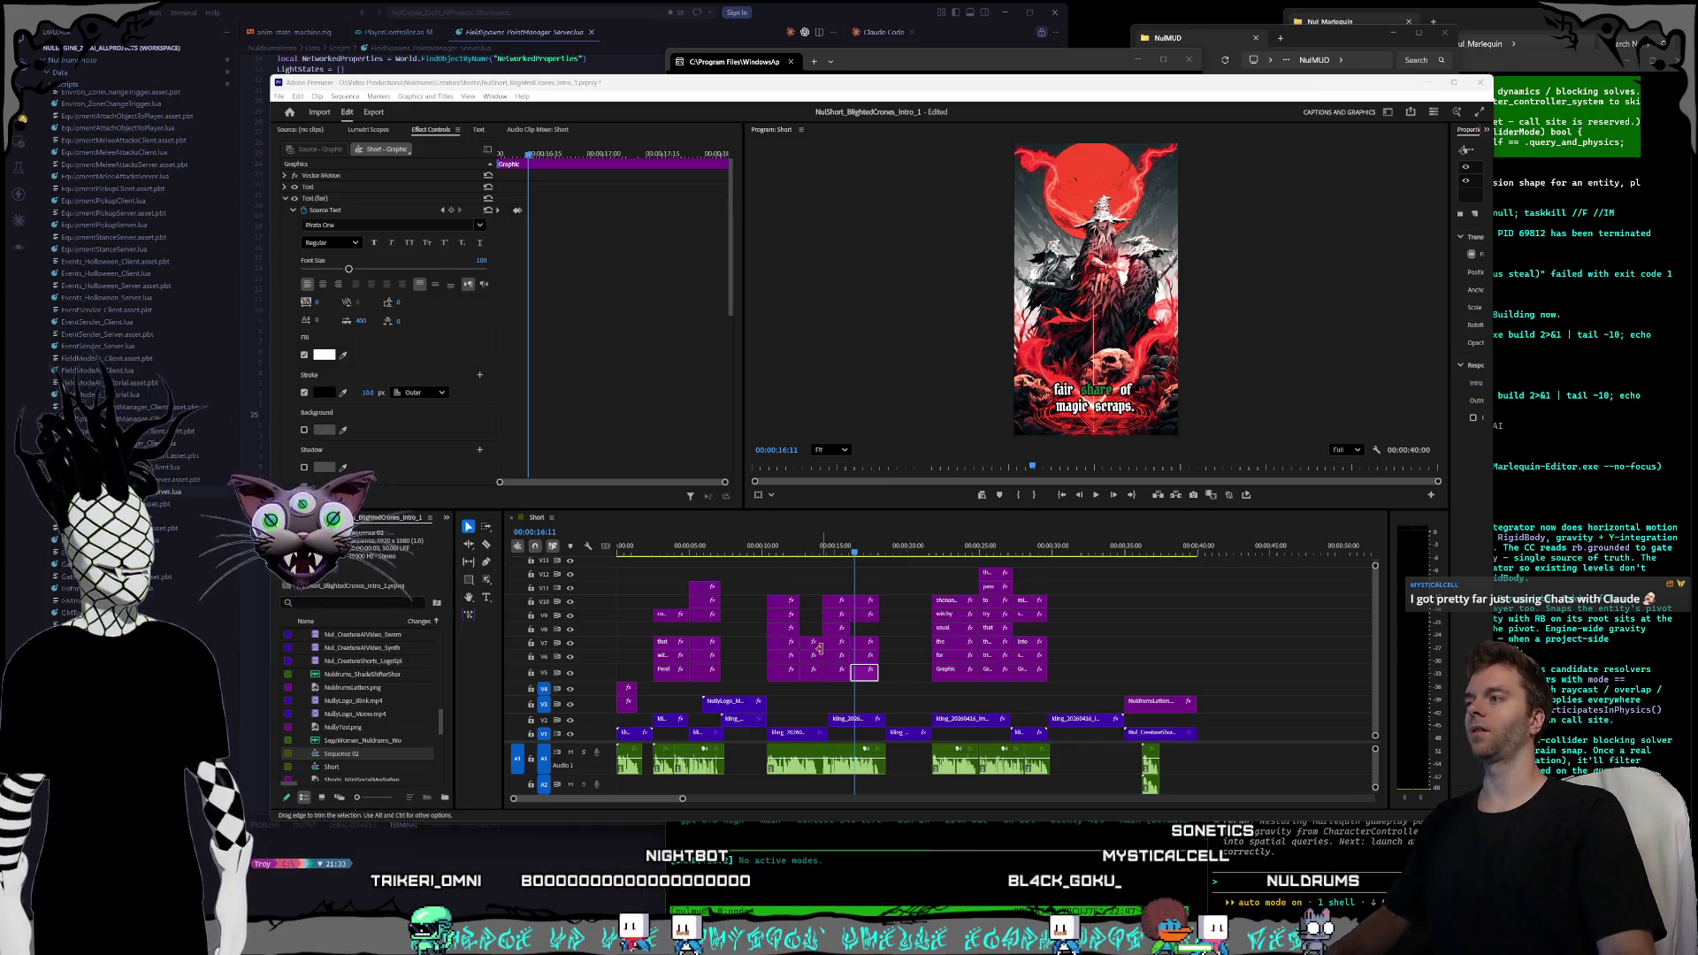
- Step through the text keyframes at 16:03, 16:08 and 16:09 to see 'share' highlighted
left_click(444, 211)
left_click(444, 210)
left_click(444, 210)
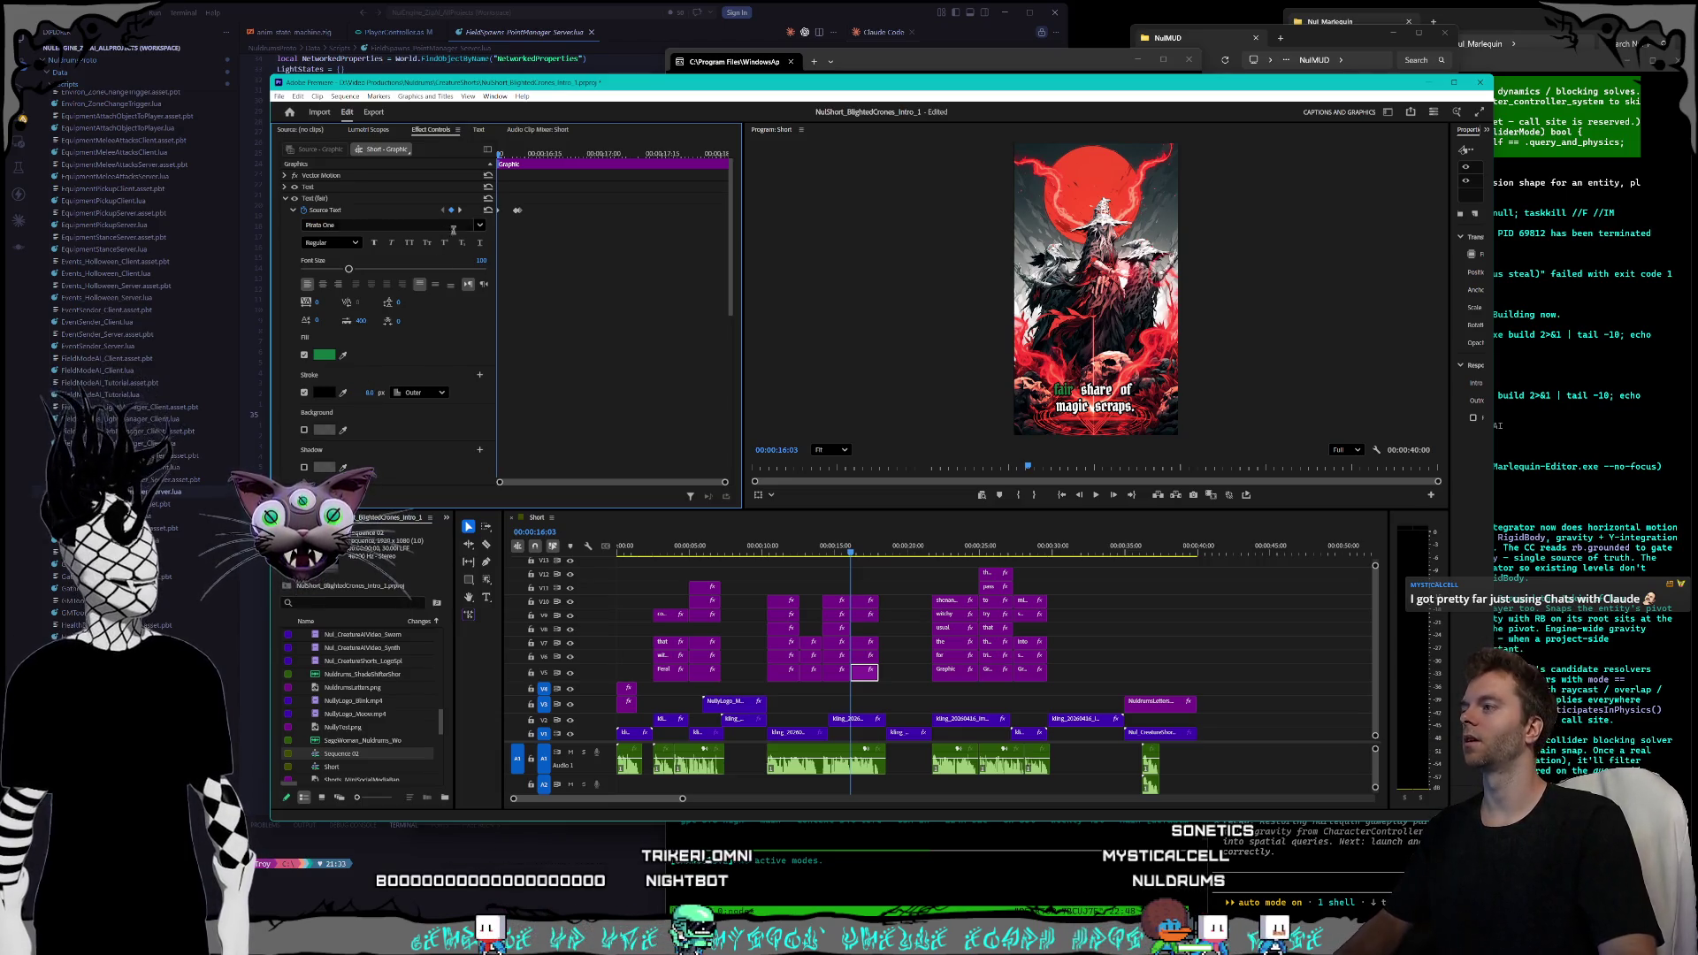
left_click(465, 212)
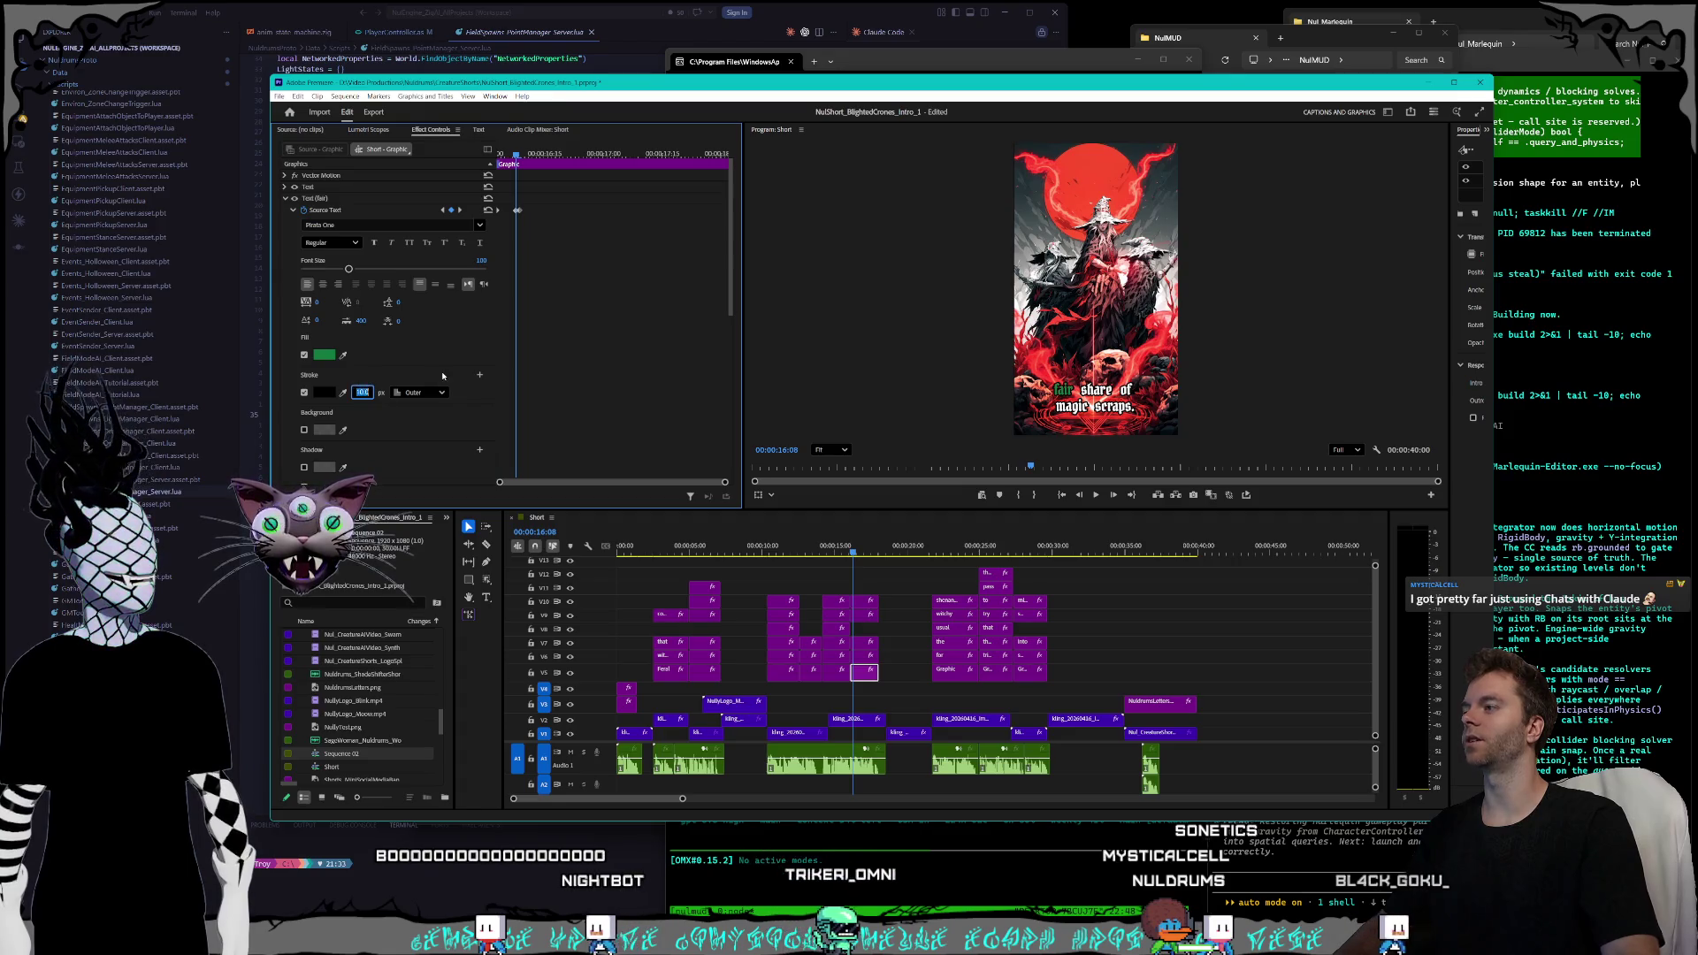
key("Right")
left_click(365, 393)
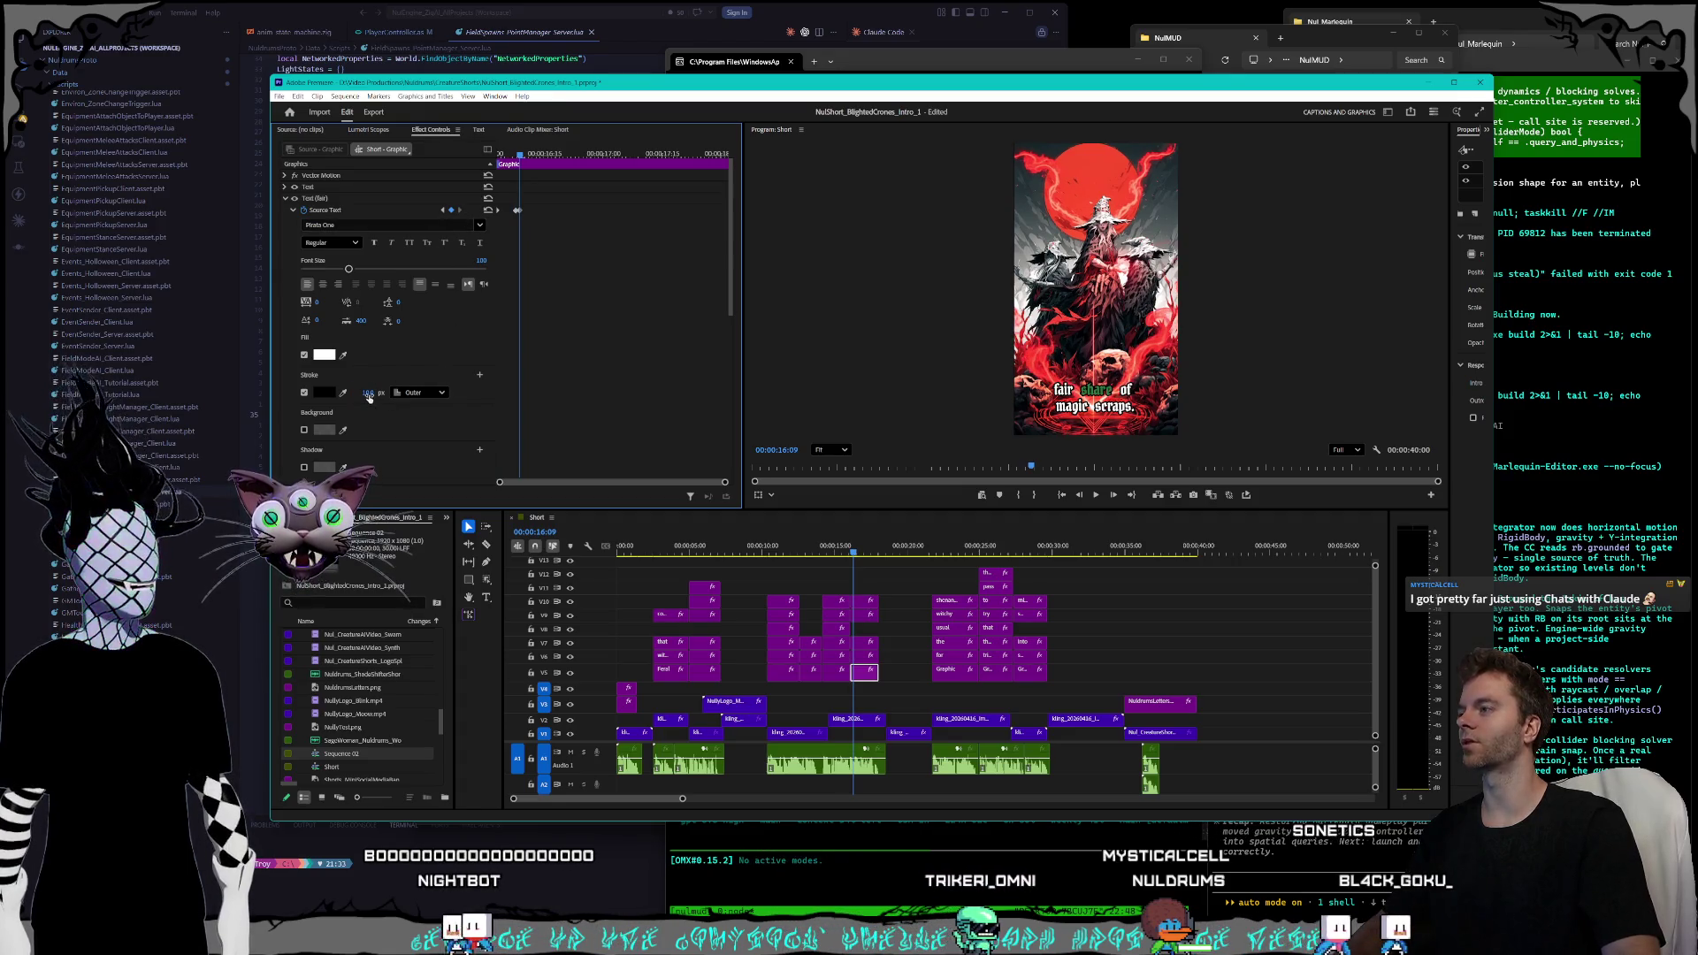
- Select the 'share' and 'rests' caption clips and play from 14:23 to preview
left_click(858, 656)
left_click(837, 656)
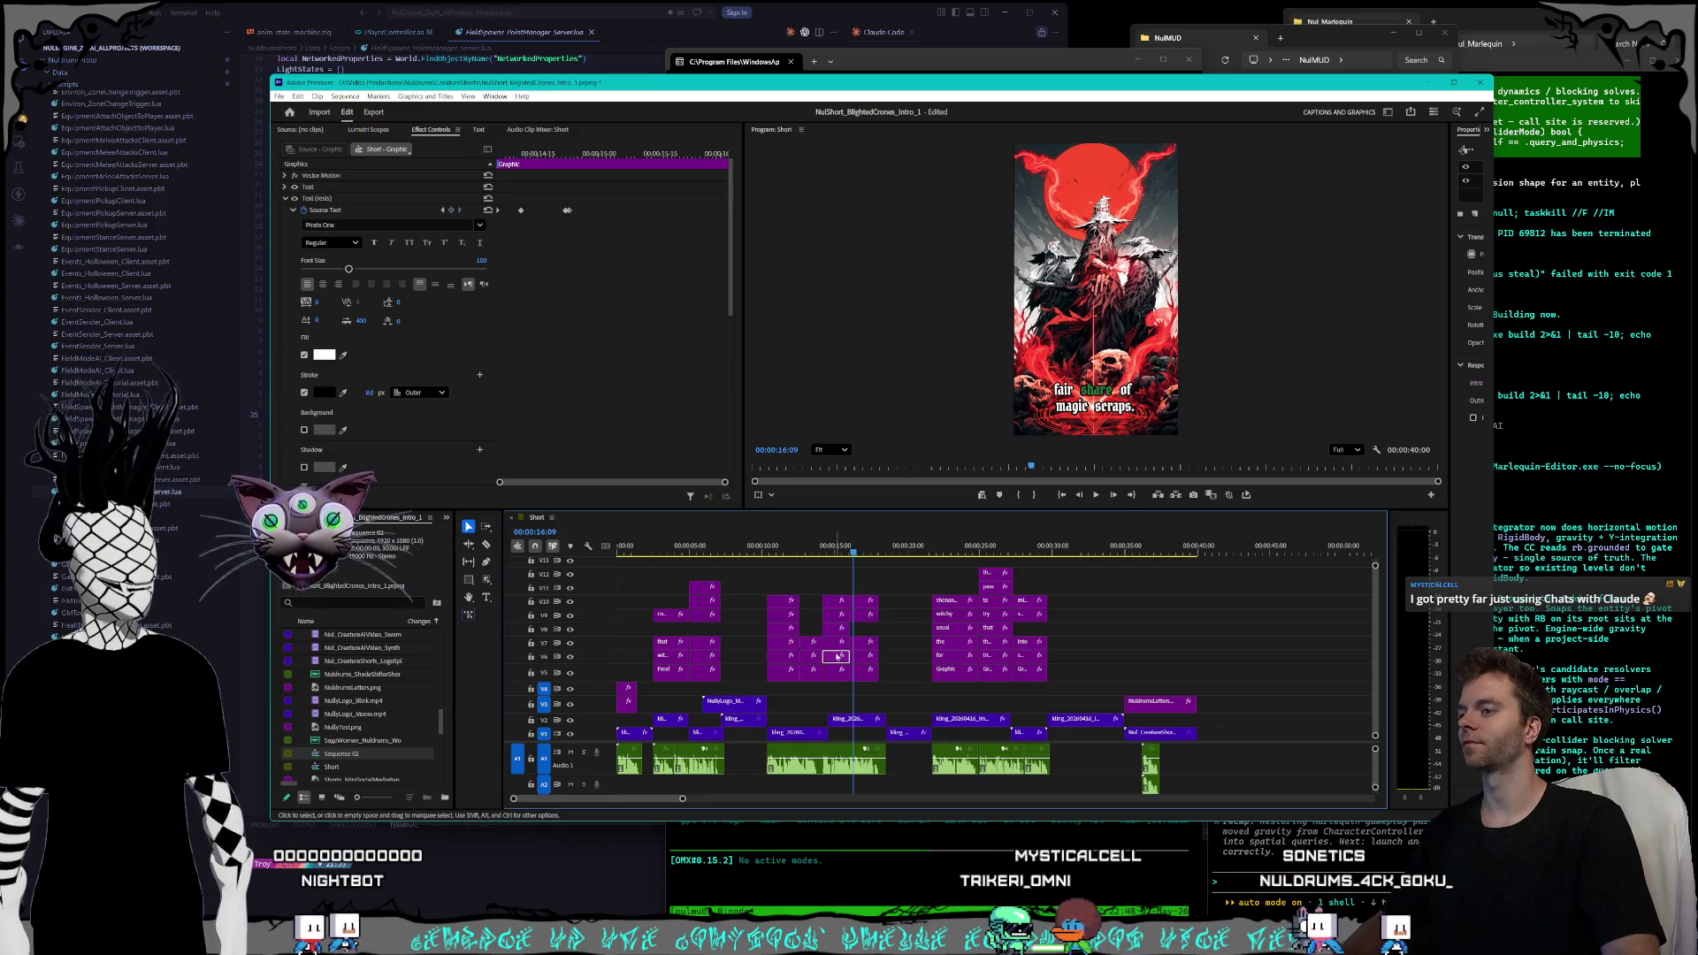
left_click(842, 549)
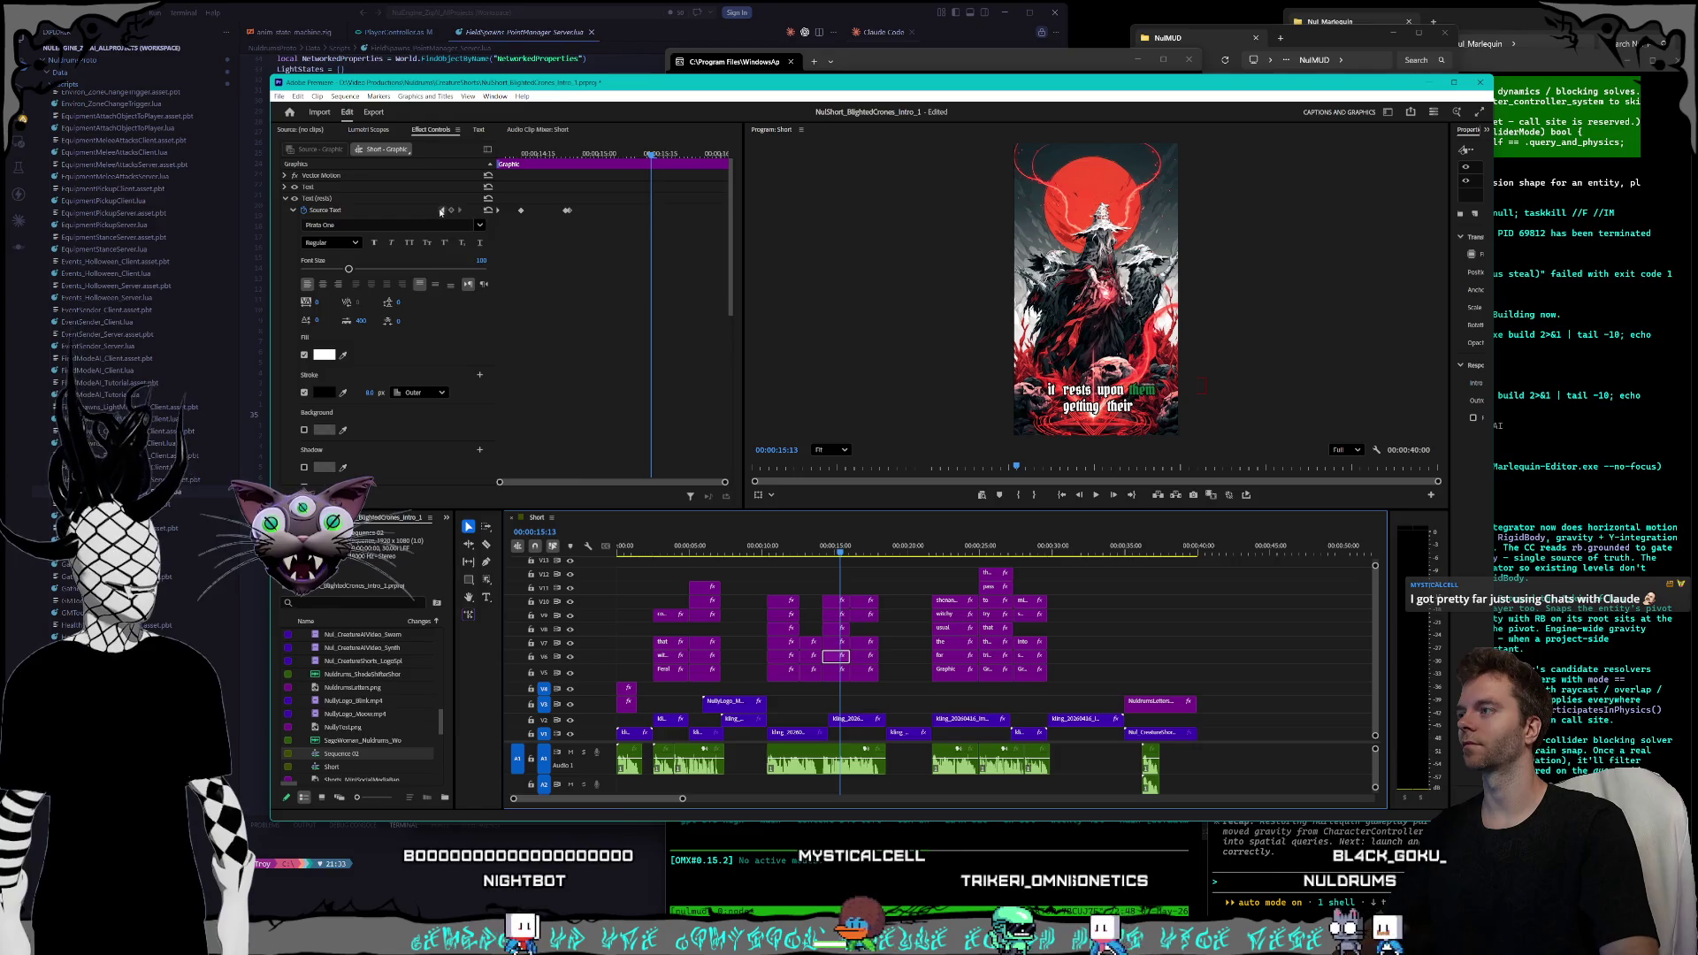
left_click(832, 549)
key("space")
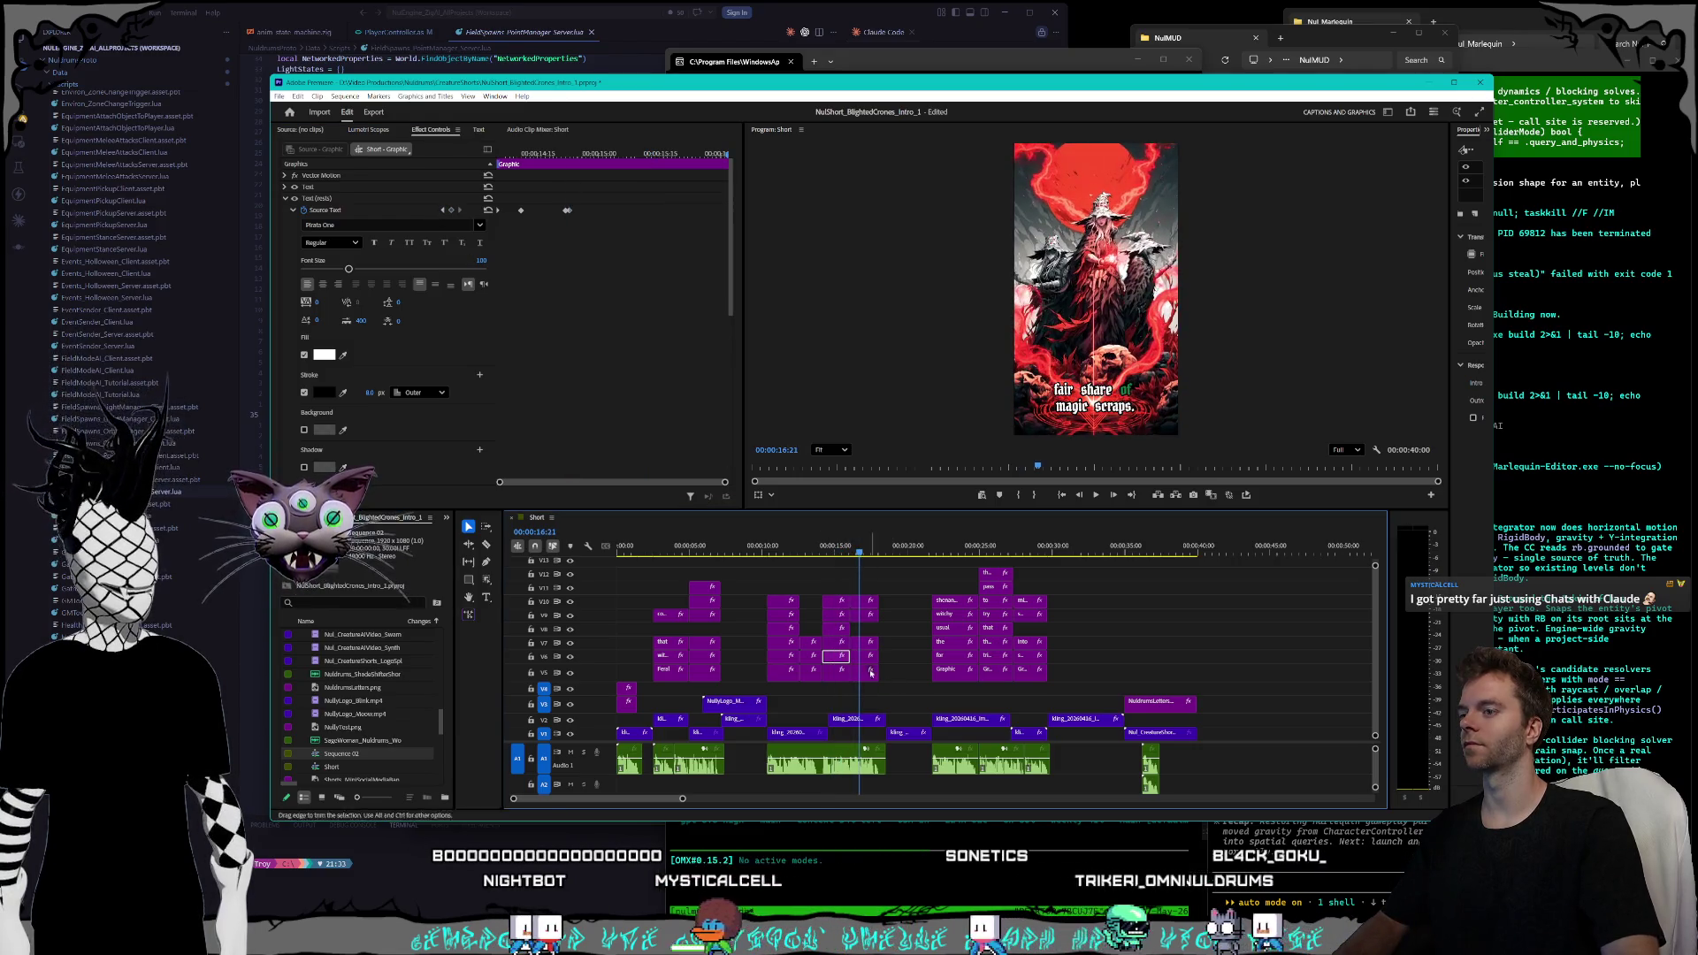
- On the 'share' clip, compare the 'fair' and 'share' green keyframes, then move to 16:19
left_click(863, 656)
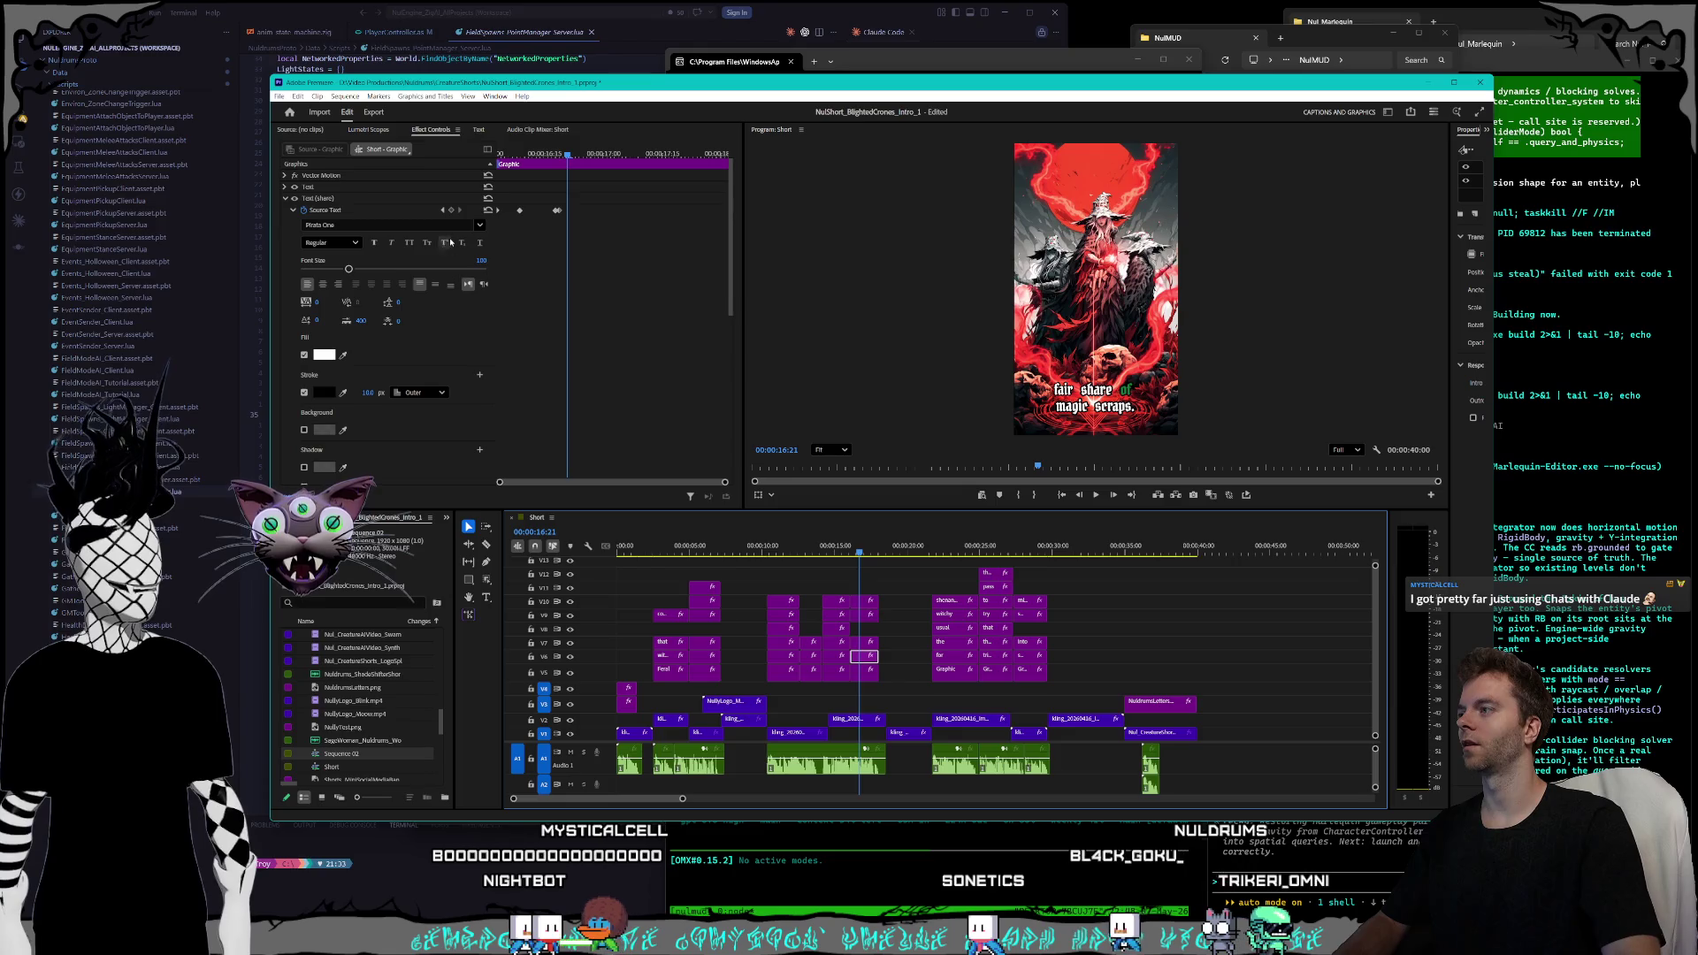
left_click(440, 210)
left_click(443, 210)
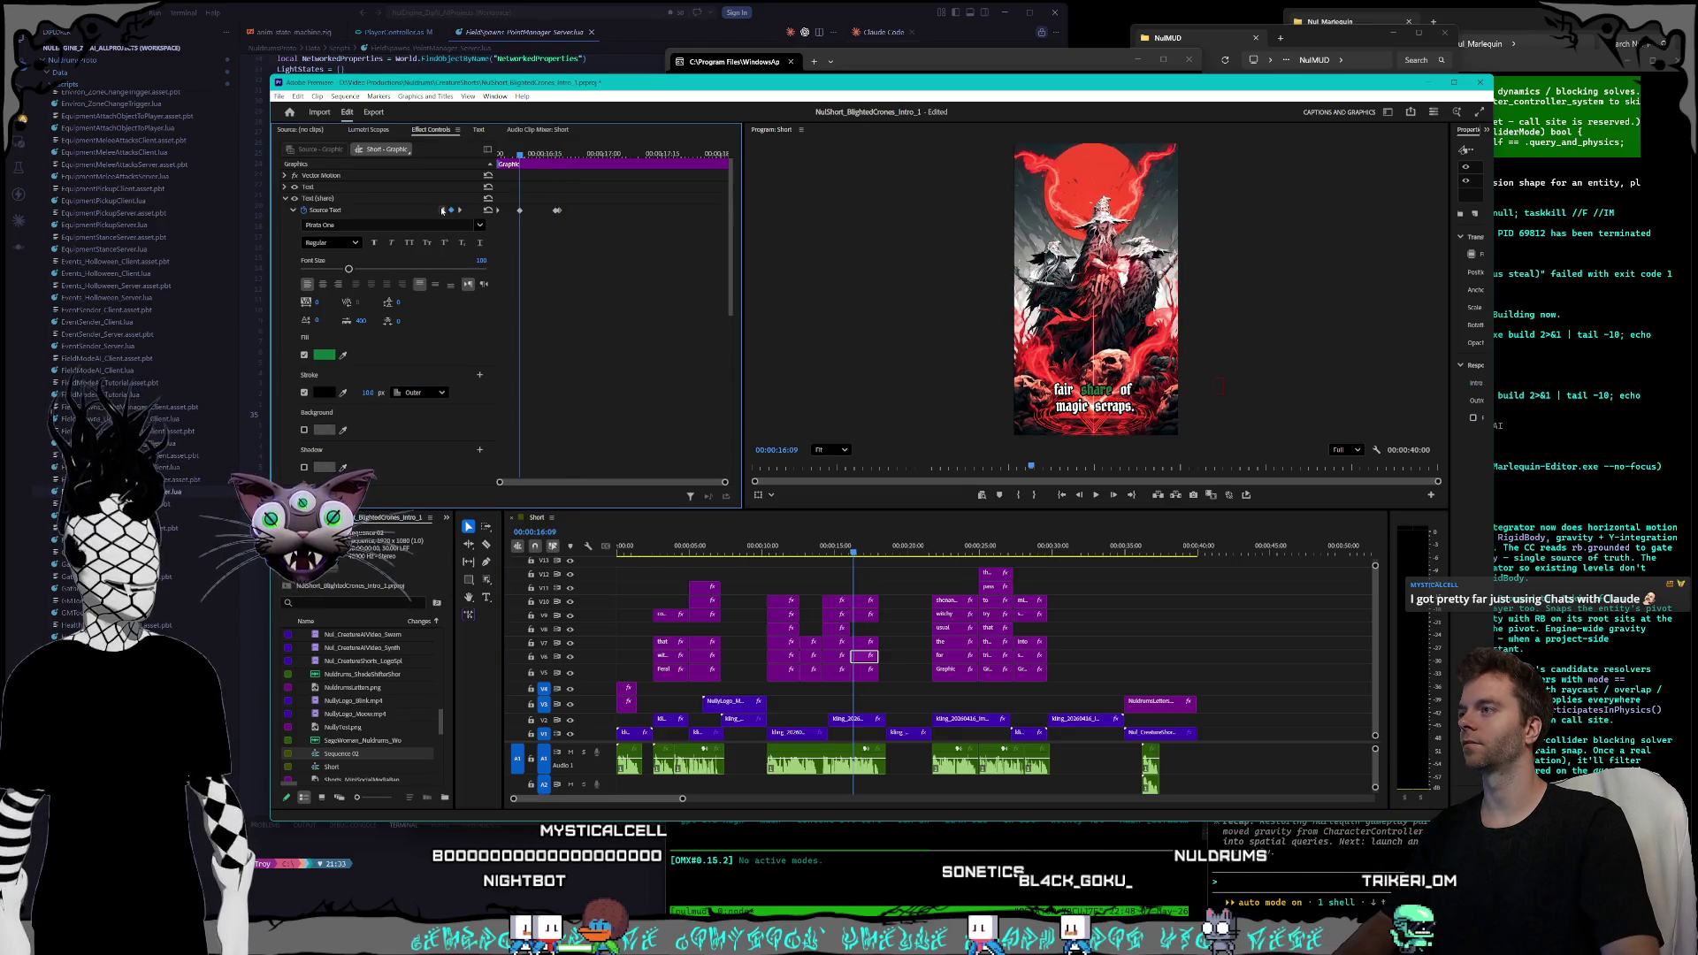
left_click(443, 210)
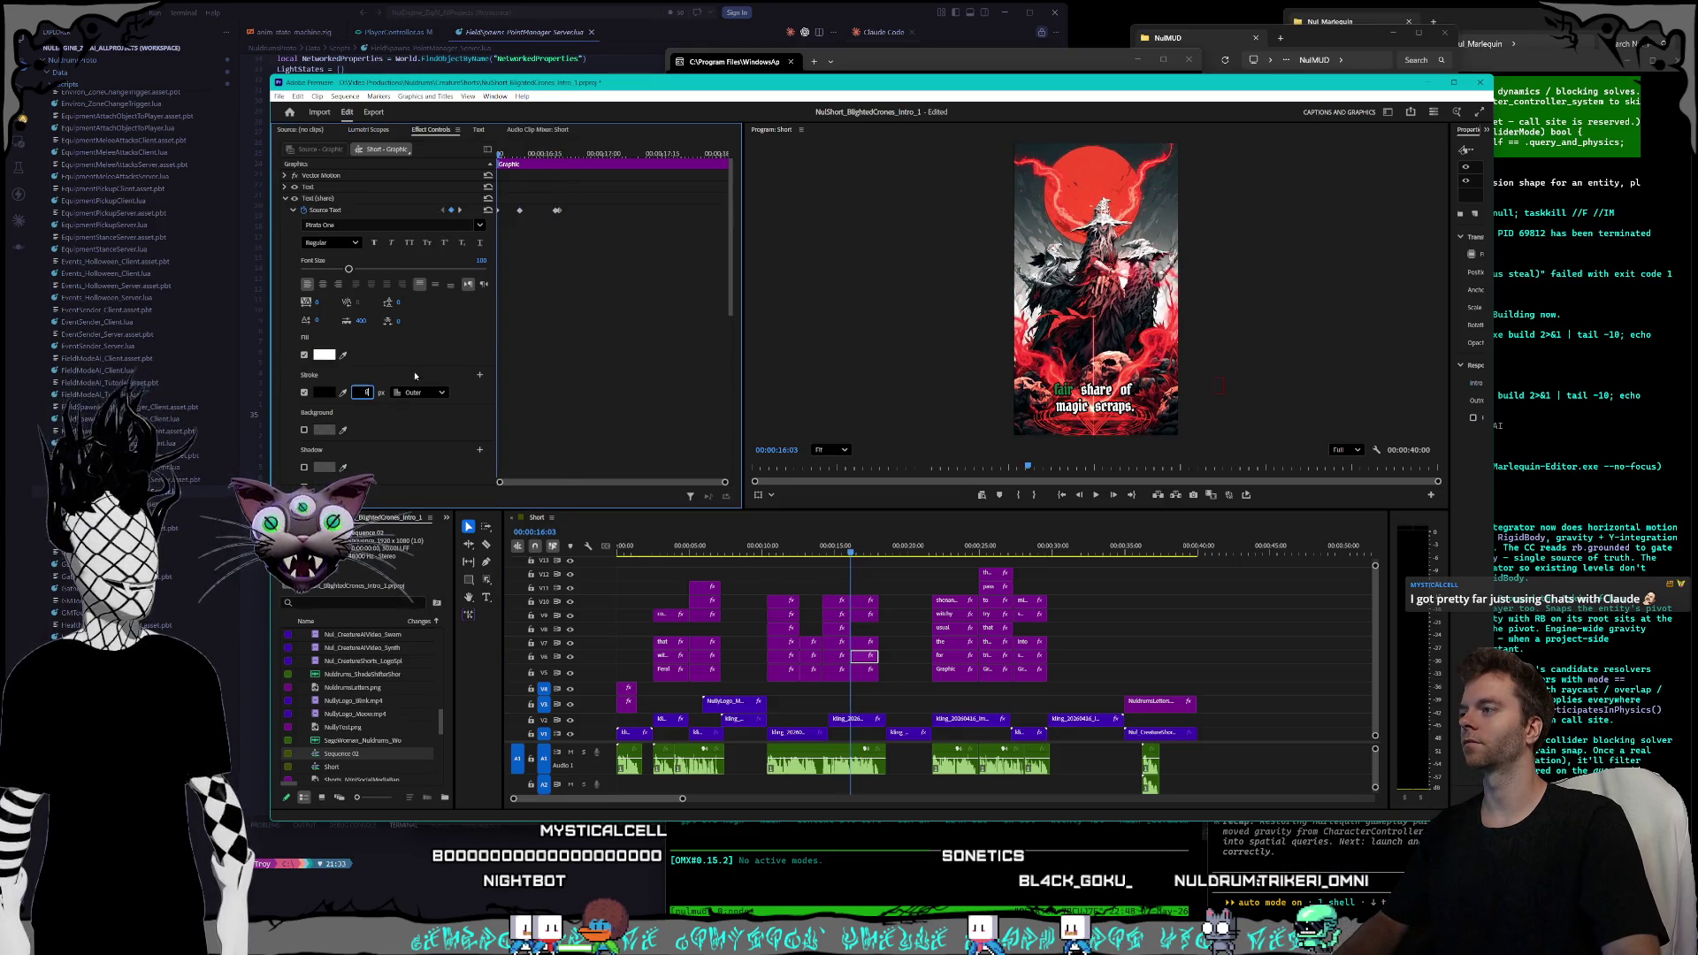
left_click(460, 211)
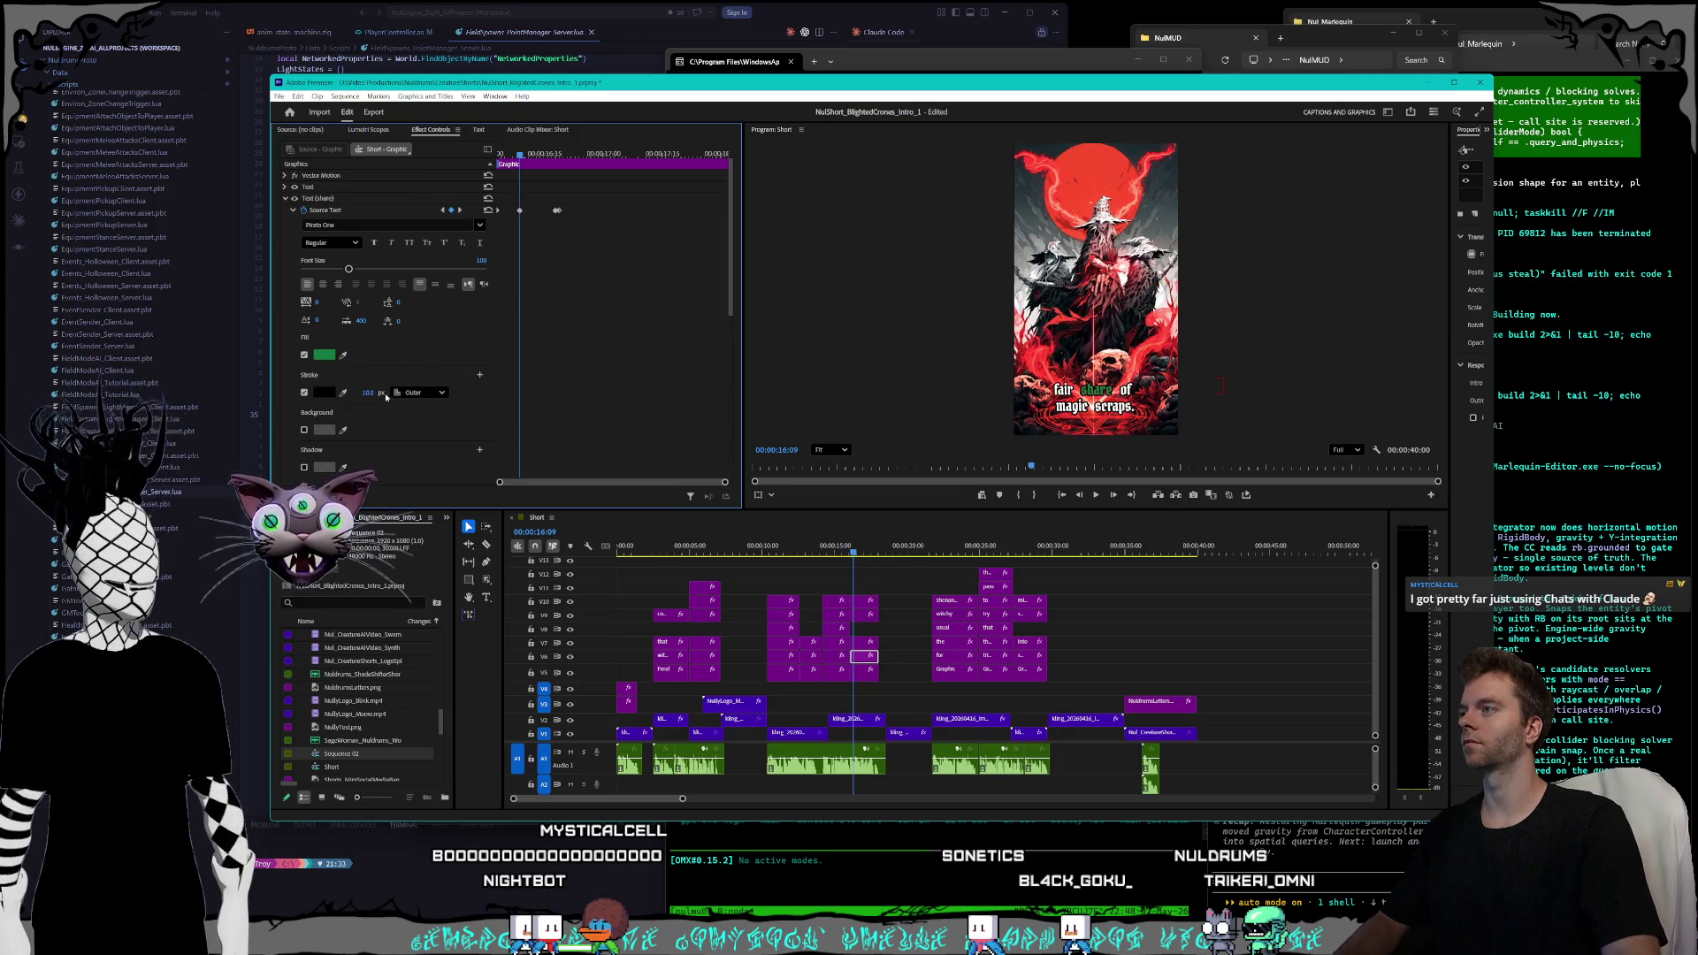
left_click(460, 210)
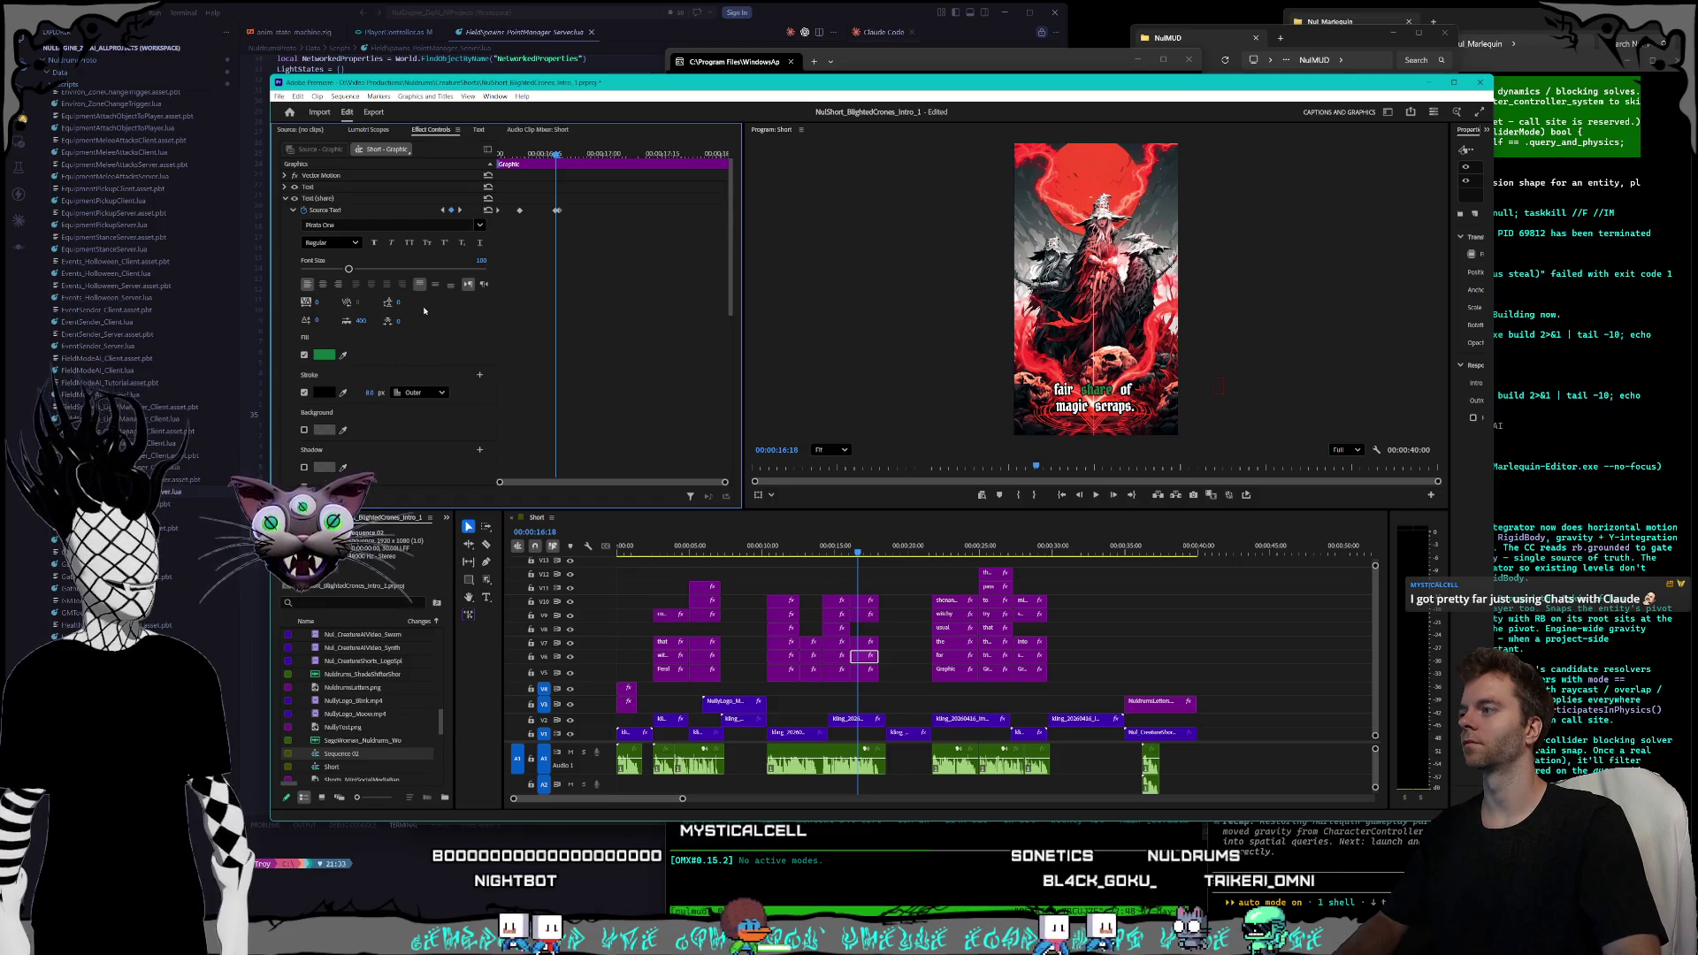
key("Right")
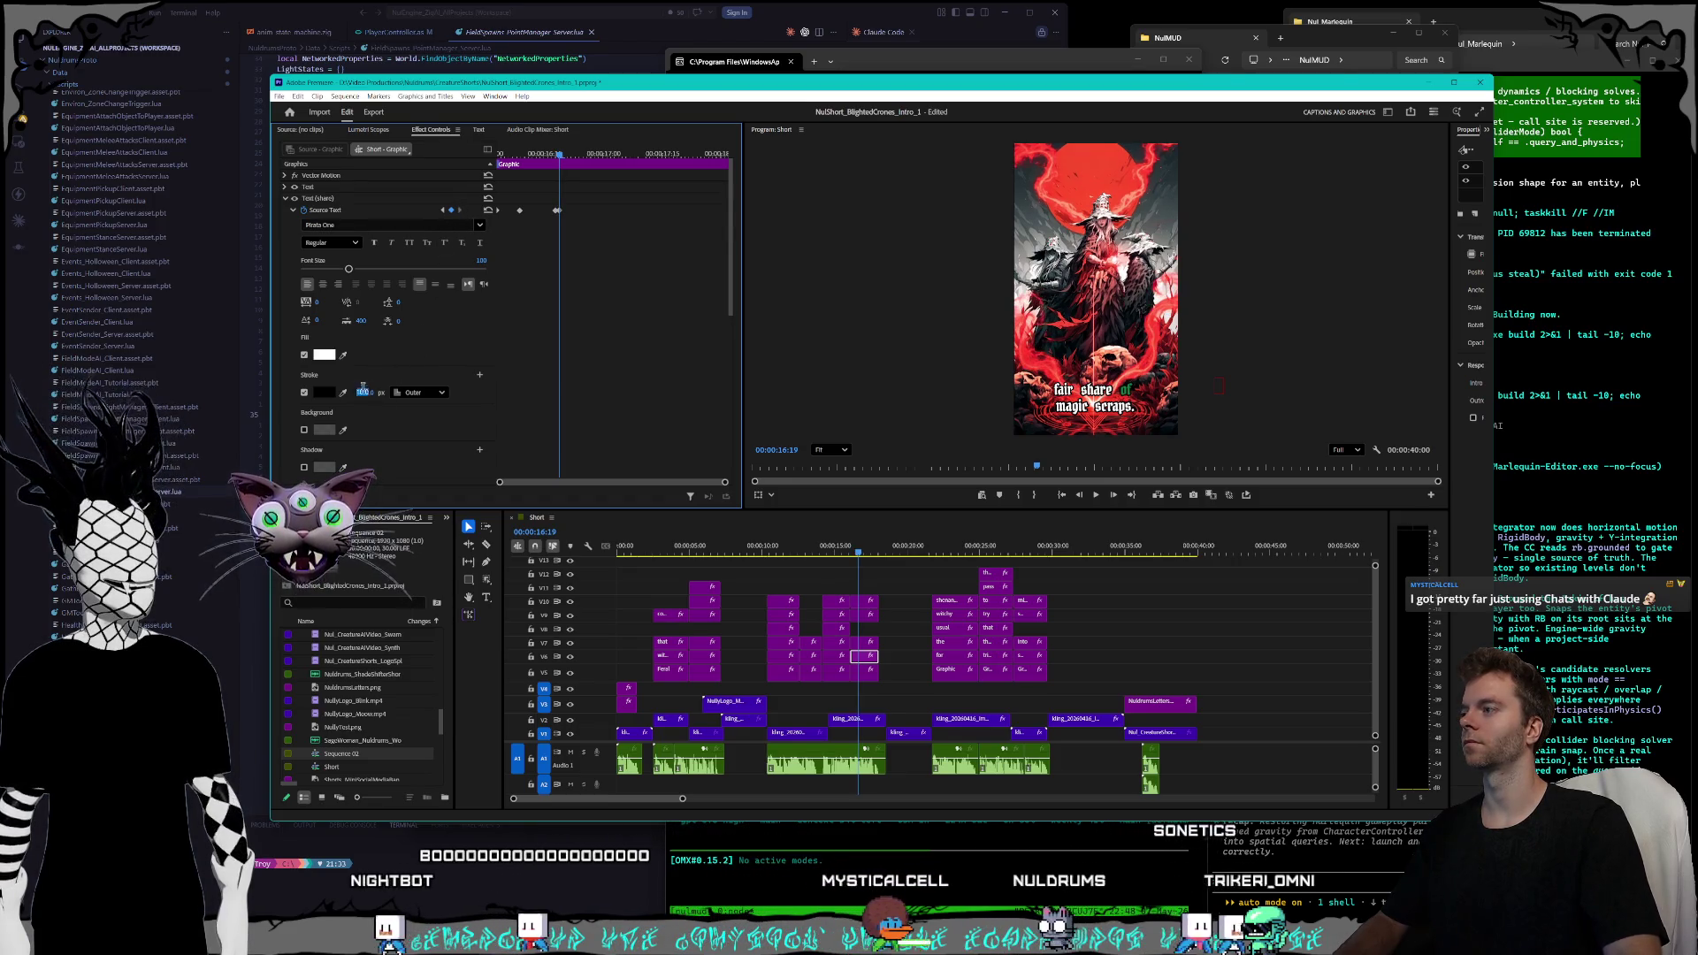
- On the track-above clip, check 'of' green at 16:19 and 'magic' after 16:25
left_click(862, 643)
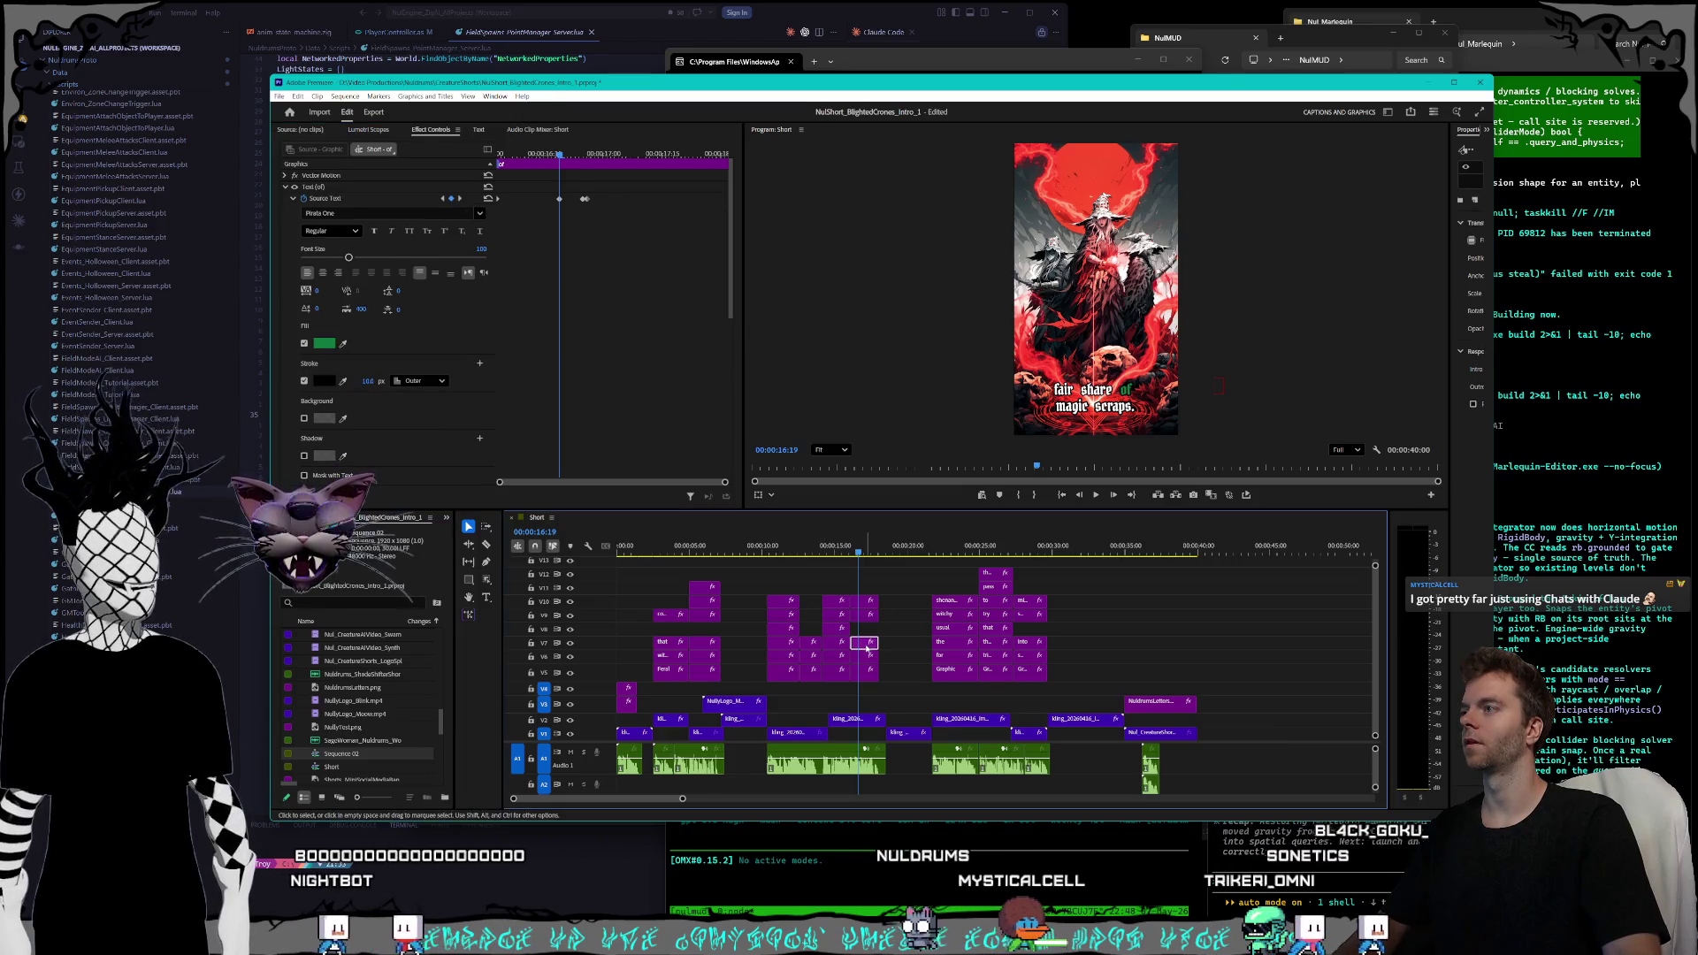
left_click(443, 199)
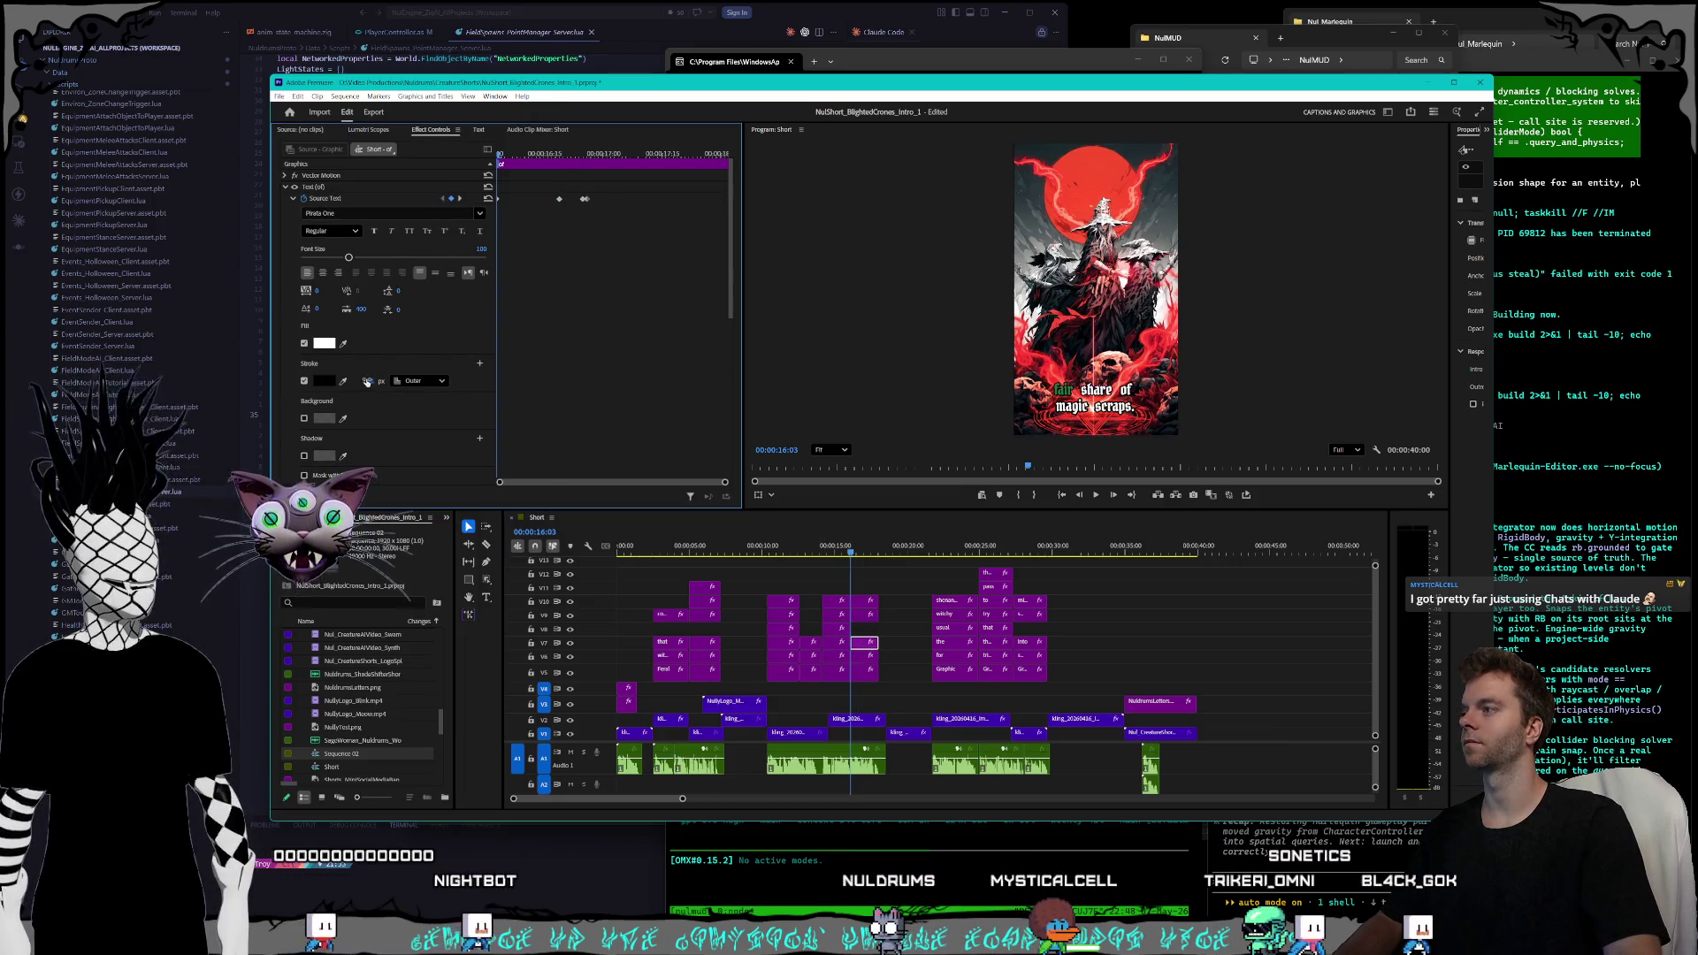
left_click(459, 200)
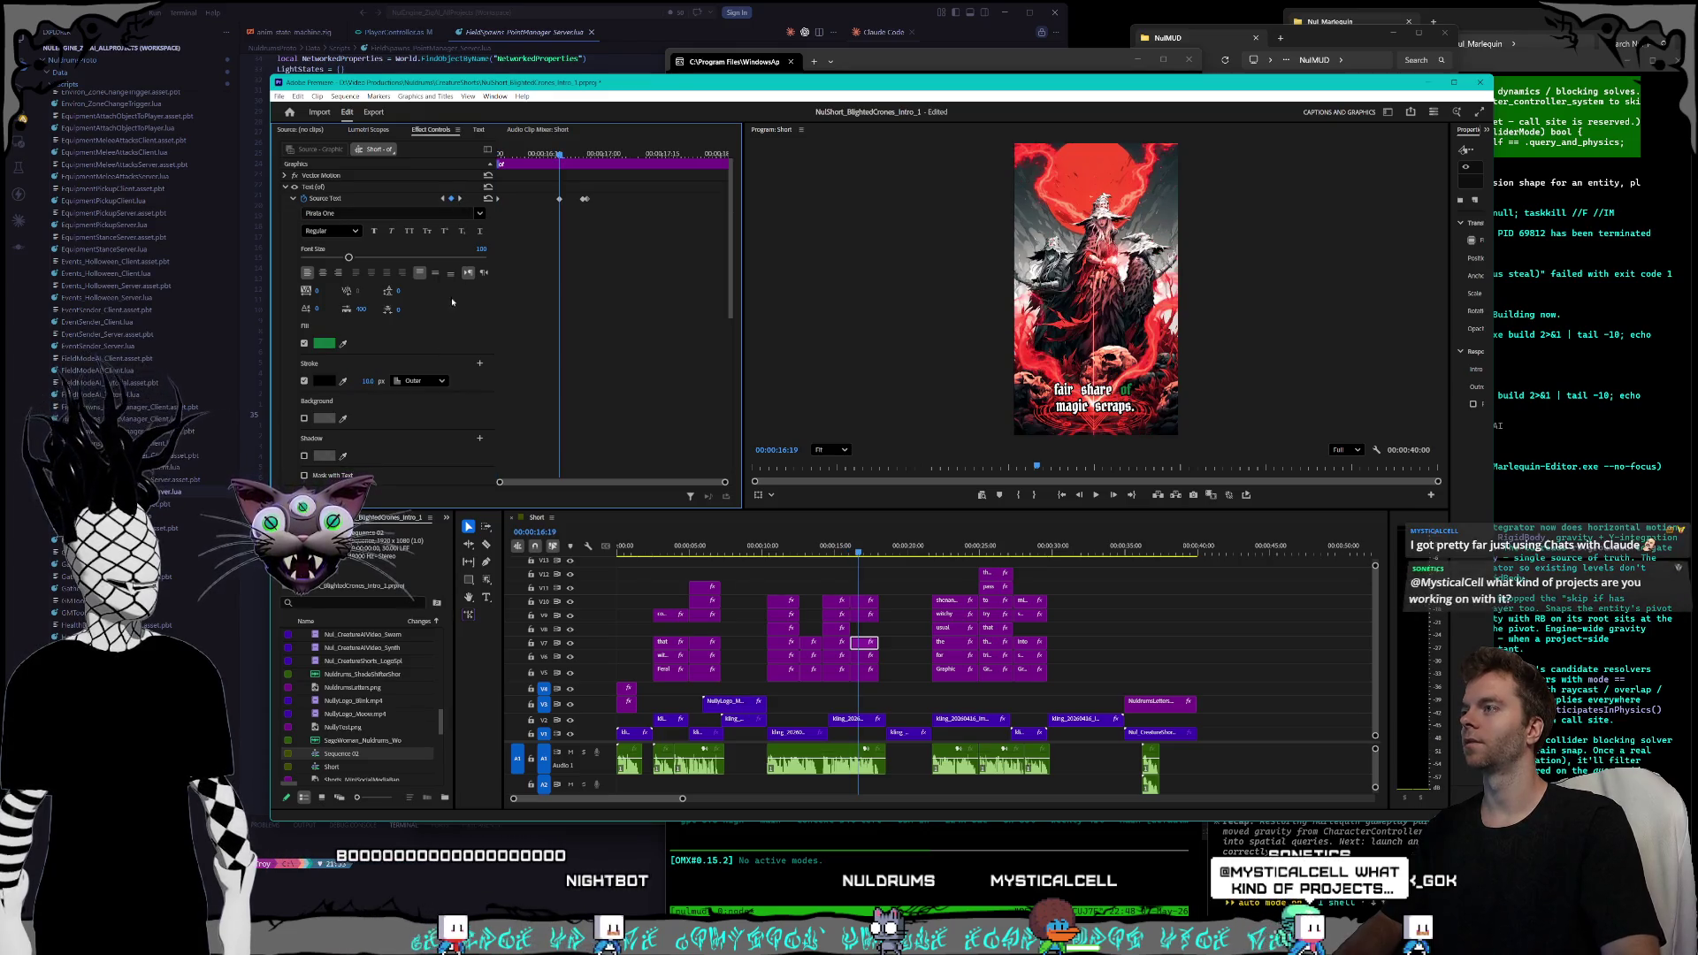
left_click(460, 199)
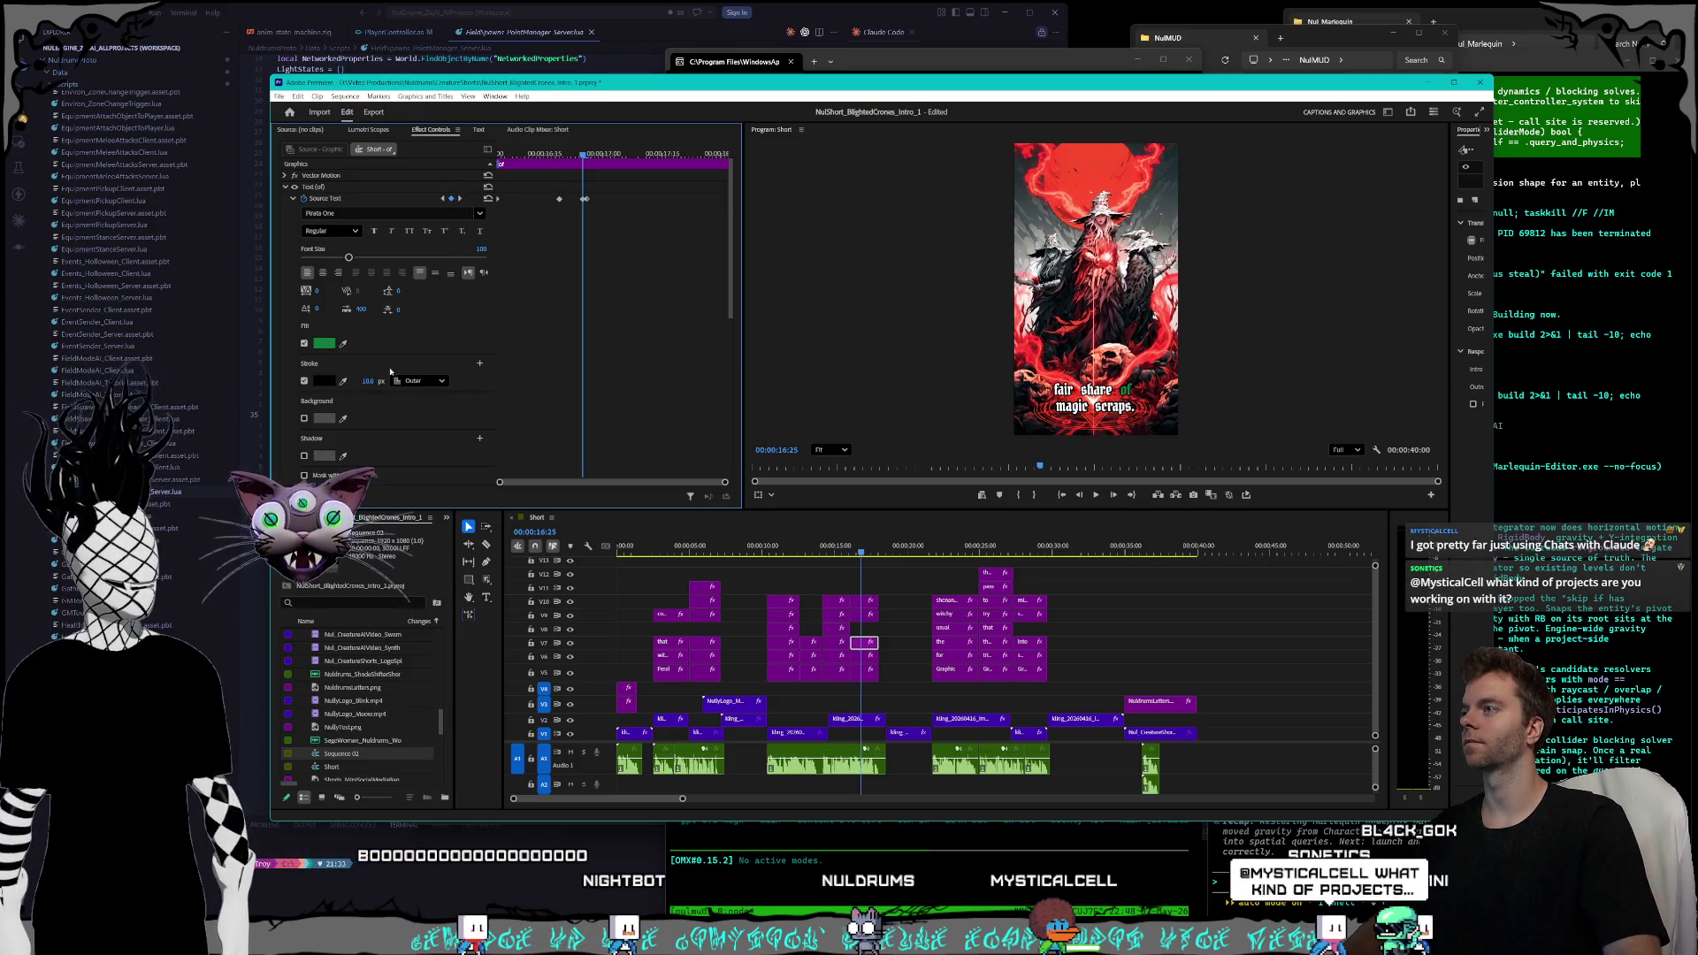
left_click(459, 199)
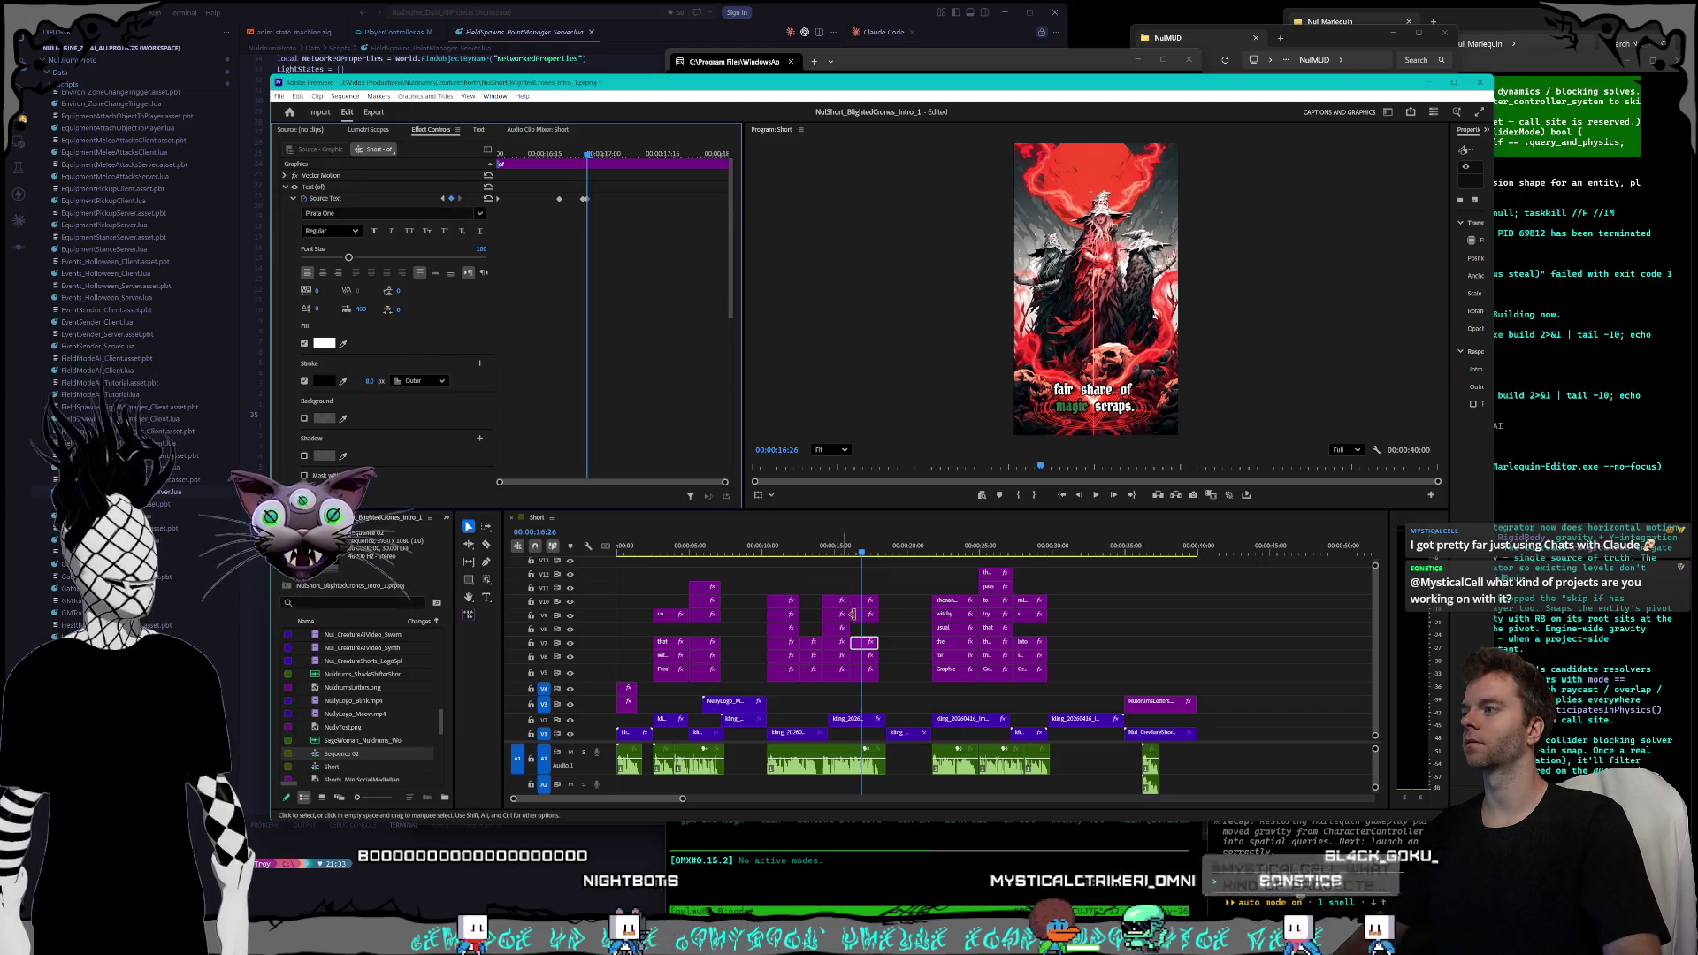
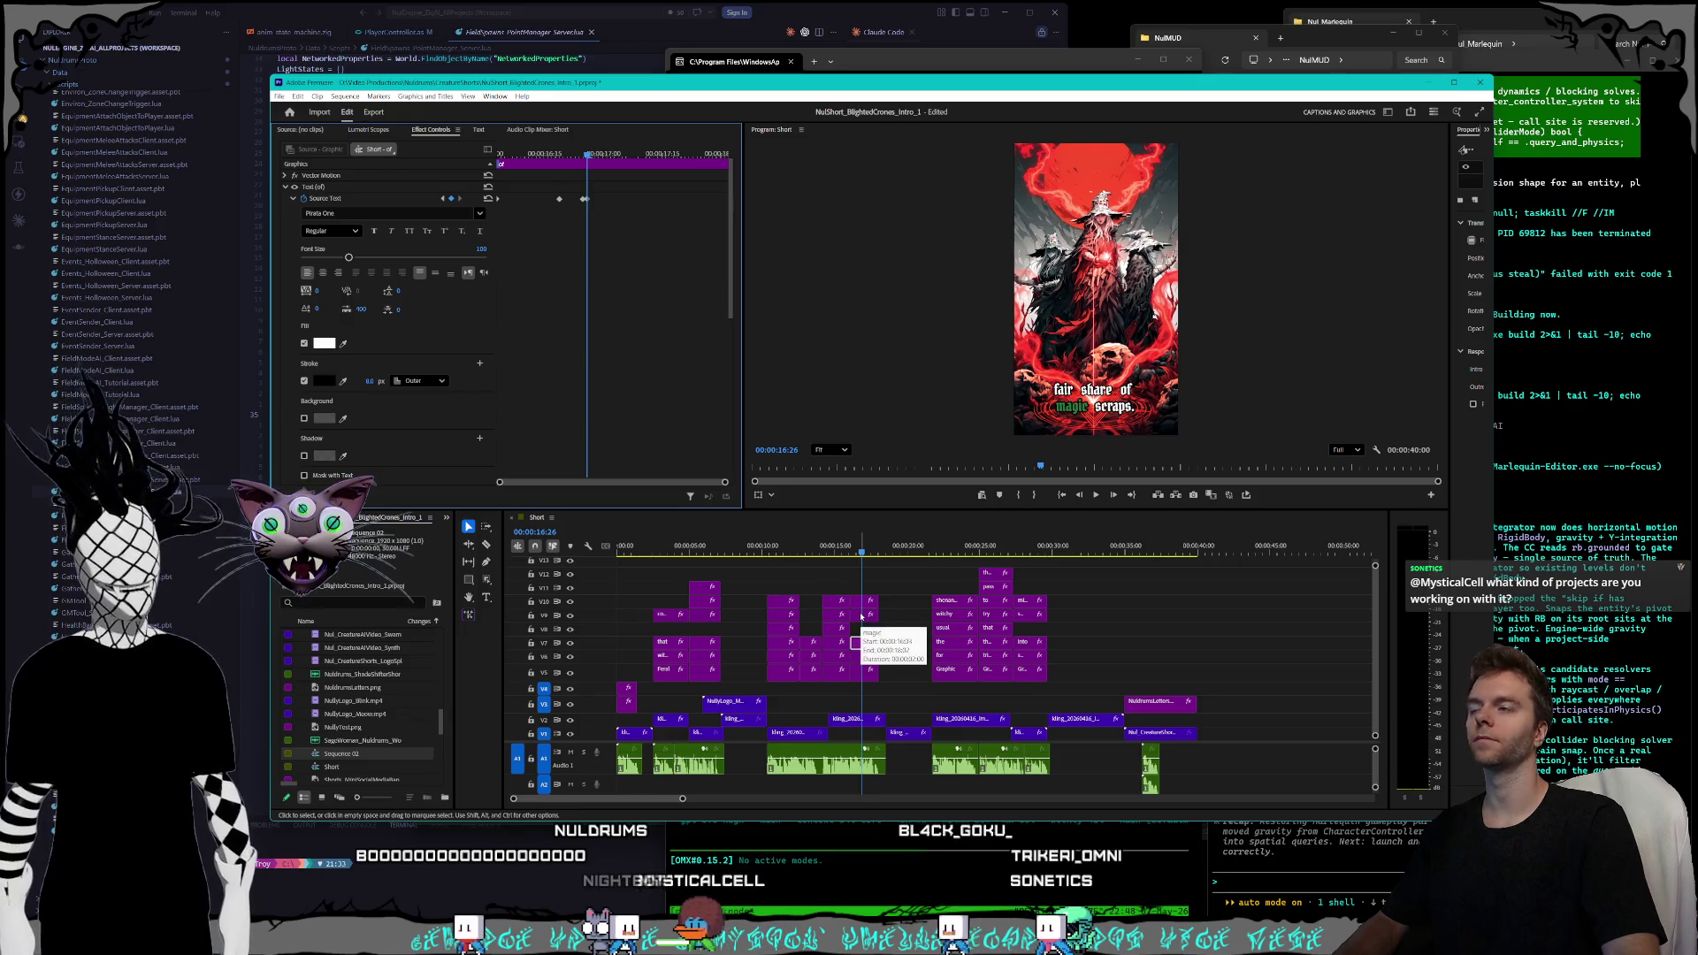
- Thin the 'magic' caption's outline to 8 px one frame after its green highlight ends
left_click(858, 615)
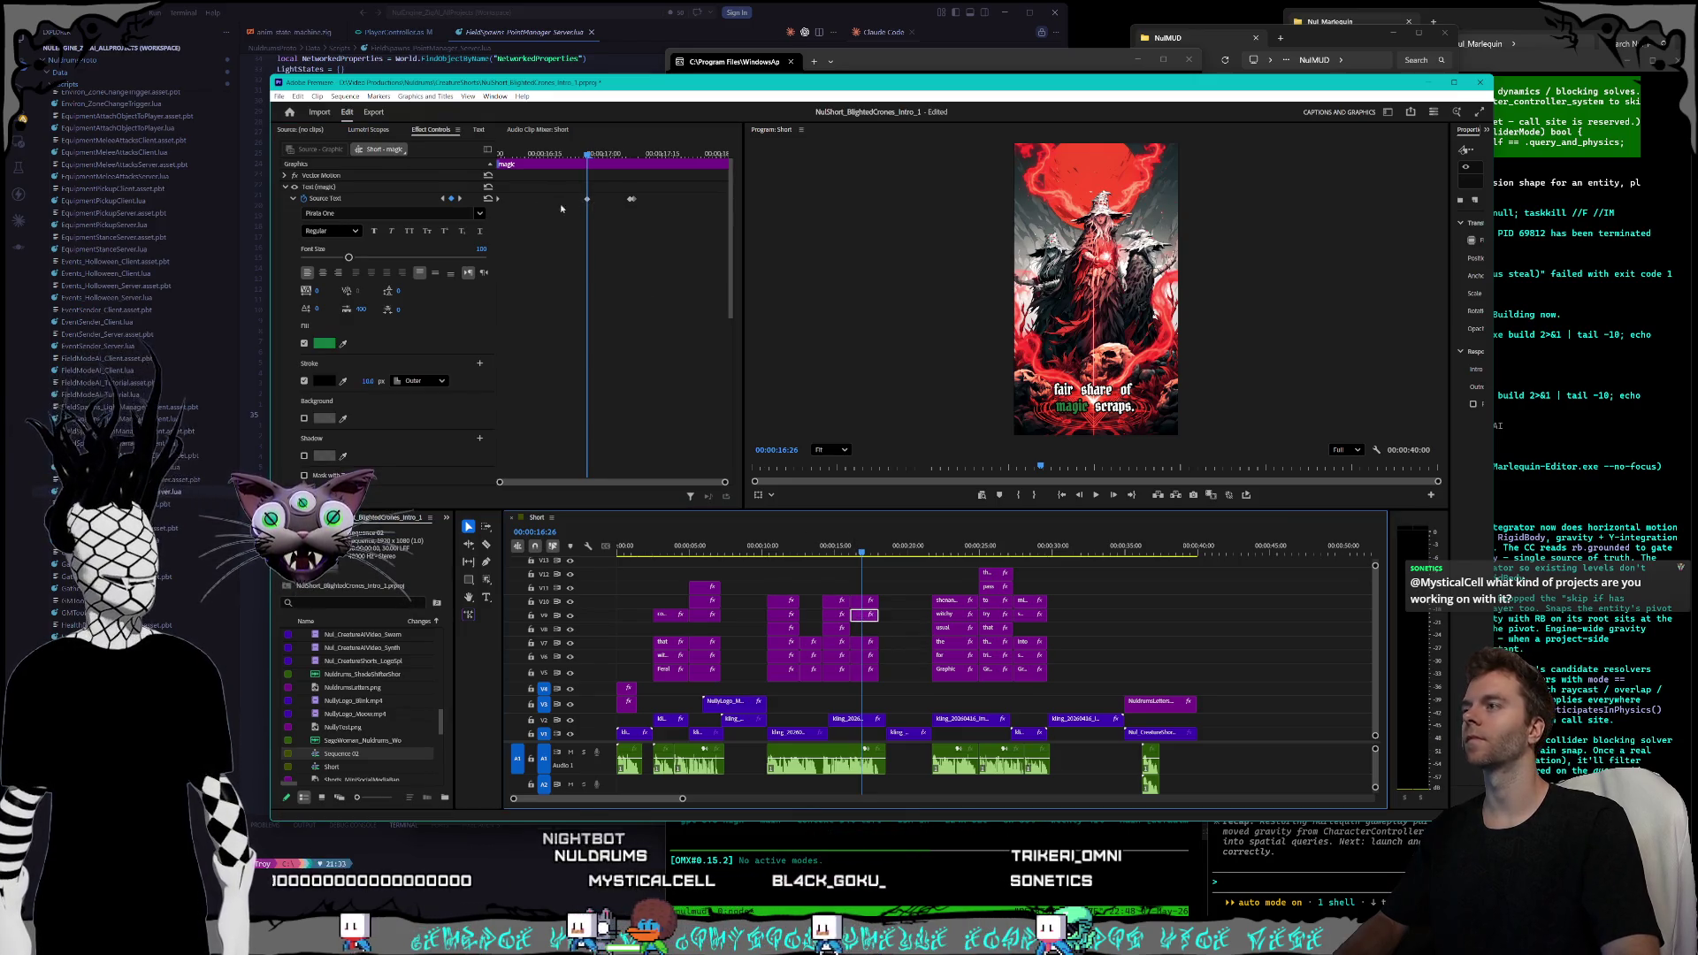
left_click(443, 199)
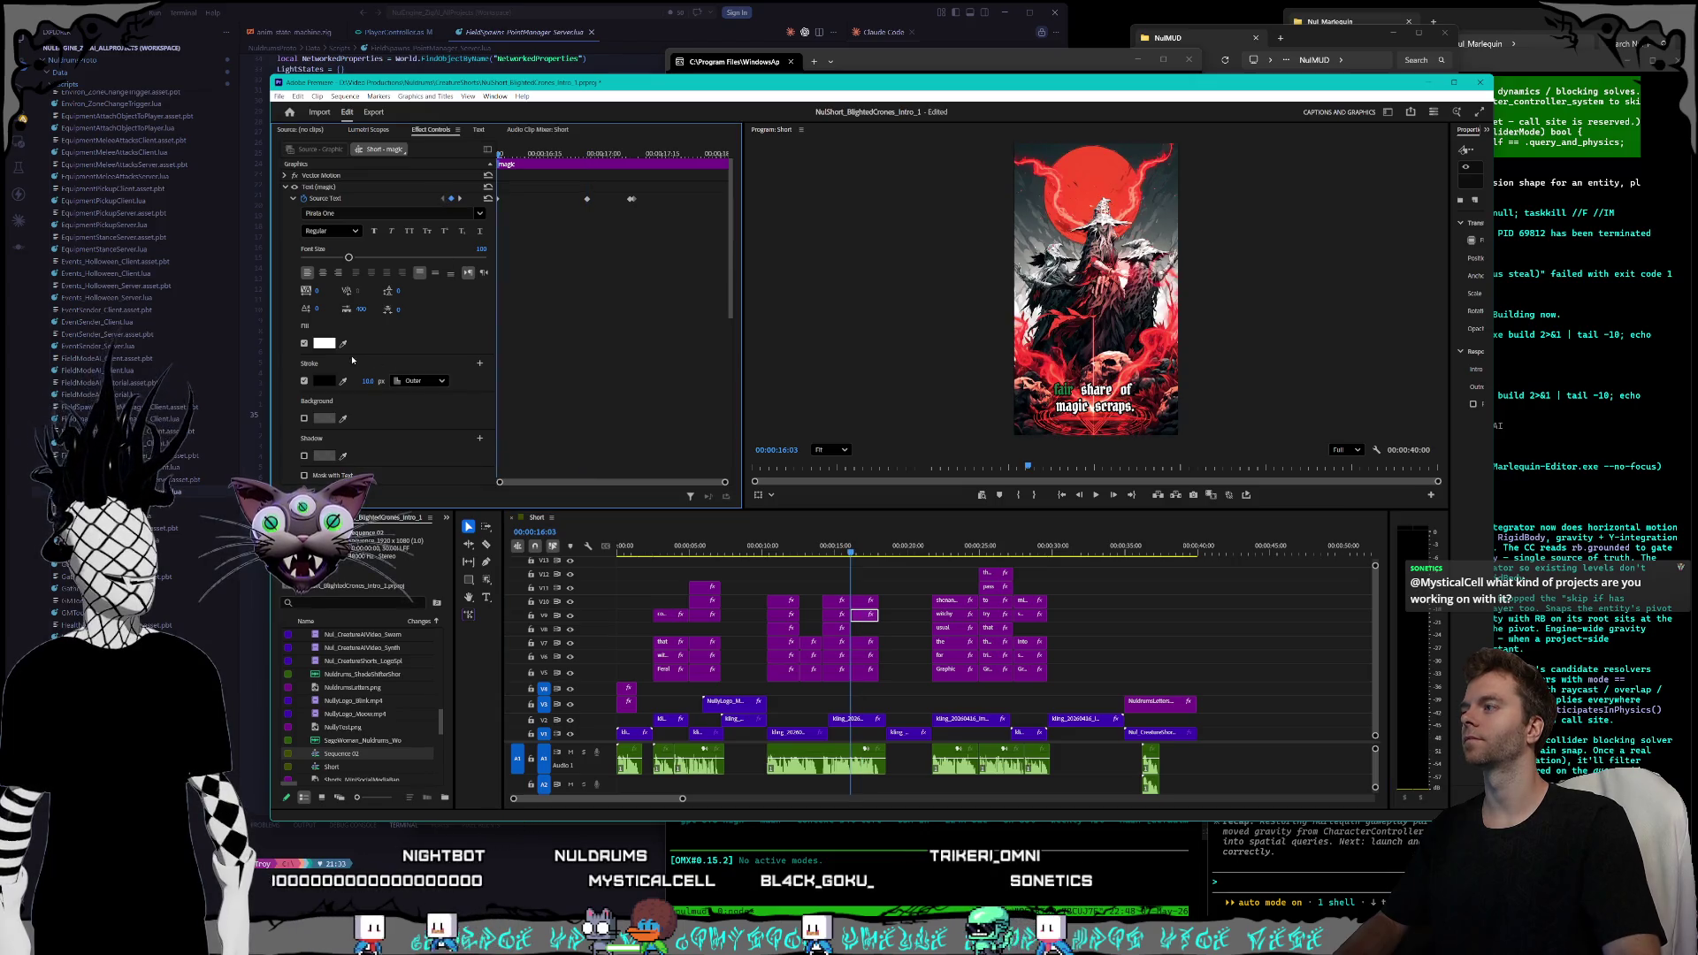
left_click(458, 199)
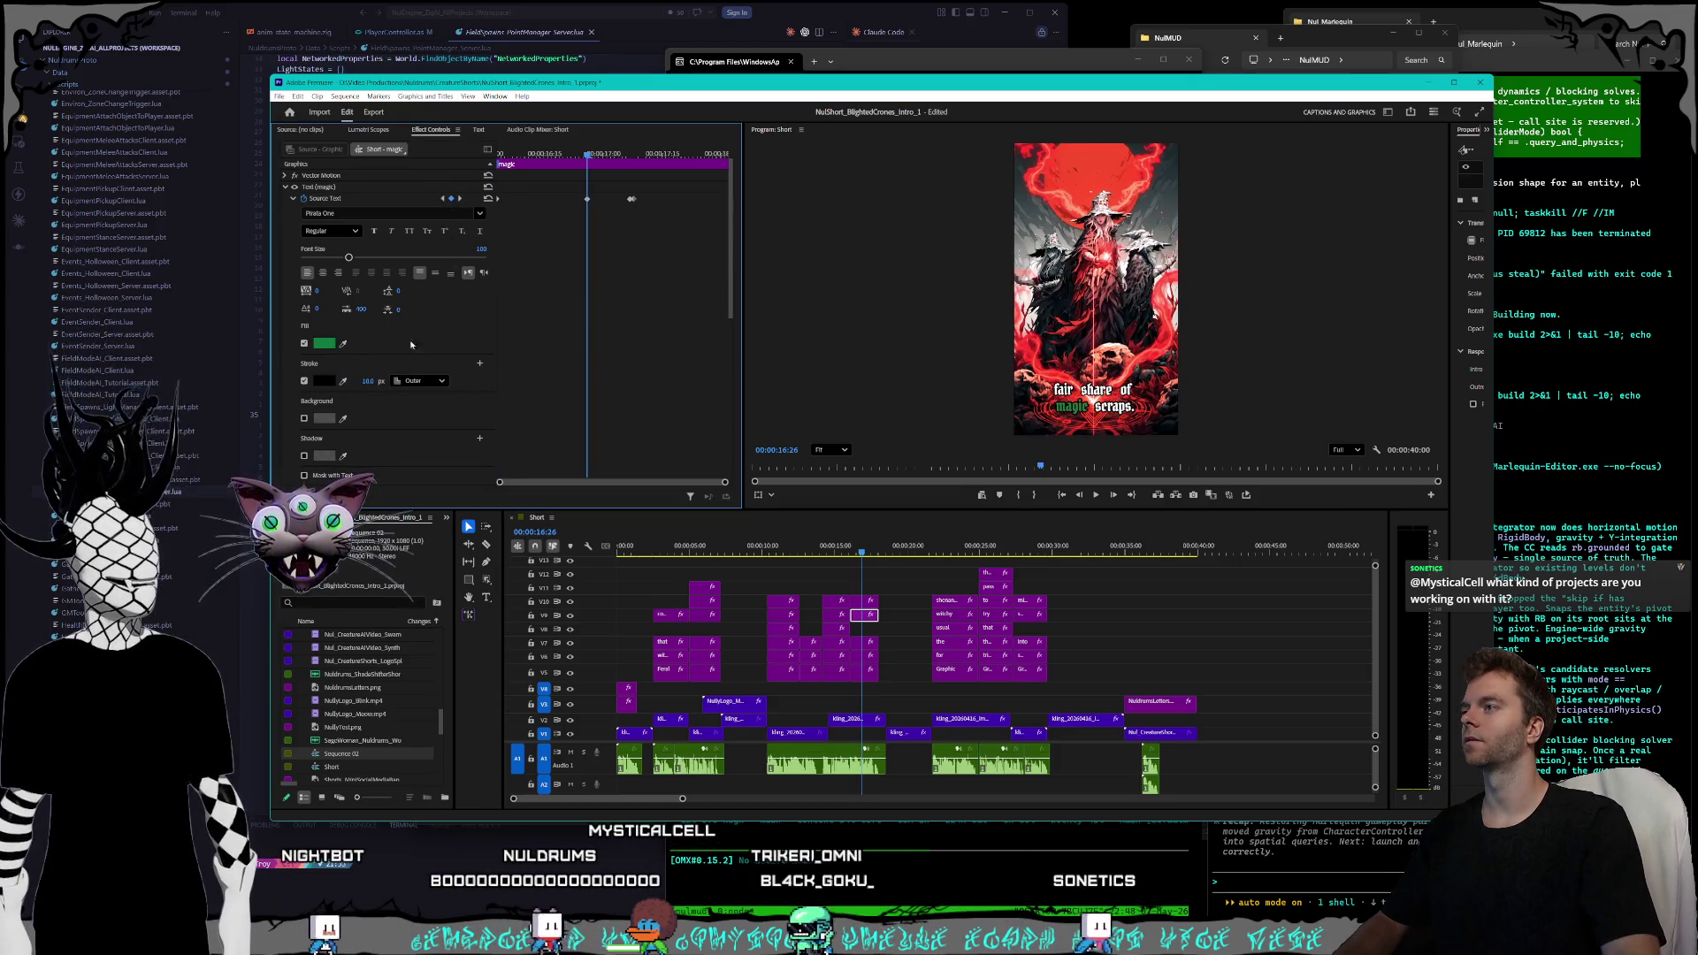
left_click(458, 199)
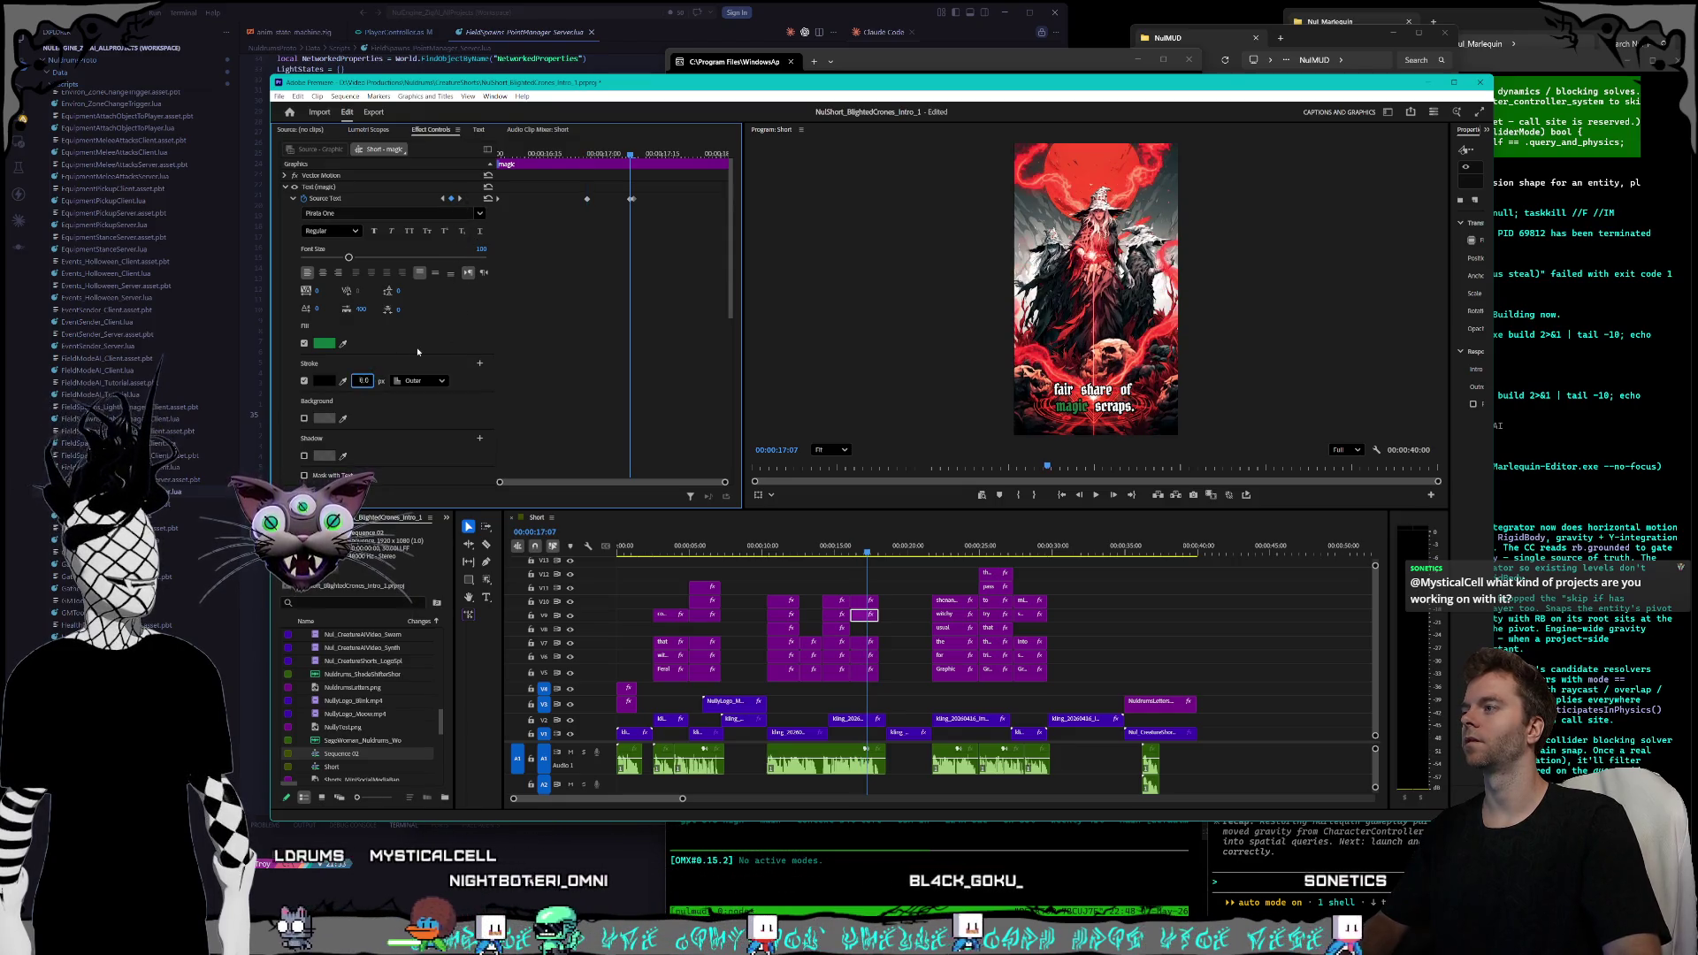
key("Right")
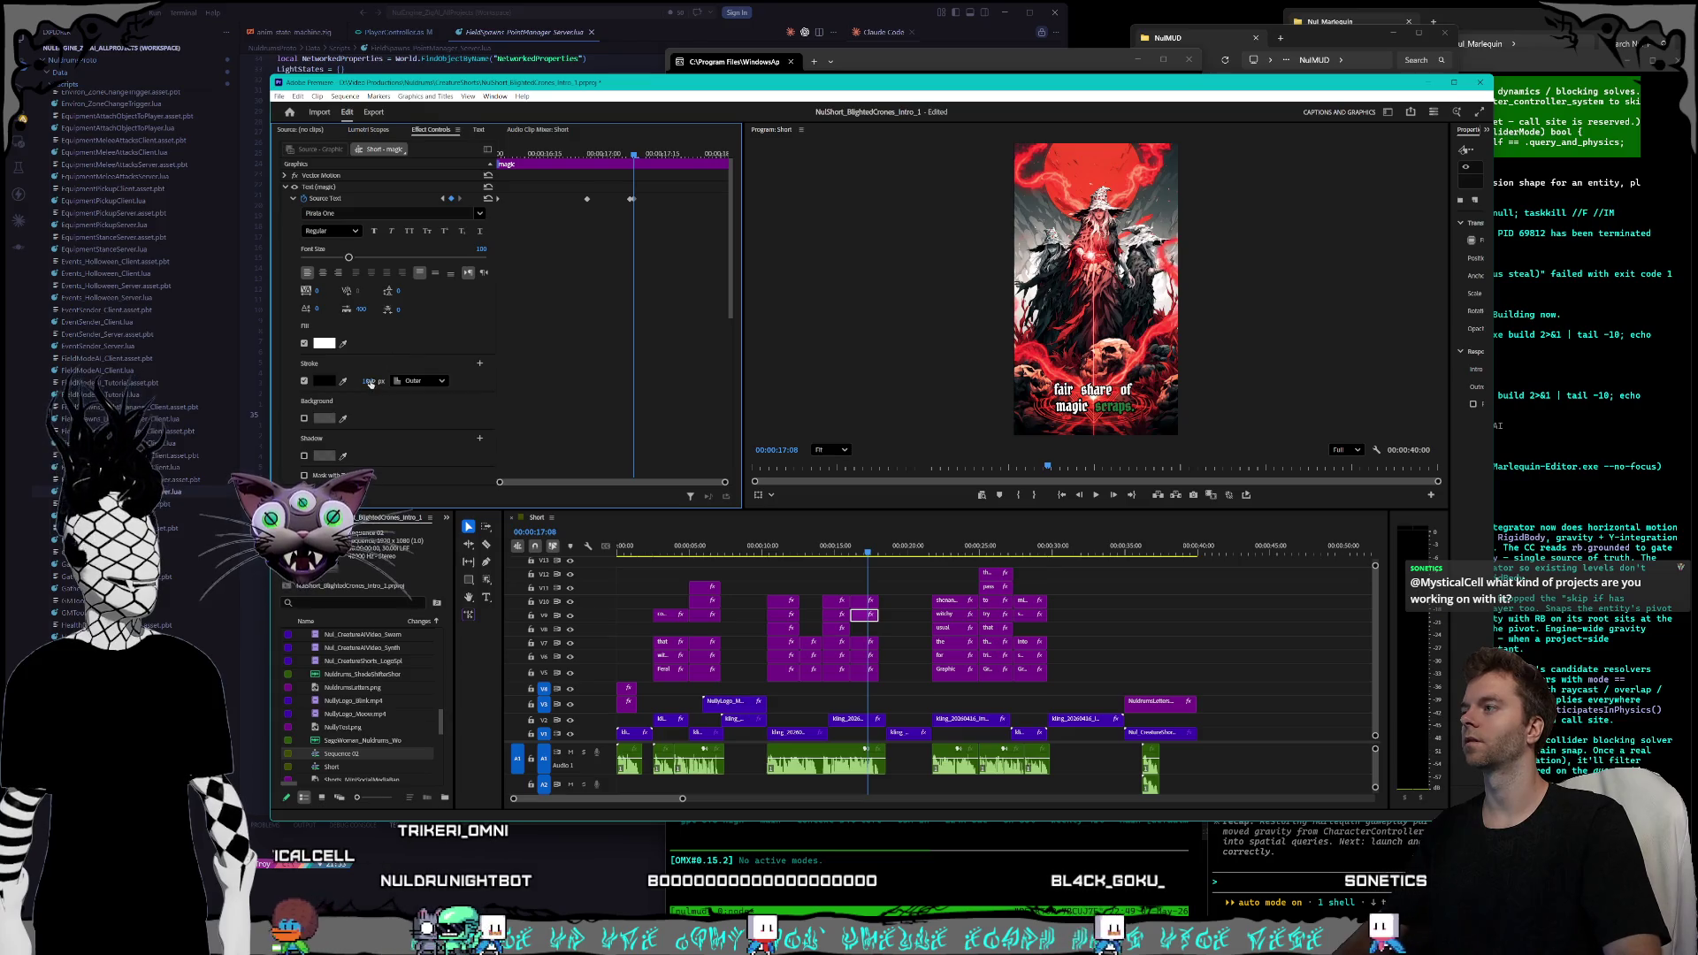
left_click_drag(371, 383, 369, 383)
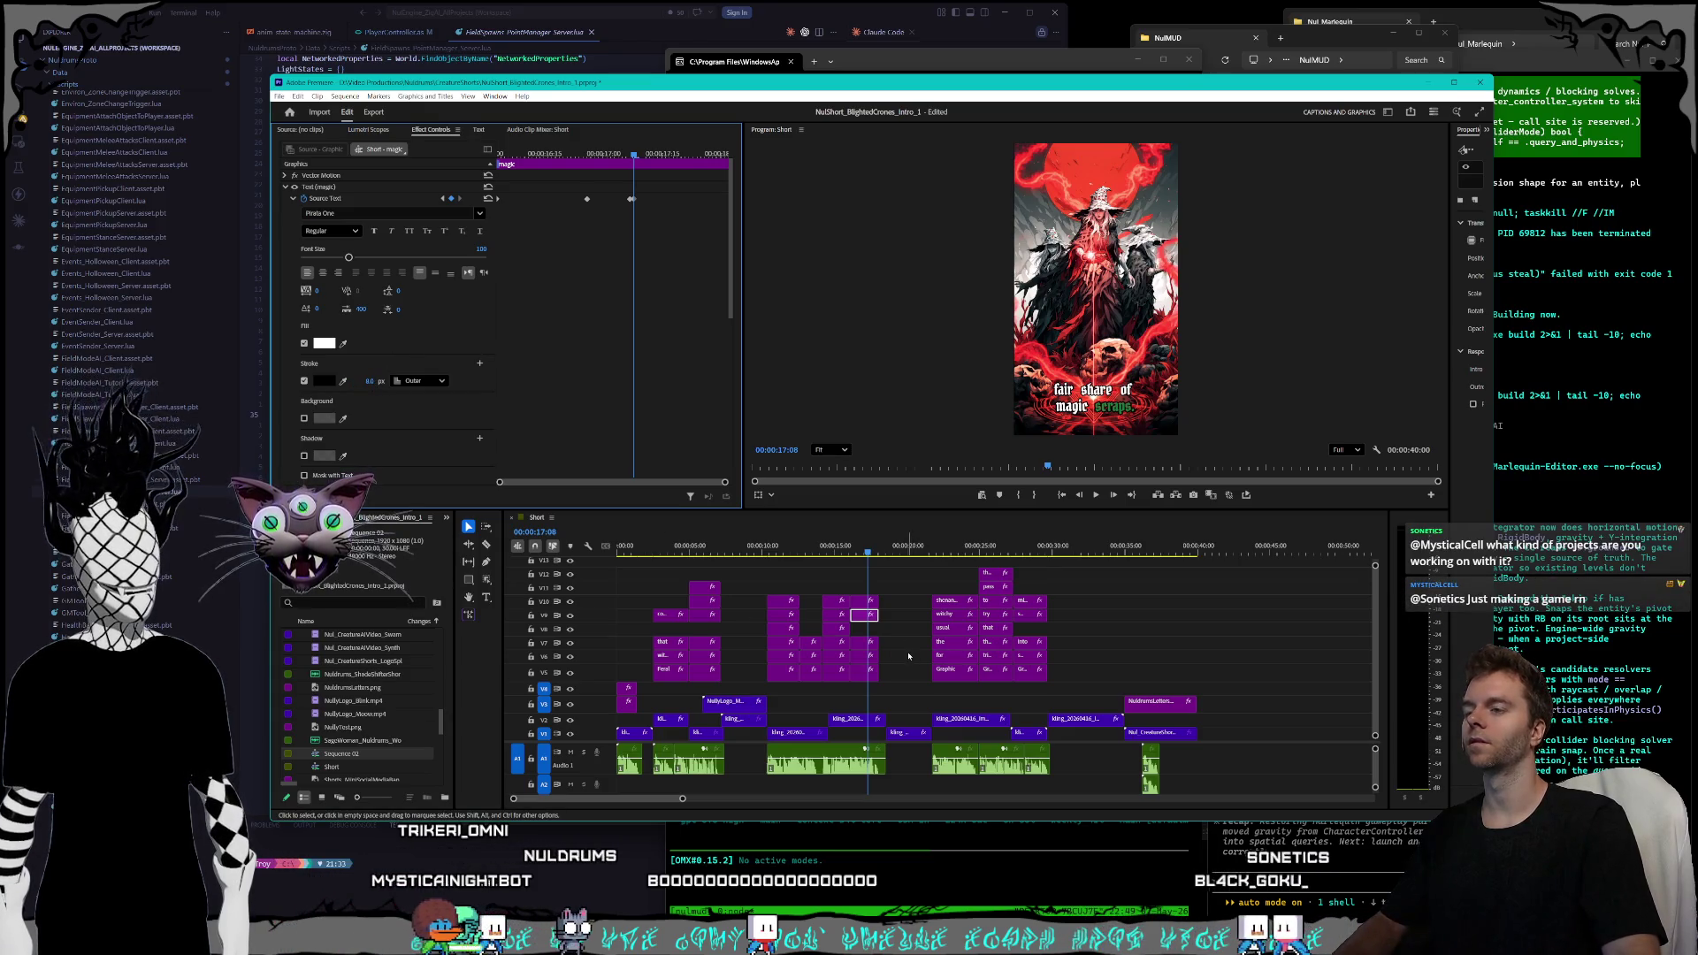
- Review the 'scraps' caption's green highlight keyframes, then move on to the 'Known' line near 21 seconds
left_click(859, 598)
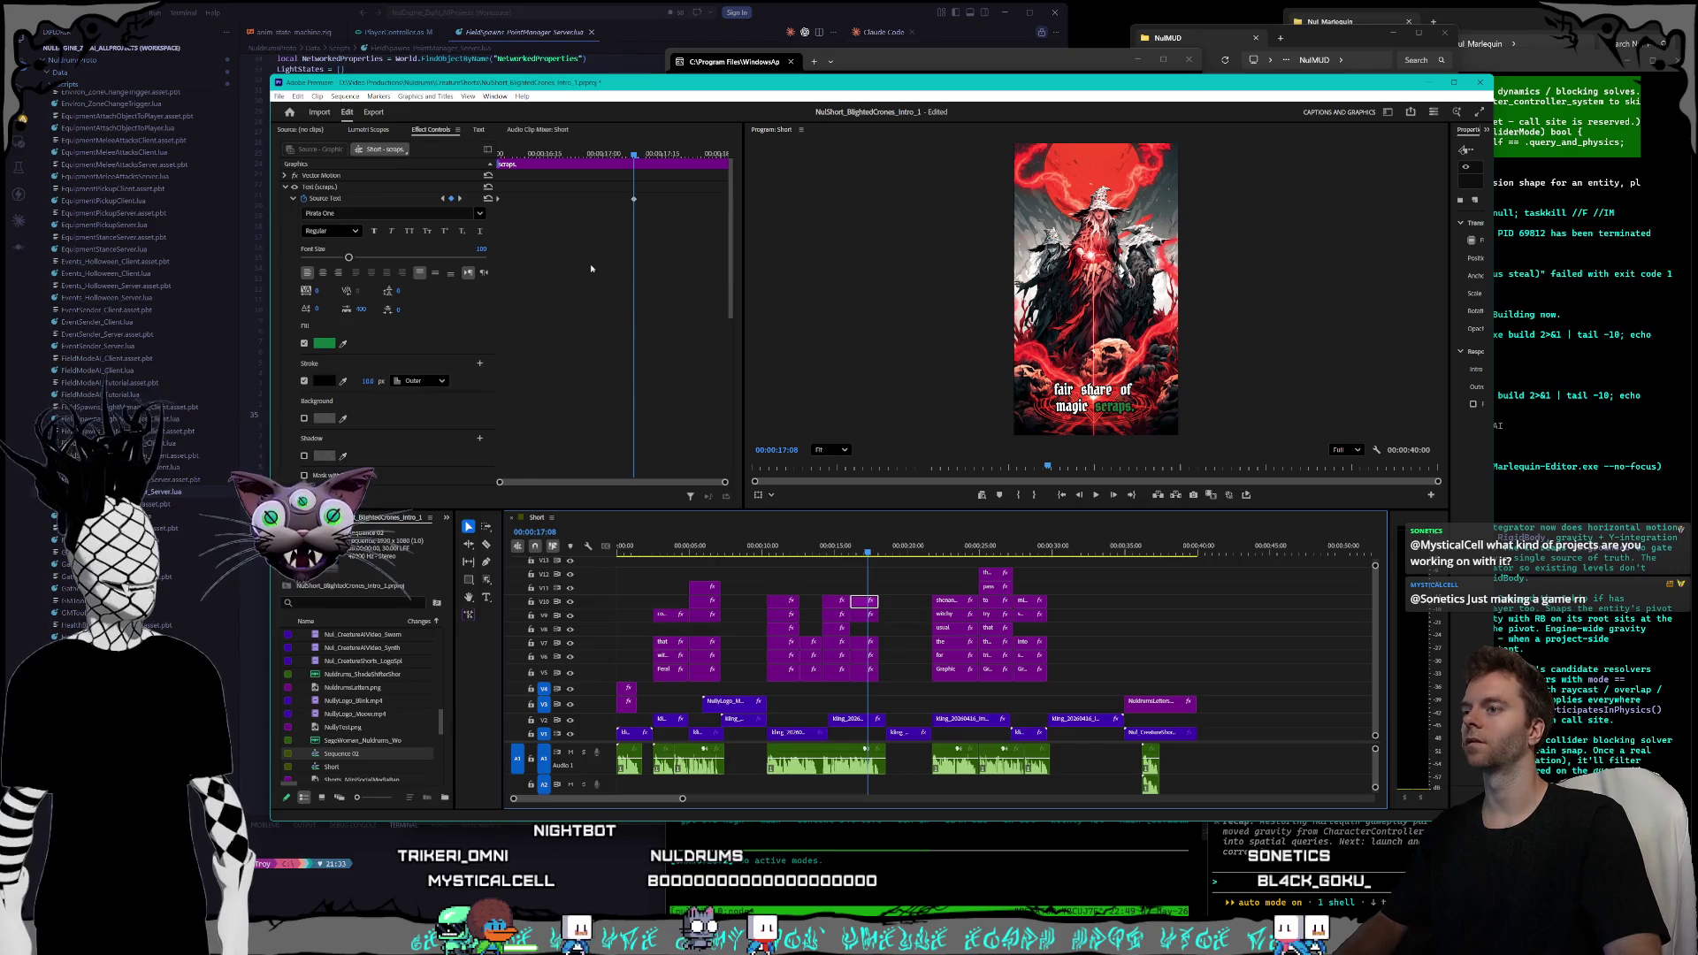
left_click(443, 199)
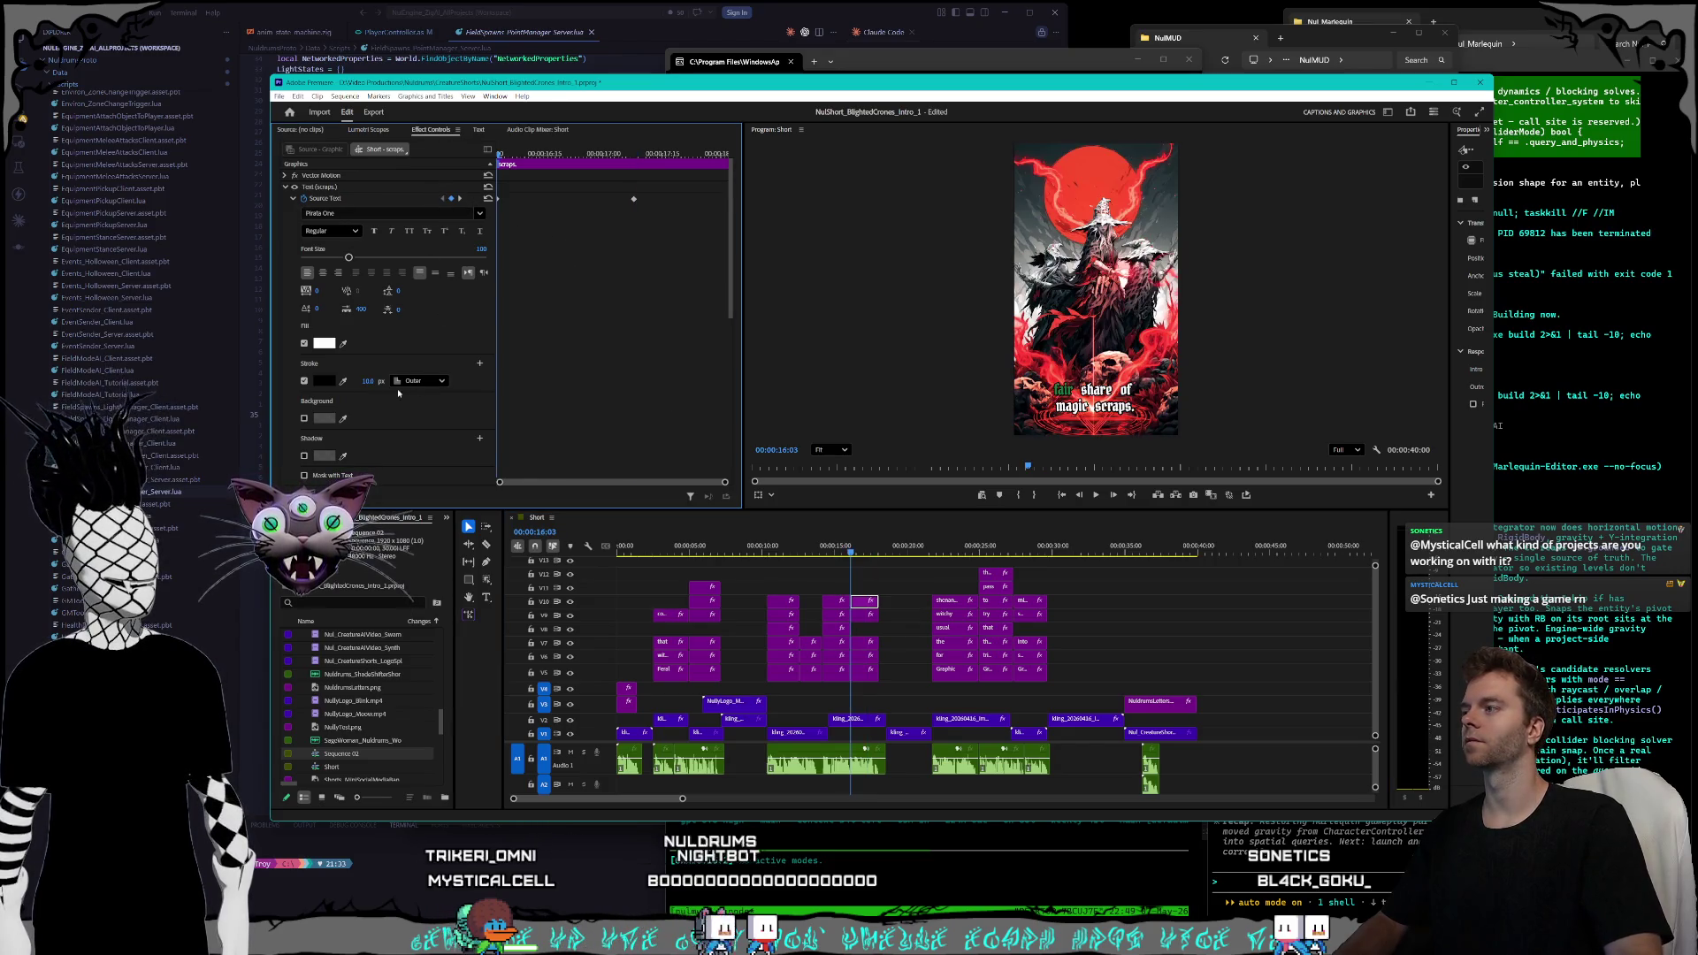
left_click(460, 199)
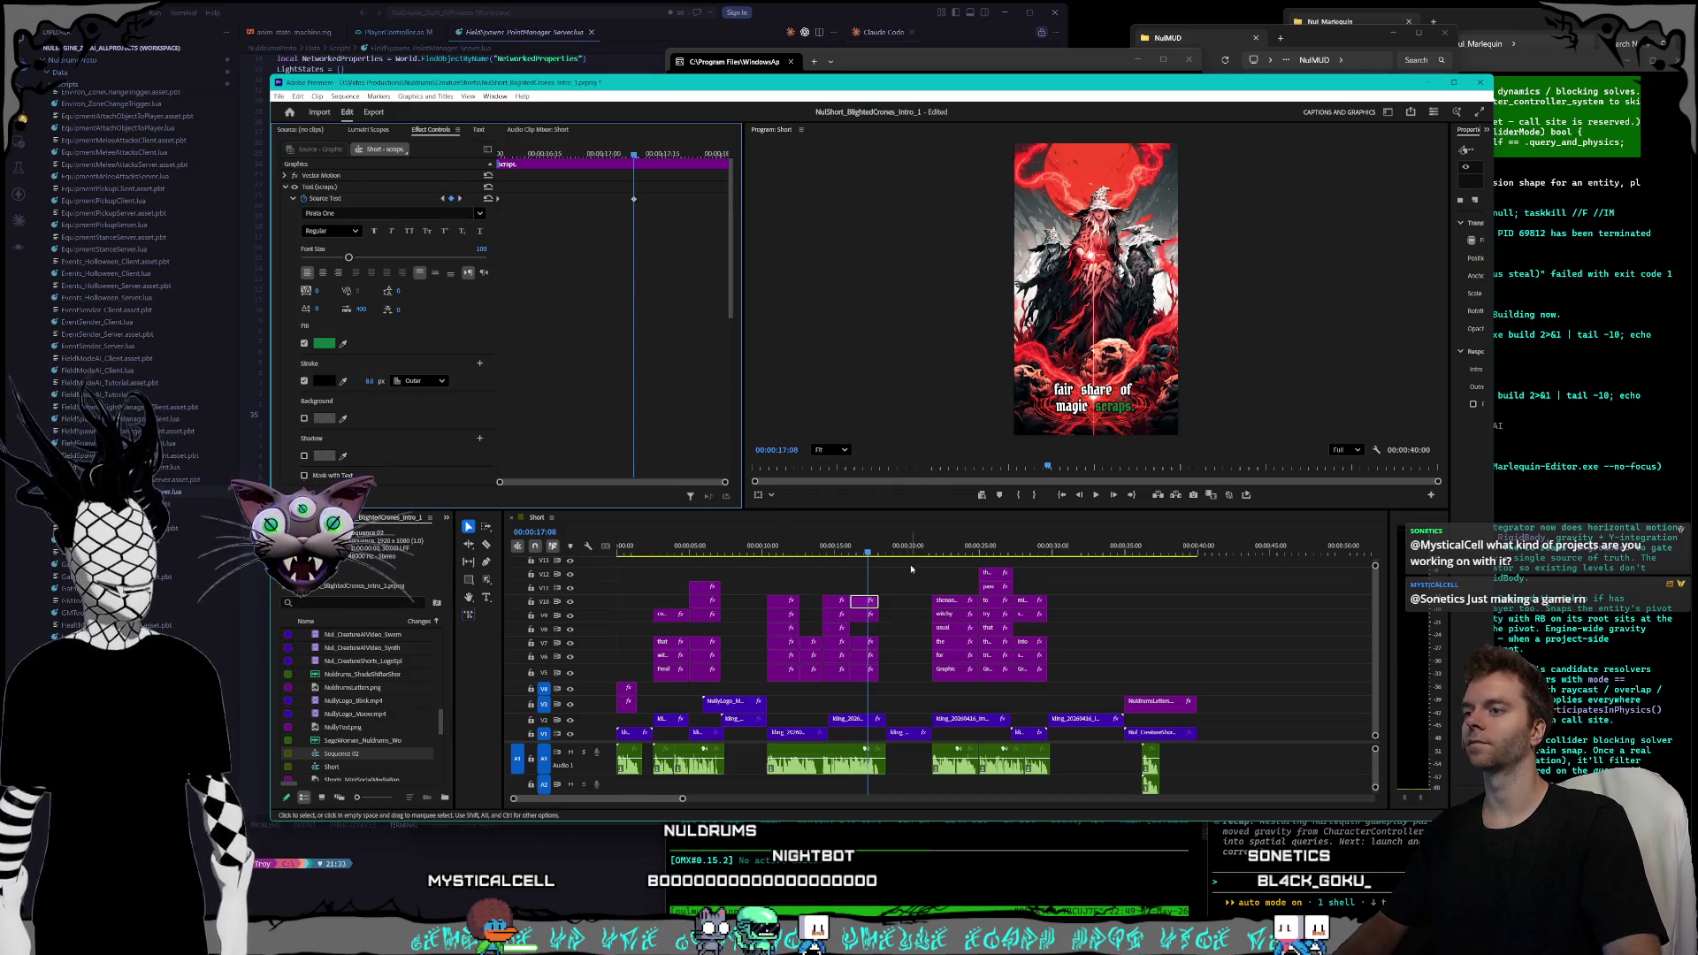
left_click_drag(898, 554, 935, 555)
left_click(950, 670)
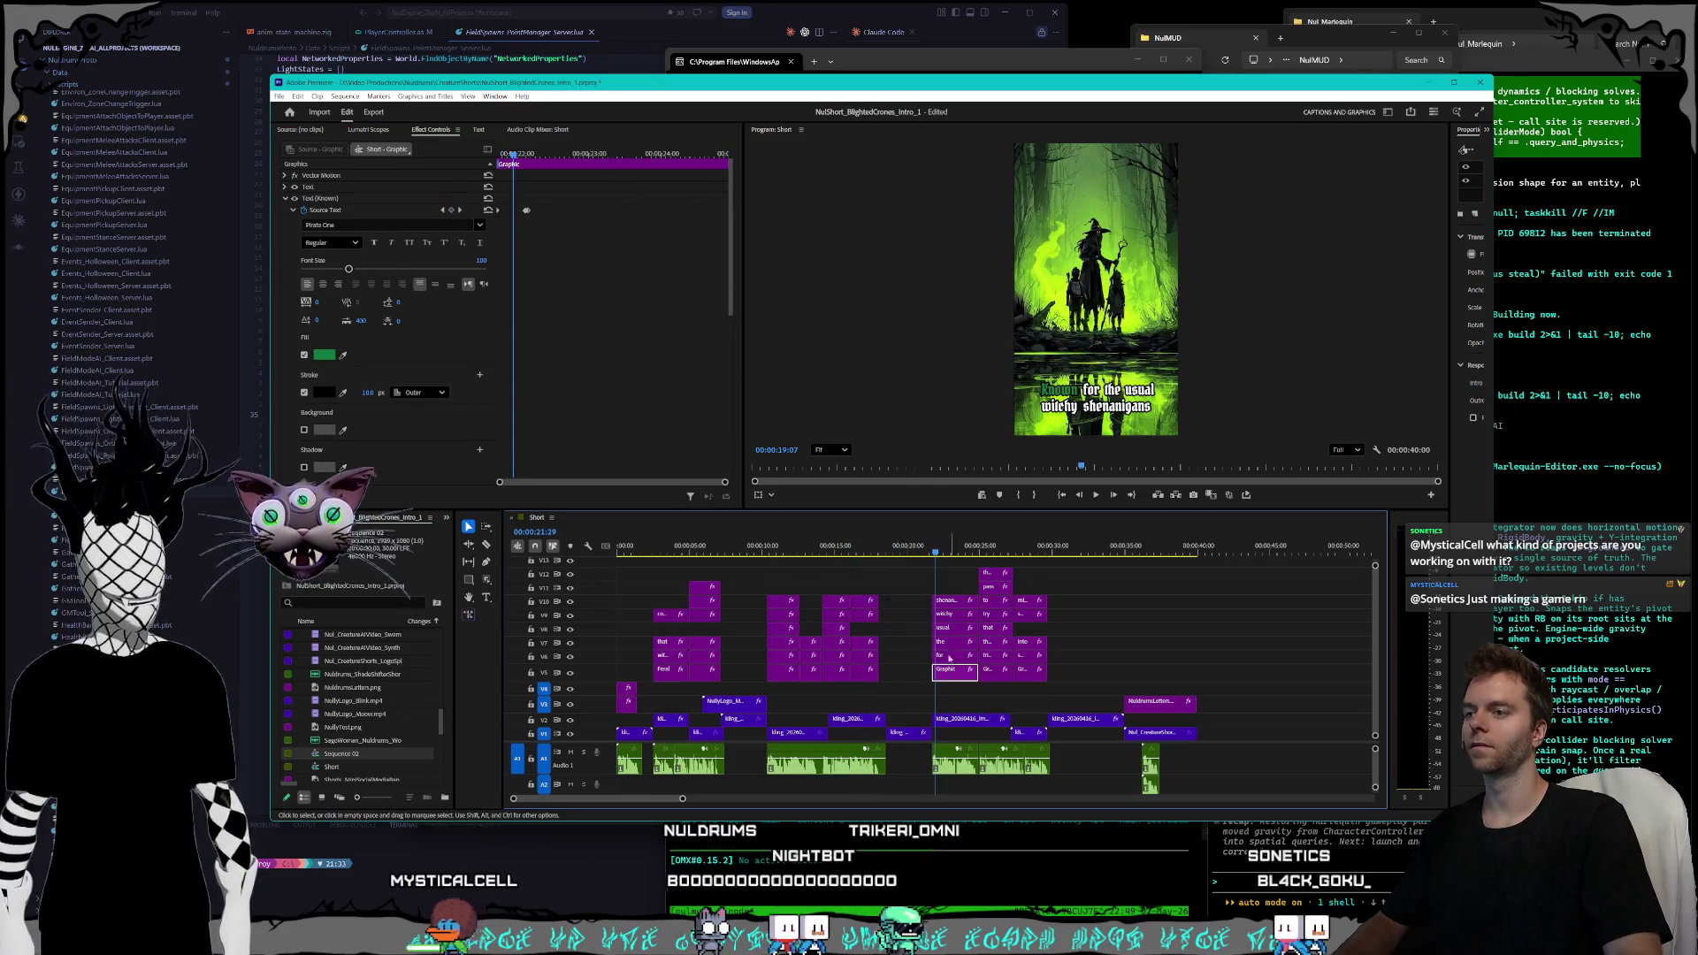
- Thin the 'Known' caption's outline to 8 px where it turns back to white
left_click(442, 210)
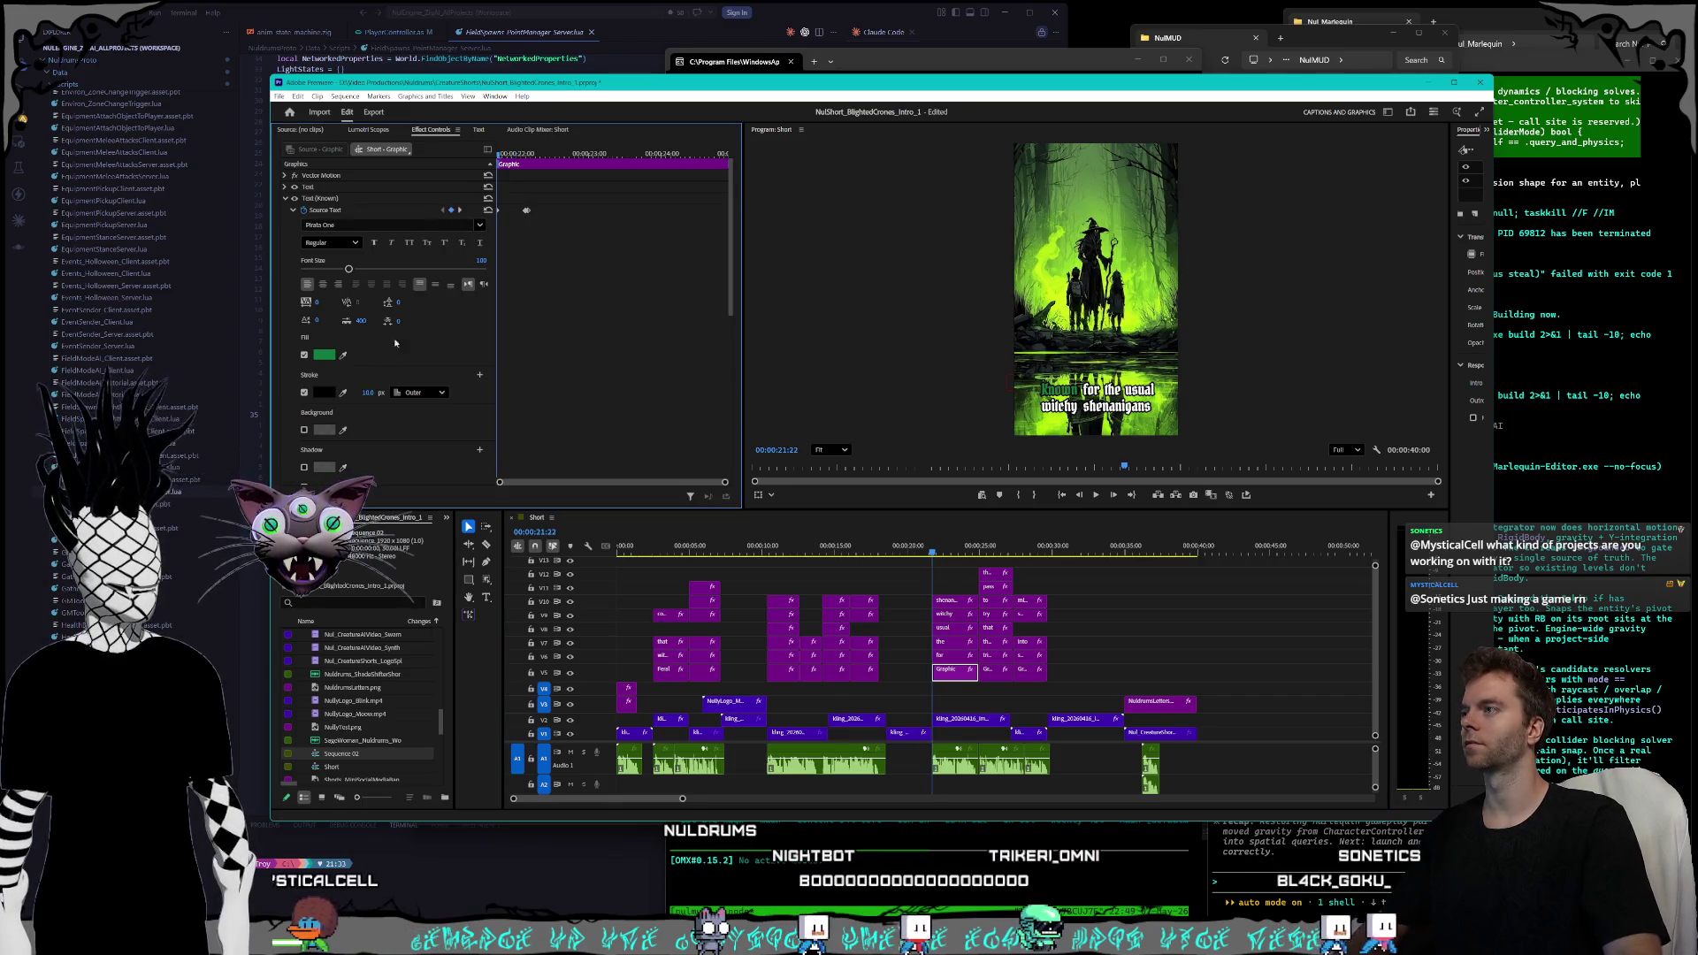
key("shift+k")
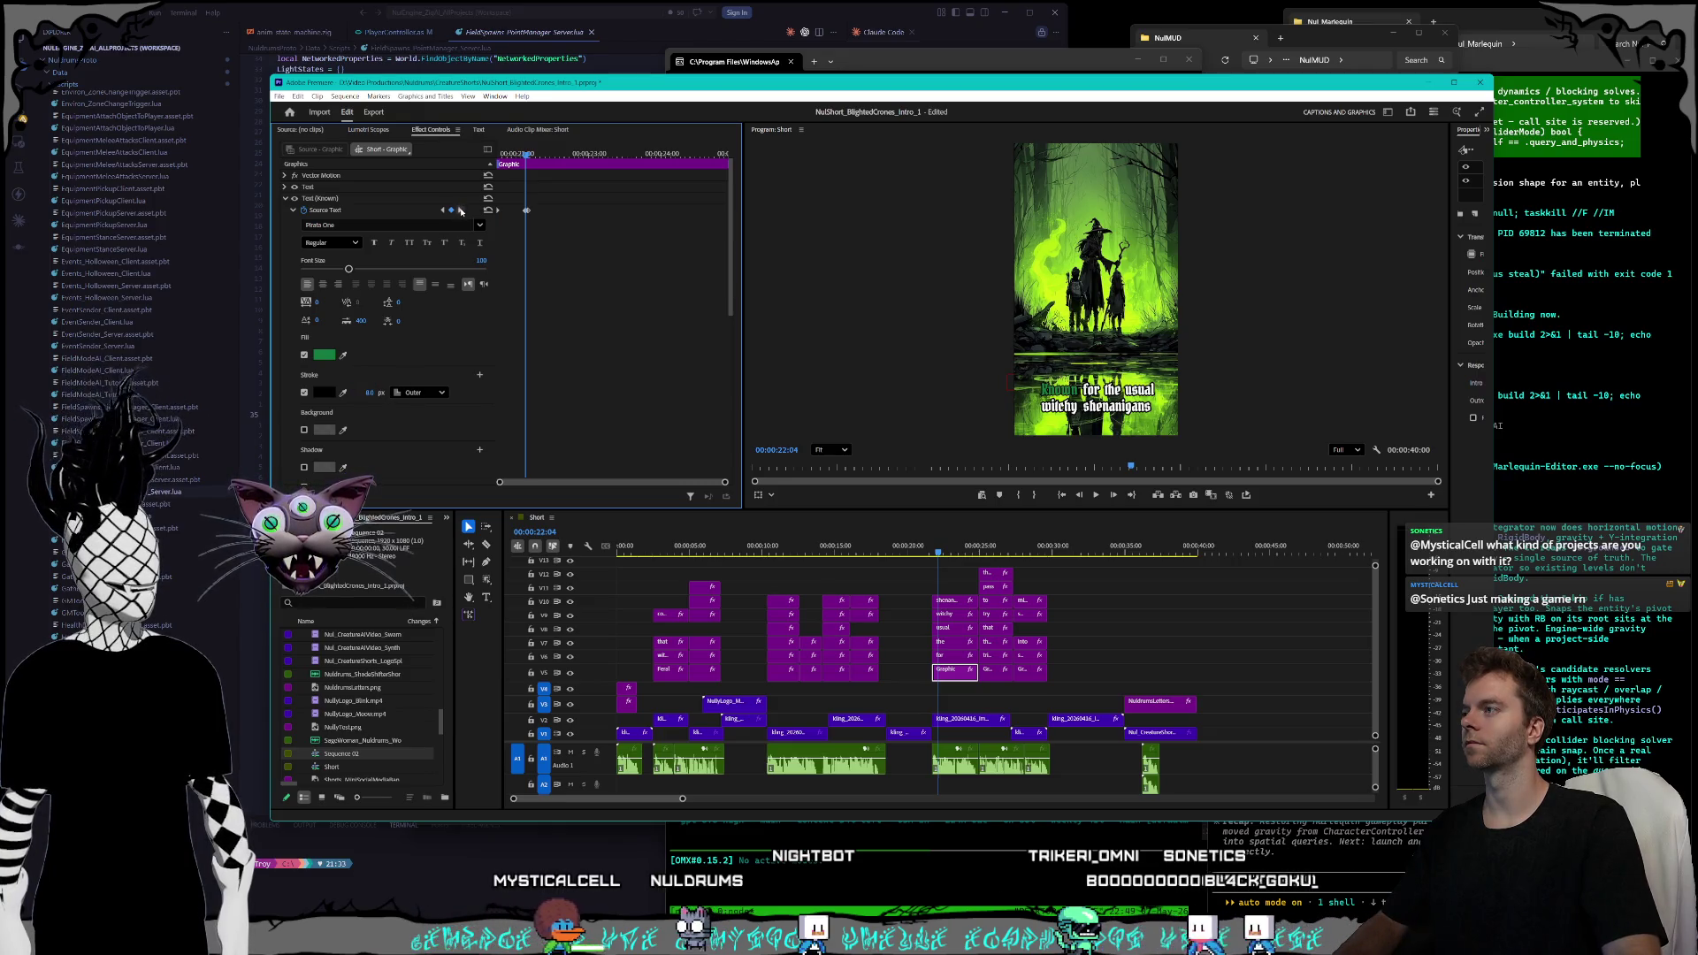
key("Right")
left_click_drag(368, 392, 354, 391)
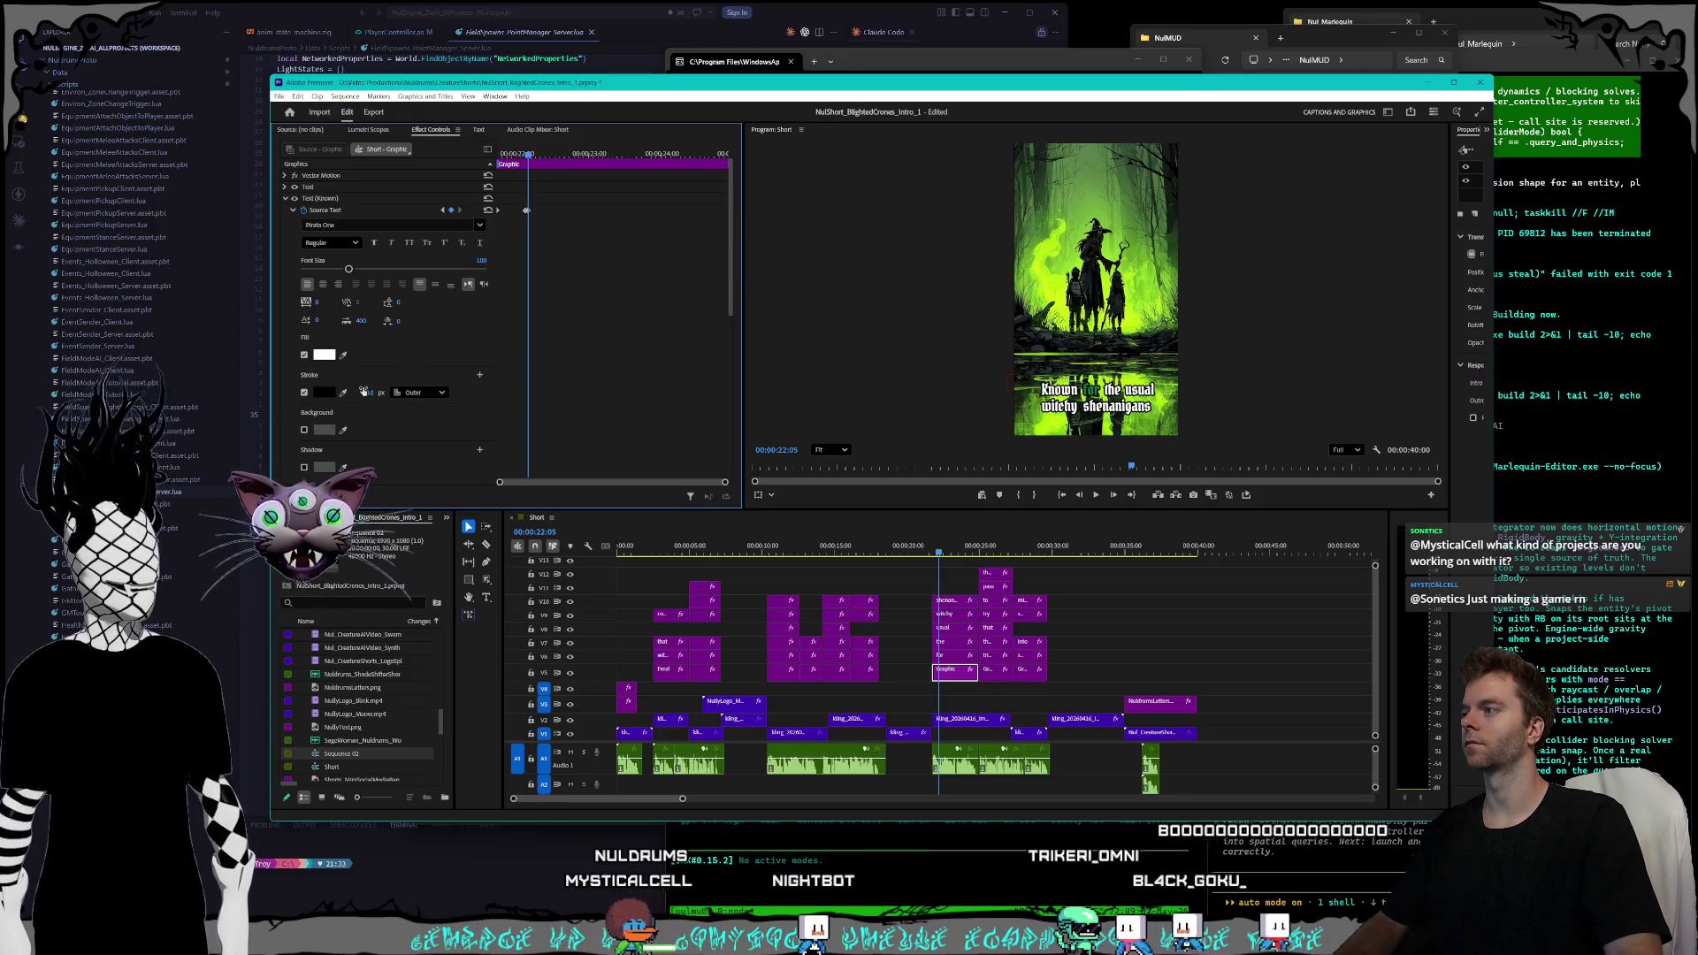
- Set the 'for' caption's outline to 8 px at the keyframe where its highlight ends
left_click(947, 659)
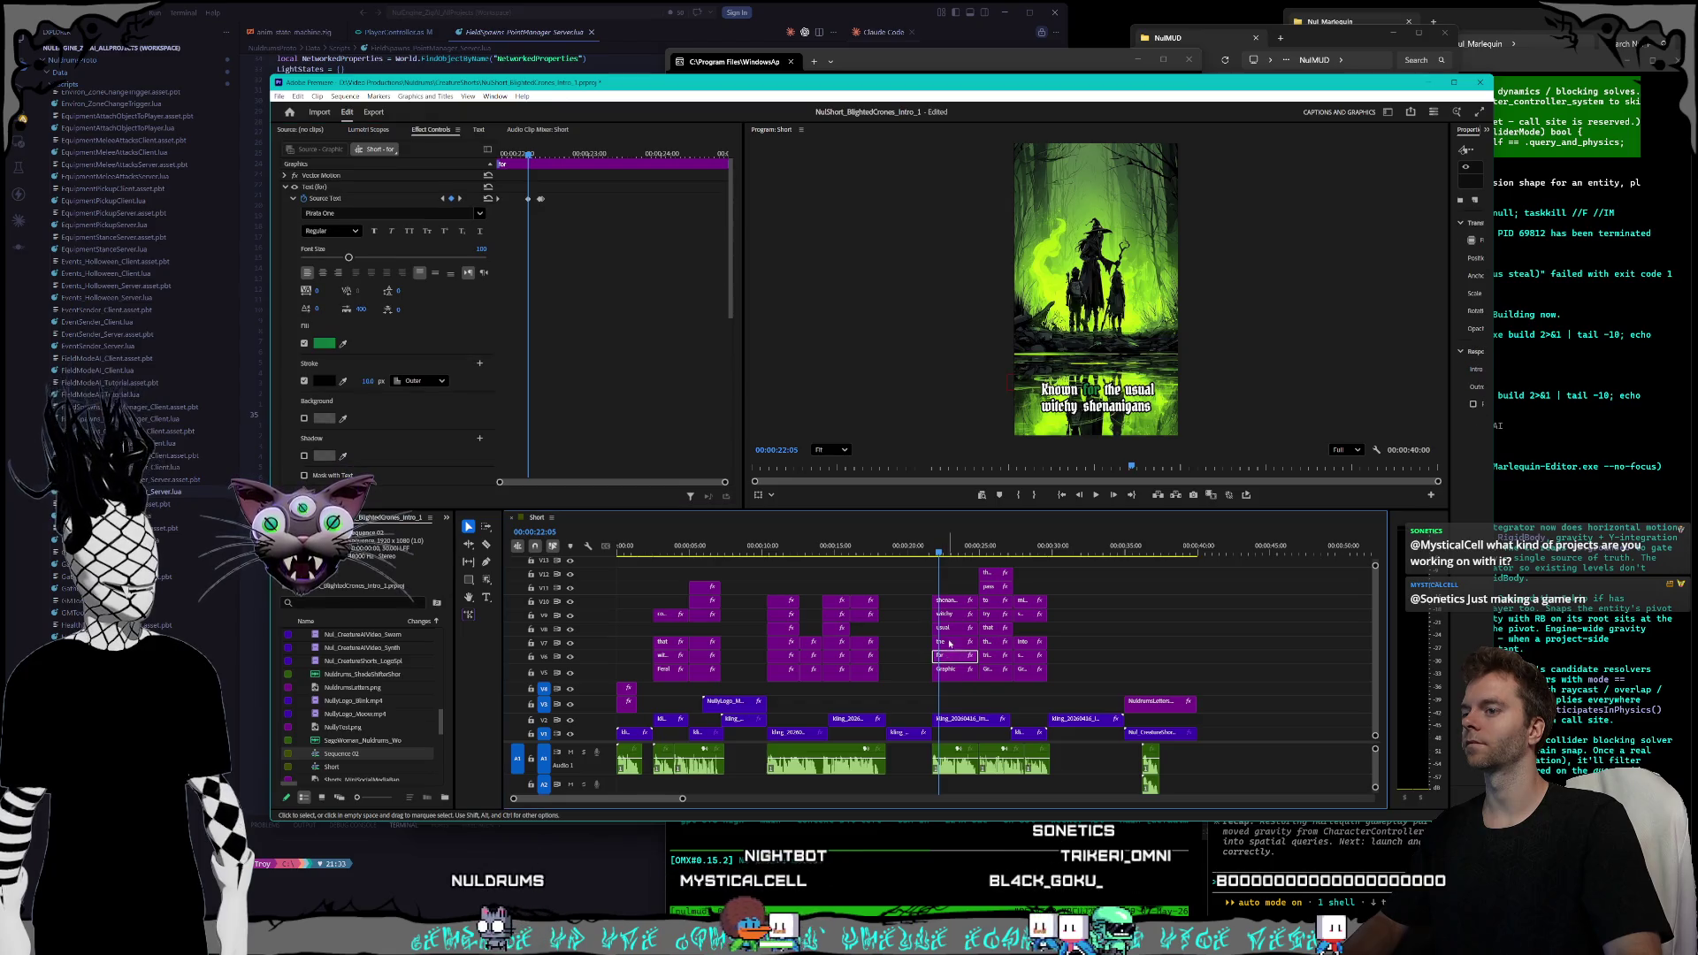
left_click(445, 201)
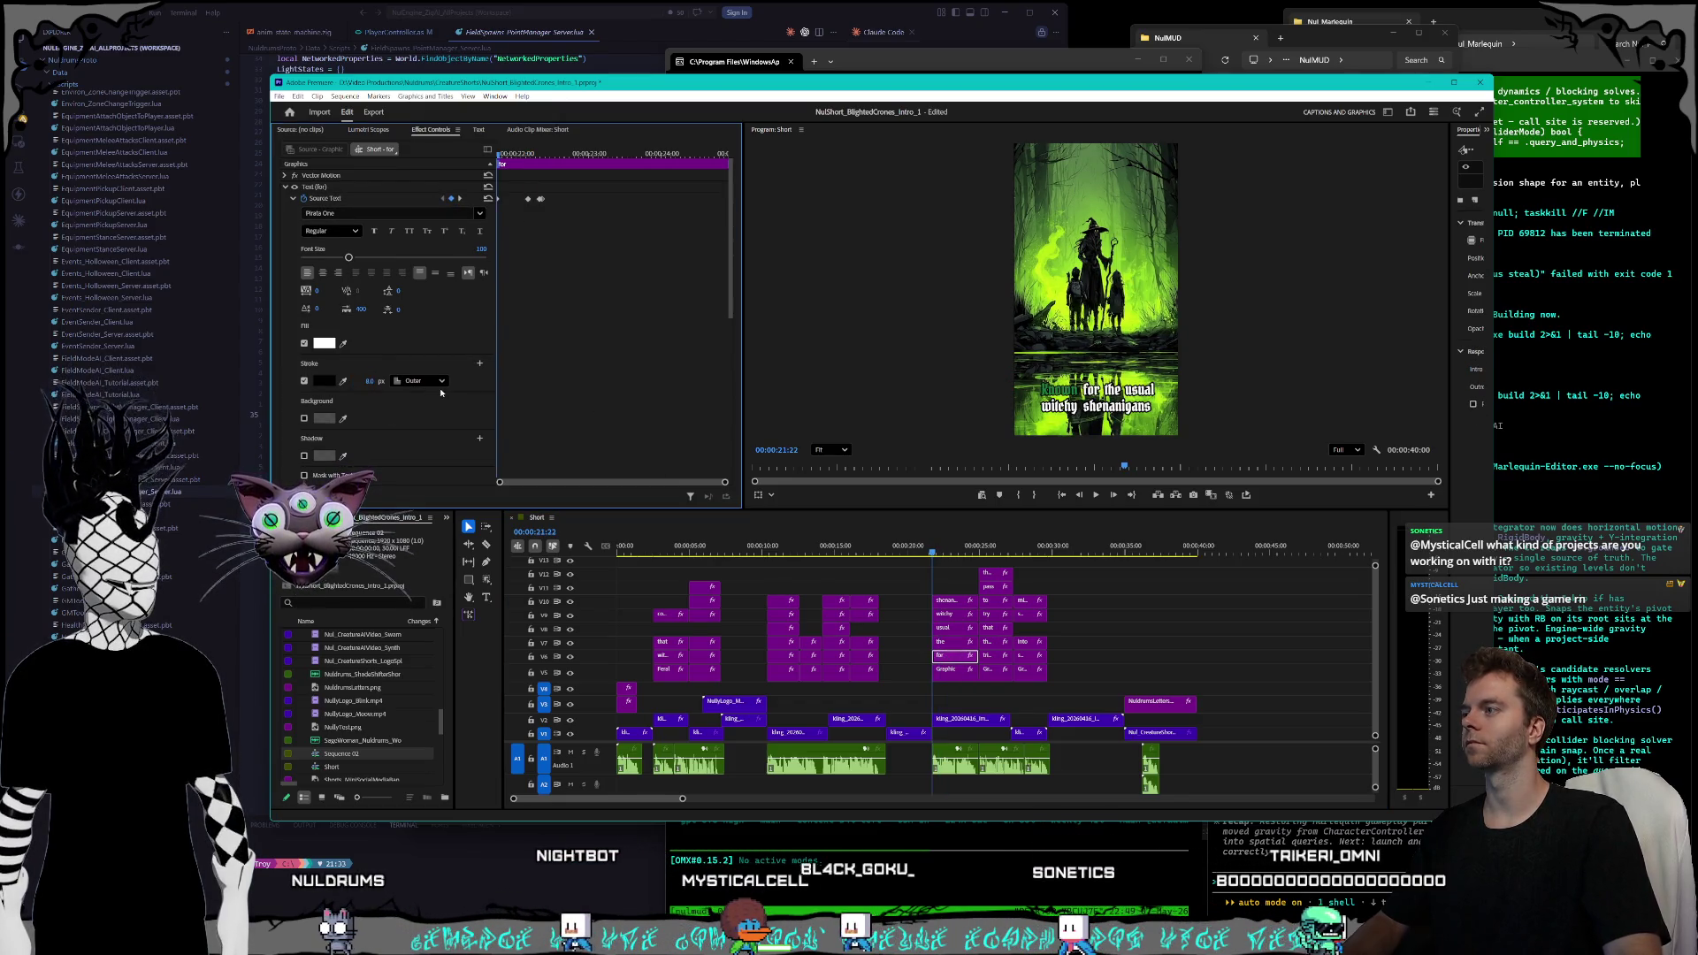
left_click(460, 199)
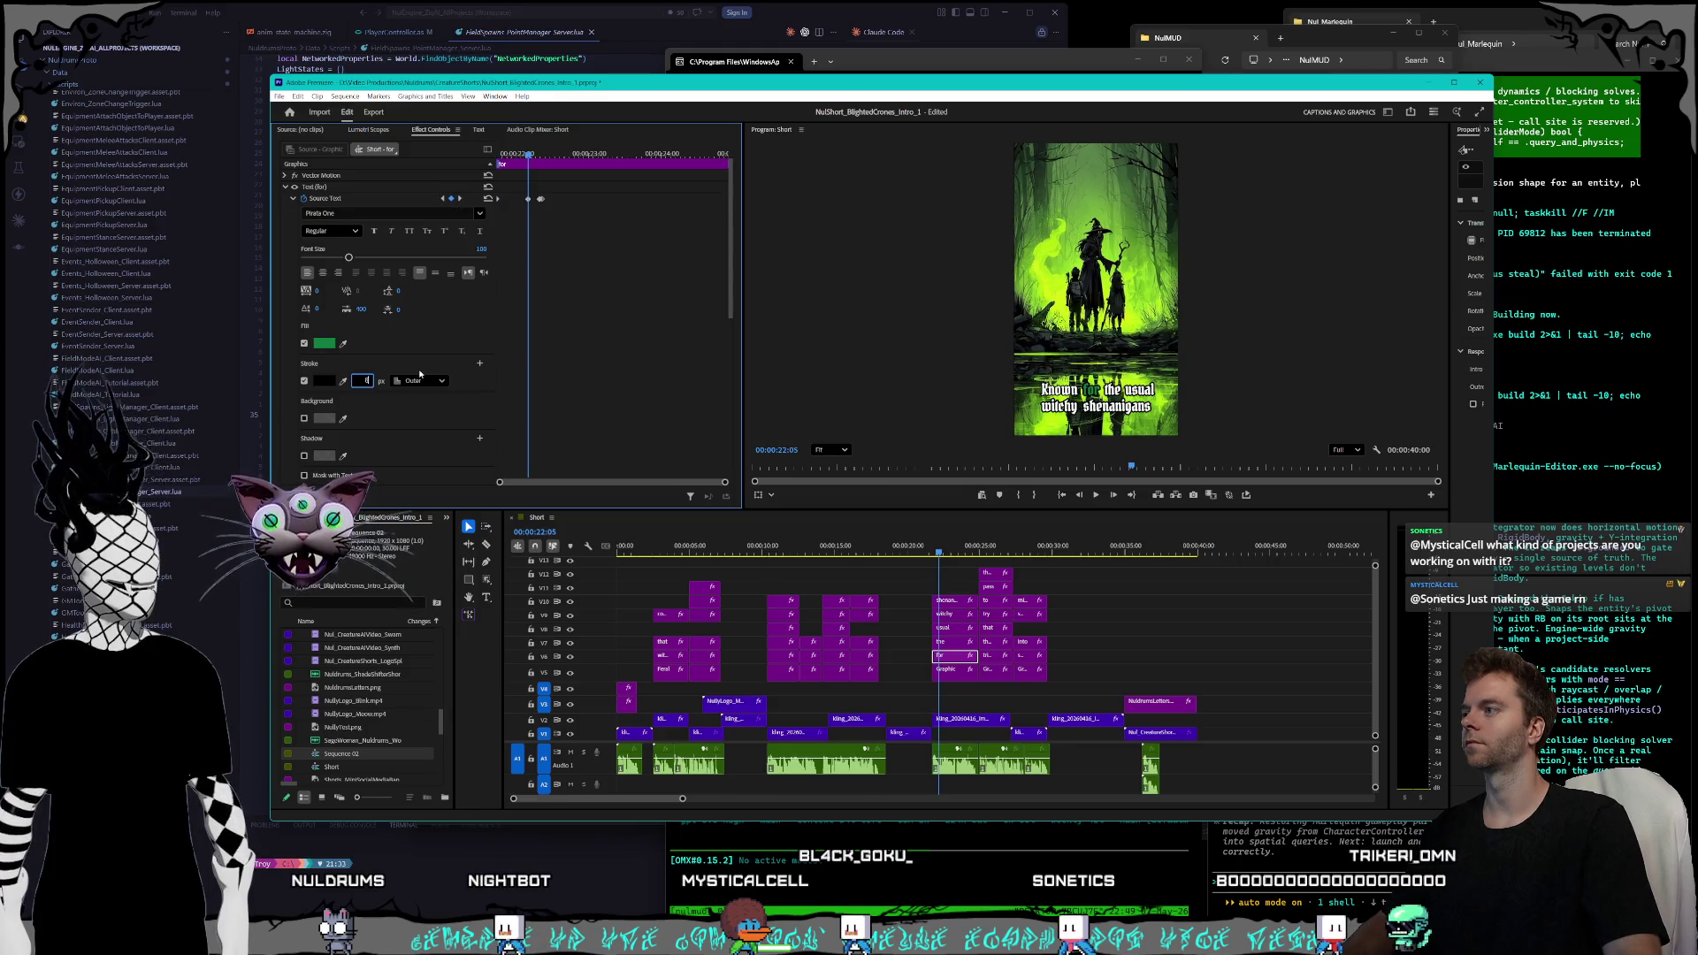
left_click(460, 199)
left_click(372, 382)
type("8")
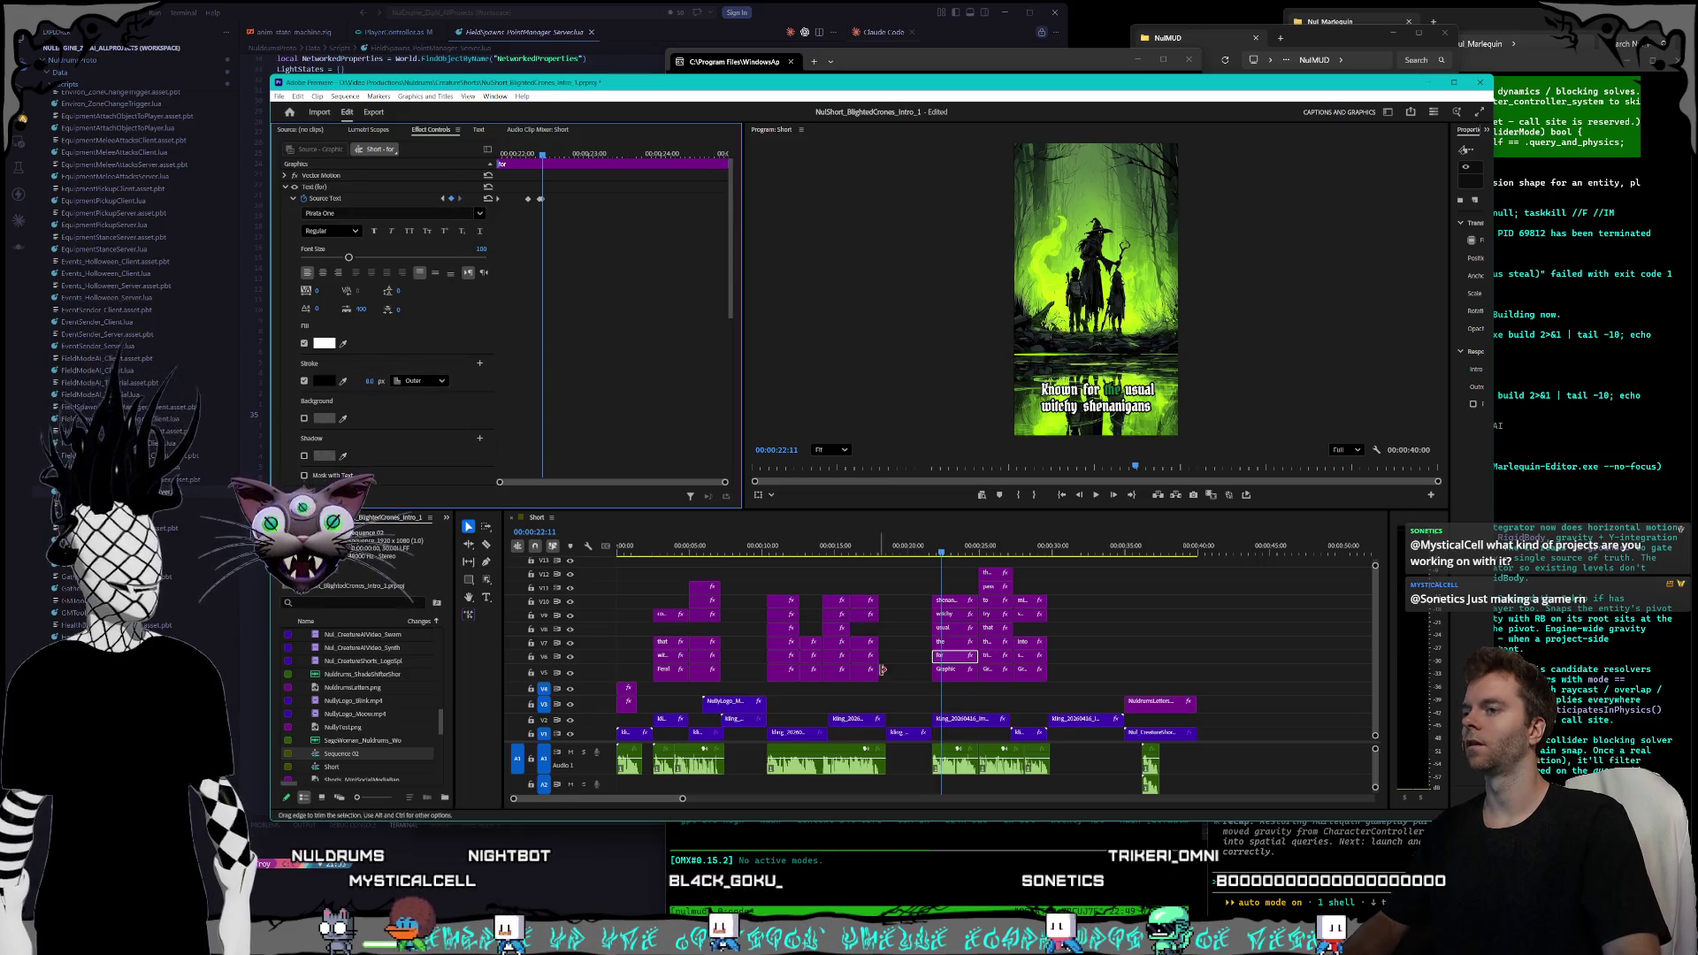
- Set the 'the' caption's outline to 8 px at its keyframes, including where it returns to white
left_click(453, 204)
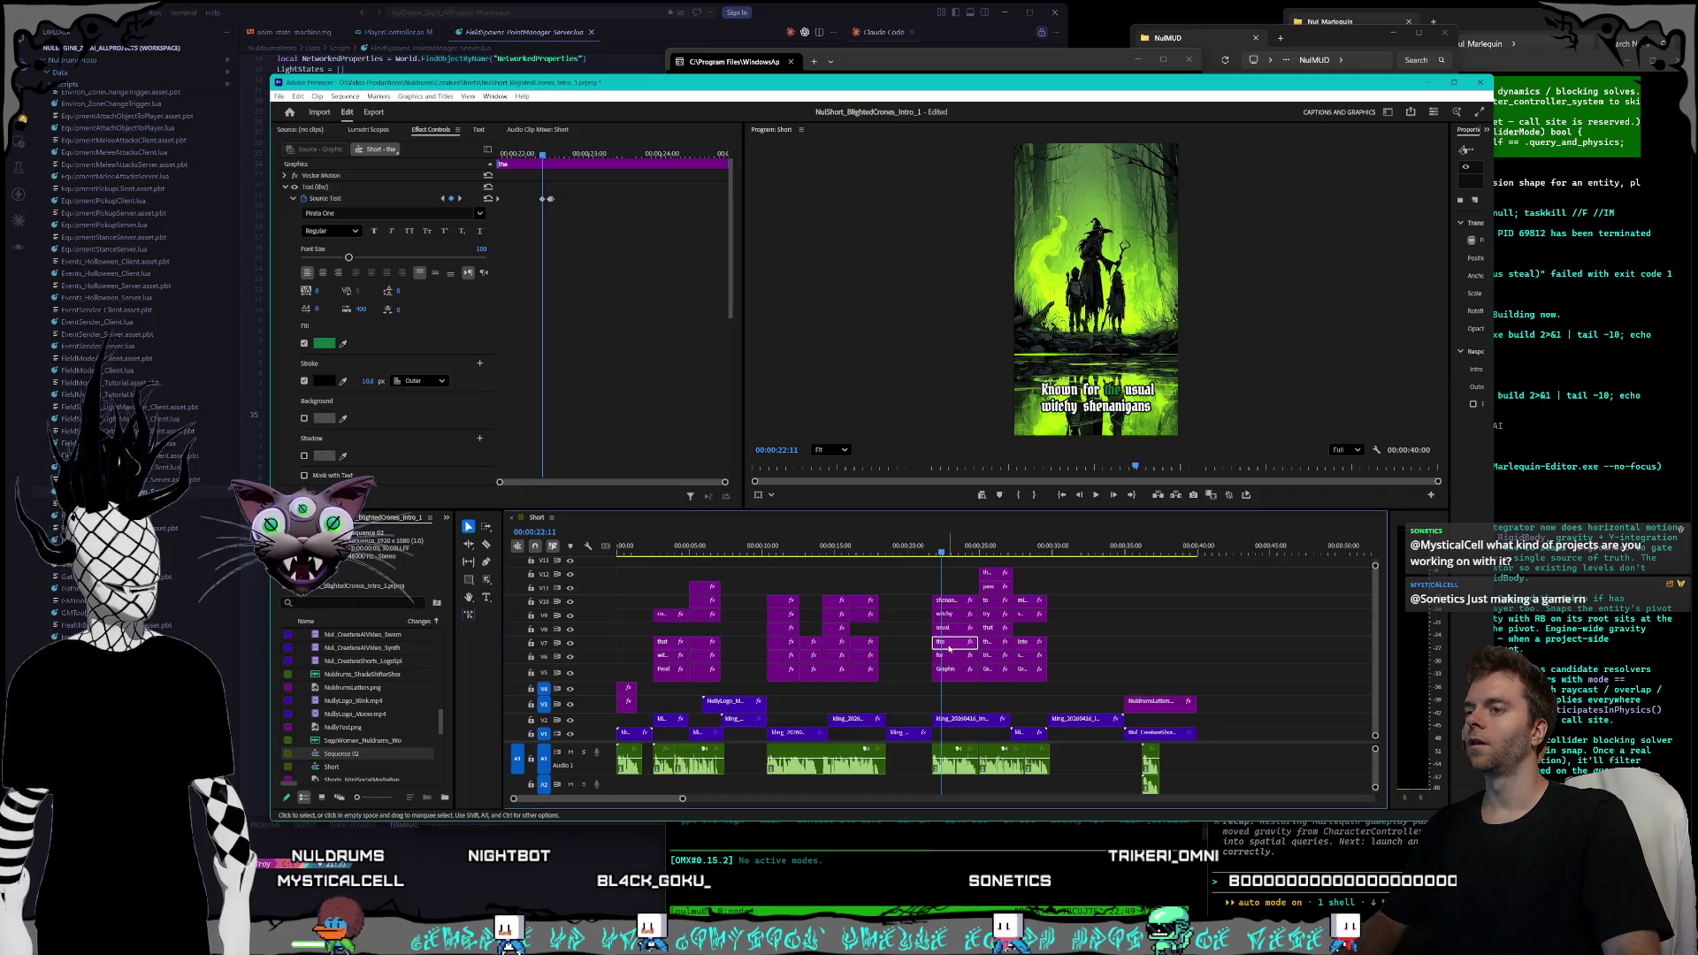
left_click(443, 199)
left_click(364, 381)
type("8")
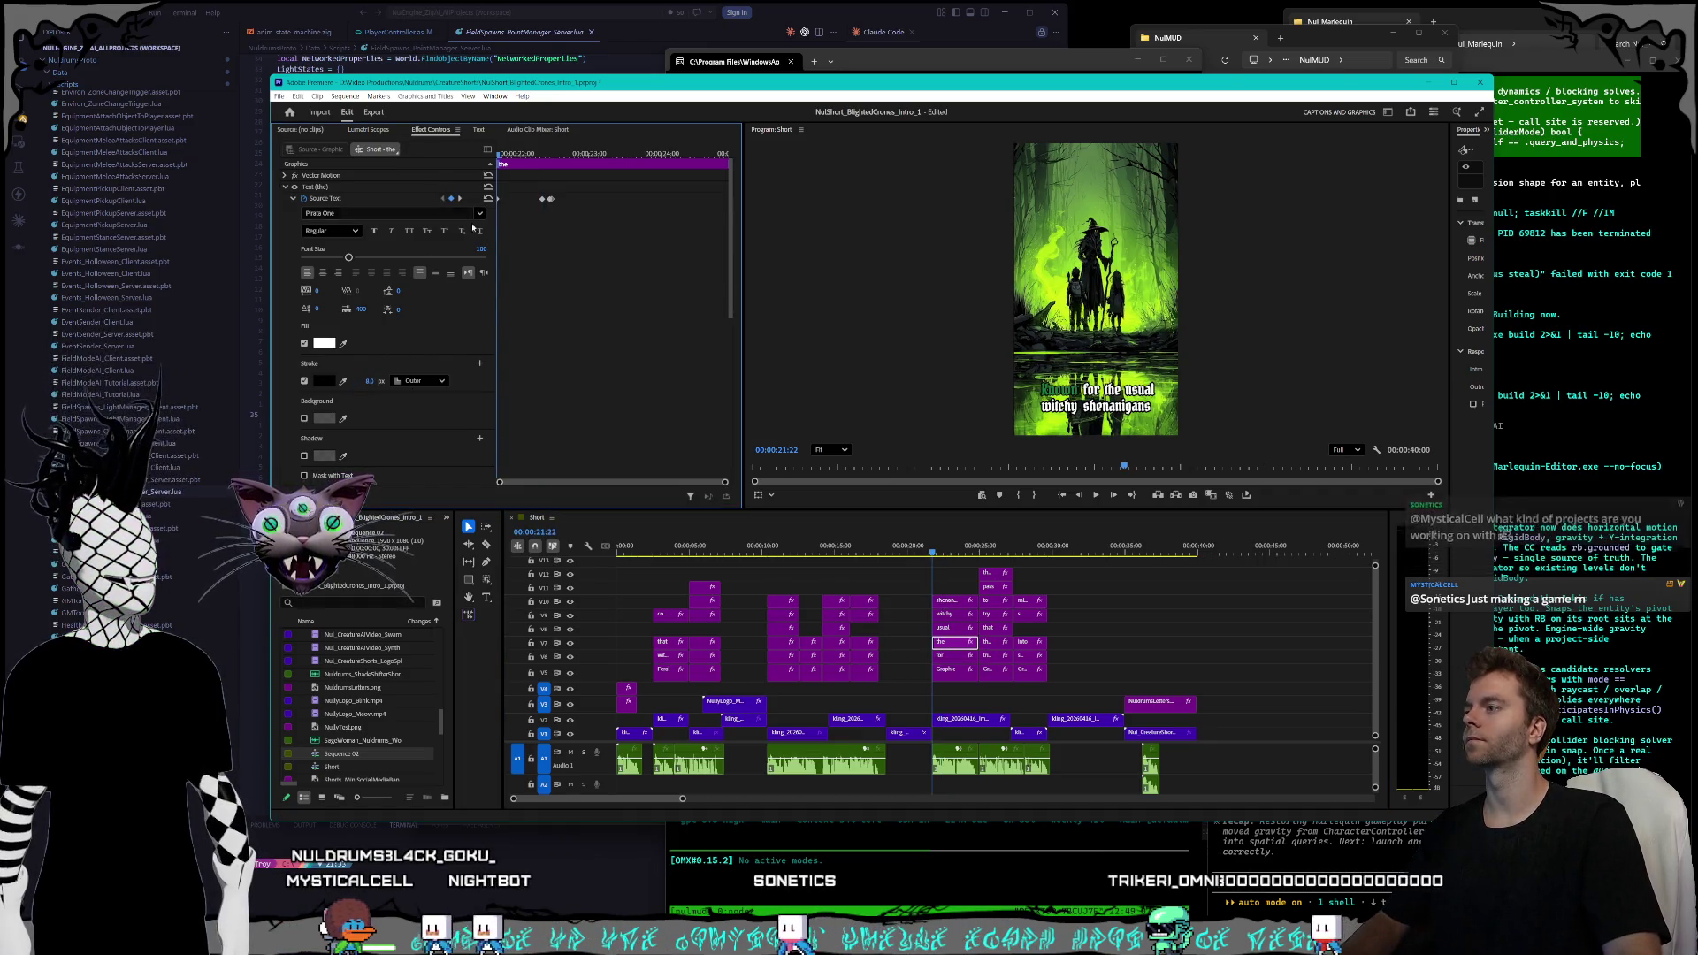
left_click(459, 199)
left_click(459, 199)
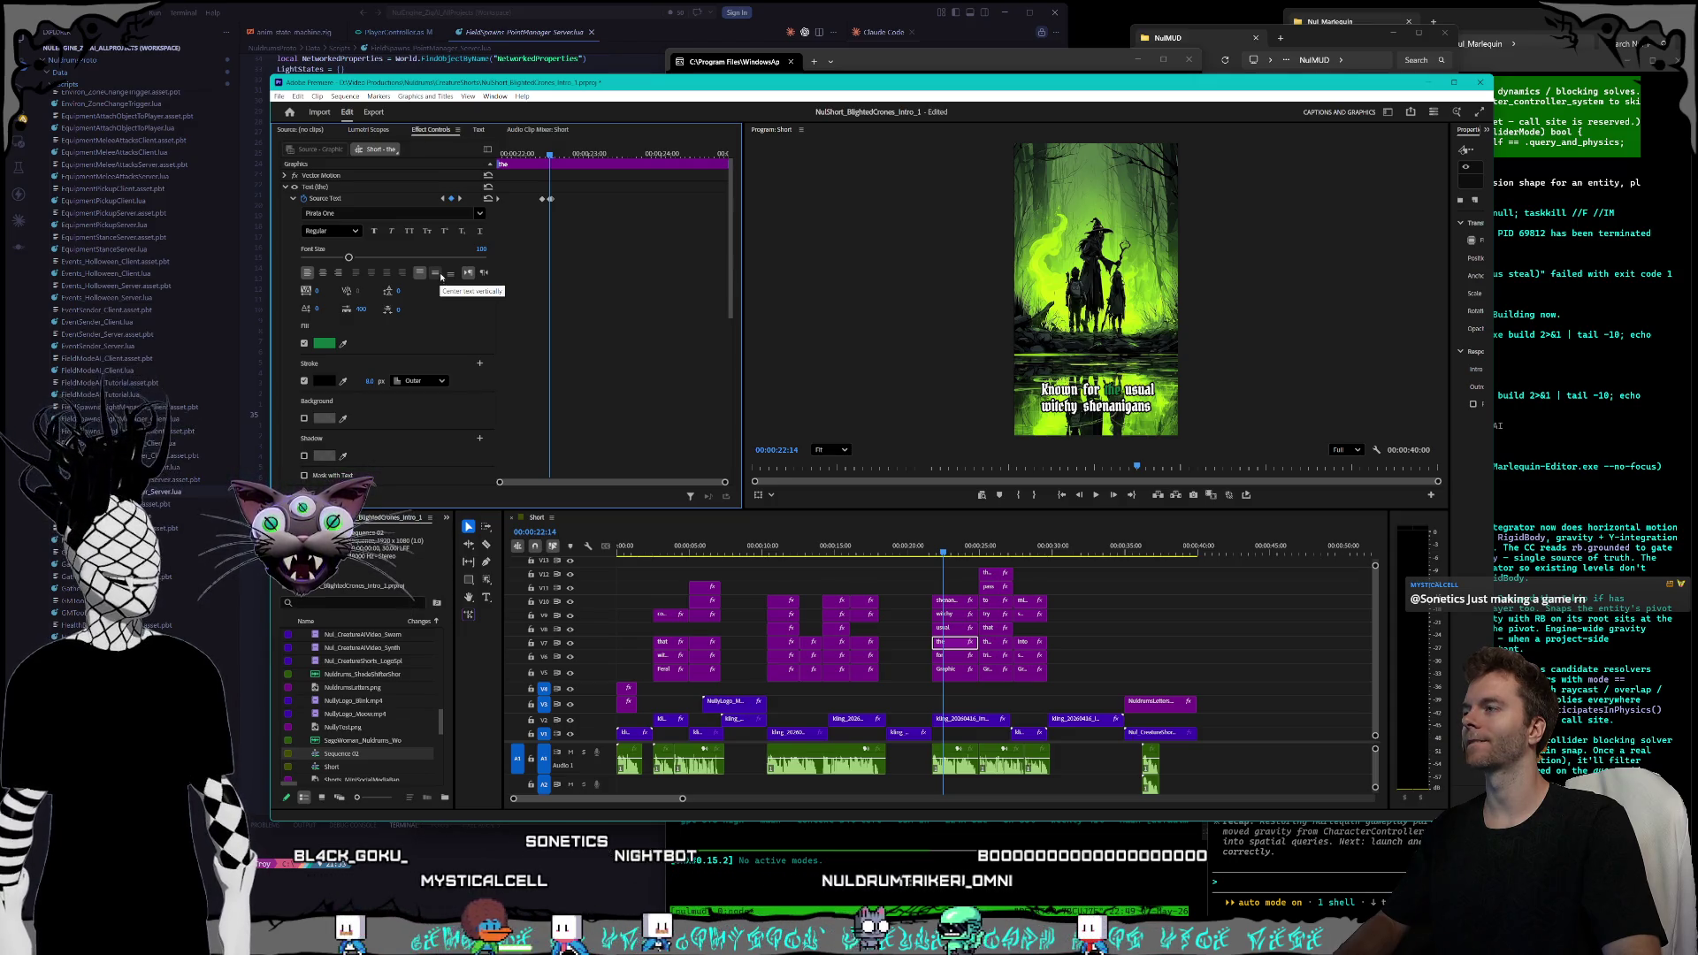
left_click(459, 199)
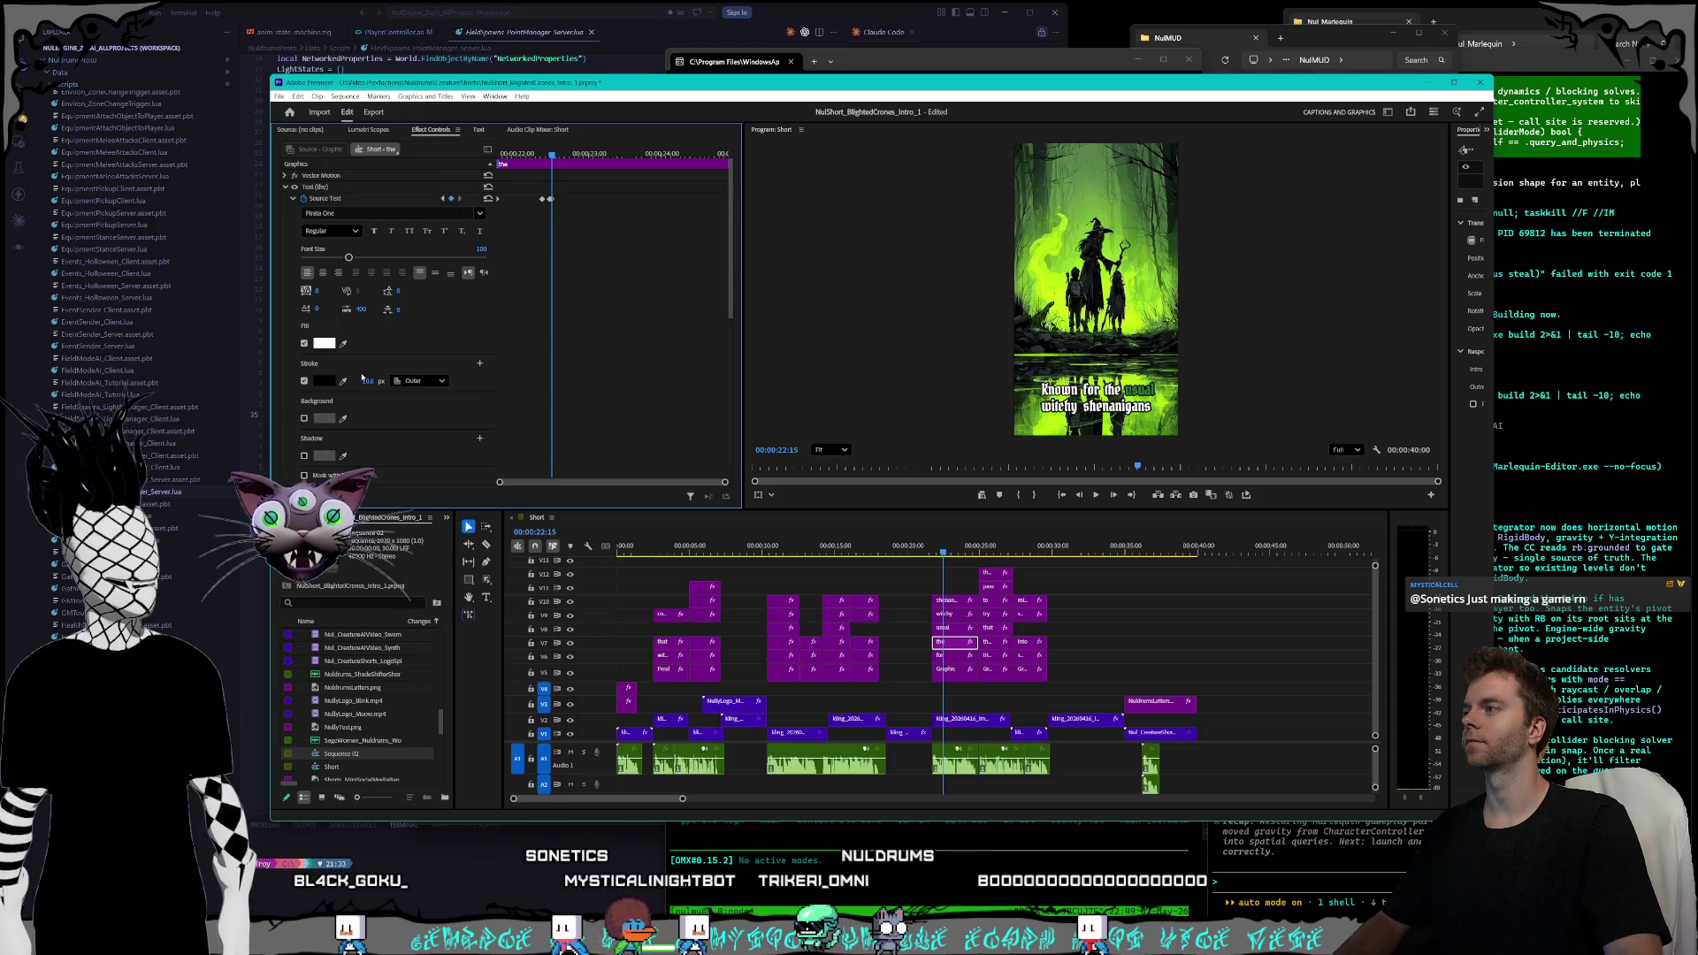
type("8")
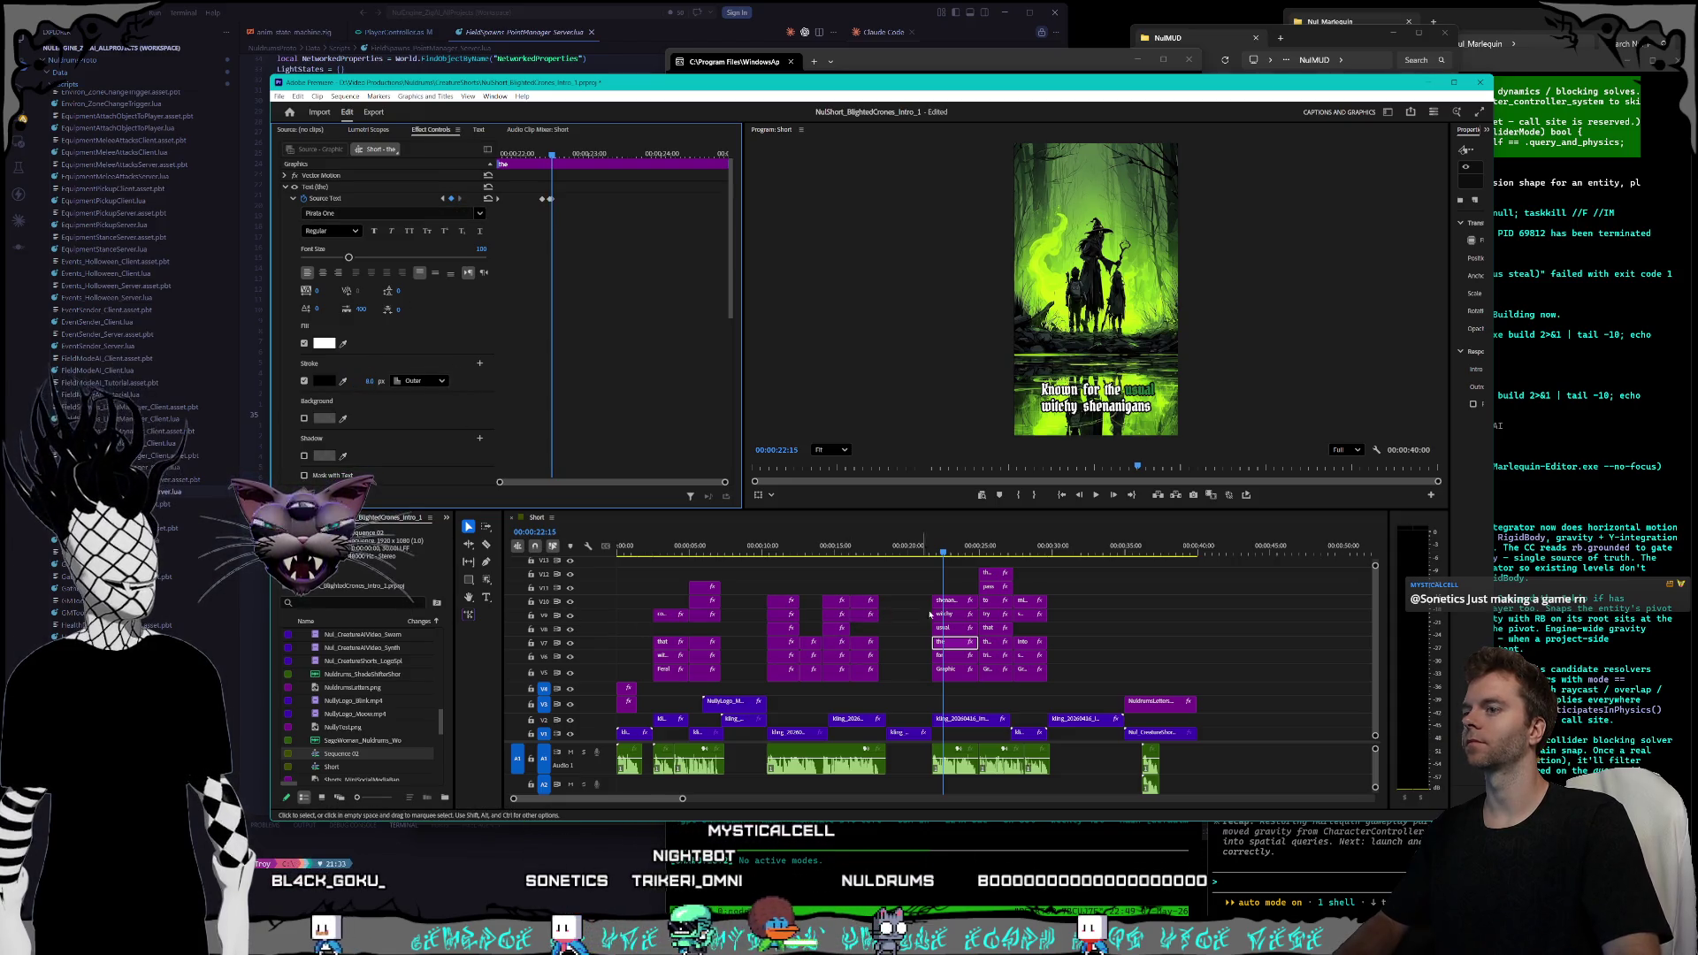
left_click(950, 627)
left_click(444, 199)
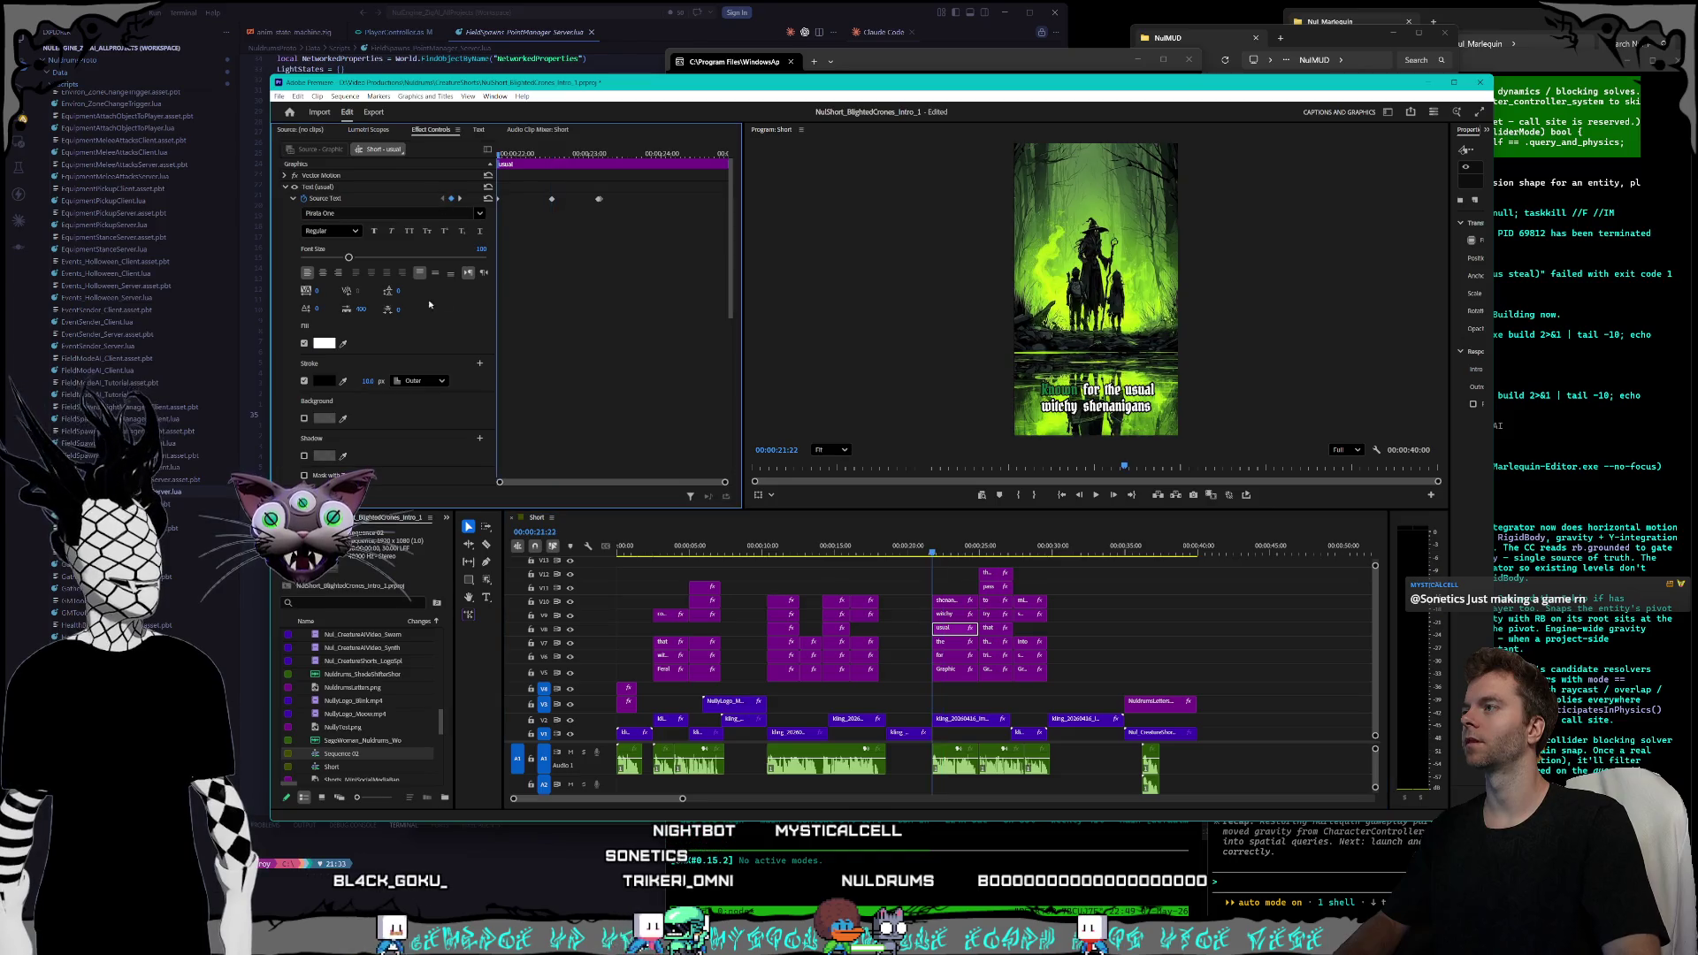
- Play back the short, then set the 'usual' caption's outline to 8 px at its green keyframe
key("space")
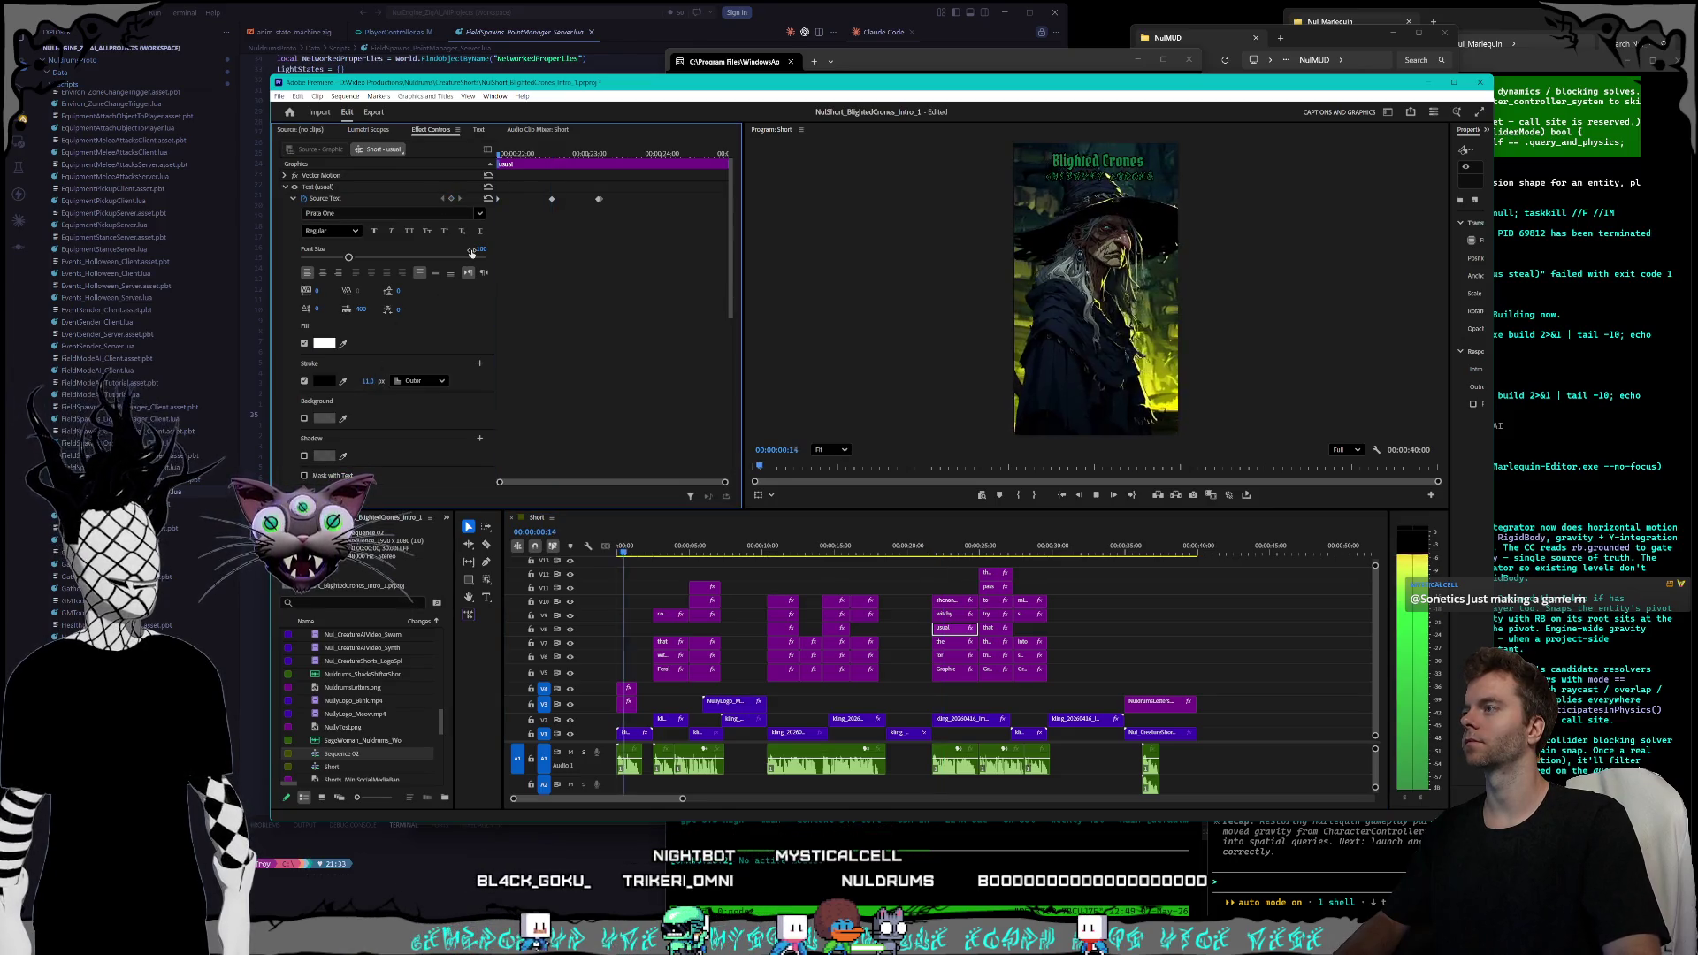
left_click(933, 551)
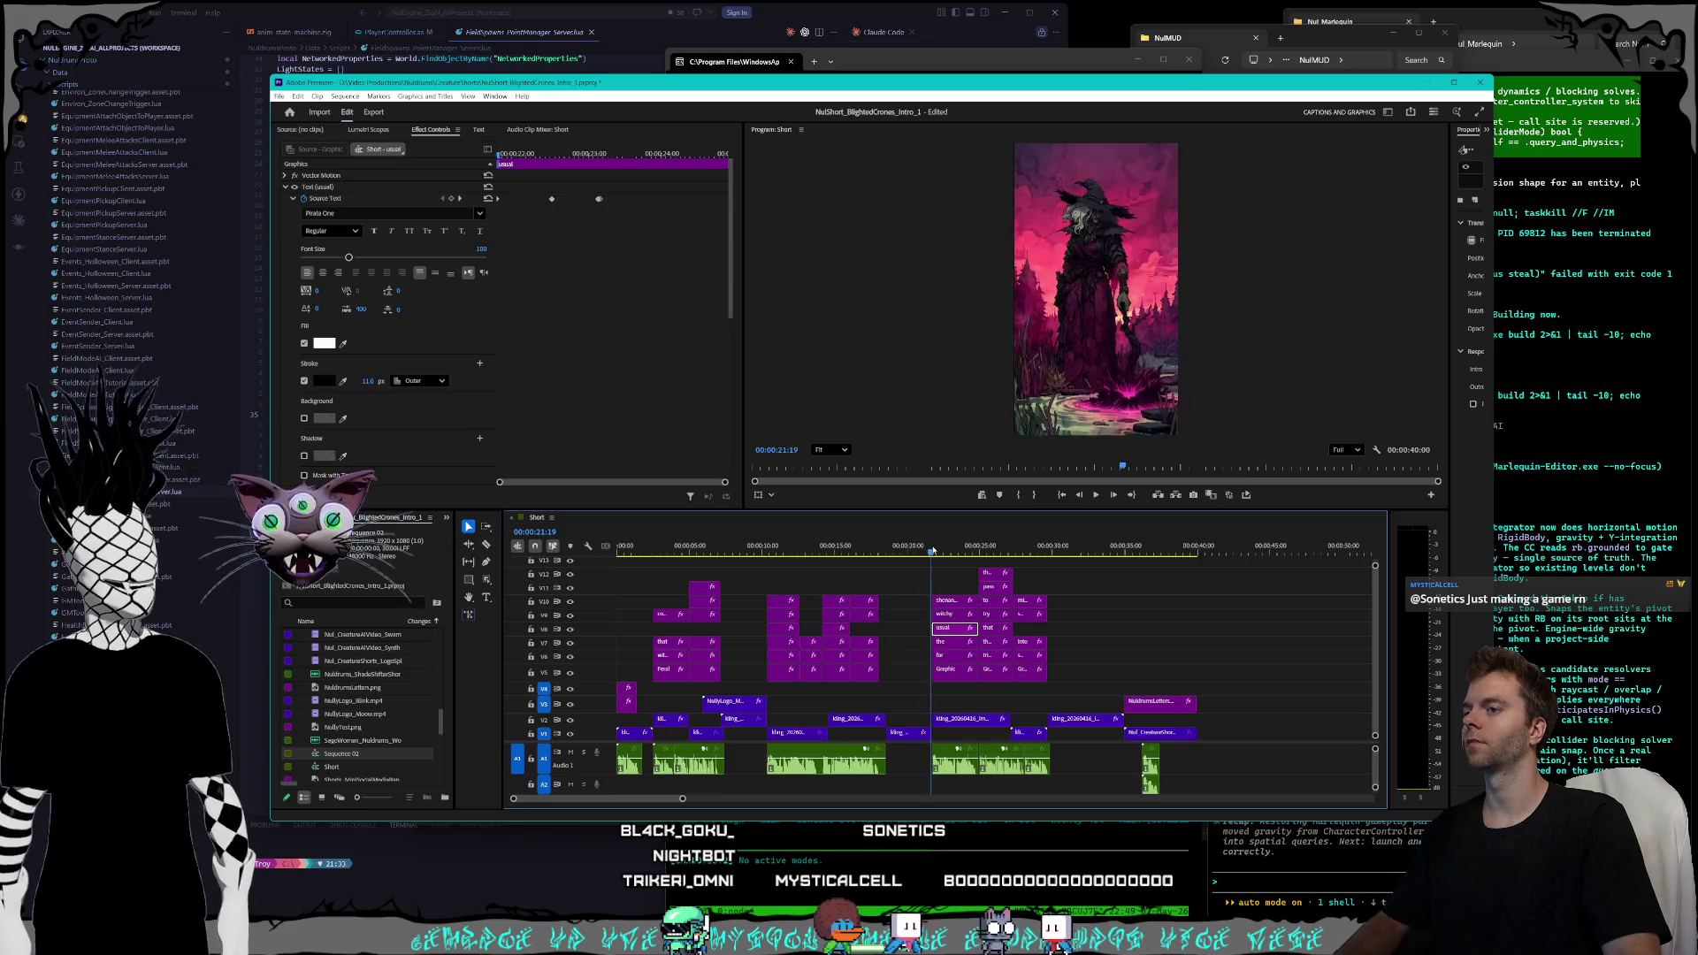
left_click(442, 199)
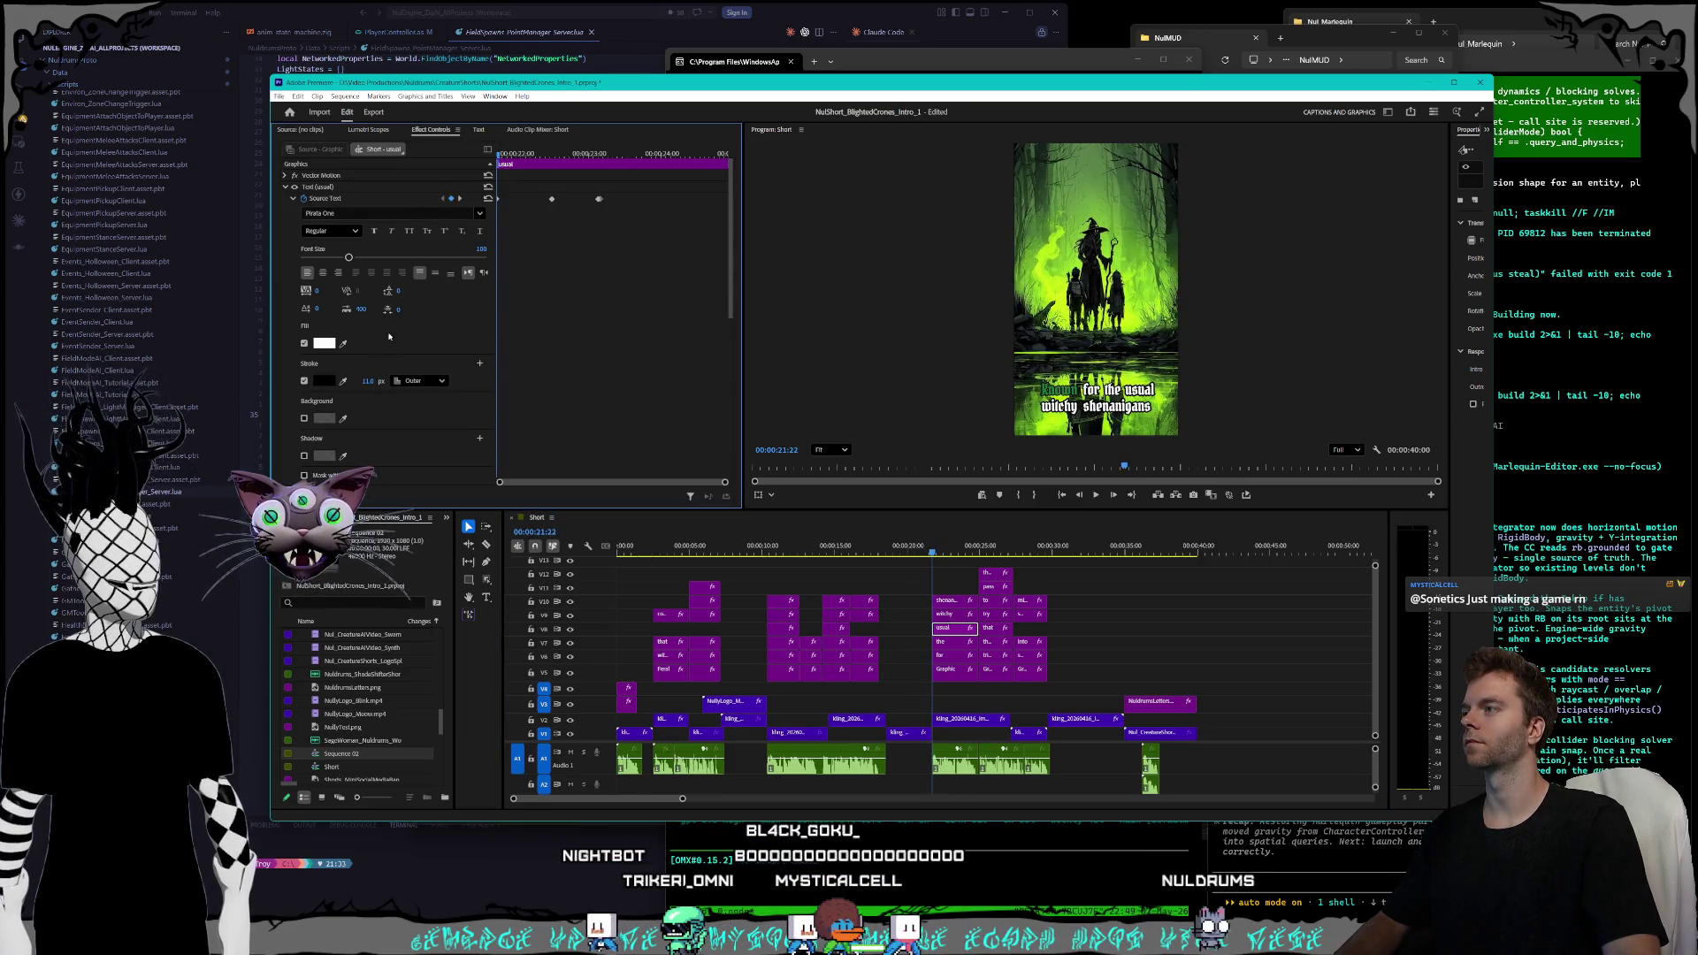
left_click(460, 200)
left_click(362, 381)
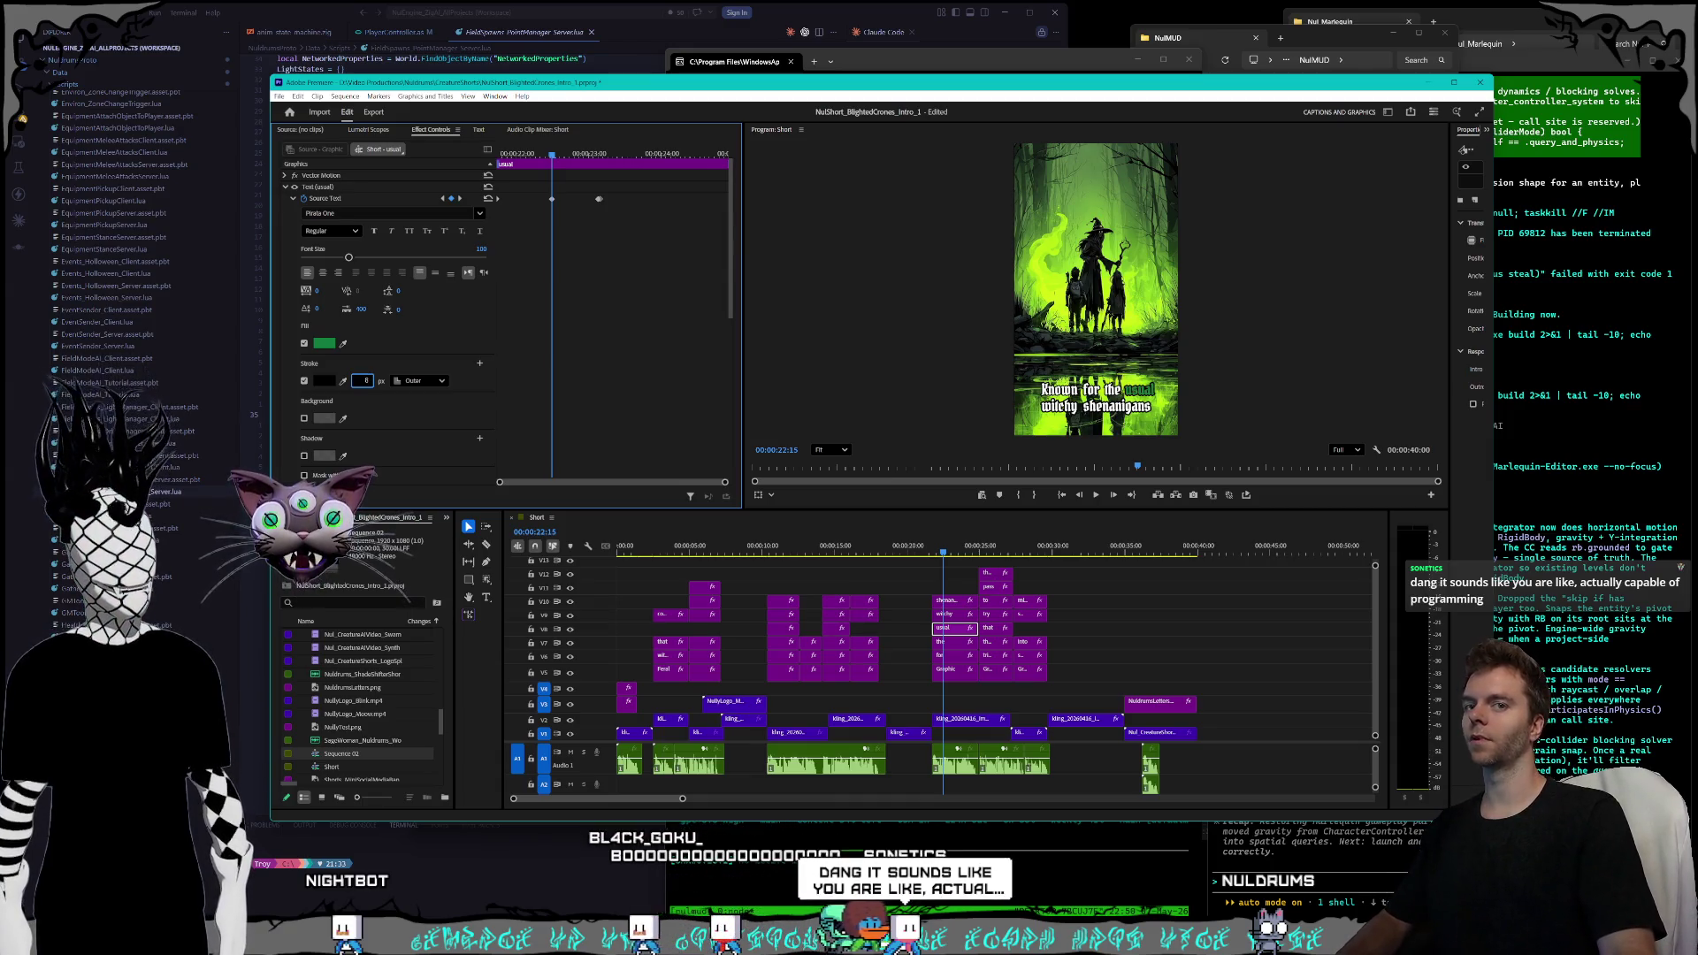
type("8")
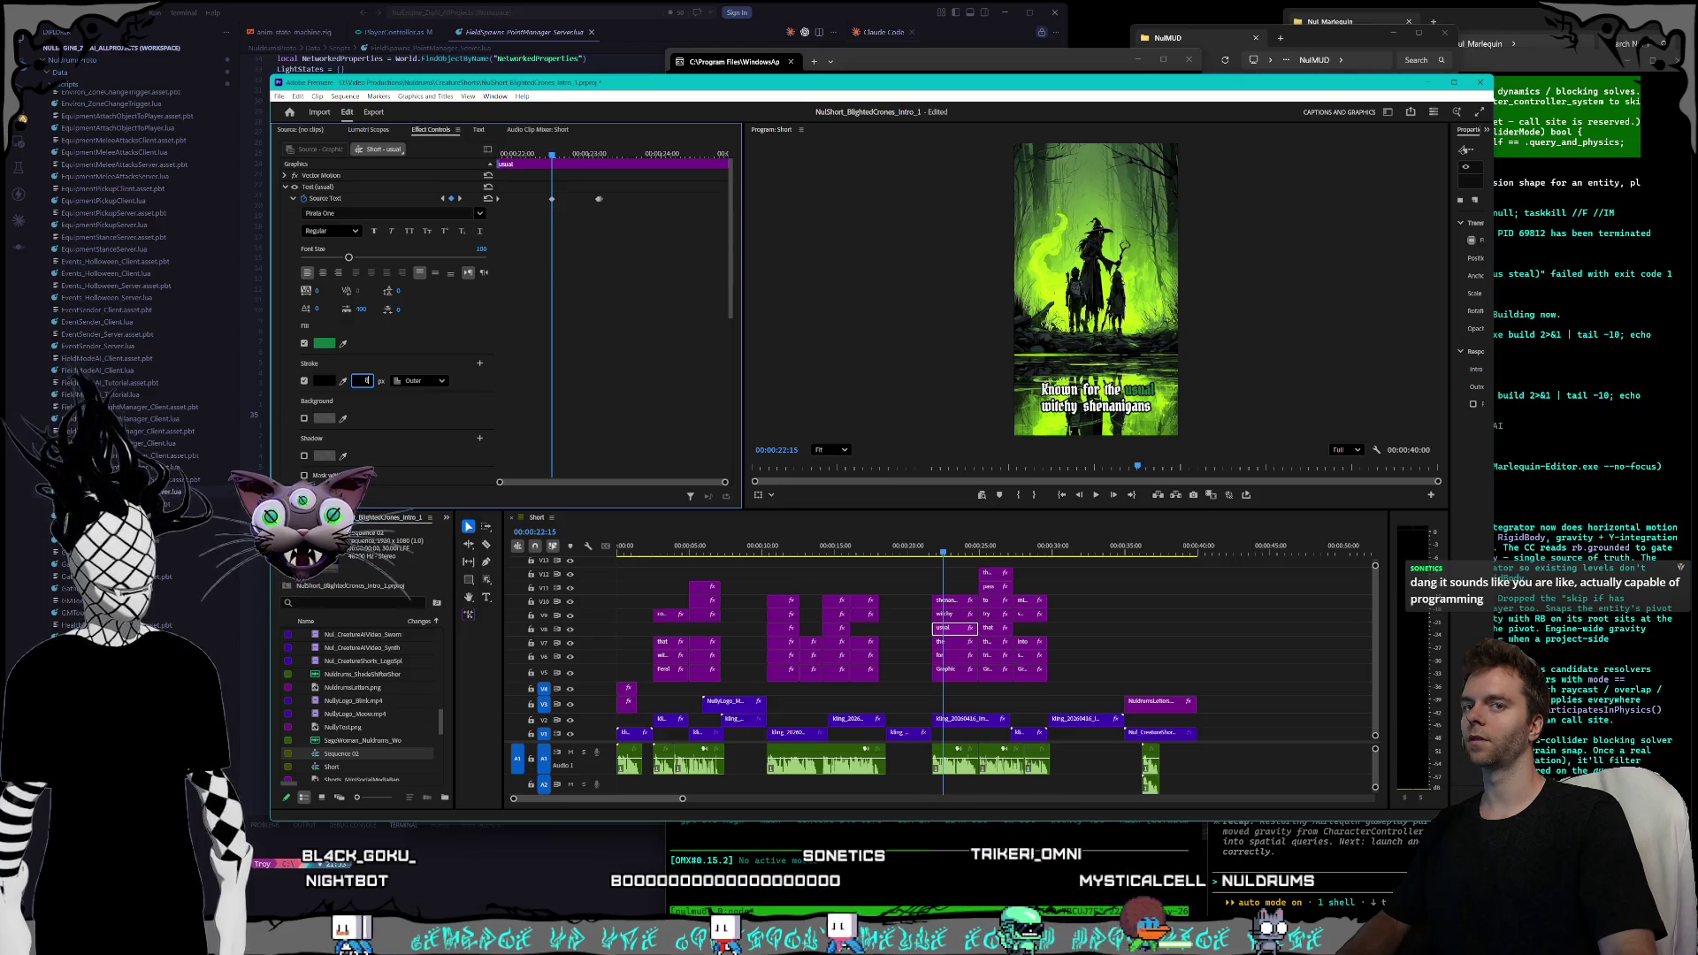
key("Return")
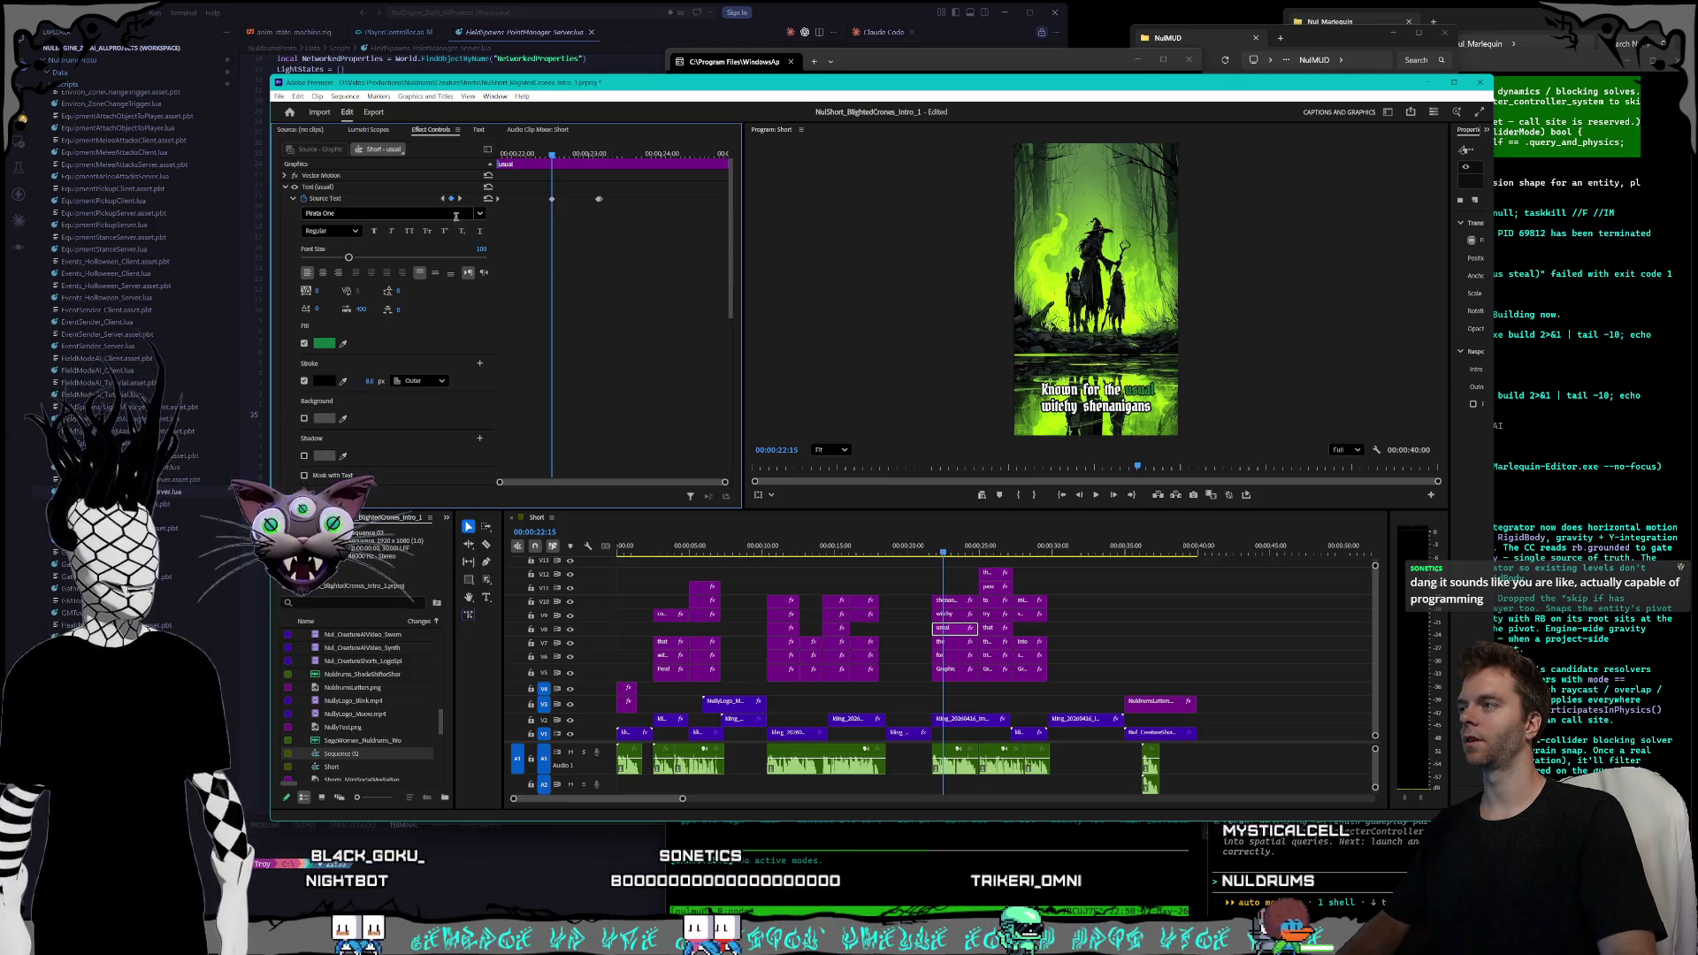
key("Down")
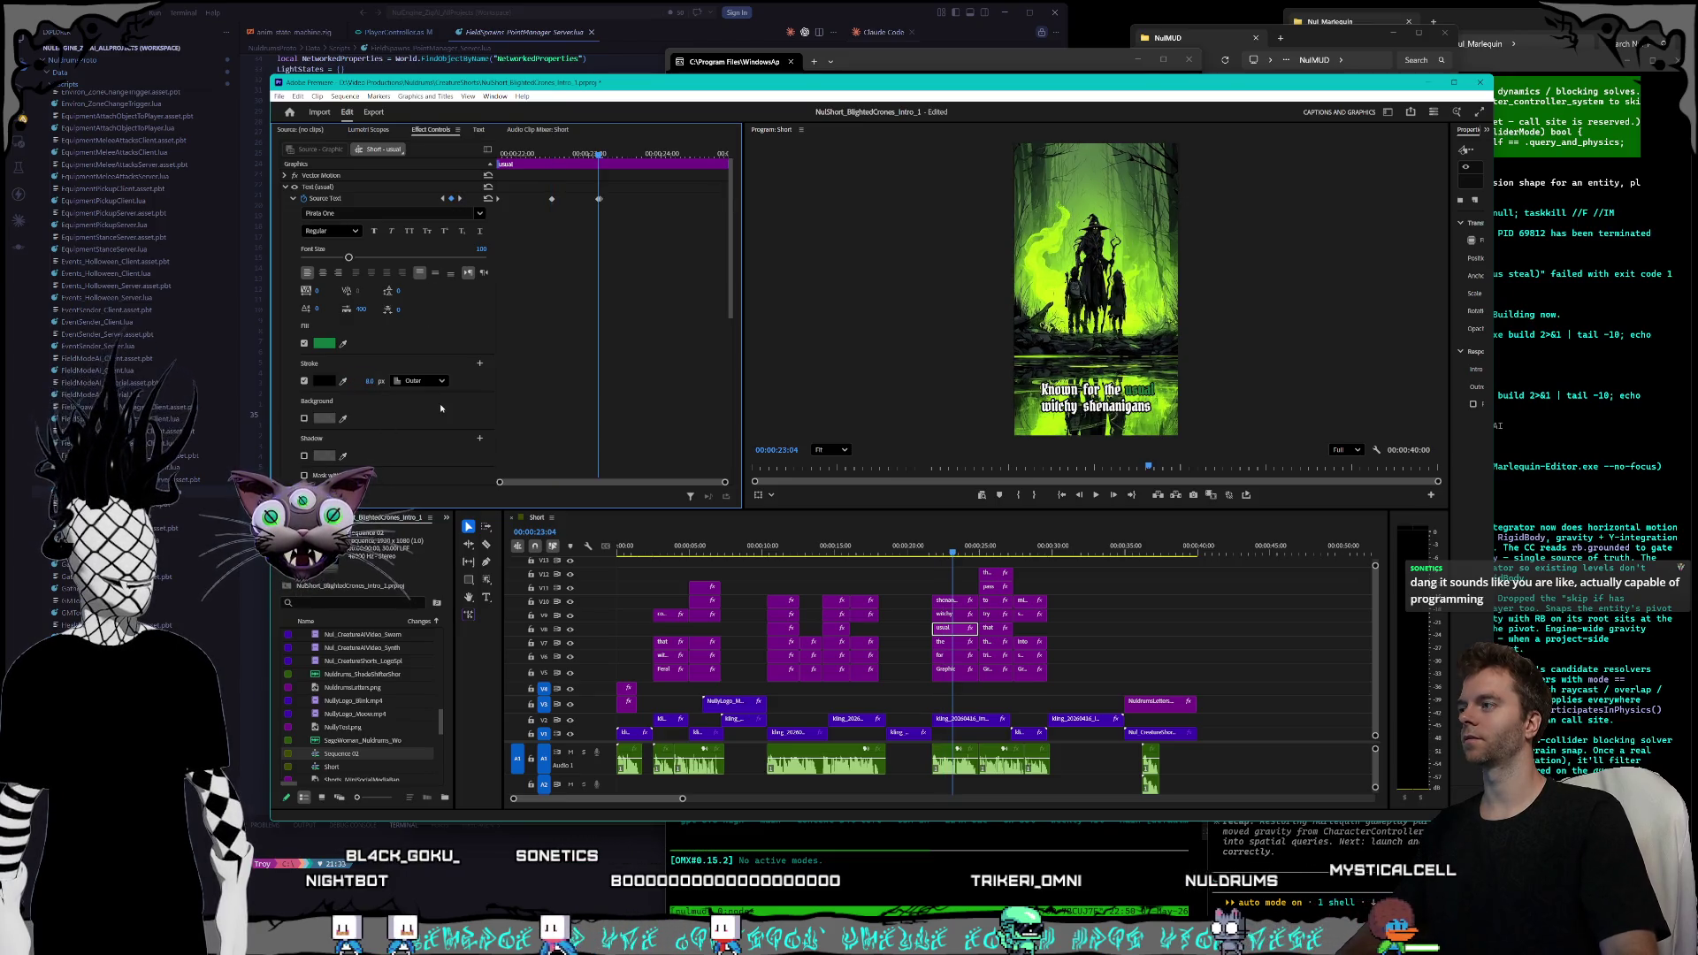
key("Right")
left_click(365, 381)
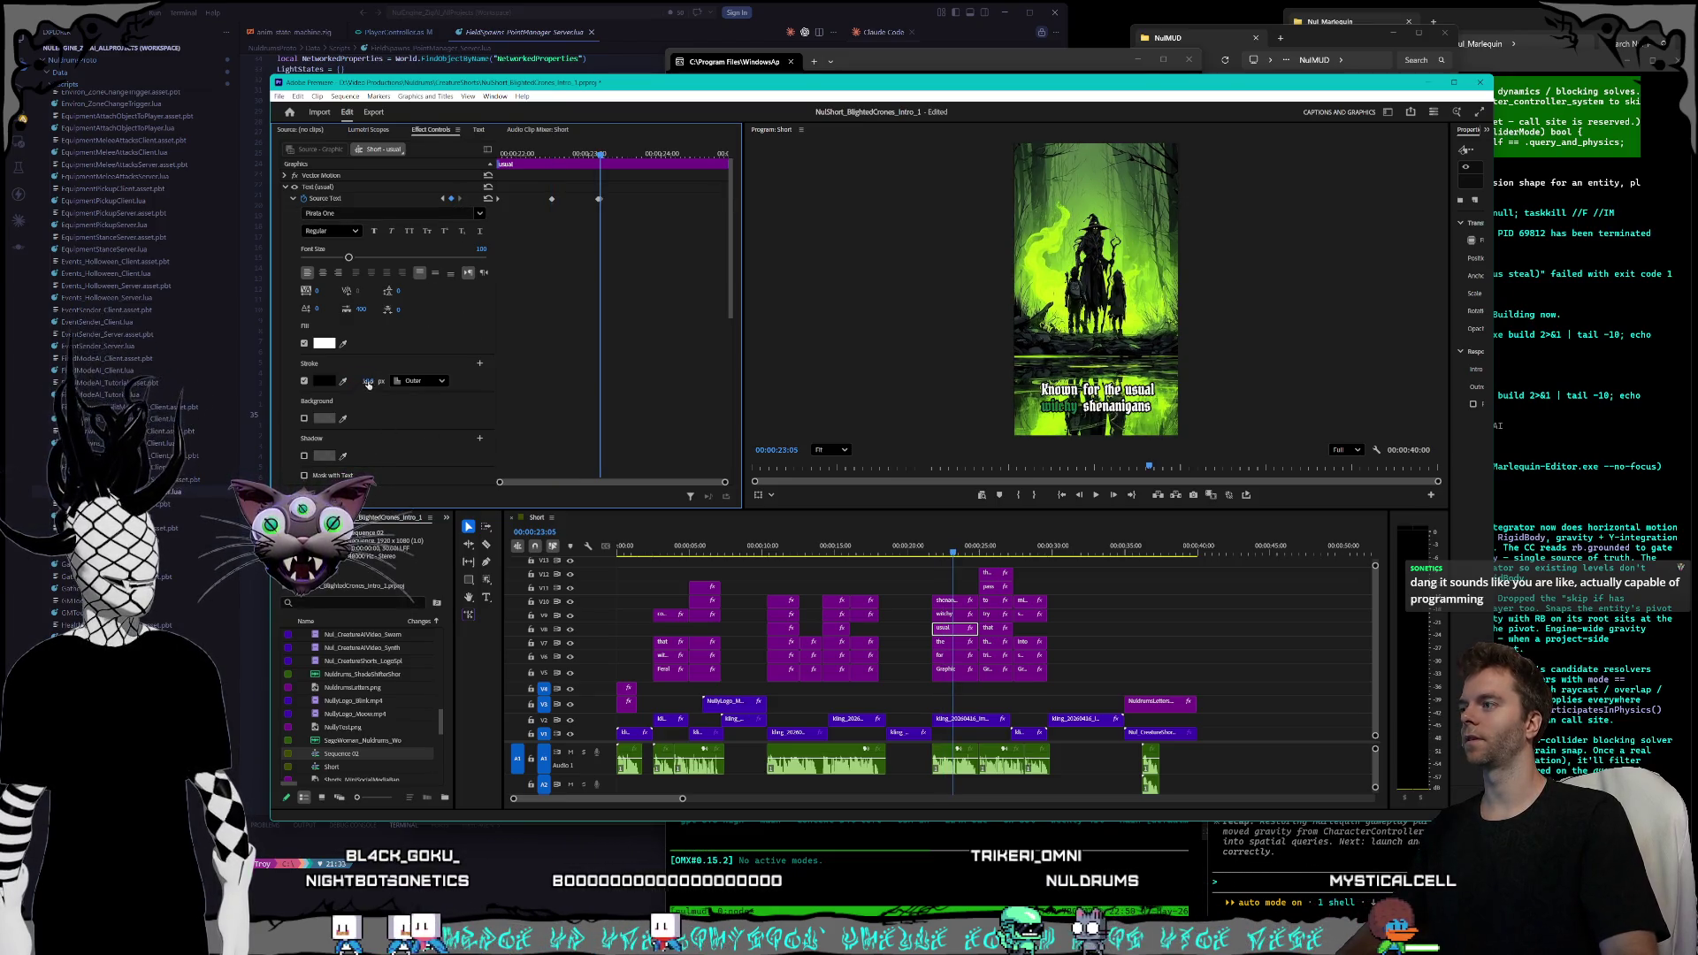
- Set the 'witchy' caption's outline to 8 px one frame past its highlight
left_click(946, 614)
key("Up")
left_click(363, 380)
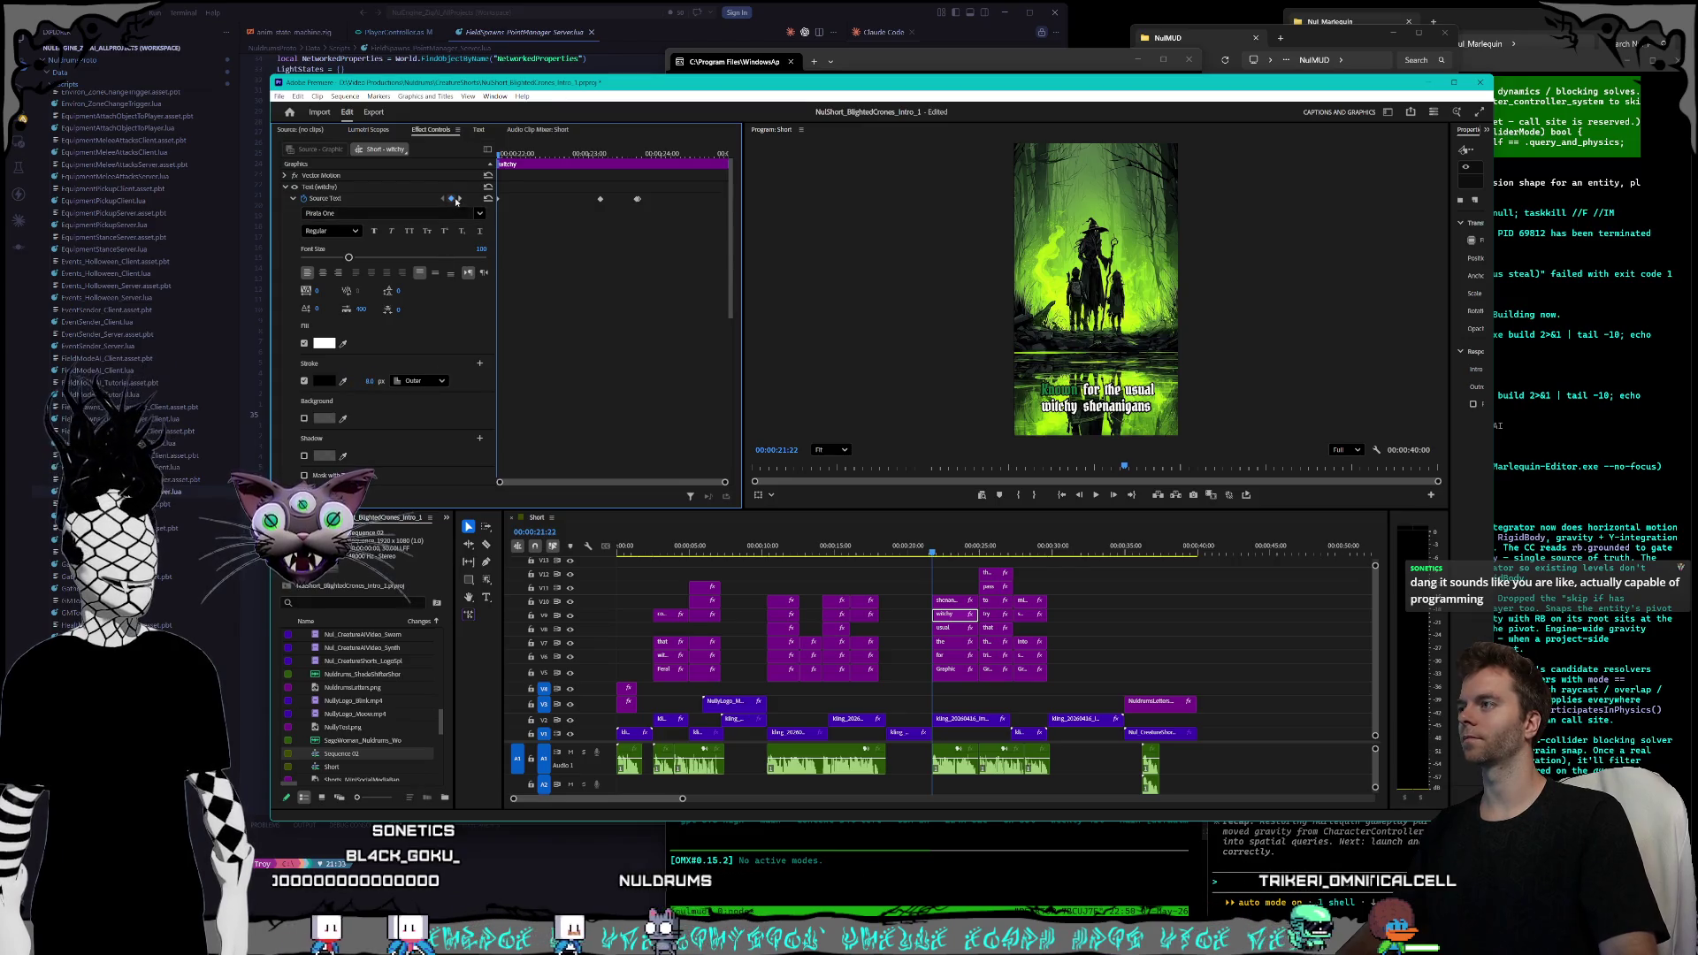
key("Down")
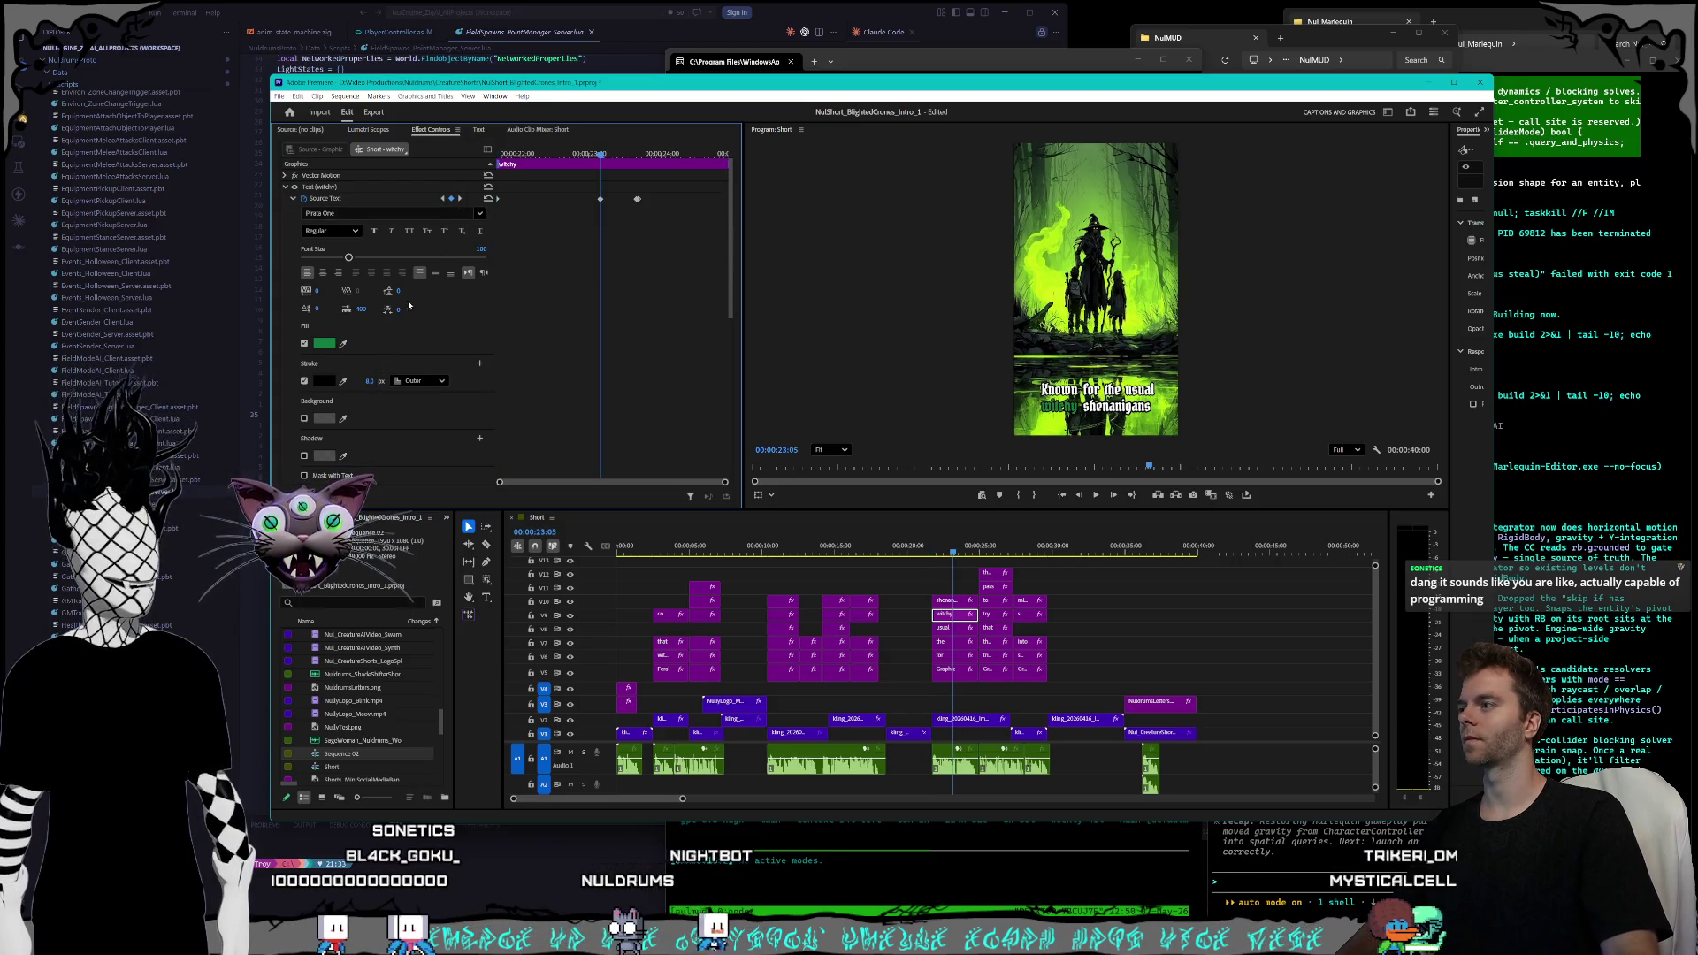
left_click(459, 198)
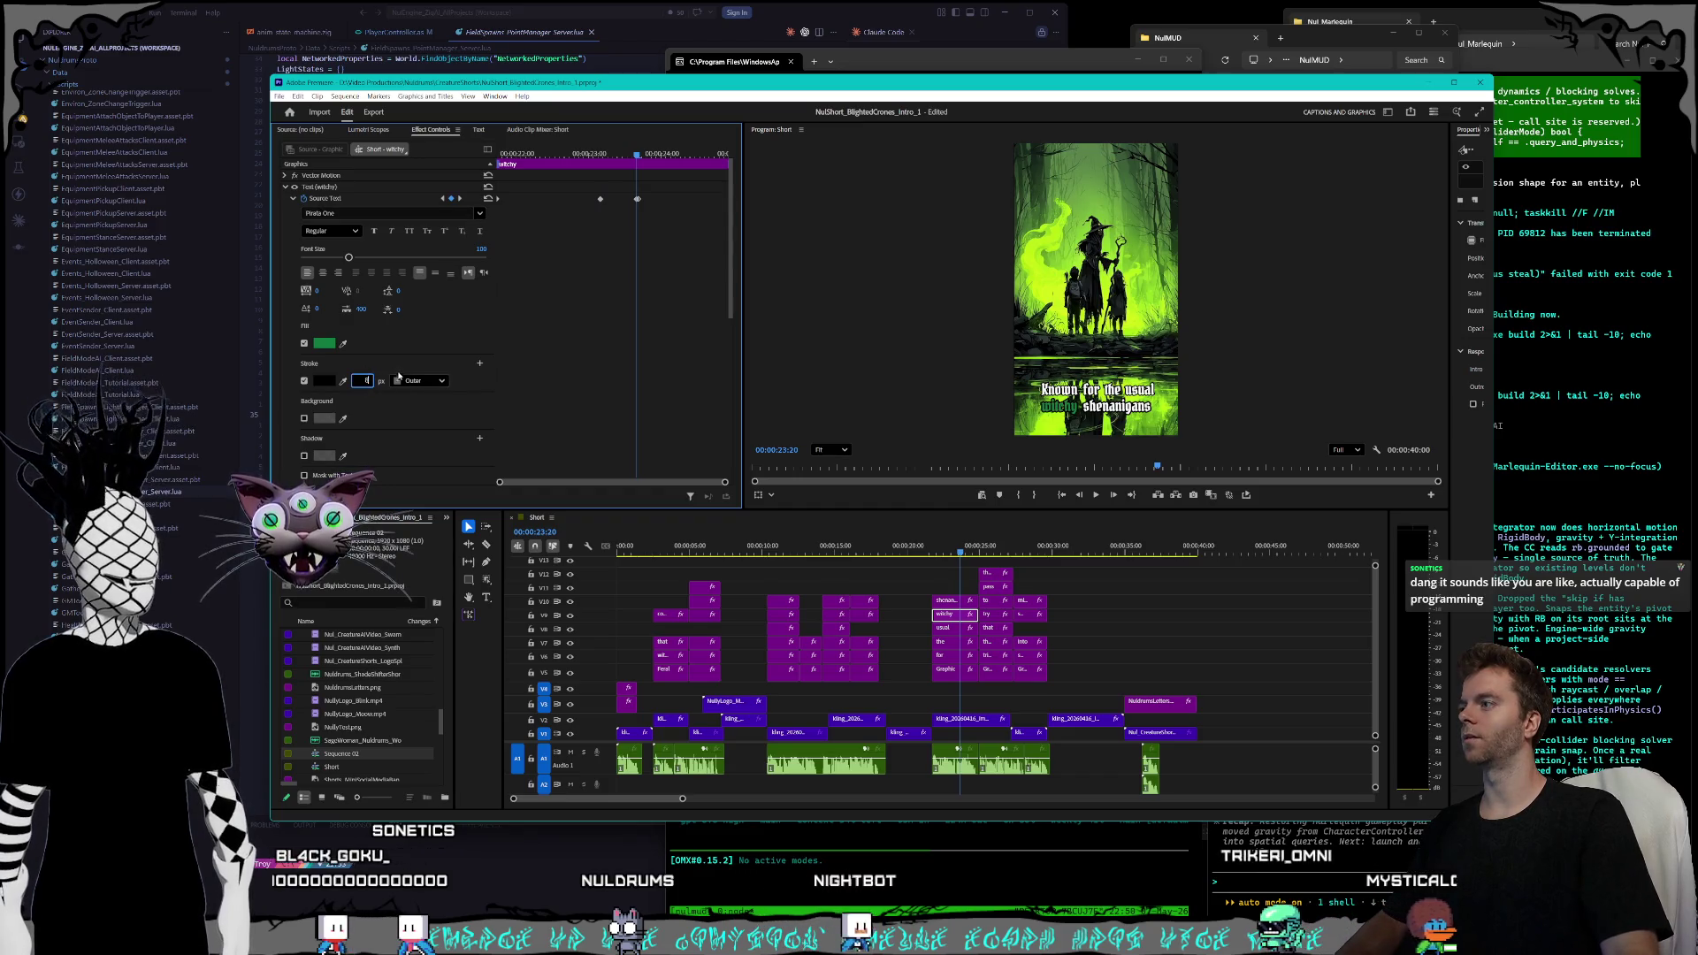
key("Right")
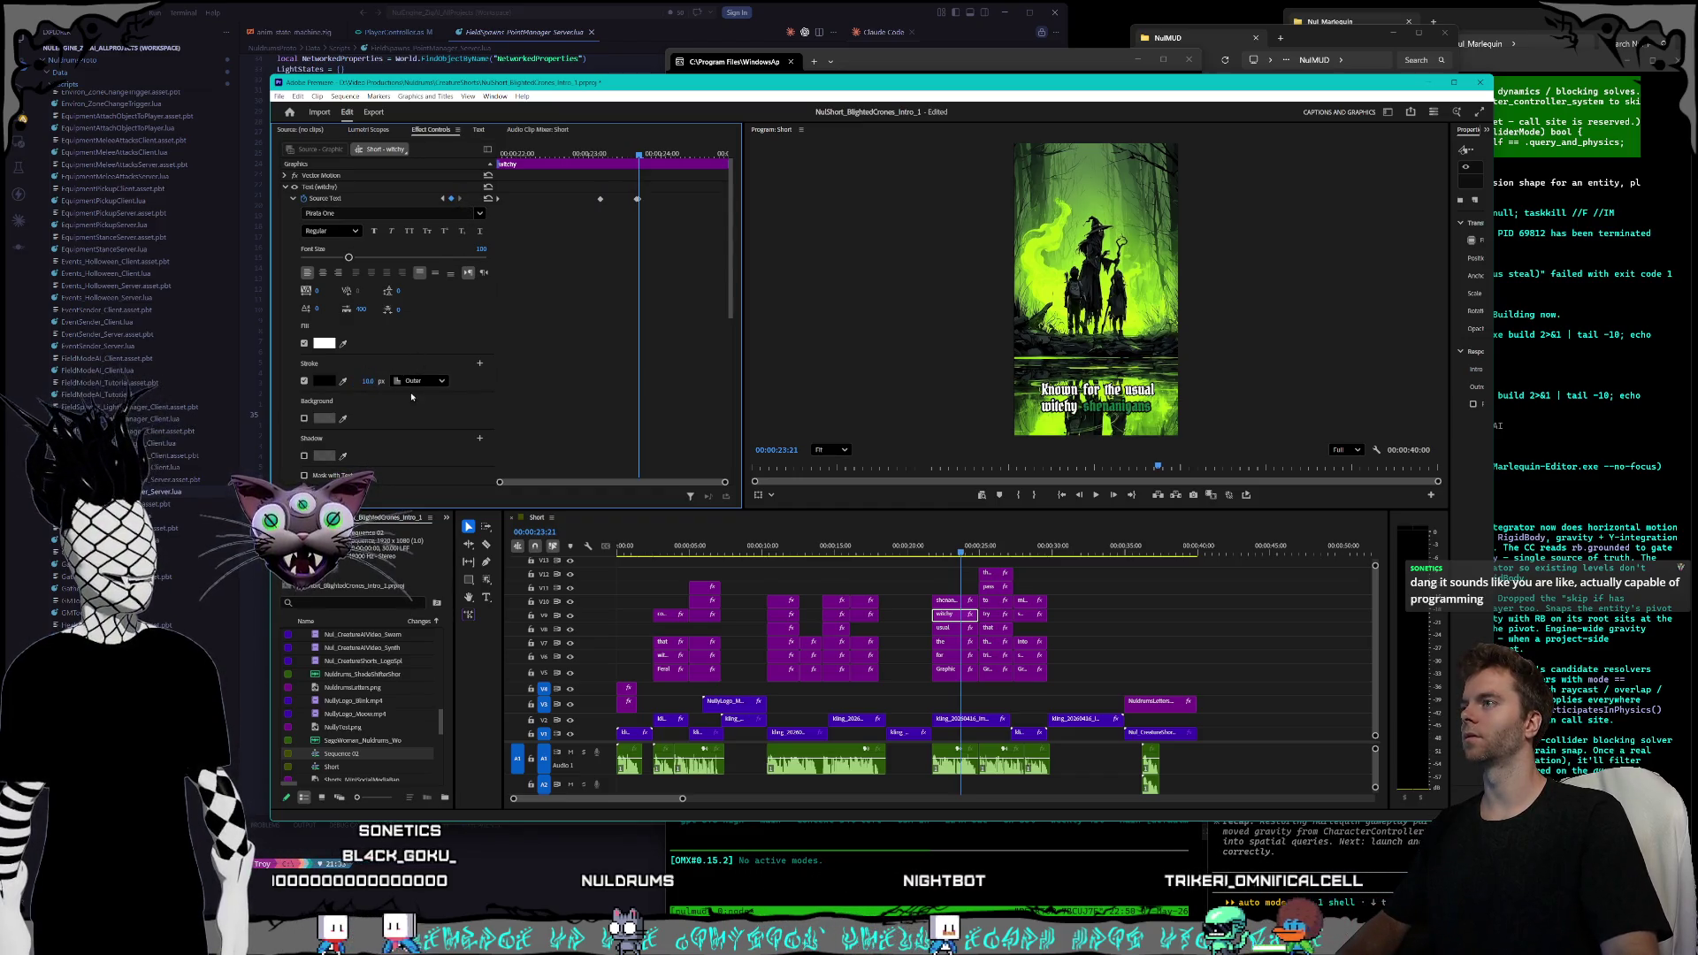
type("8")
key("Return")
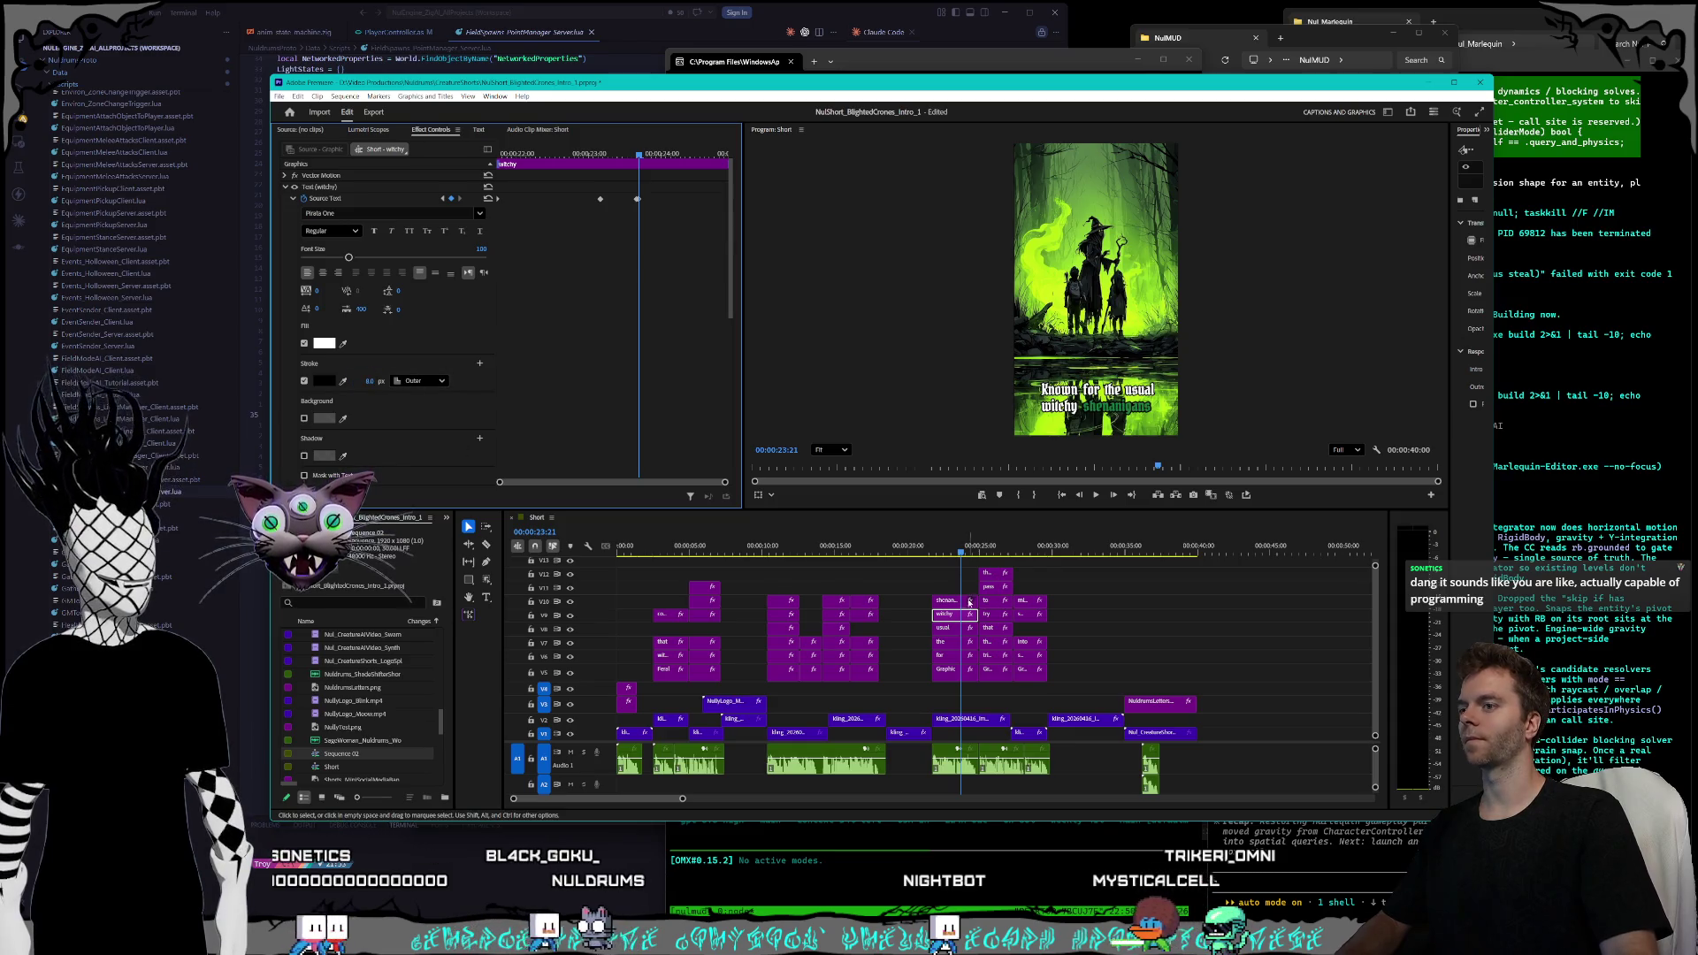
- Set the 'shenanigans' caption's outline to 8 px at its highlight keyframe
left_click(943, 602)
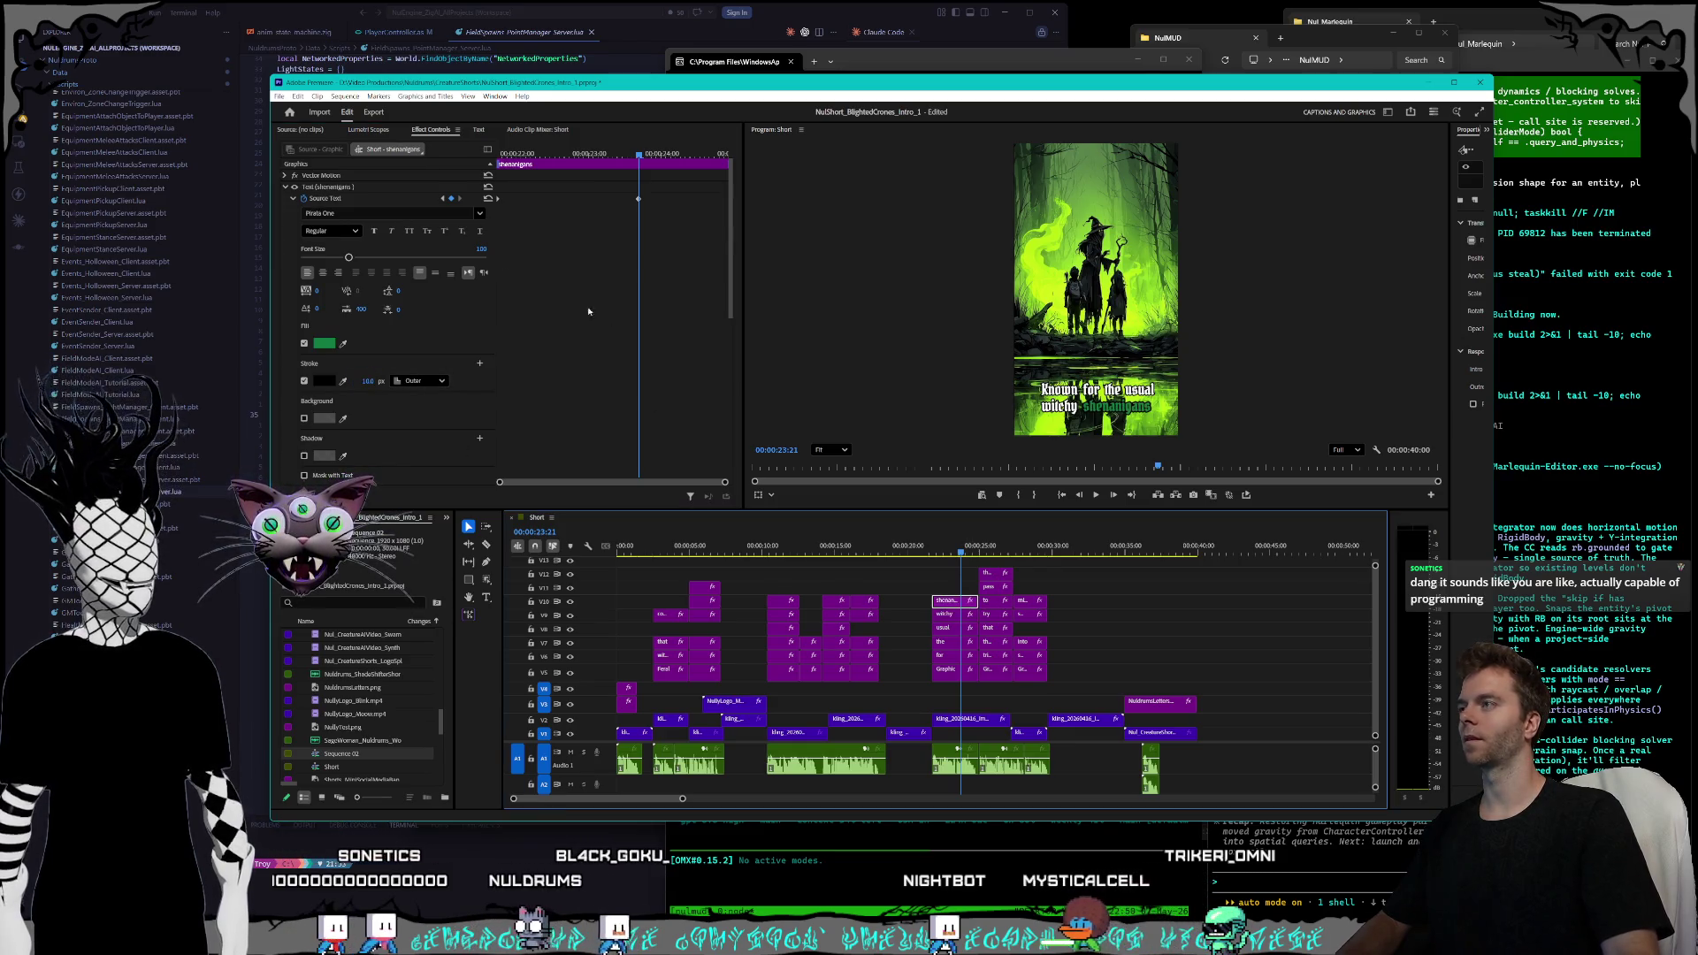
left_click(442, 199)
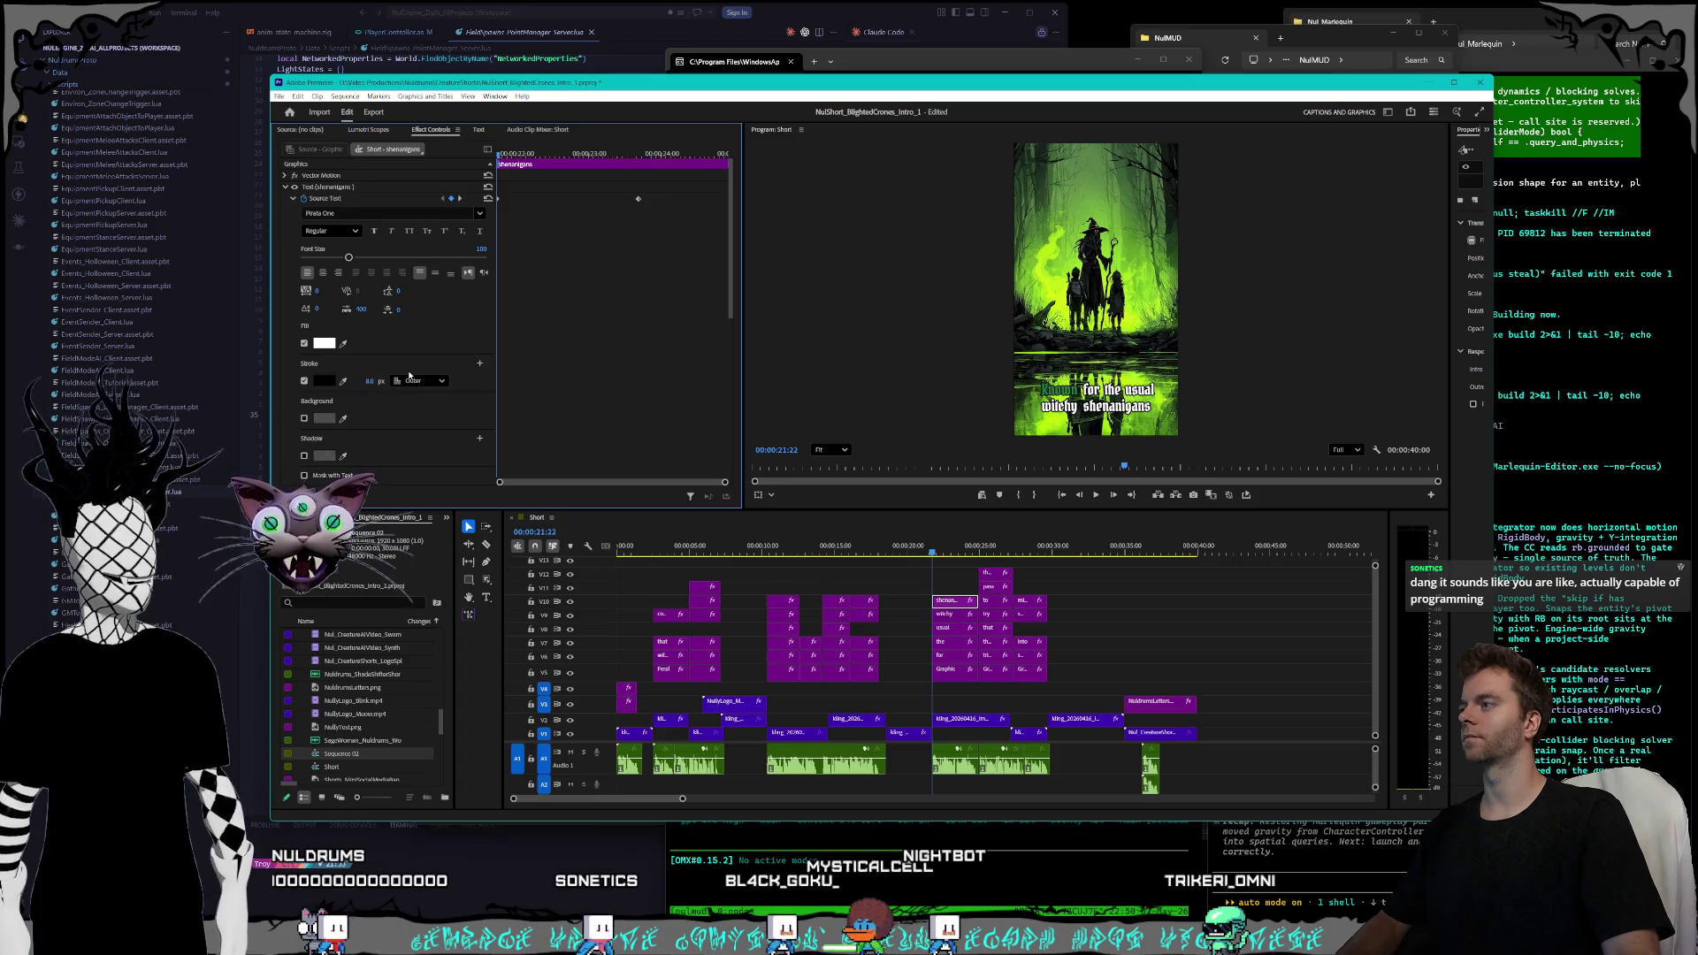
left_click(459, 199)
left_click(363, 380)
type("8")
left_click(980, 550)
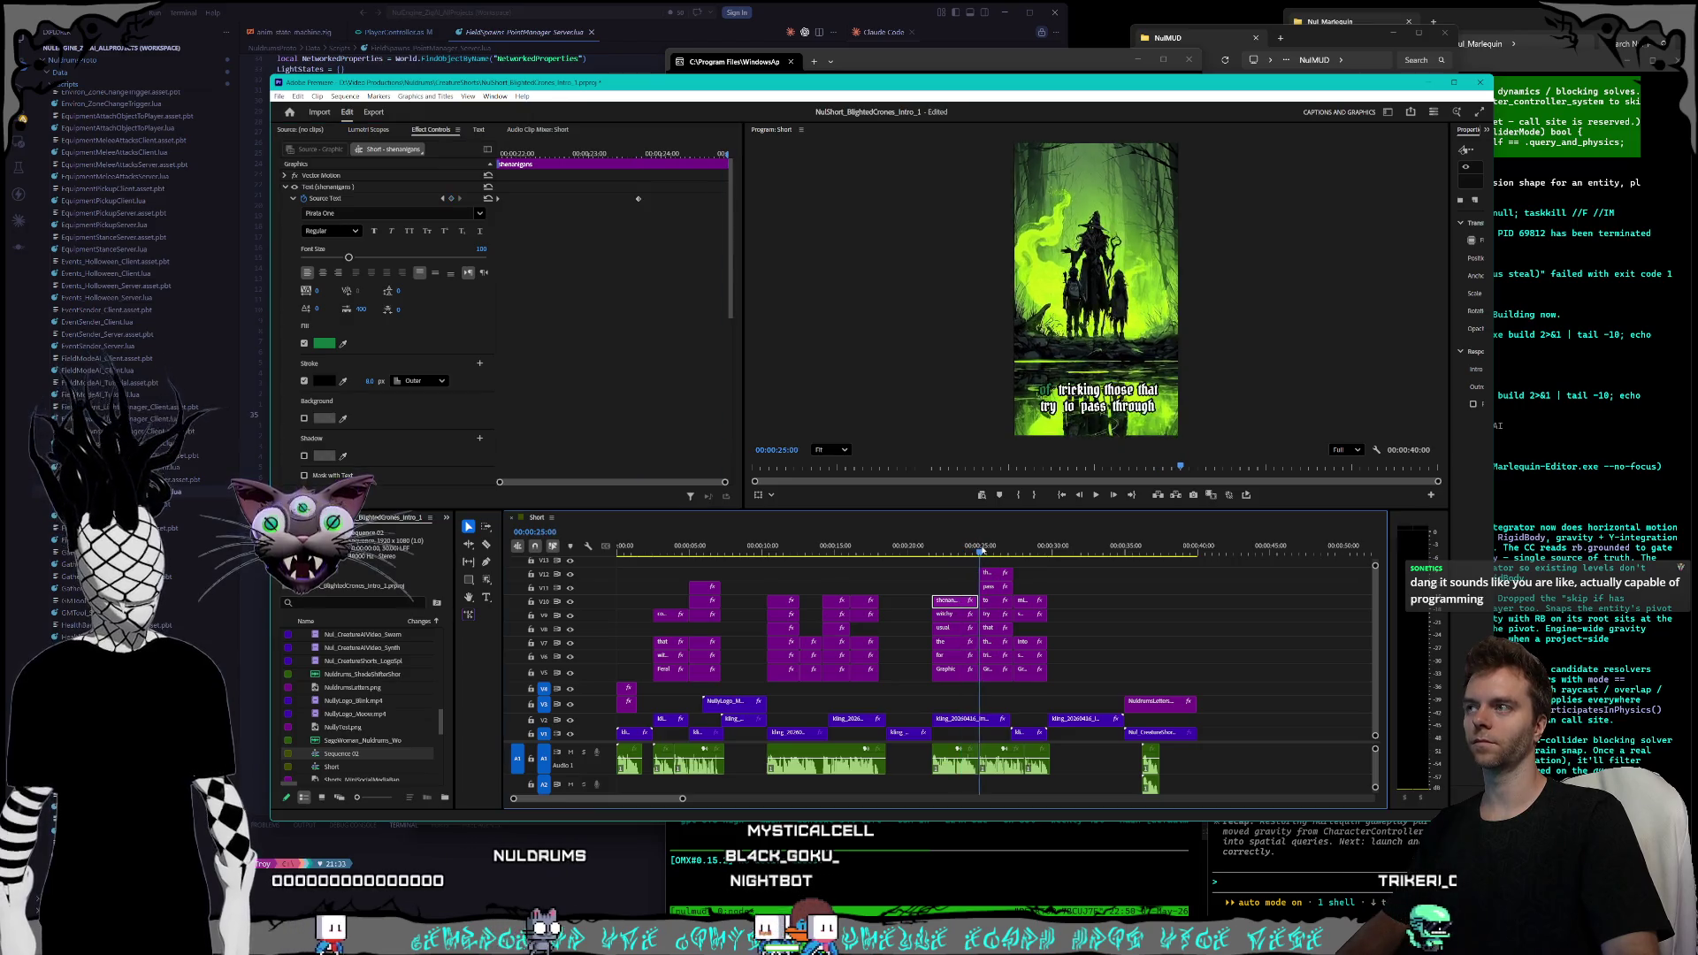
- Adjust the outline width of the V5 caption and the 'tricking' caption at their highlight keyframes
left_click(995, 670)
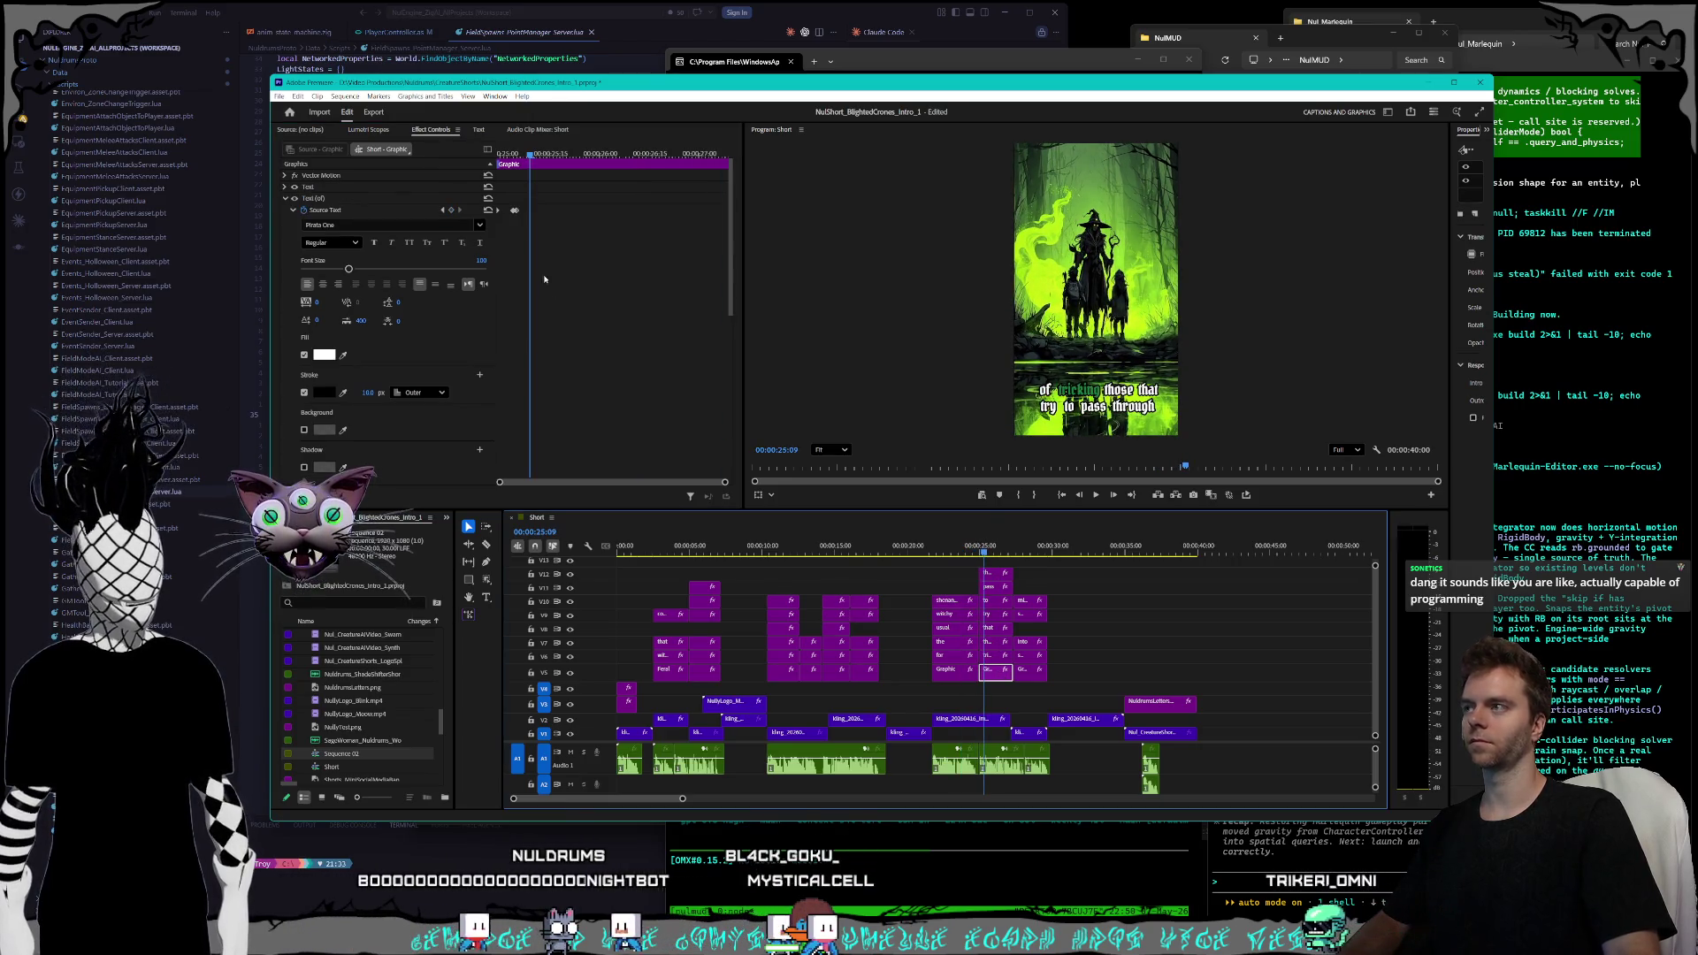
left_click(442, 210)
left_click(442, 210)
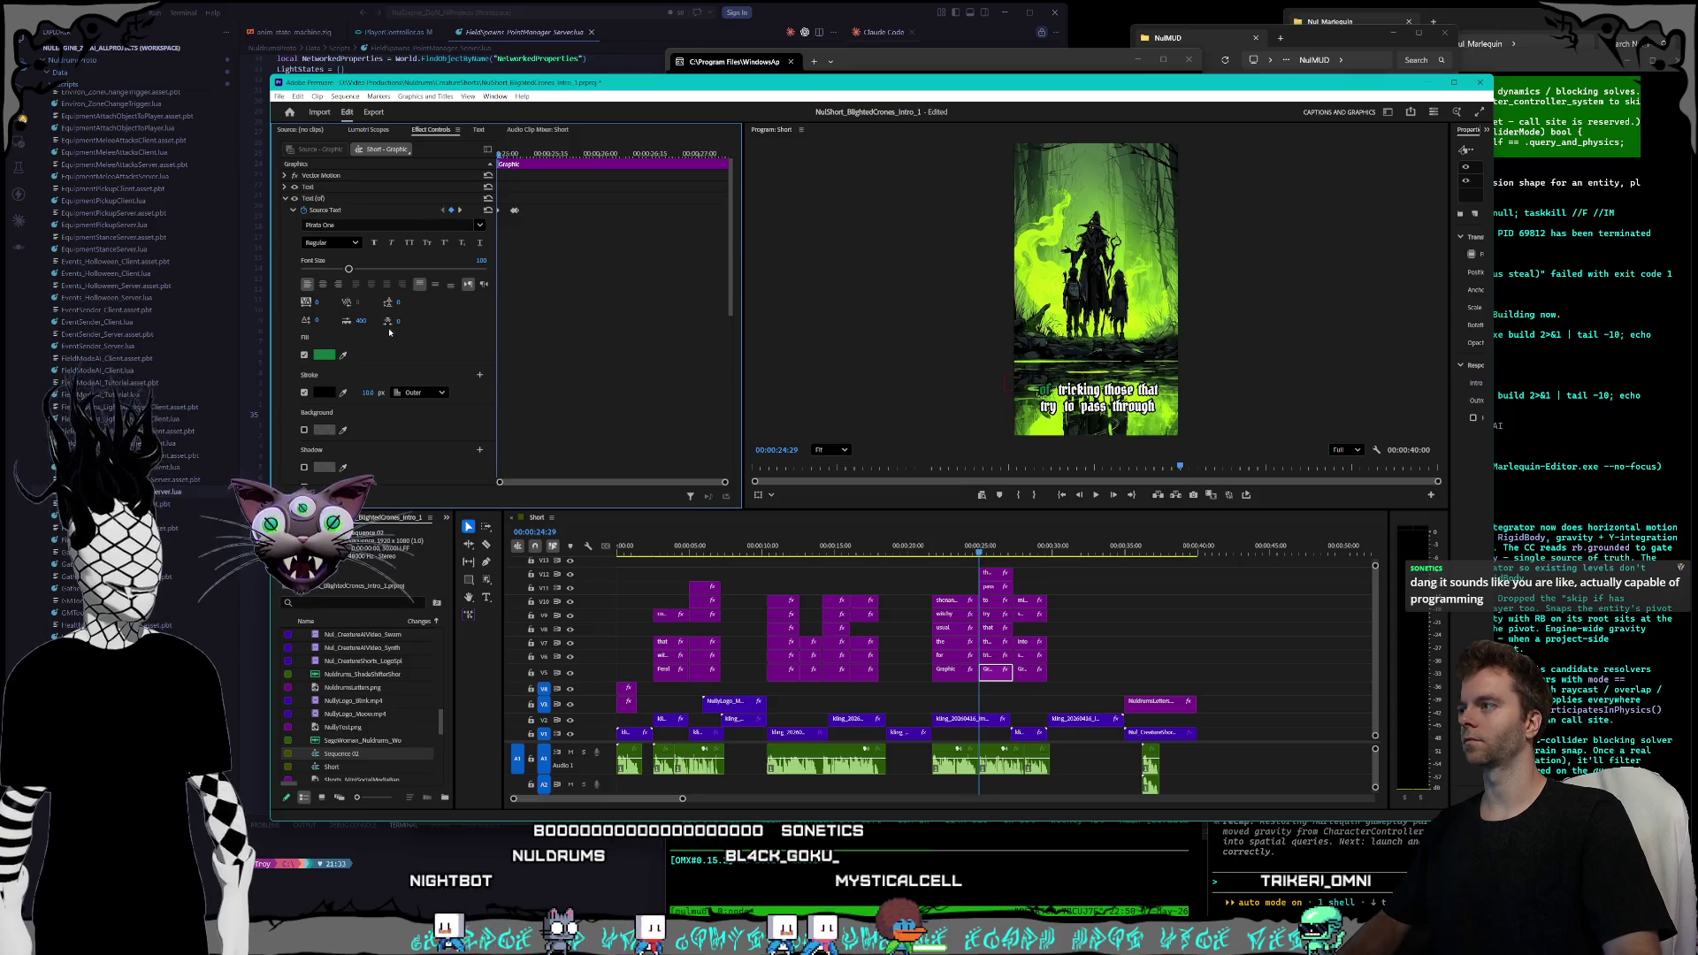
left_click(461, 212)
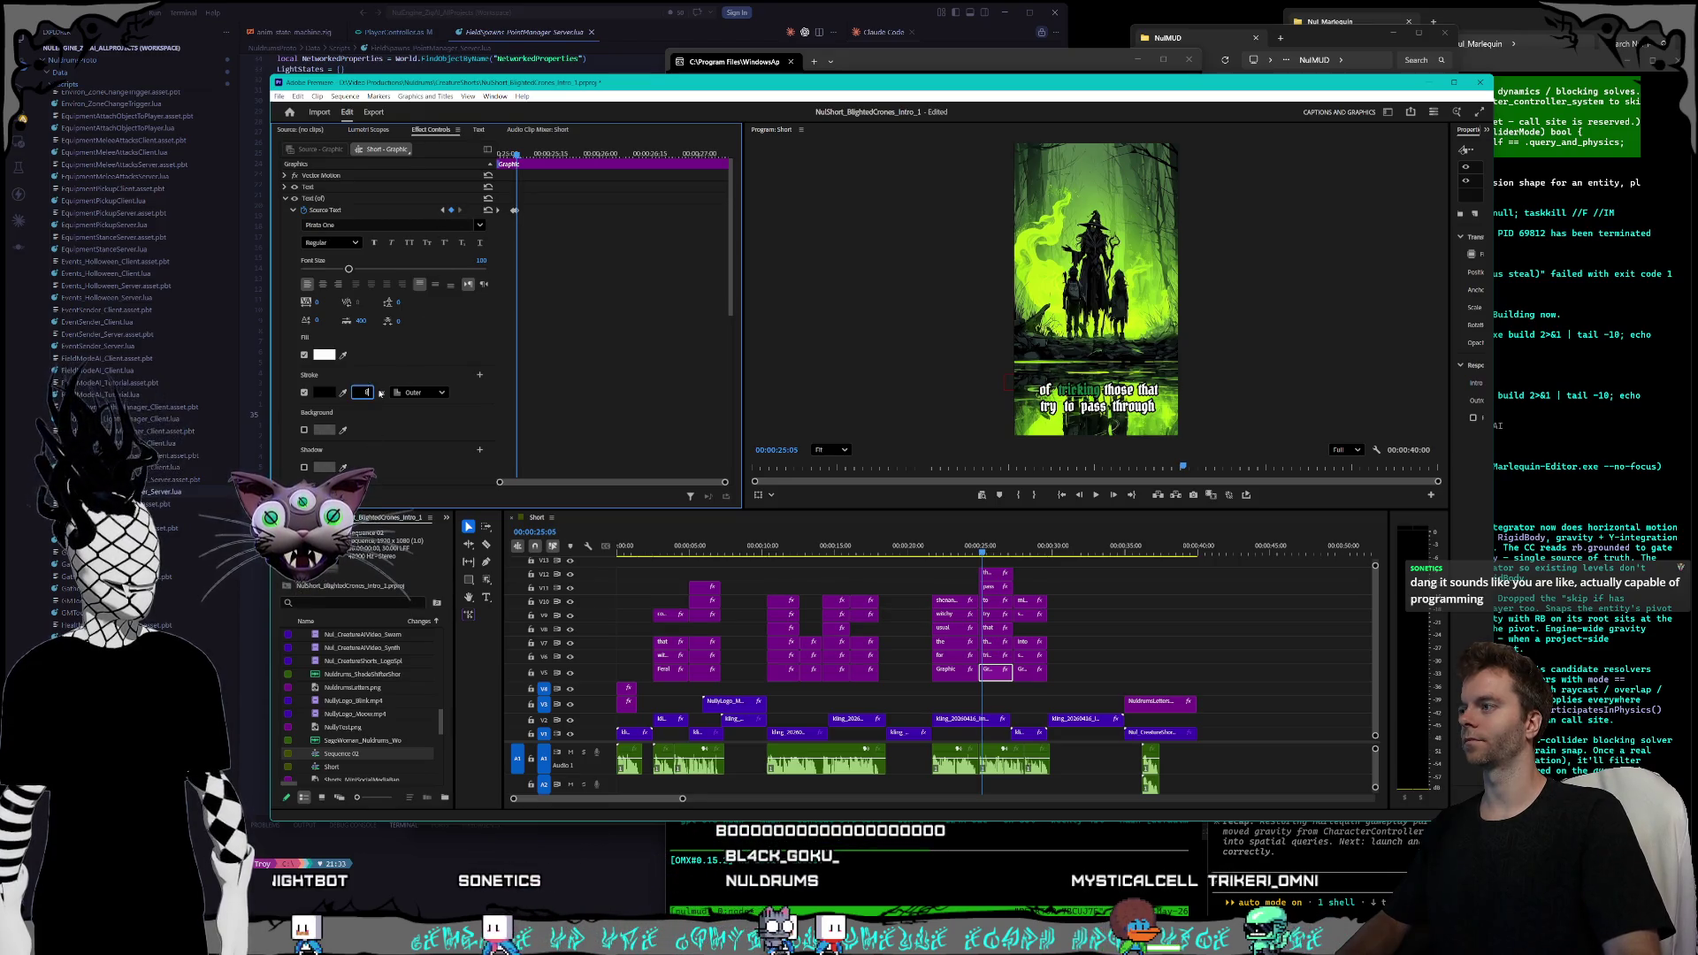
left_click(997, 656)
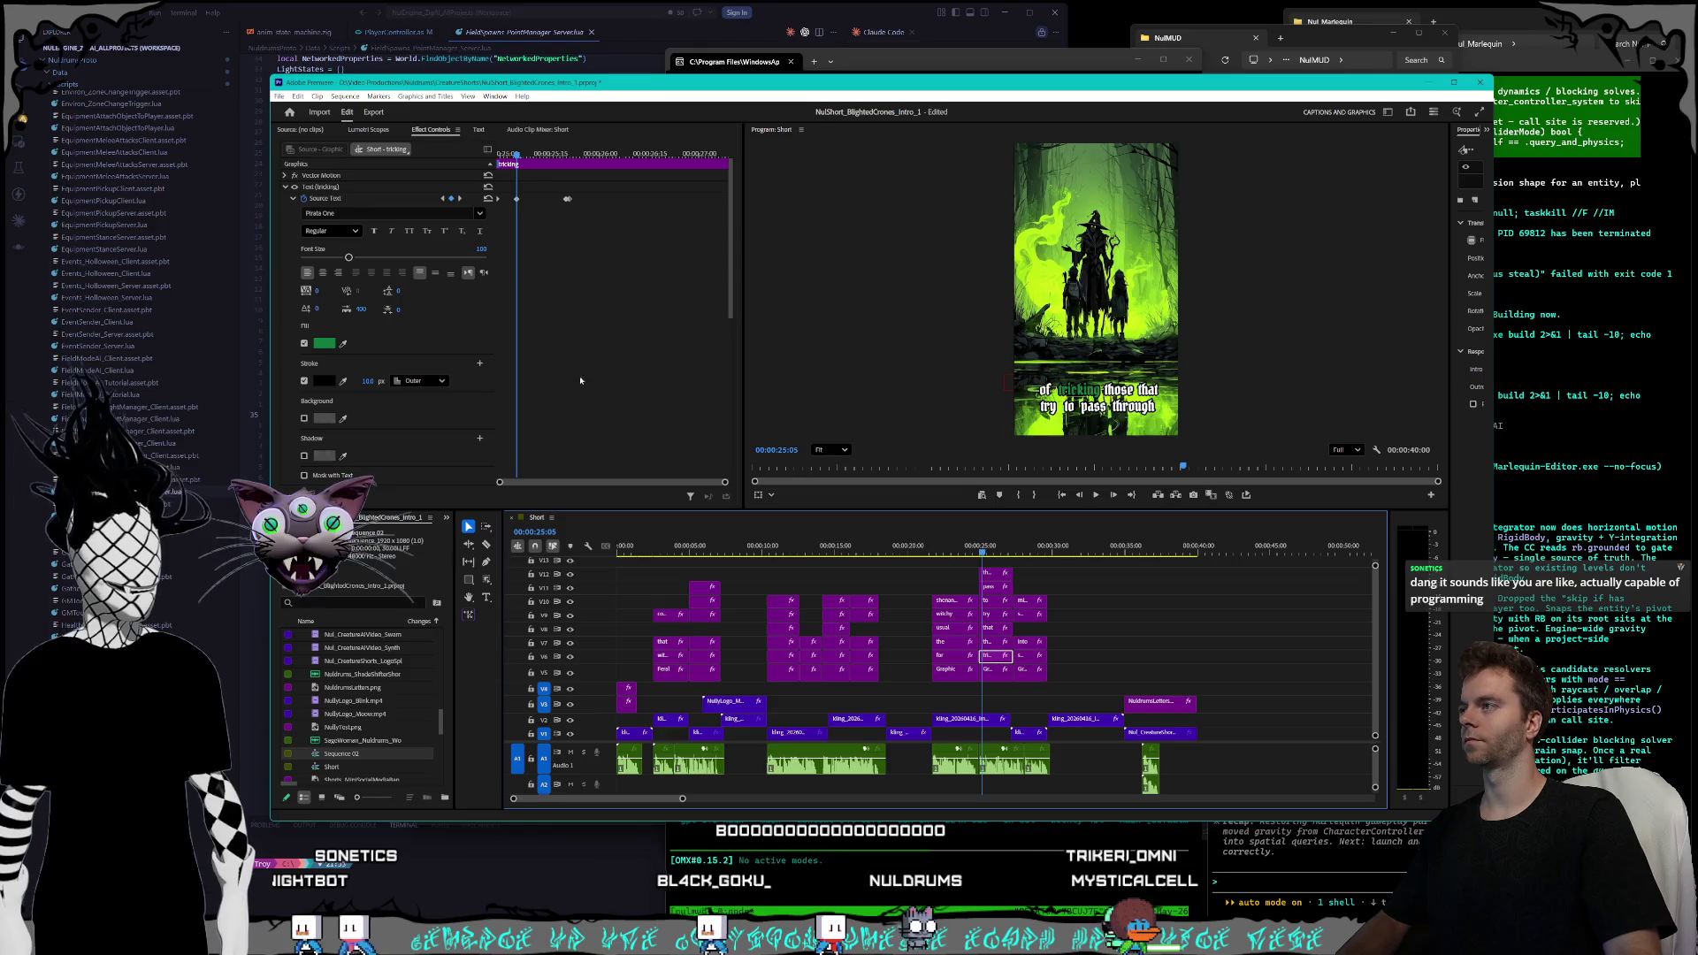
key("Up")
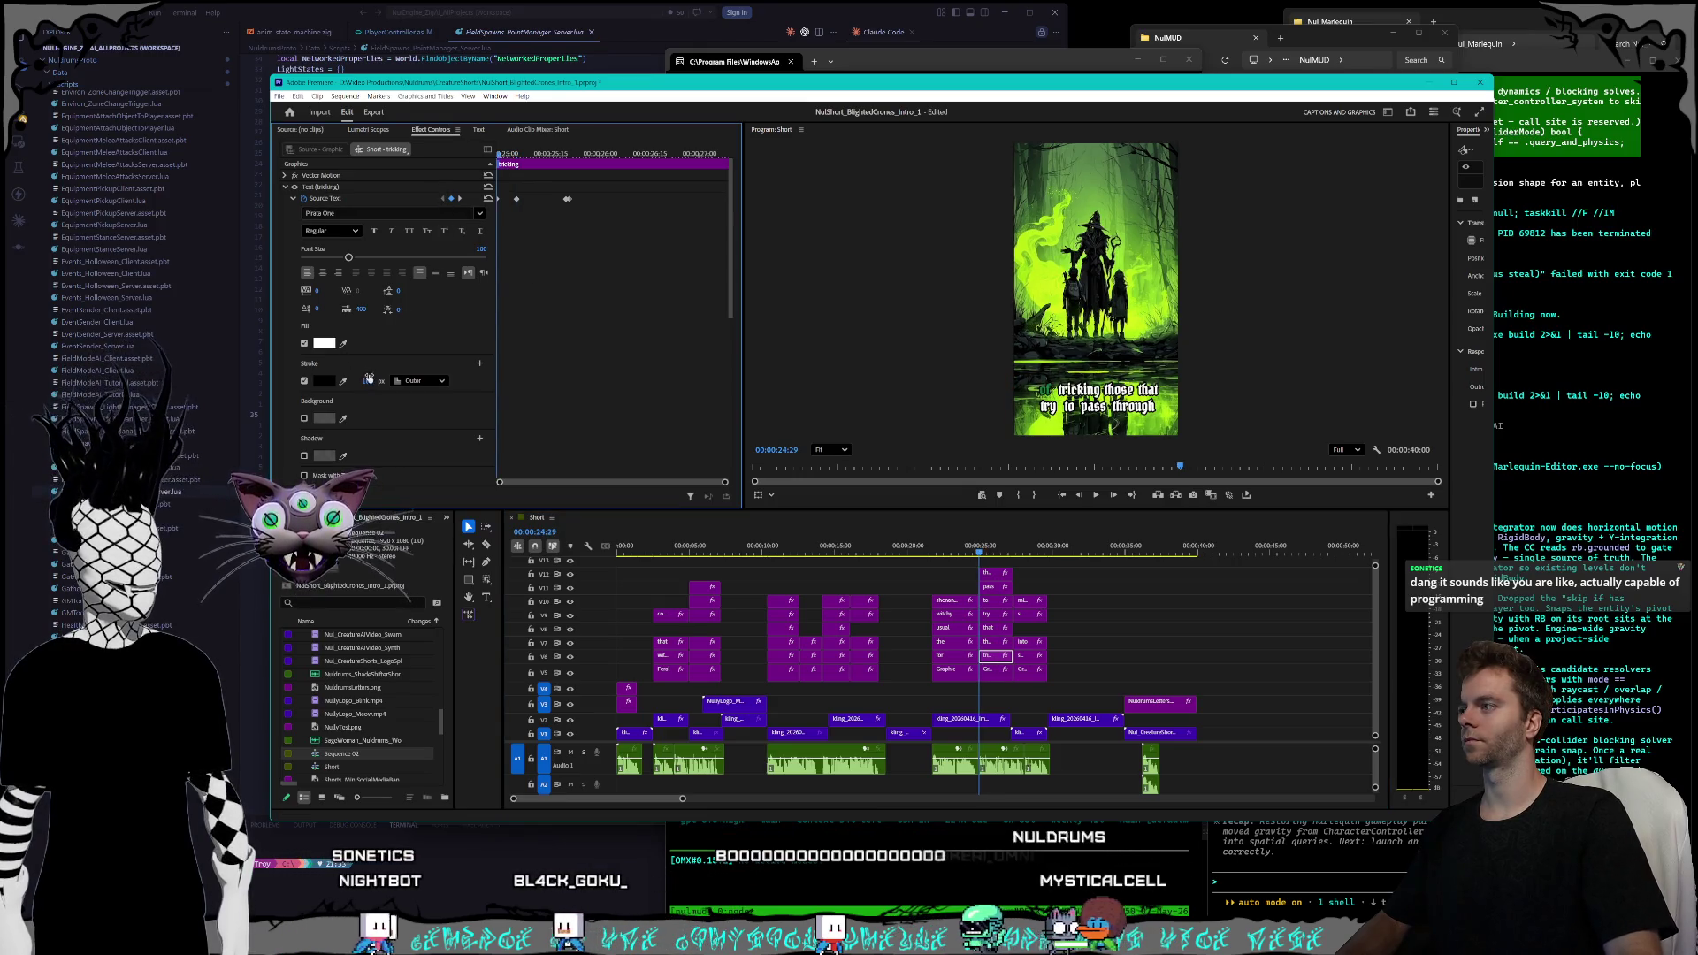
left_click(459, 198)
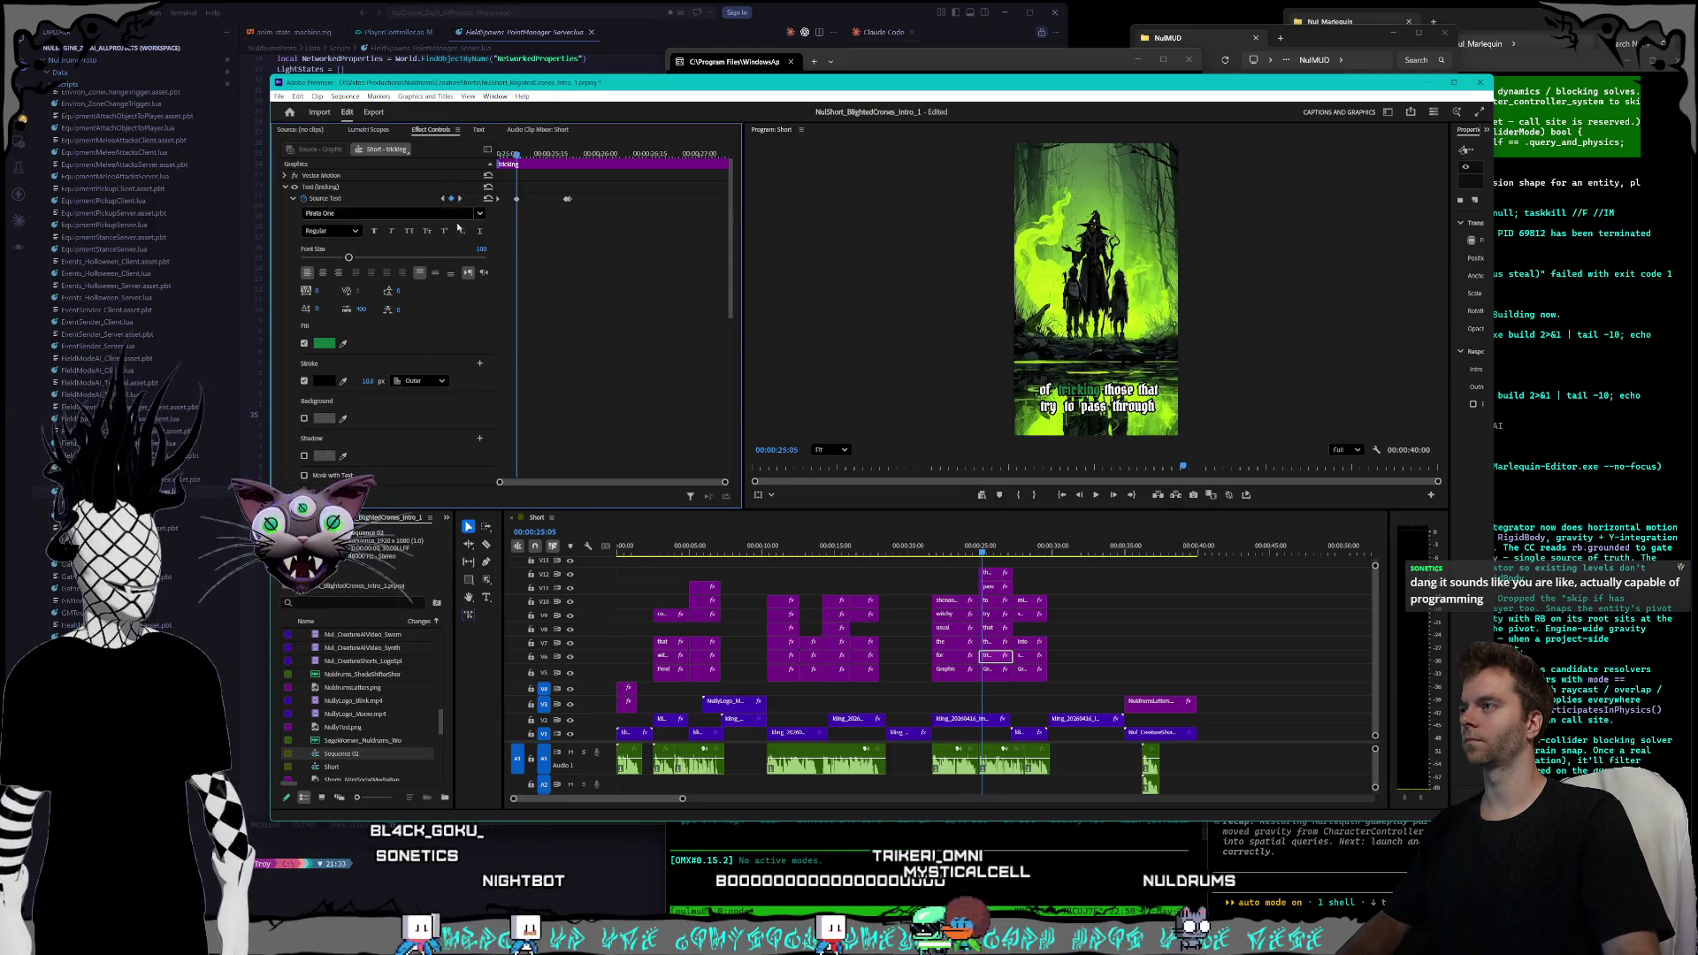
left_click(366, 380)
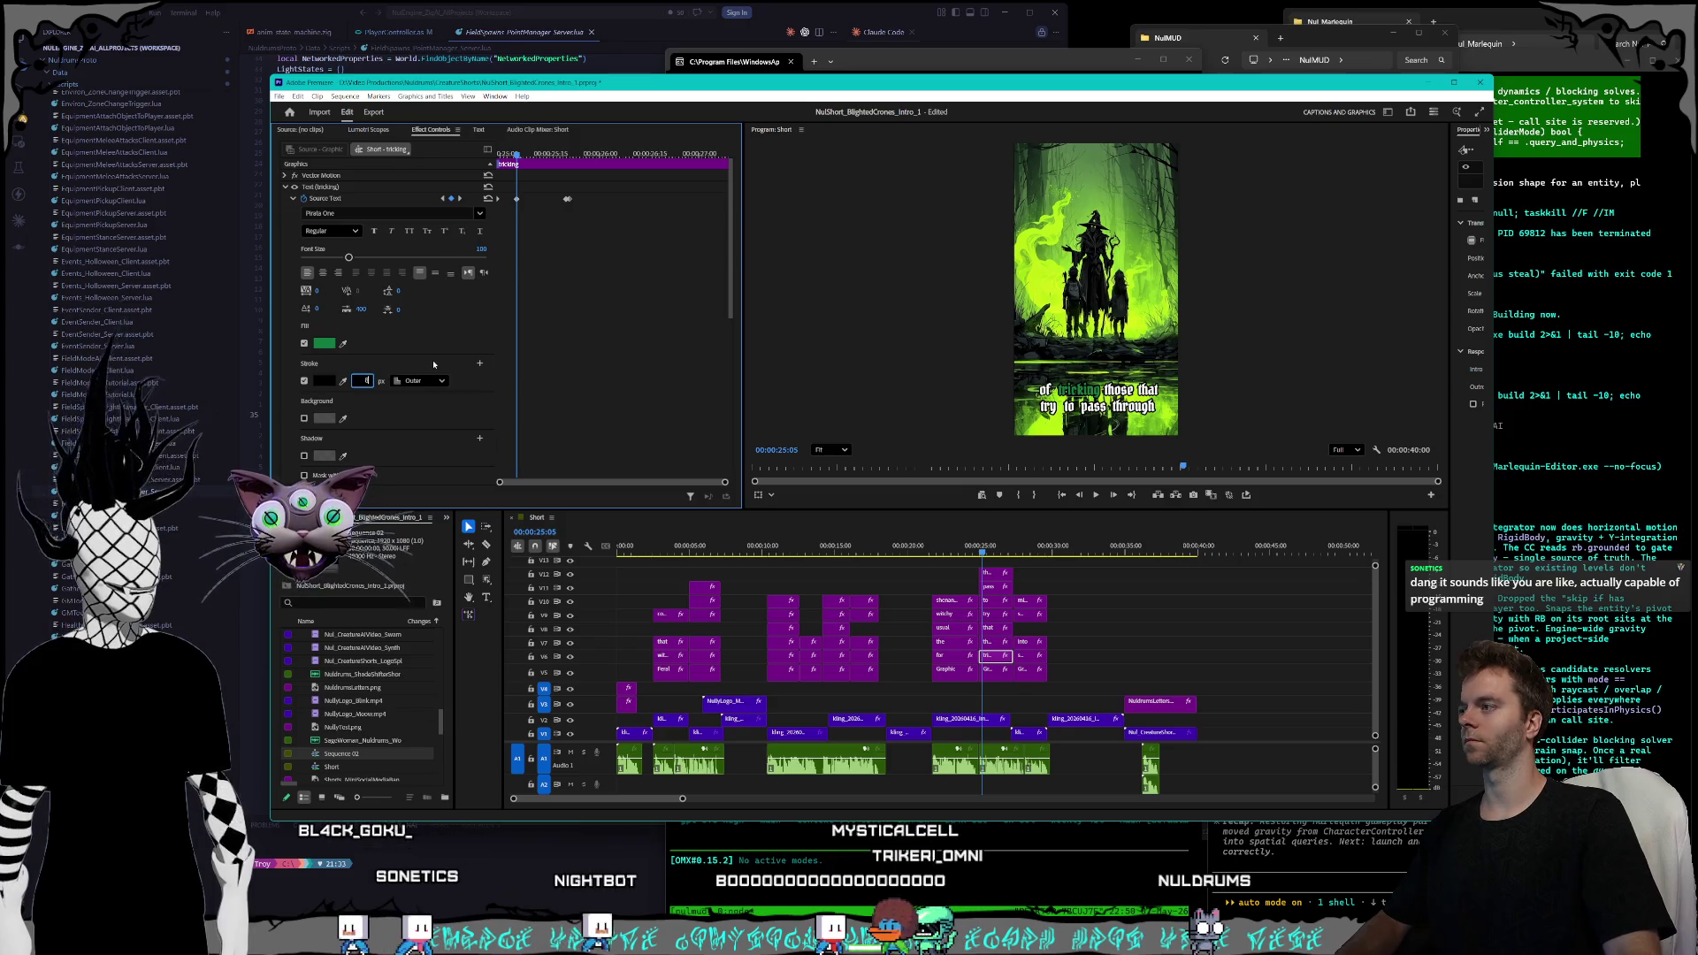
left_click(459, 198)
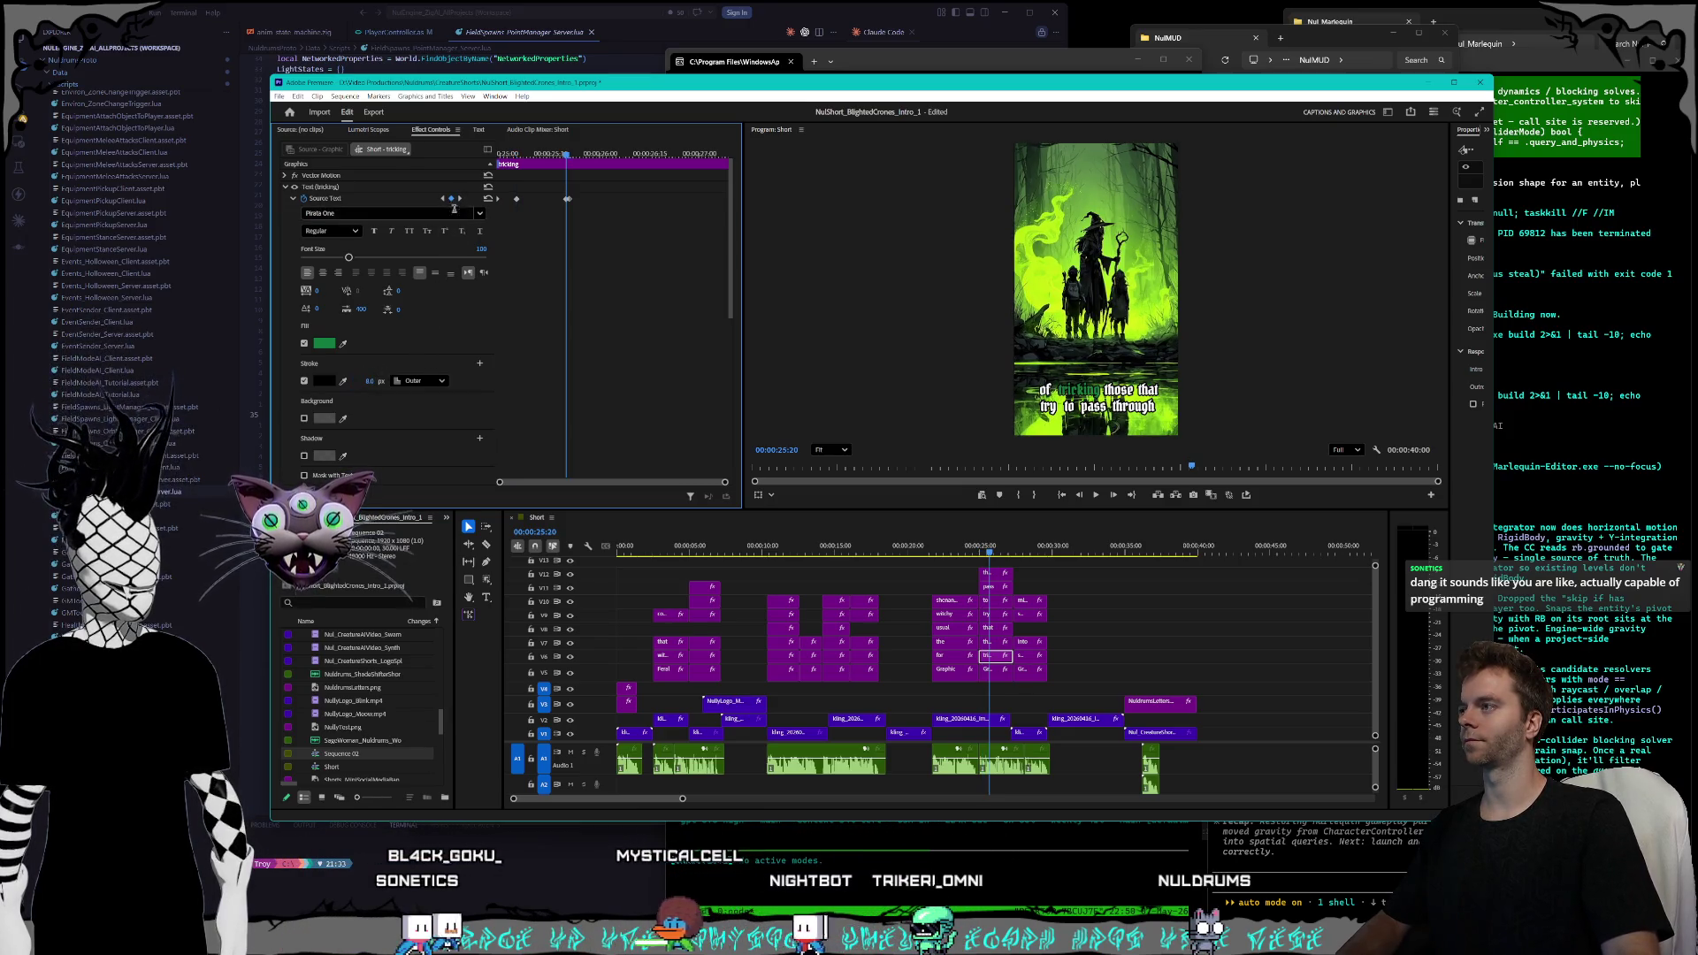
left_click(460, 199)
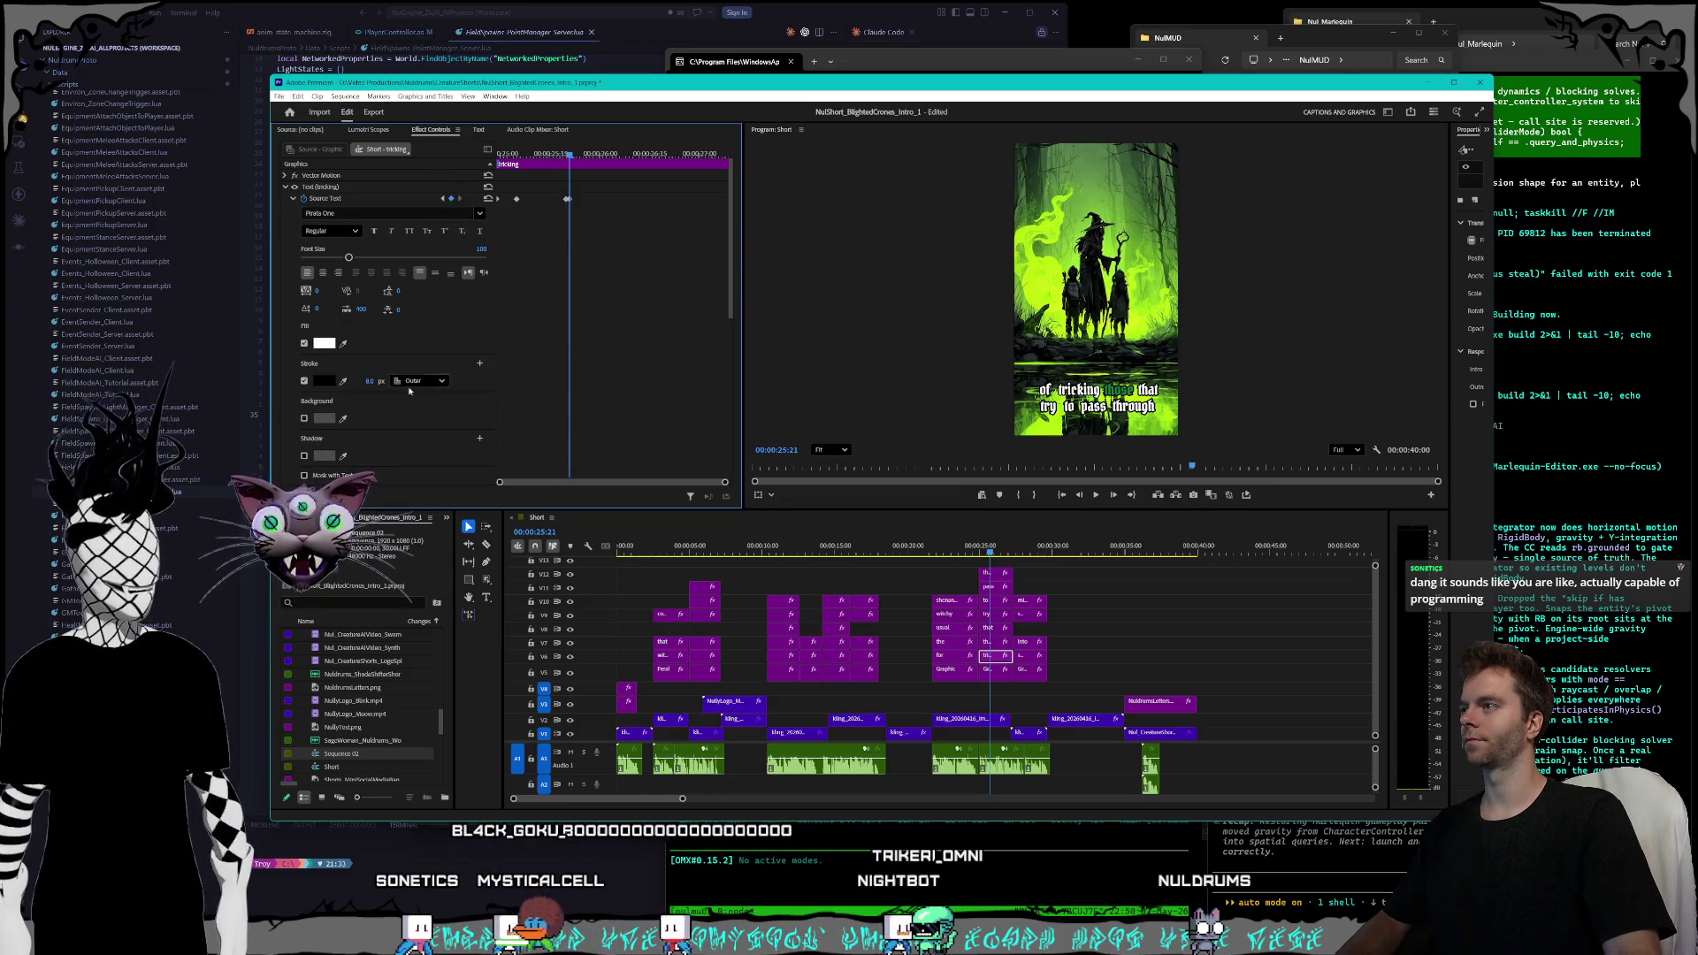
- Step through the 'those' and 'that' captions' keyframes and edit the outline width
left_click(1002, 645)
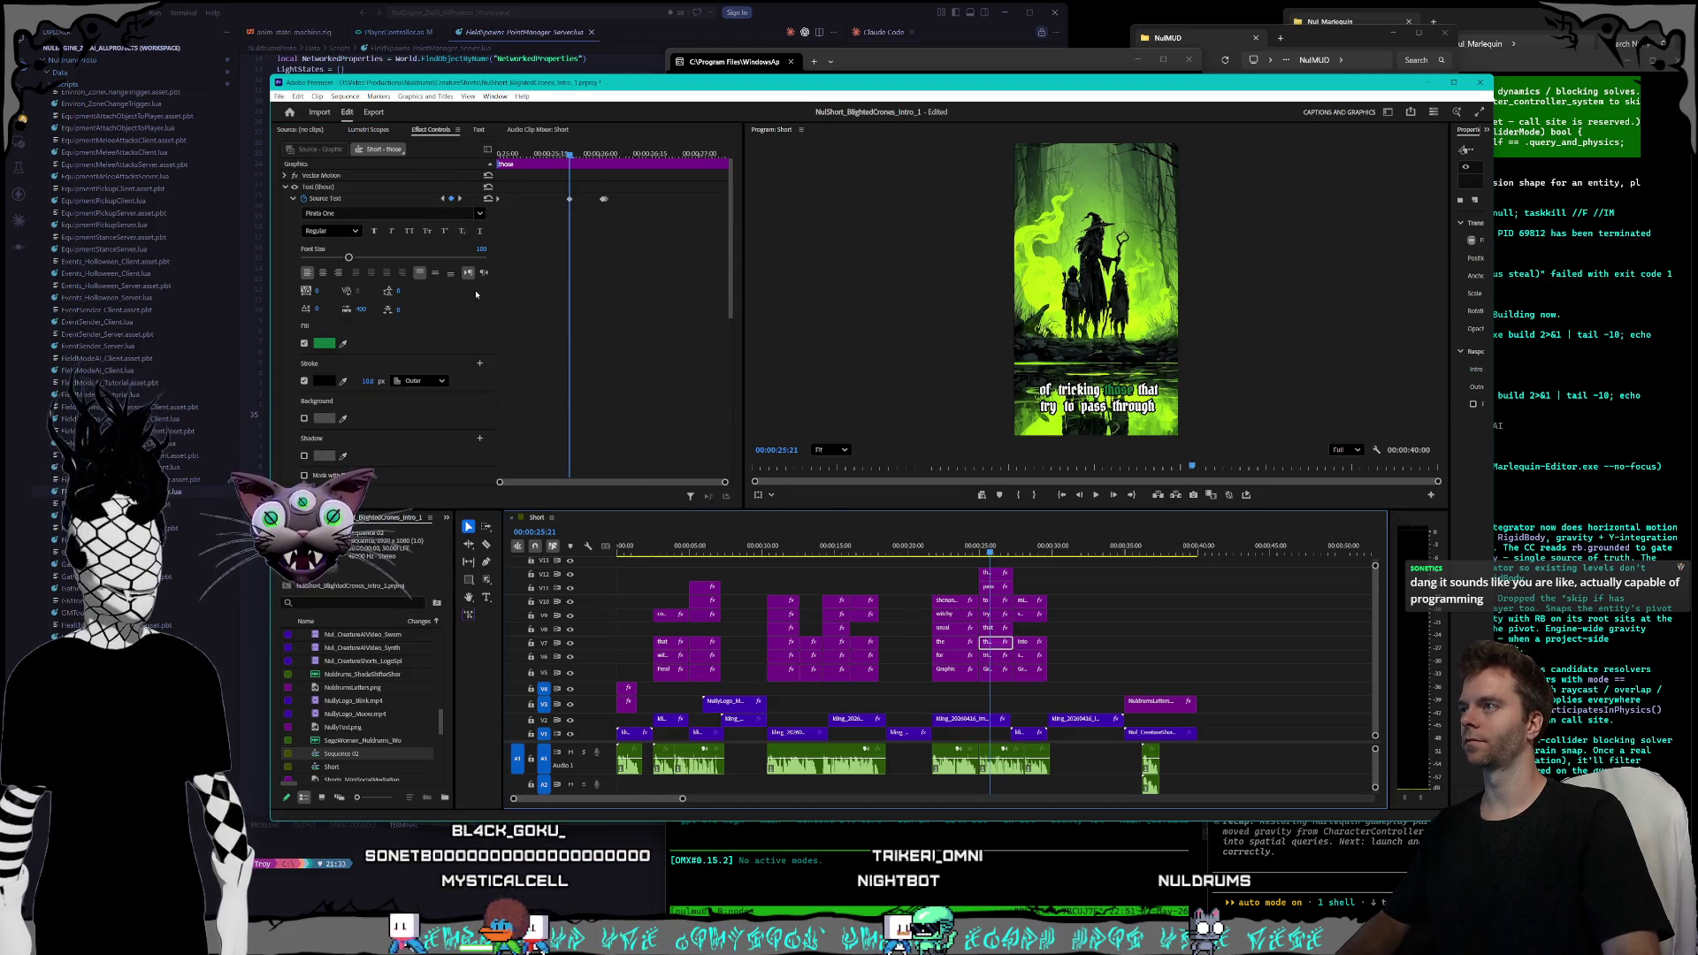
left_click(443, 198)
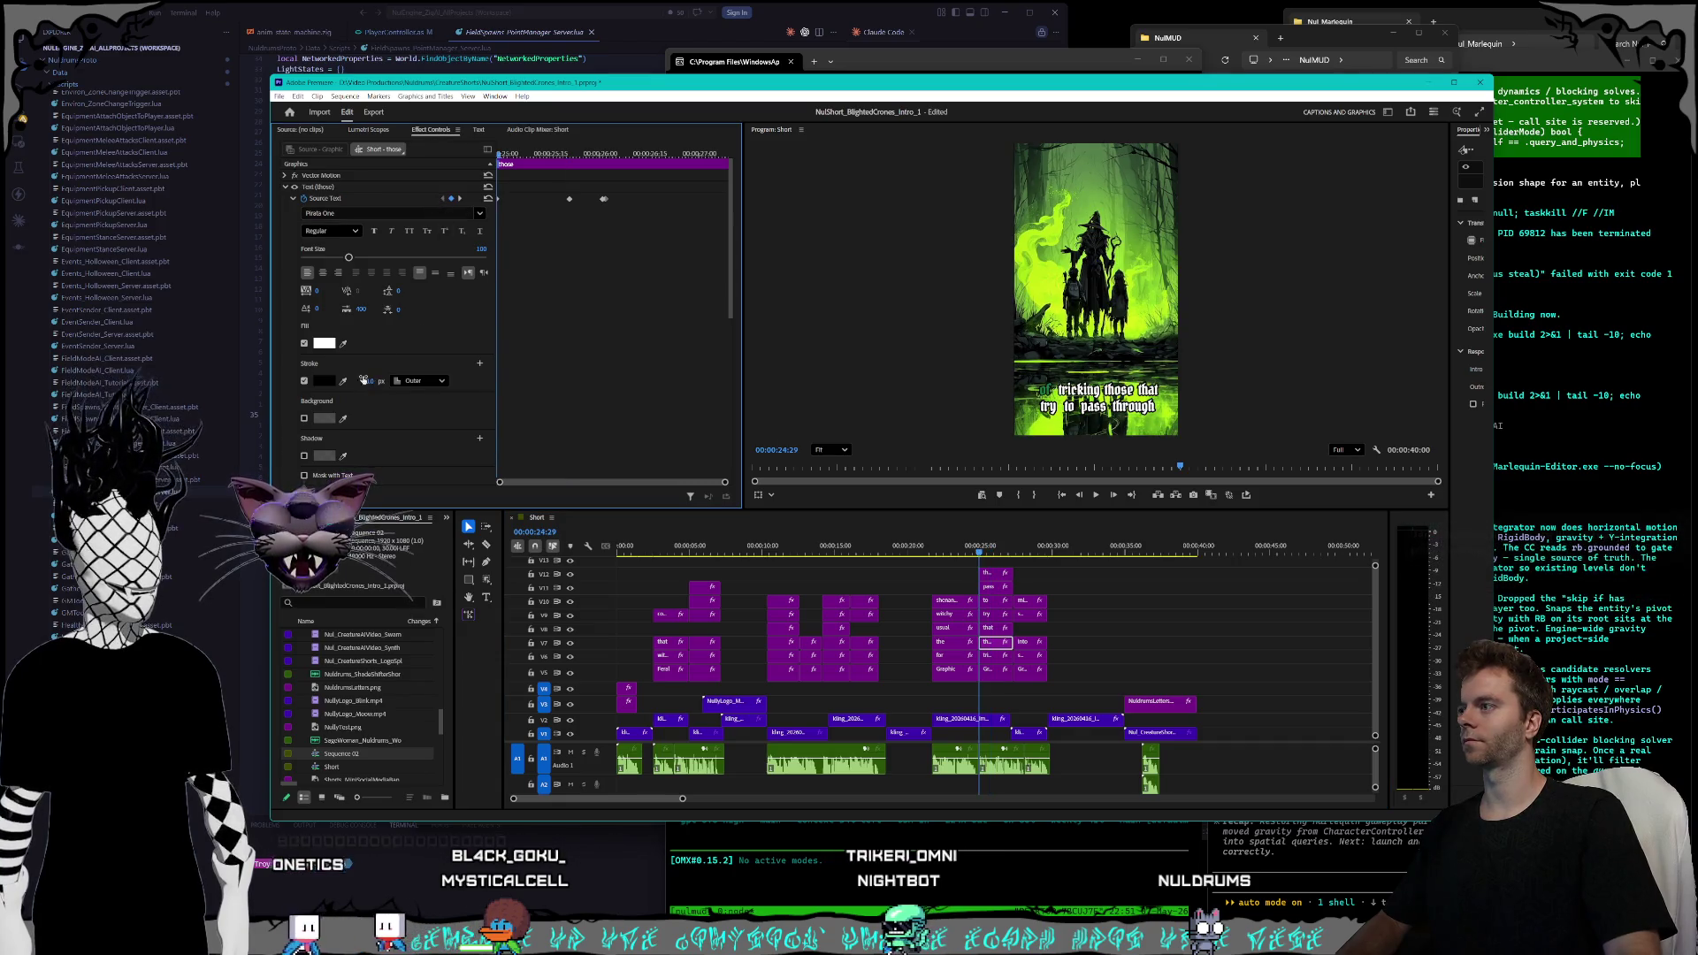
left_click(460, 199)
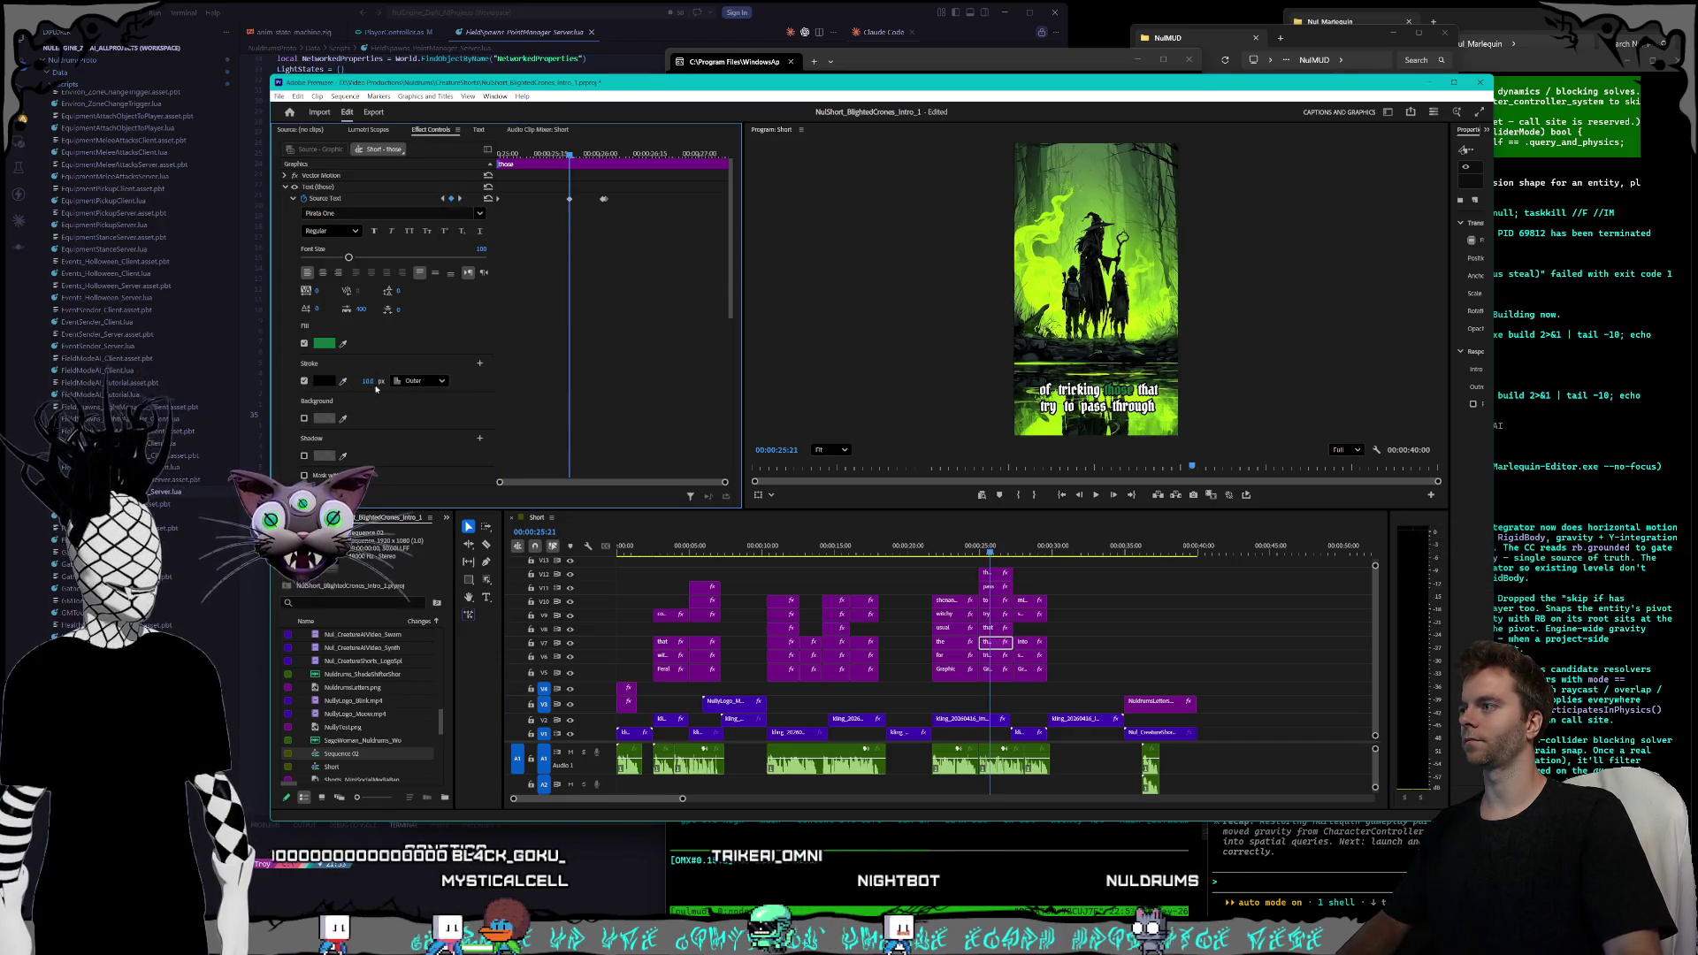
left_click(460, 199)
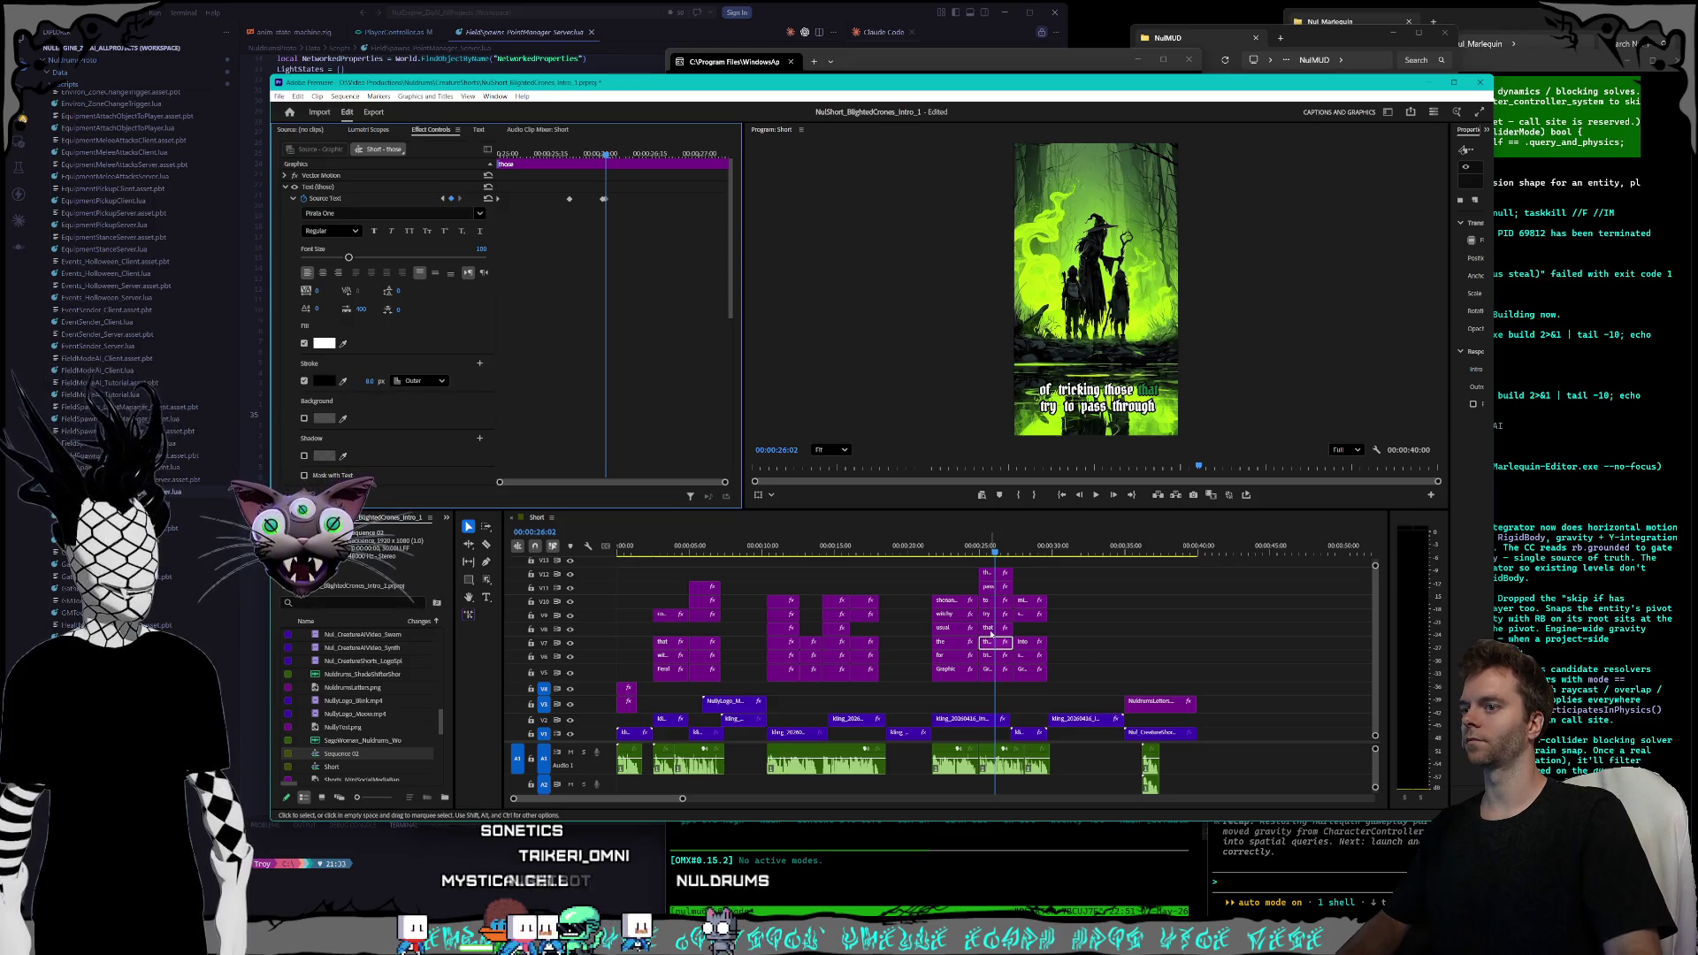
left_click(442, 199)
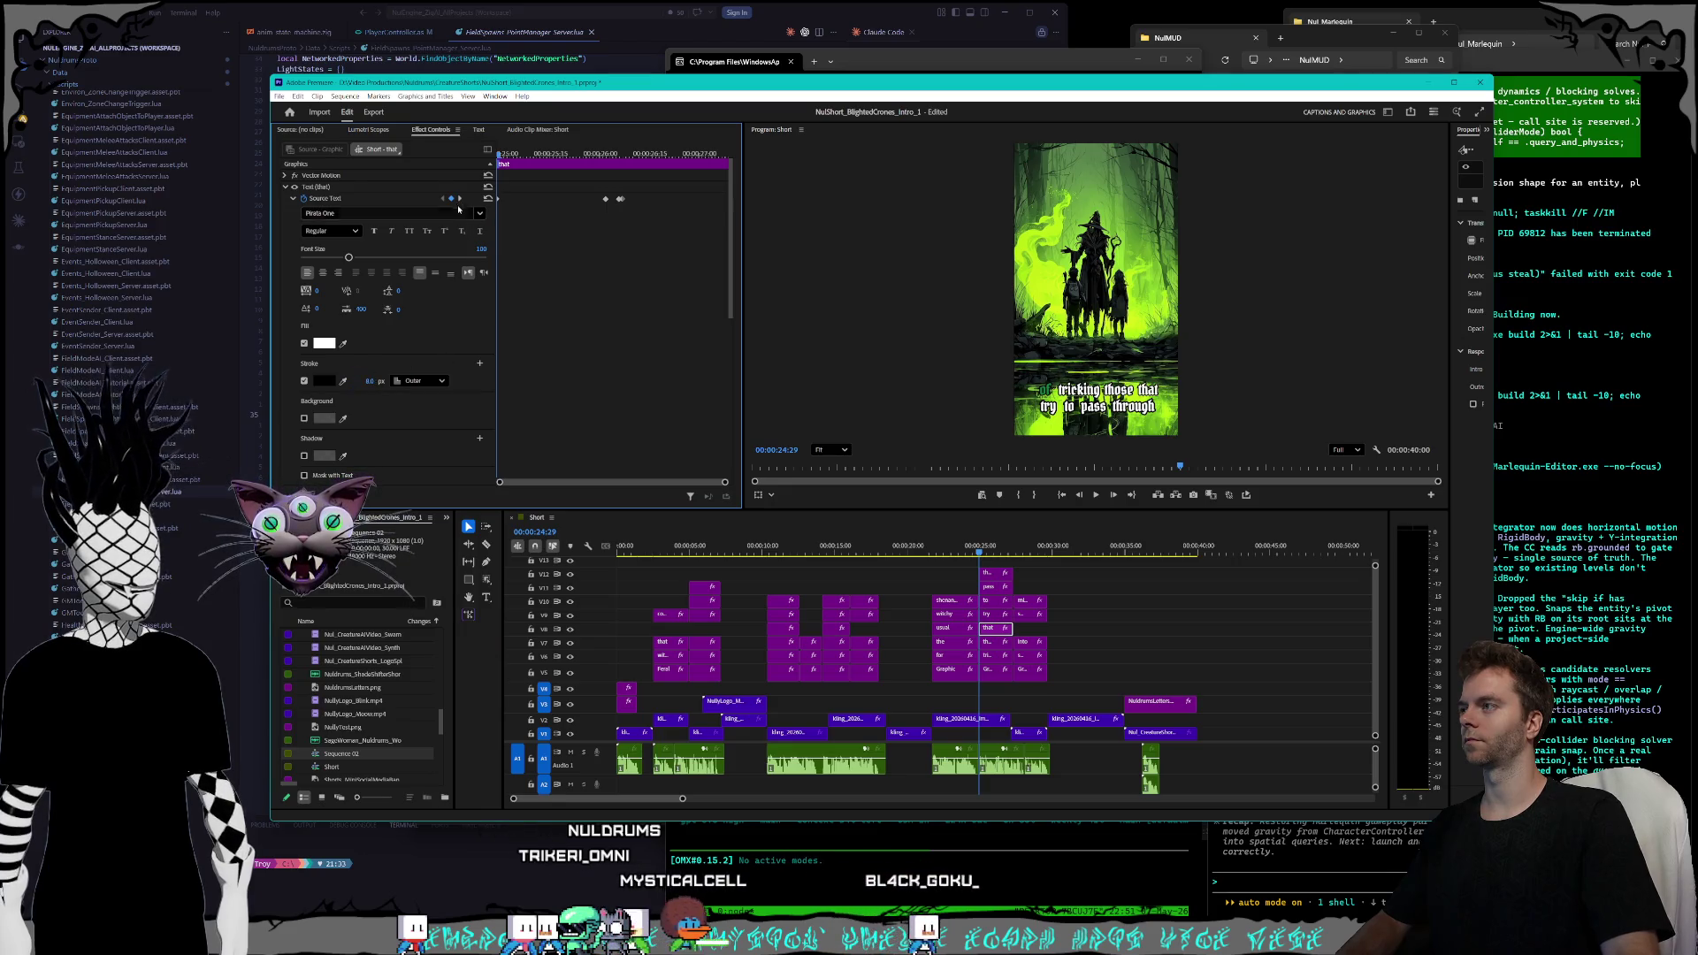
left_click(460, 198)
left_click(460, 198)
left_click(369, 380)
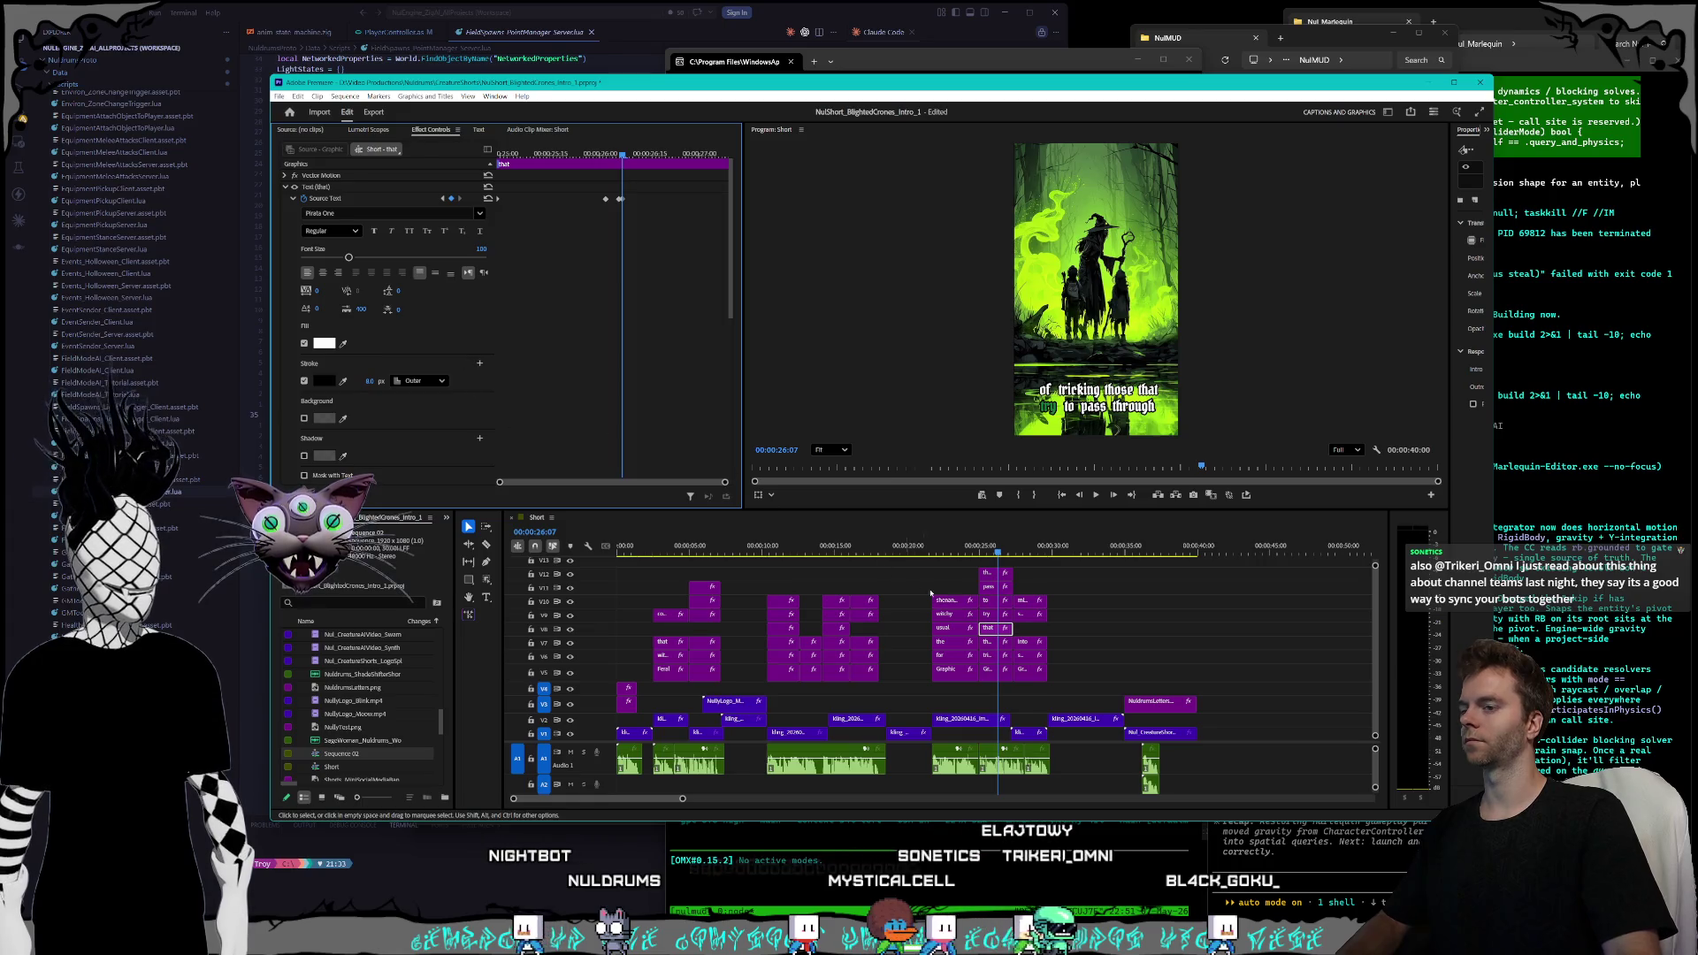
left_click(988, 614)
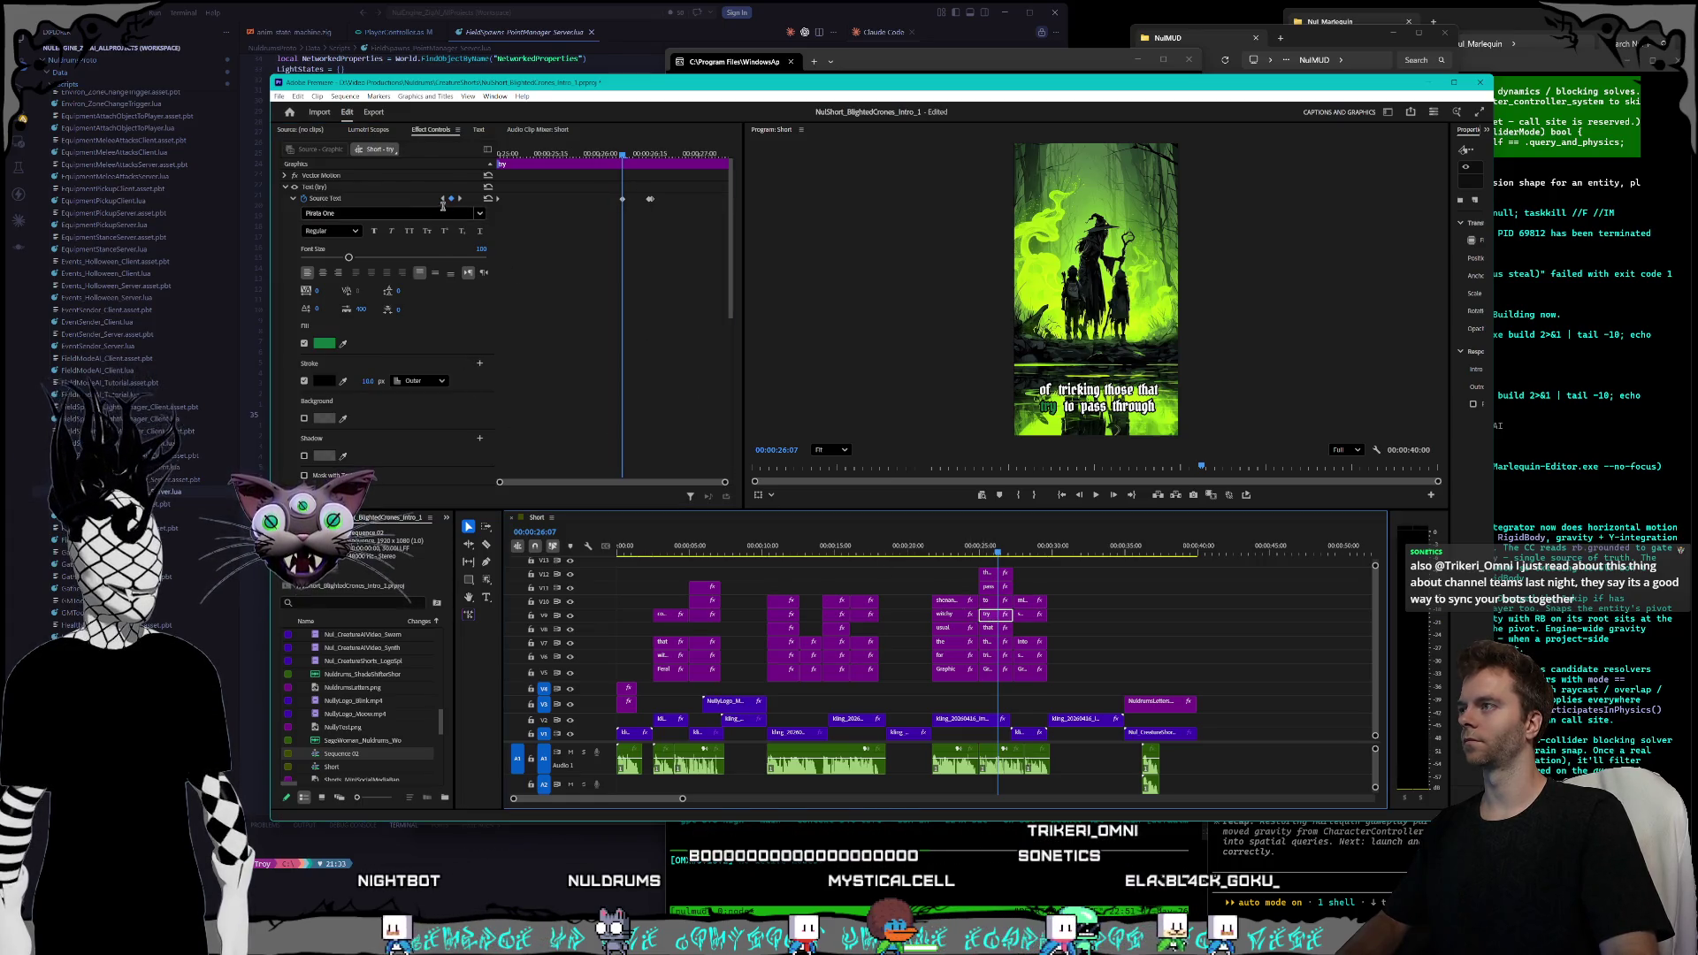
- Step through the 'try' caption's keyframes to where its highlight ends
left_click(448, 325)
key("Up")
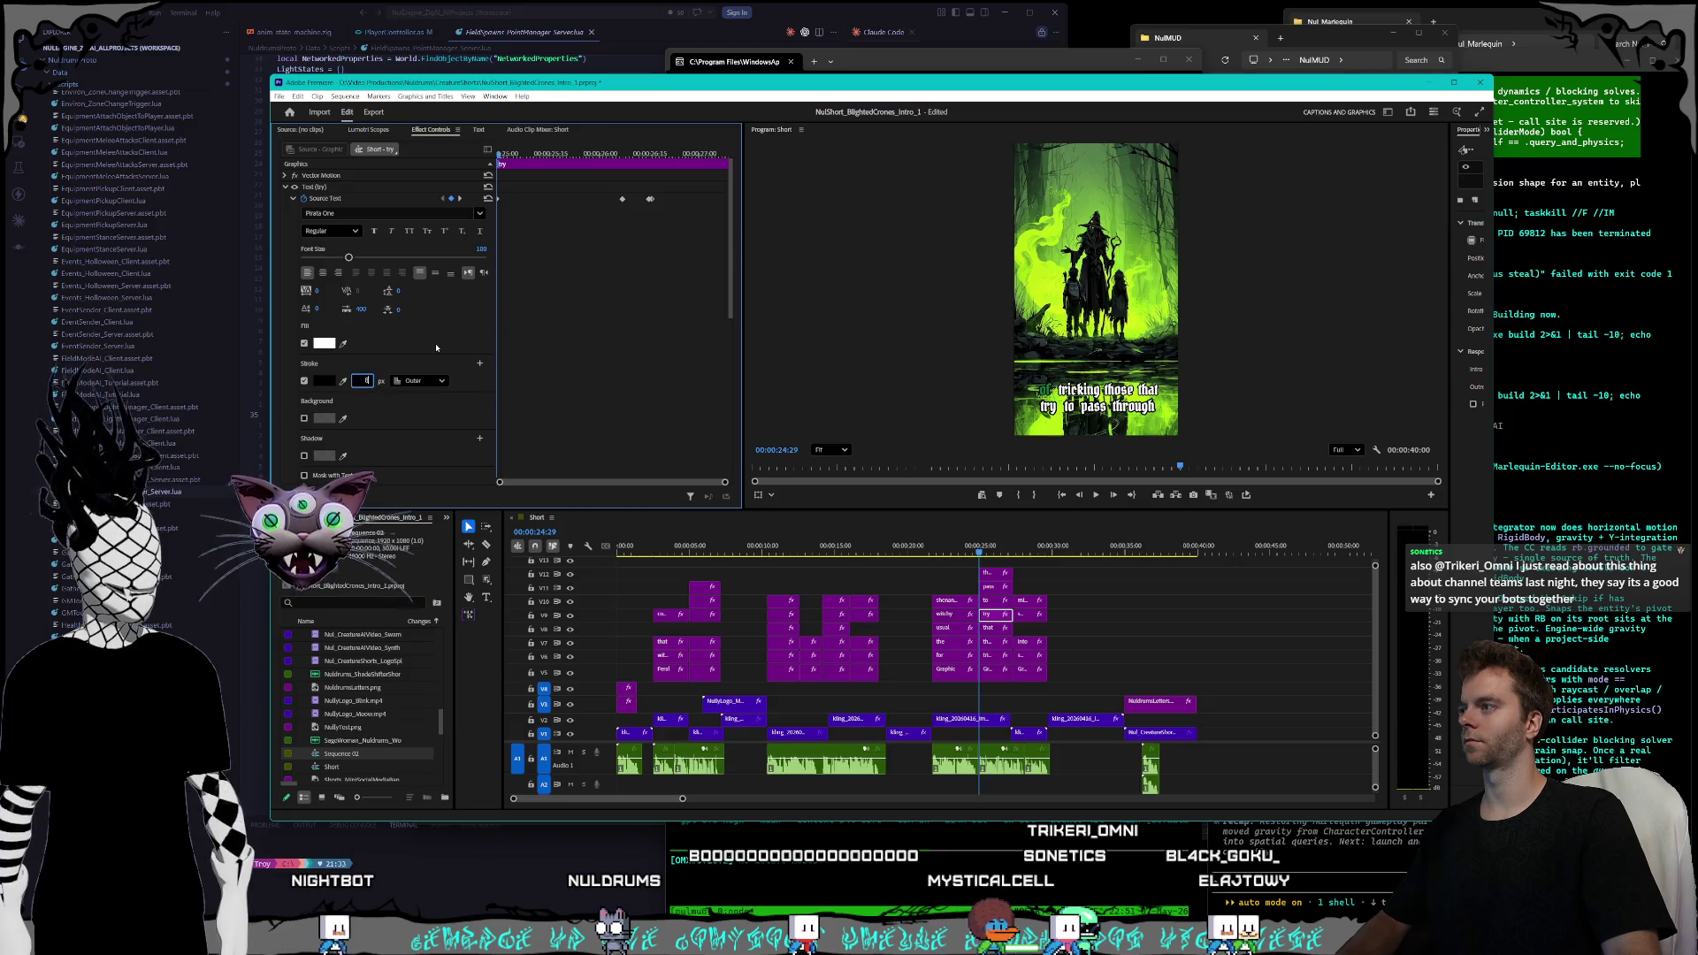
key("Down")
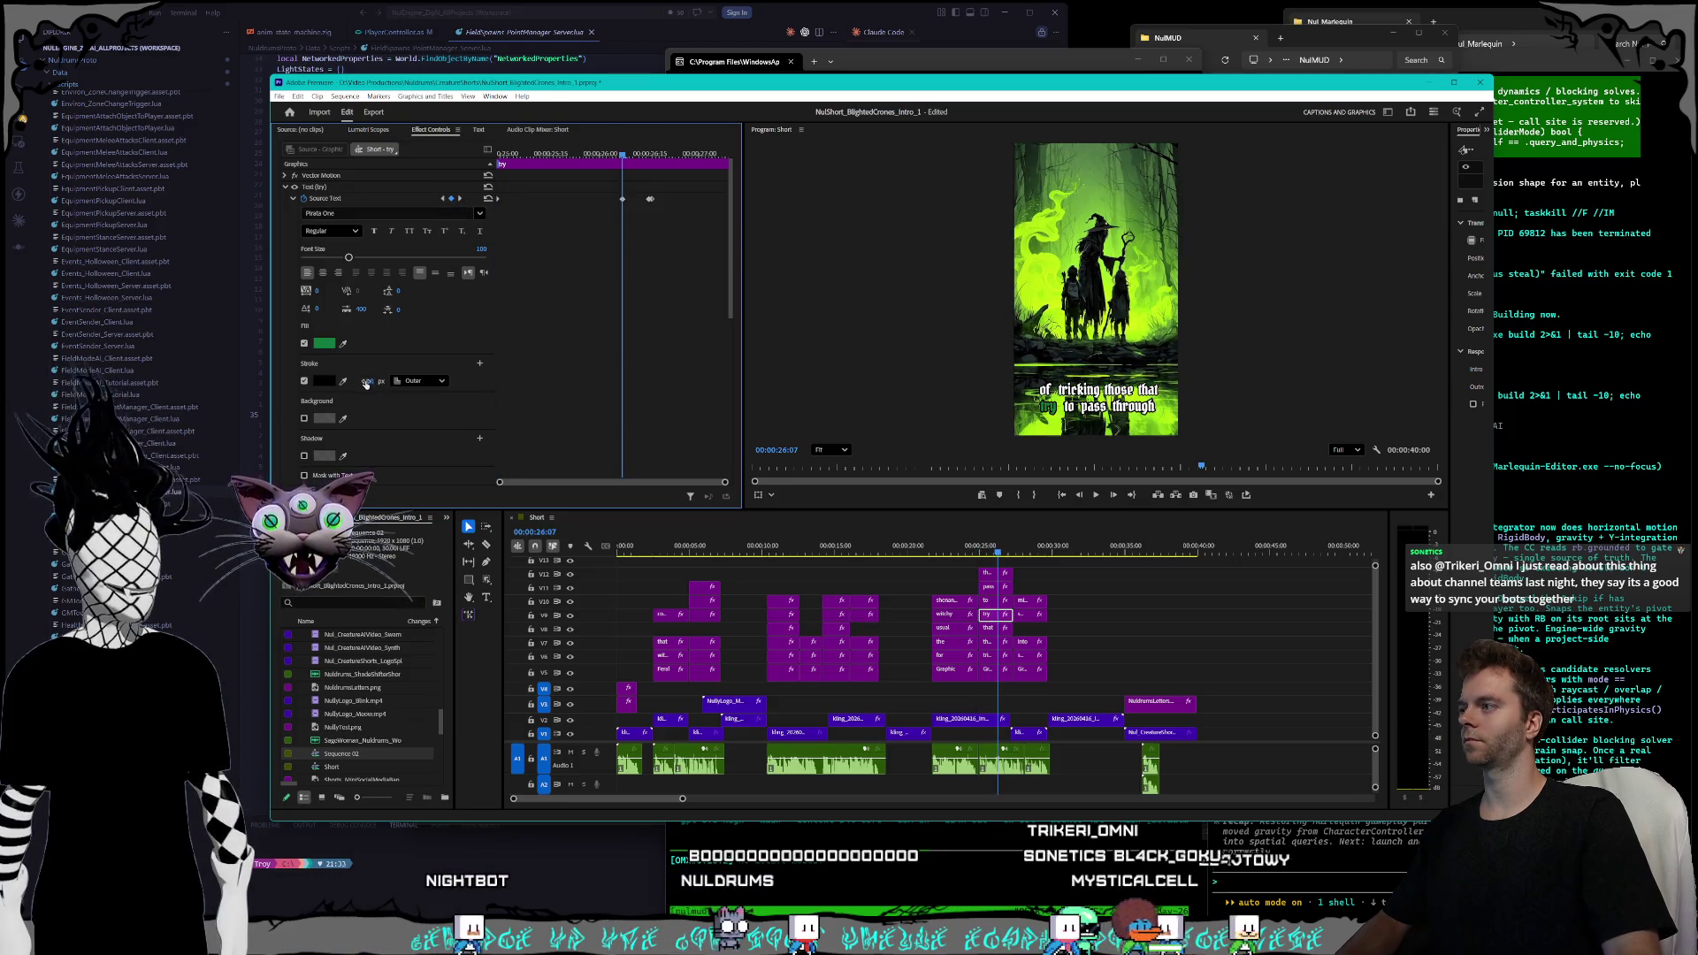
key("Down")
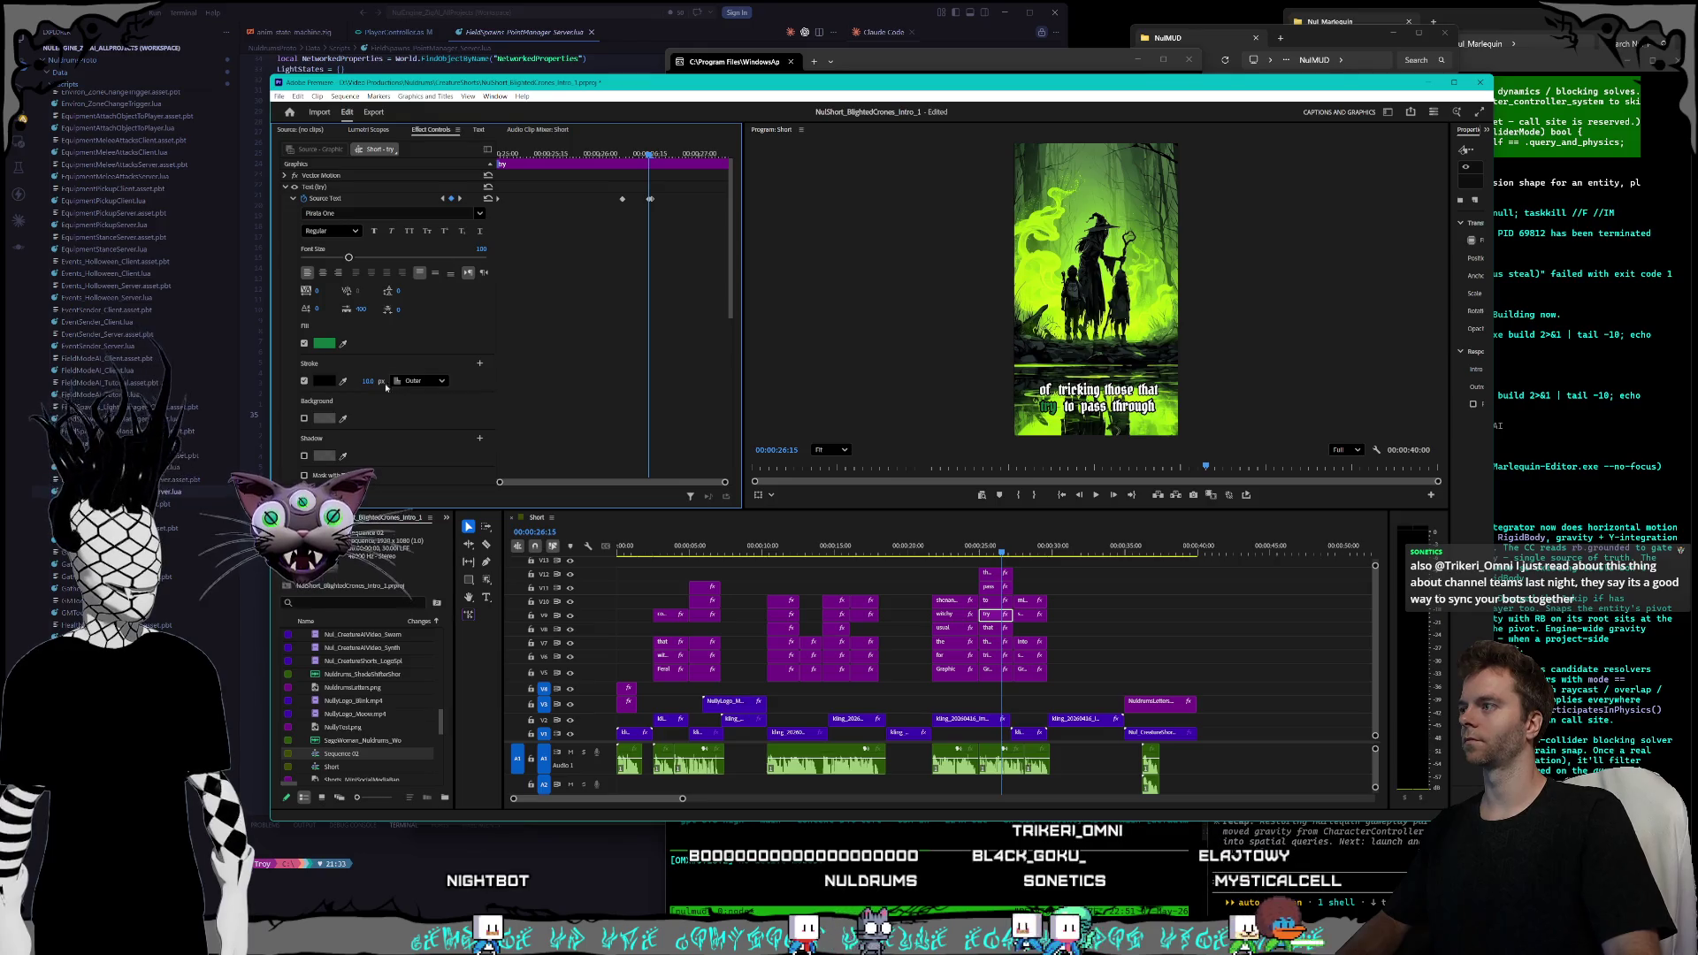
key("Right")
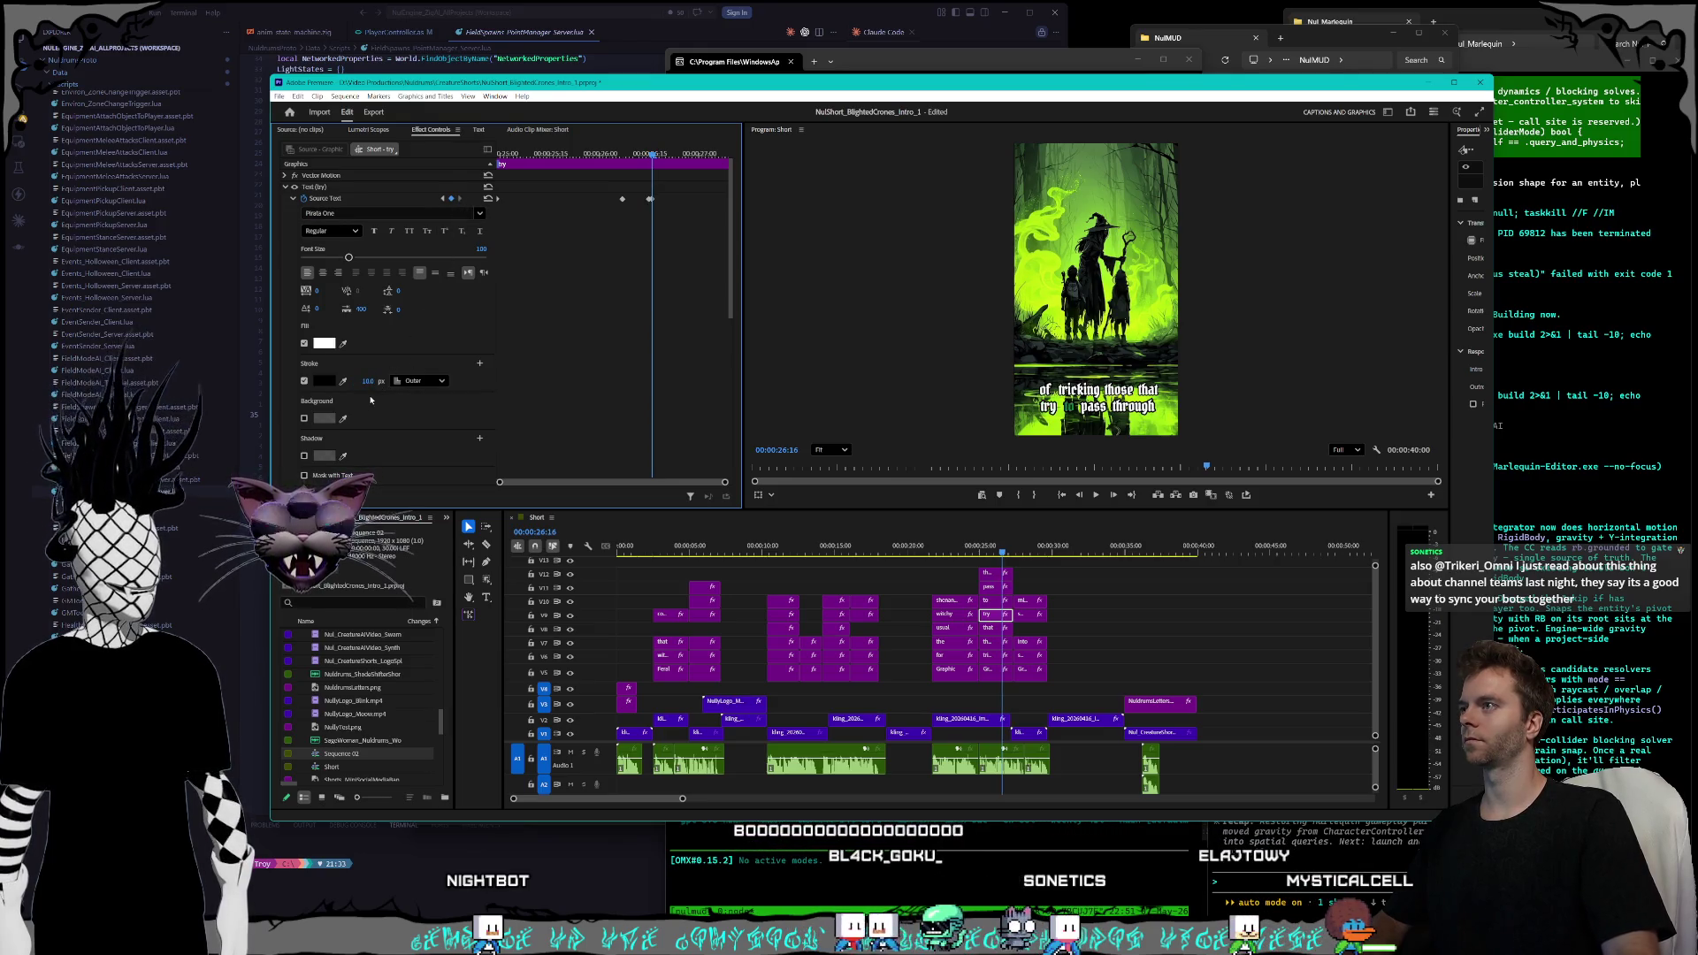
- Edit the outline width at the 'to' caption's highlight keyframe
left_click(990, 601)
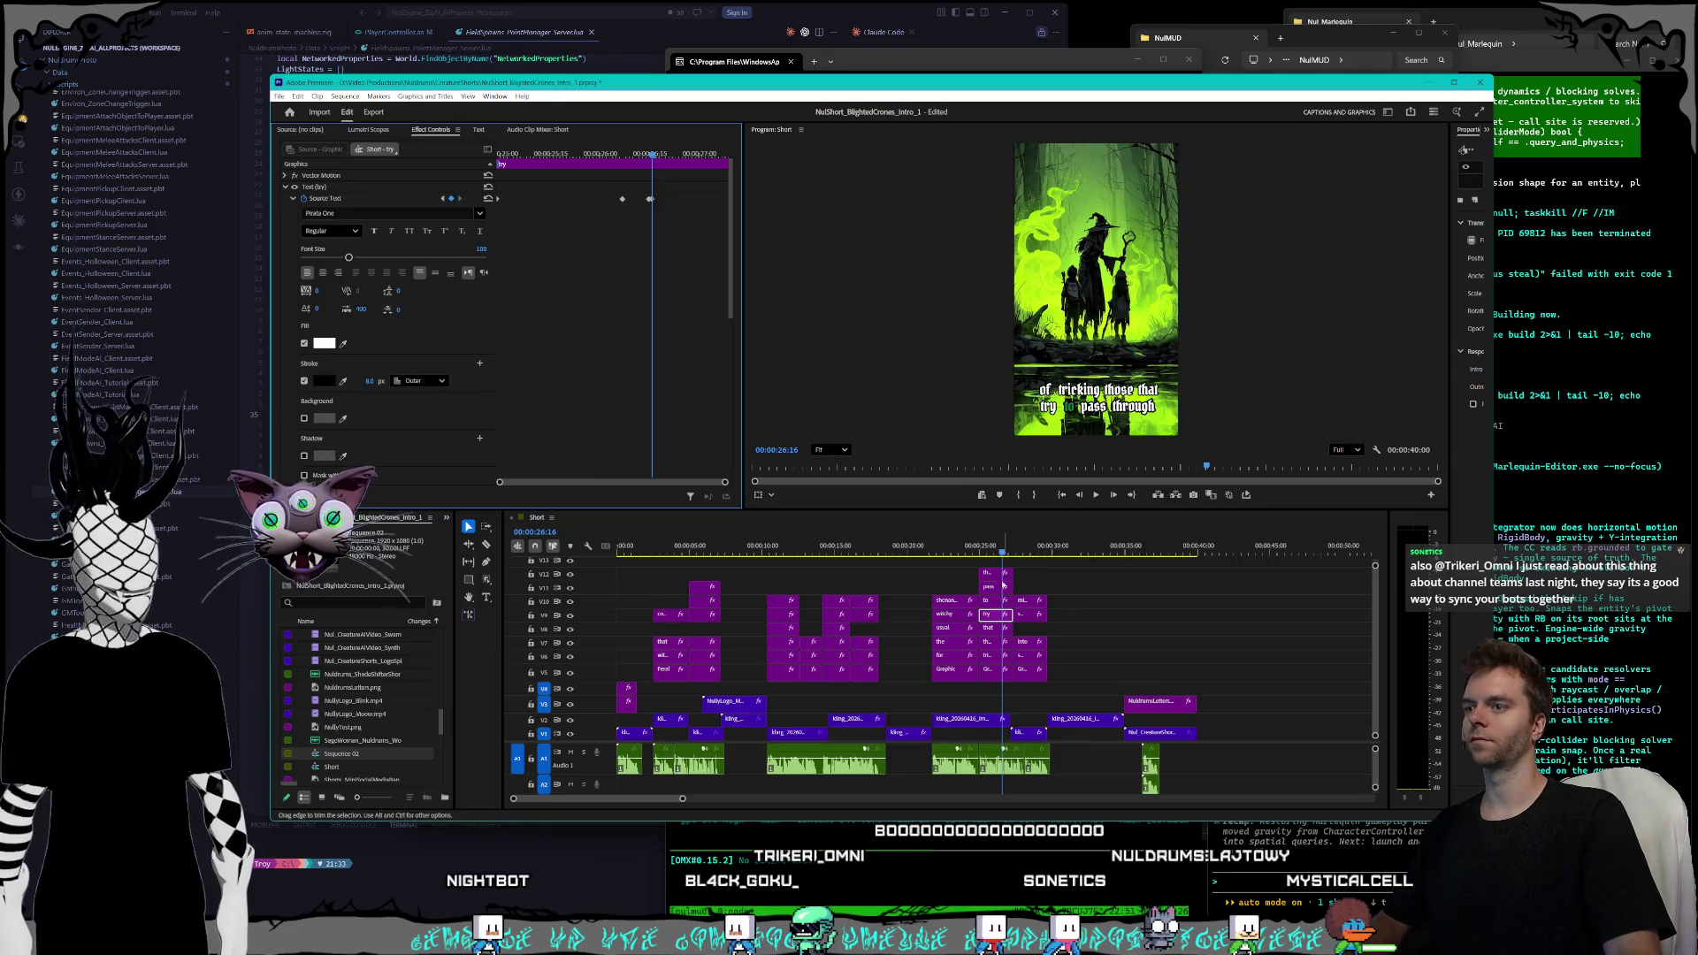
left_click(444, 200)
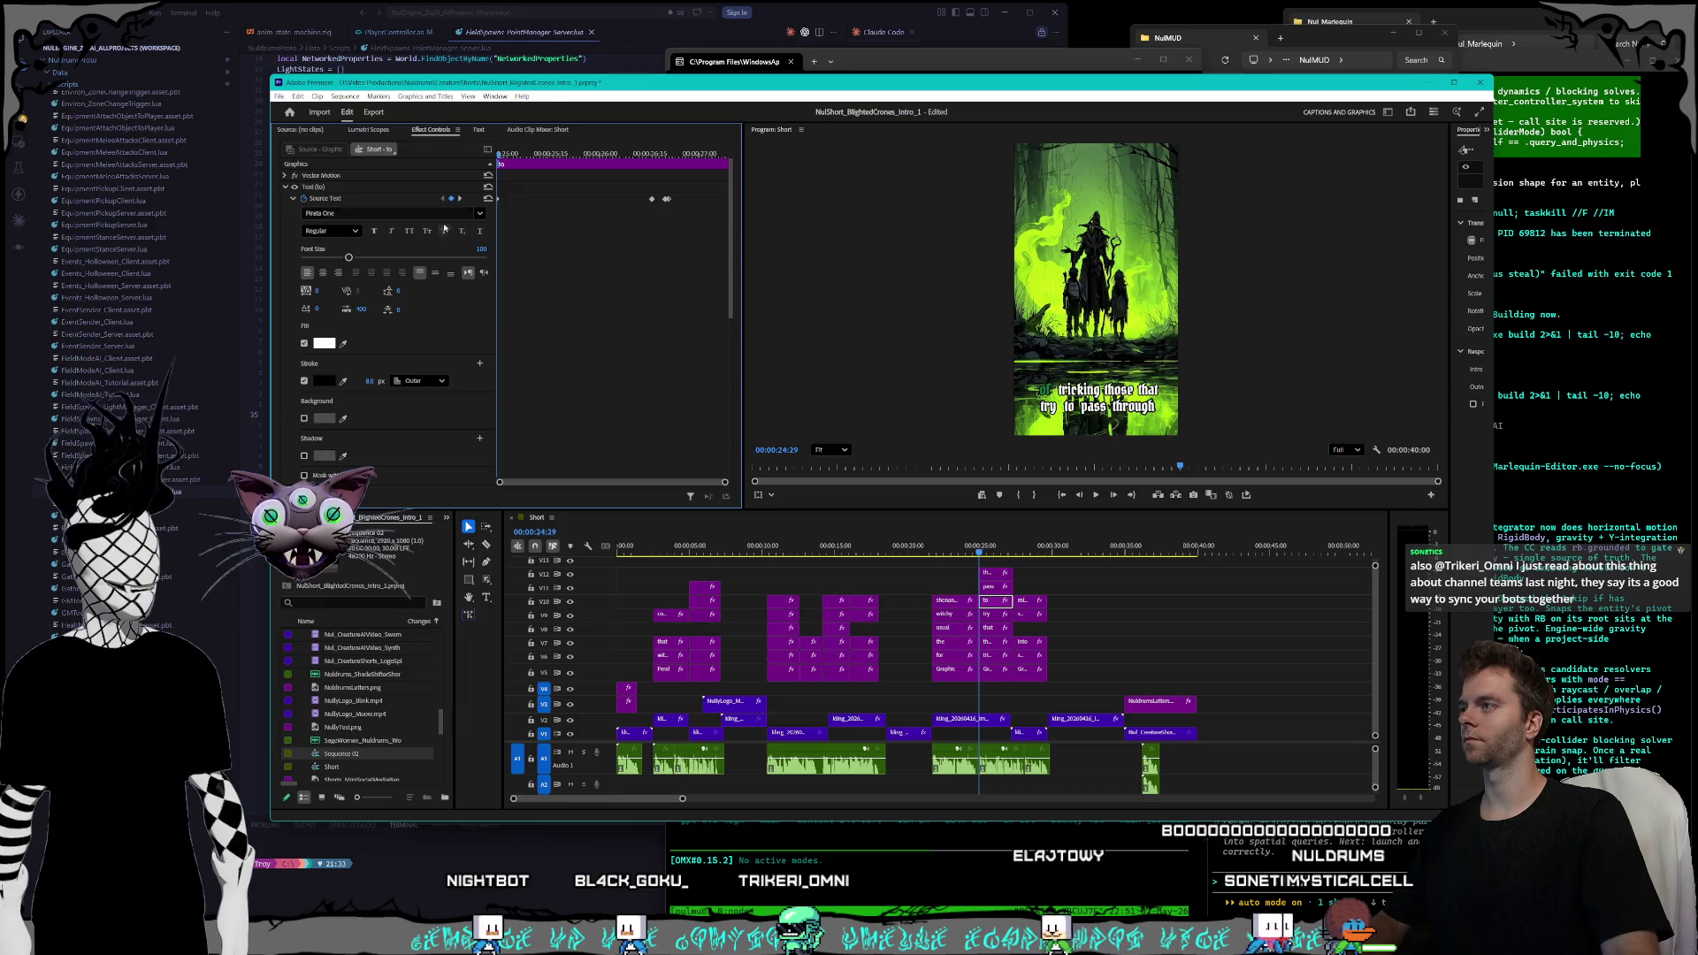
left_click(459, 199)
key("Right")
key("Right")
key("Right")
left_click(363, 380)
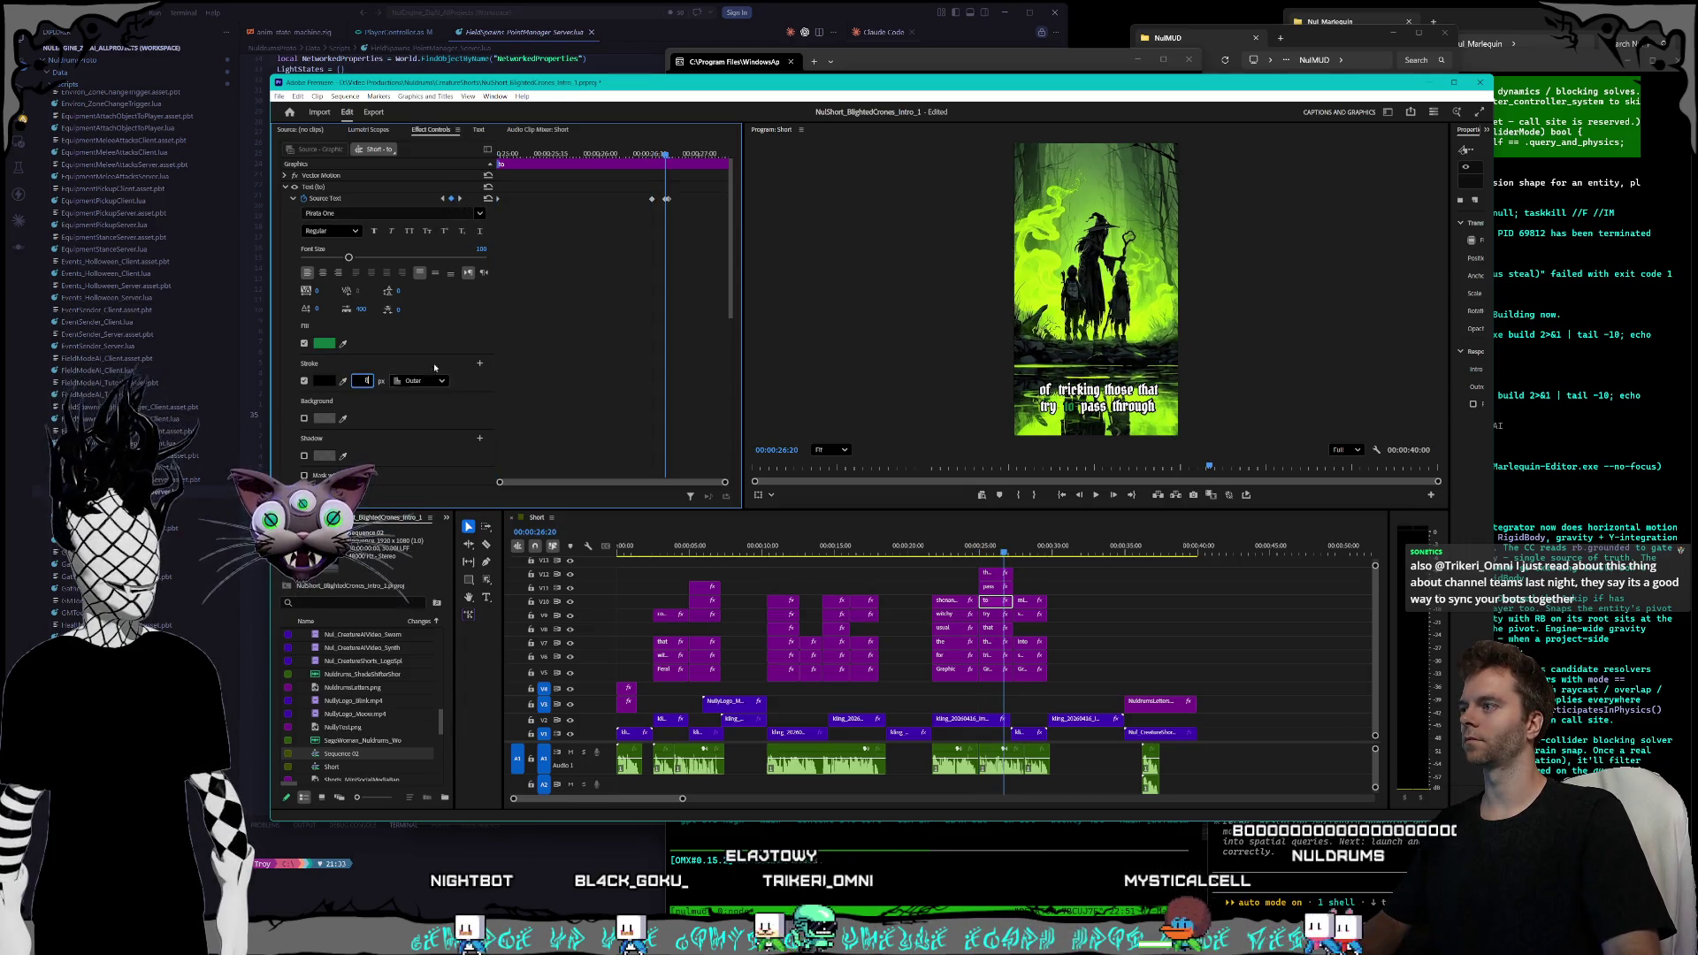
key("Escape")
key("Right")
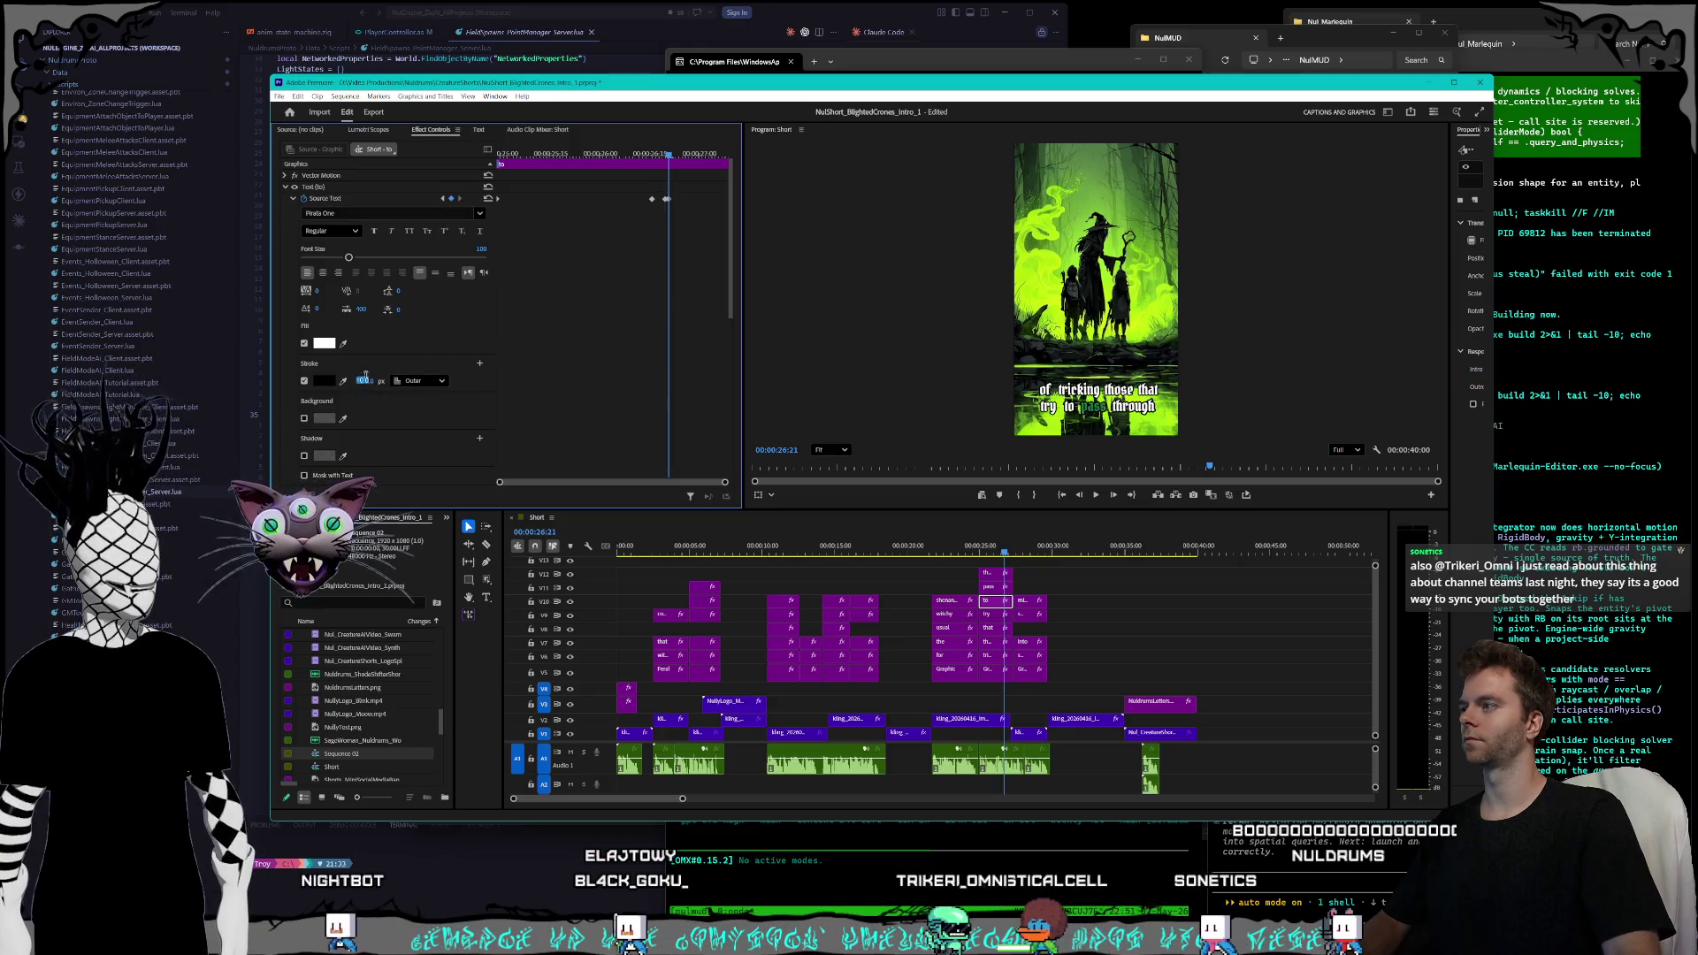
- Check the 'pass' caption's green keyframe and step to where 'through' gets highlighted
key("ctrl+Up")
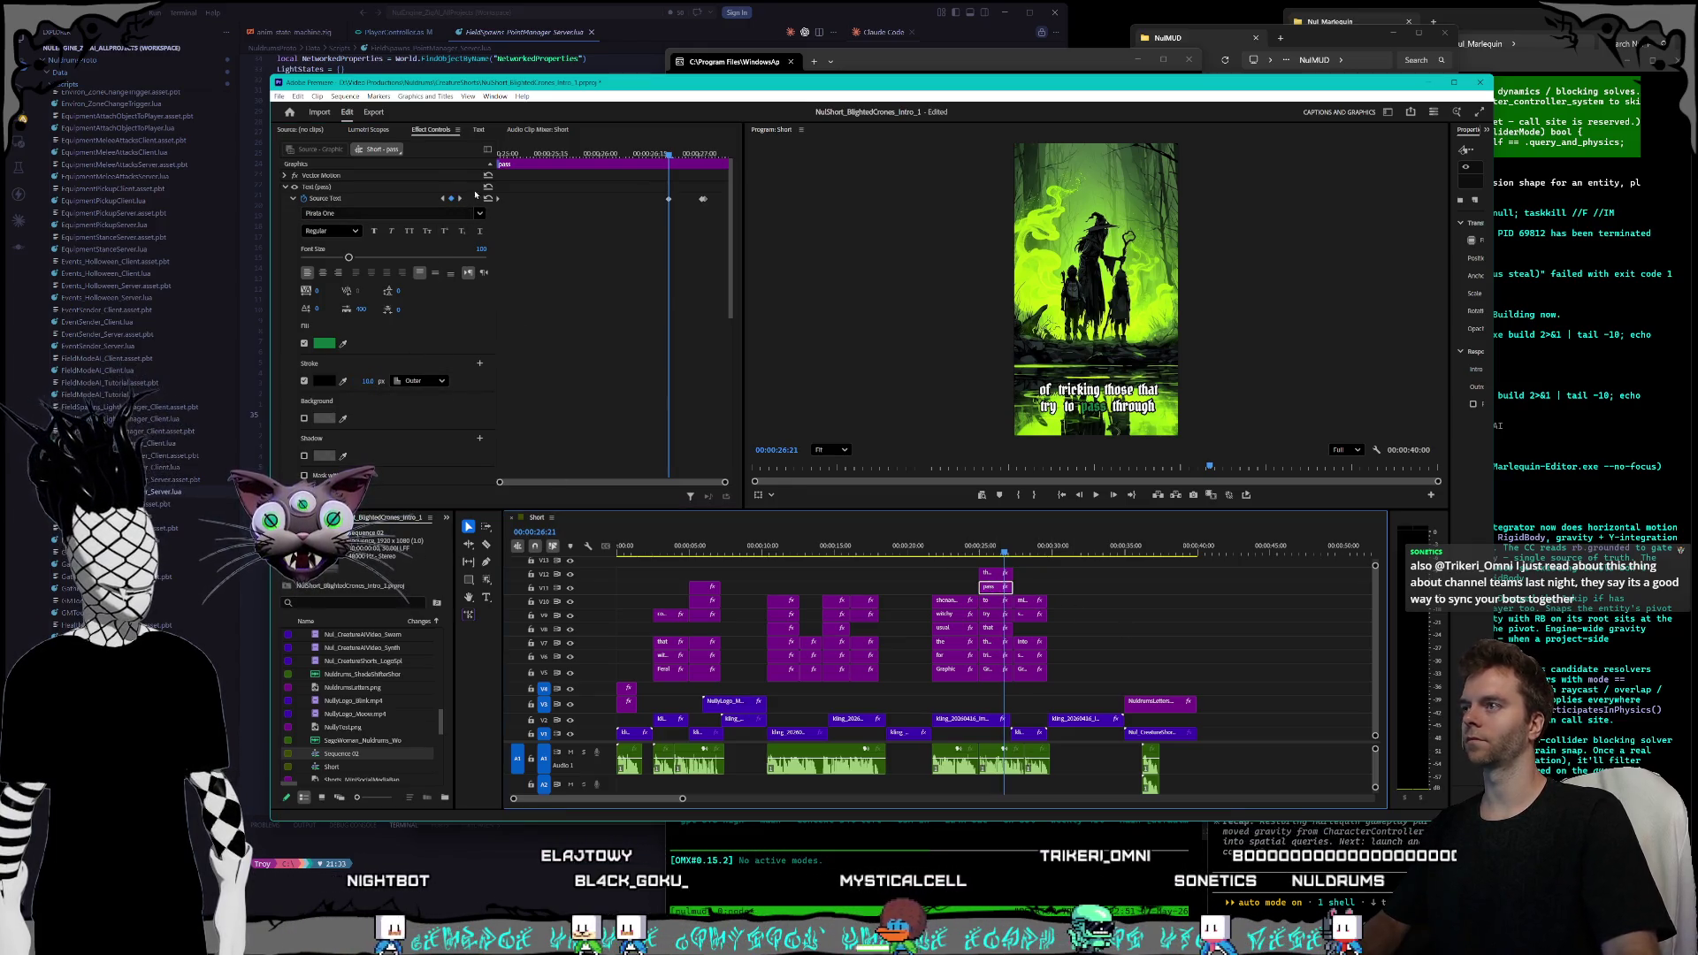
left_click(442, 199)
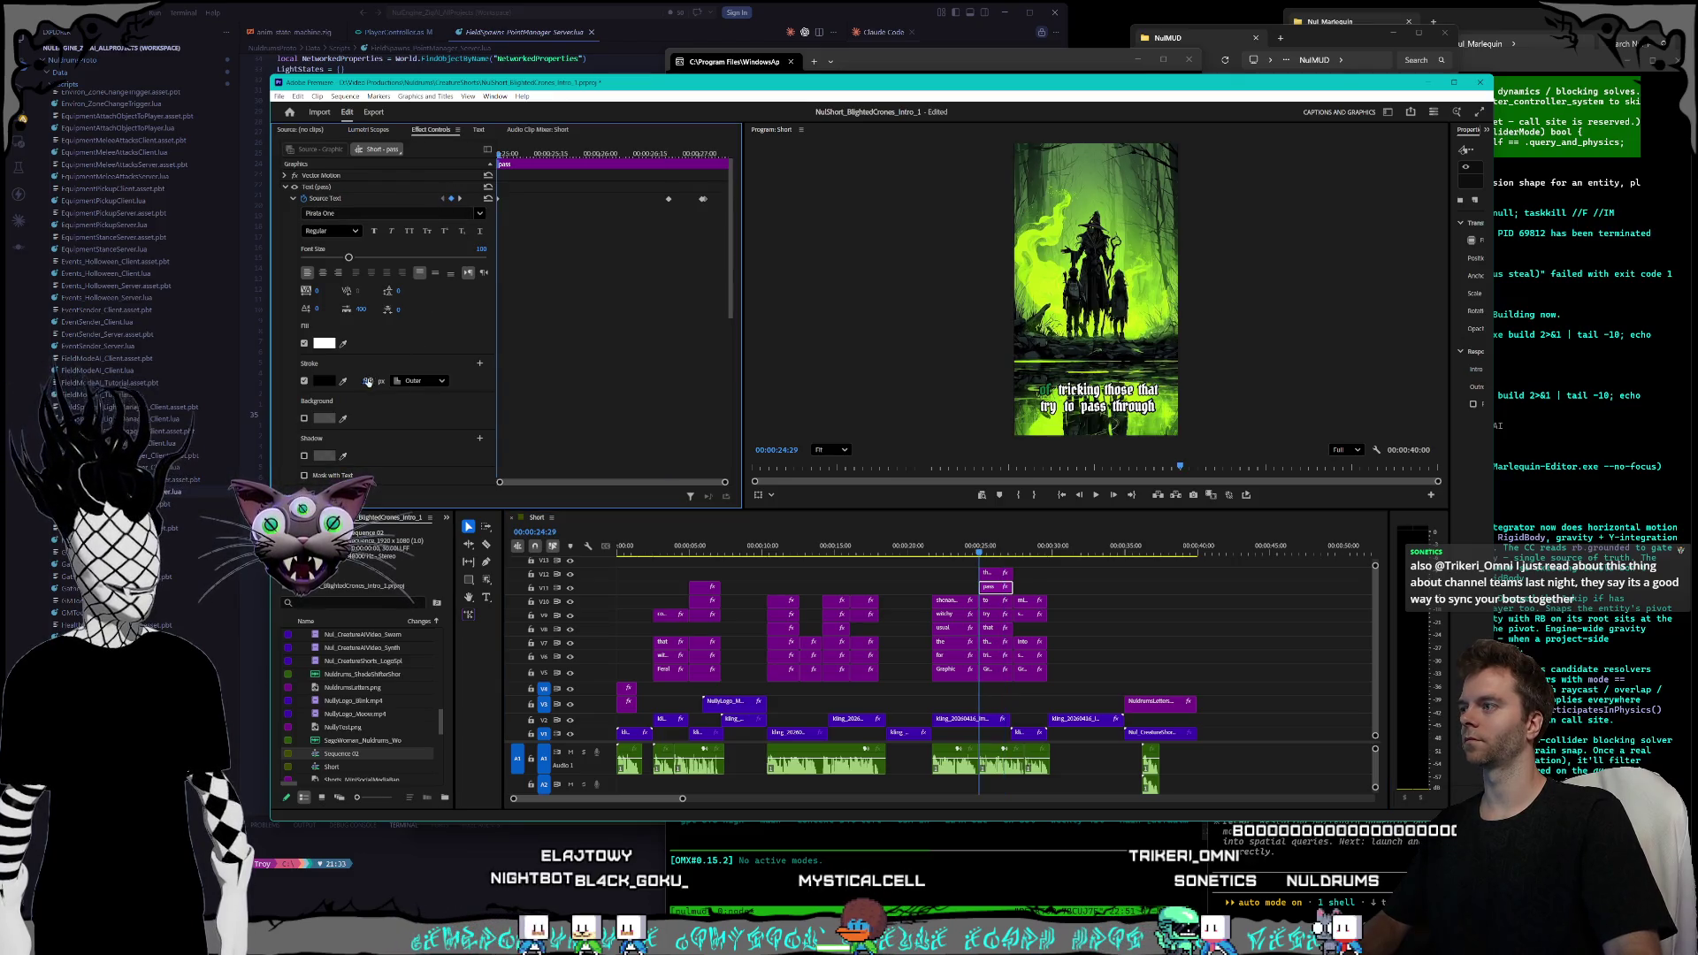
left_click(460, 199)
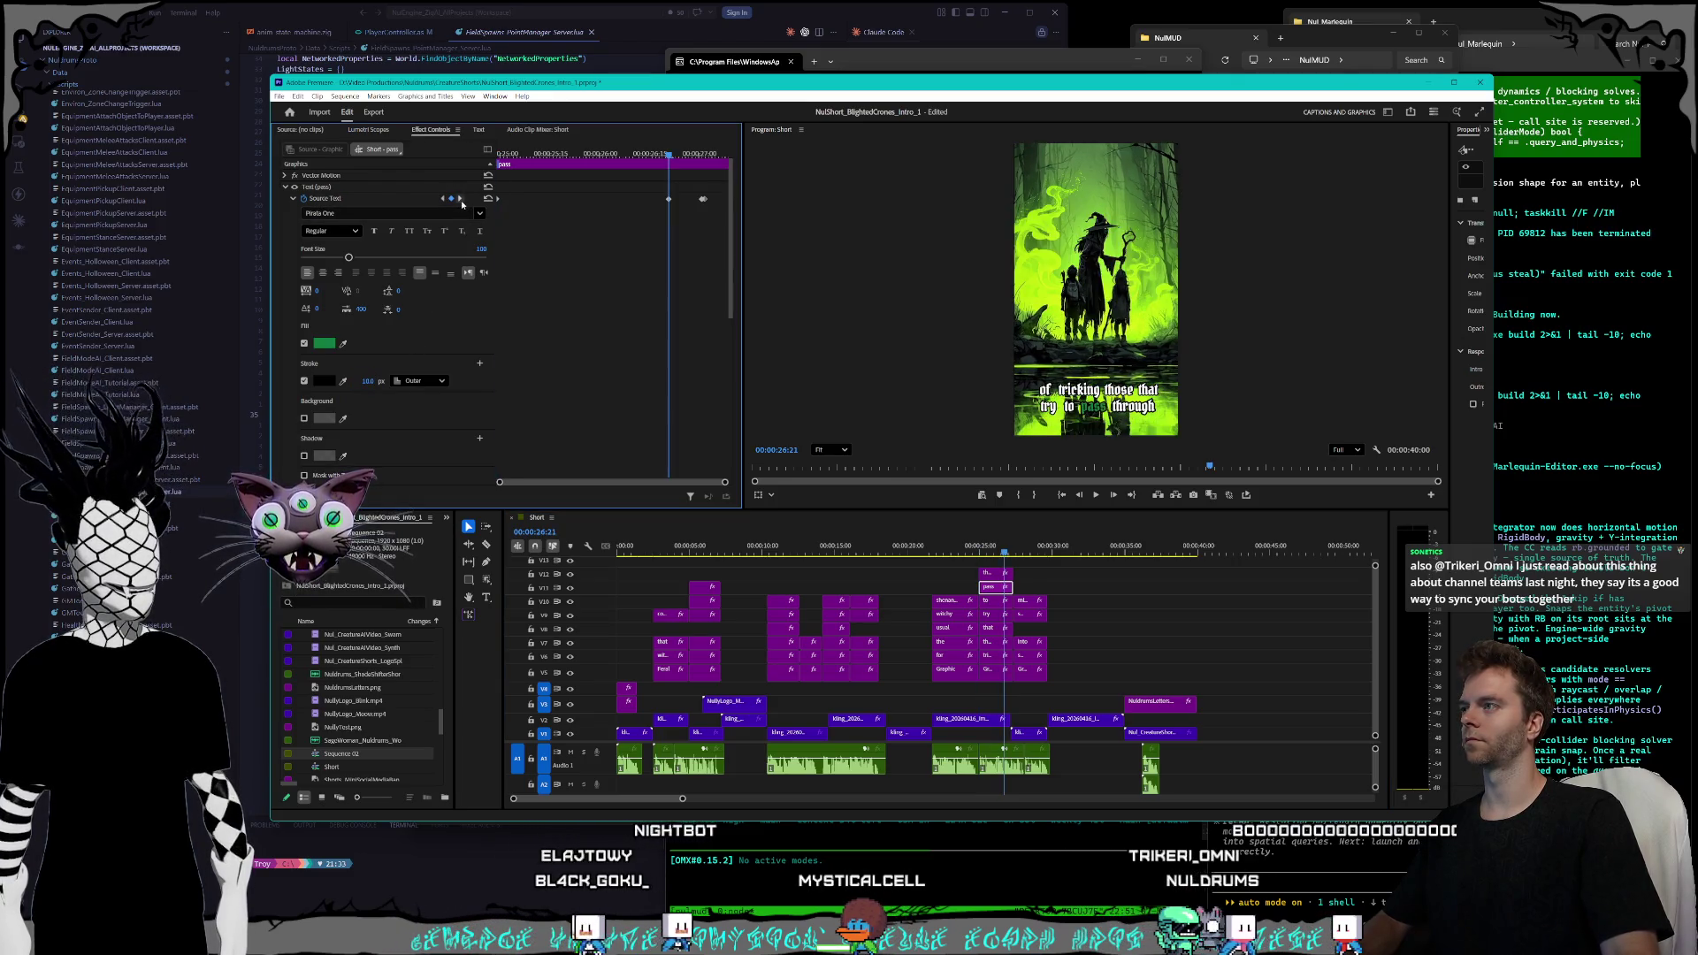
key("shift+Right")
key("shift+Right")
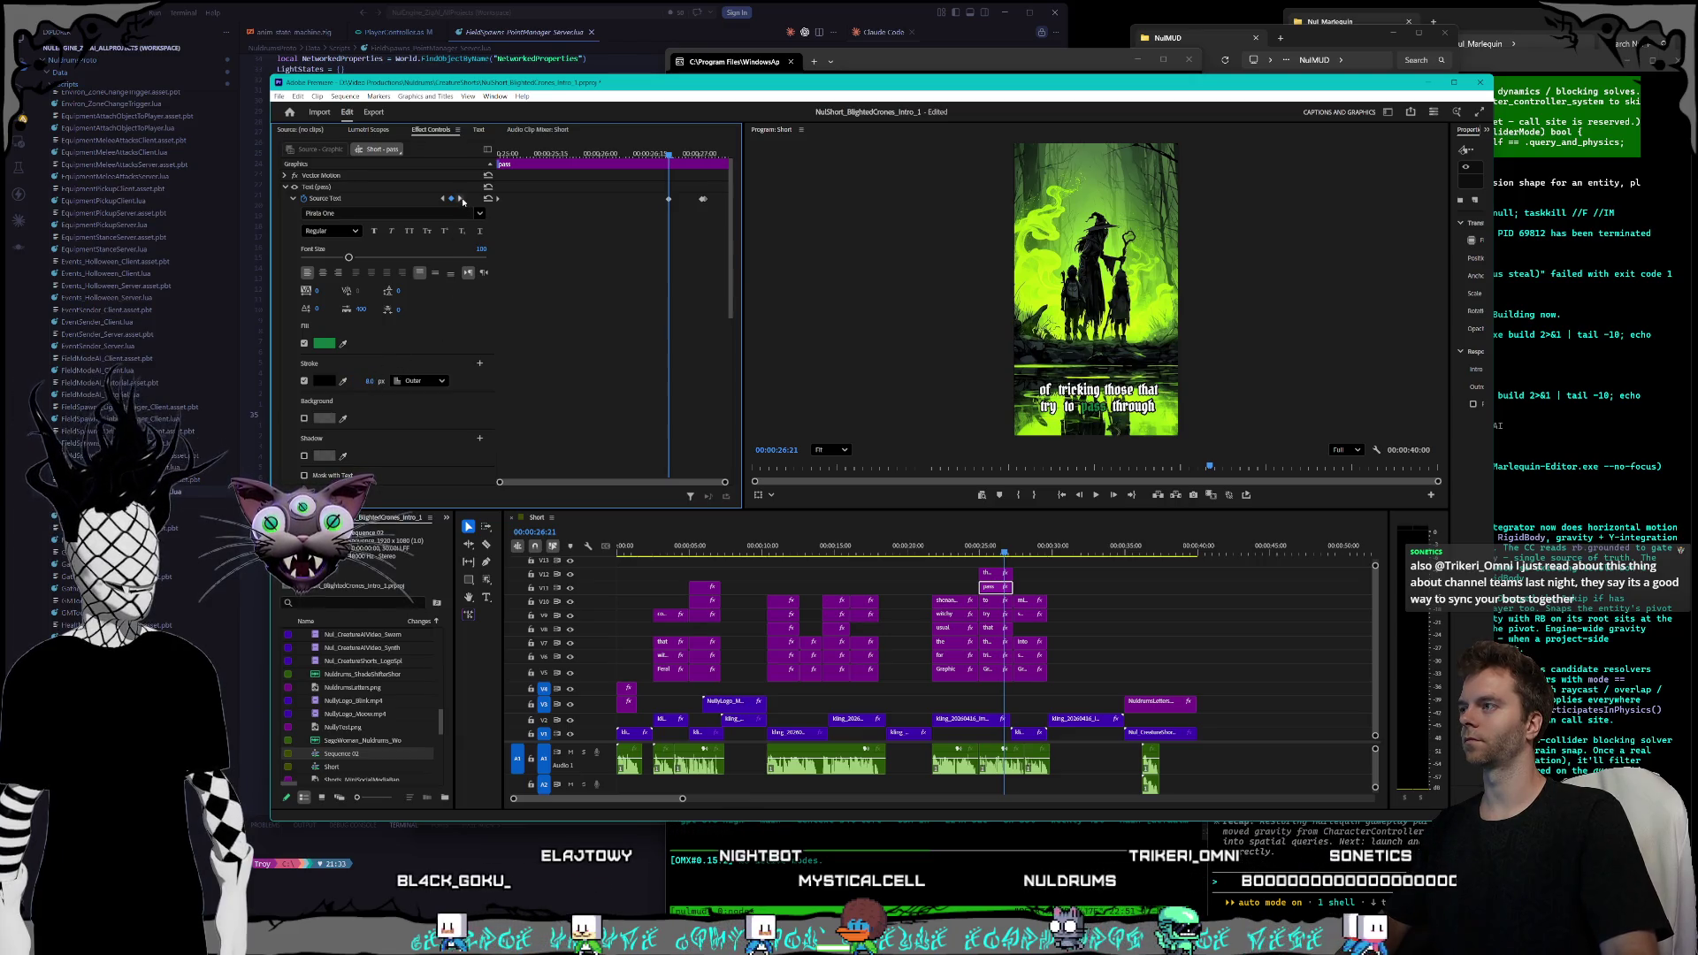
key("Right")
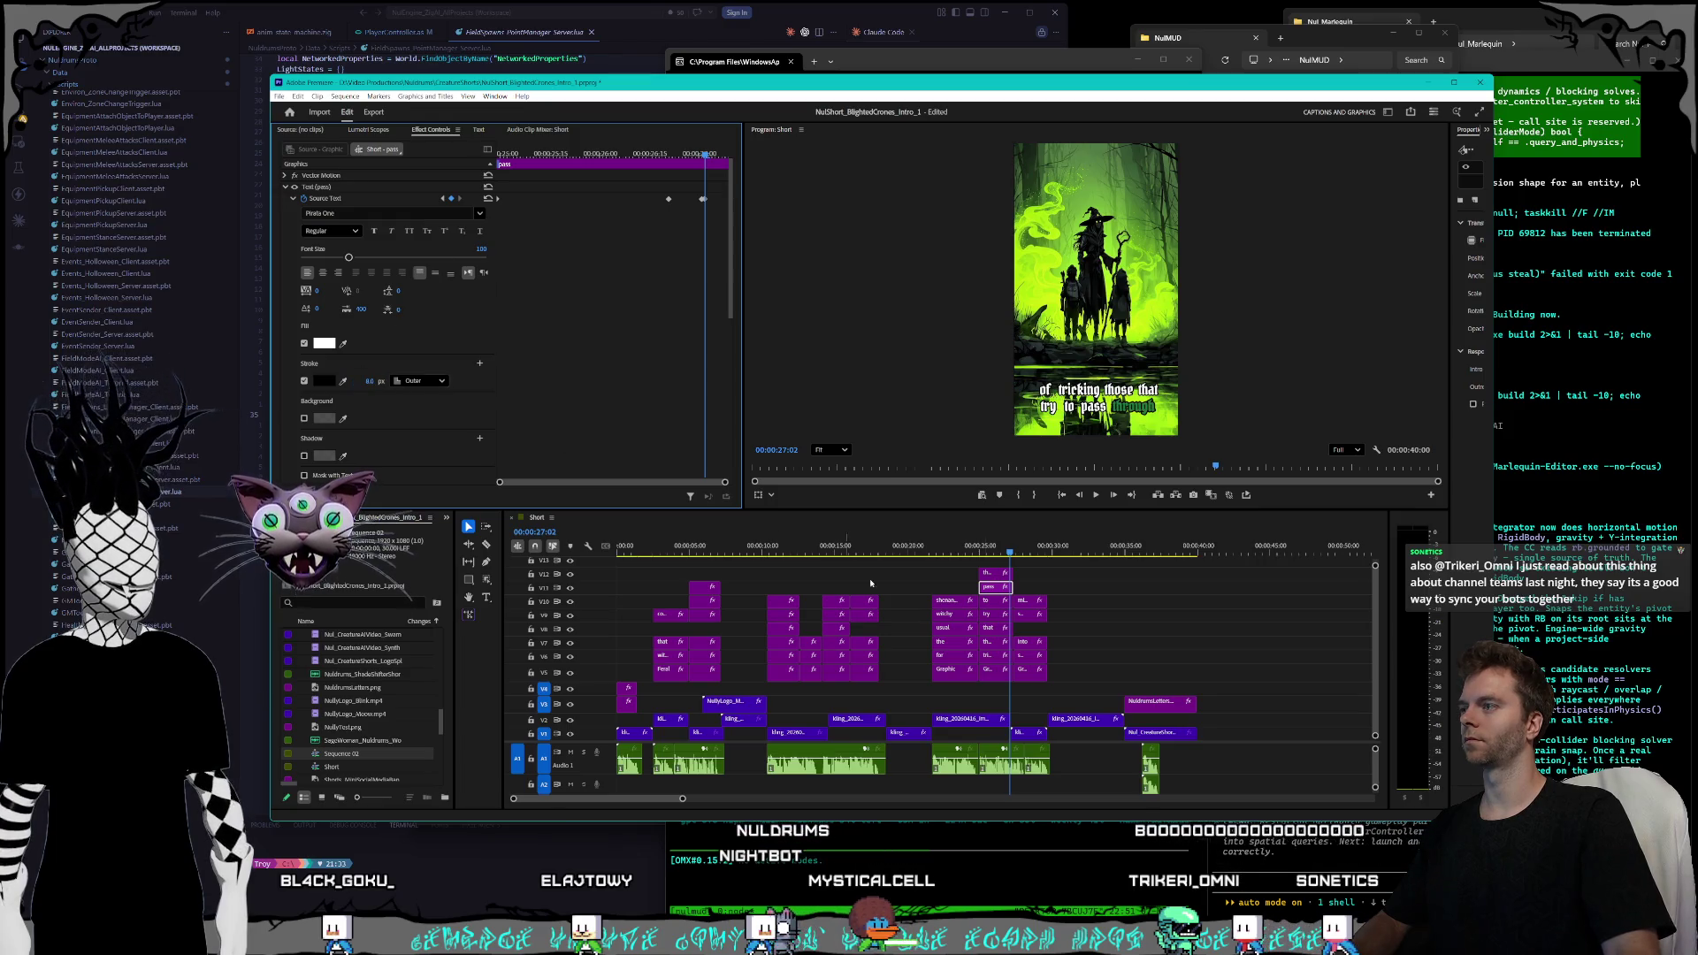
- Change the 'through' caption's outline width at its keyframe, then check where it turns green
left_click(991, 573)
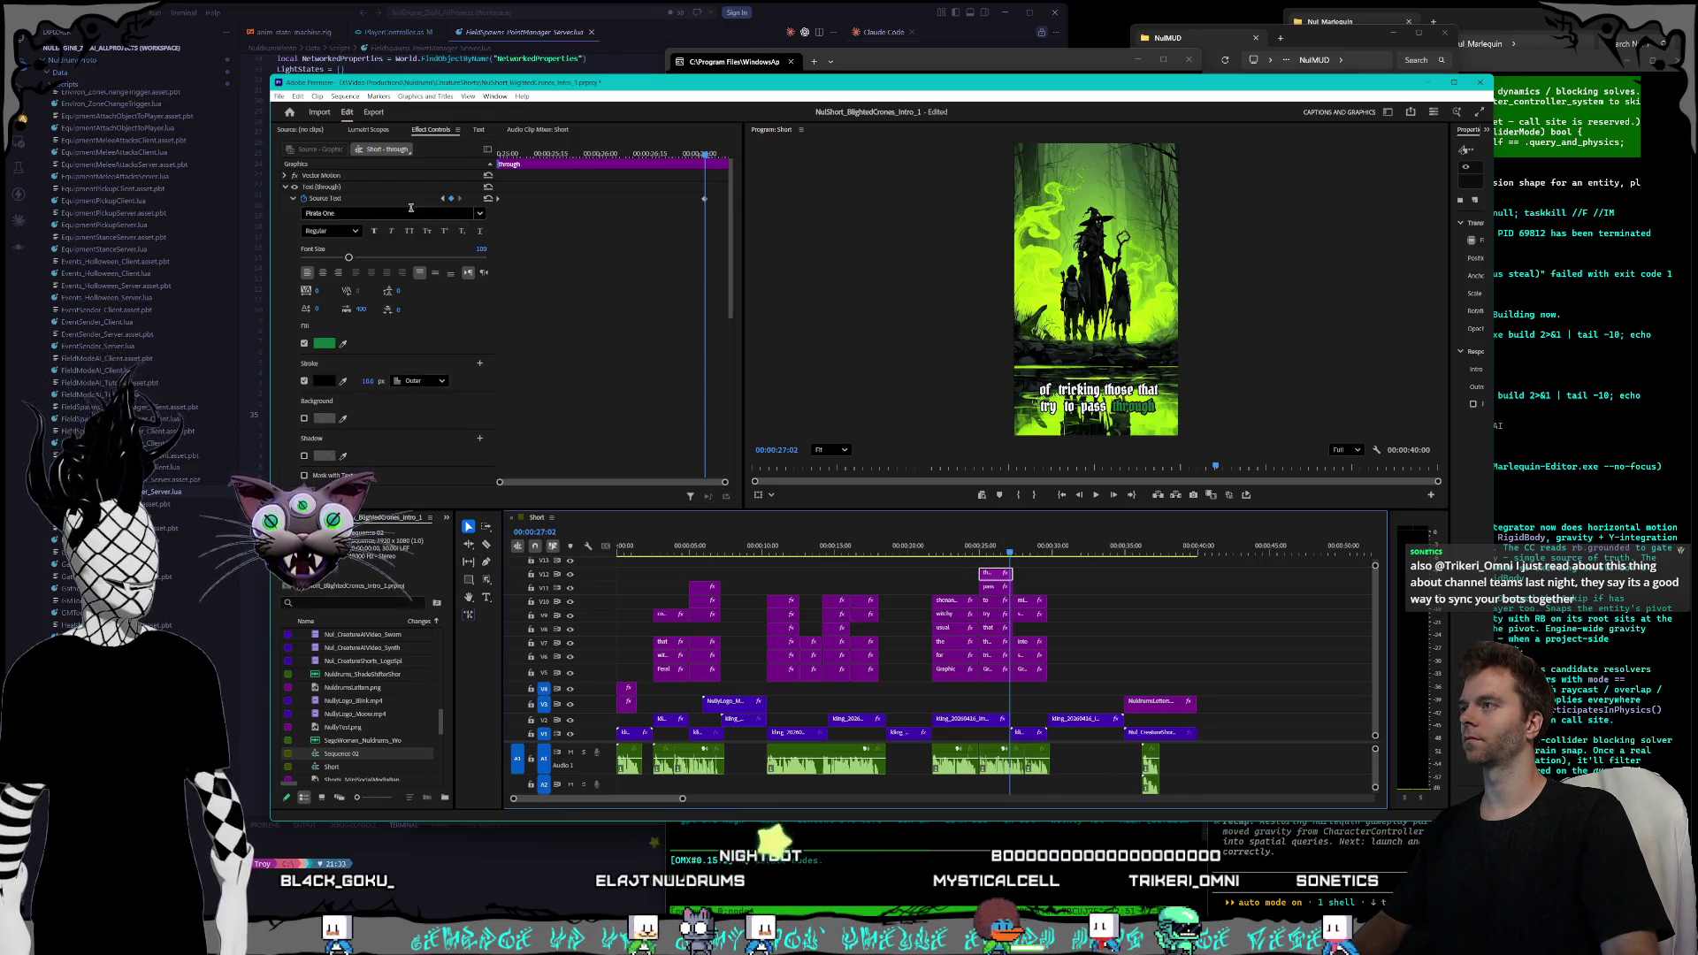
left_click(442, 199)
left_click(367, 380)
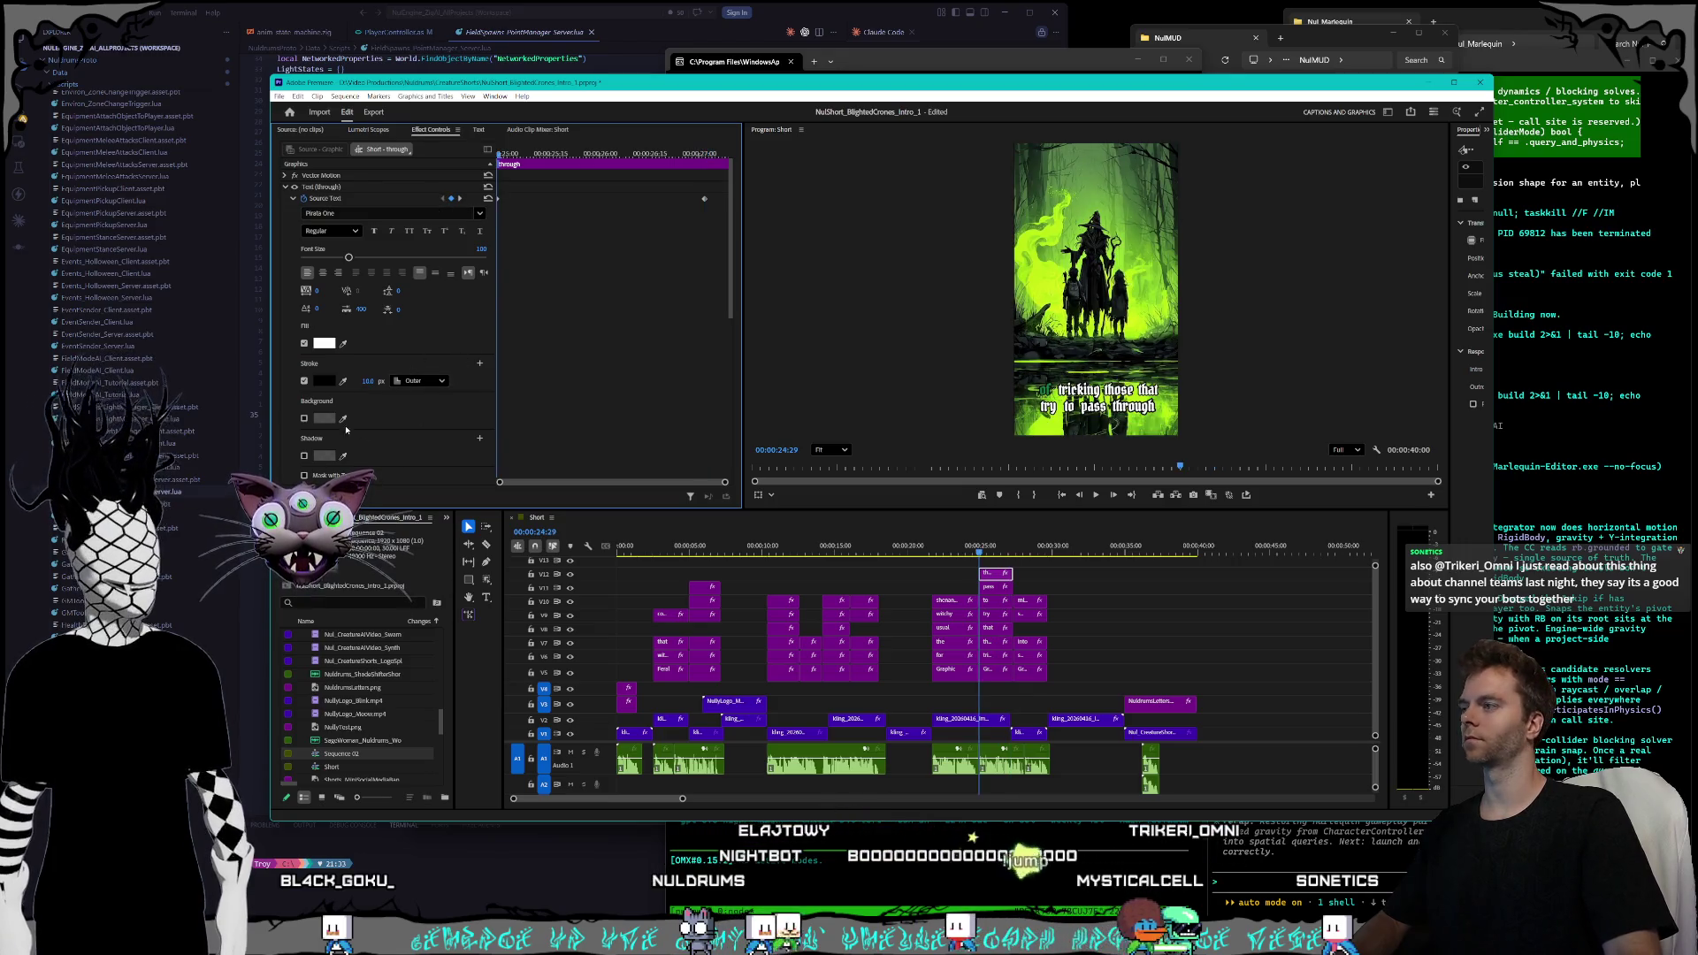
type("6")
key("Return")
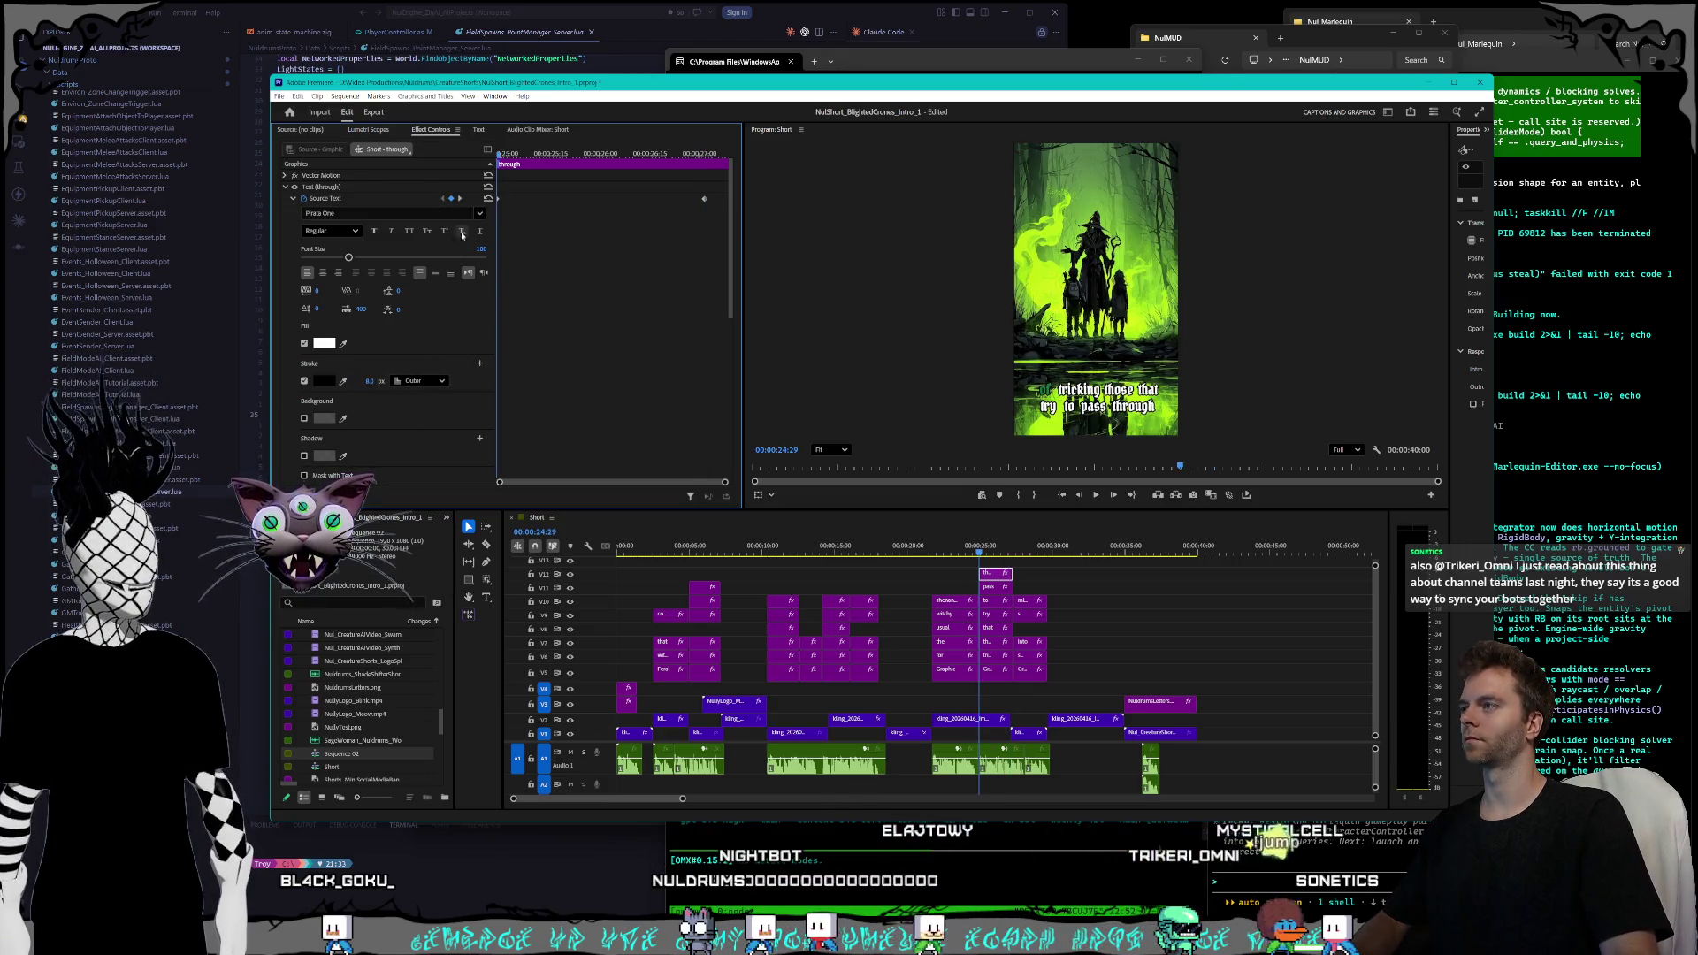
key("shift+k")
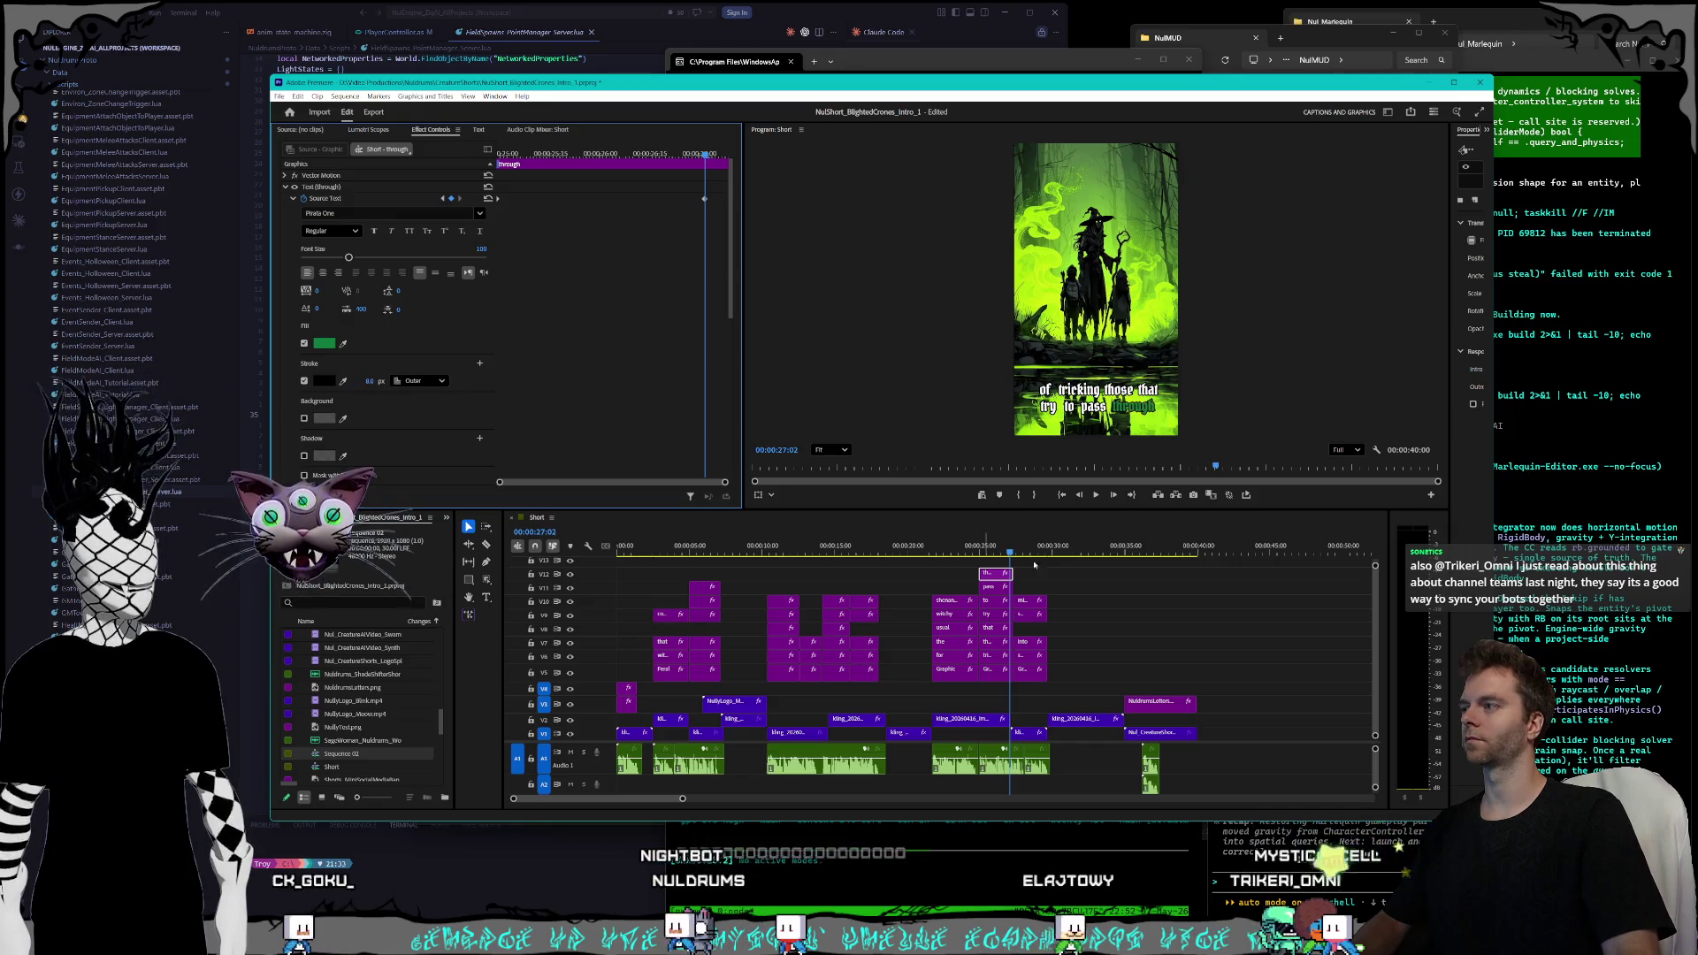
left_click(1016, 551)
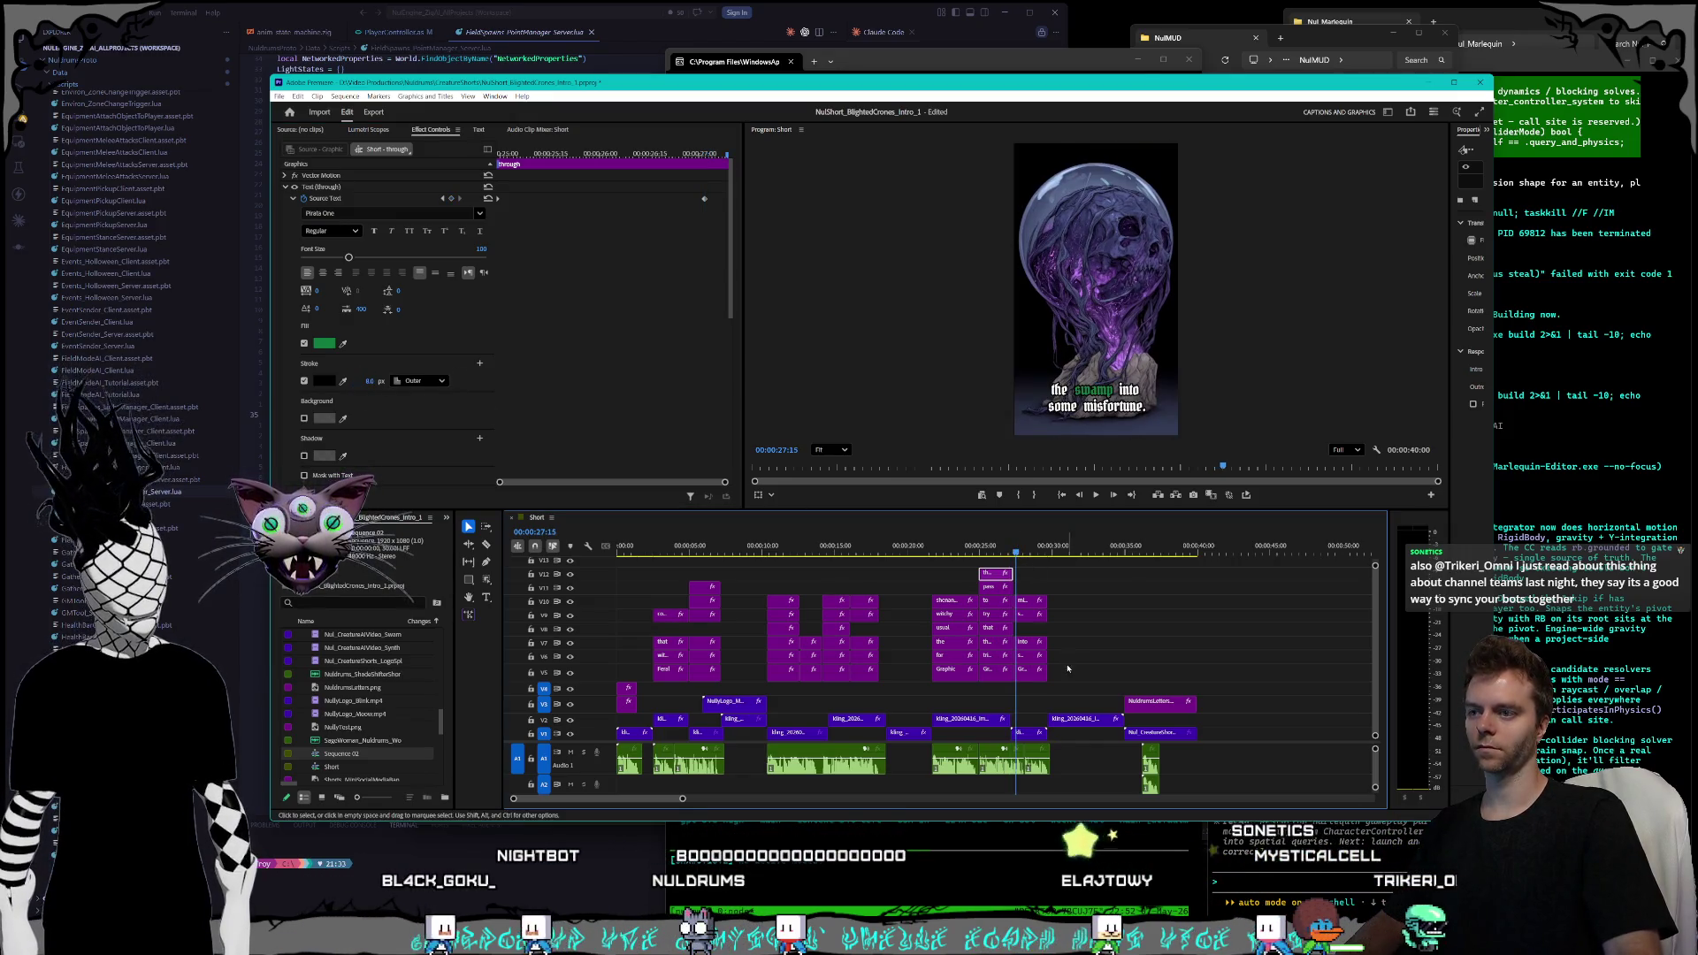
- Step through the 'the' and 'swamp' captions' keyframes to their green highlights
left_click(1029, 670)
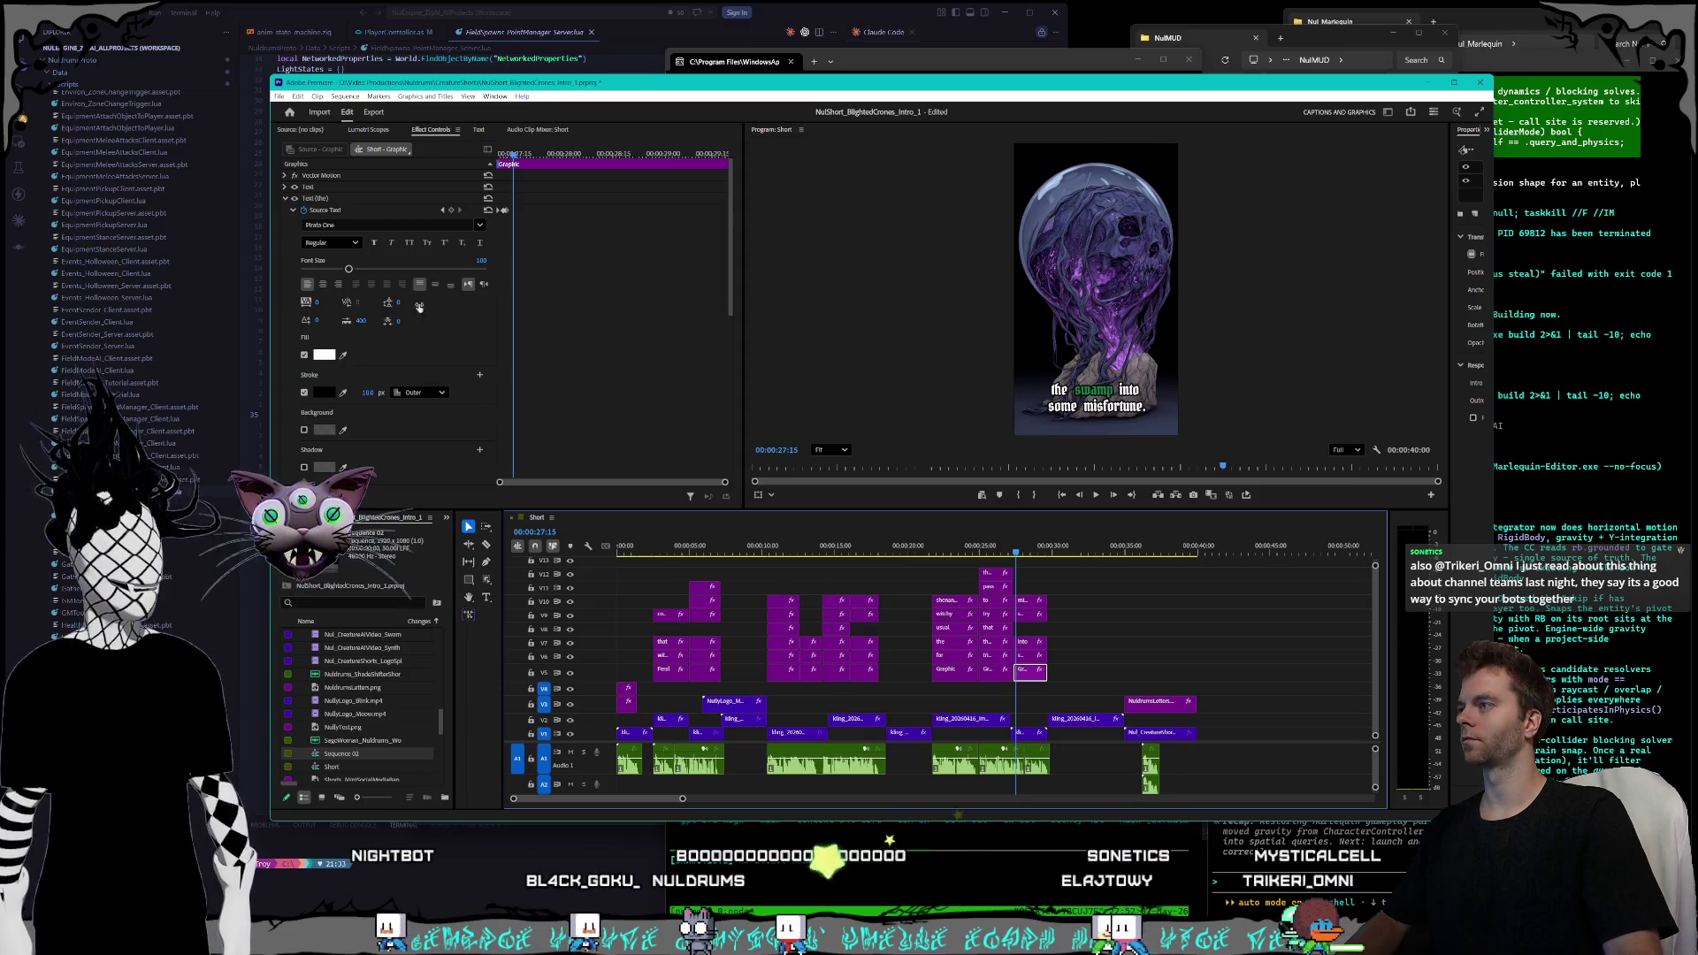
left_click(442, 210)
left_click(443, 210)
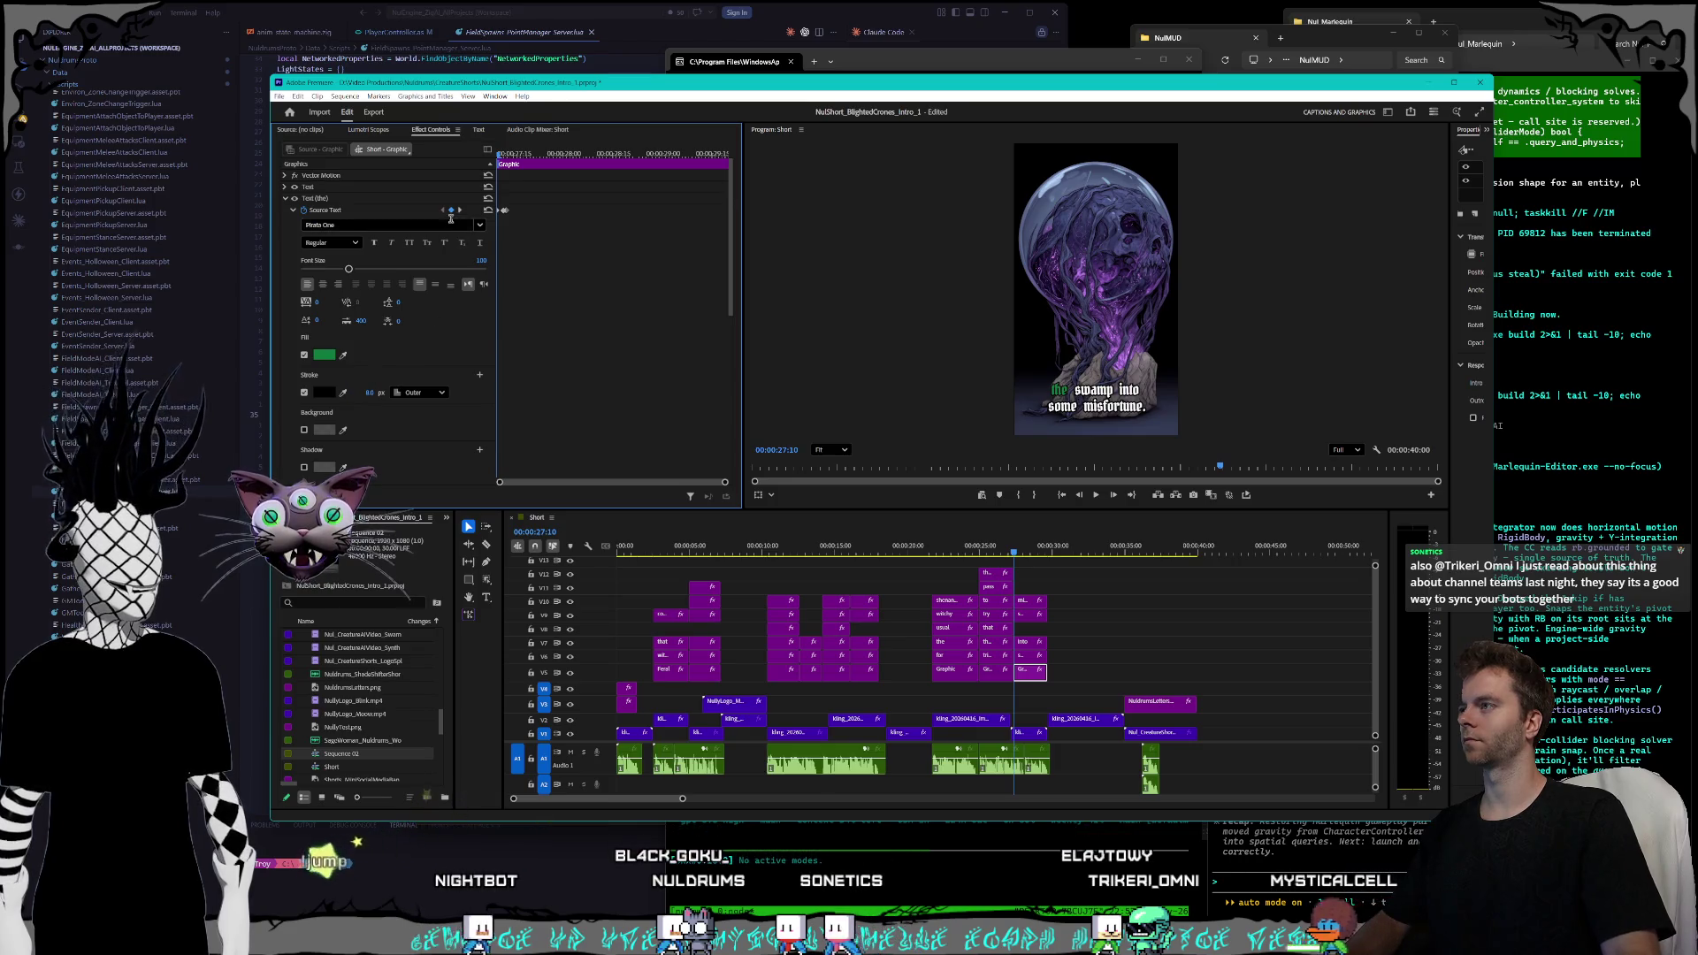
key("Right")
key("Right")
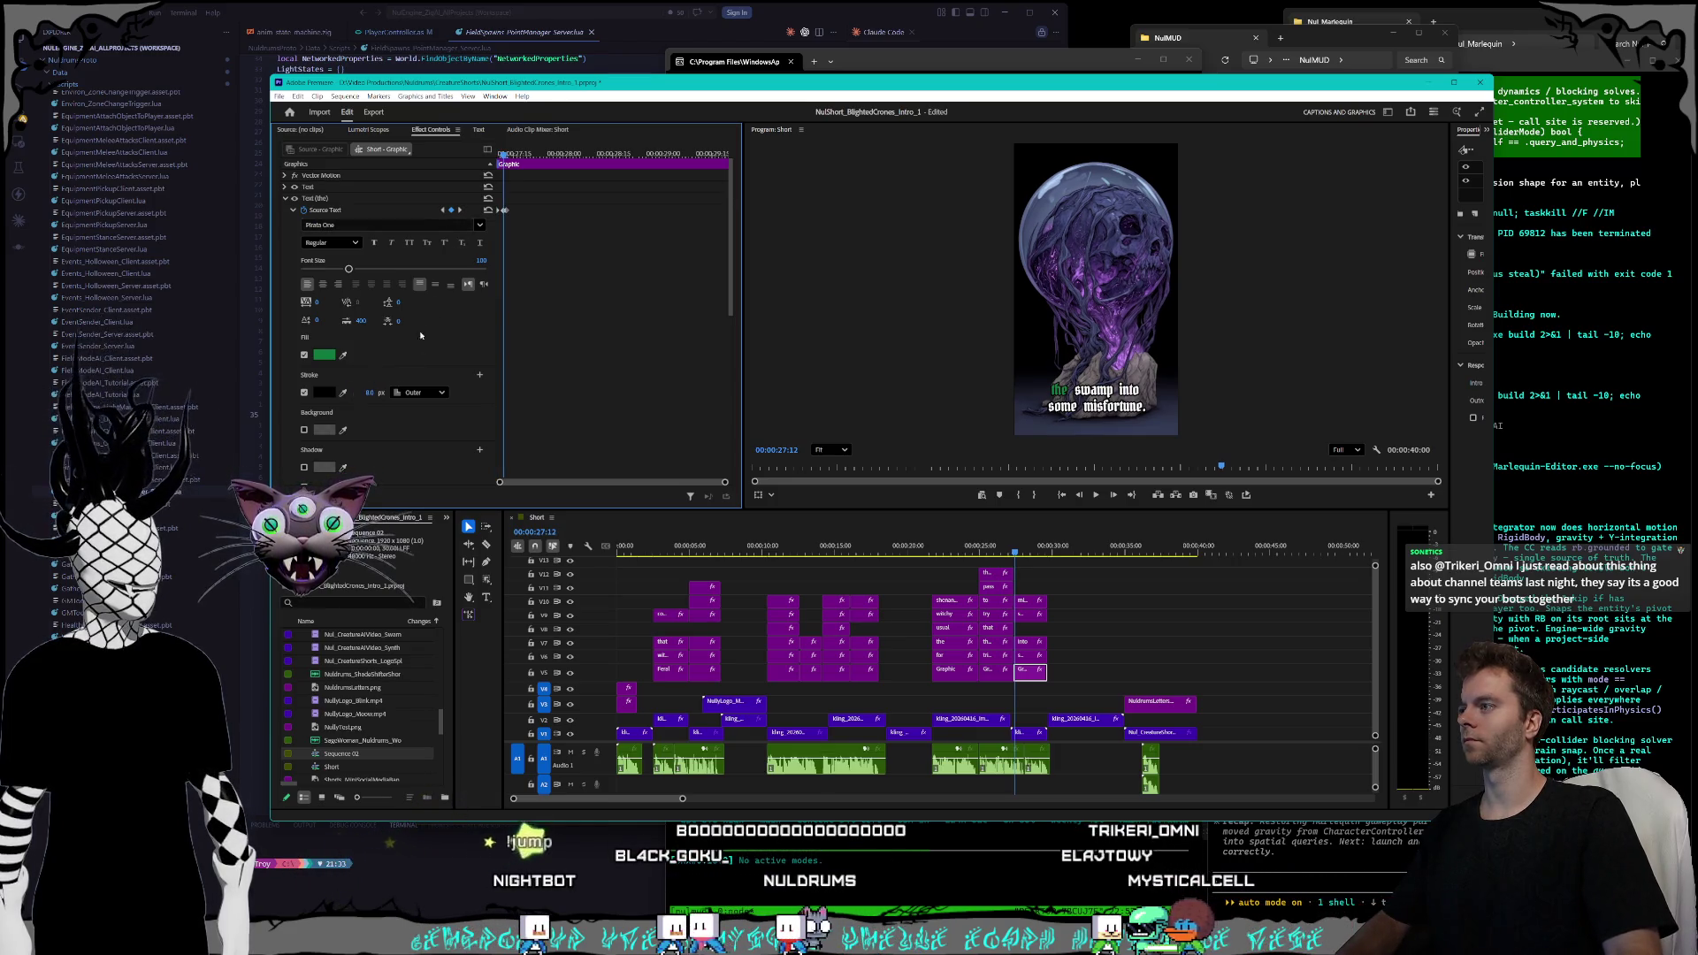
left_click(460, 210)
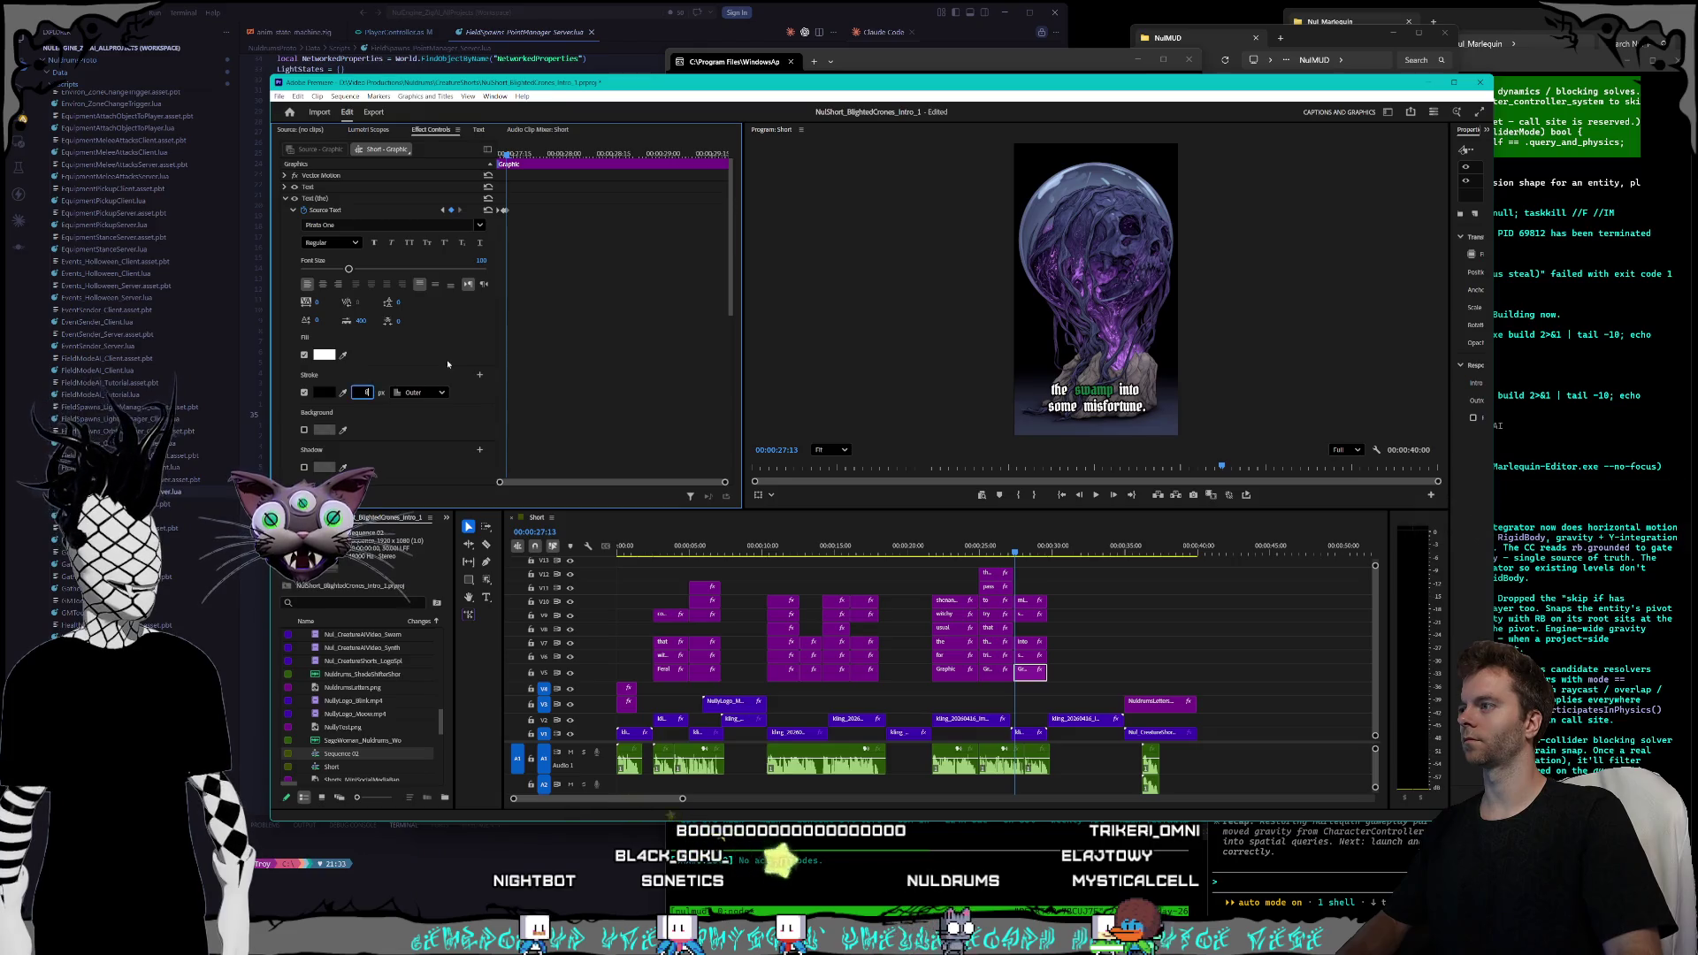
left_click(1035, 658)
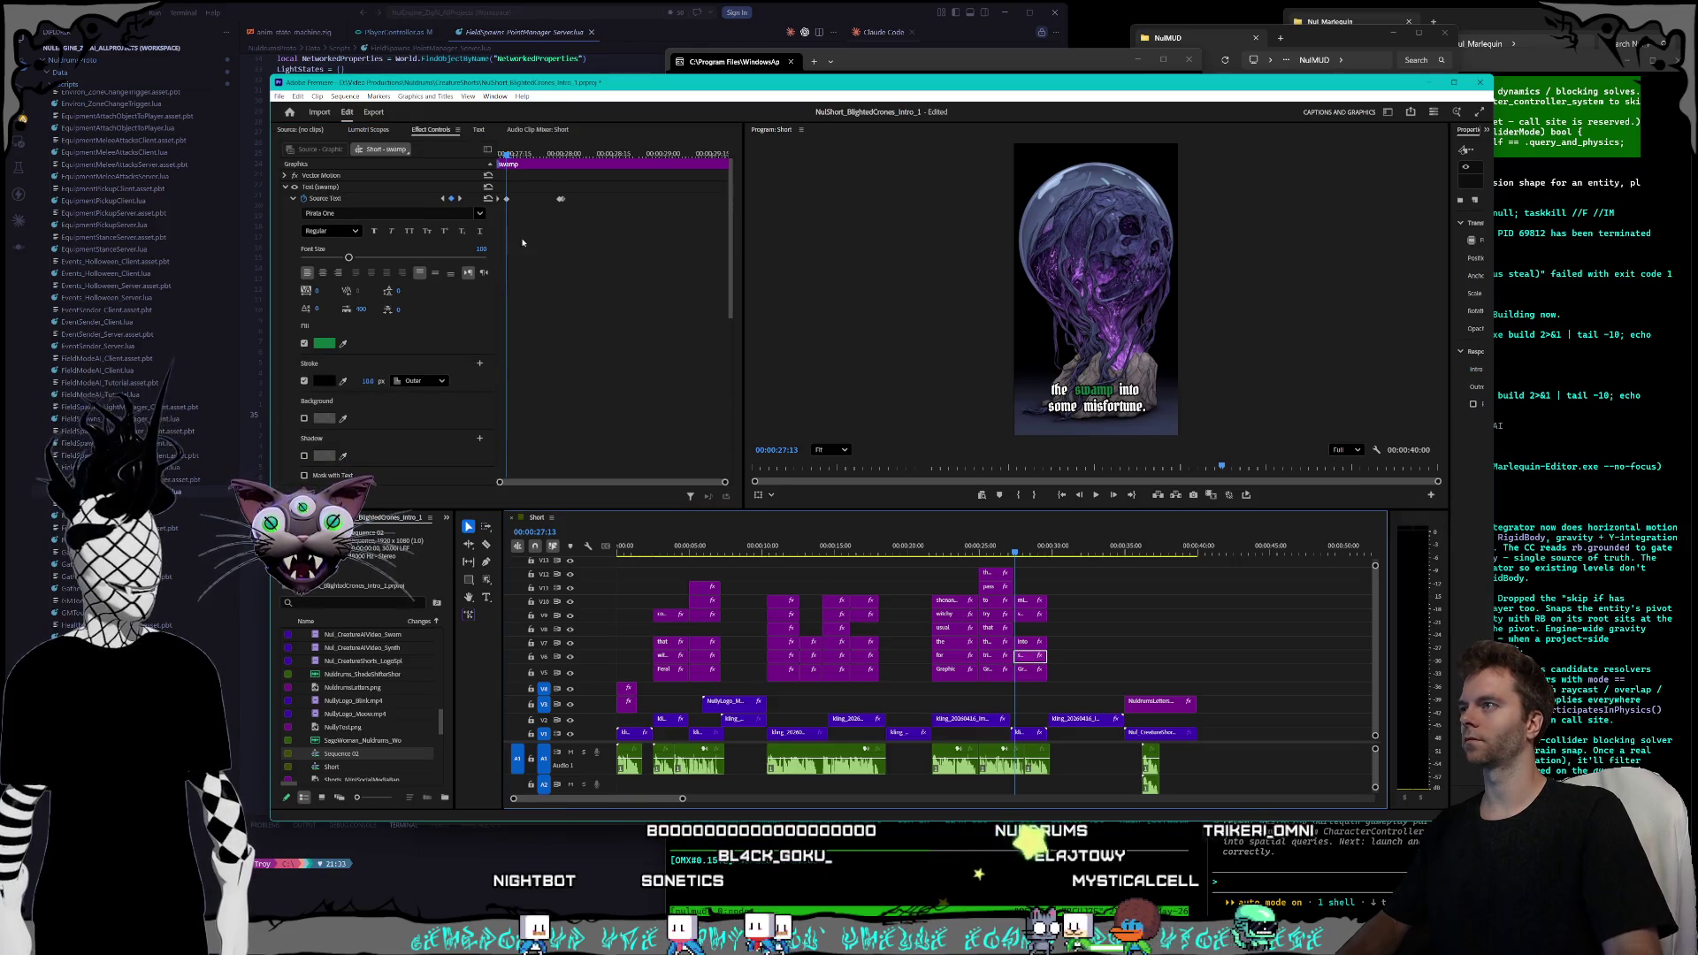
left_click(444, 200)
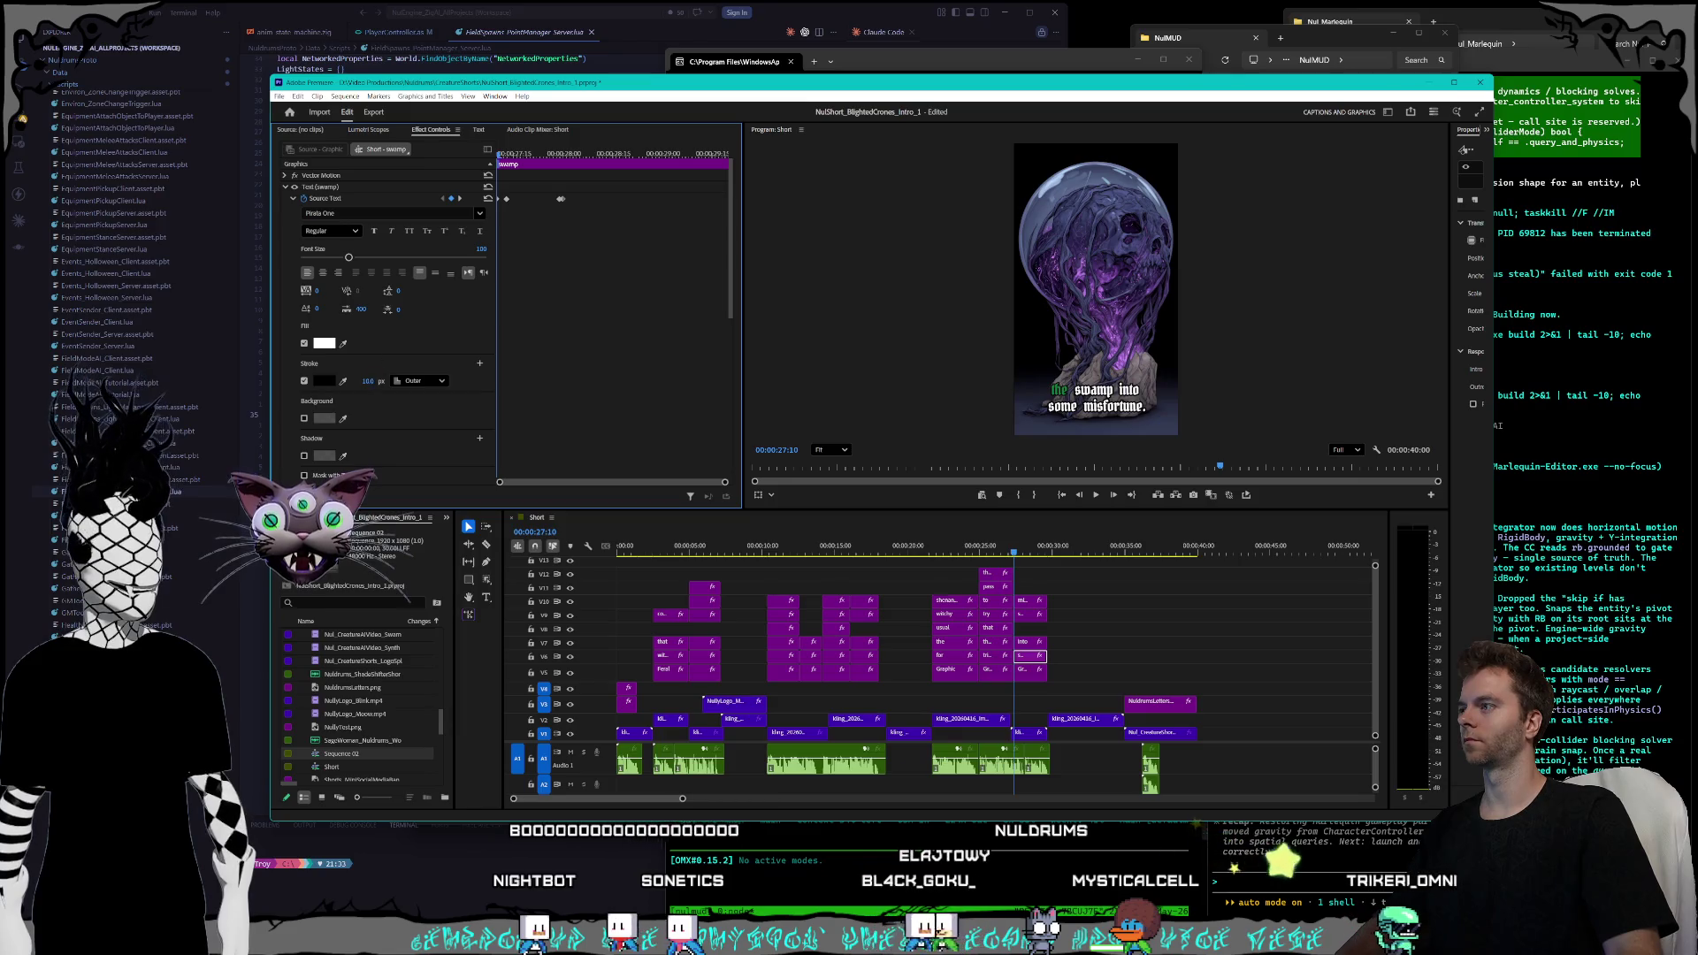
left_click(460, 200)
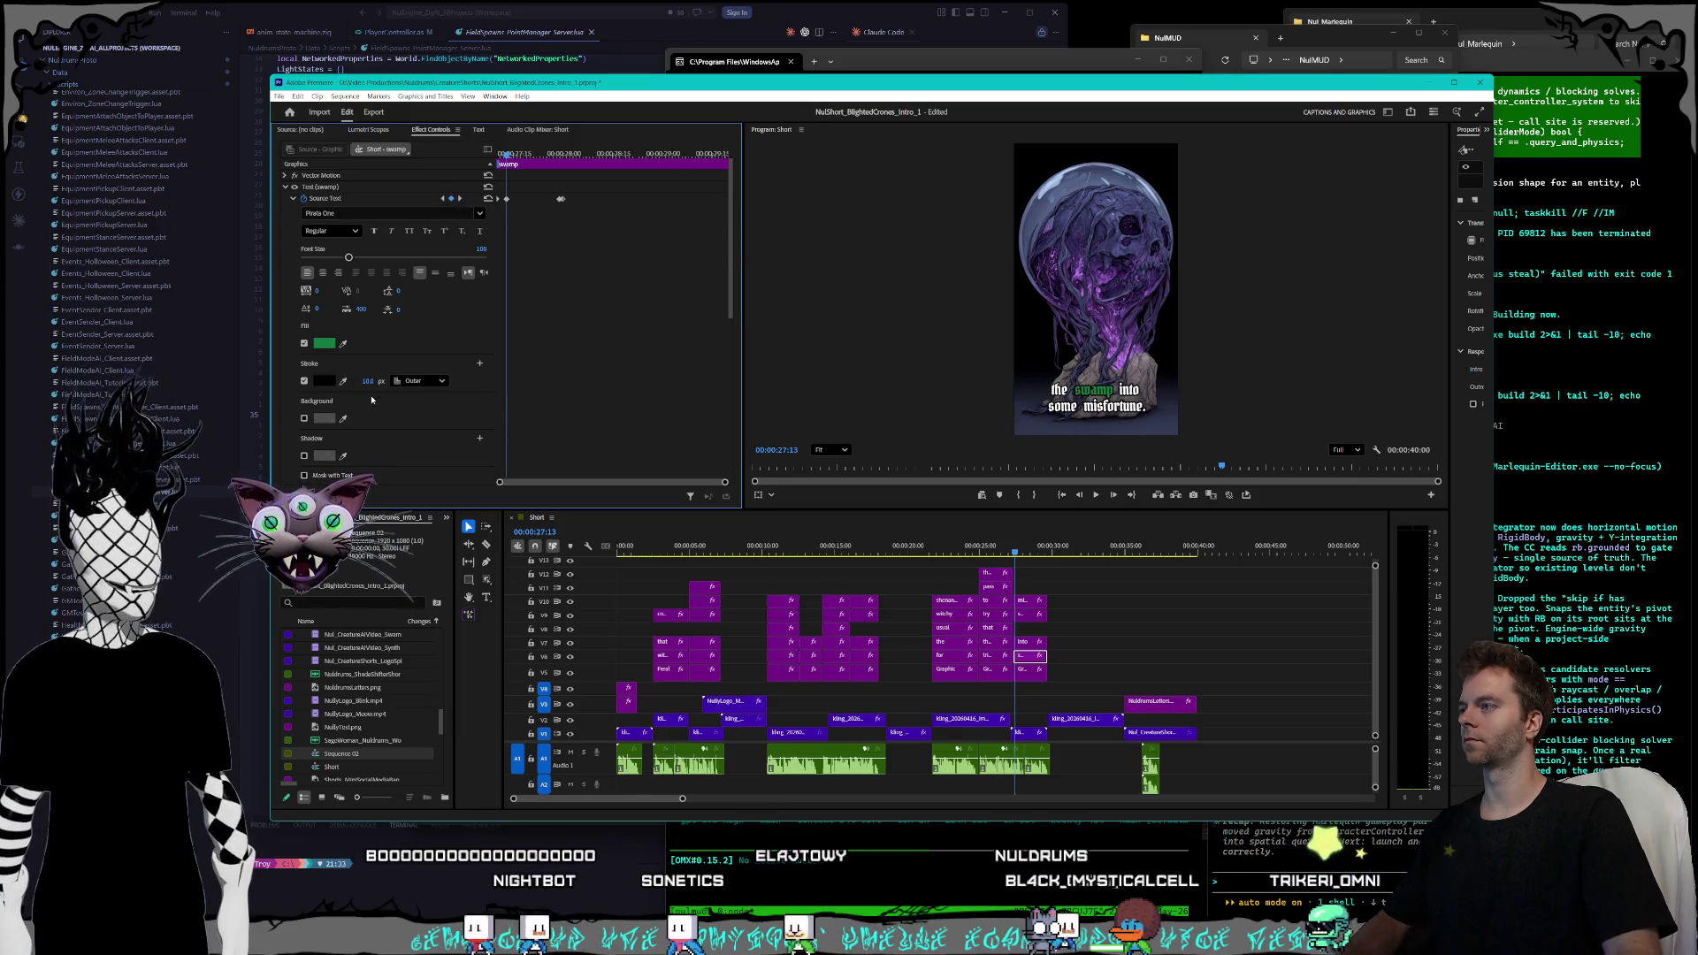
left_click(461, 200)
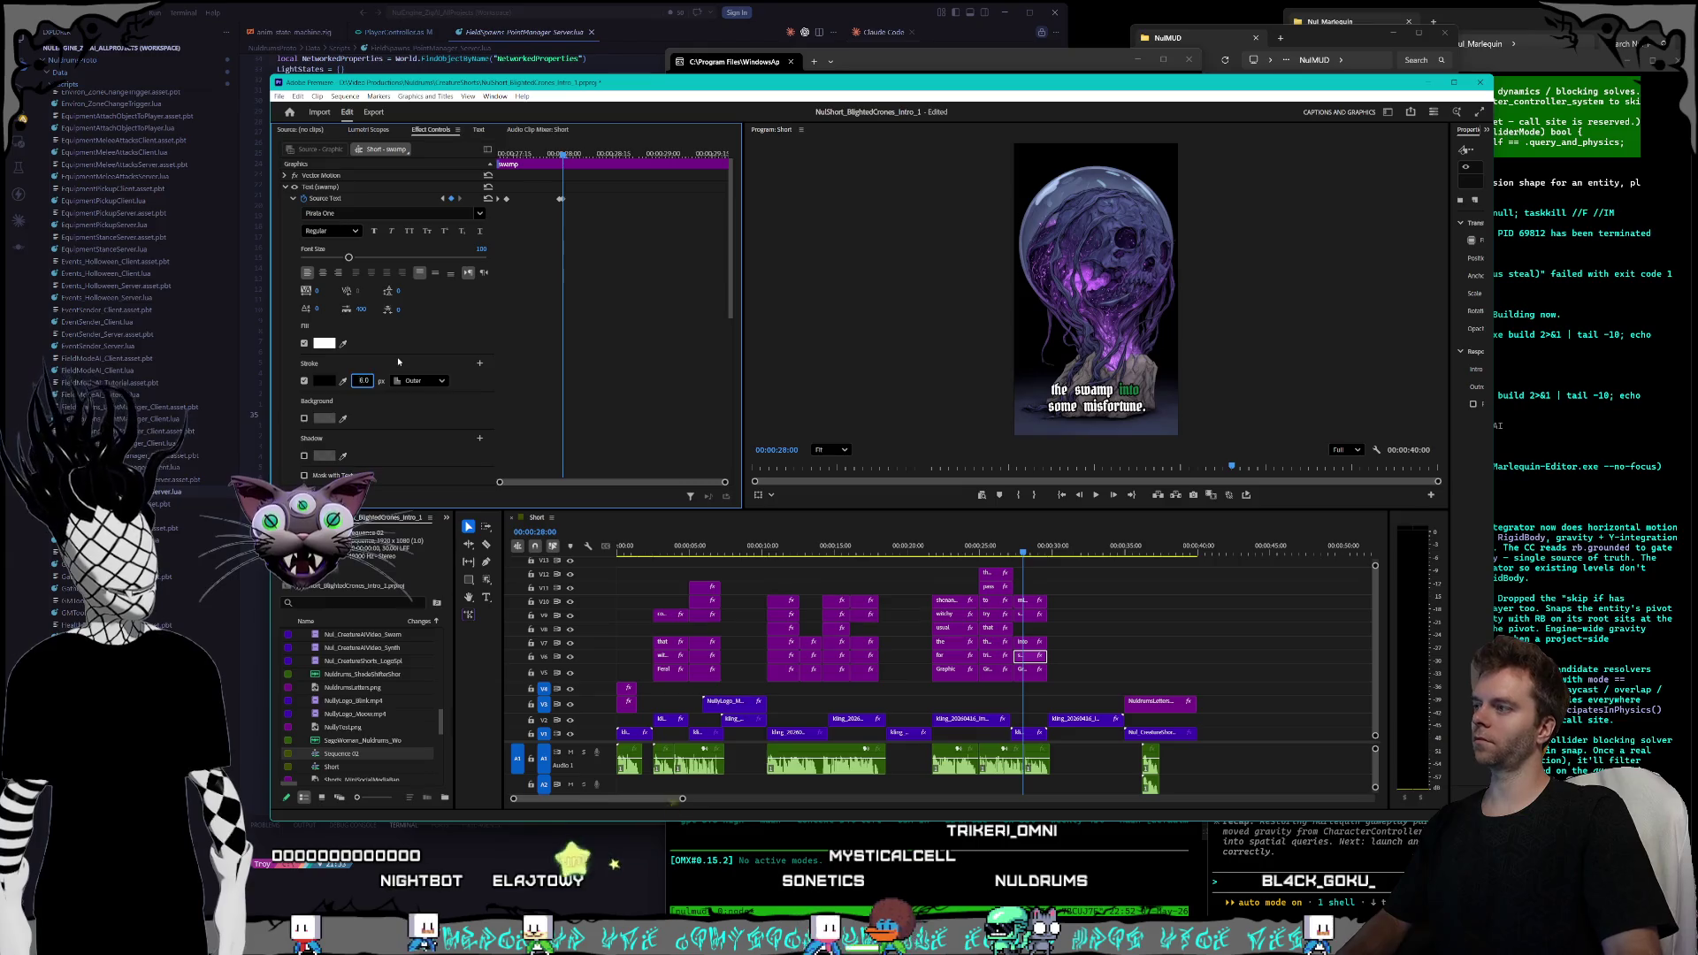
- Set the 'into' caption's outline to 8 at its green keyframe
left_click(1029, 642)
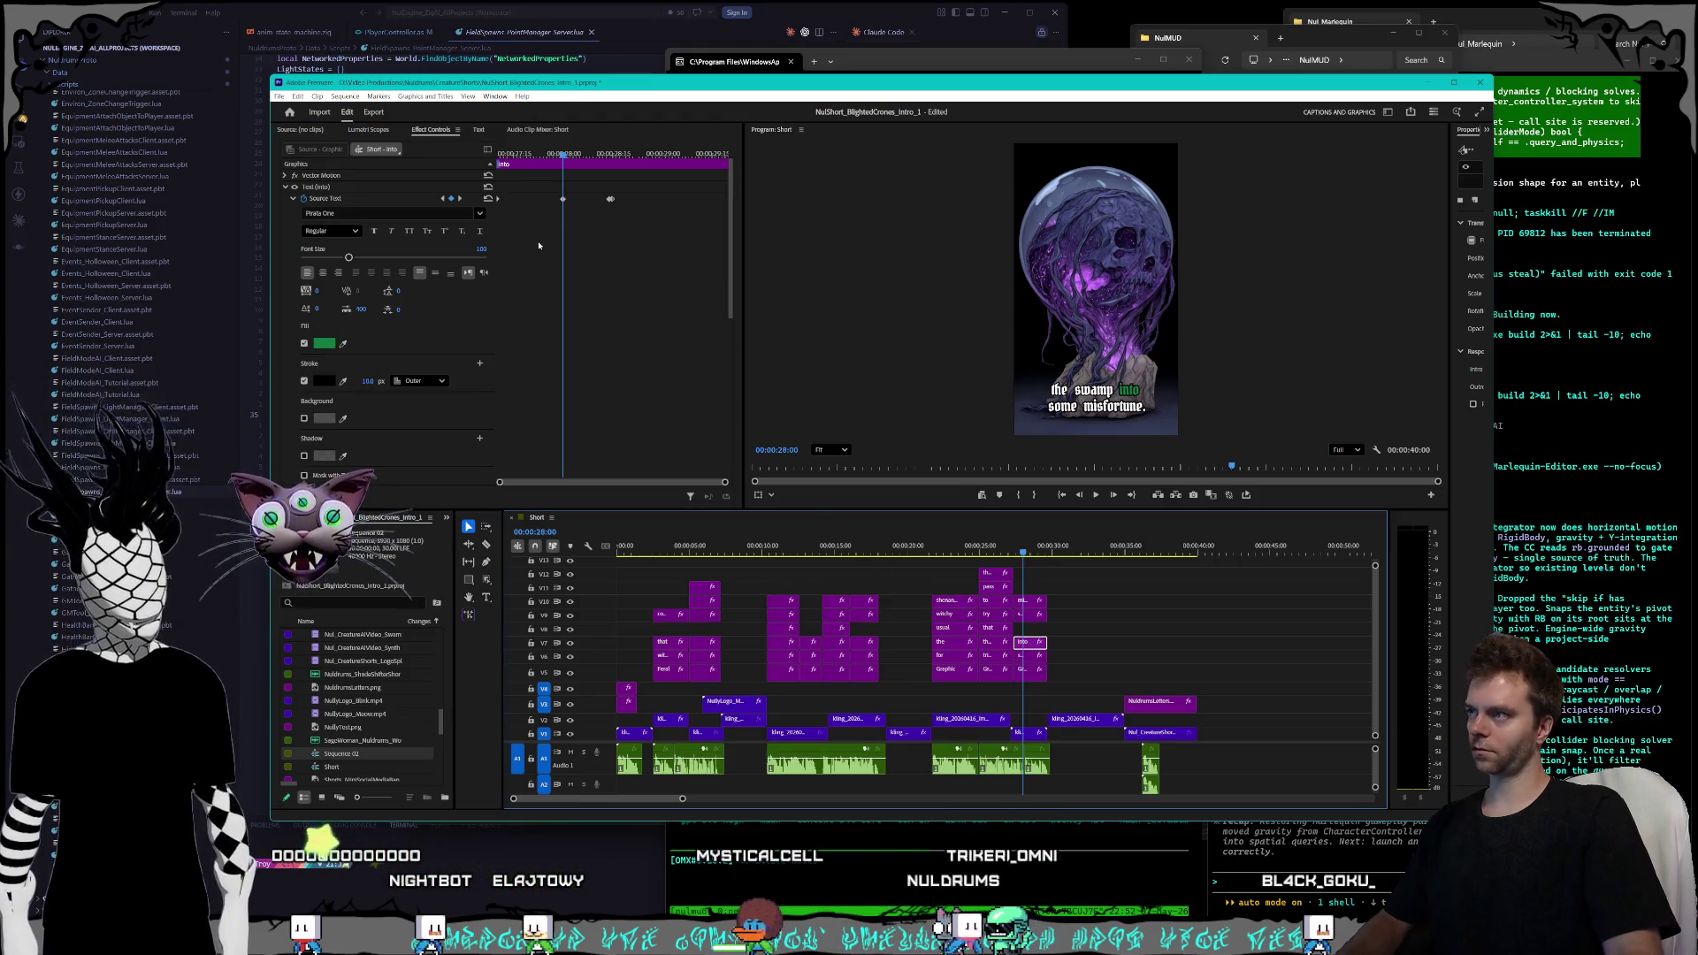
left_click(445, 200)
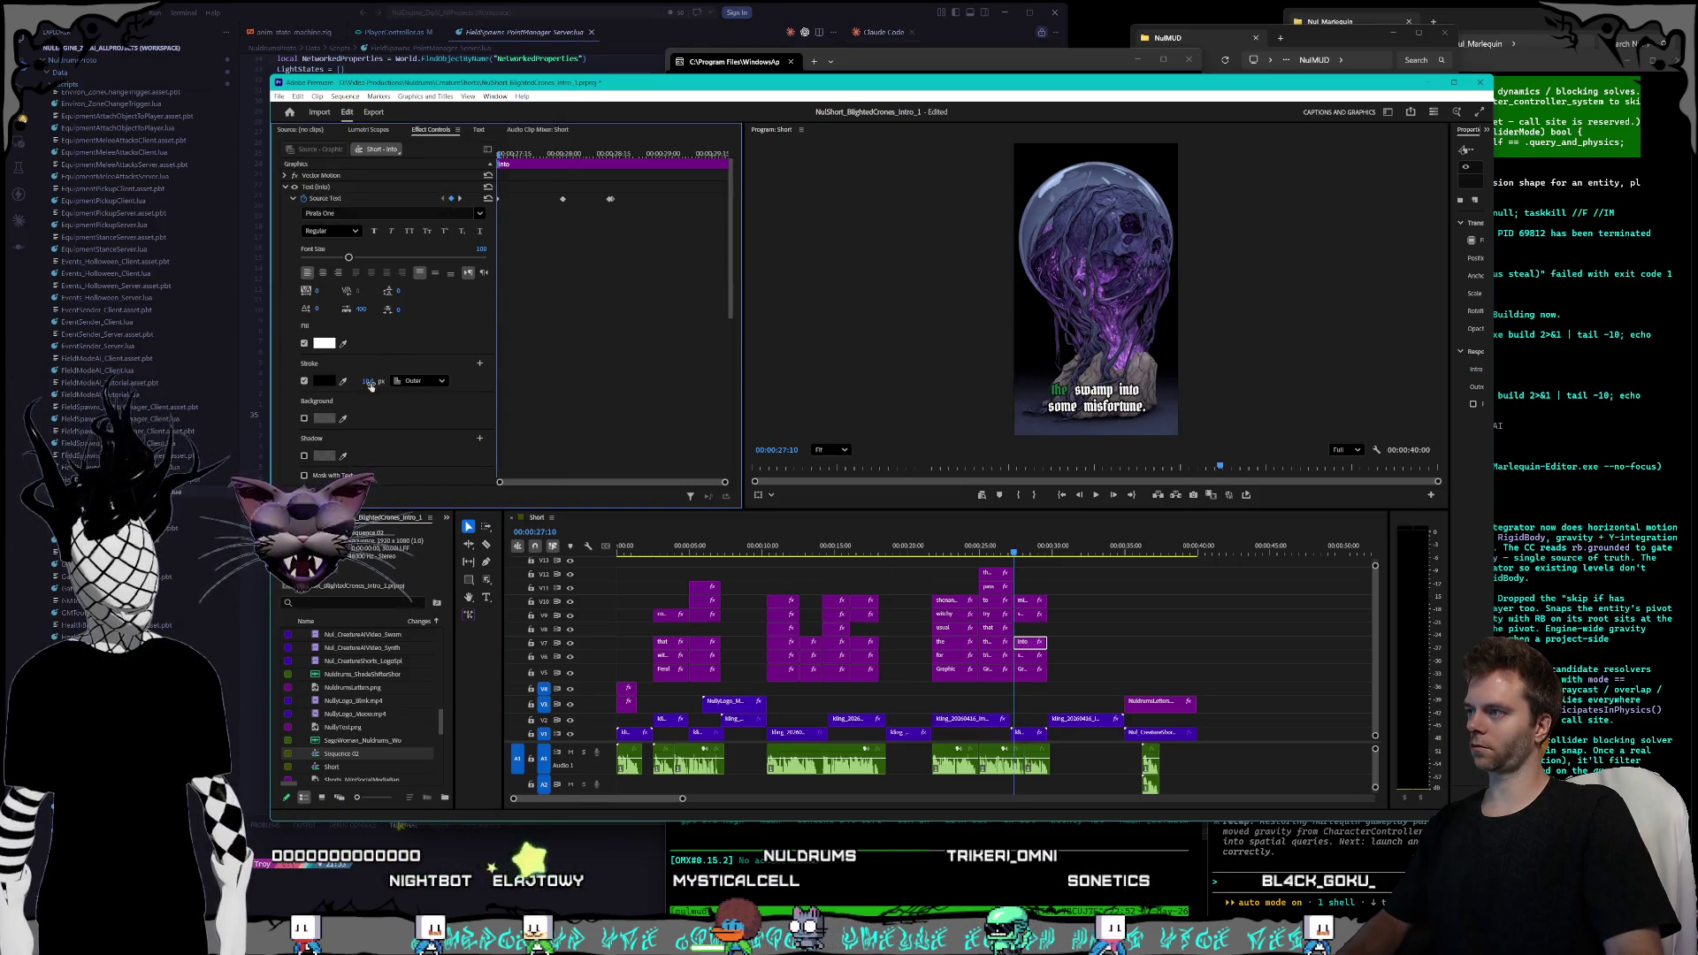
left_click(459, 199)
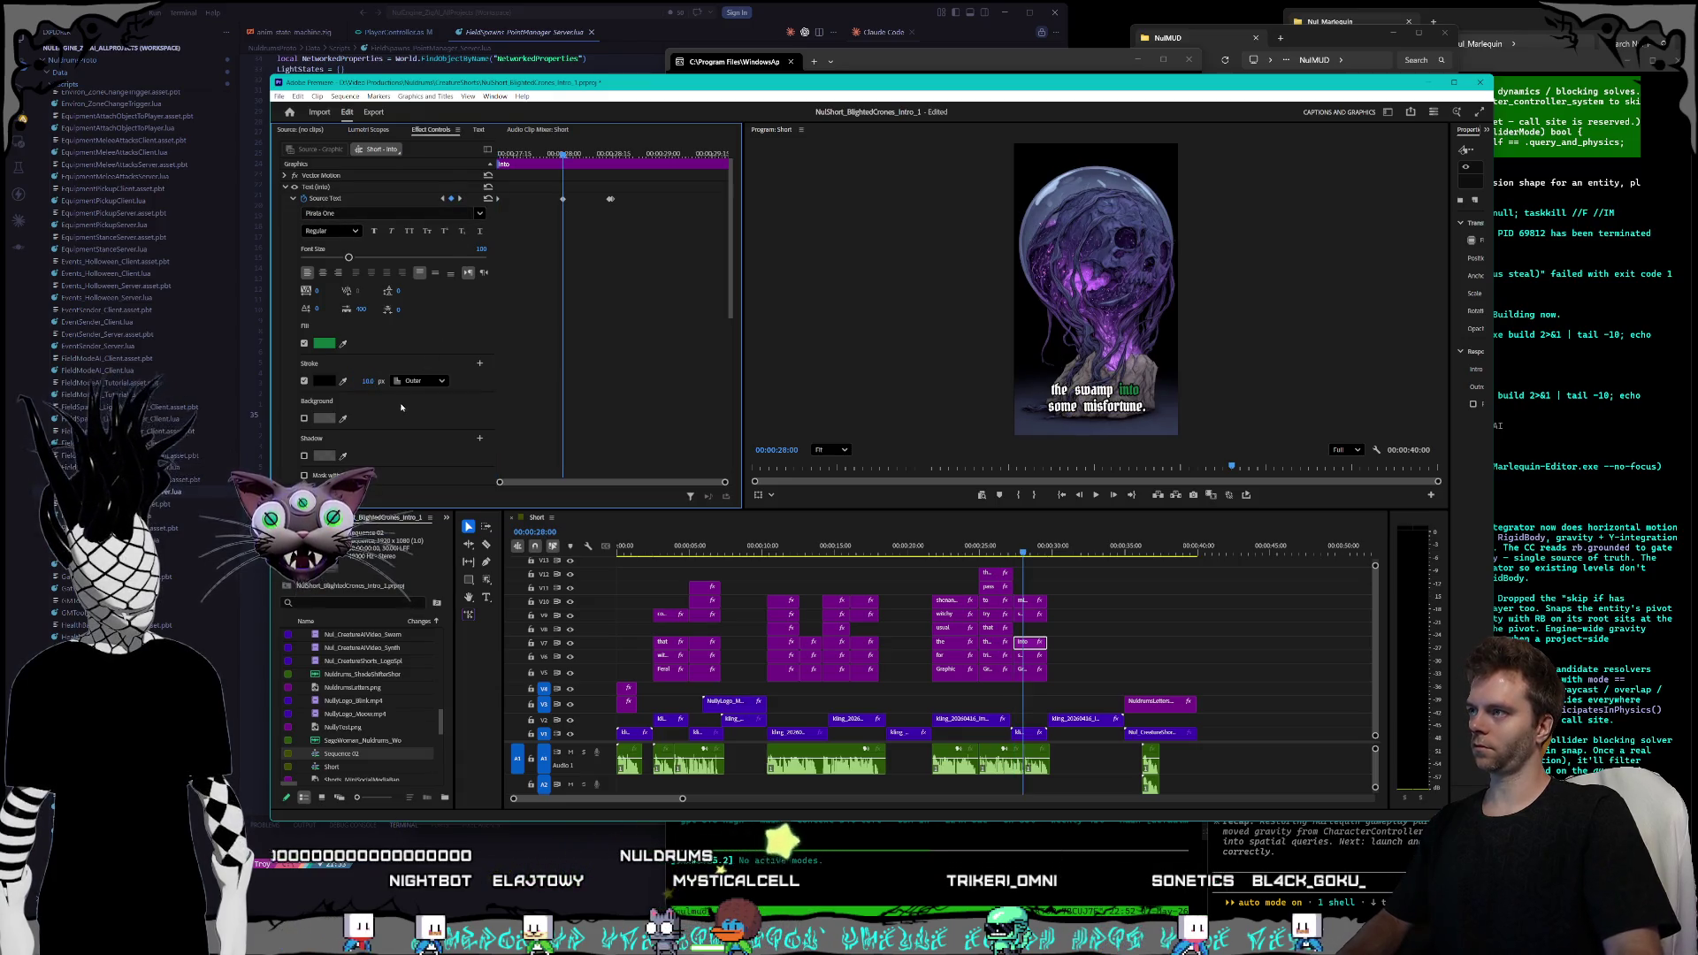
left_click(369, 380)
type("8")
left_click(459, 199)
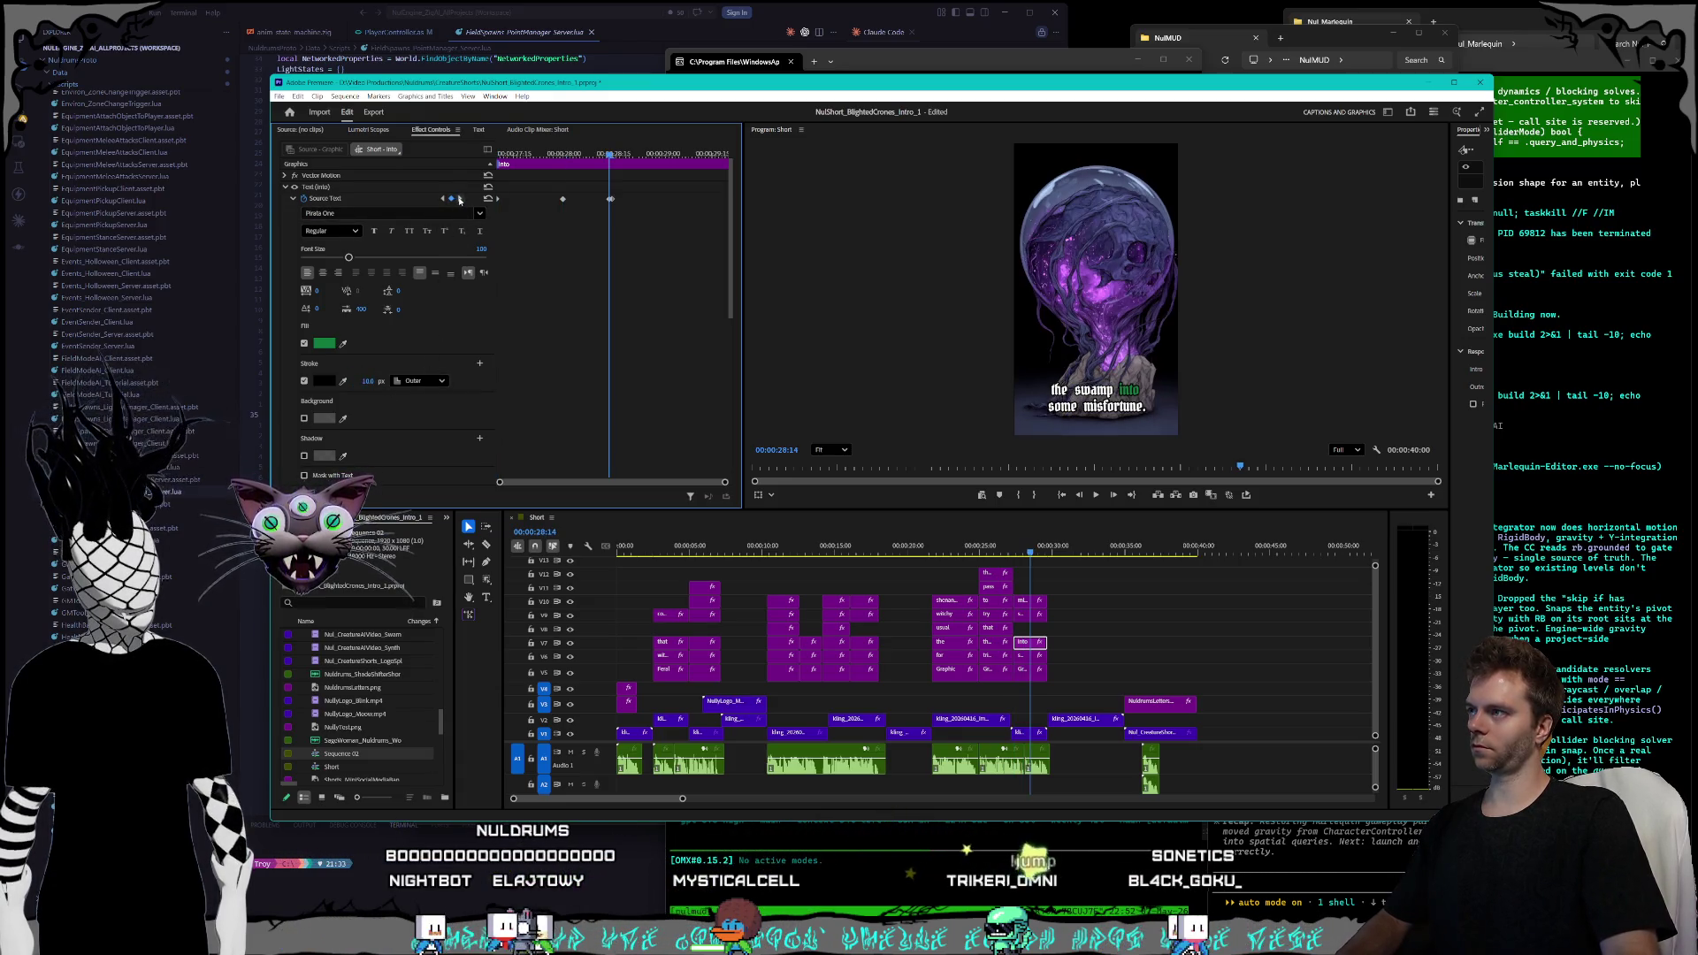
key("Right")
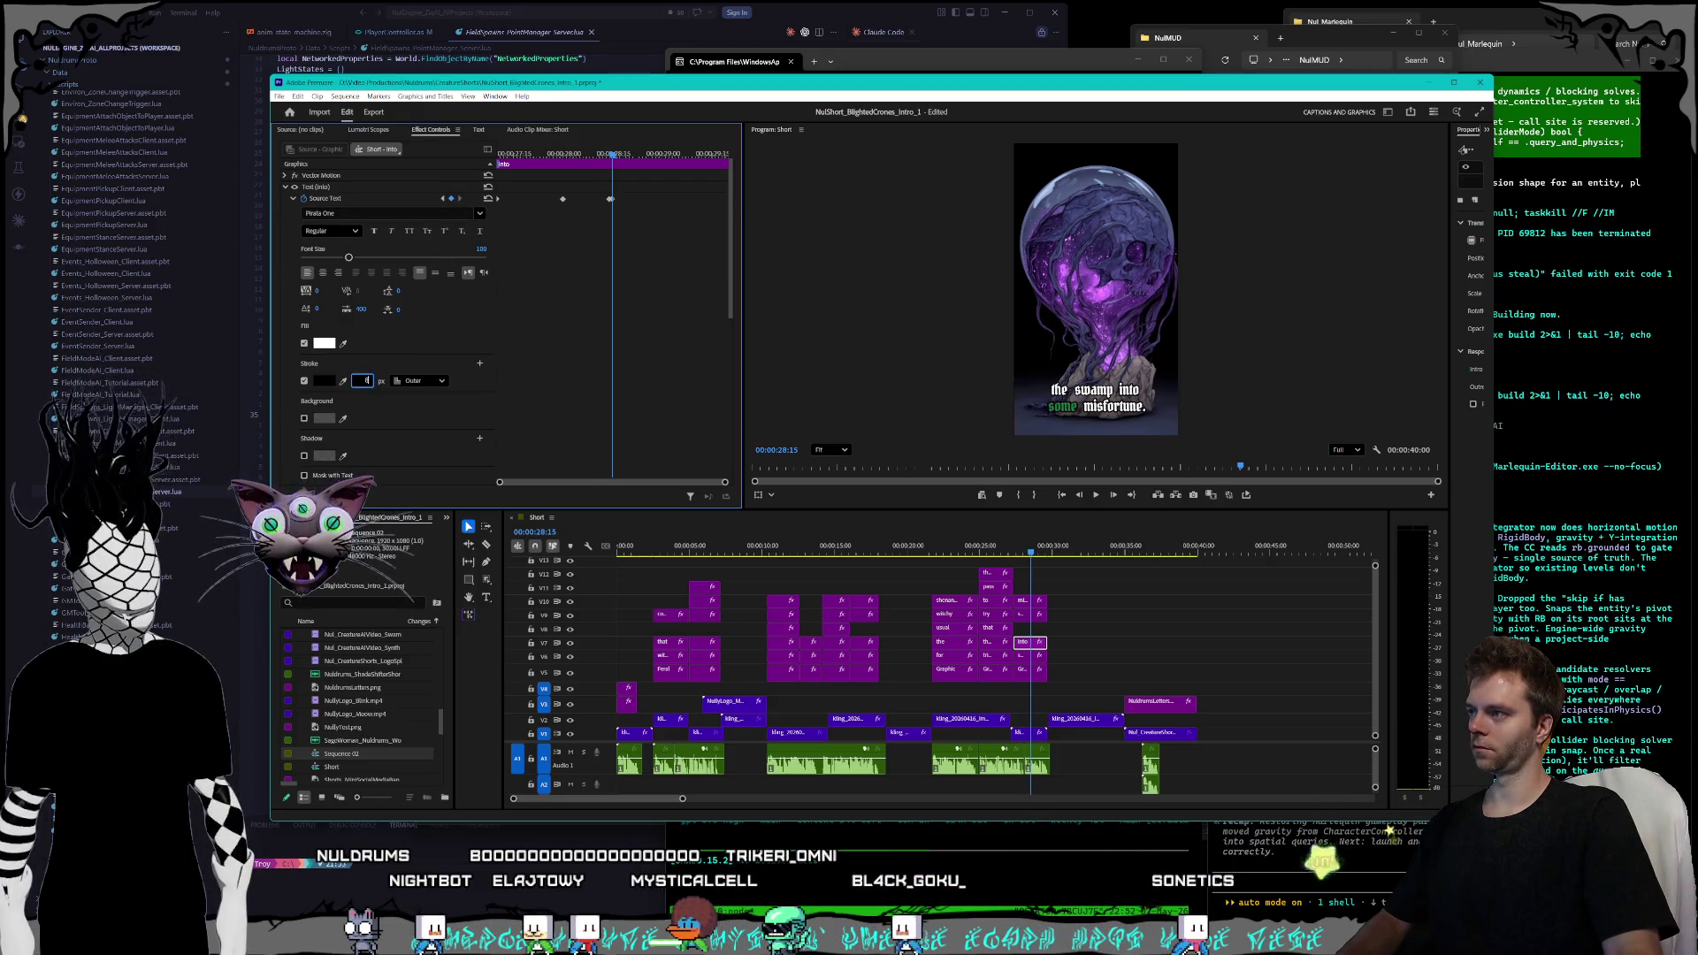
- Go through the 'some' and 'misfortune' captions' keyframes to their green highlights
left_click(1029, 618)
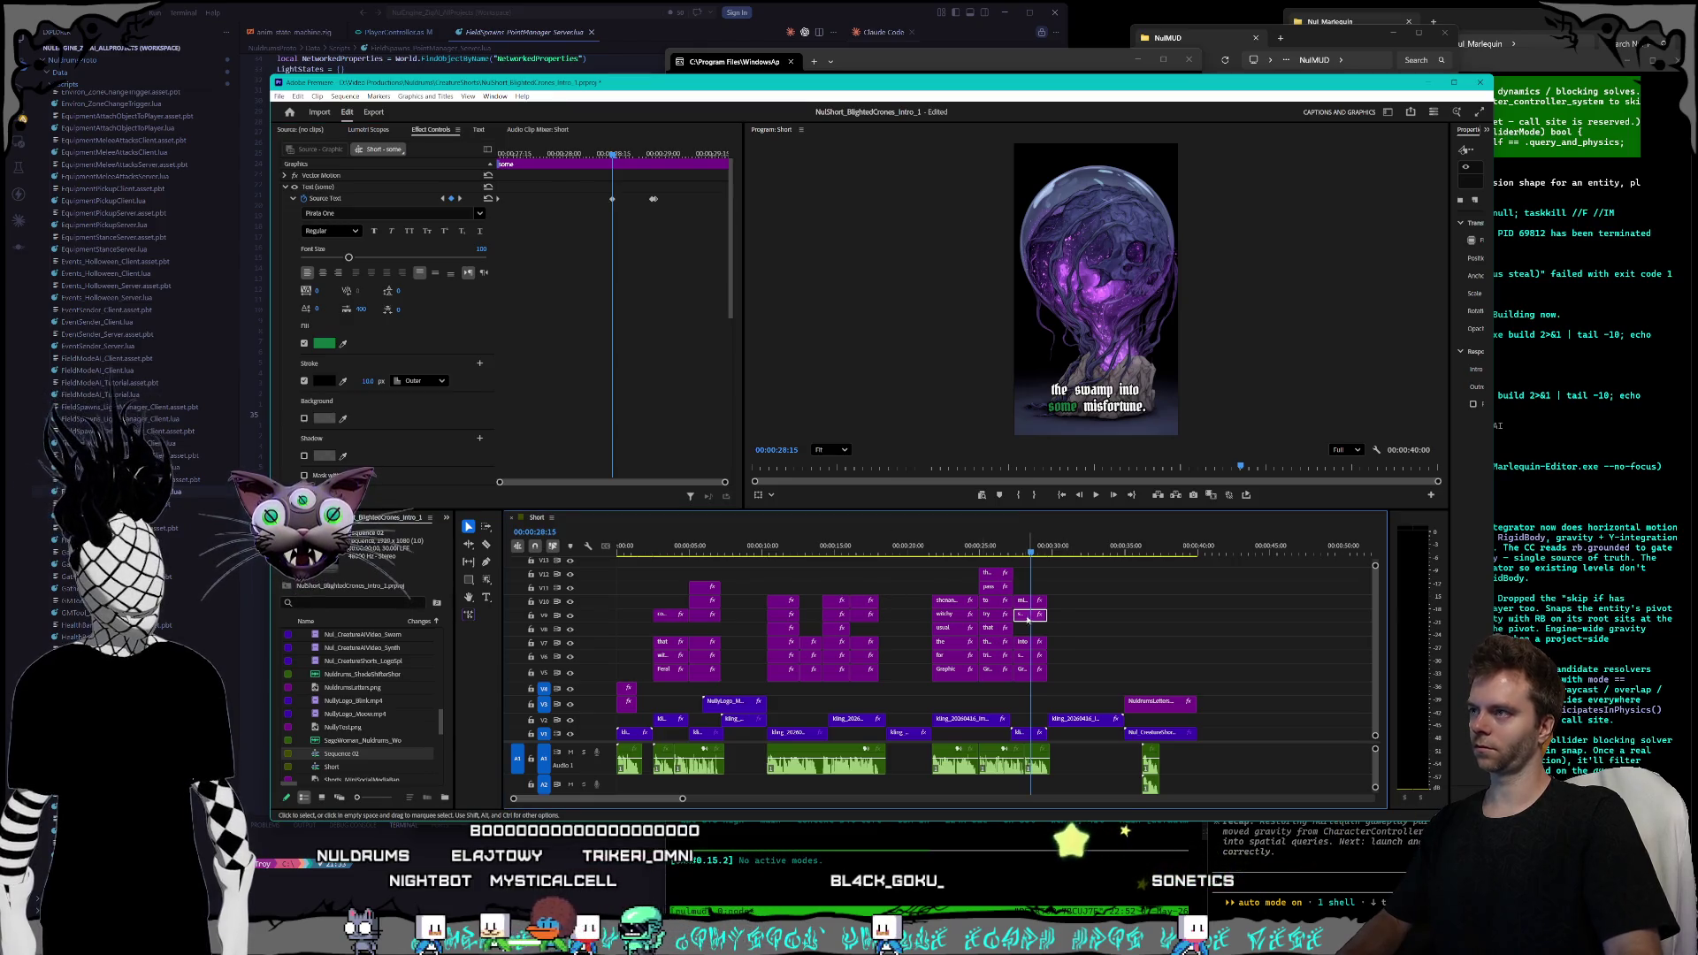
left_click(443, 199)
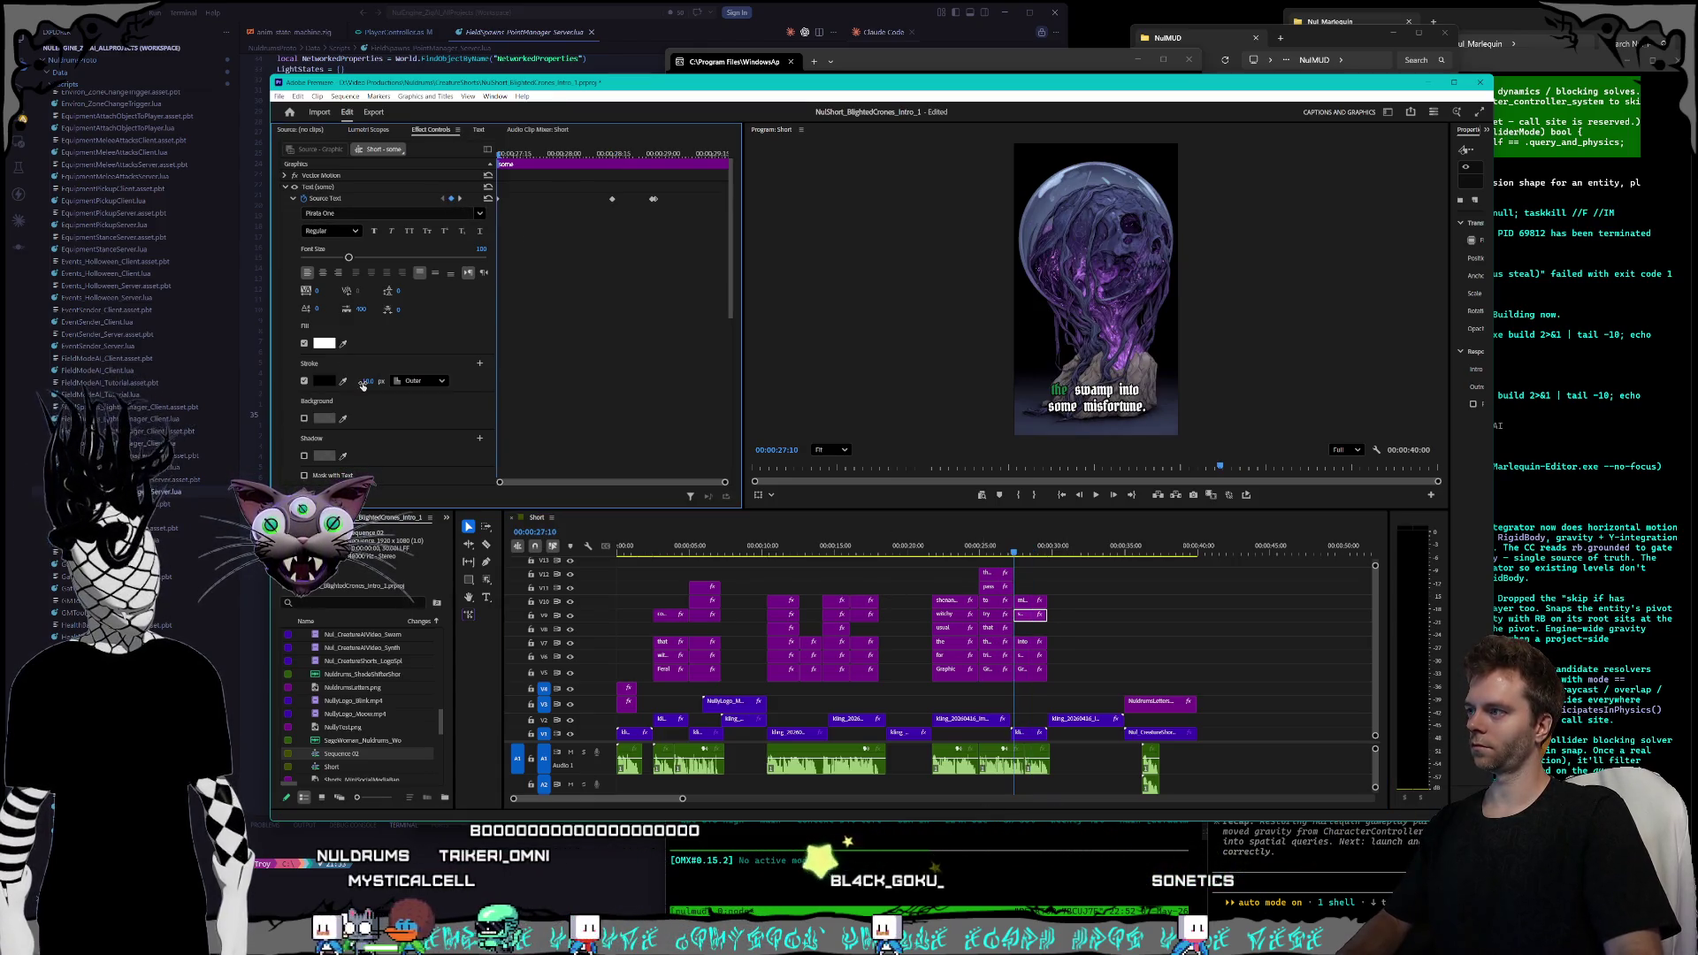
left_click(459, 199)
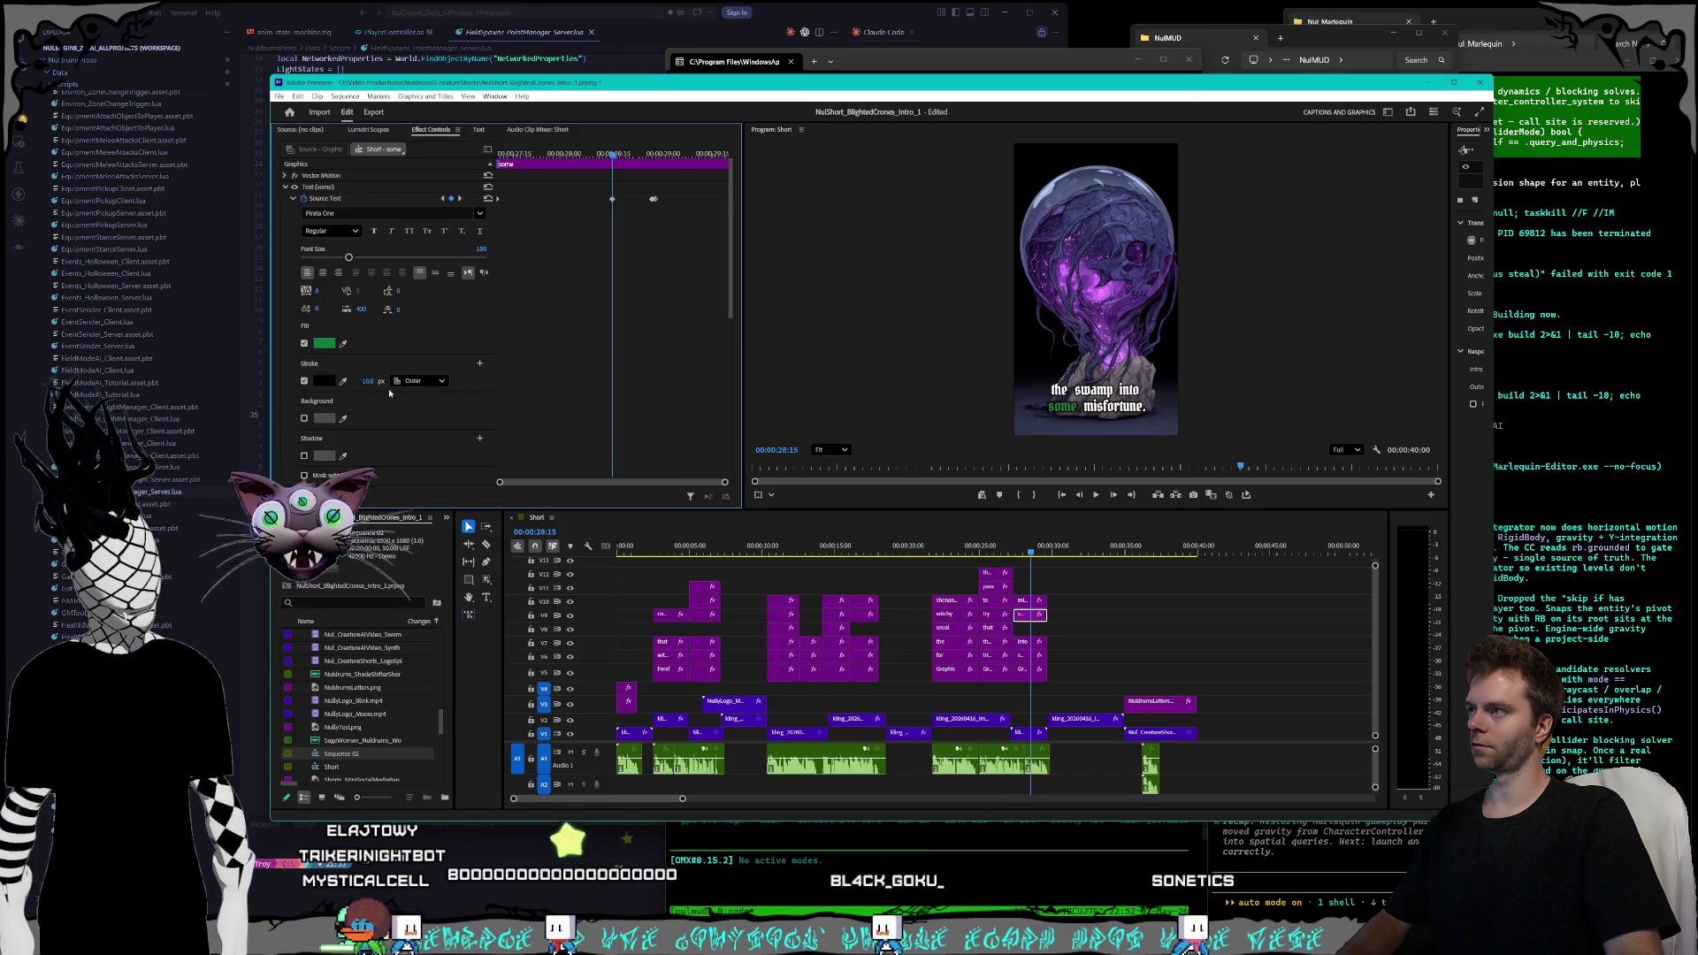
left_click(460, 199)
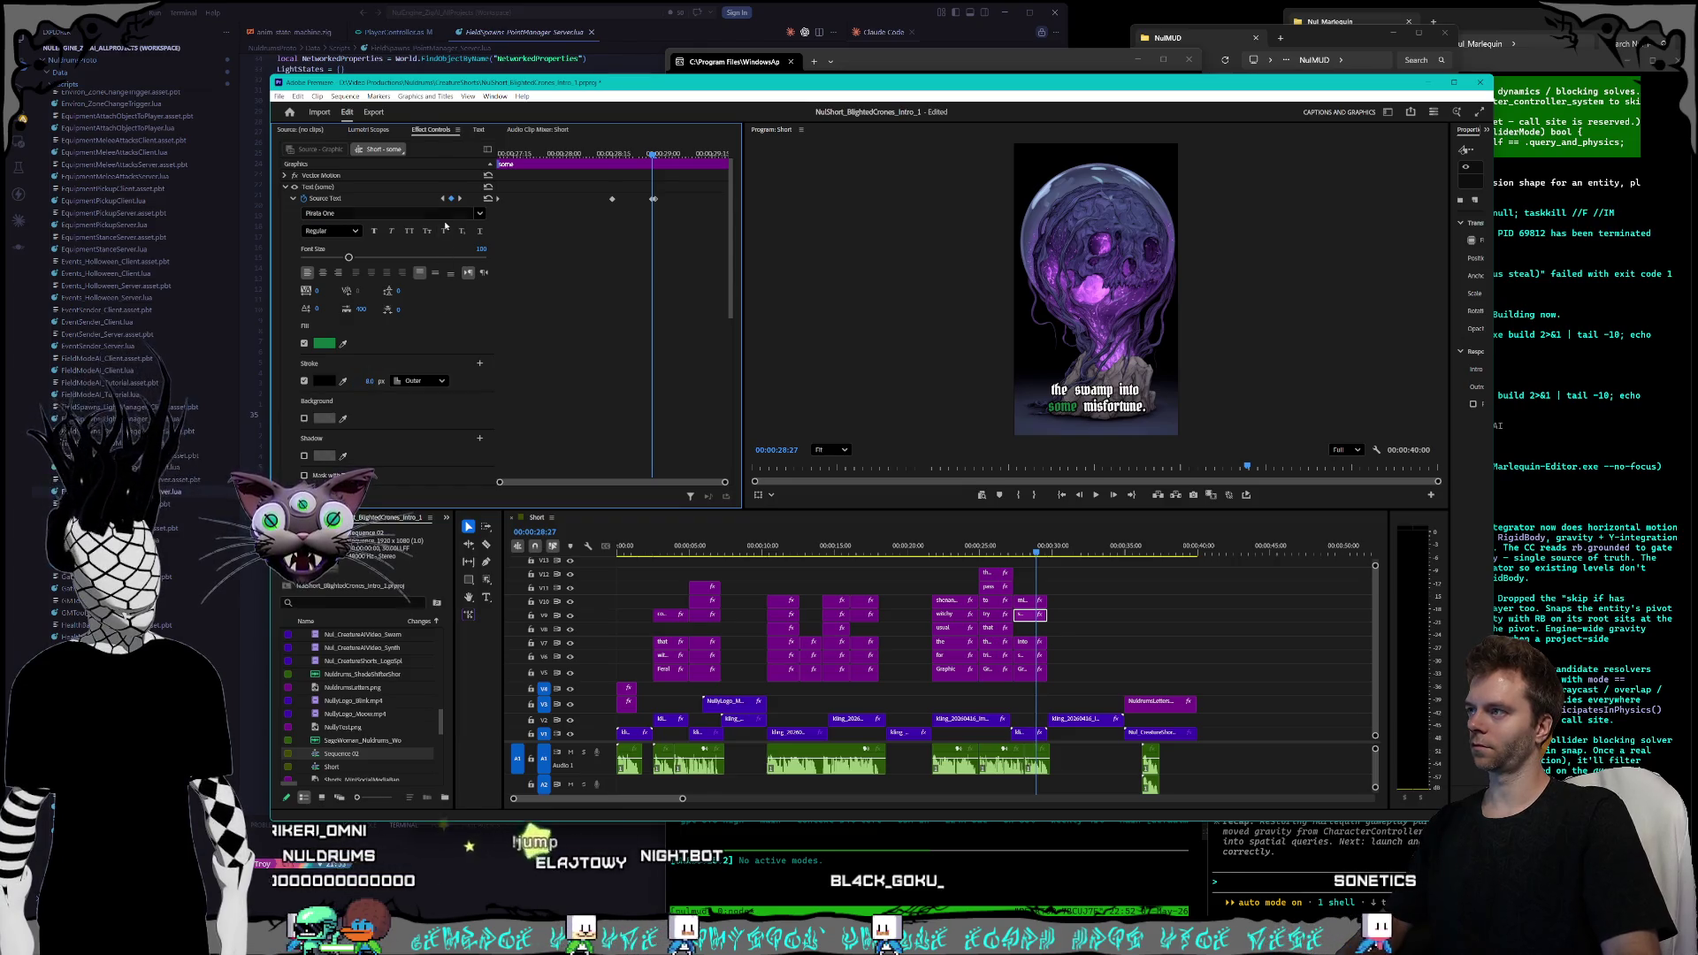
left_click(459, 199)
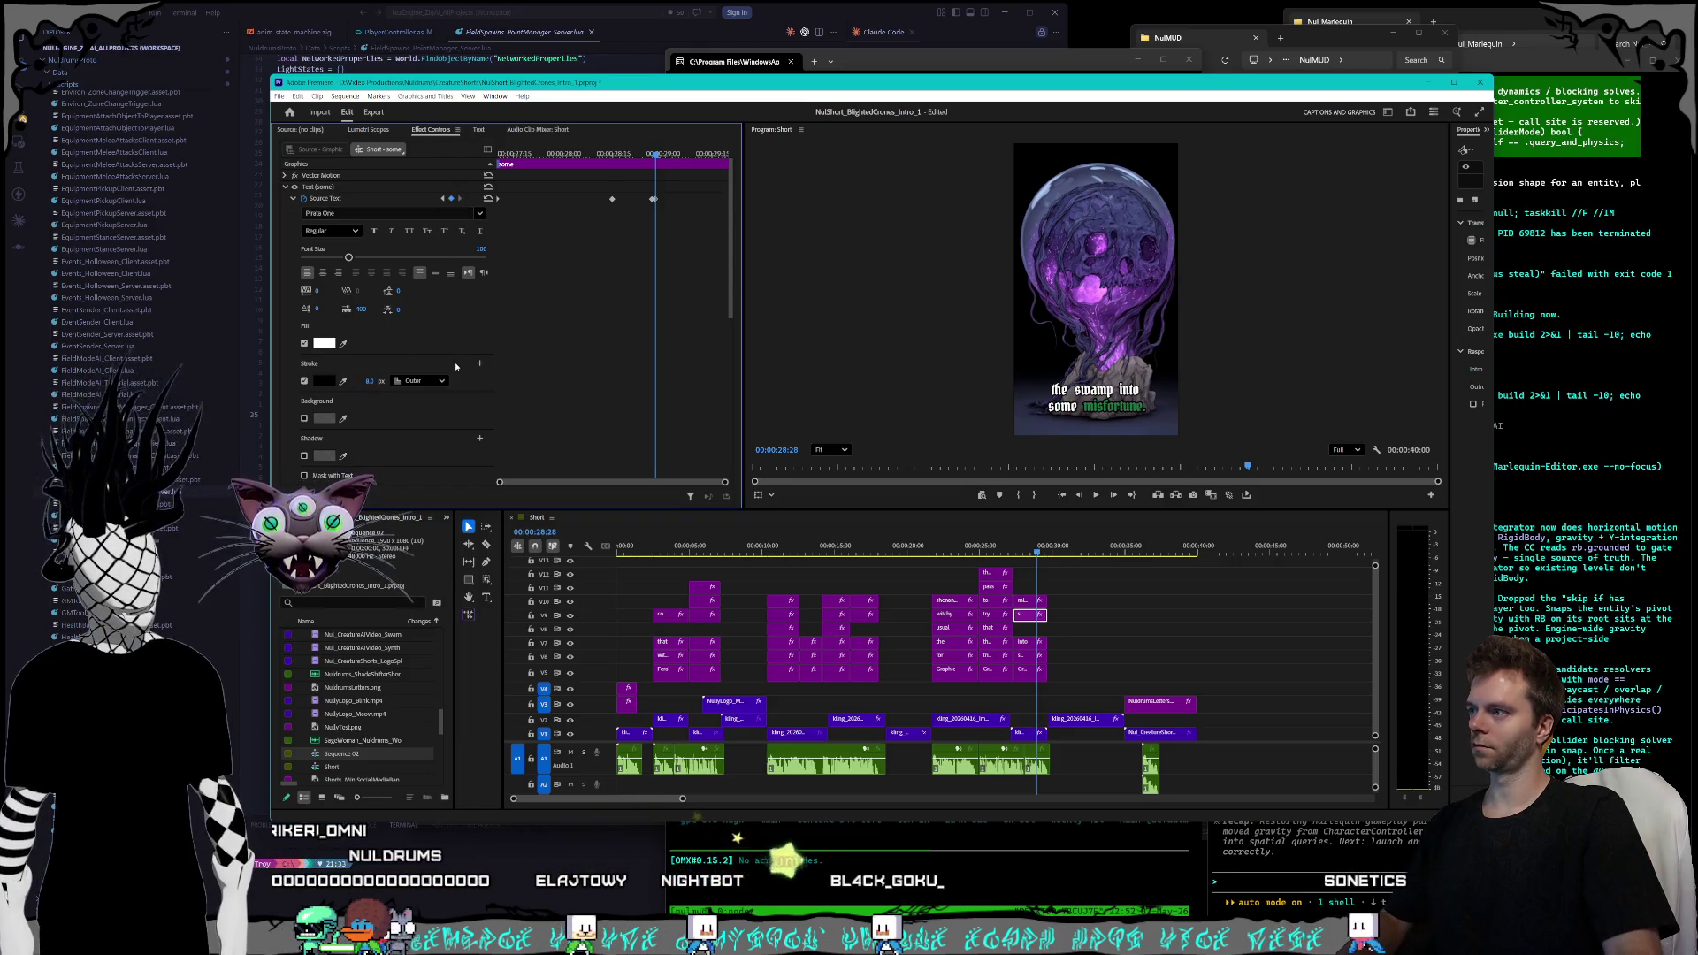
left_click(1028, 602)
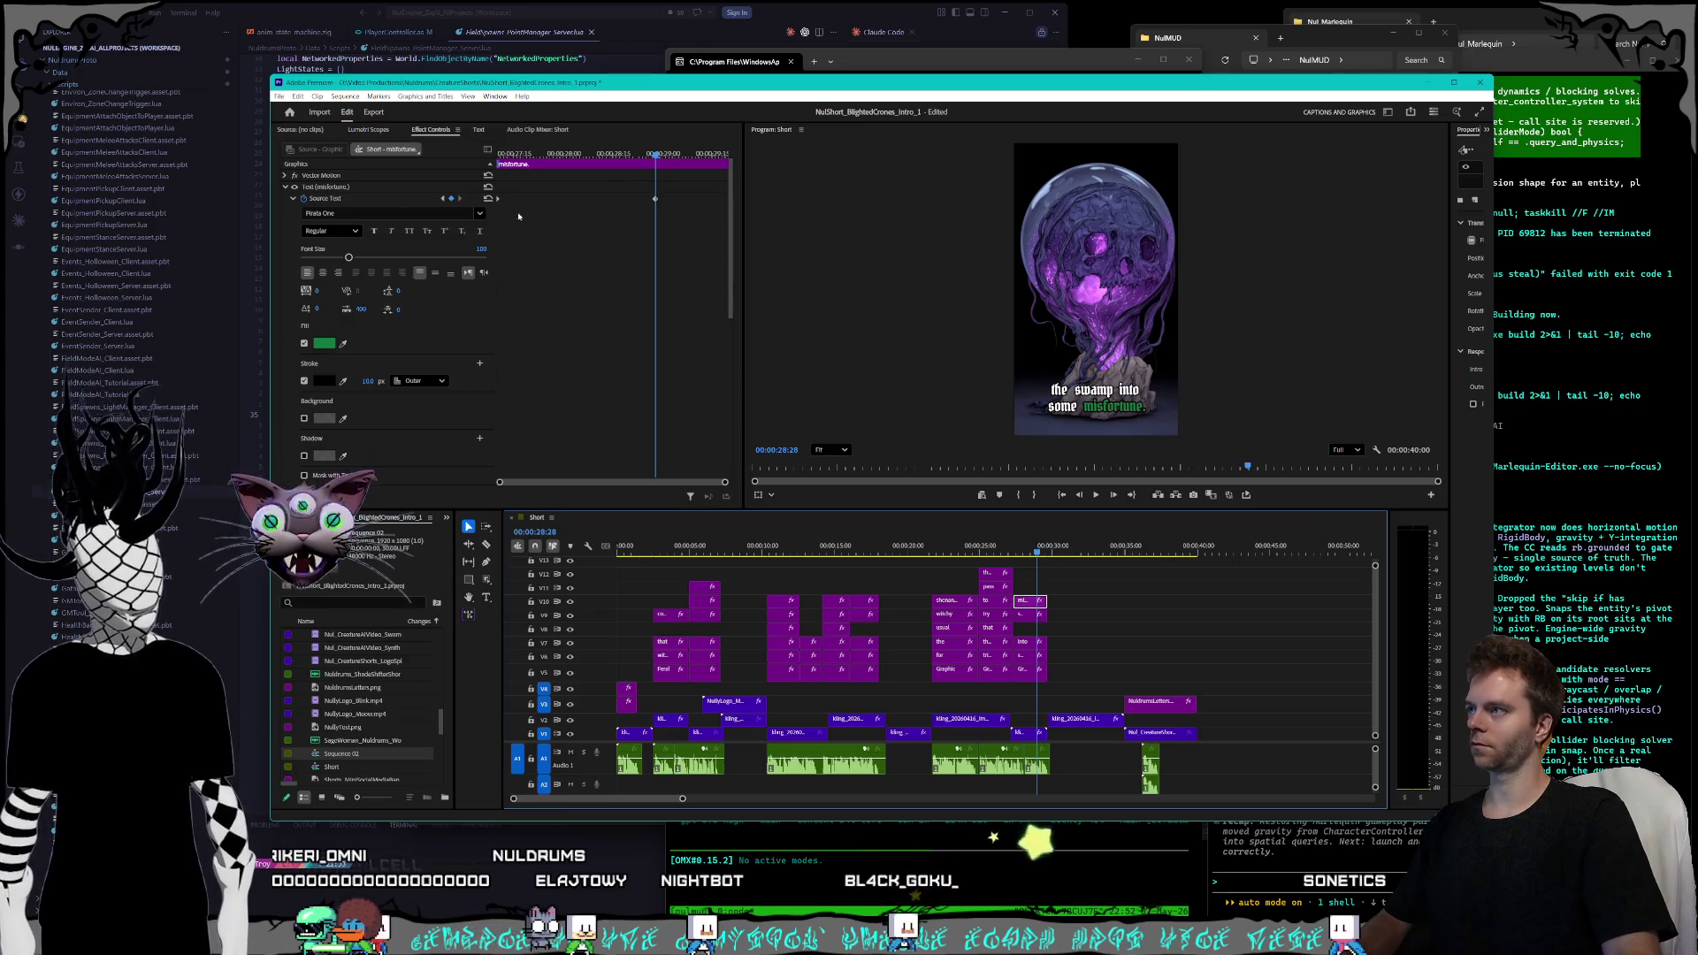
left_click(442, 199)
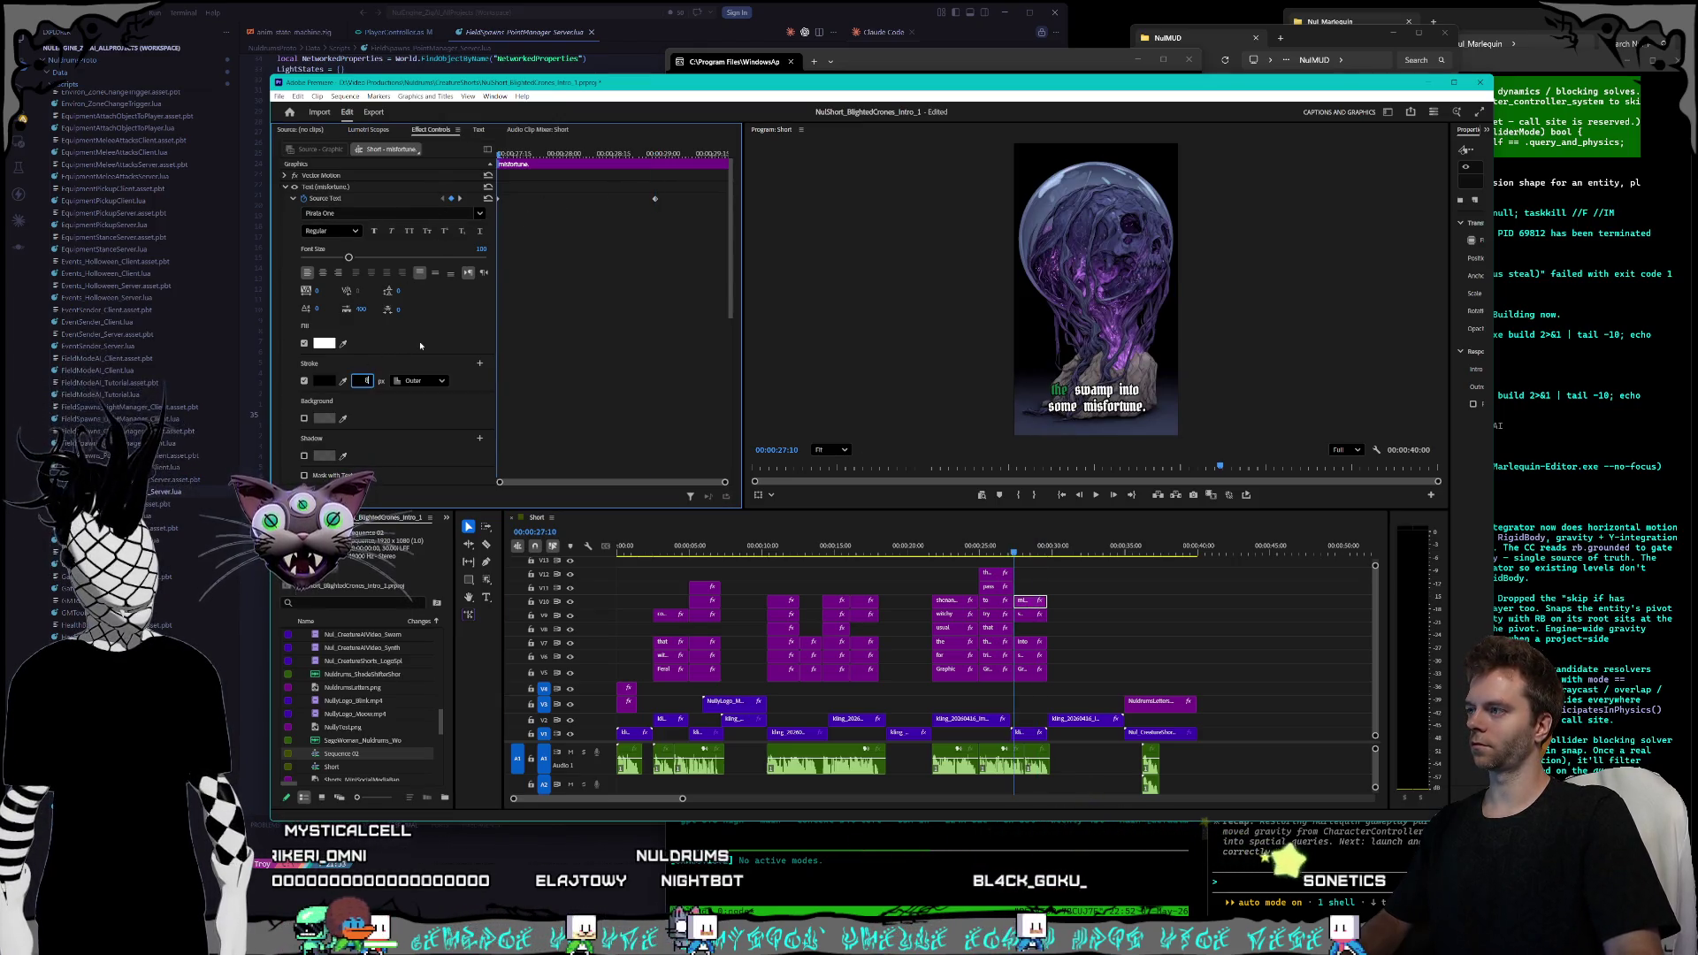
left_click(459, 198)
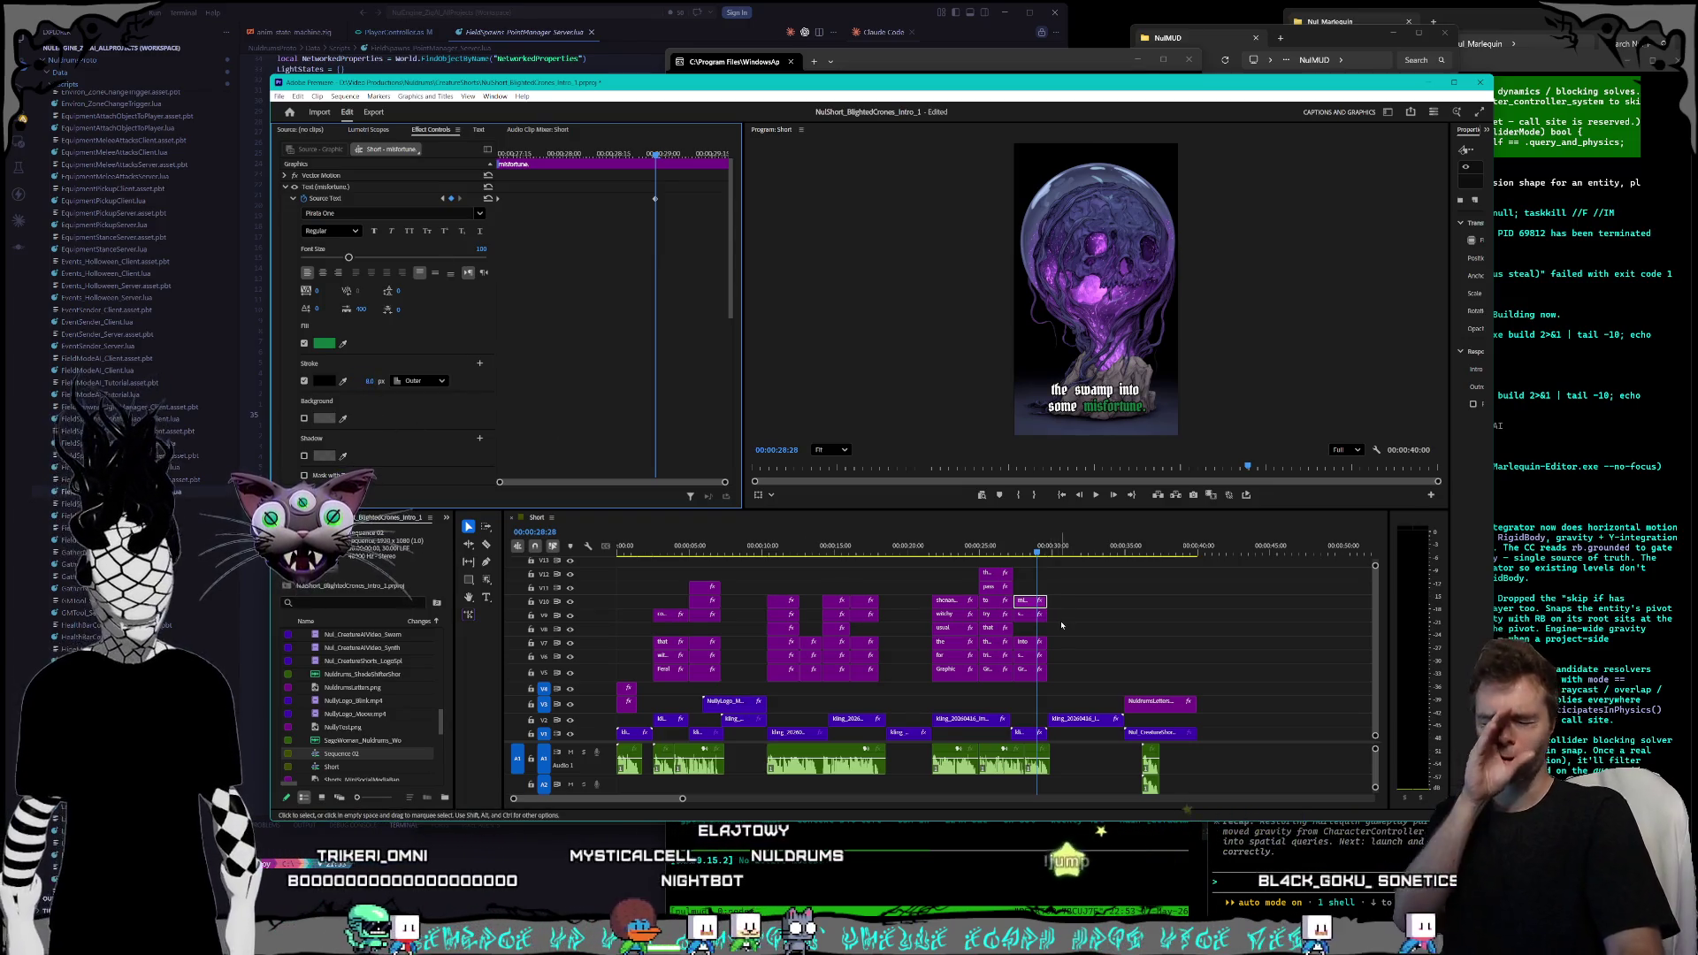
- Play the sequence to check the captions and save the Blighted Crones project
key("space")
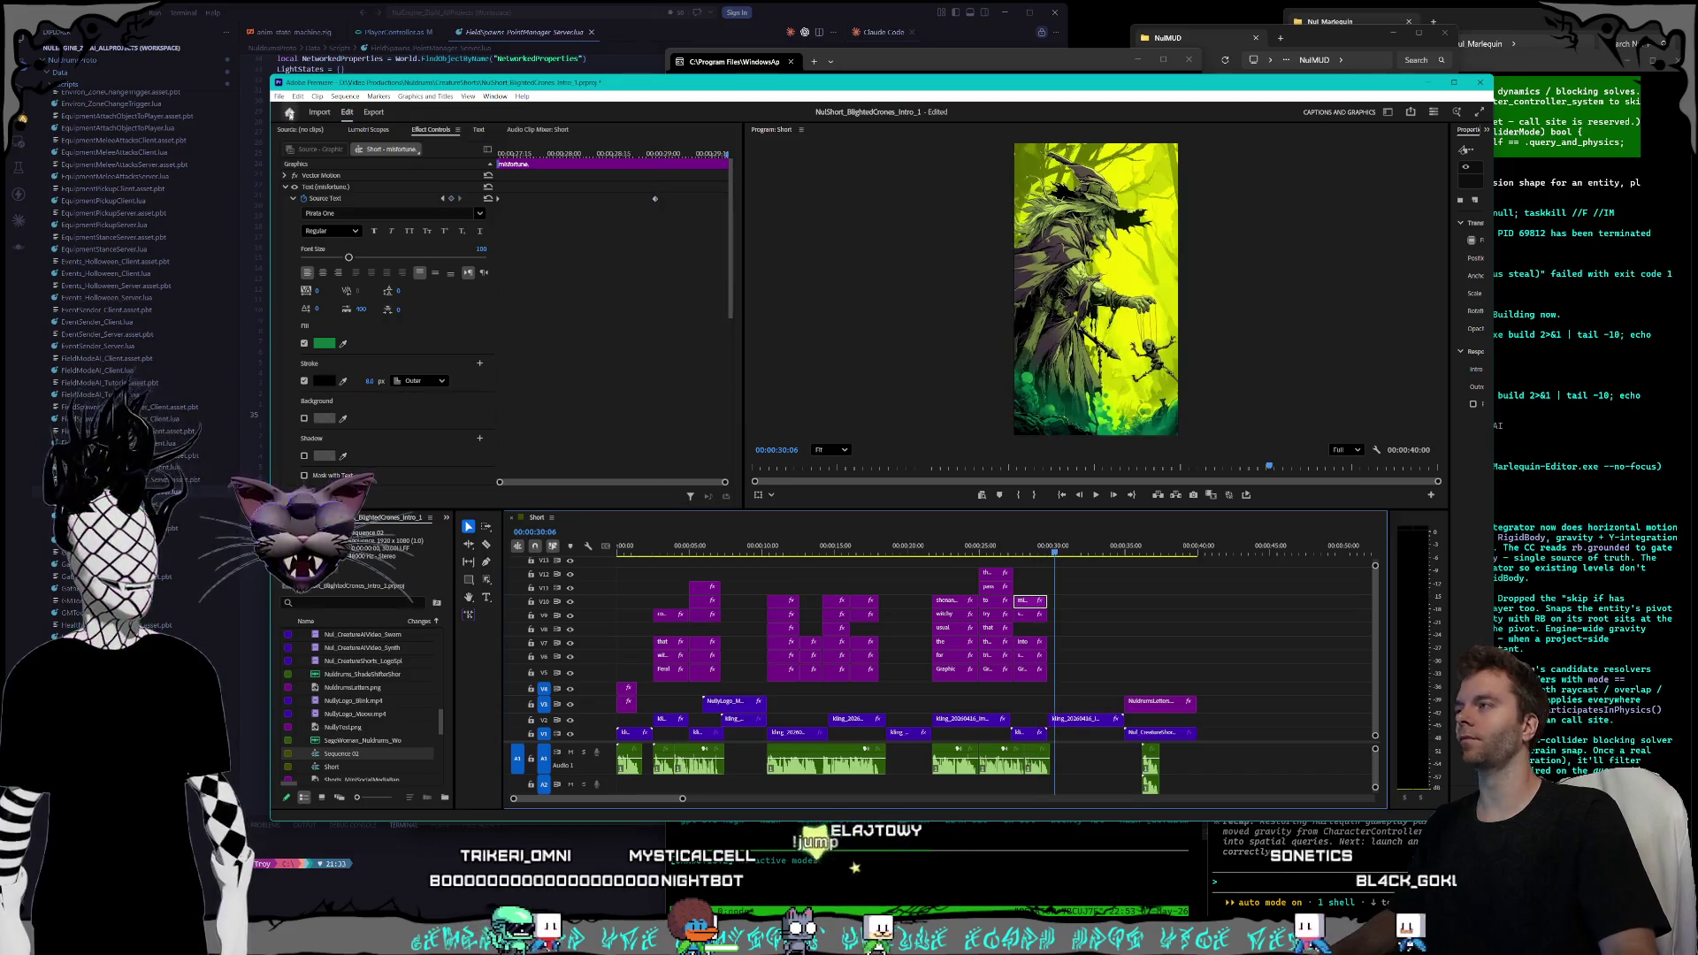
left_click(280, 96)
left_click(292, 238)
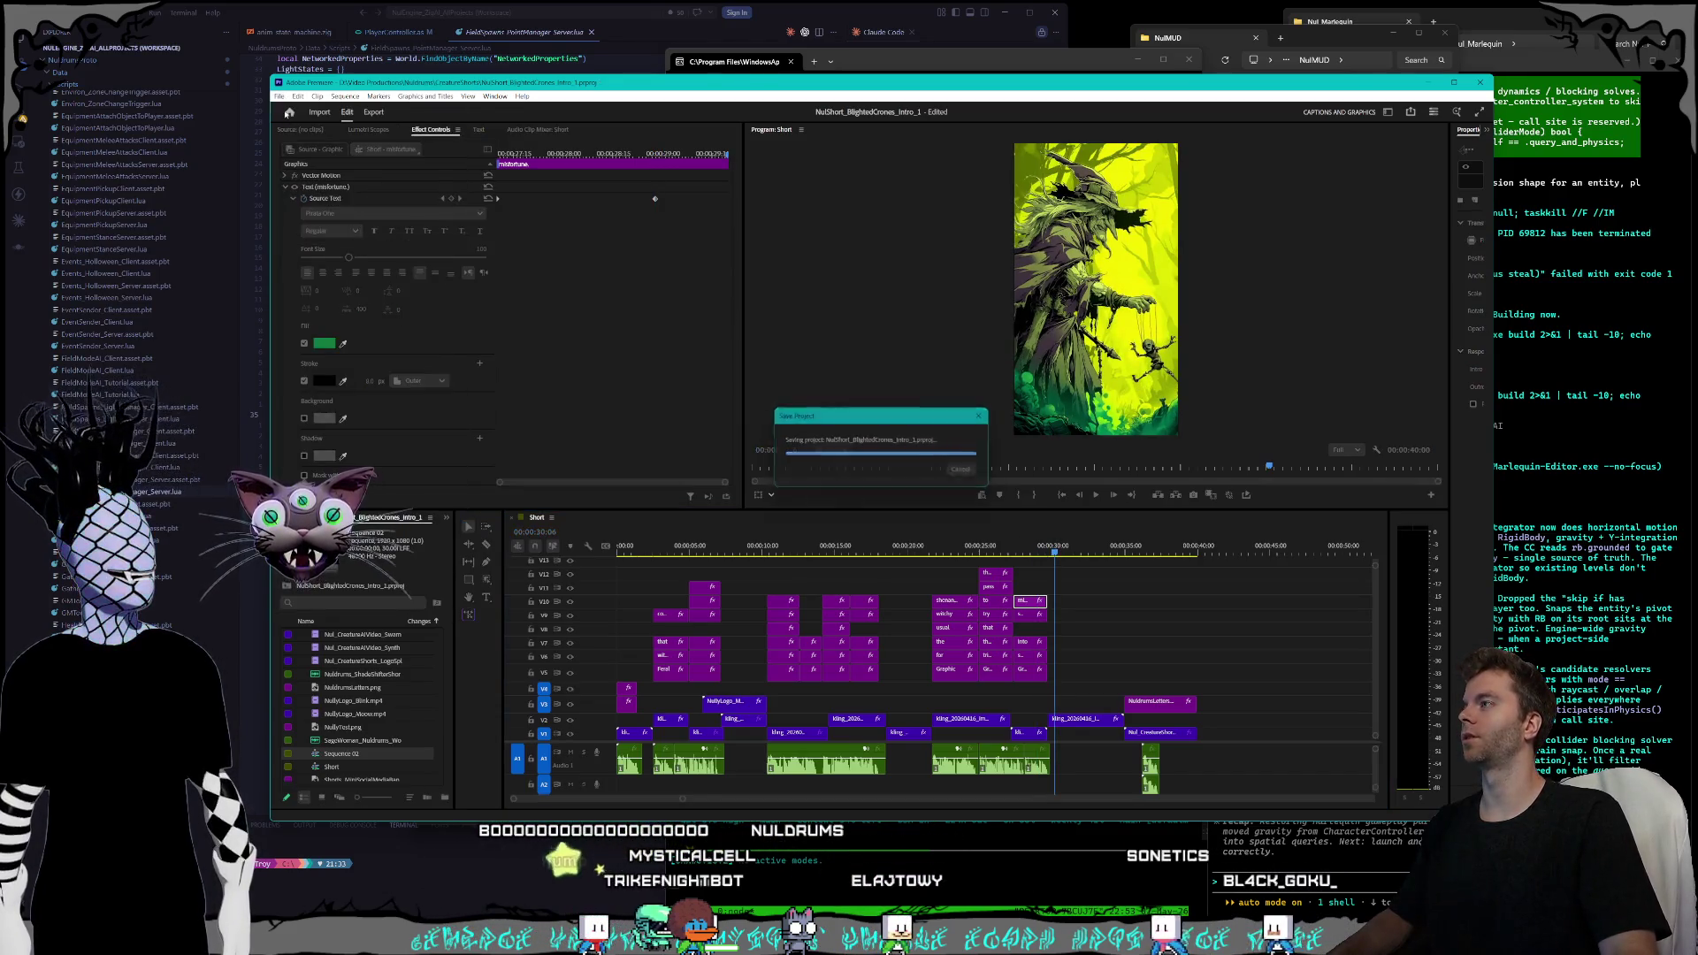
- Open the NulShort_Cyrens_Intro_1_1 project from the CreatureShorts folder
left_click(280, 96)
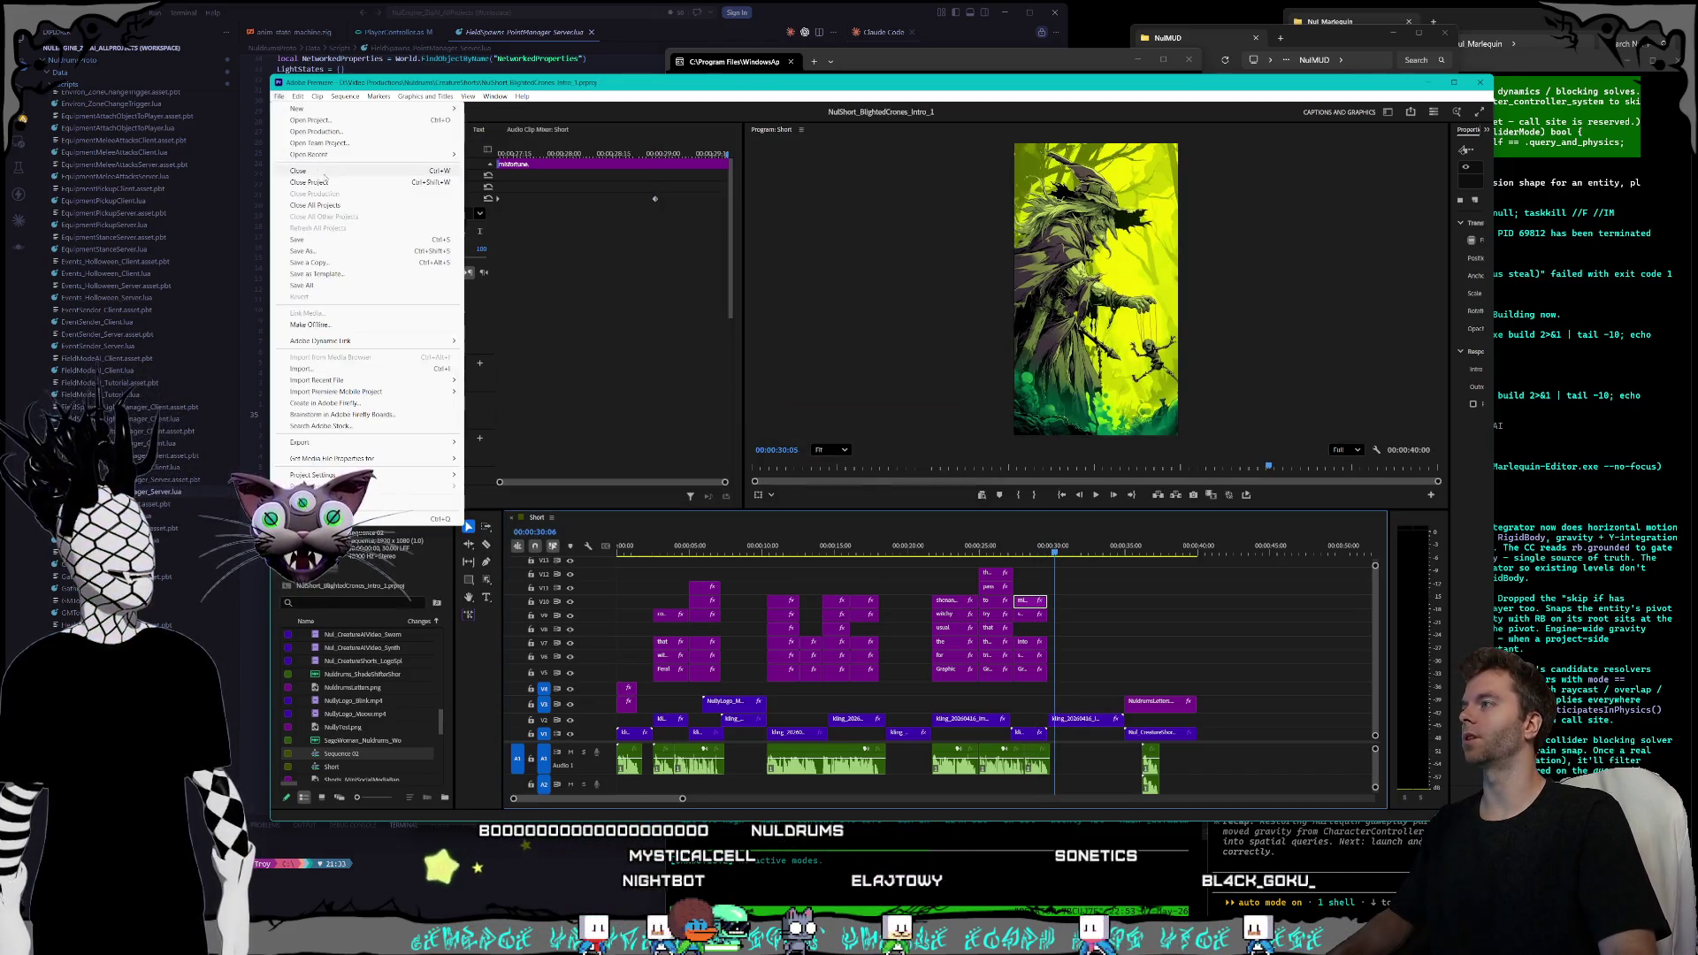
left_click(311, 120)
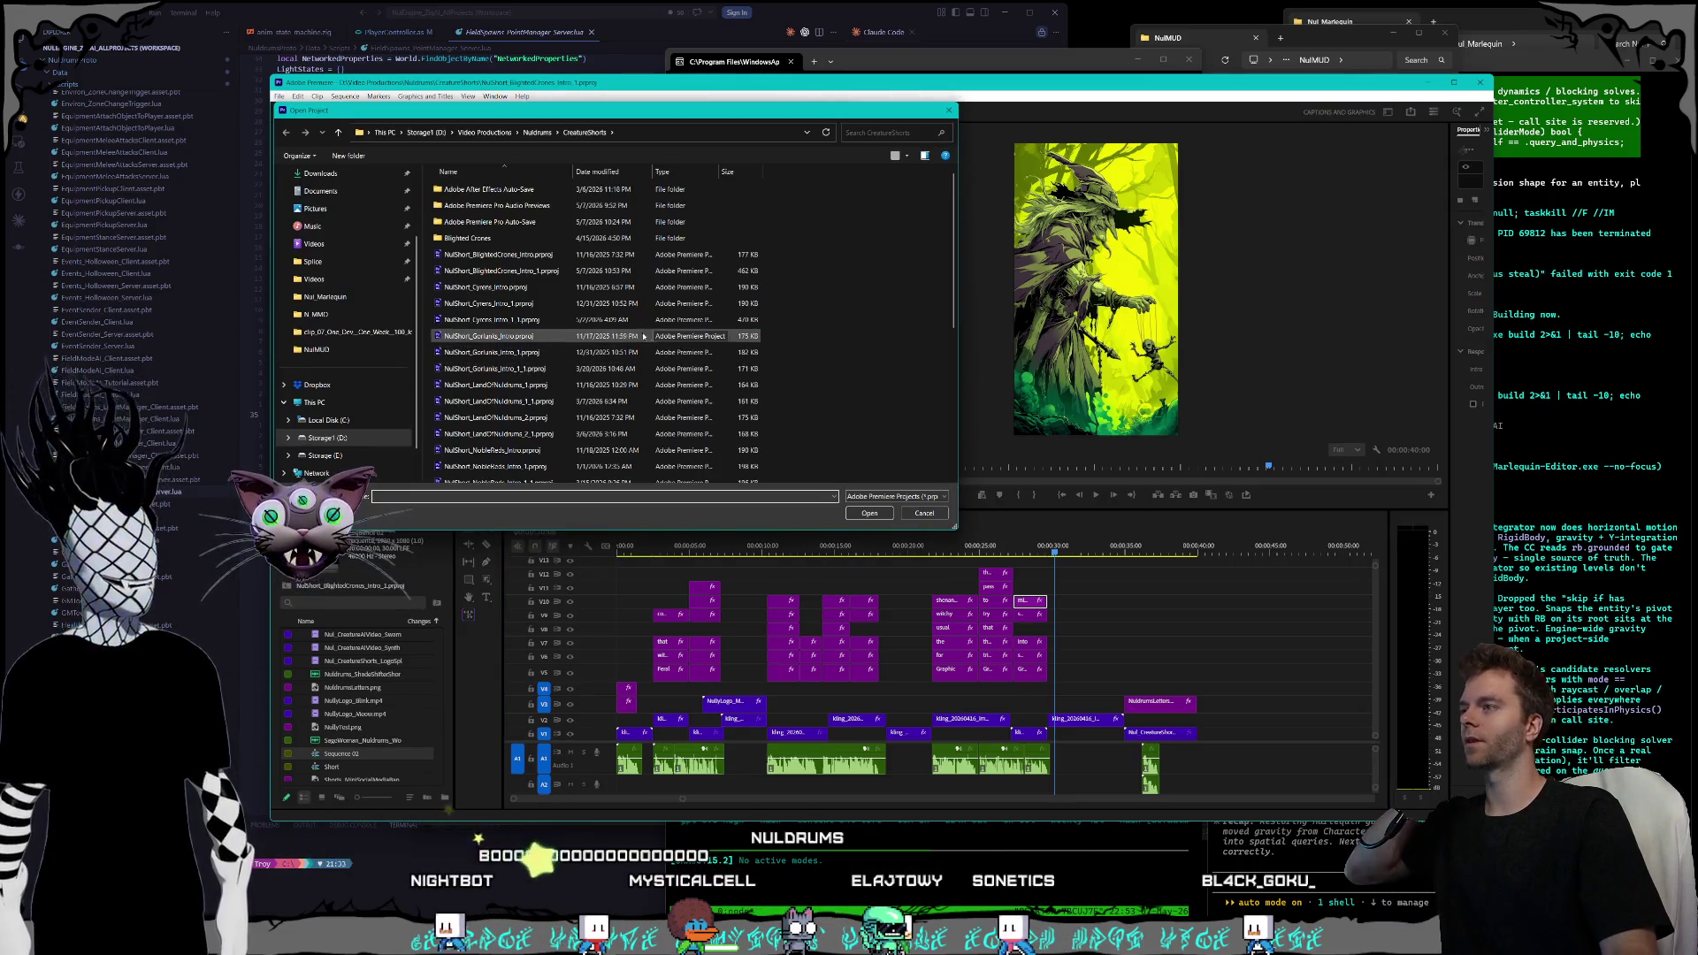
double_click(546, 322)
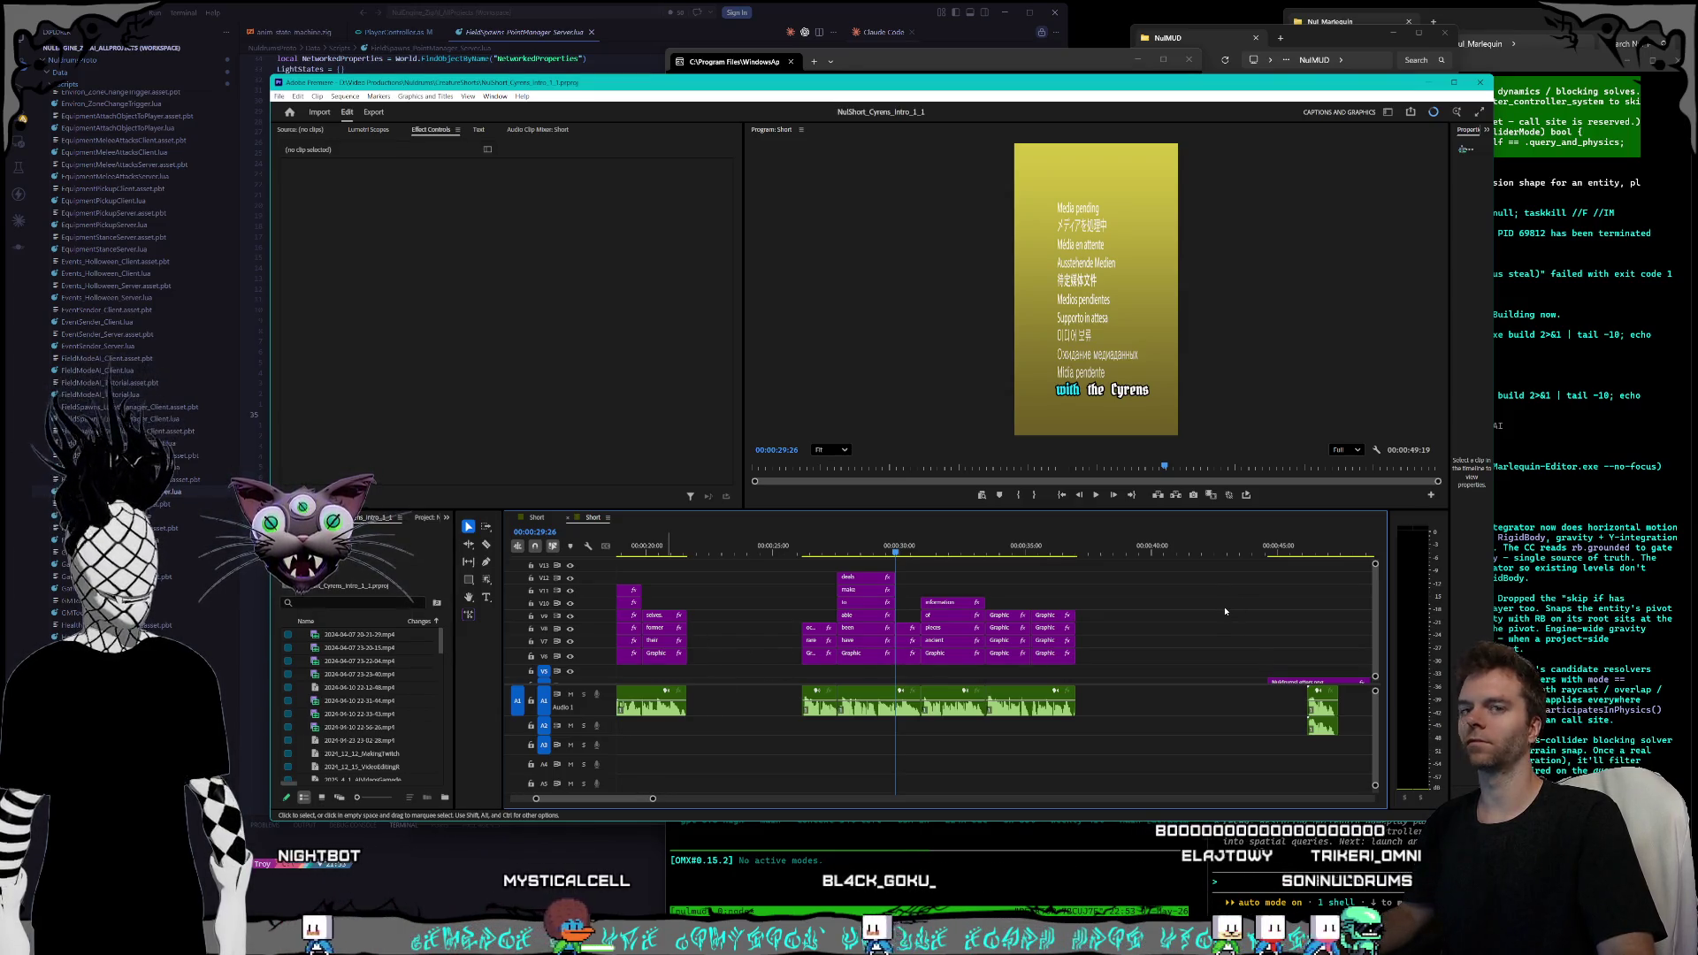
scroll(1223, 616, "down", 2)
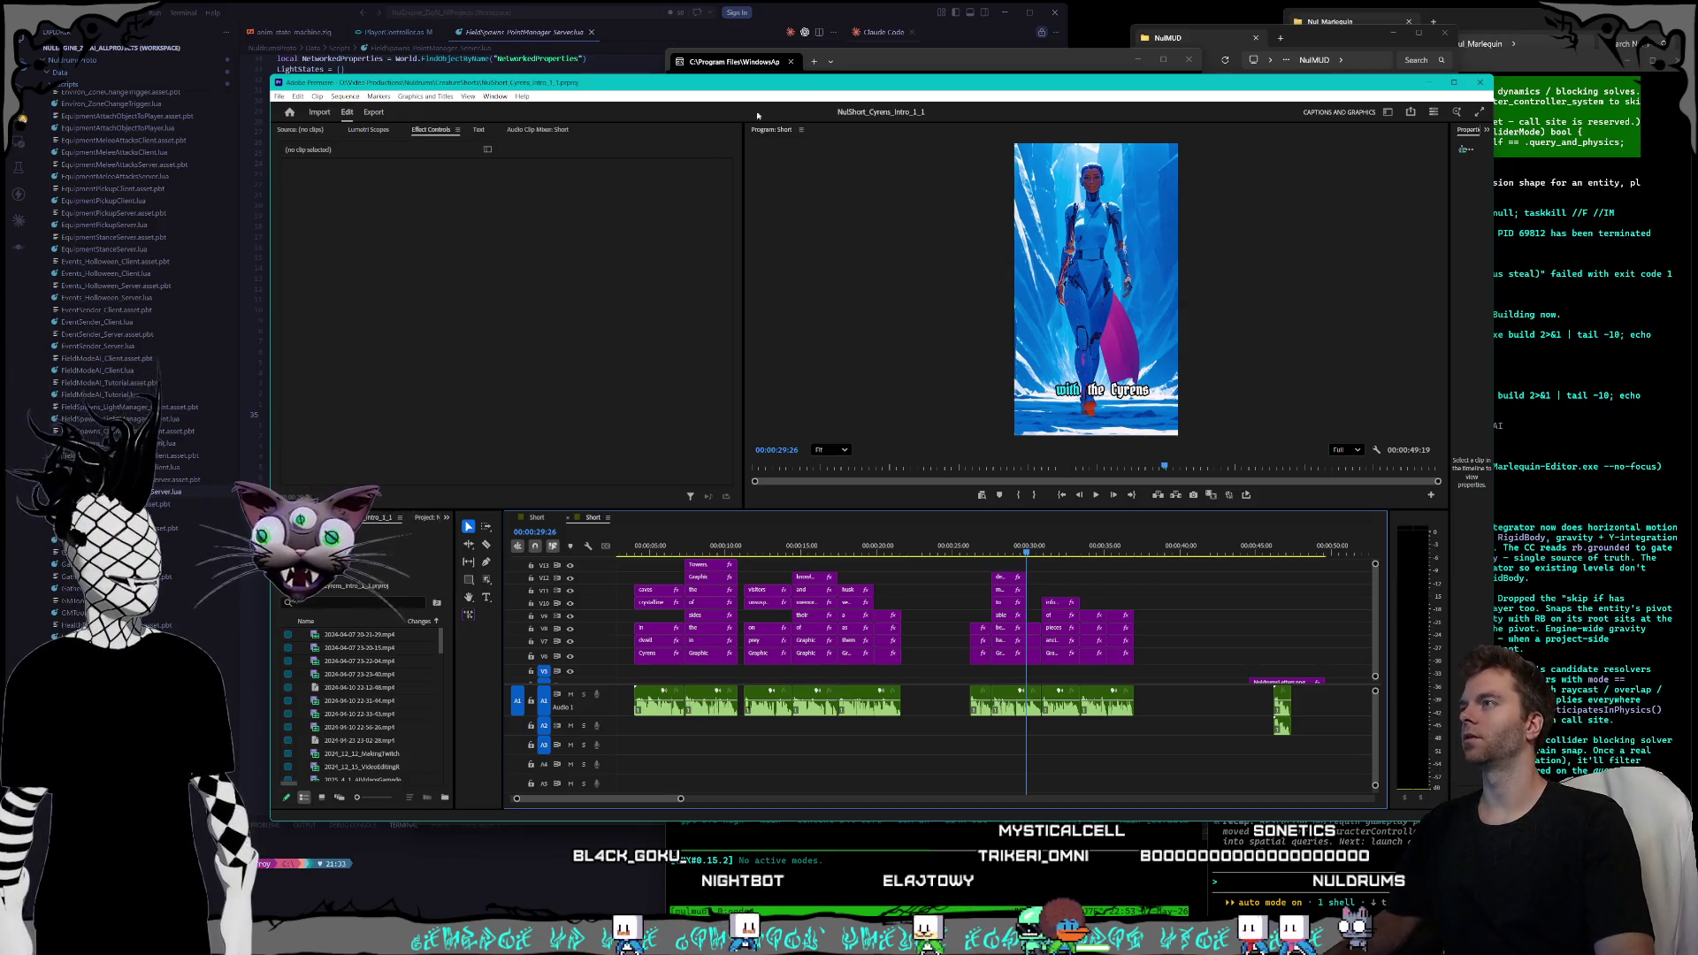
left_click(256, 942)
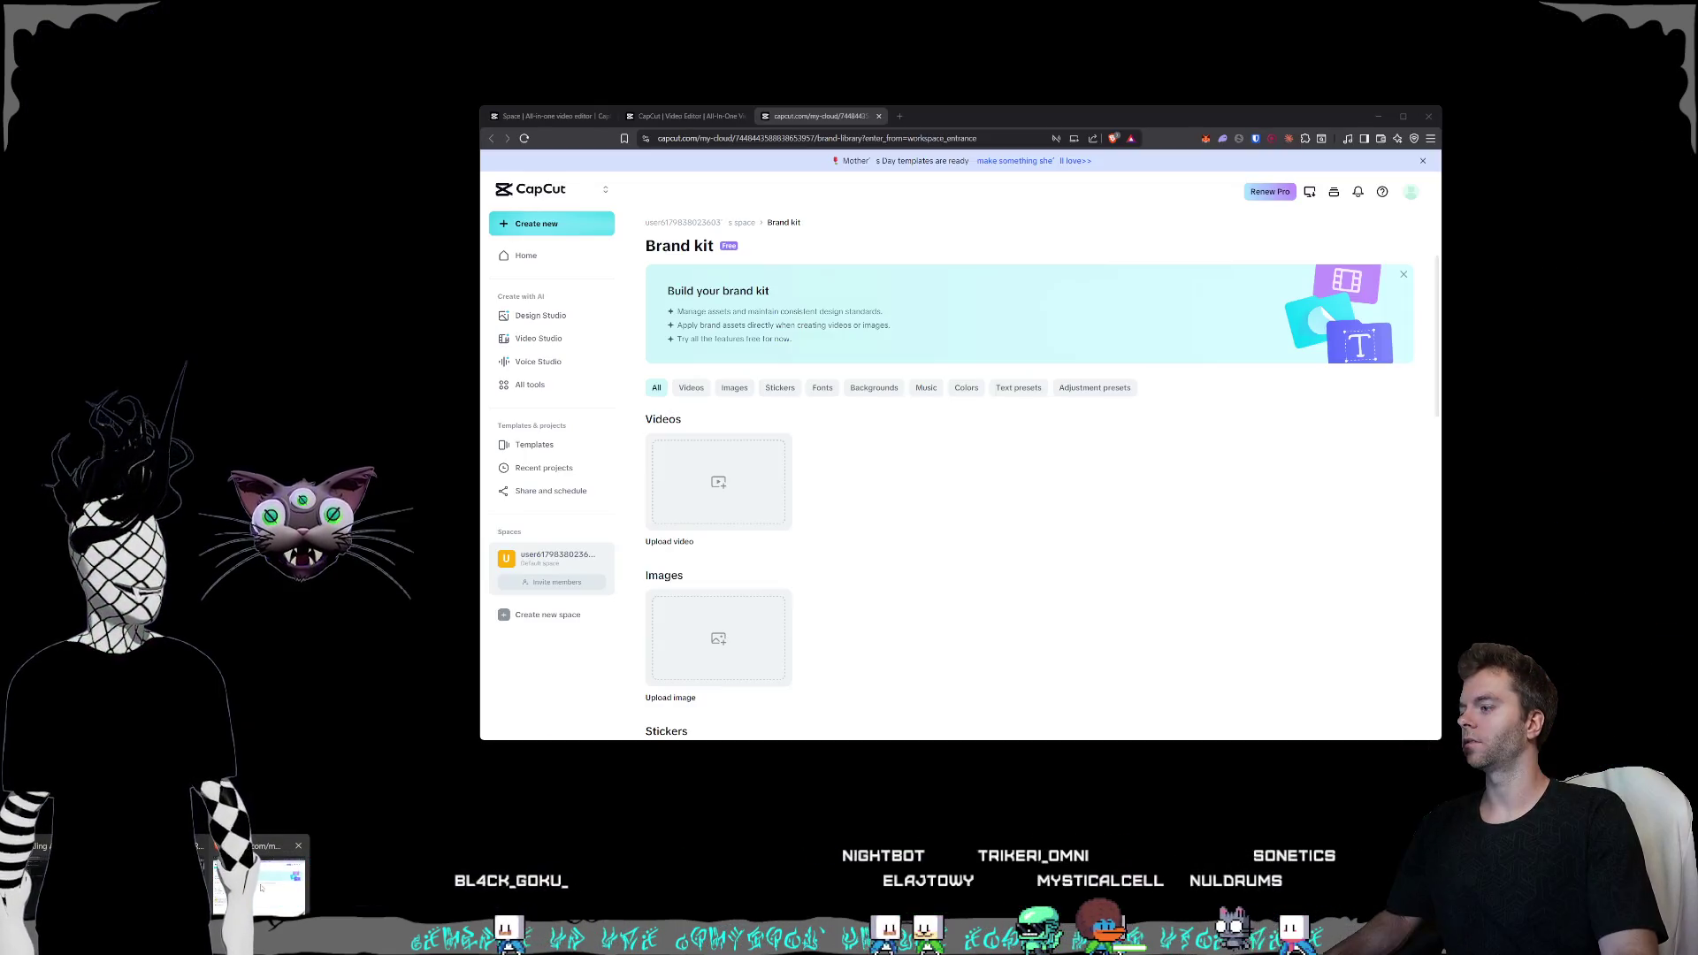
- Close the extra CapCut Space tab in the browser, leaving the other CapCut tabs open
left_click(261, 885)
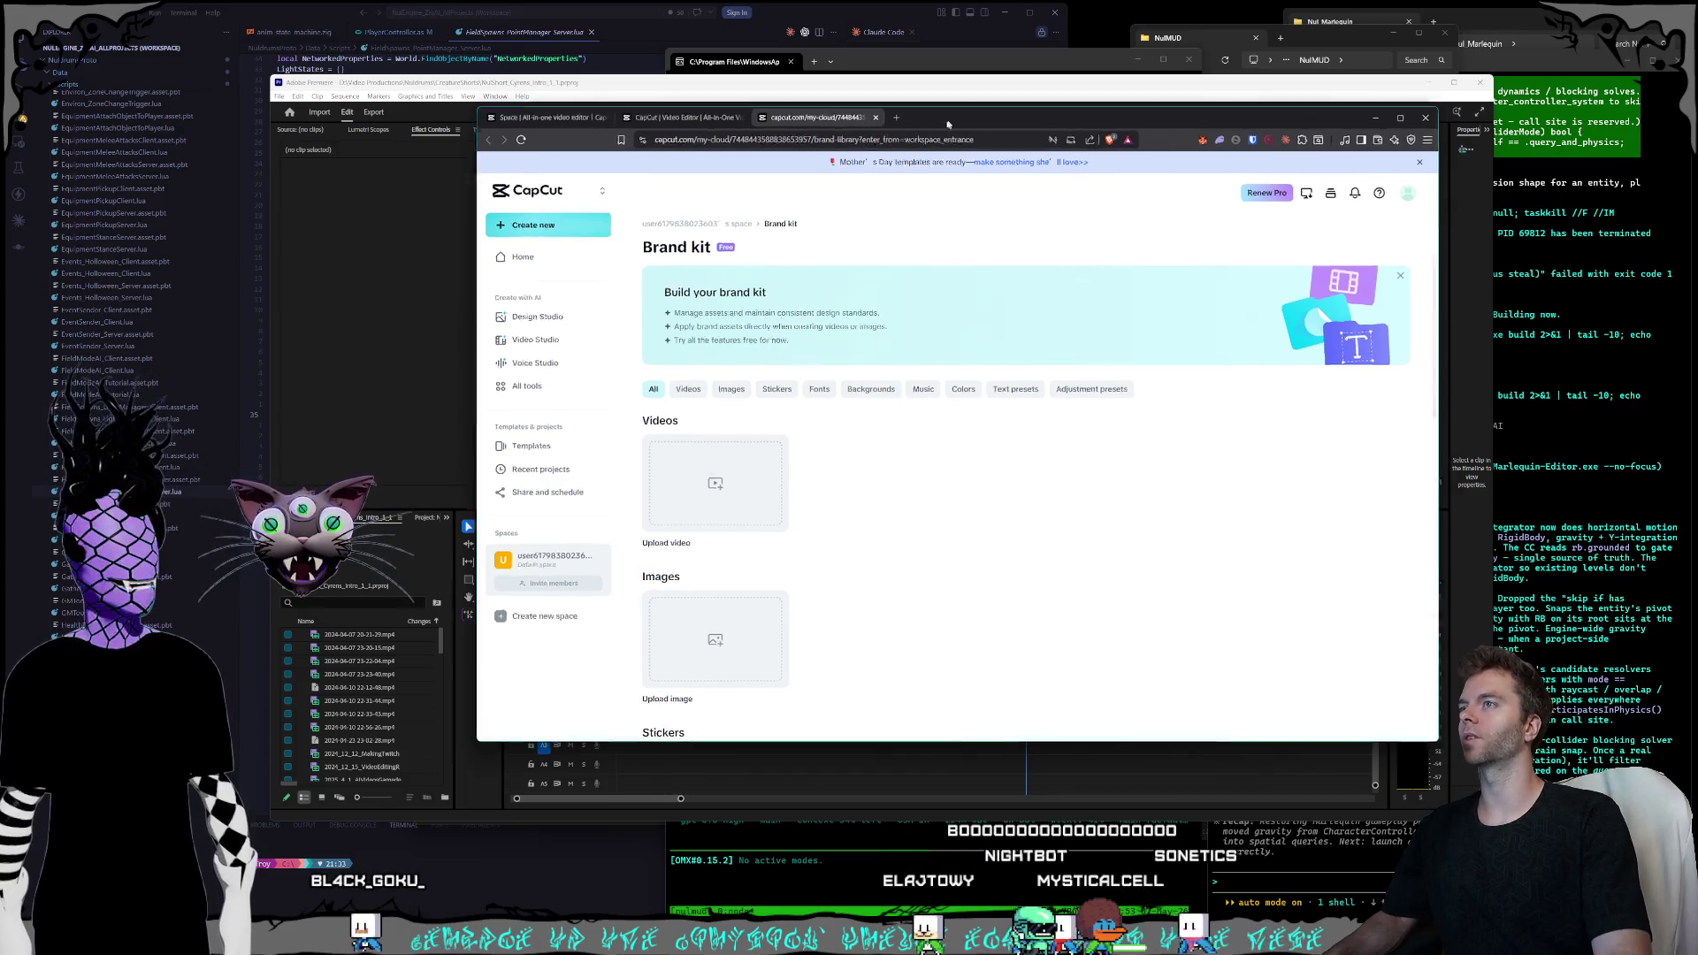
left_click(663, 122)
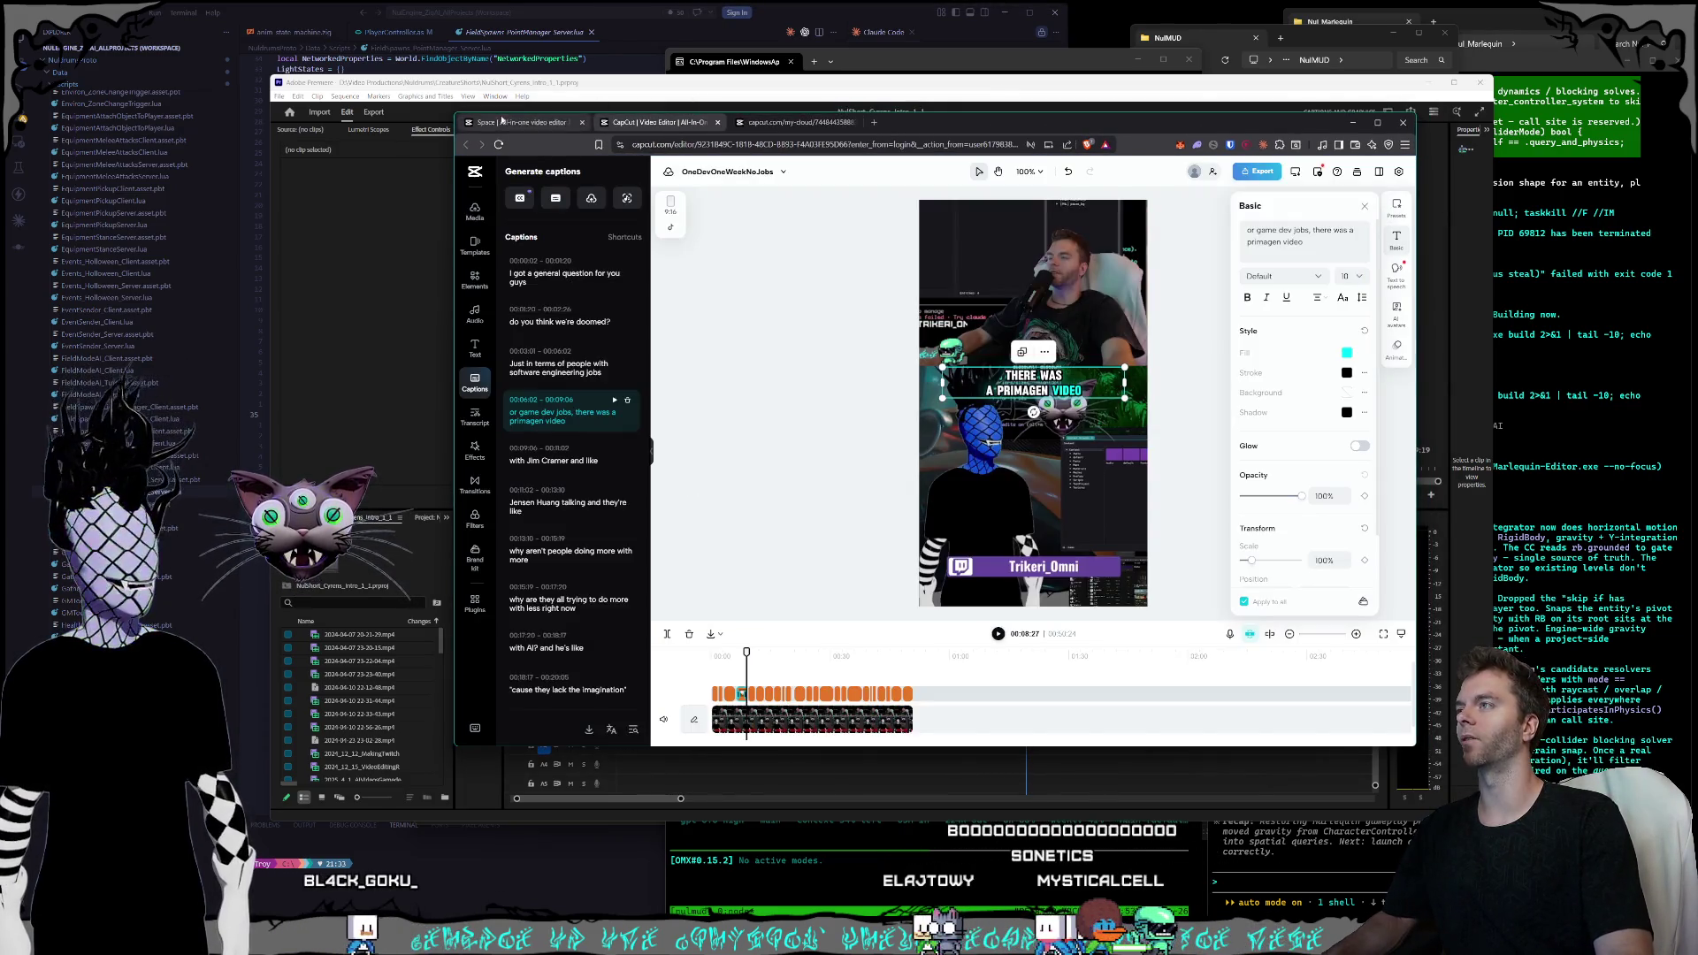
left_click(797, 122)
left_click(659, 122)
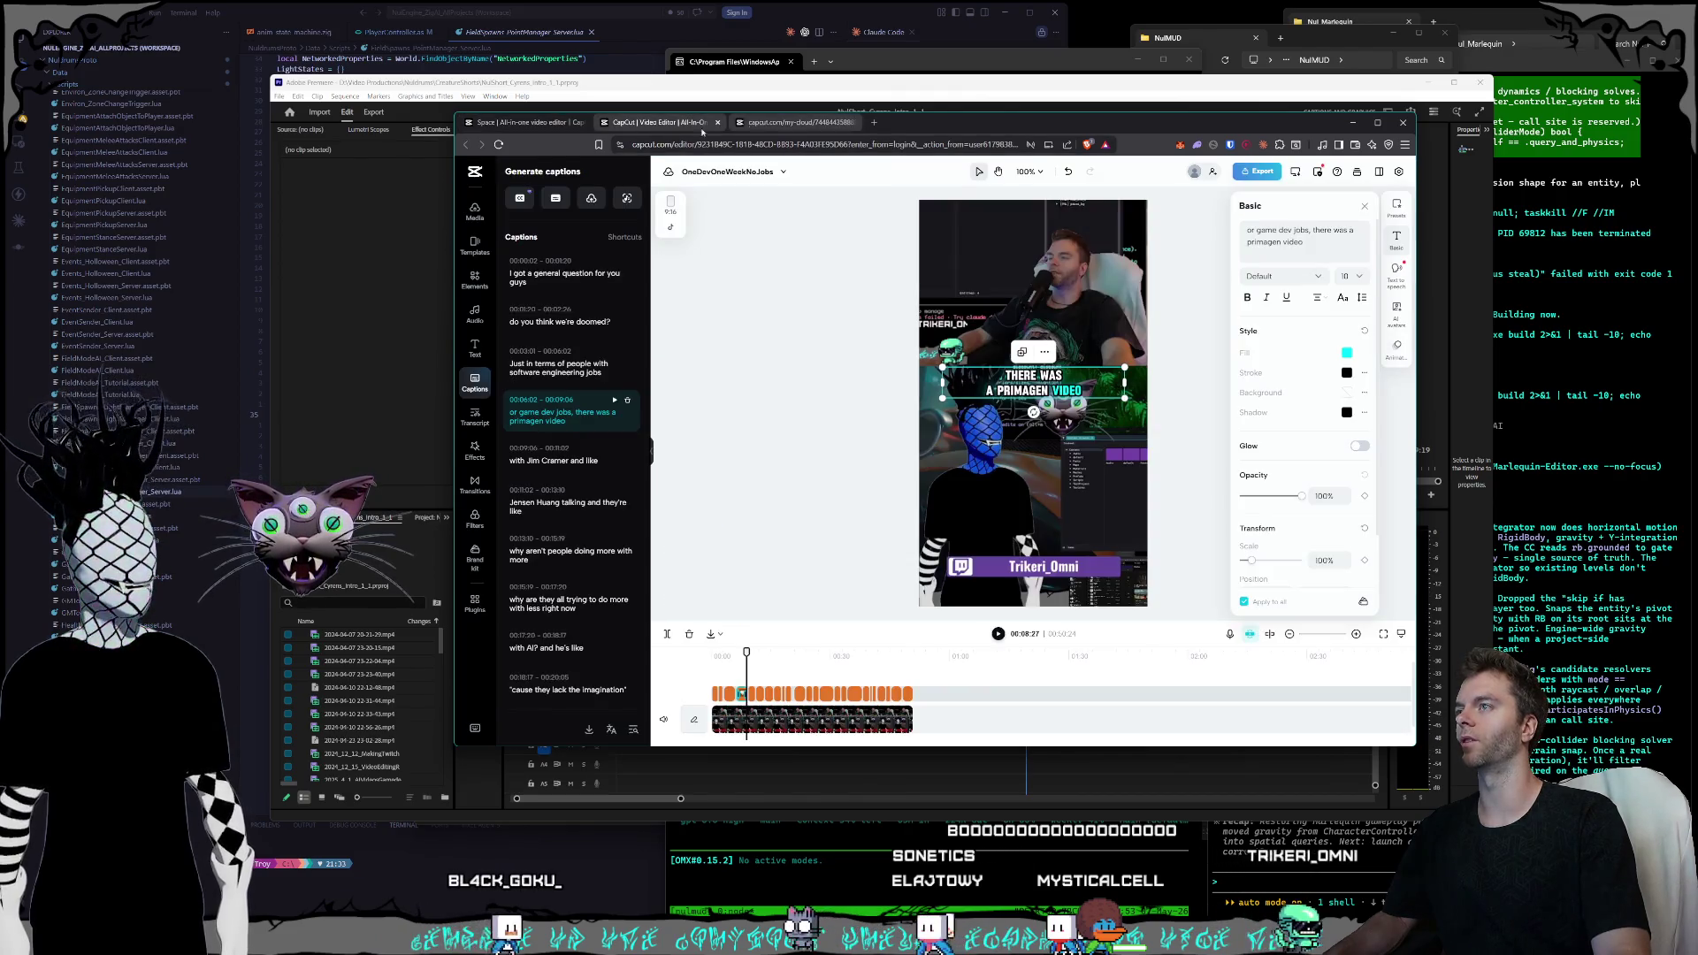
left_click(521, 122)
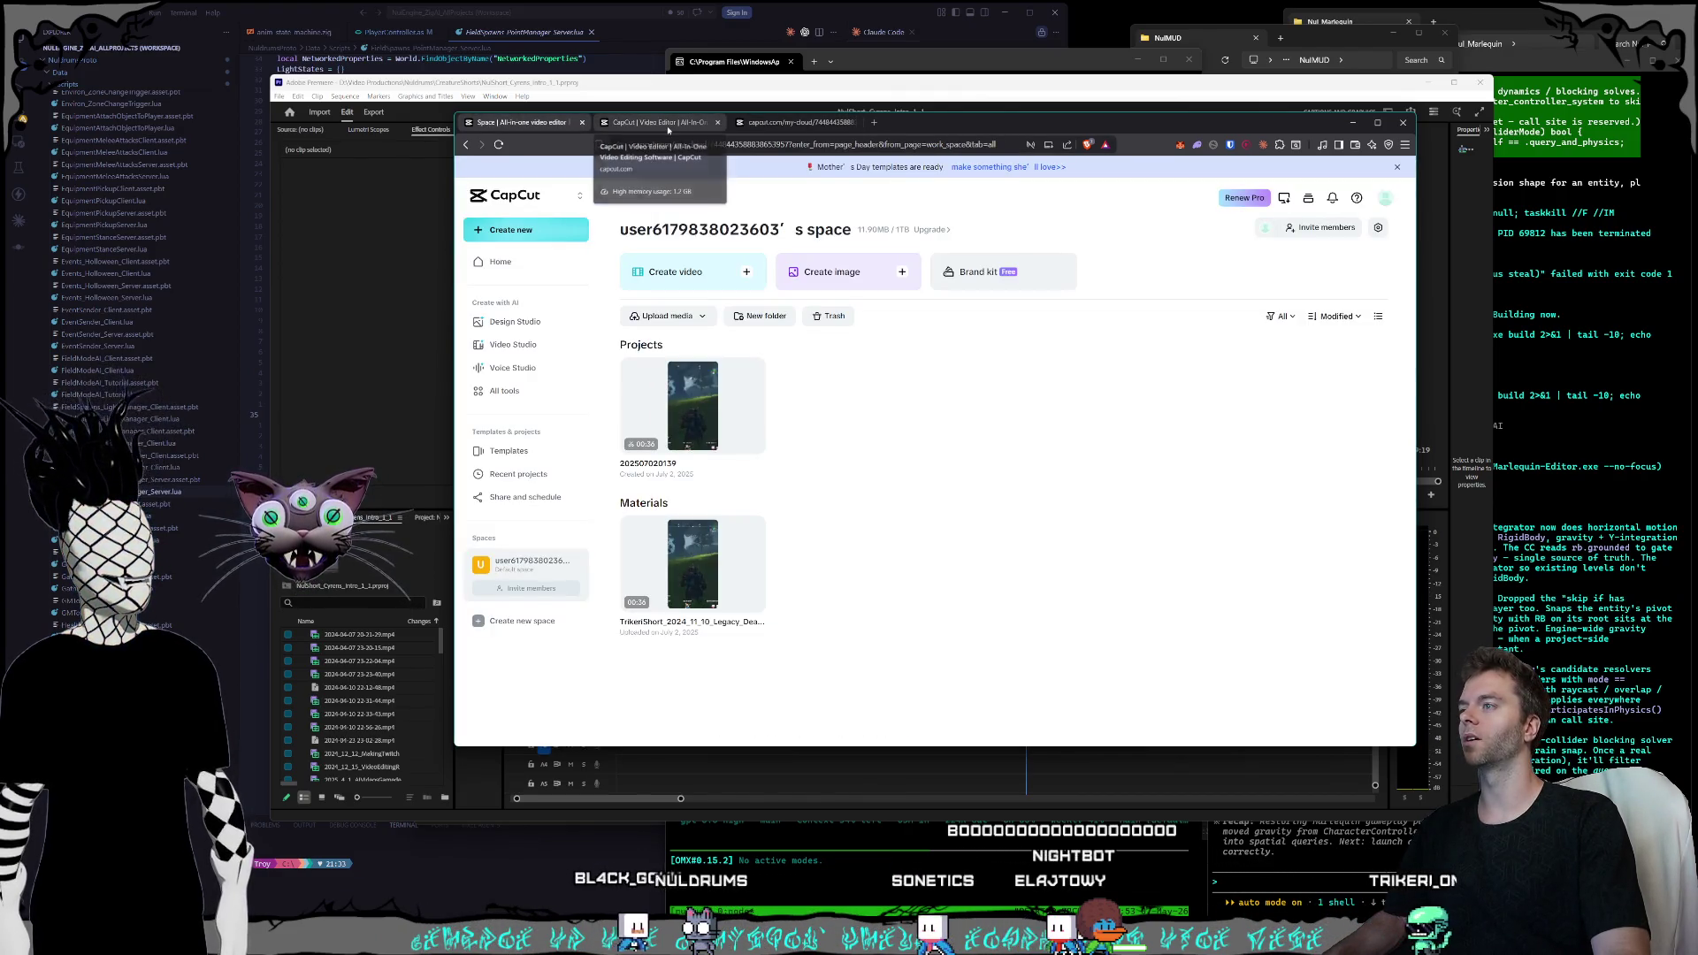
left_click(582, 122)
left_click(644, 123)
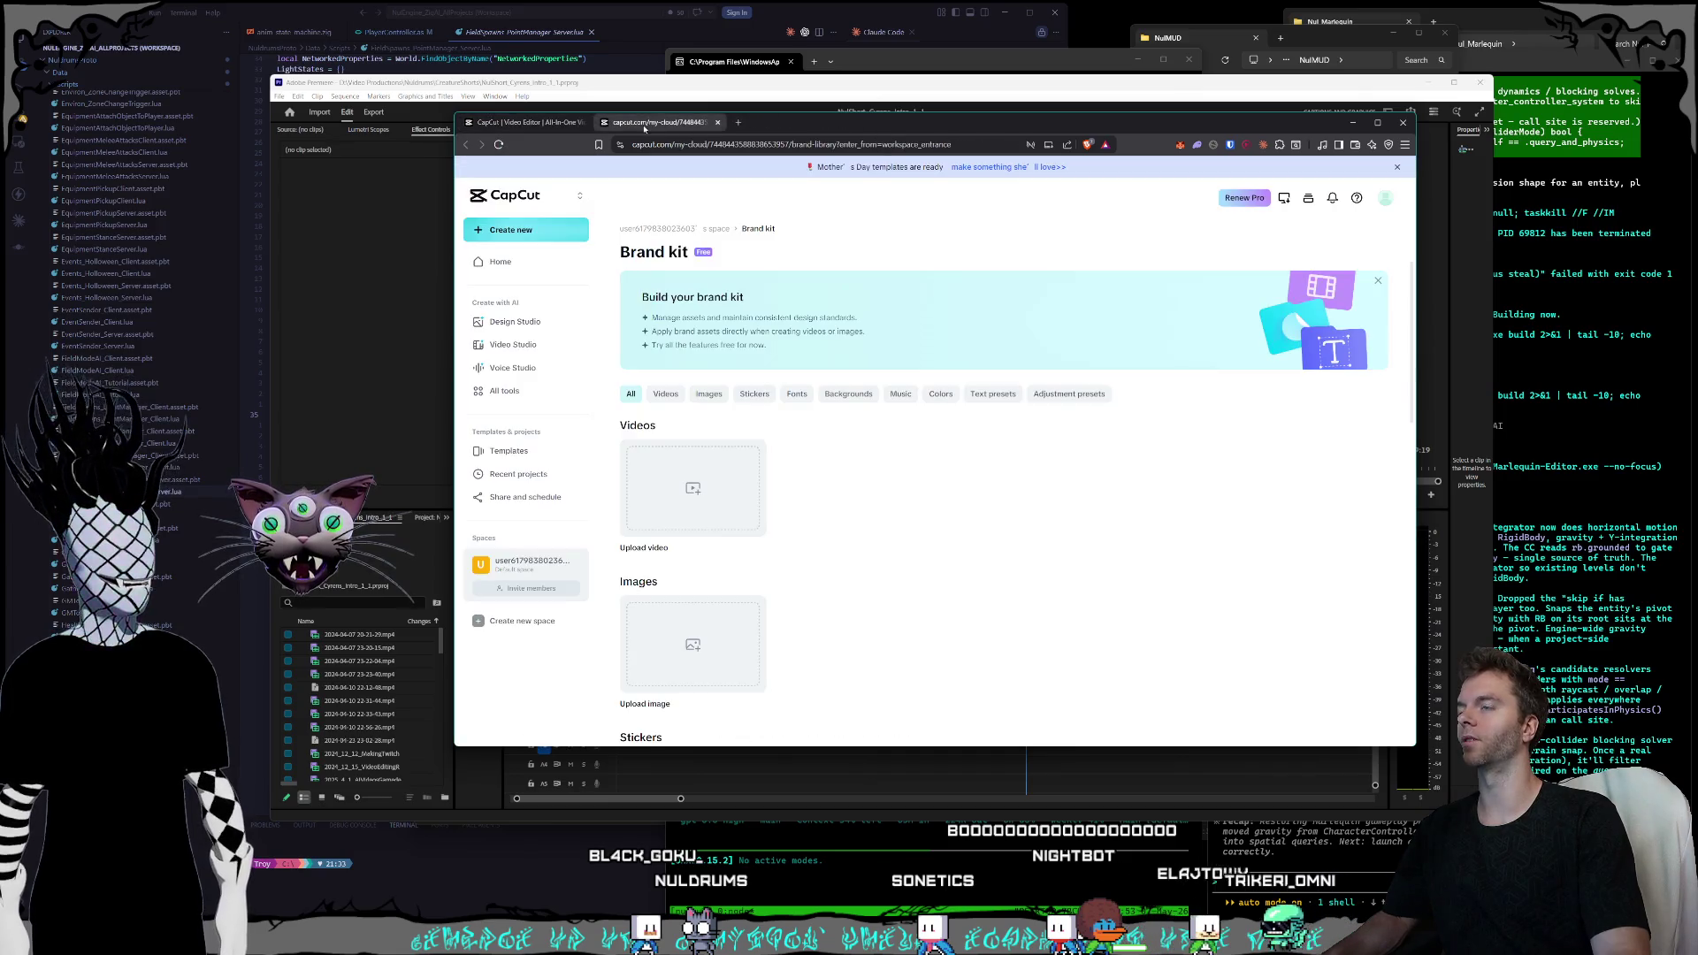
- Go to x.com in a new tab and open Grok from the sidebar
left_click(738, 122)
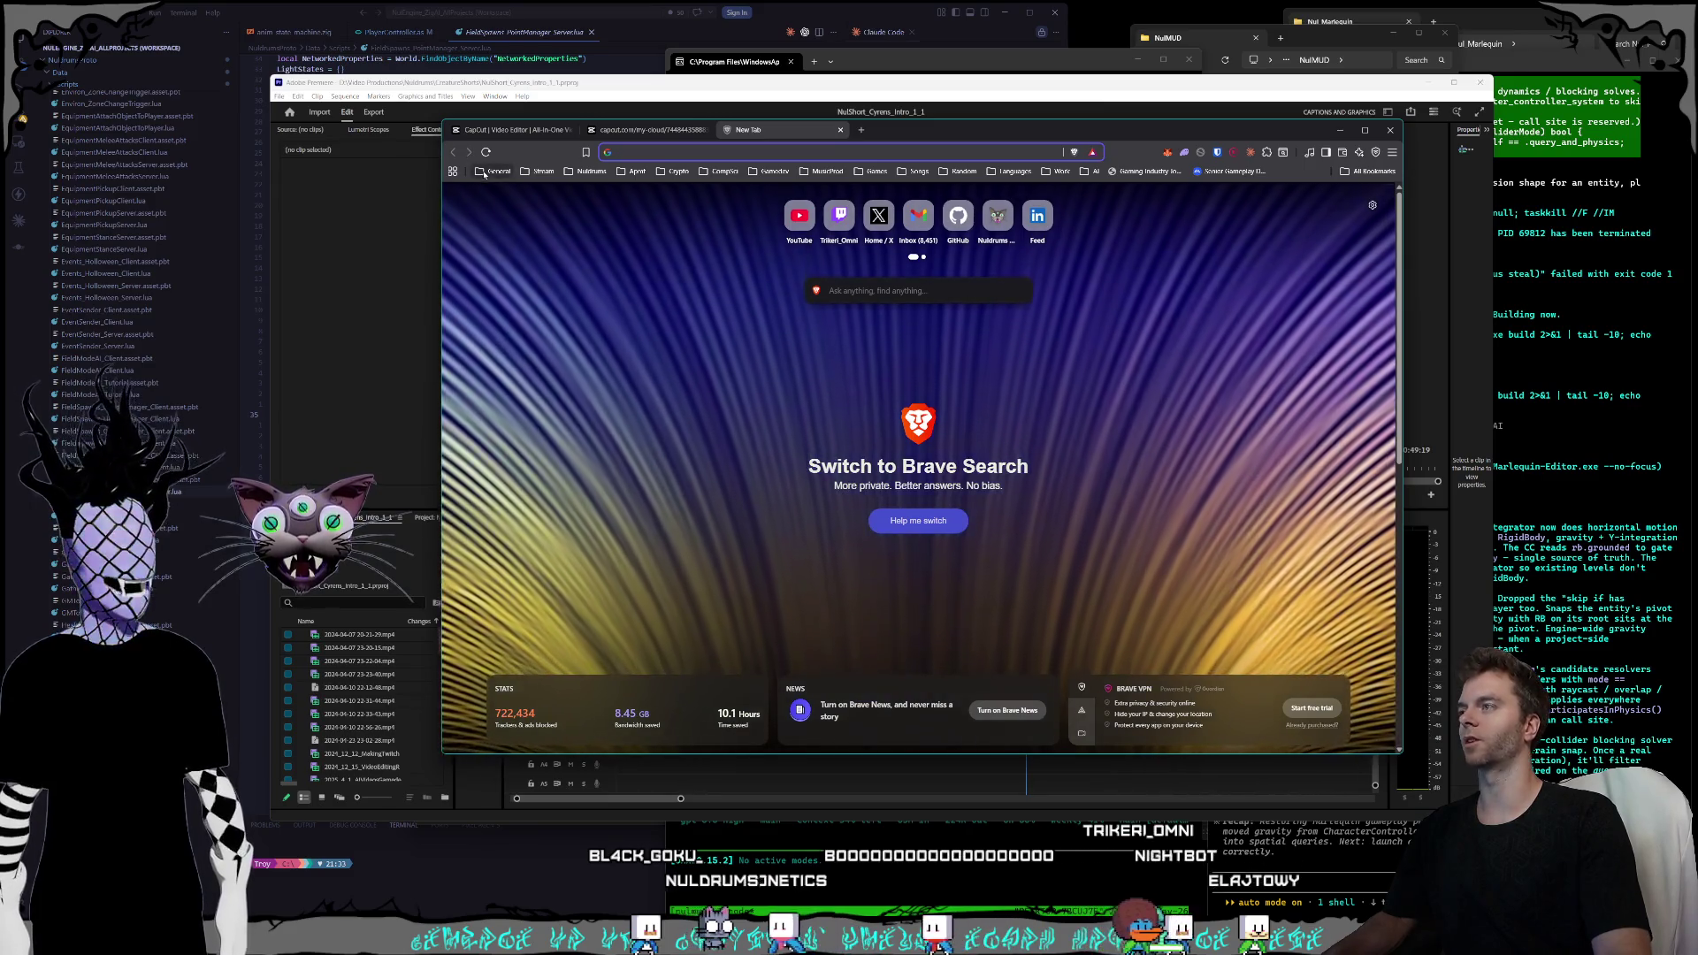
left_click(483, 173)
left_click(567, 325)
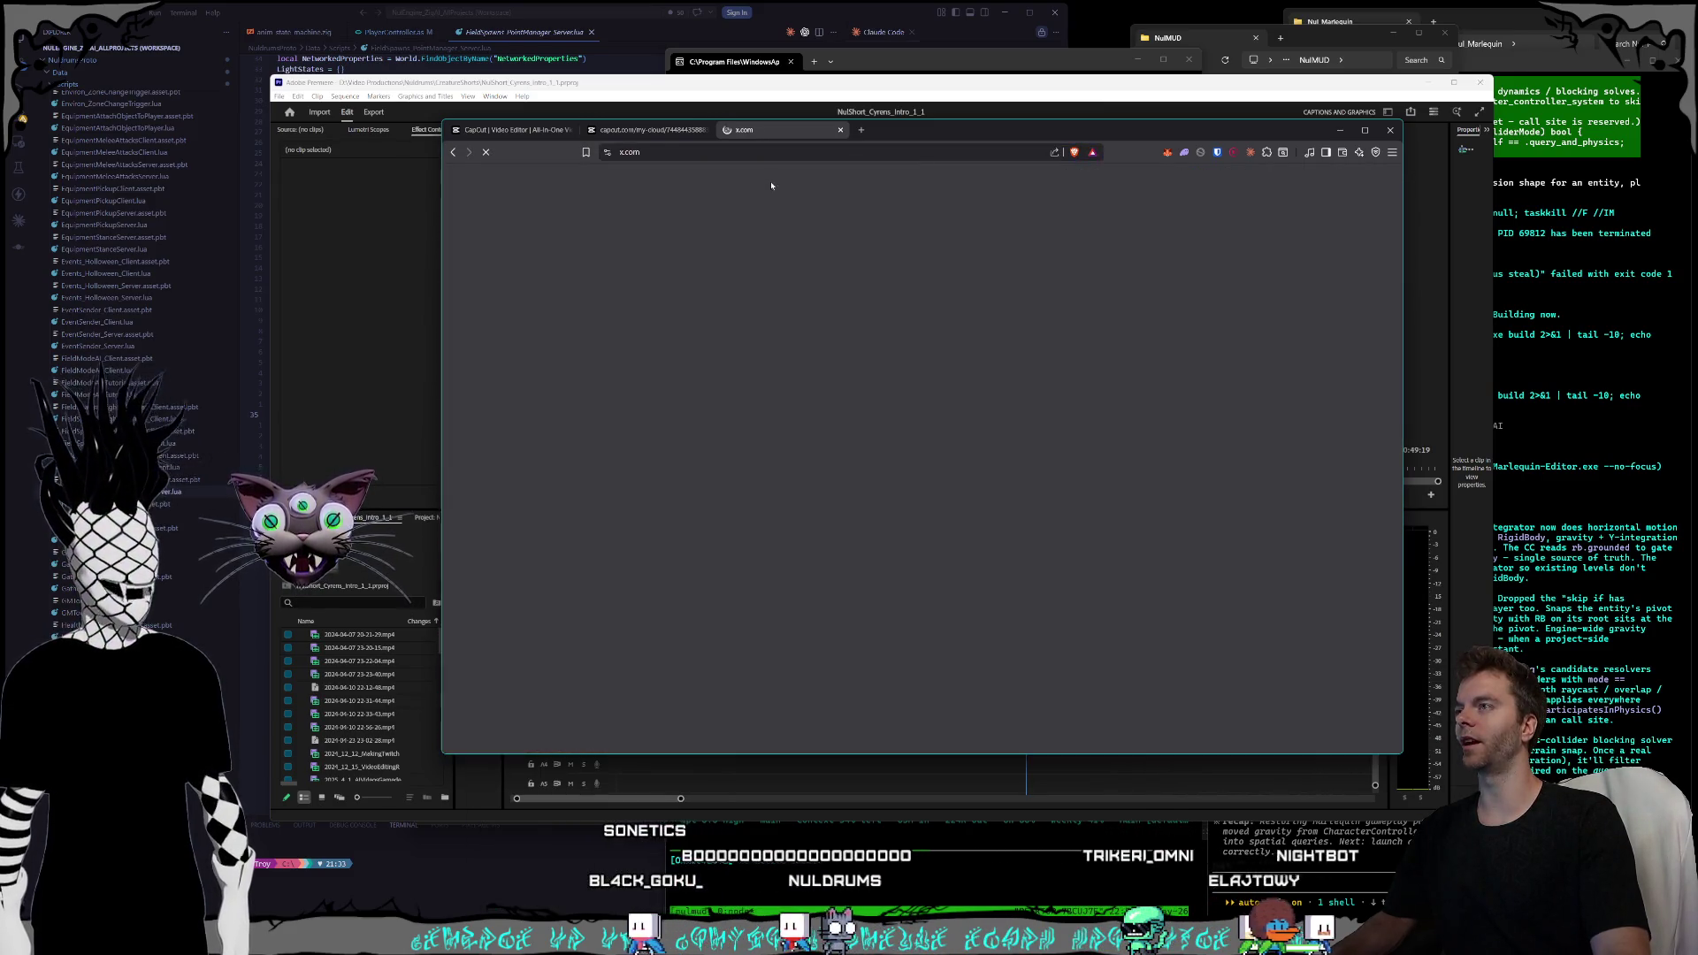
left_click(650, 130)
left_click(746, 132)
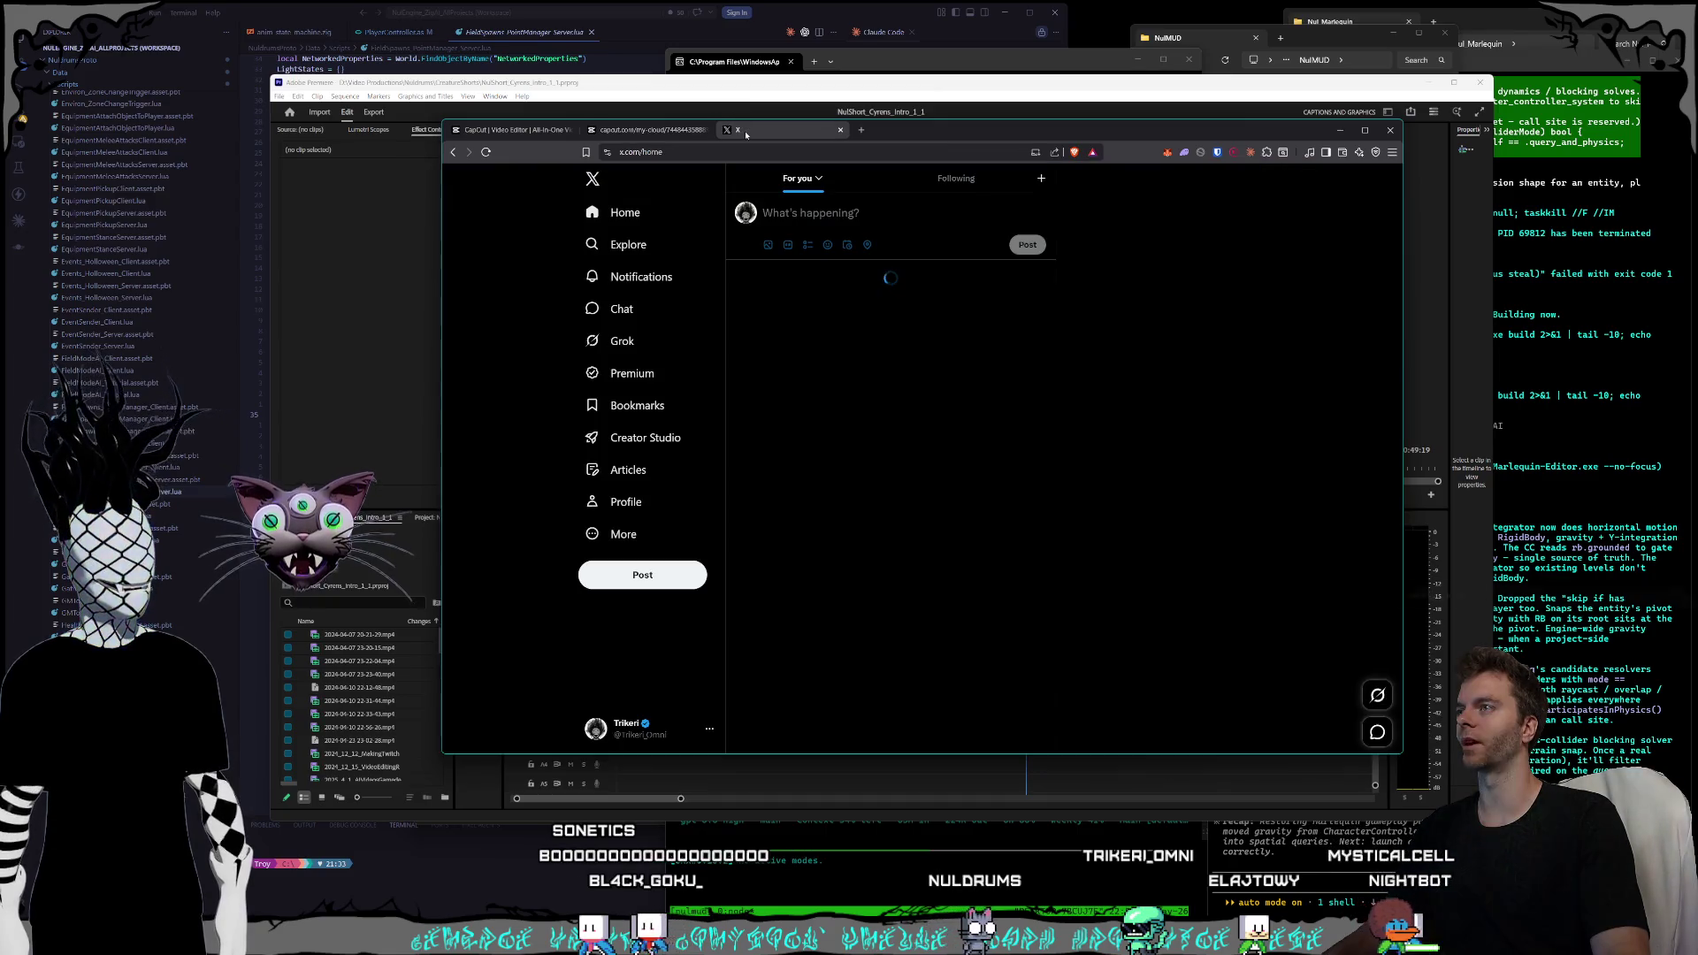
left_click(624, 341)
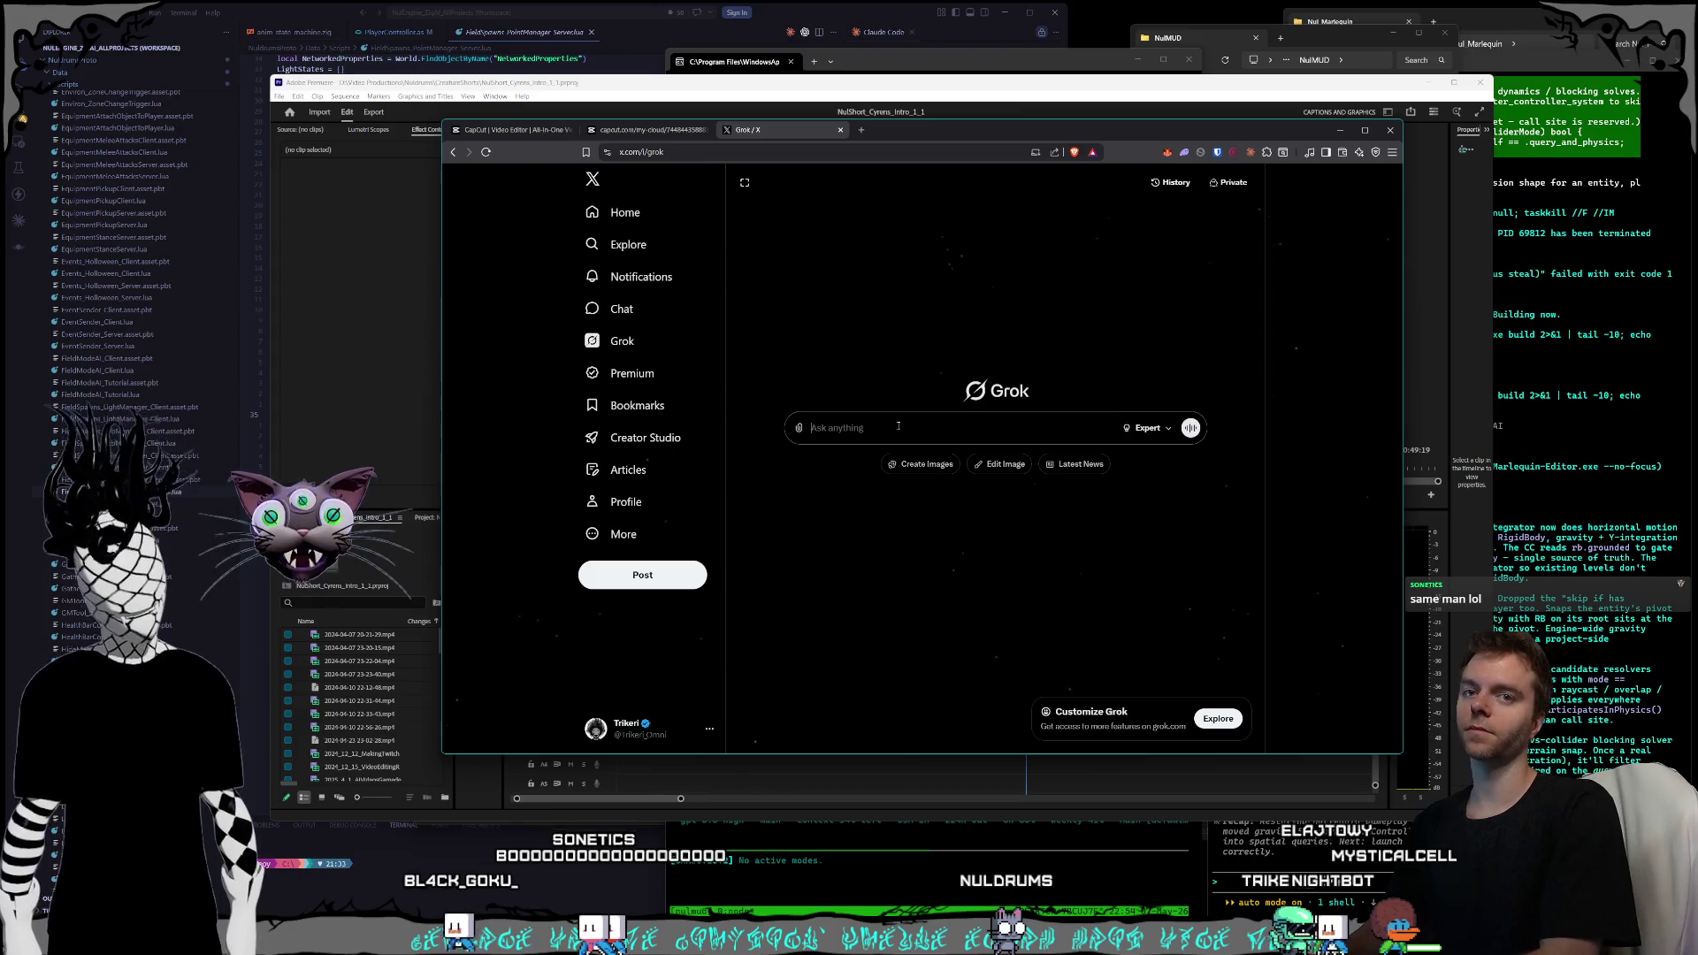
- Reopen the most recent Grok conversation from History and scroll through it
left_click(1184, 183)
left_click(1205, 288)
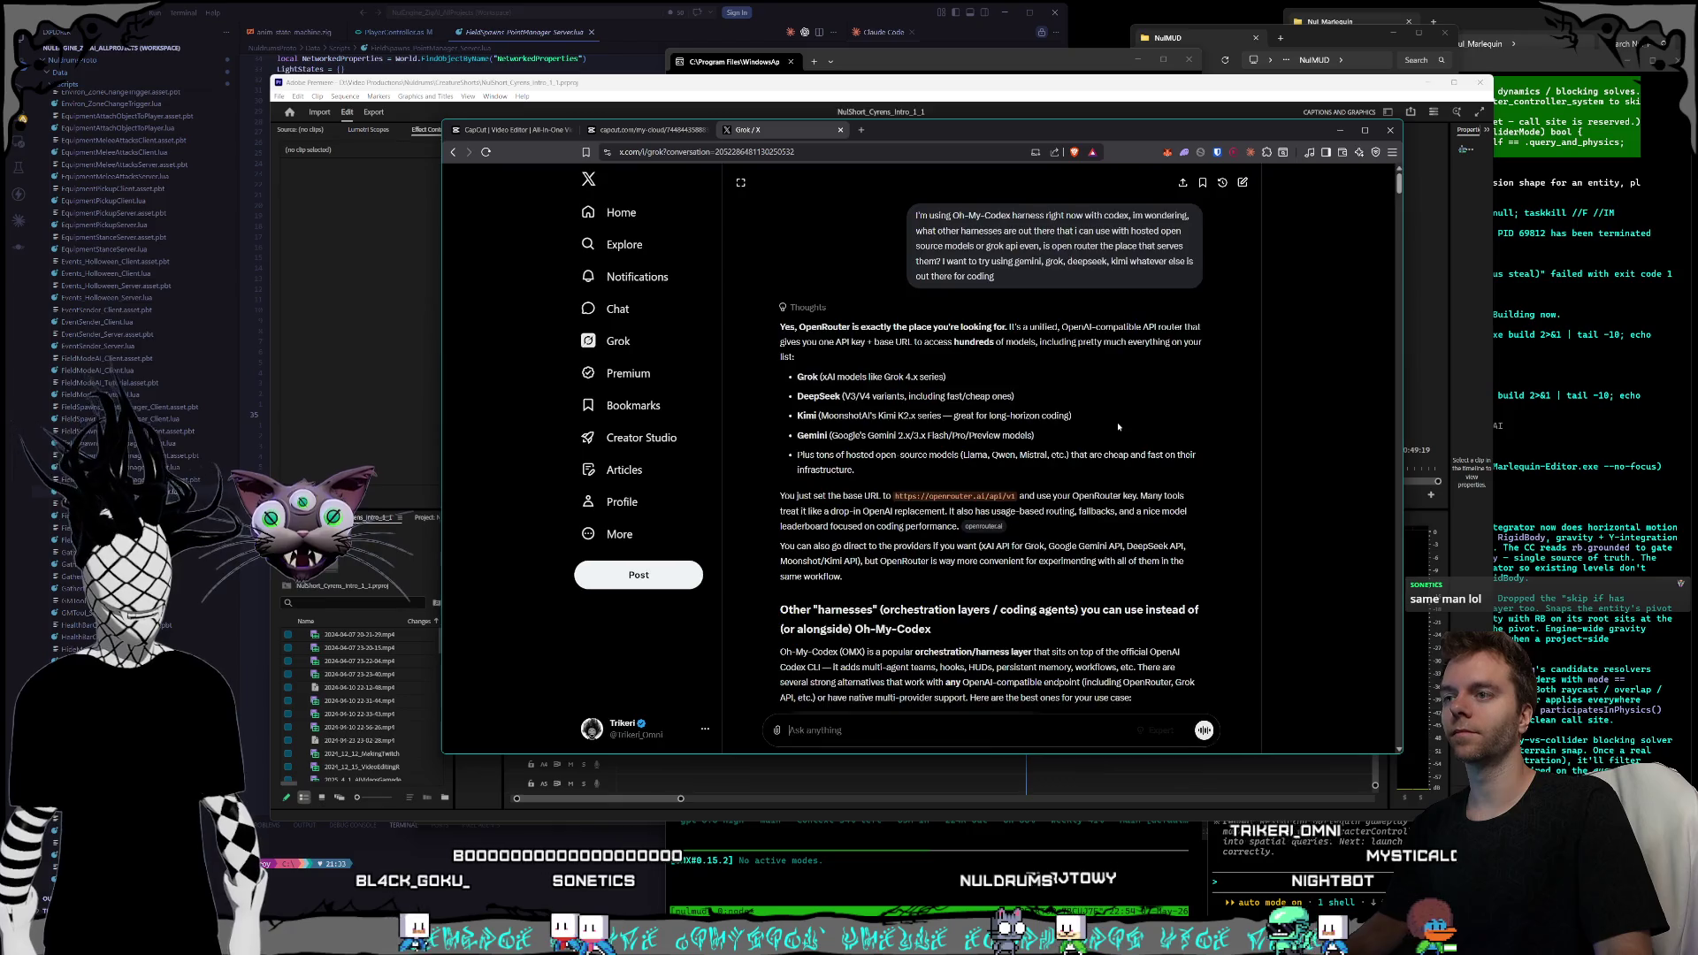
scroll(1082, 305, "down", 3)
scroll(1082, 304, "down", 5)
- Start a new Grok chat asking which channel teams get AI agents to sync together
left_click(1243, 182)
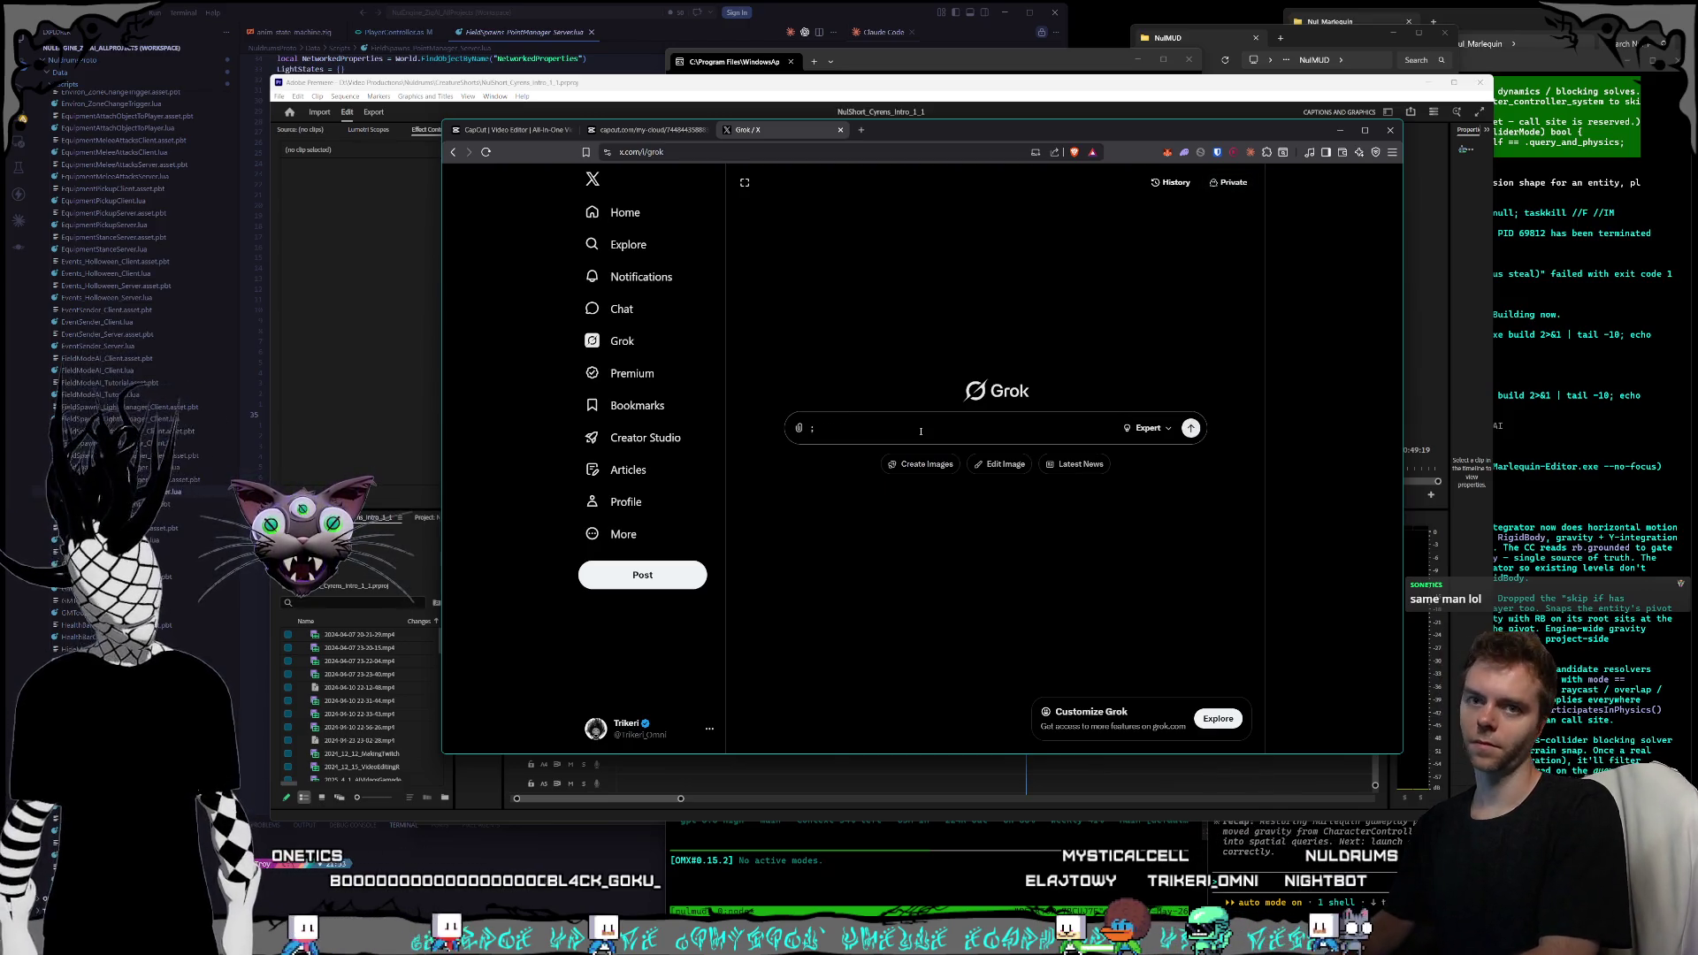
type("wh")
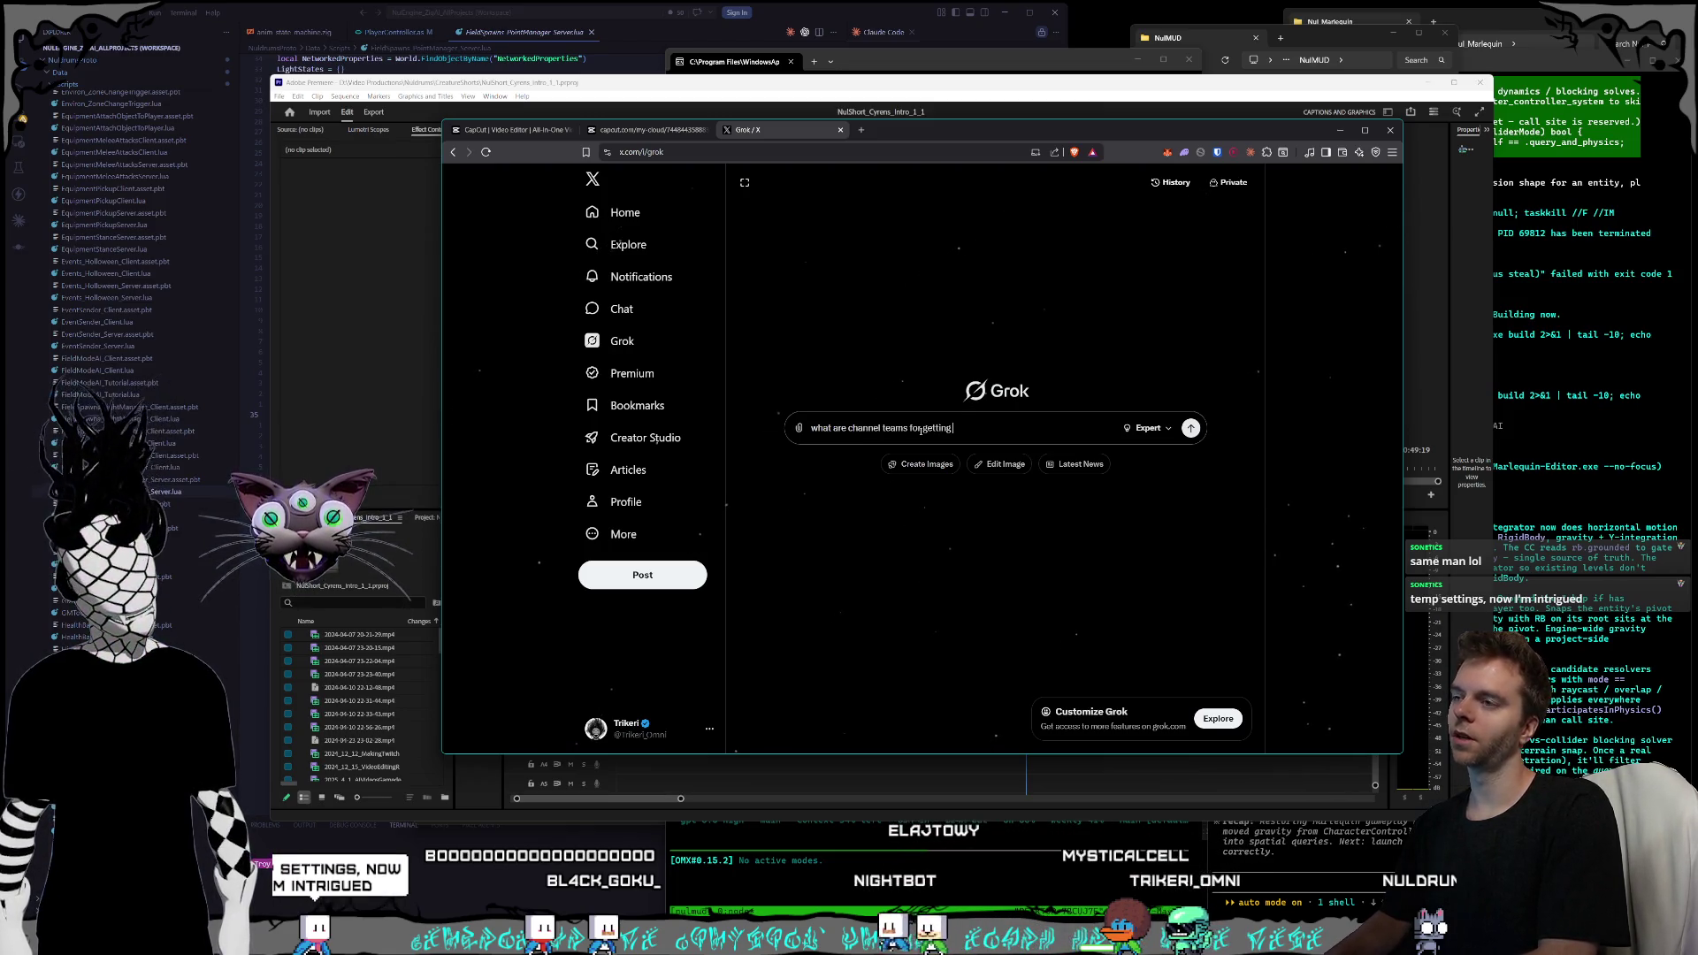
type("agents")
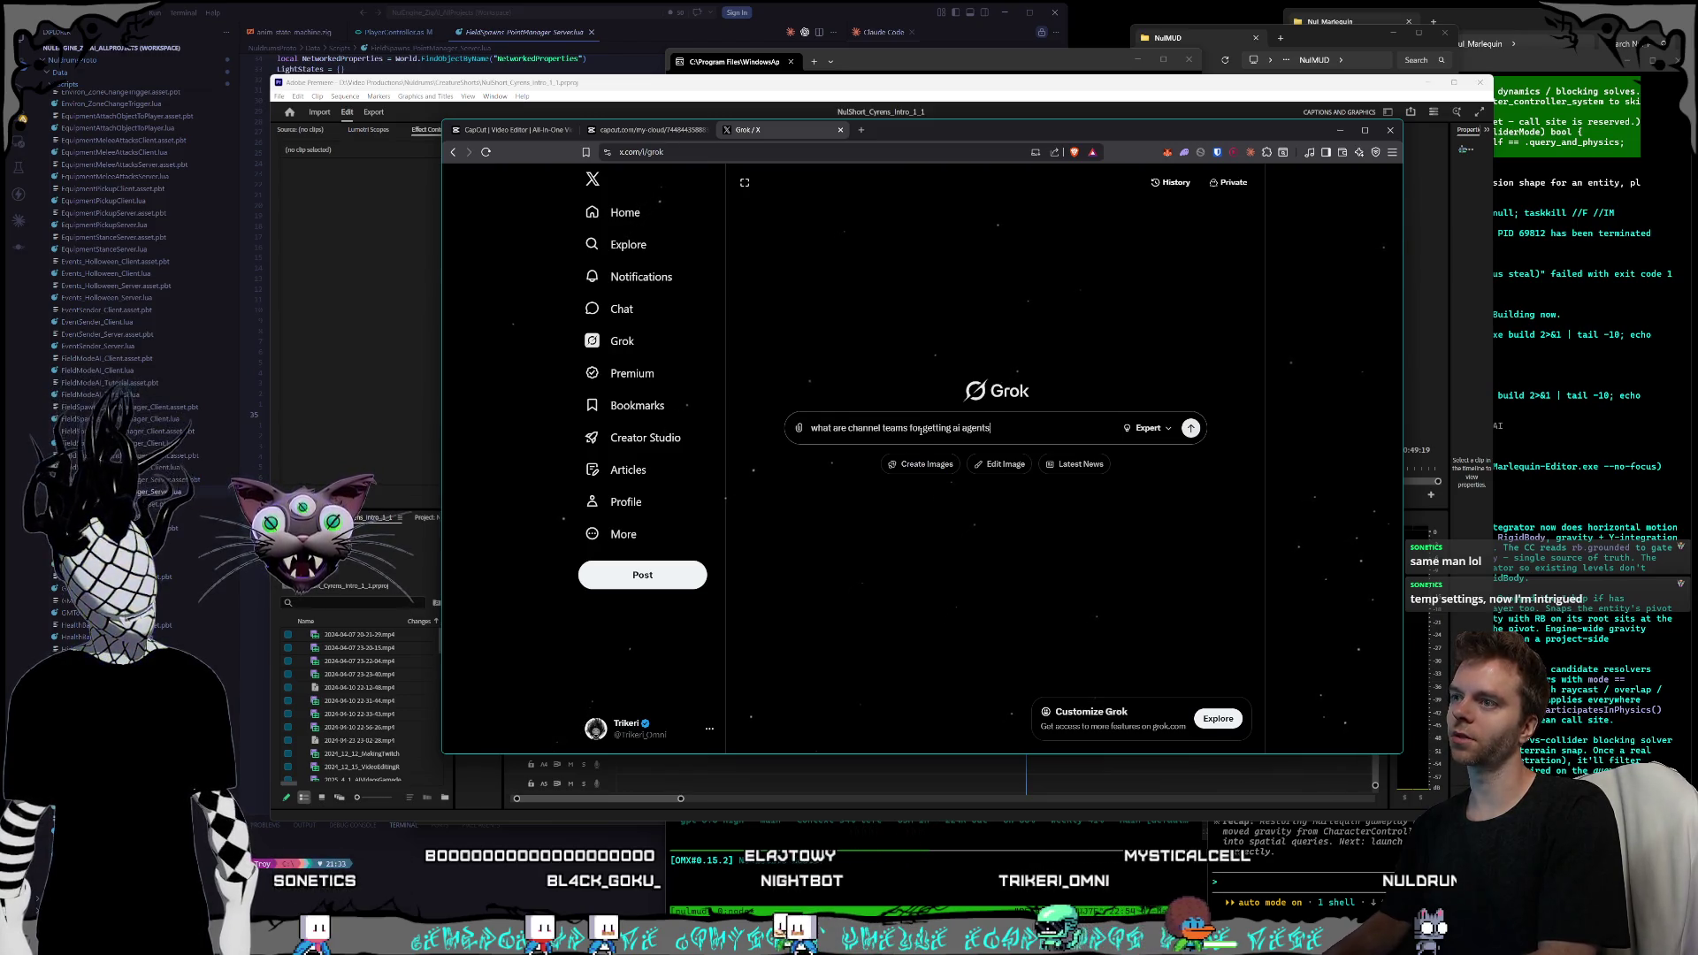
type(" to sync together?")
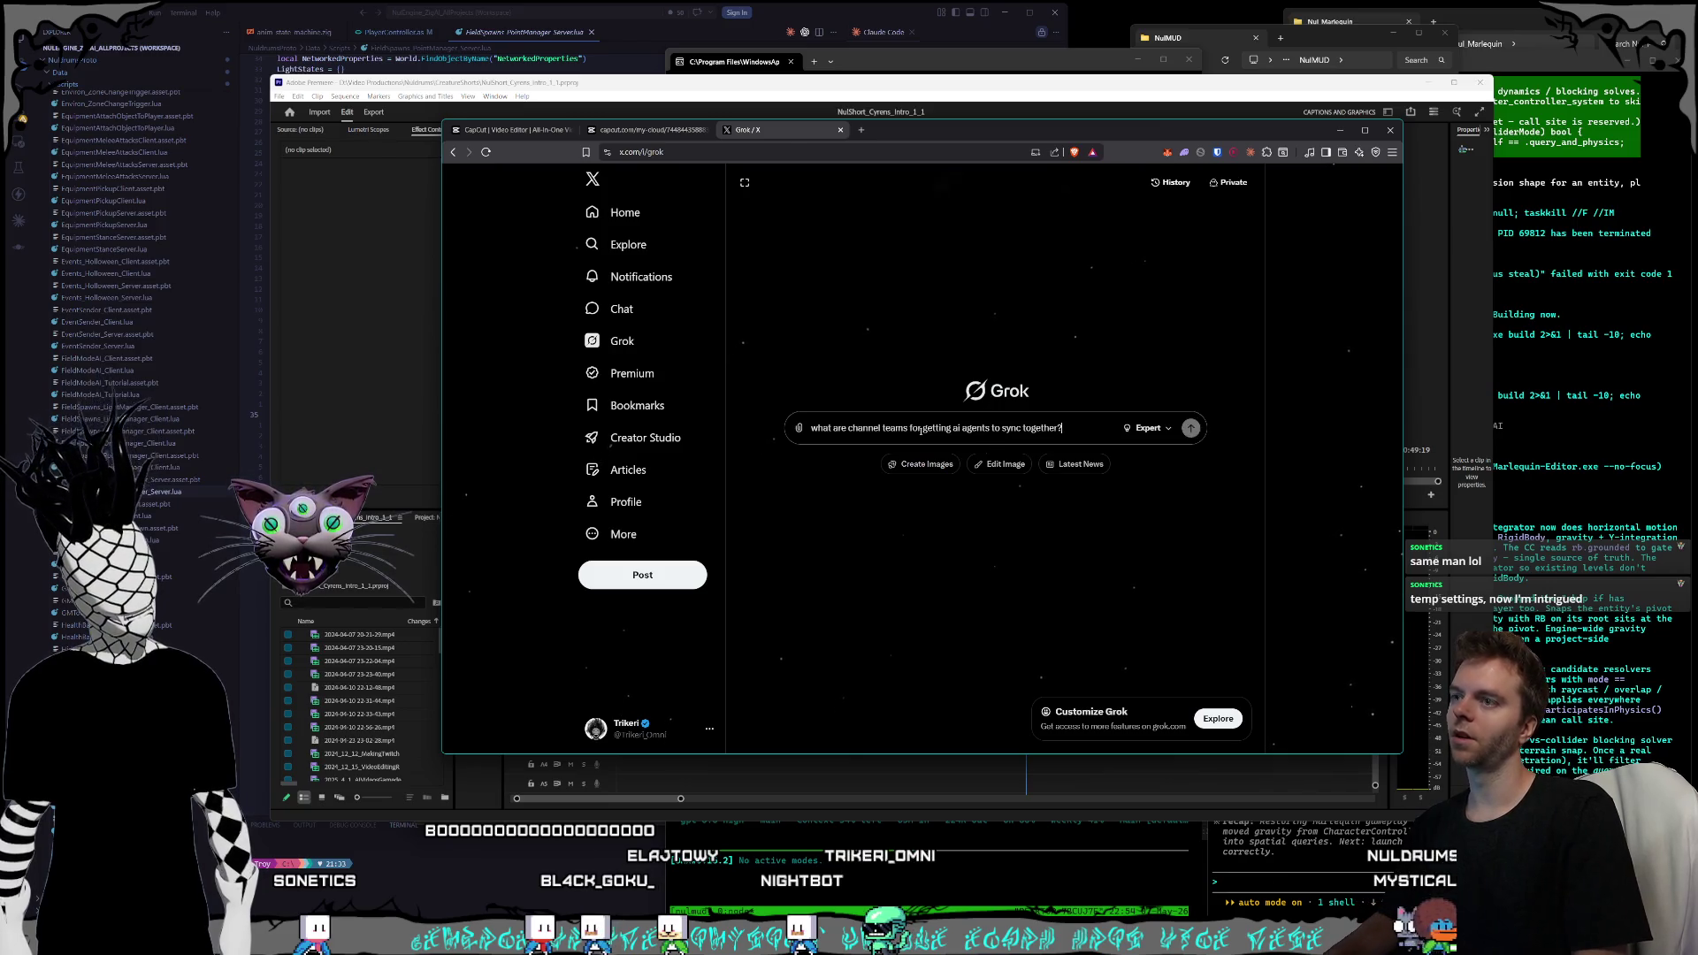
key("Return")
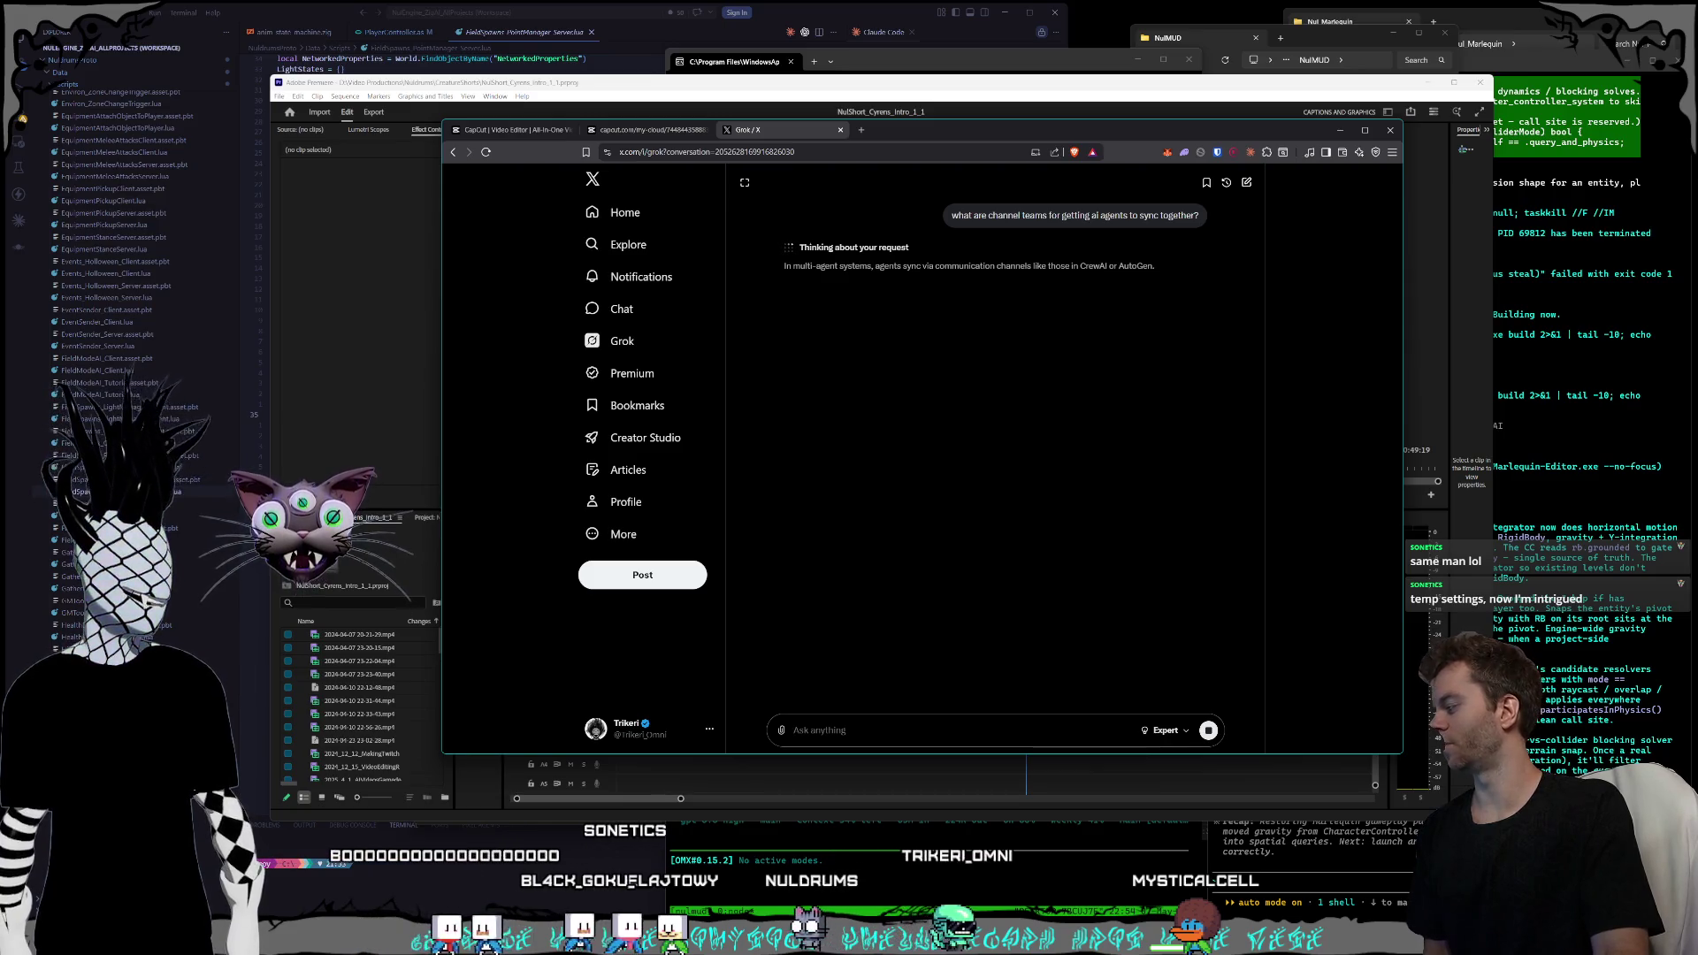
key("alt+Tab")
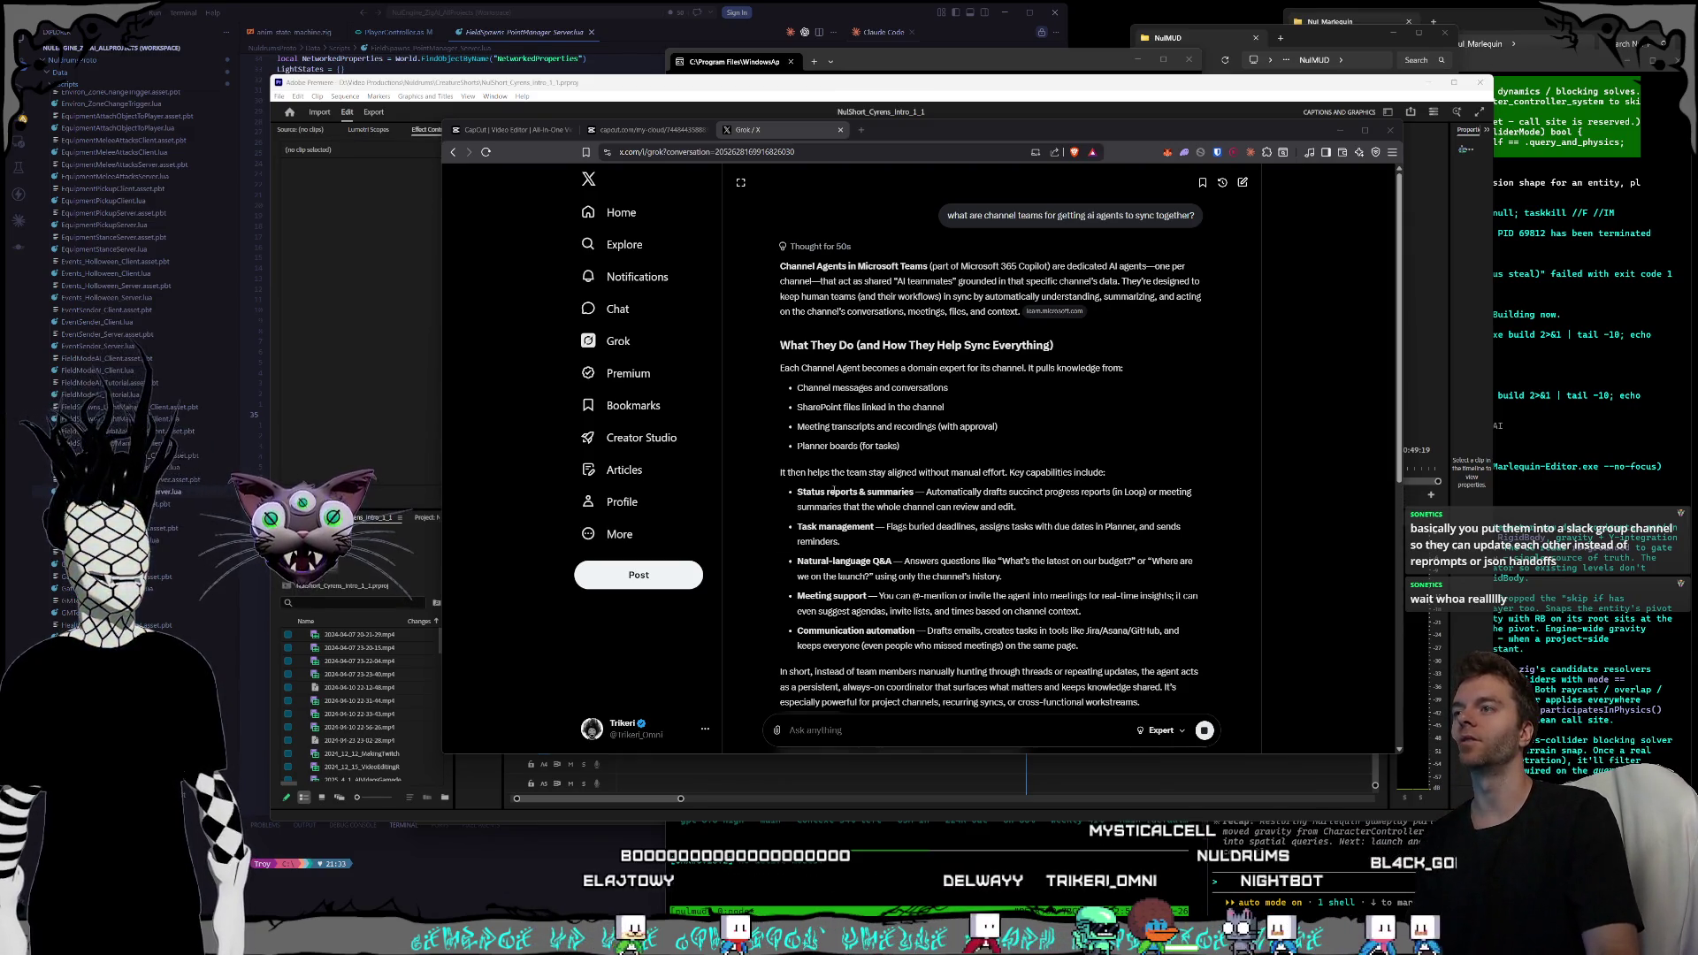
- Read through Grok's answer about Microsoft Teams Channel Agents
left_click(936, 283)
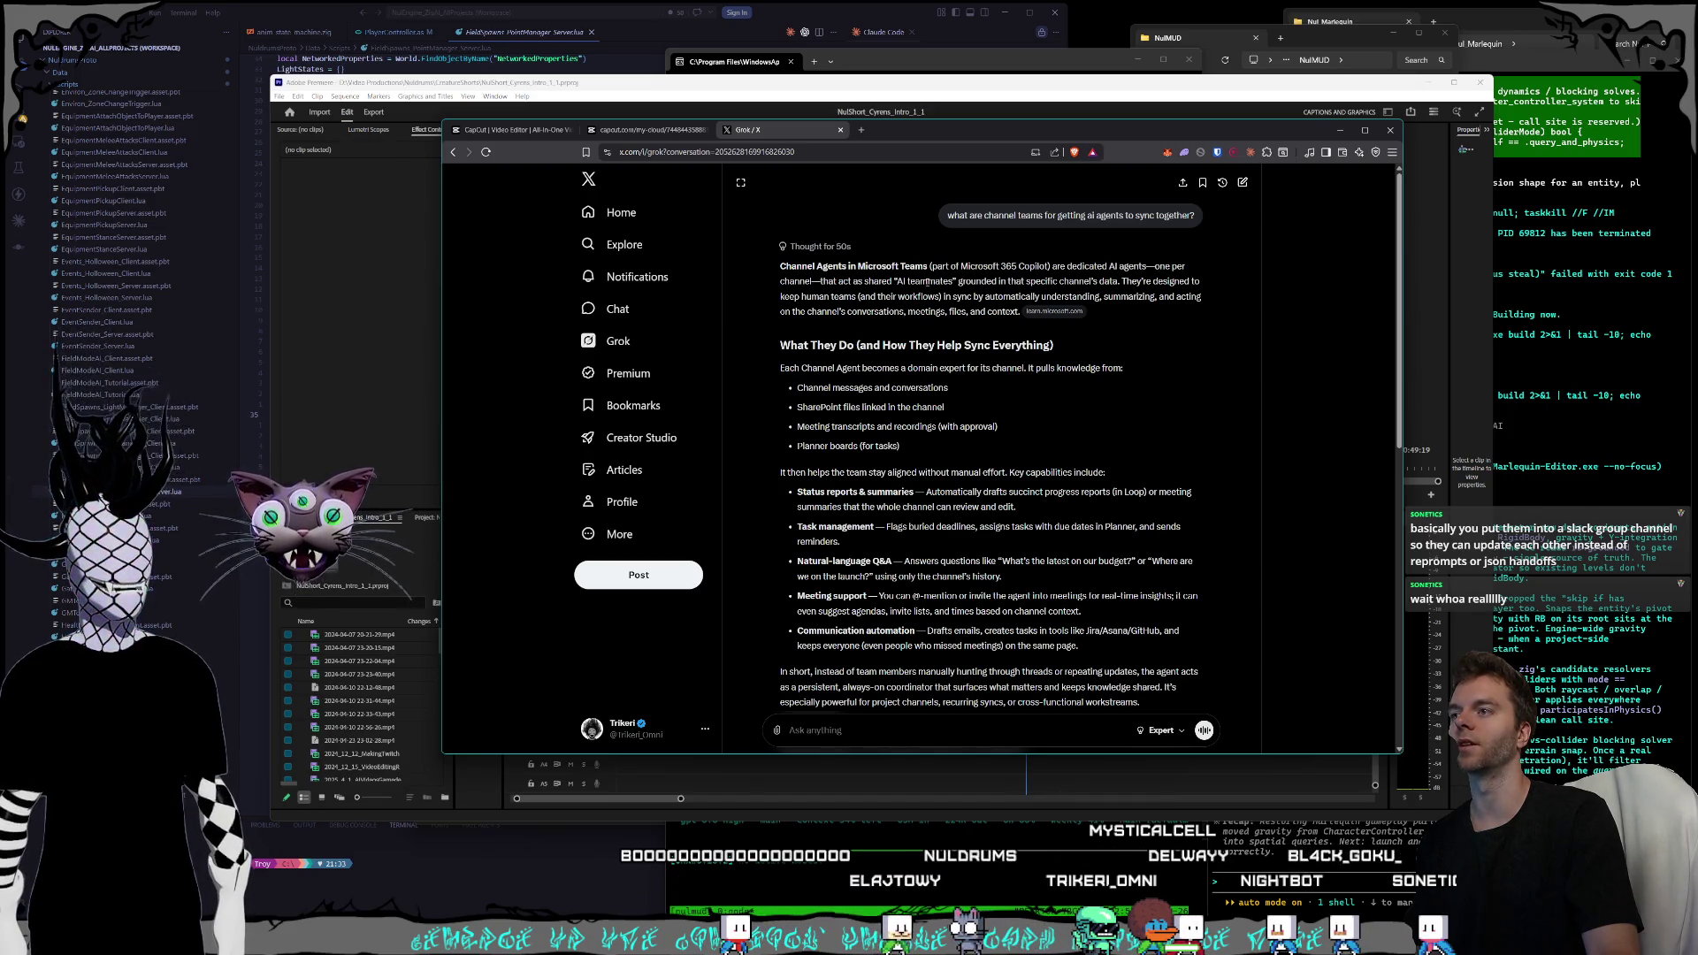
scroll(893, 296, "down", 1)
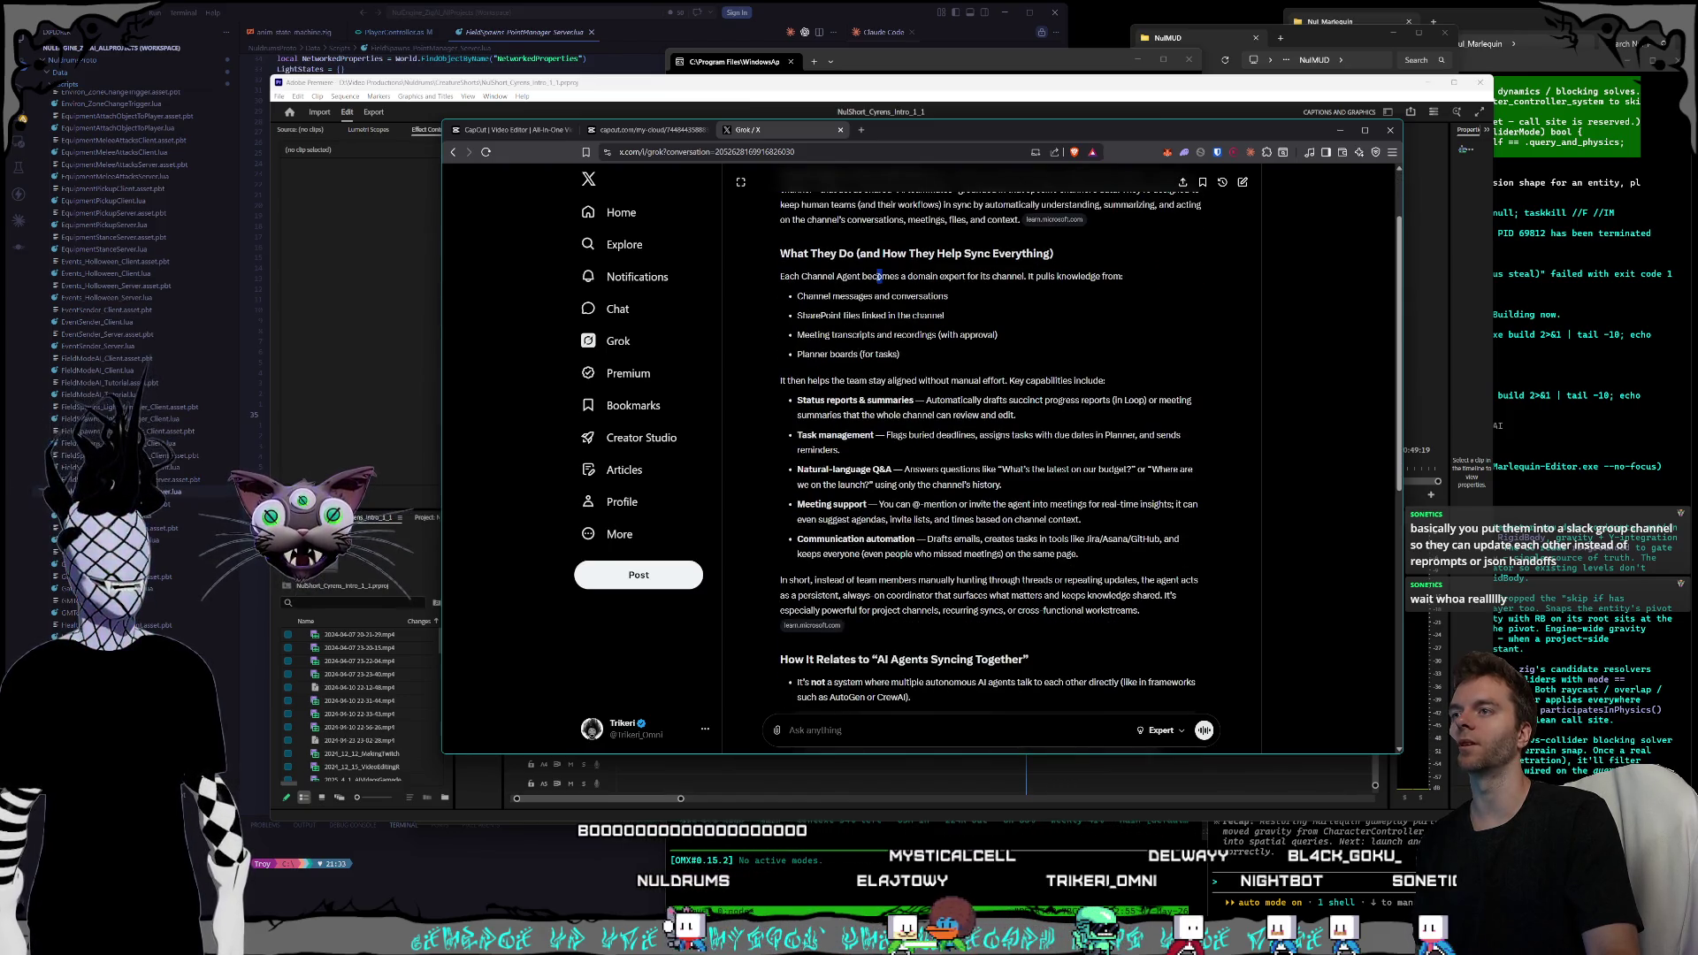
scroll(871, 281, "down", 1)
scroll(858, 292, "up", 1)
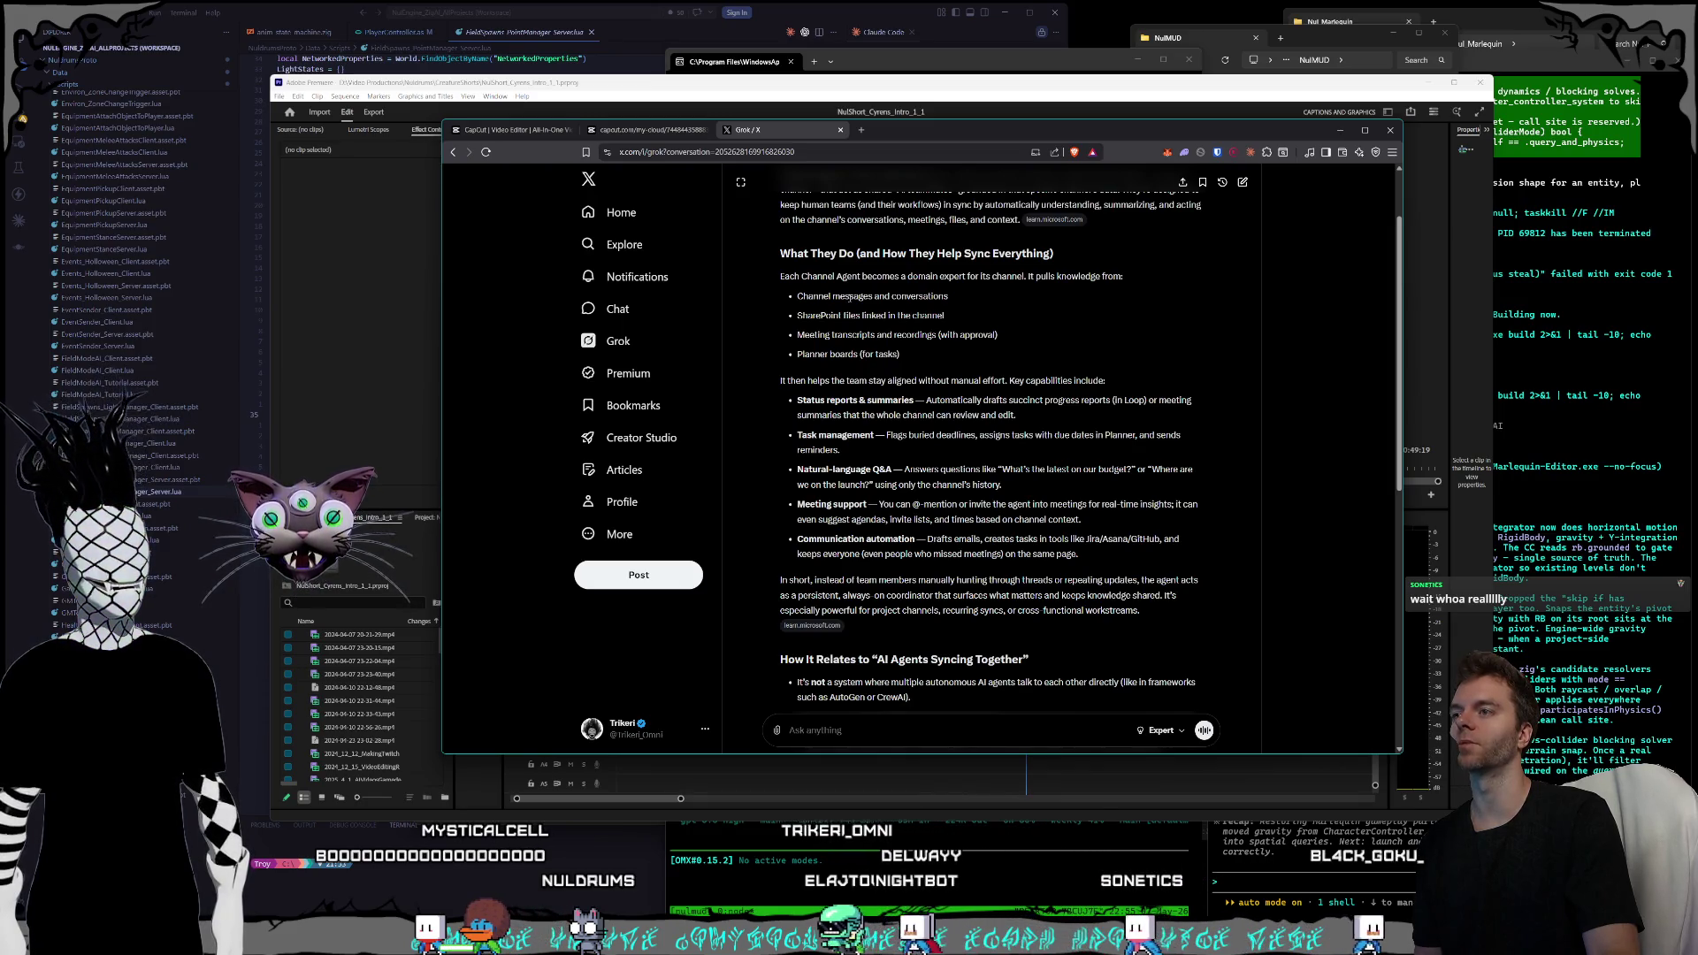
scroll(848, 299, "down", 1)
scroll(846, 308, "down", 1)
scroll(845, 306, "down", 3)
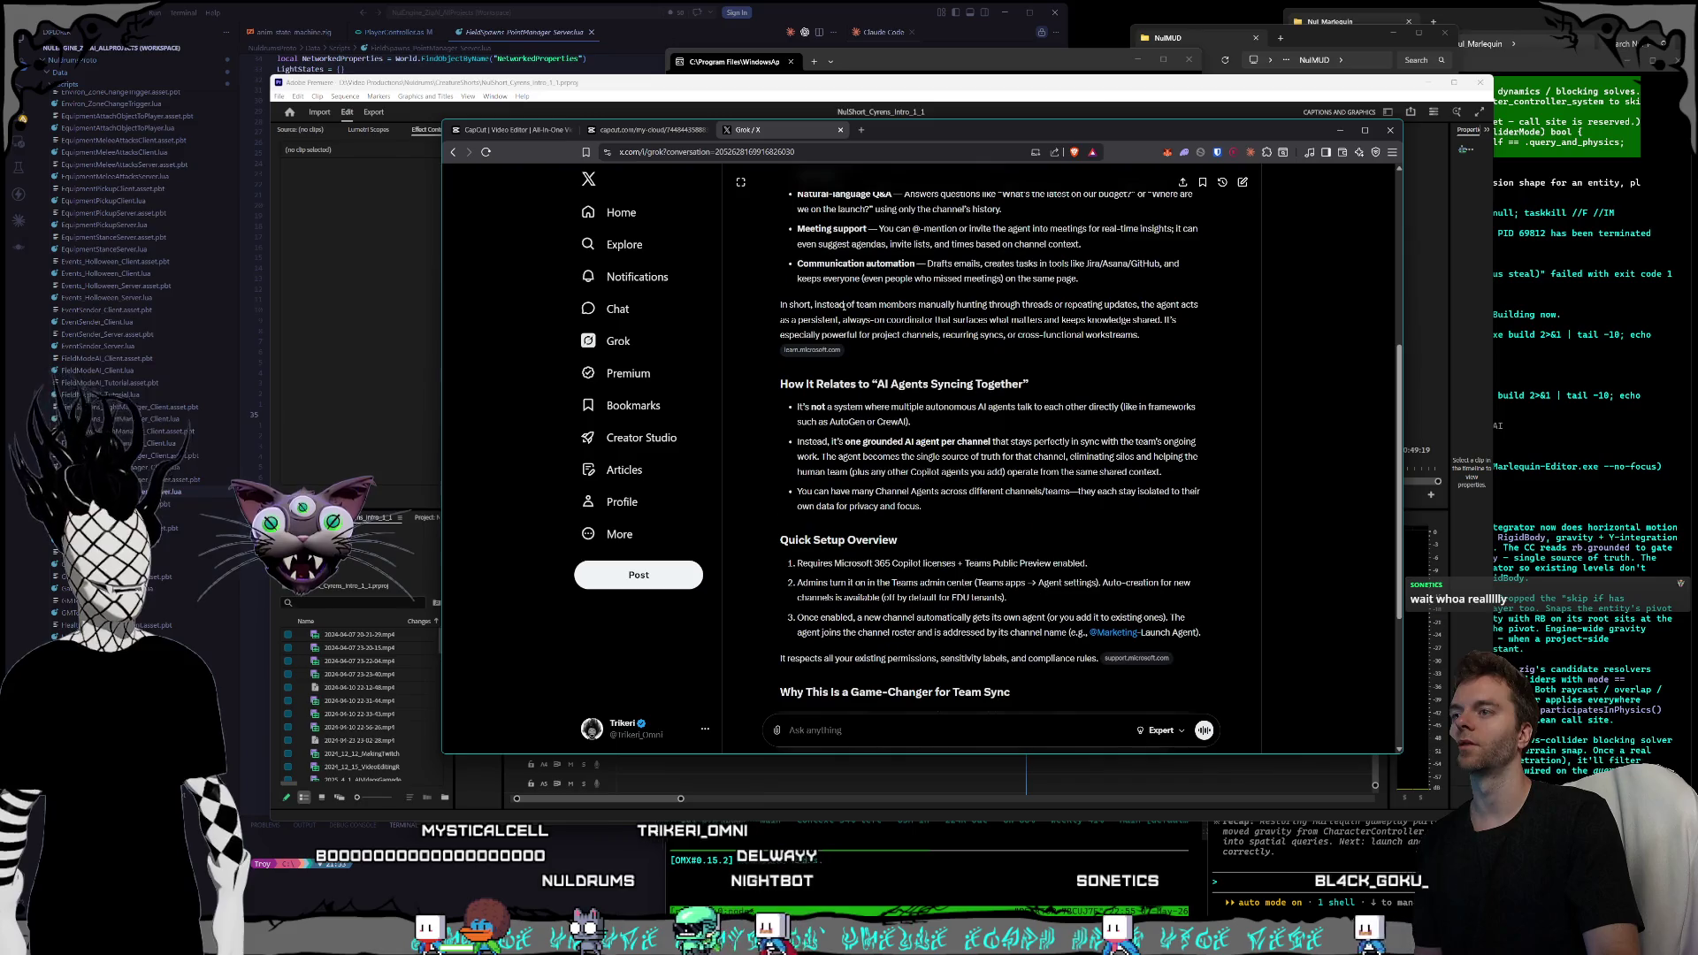
scroll(844, 308, "down", 2)
scroll(844, 310, "down", 1)
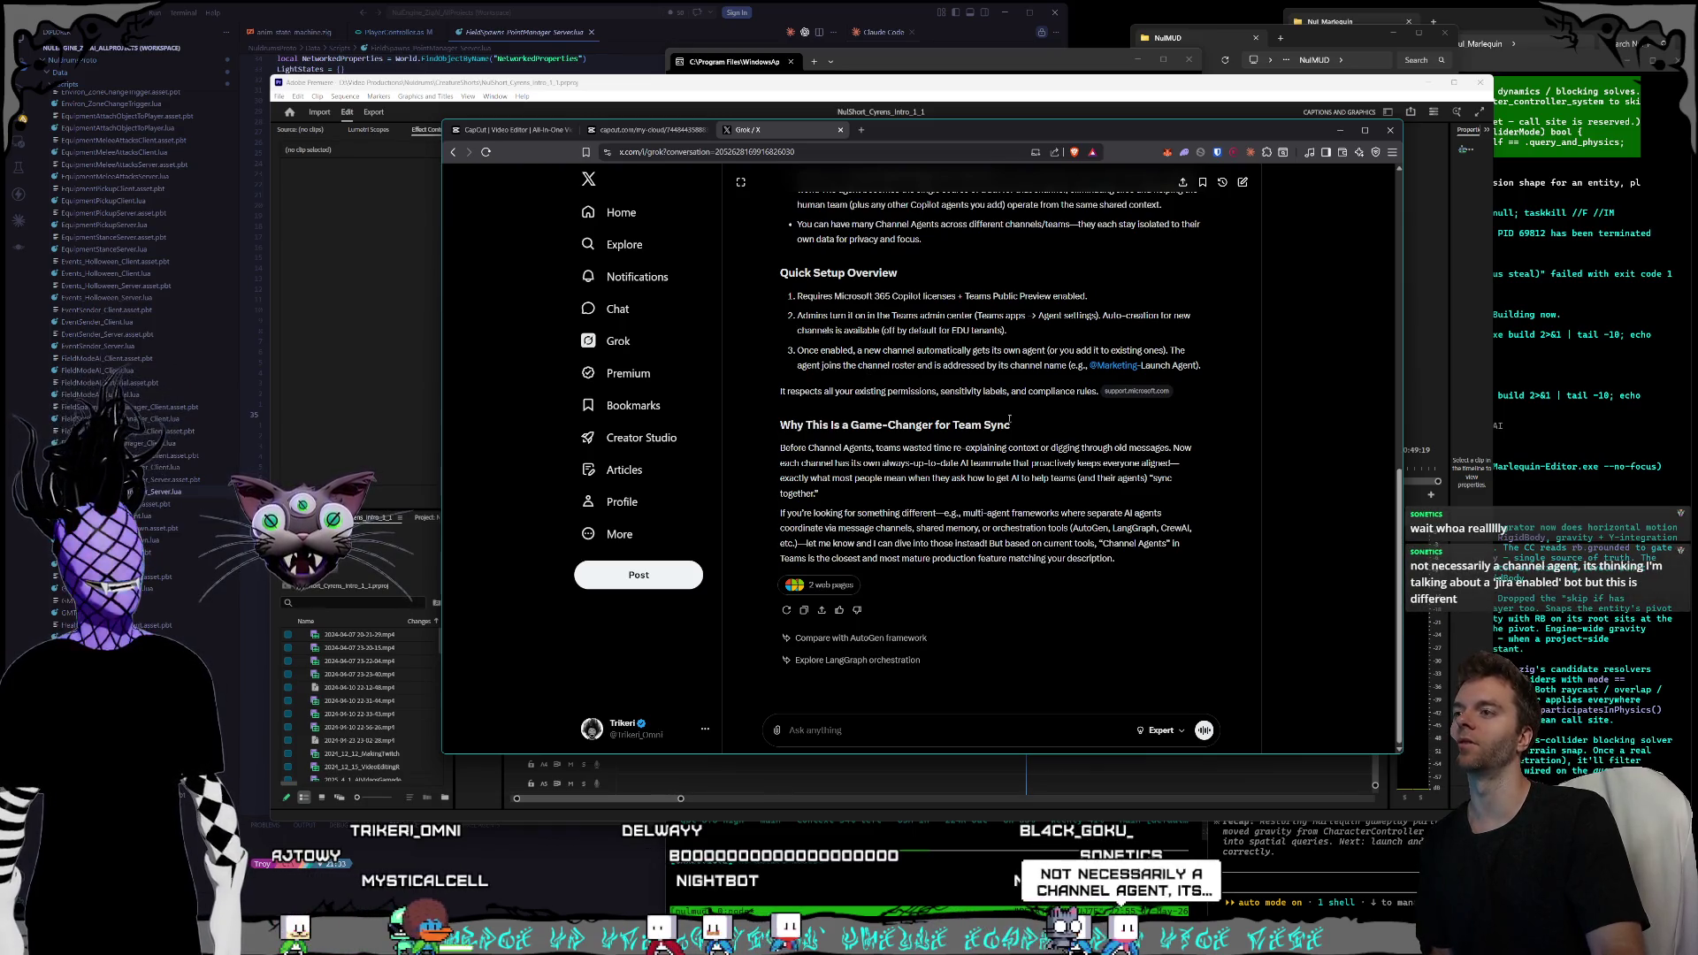
scroll(991, 423, "up", 10)
scroll(990, 422, "down", 10)
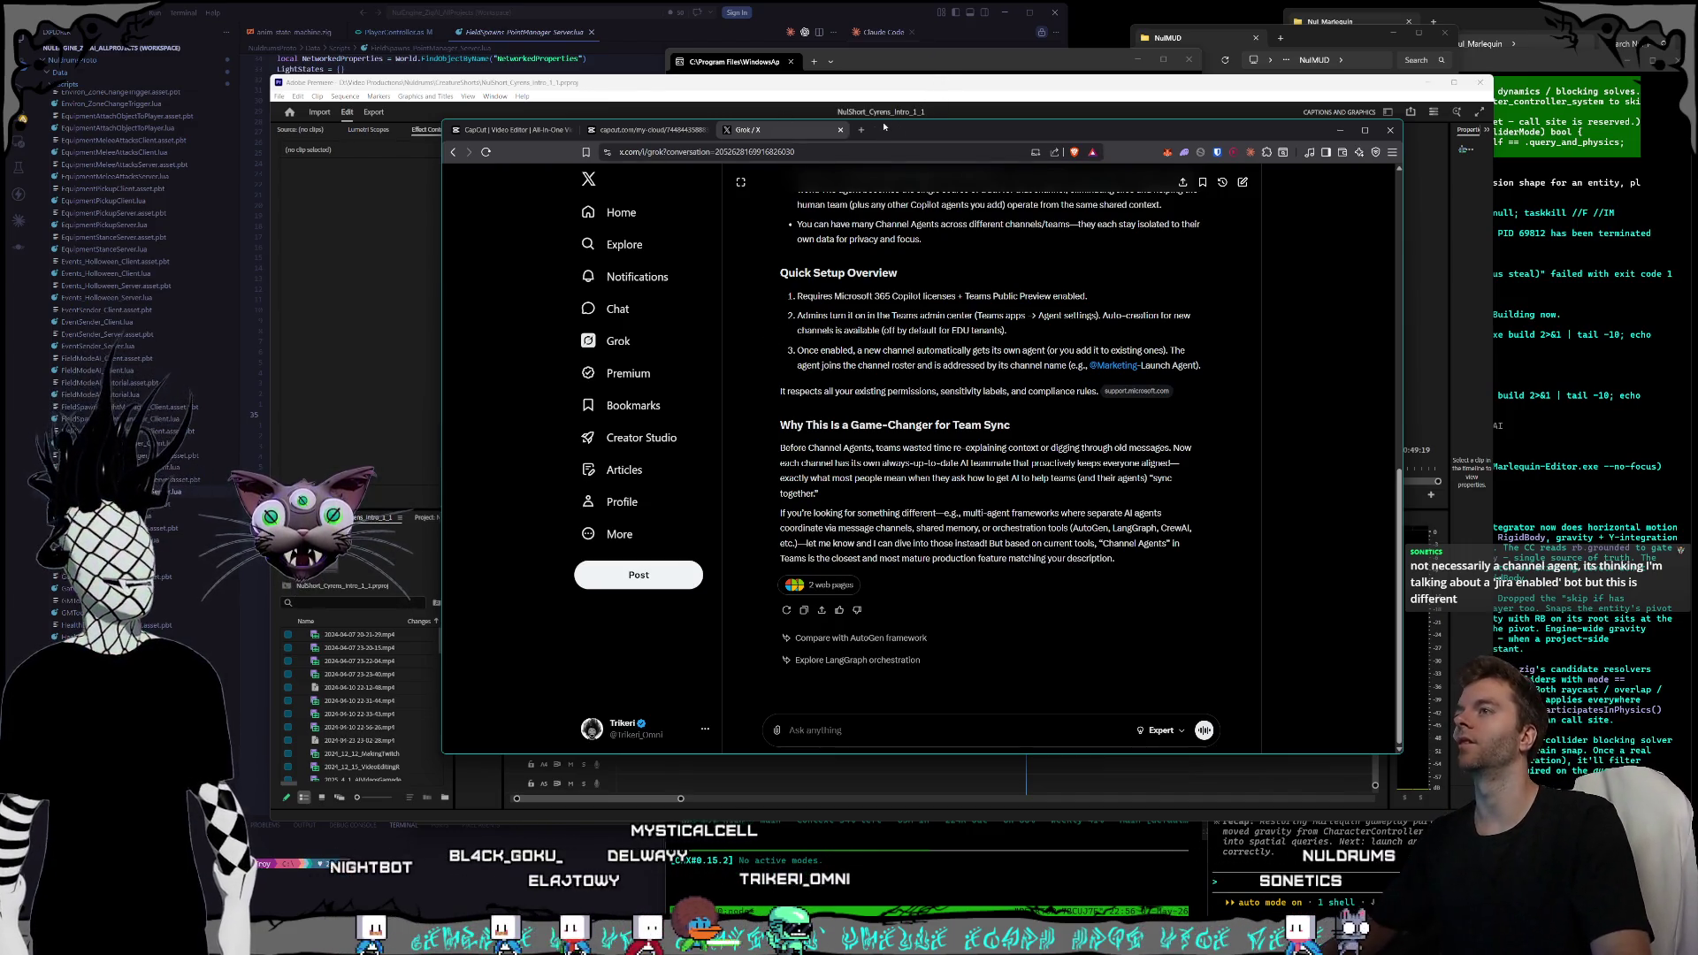
- Reposition the browser window and switch back to the CapCut Brand kit tab
left_click_drag(887, 128, 892, 128)
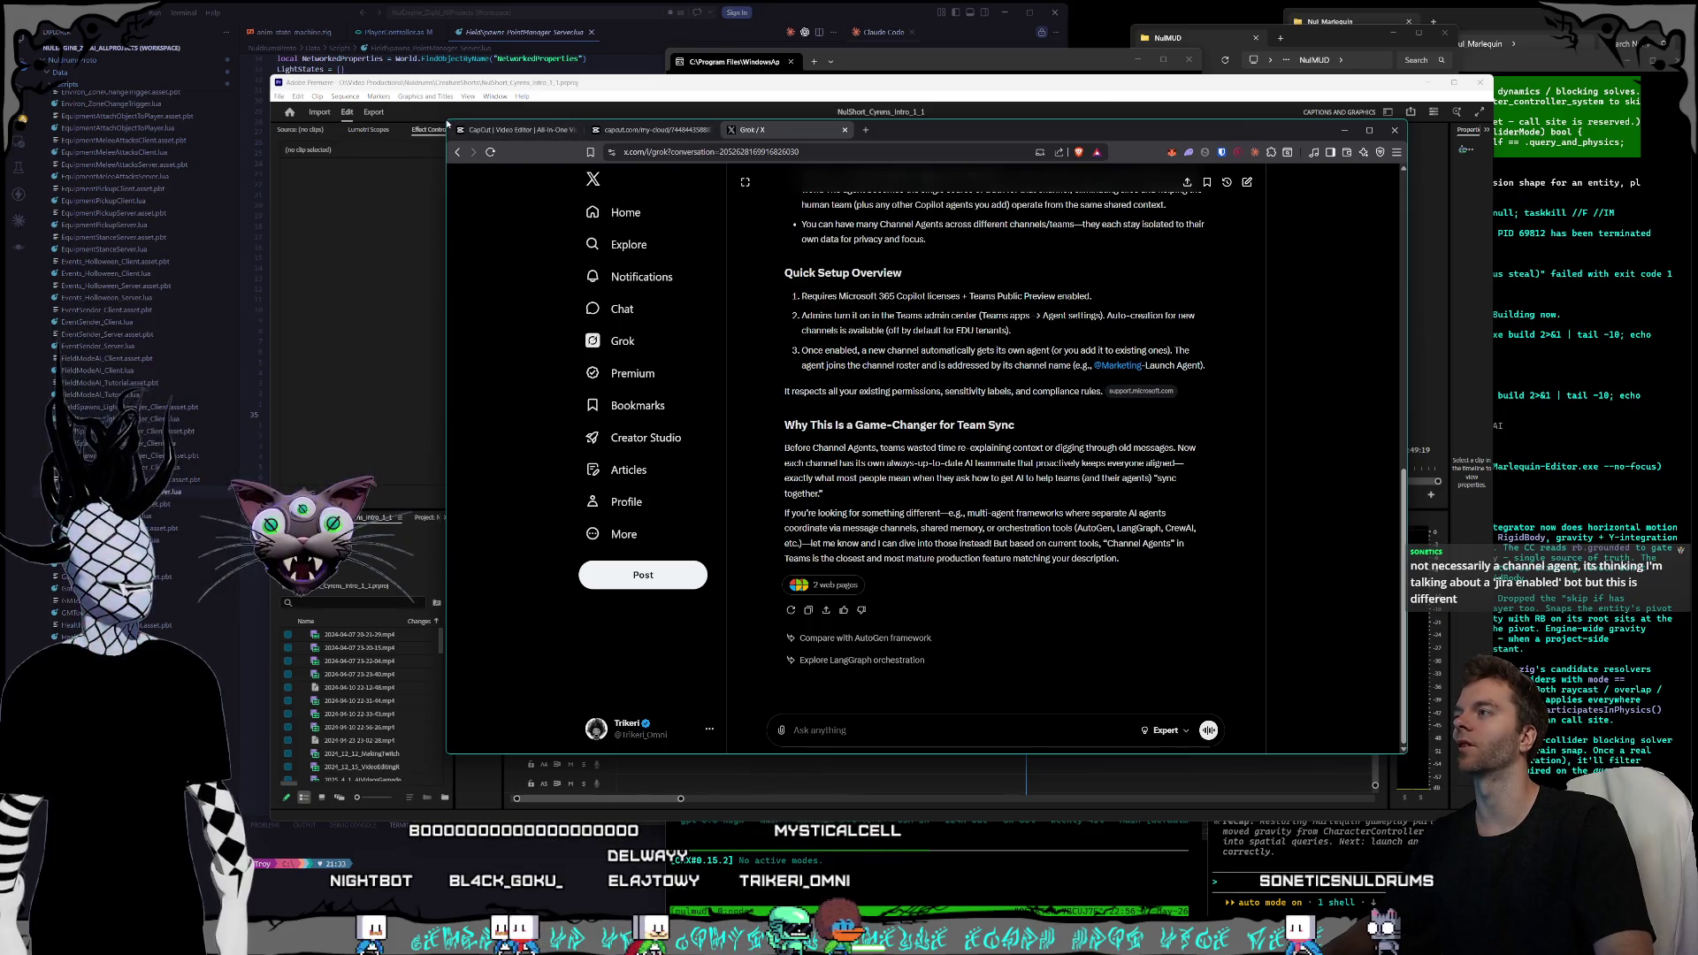
left_click_drag(990, 123, 977, 116)
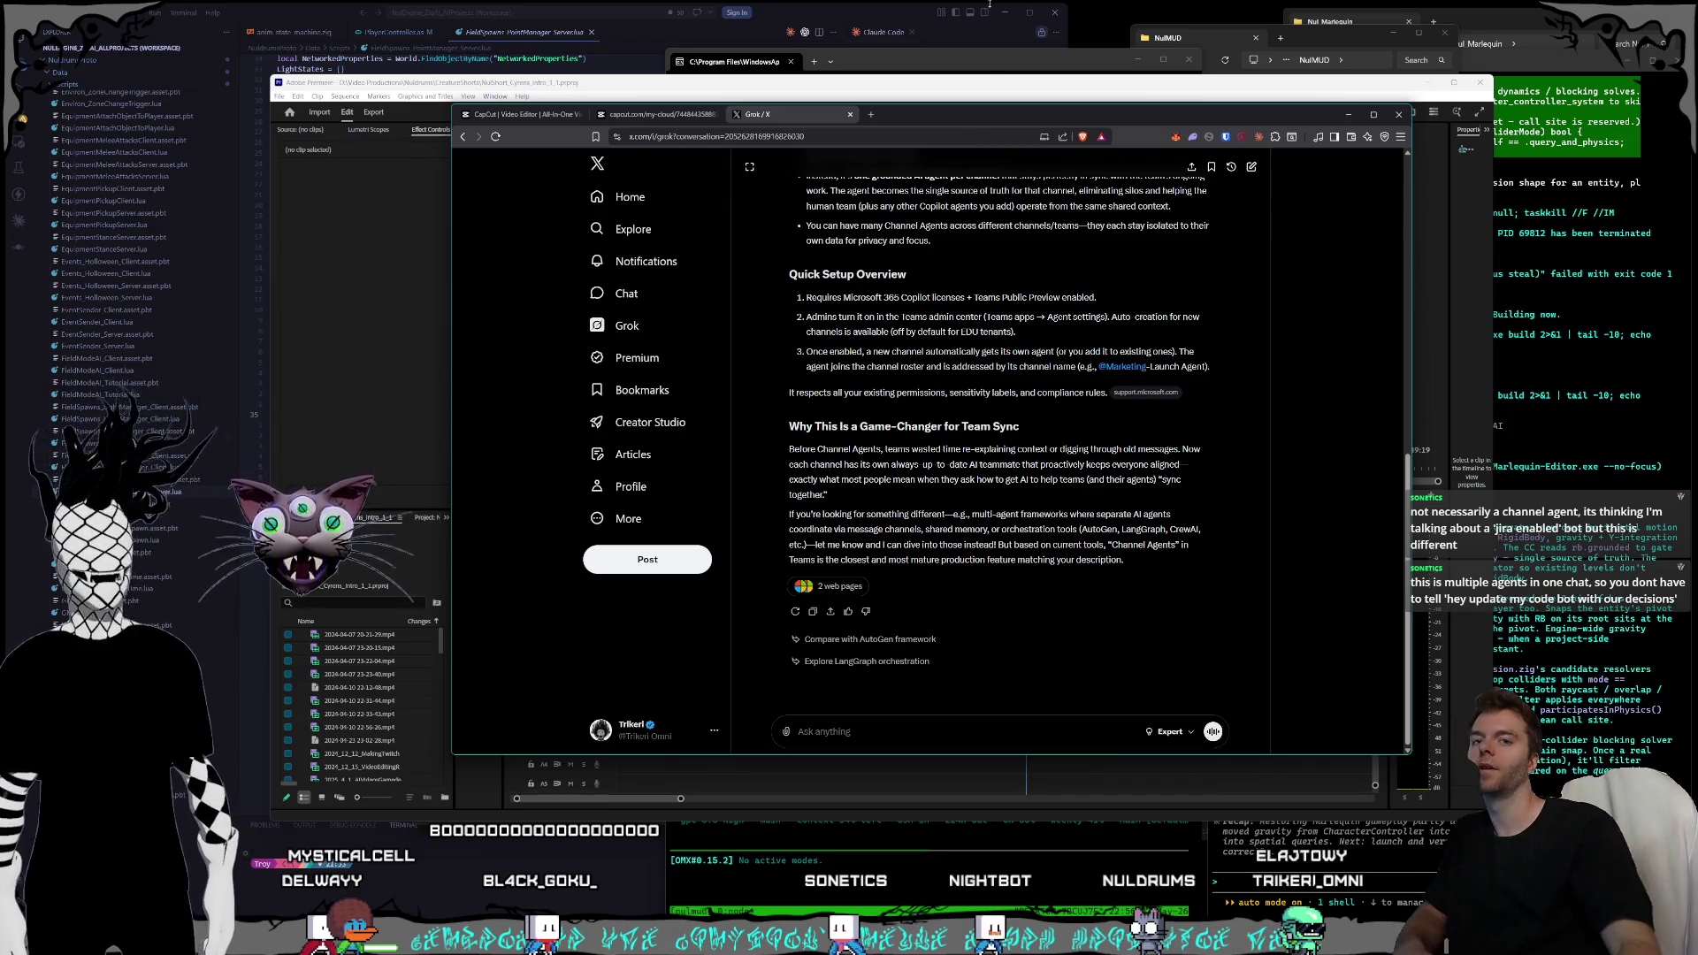
mouse_move(907, 115)
left_mouse_down()
mouse_move(890, 133)
mouse_move(911, 132)
left_mouse_up()
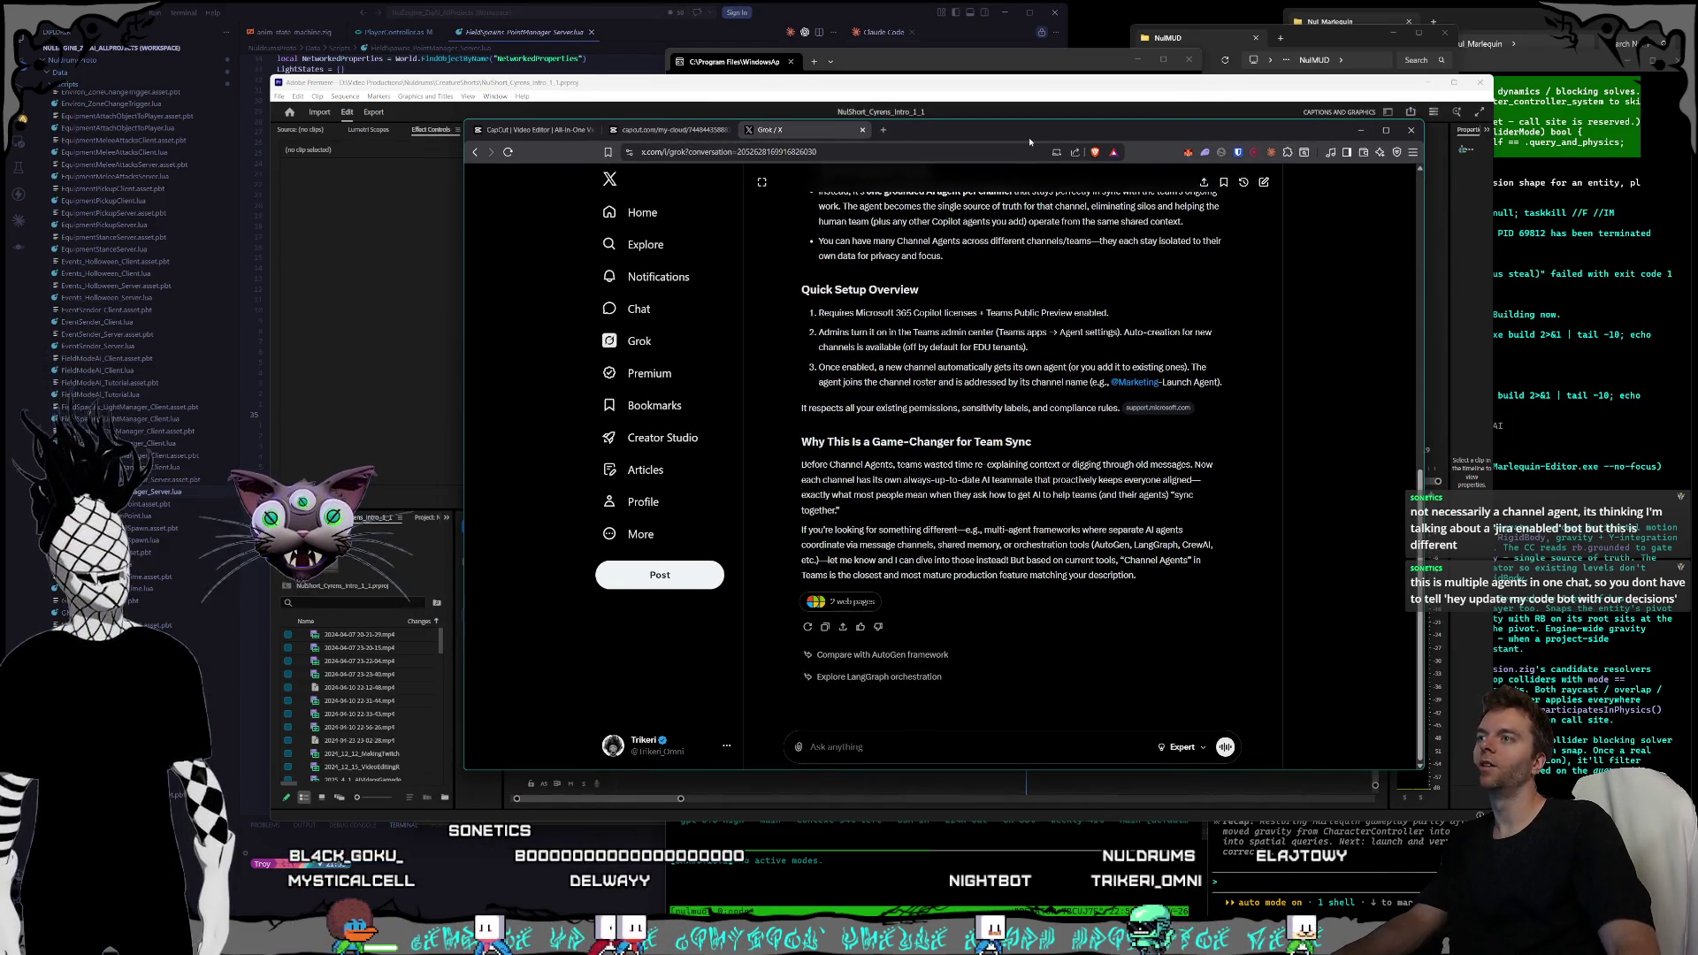
left_click_drag(1030, 142, 1055, 145)
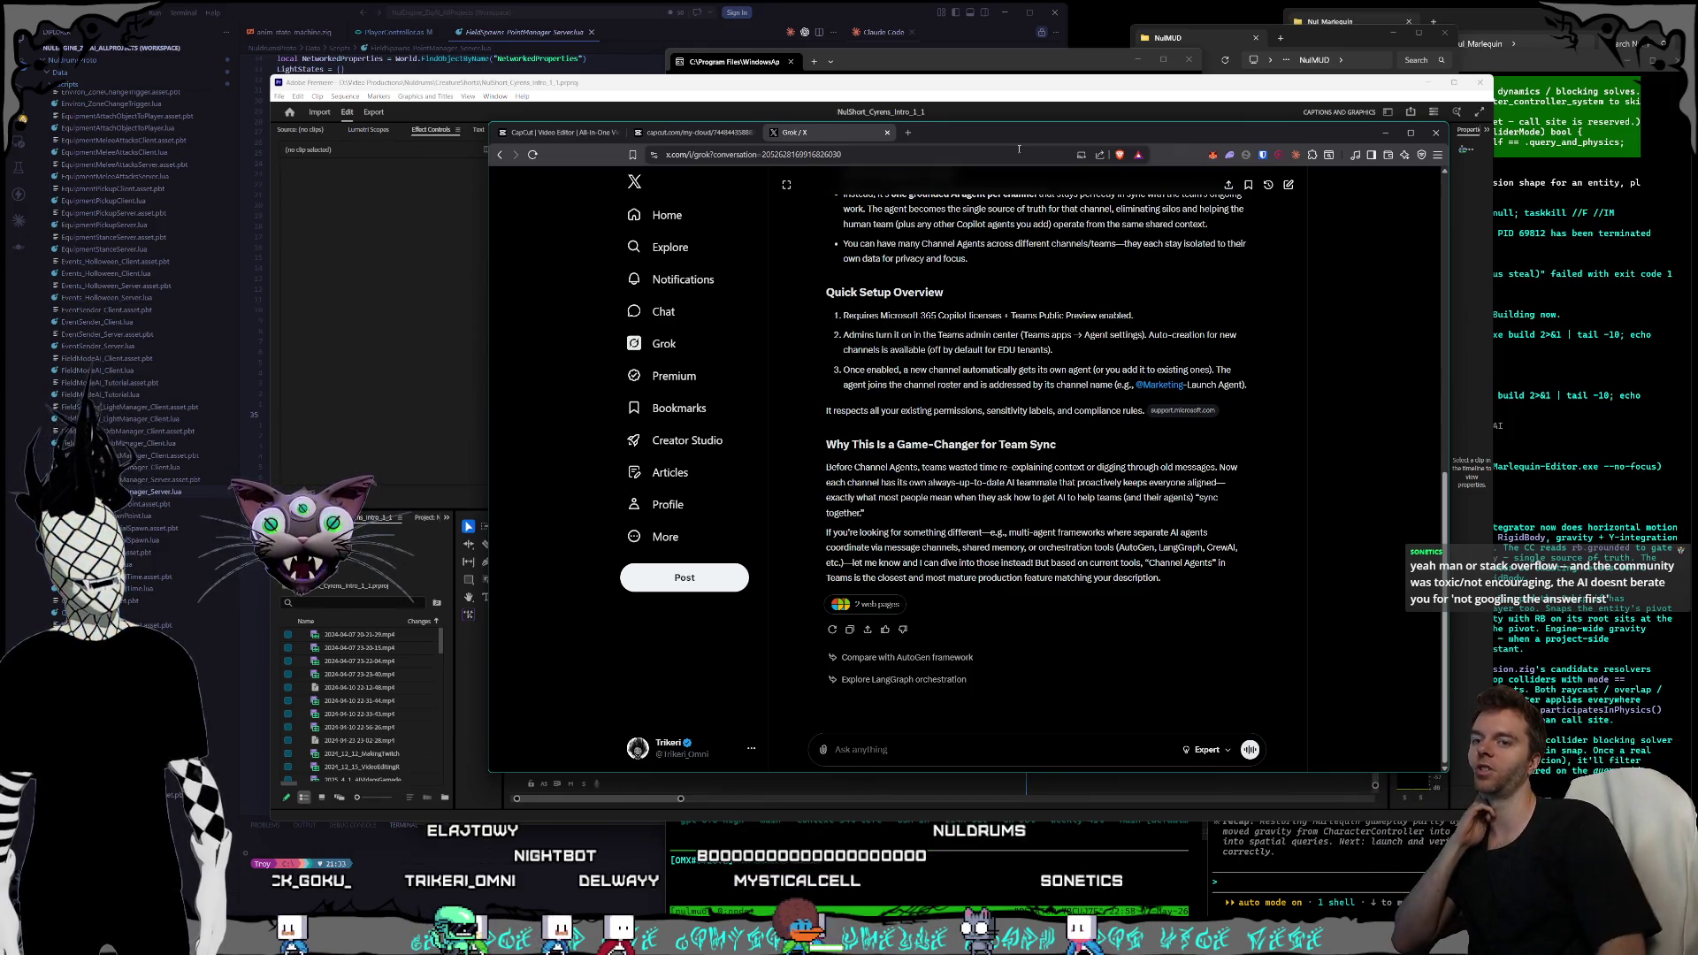
left_click(1628, 292)
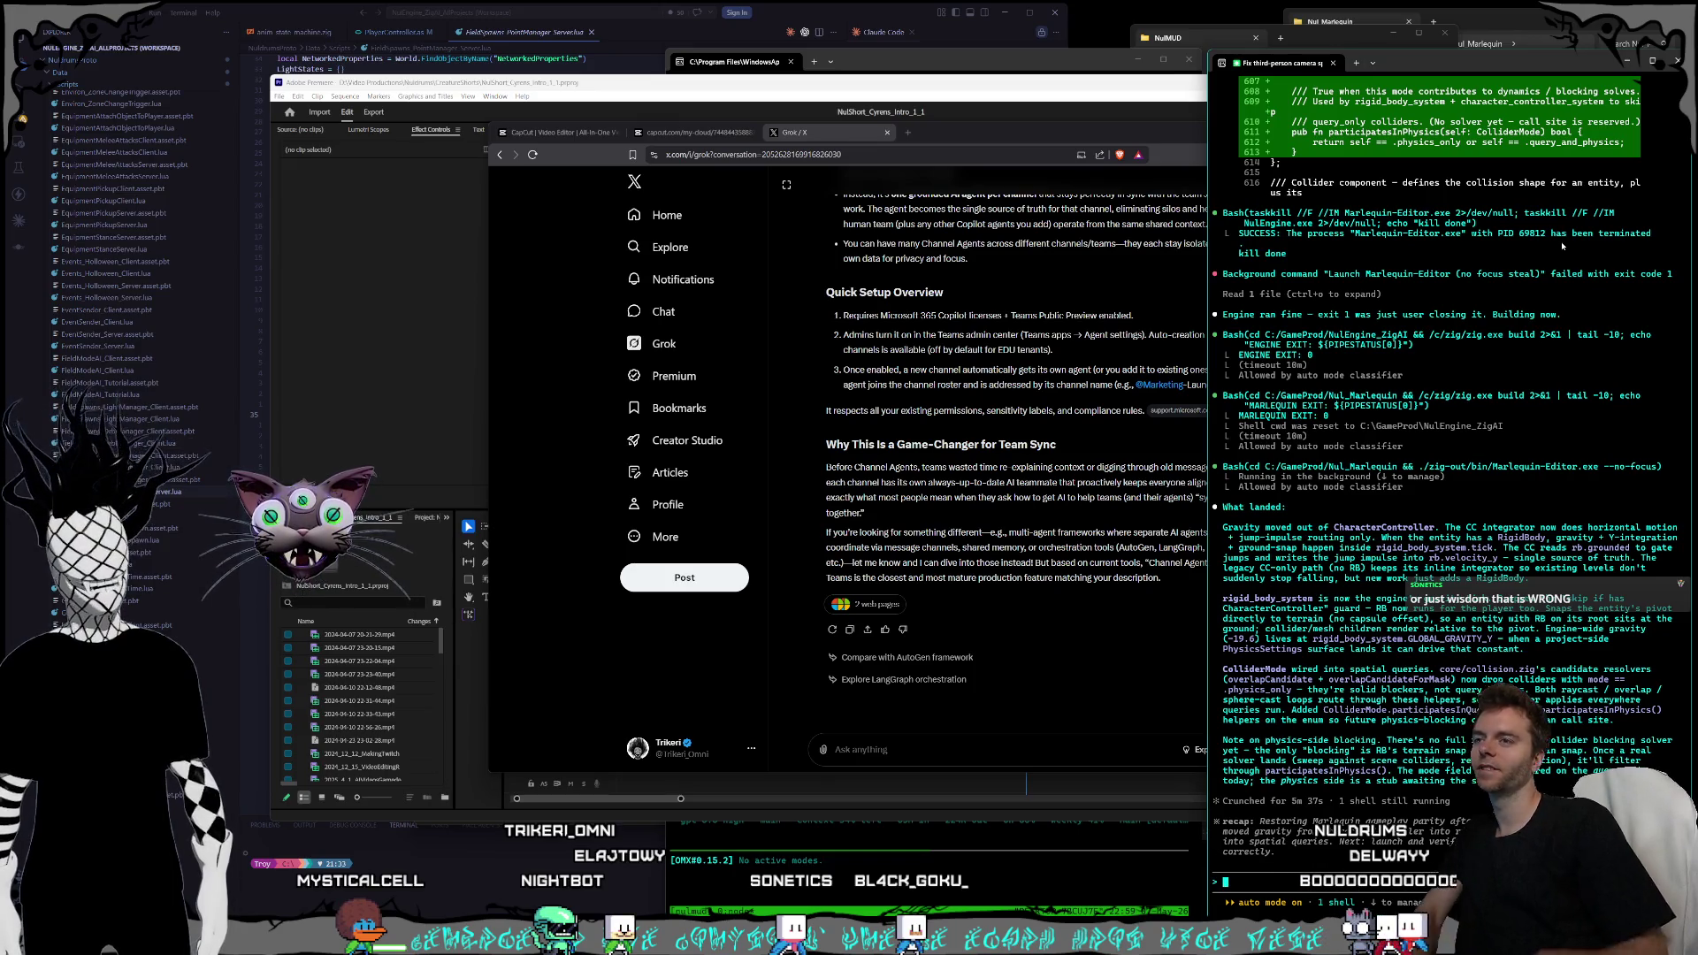
left_click(1079, 142)
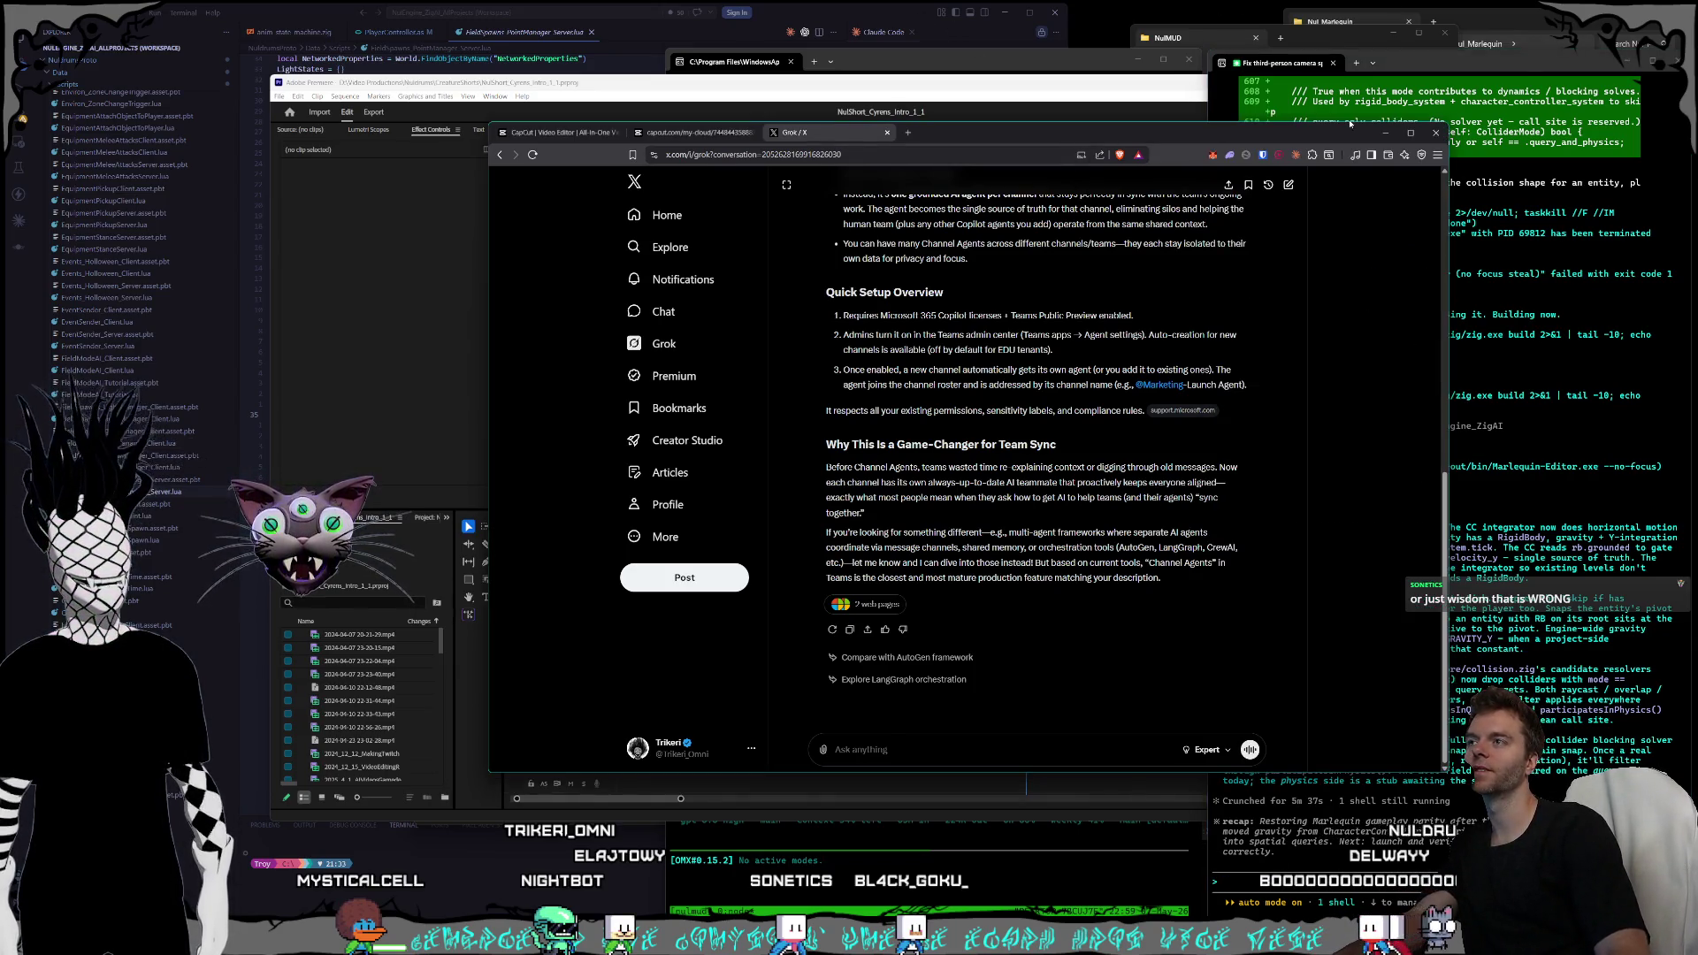
left_click(672, 133)
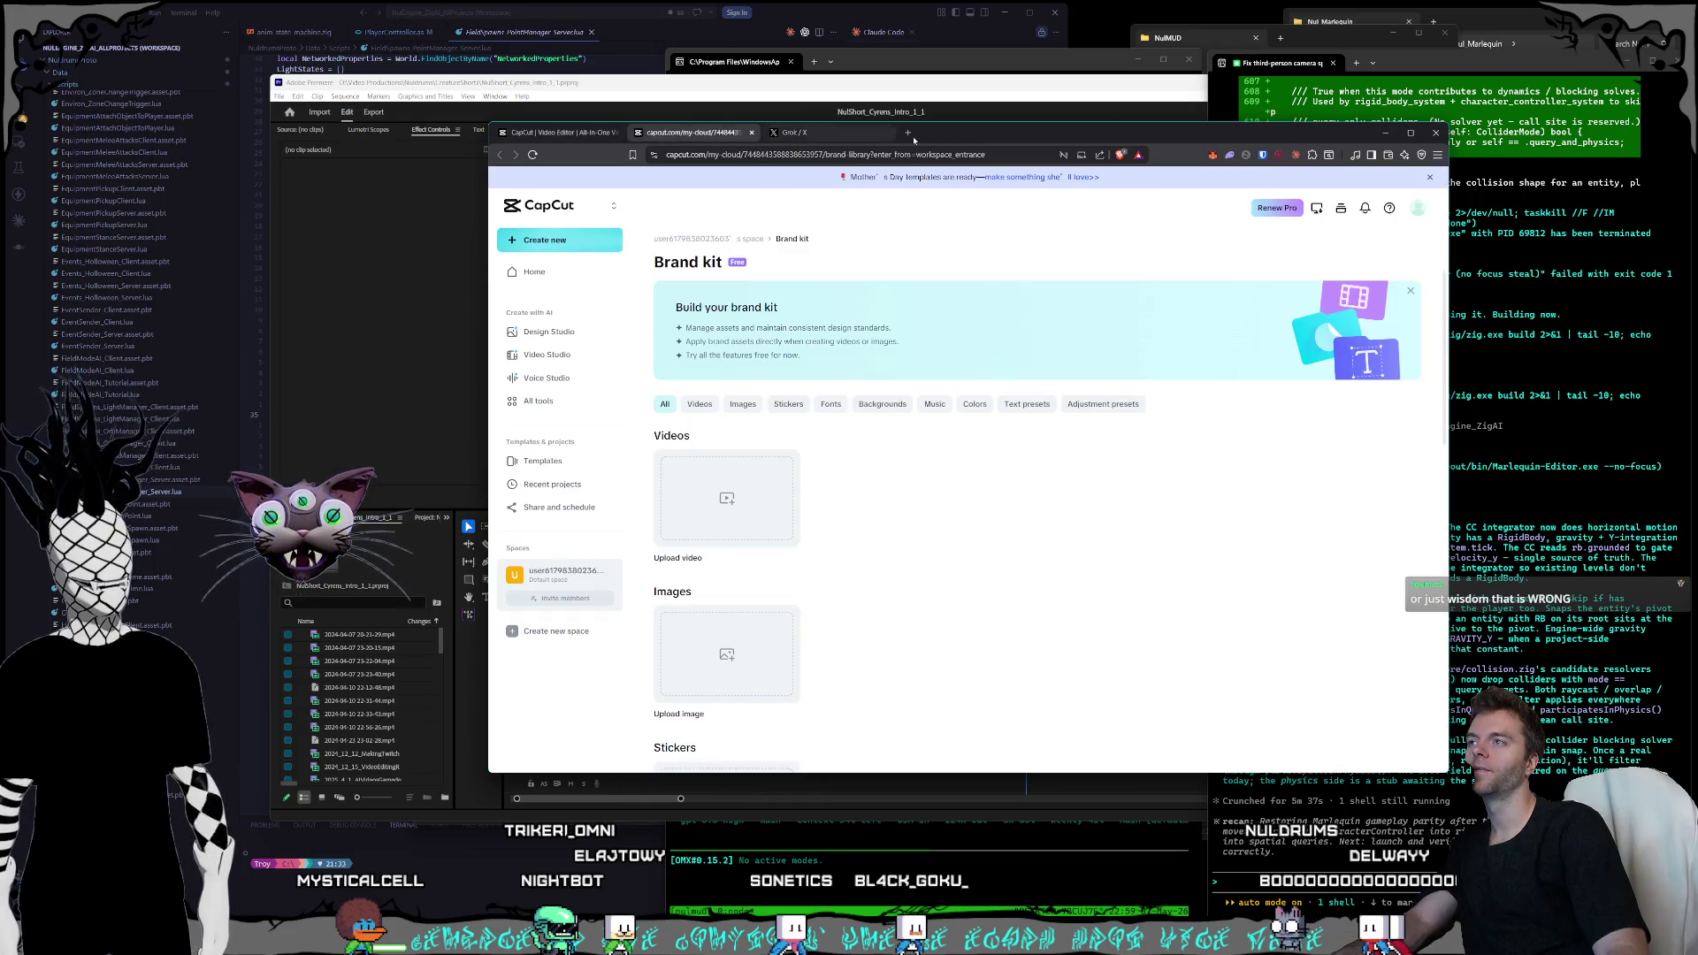
- Filter the Brand kit to its two text presets, then return to the OneDevOneWeekNoJobs editor
left_click_drag(952, 135, 964, 123)
left_click(1039, 392)
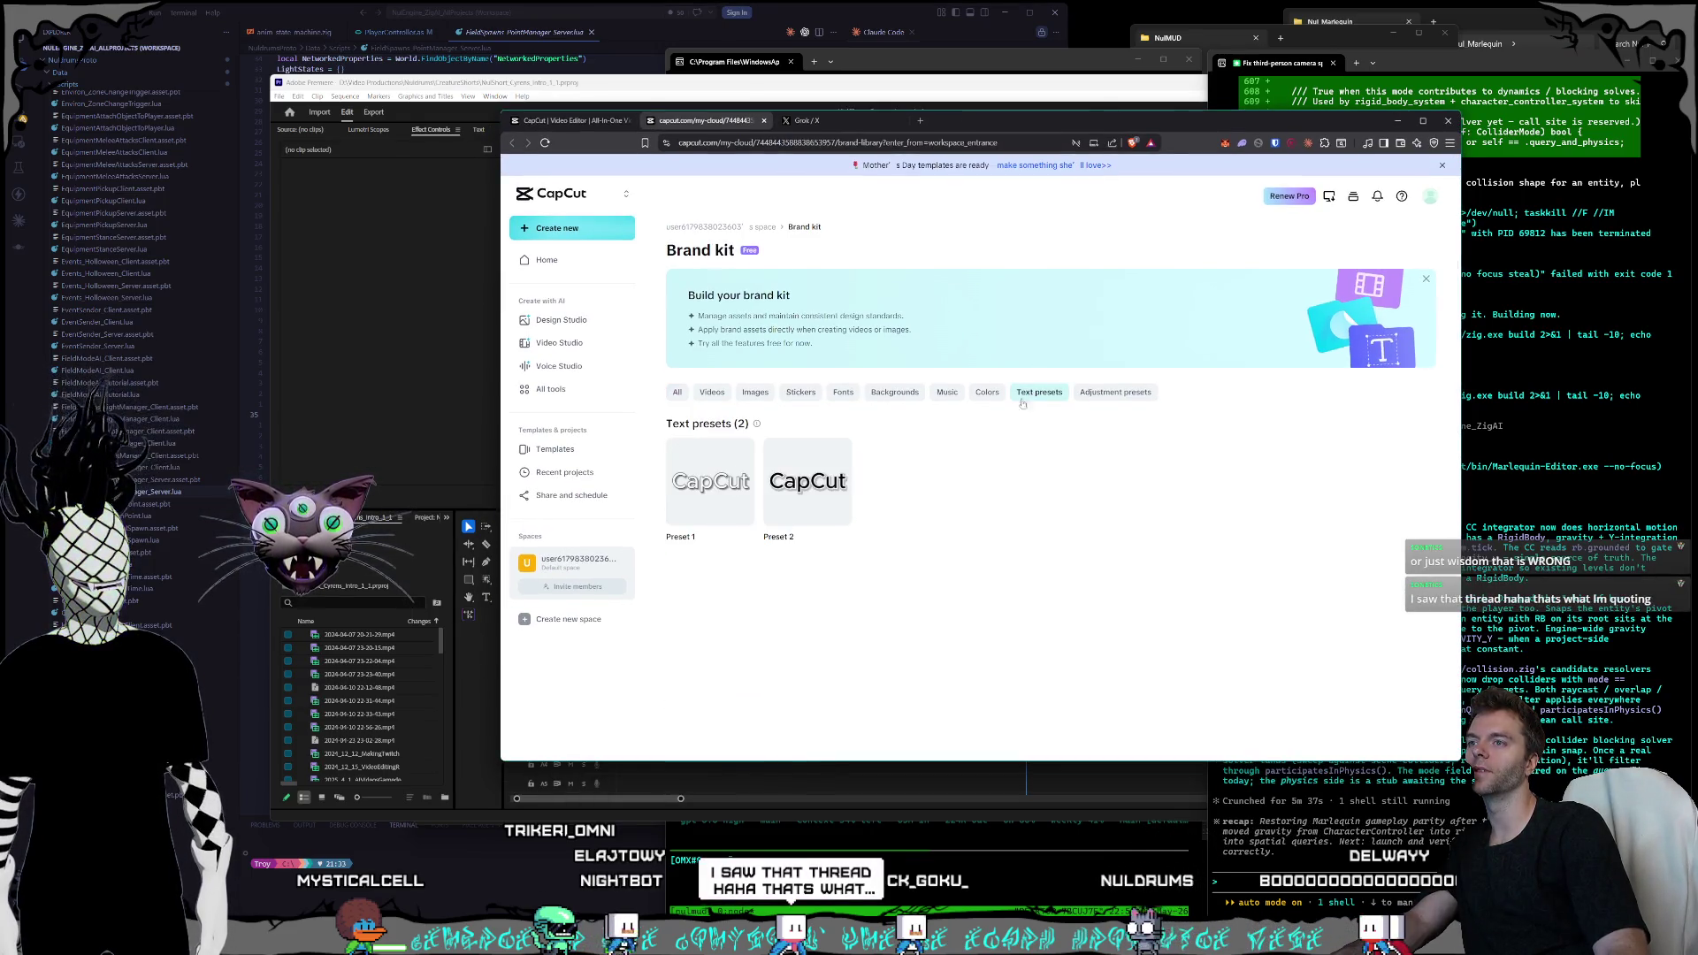
left_click(566, 120)
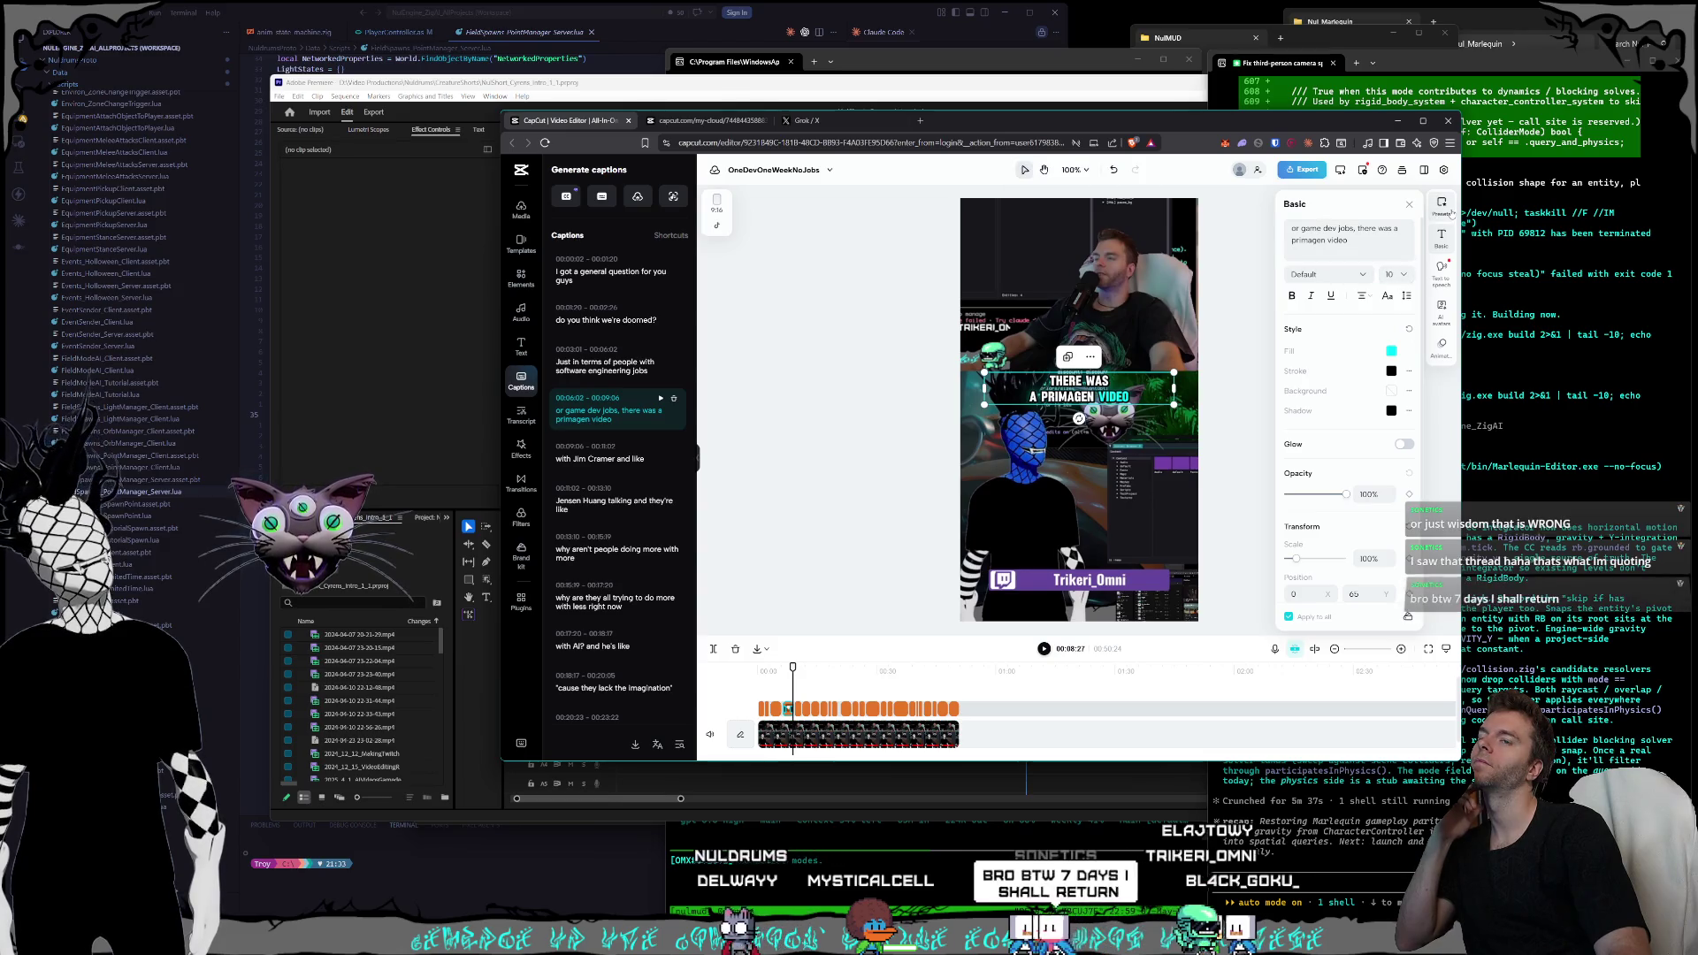
- Apply a preset caption style with ZY Fervent font and magenta fill, then check the font
left_click(1441, 206)
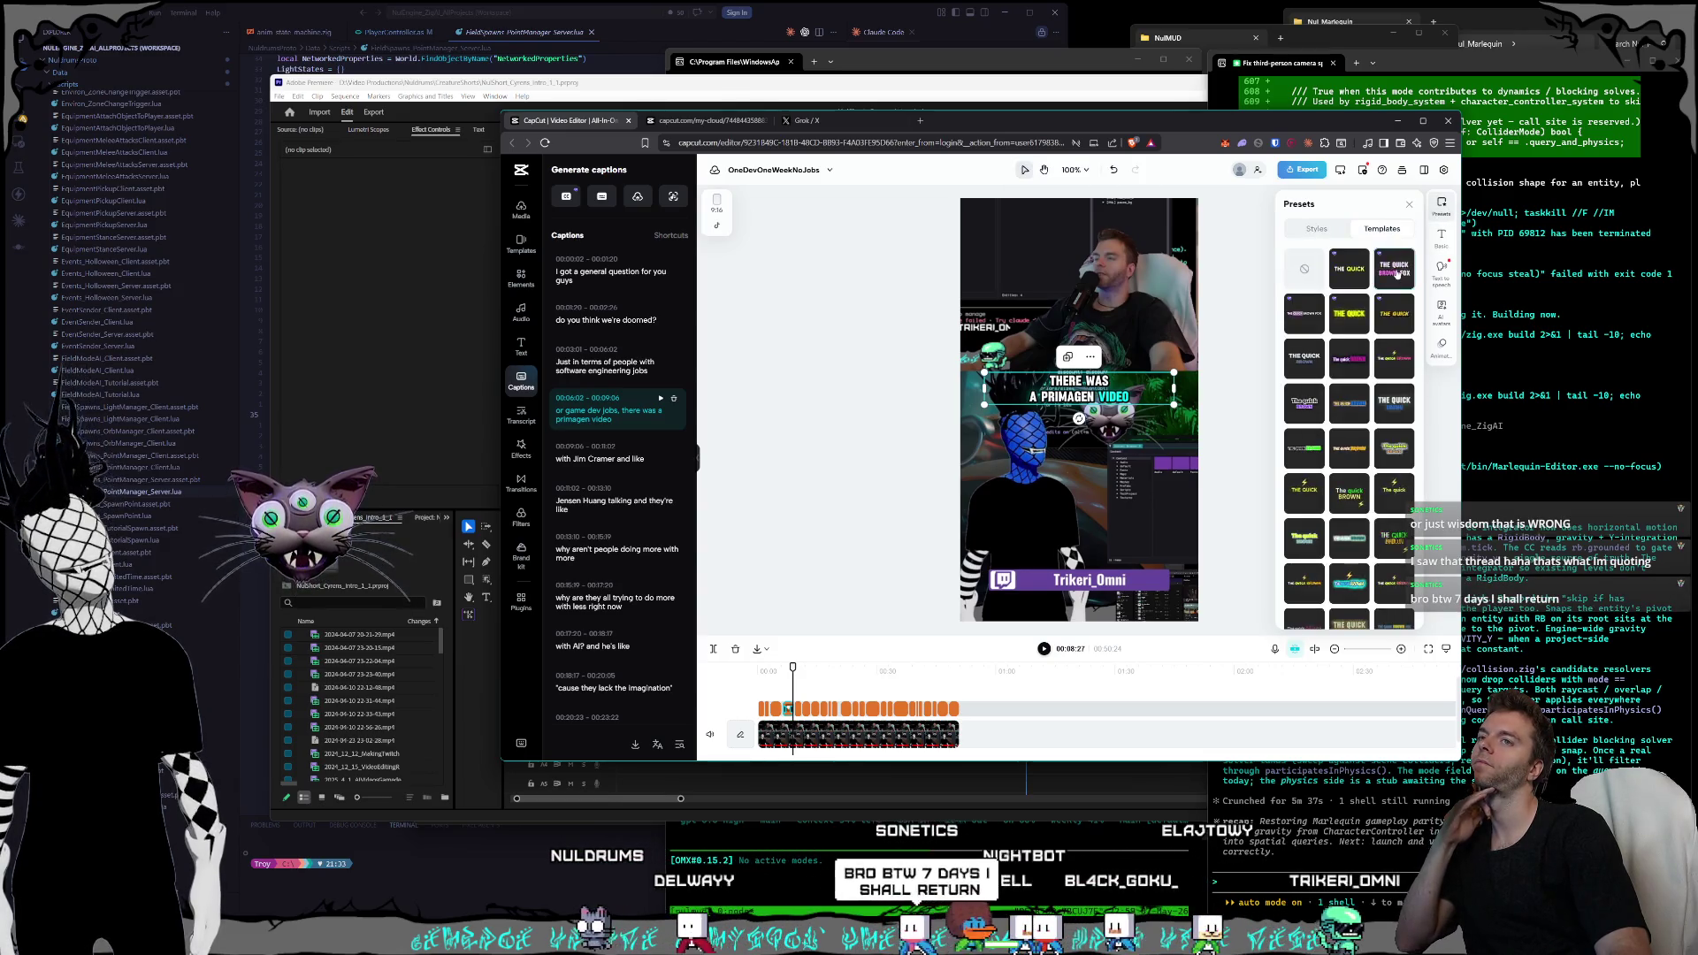
left_click(1441, 235)
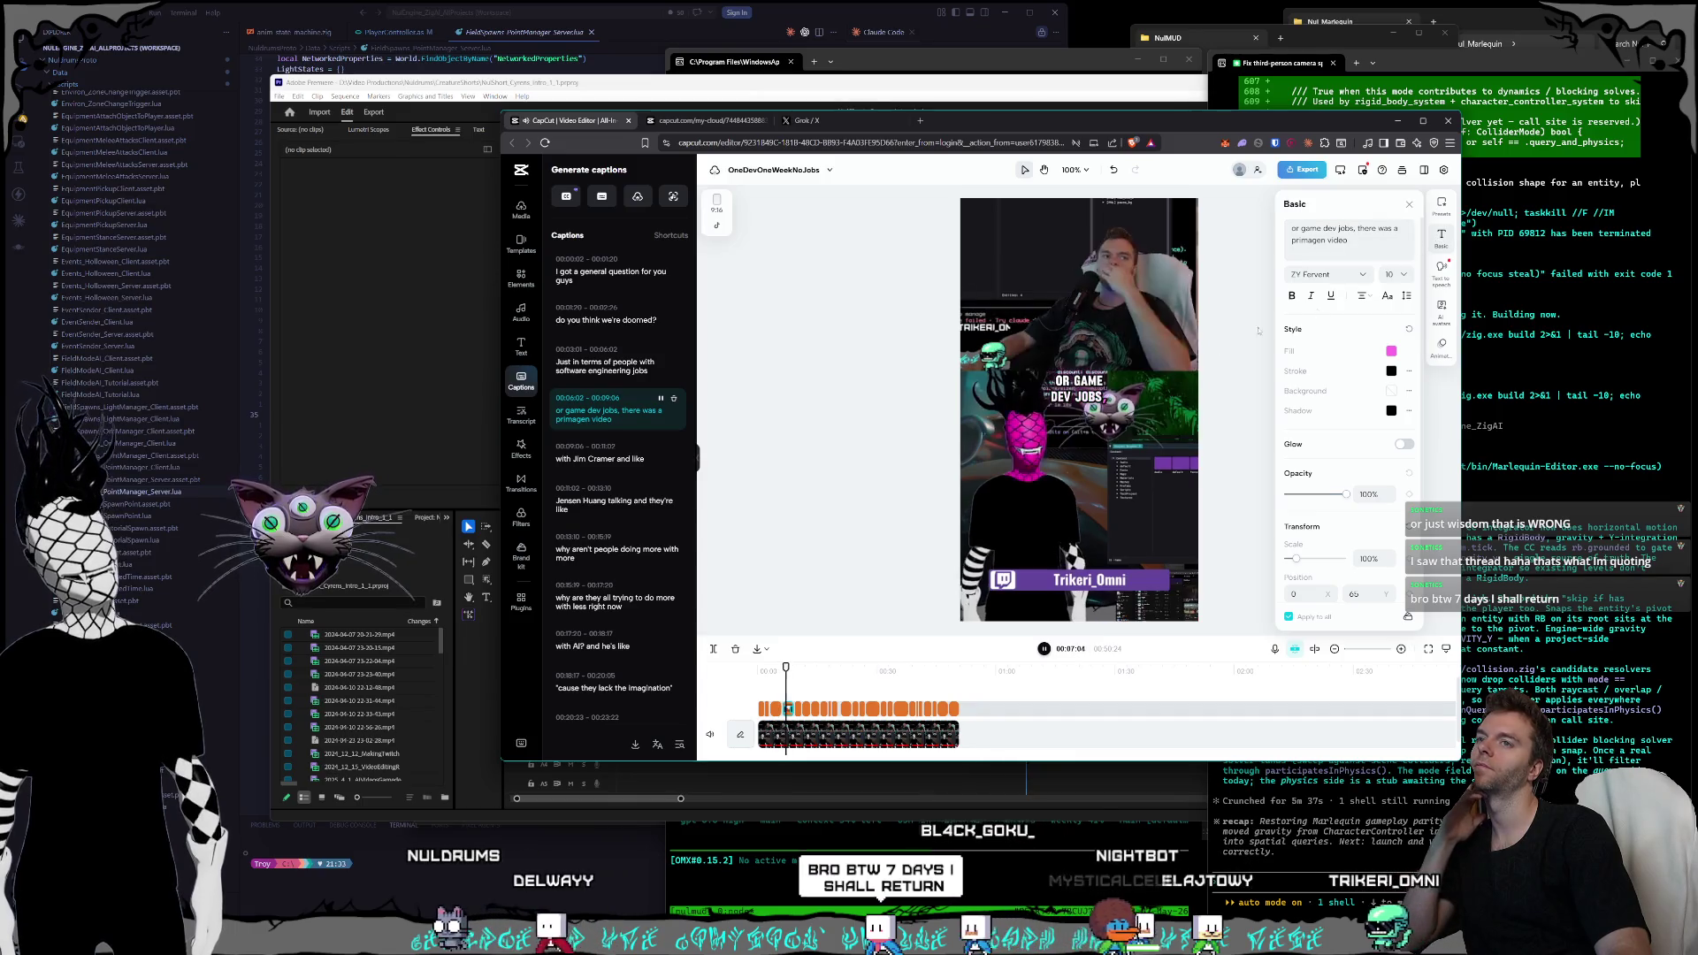
key("space")
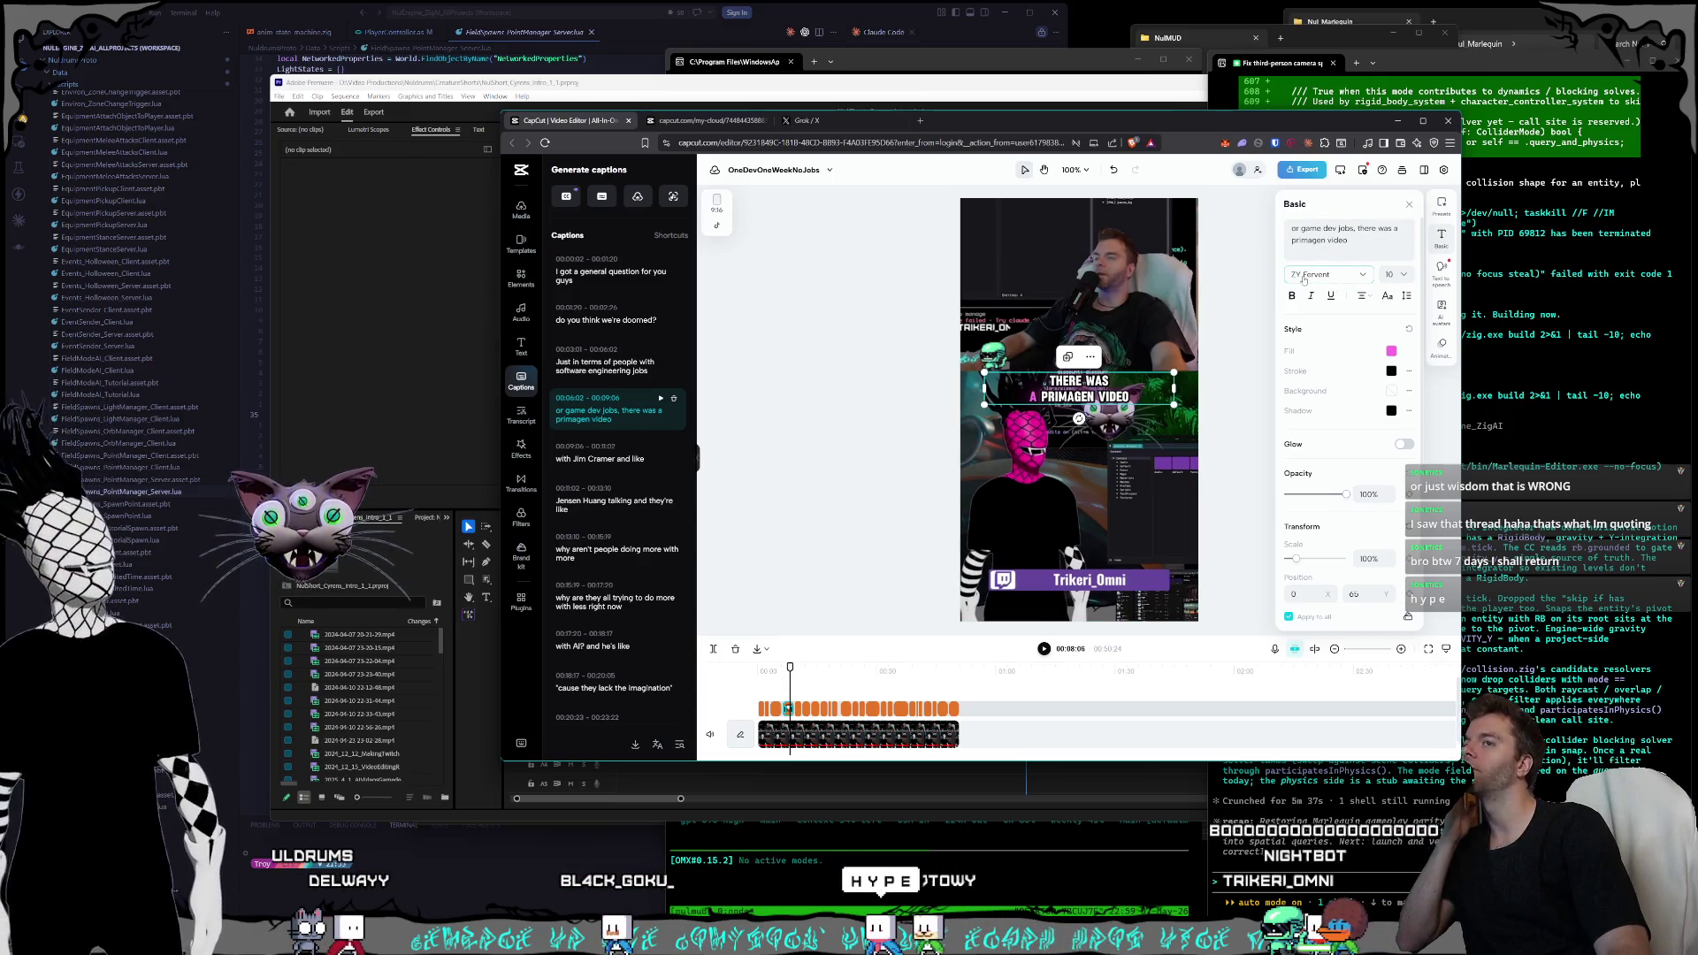
left_click(1307, 275)
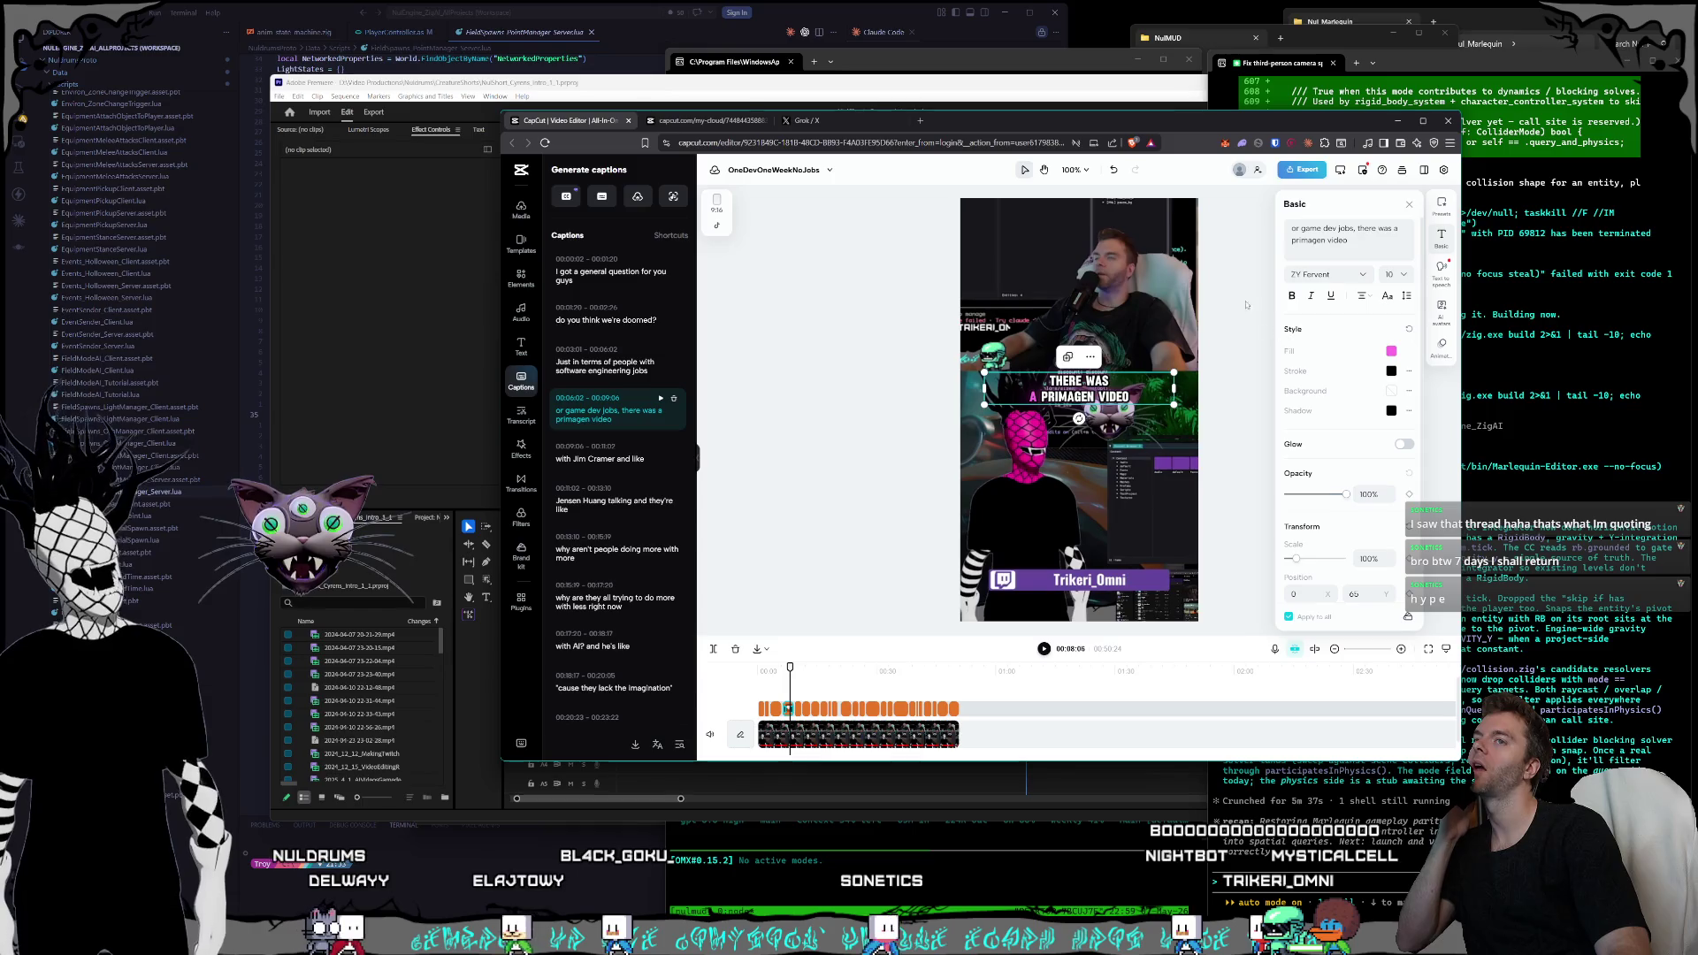
- Search Google for 'zy fervent font' and scan the results
left_click(920, 124)
type("zy f")
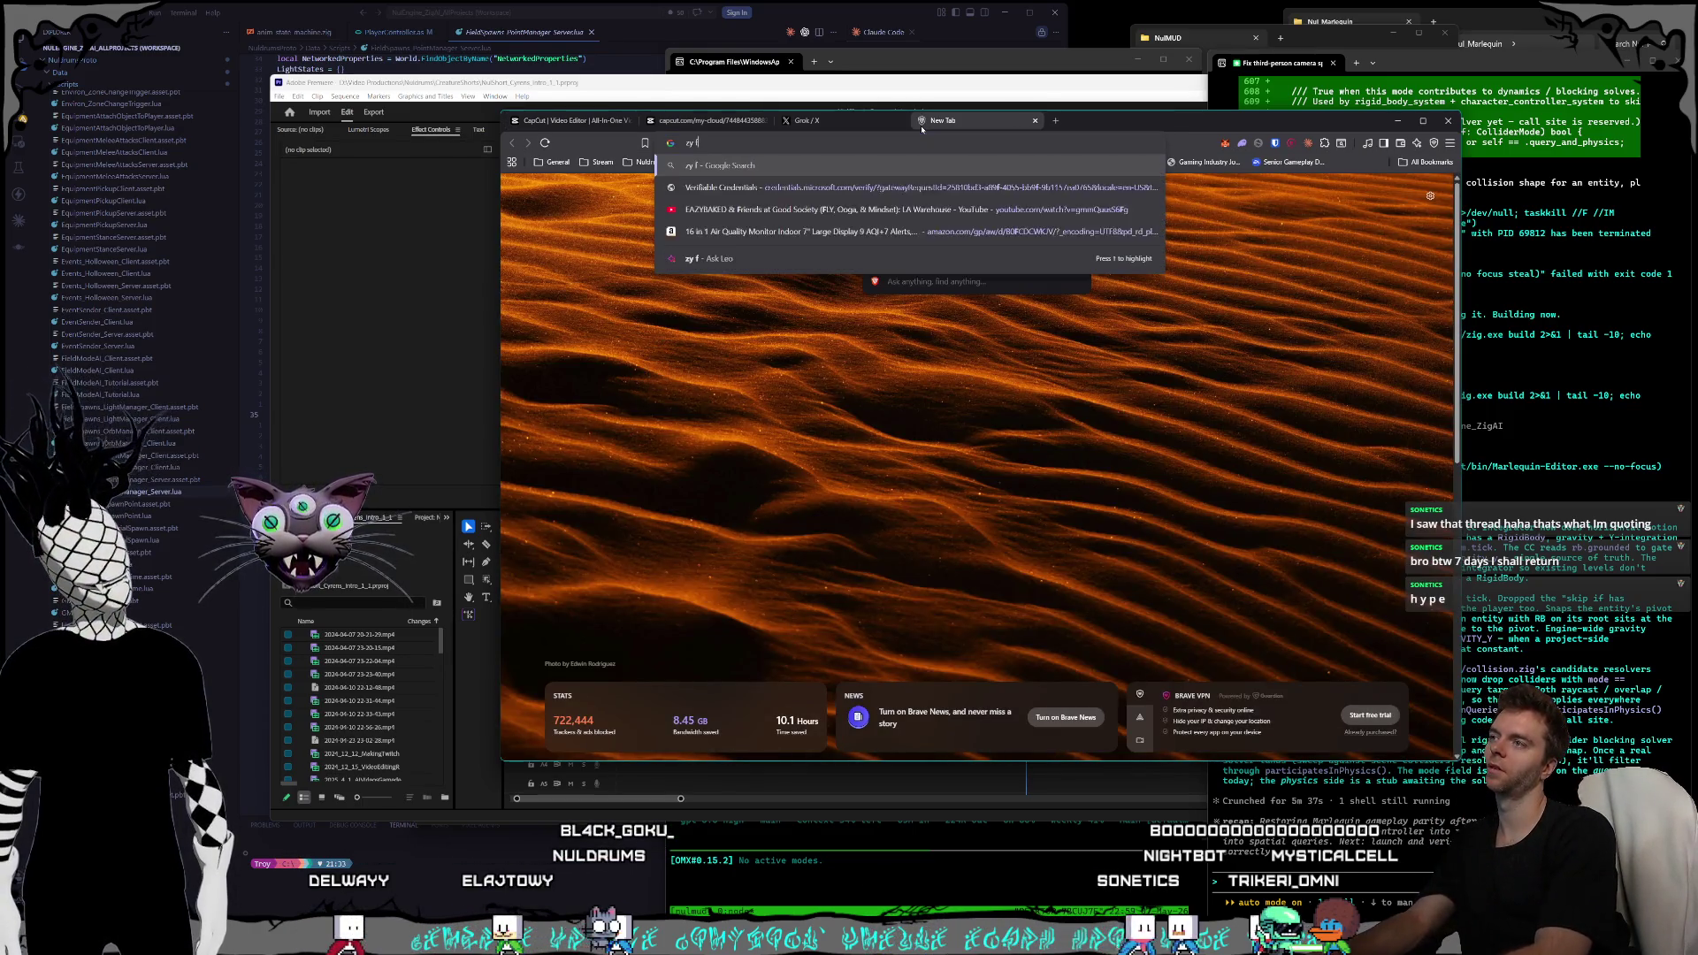
type("ervent font")
key("Return")
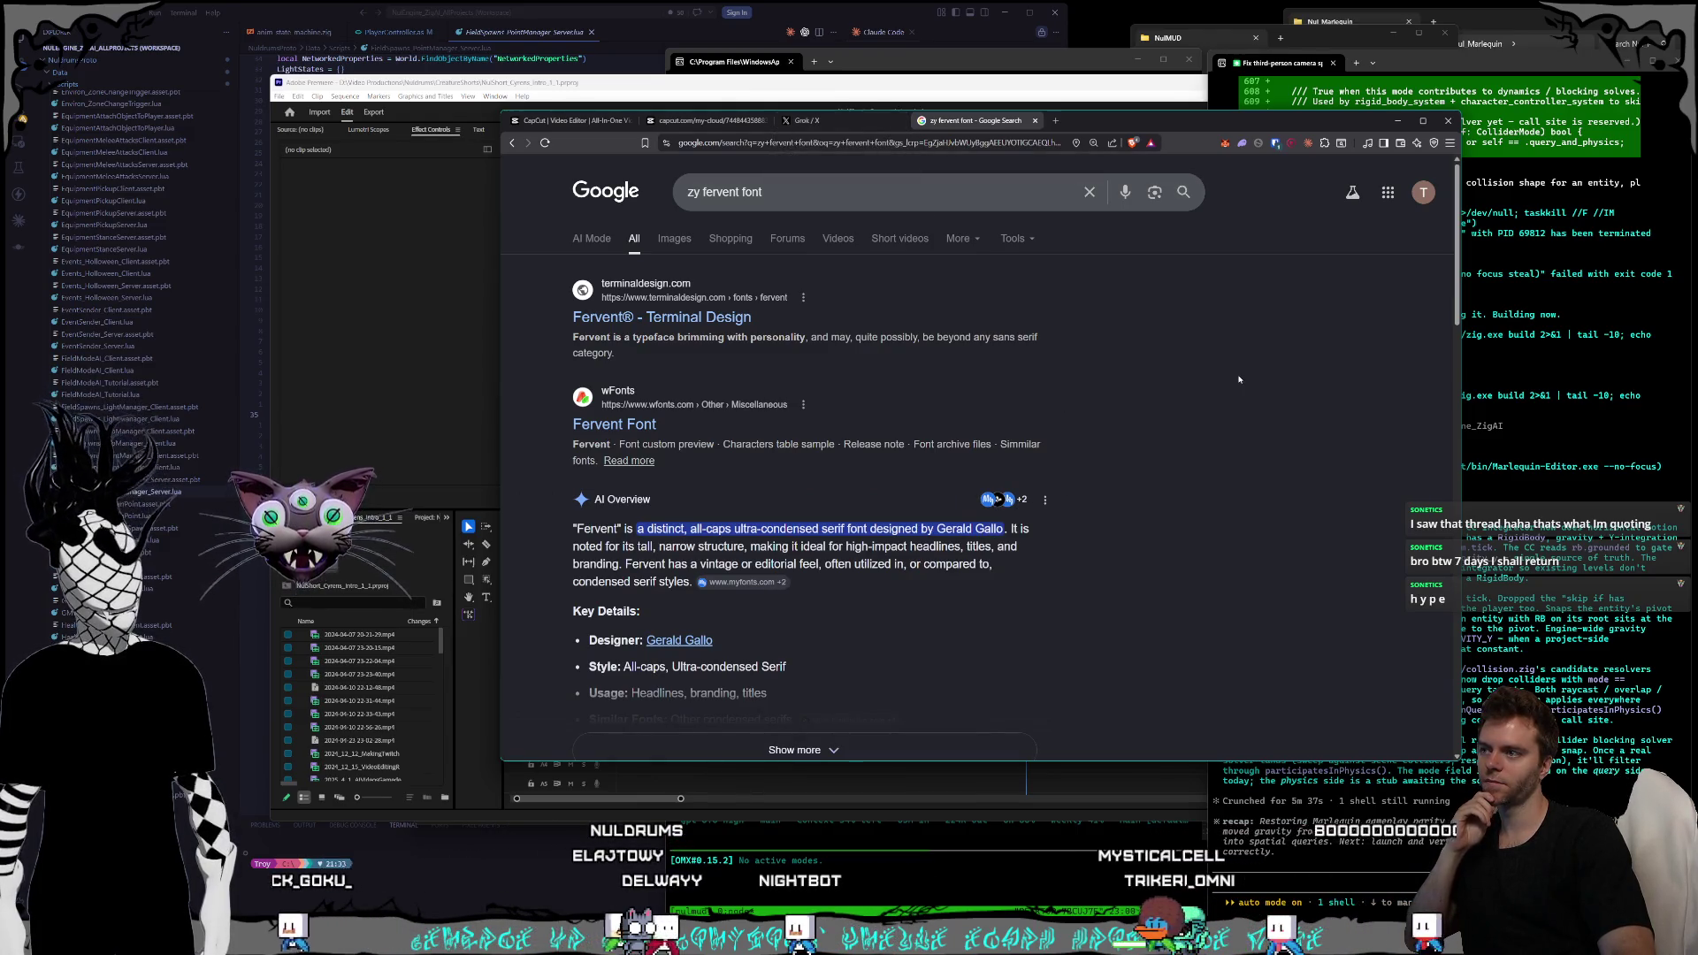
scroll(1238, 379, "down", 1)
scroll(1239, 378, "down", 1)
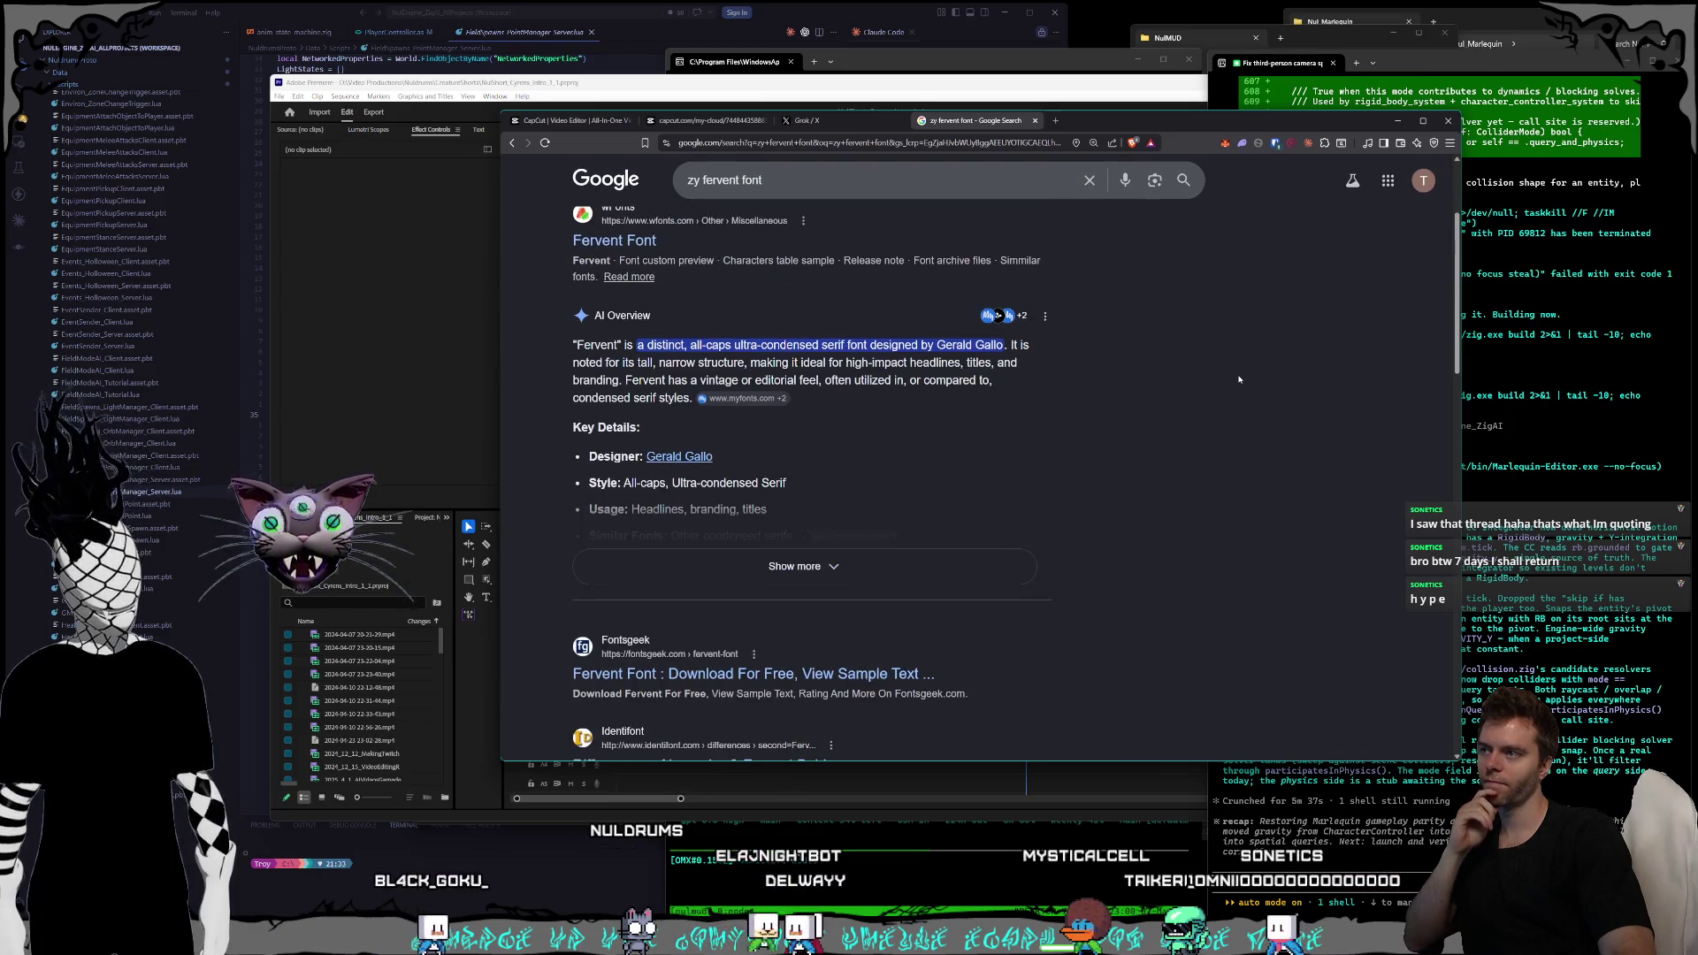
scroll(1229, 371, "up", 2)
- Review the wfonts Fervent Font page, then close it to get back to CapCut
left_click(617, 422)
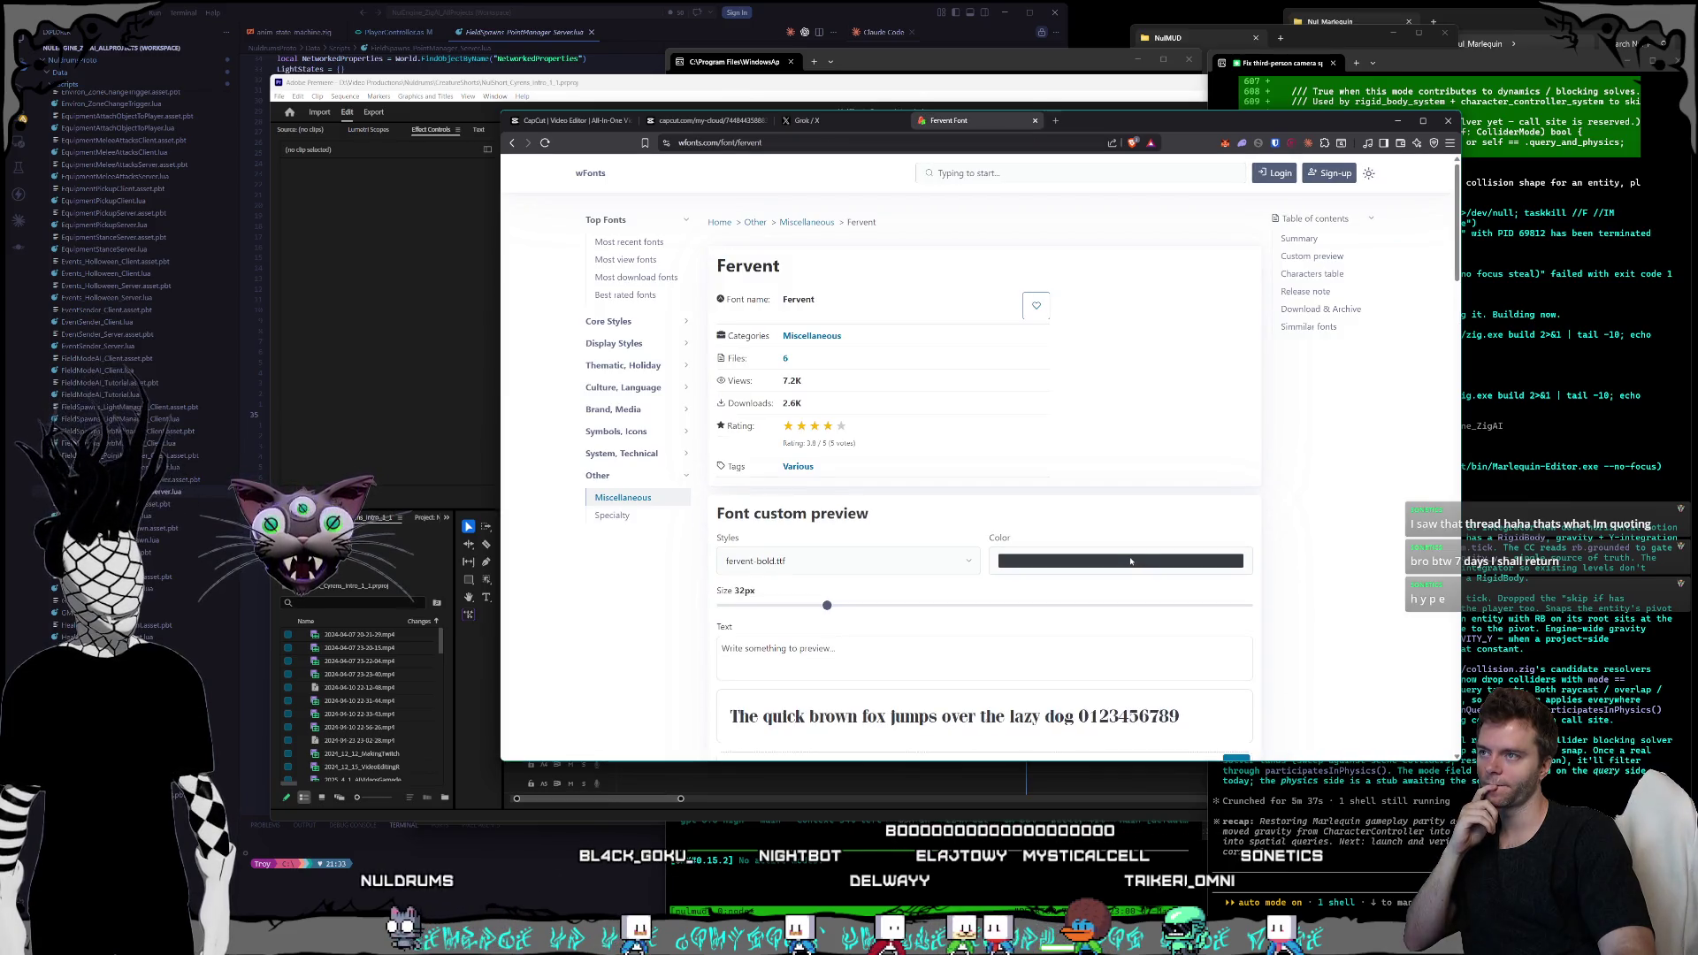
scroll(1132, 553, "down", 2)
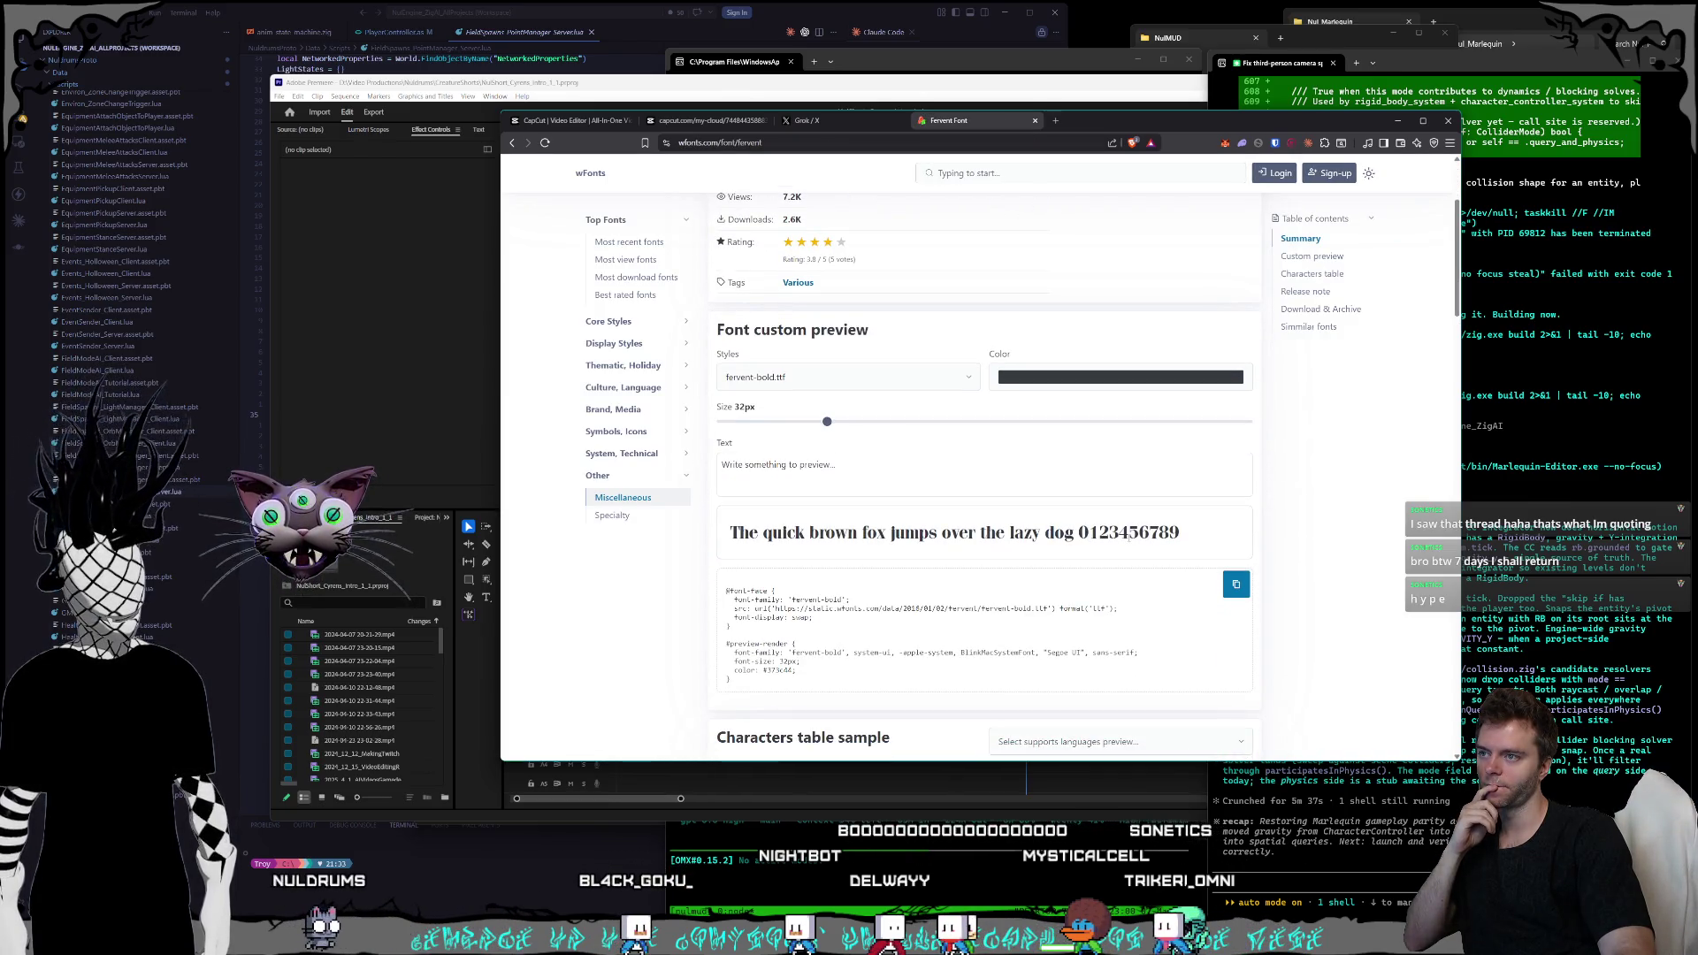
scroll(1124, 539, "down", 4)
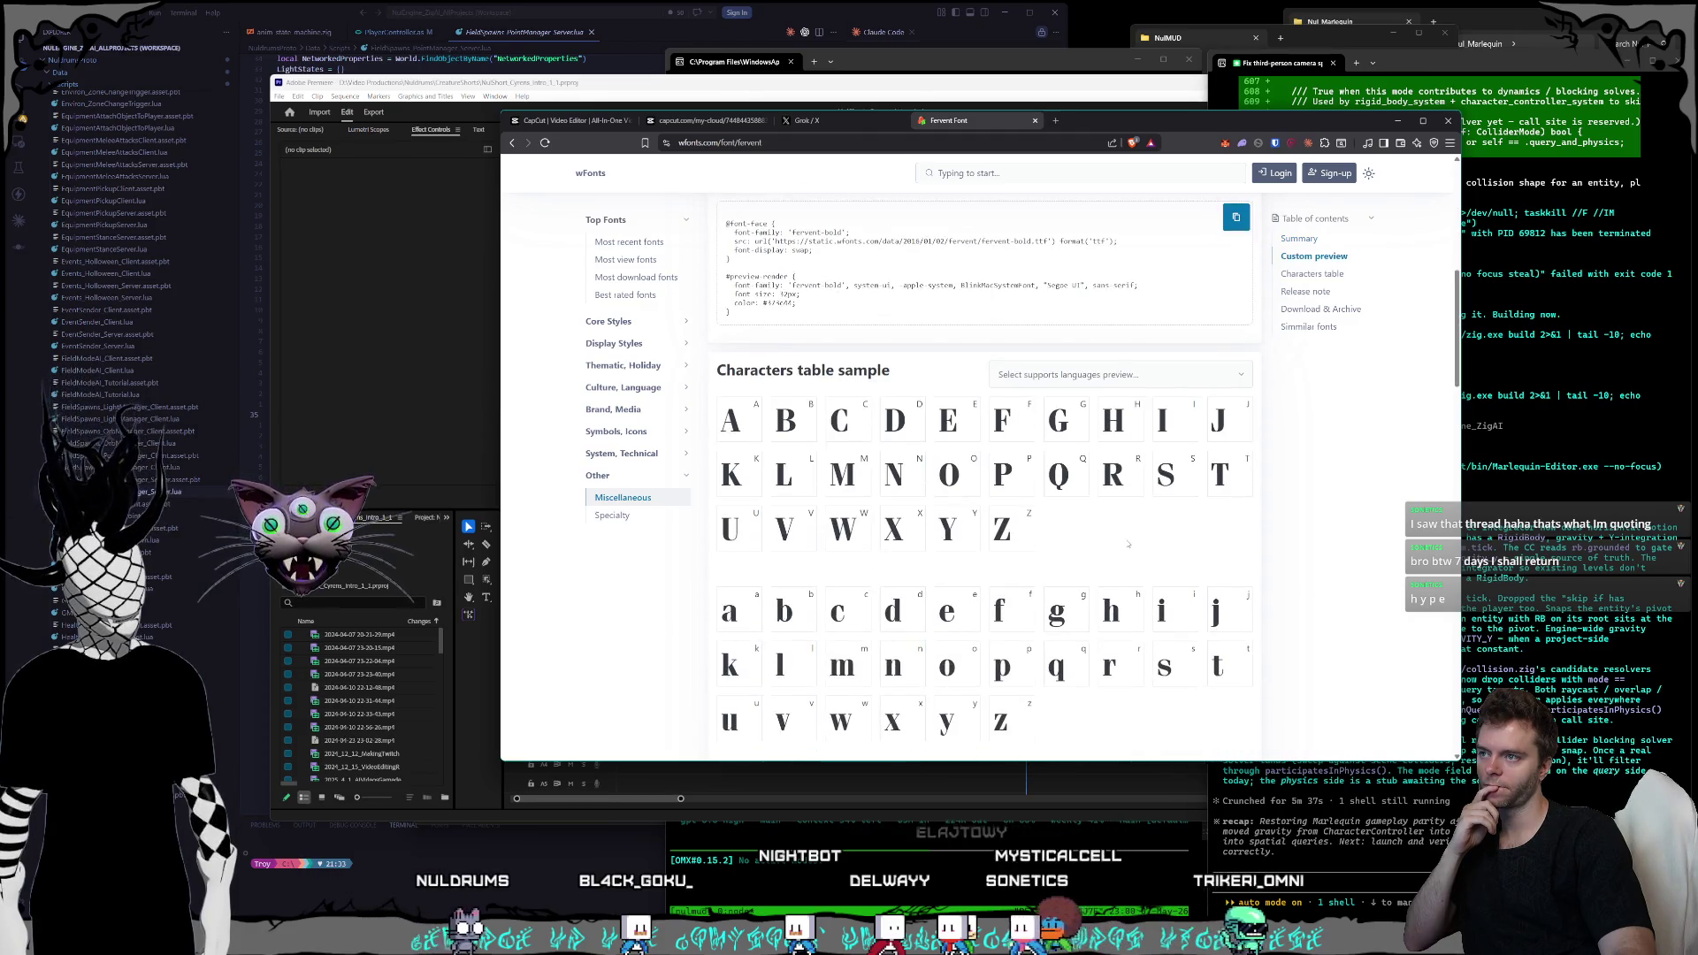
scroll(1123, 539, "up", 5)
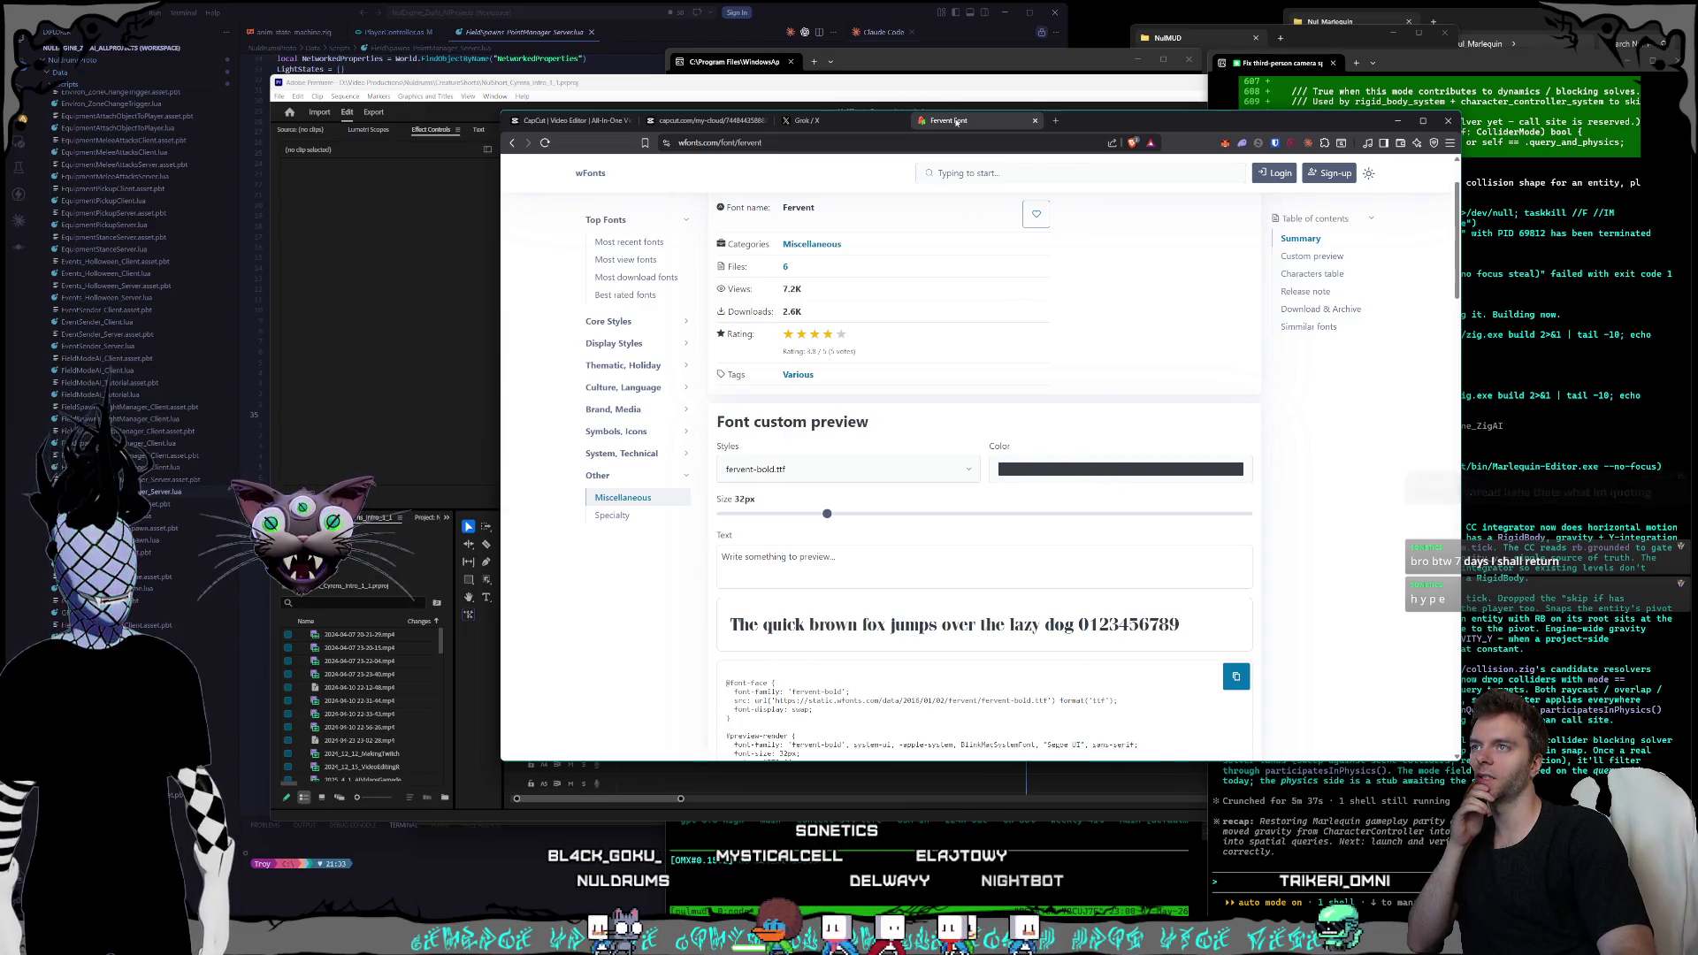
left_click(1034, 121)
left_click_drag(1014, 123, 1015, 131)
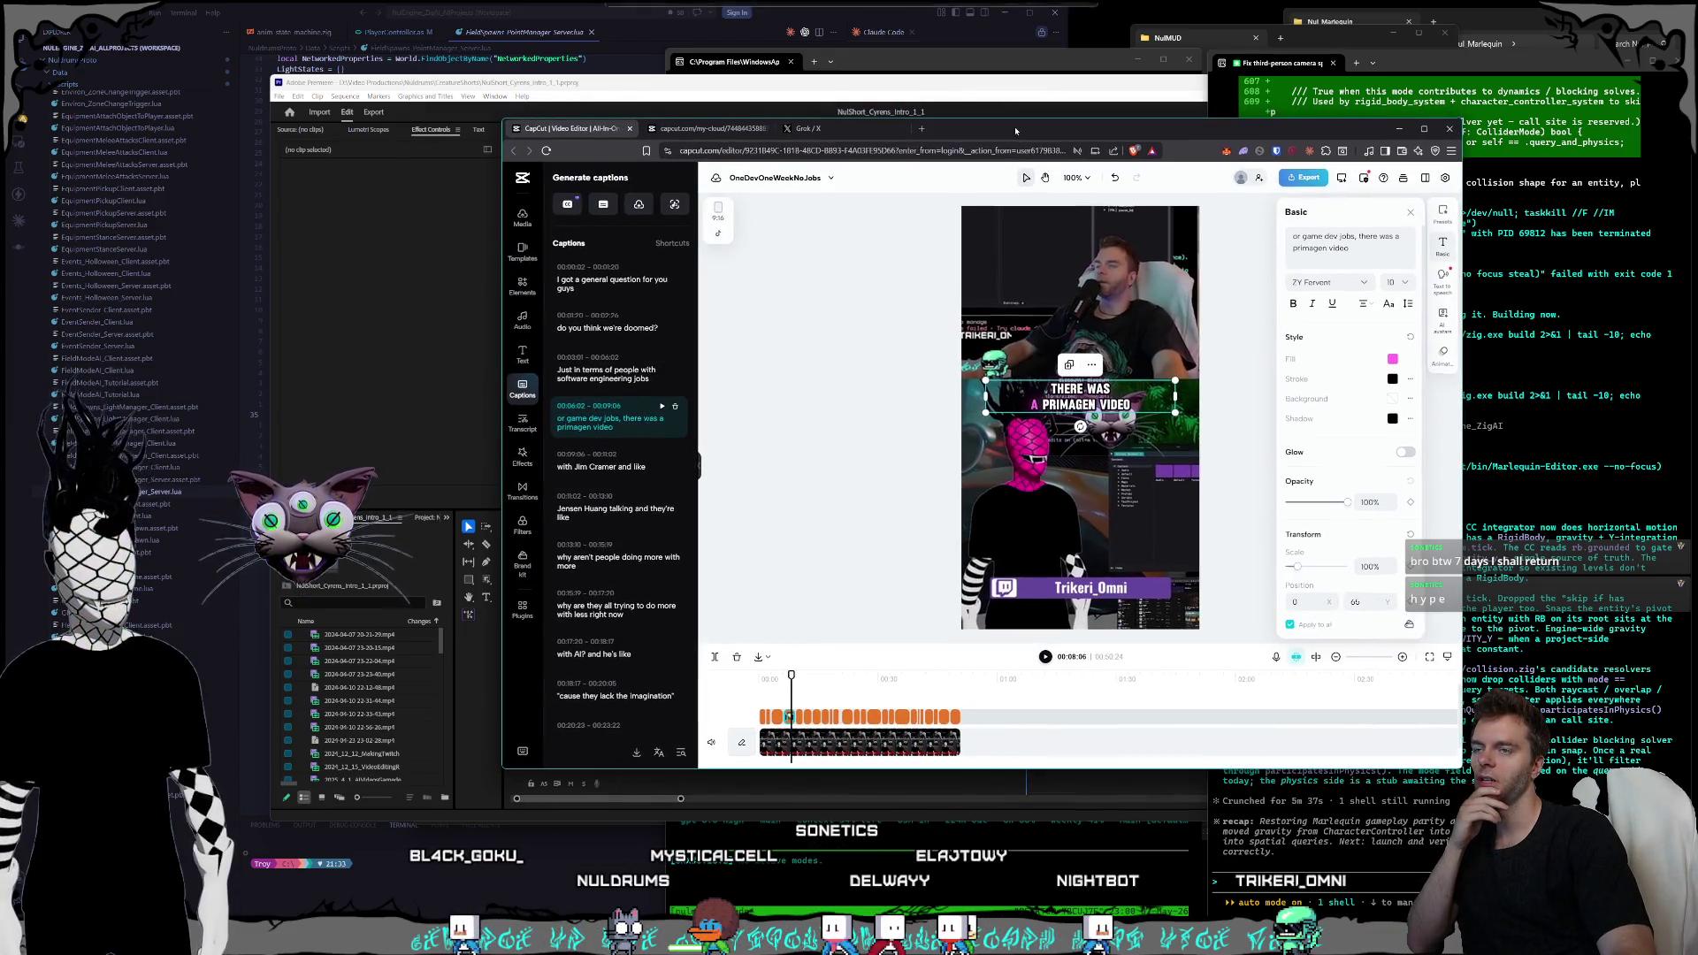
- Deselect the caption and revisit the CapCut Brand kit, resizing the browser window
left_click(871, 294)
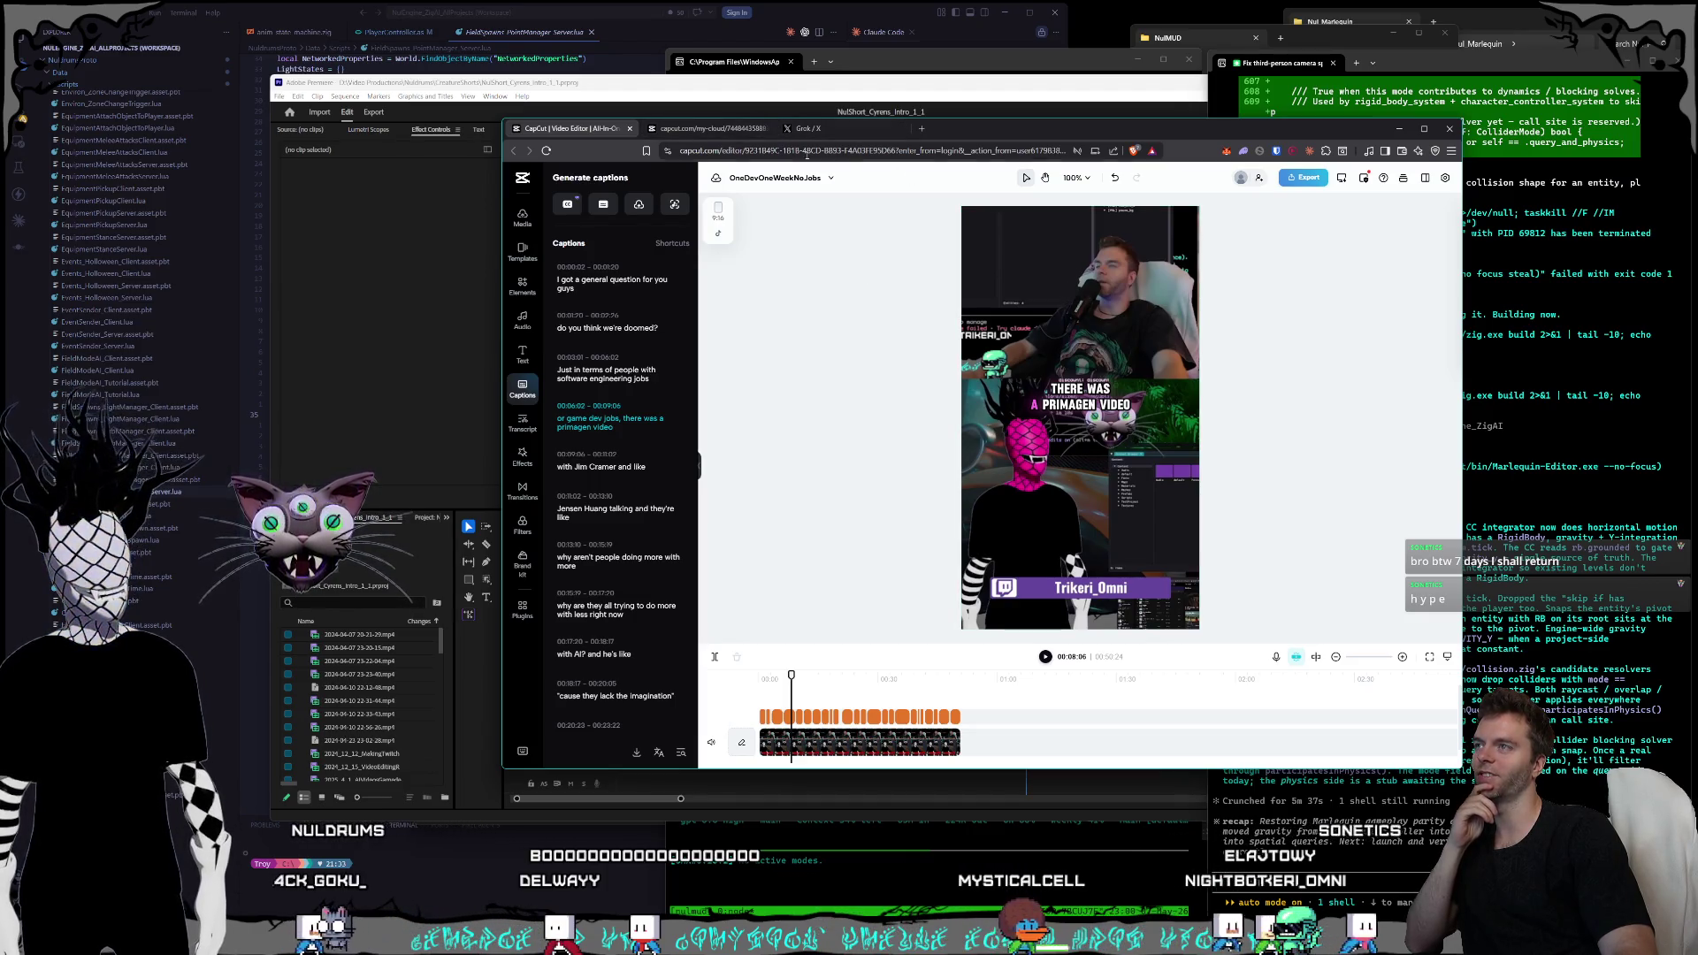
left_click(689, 133)
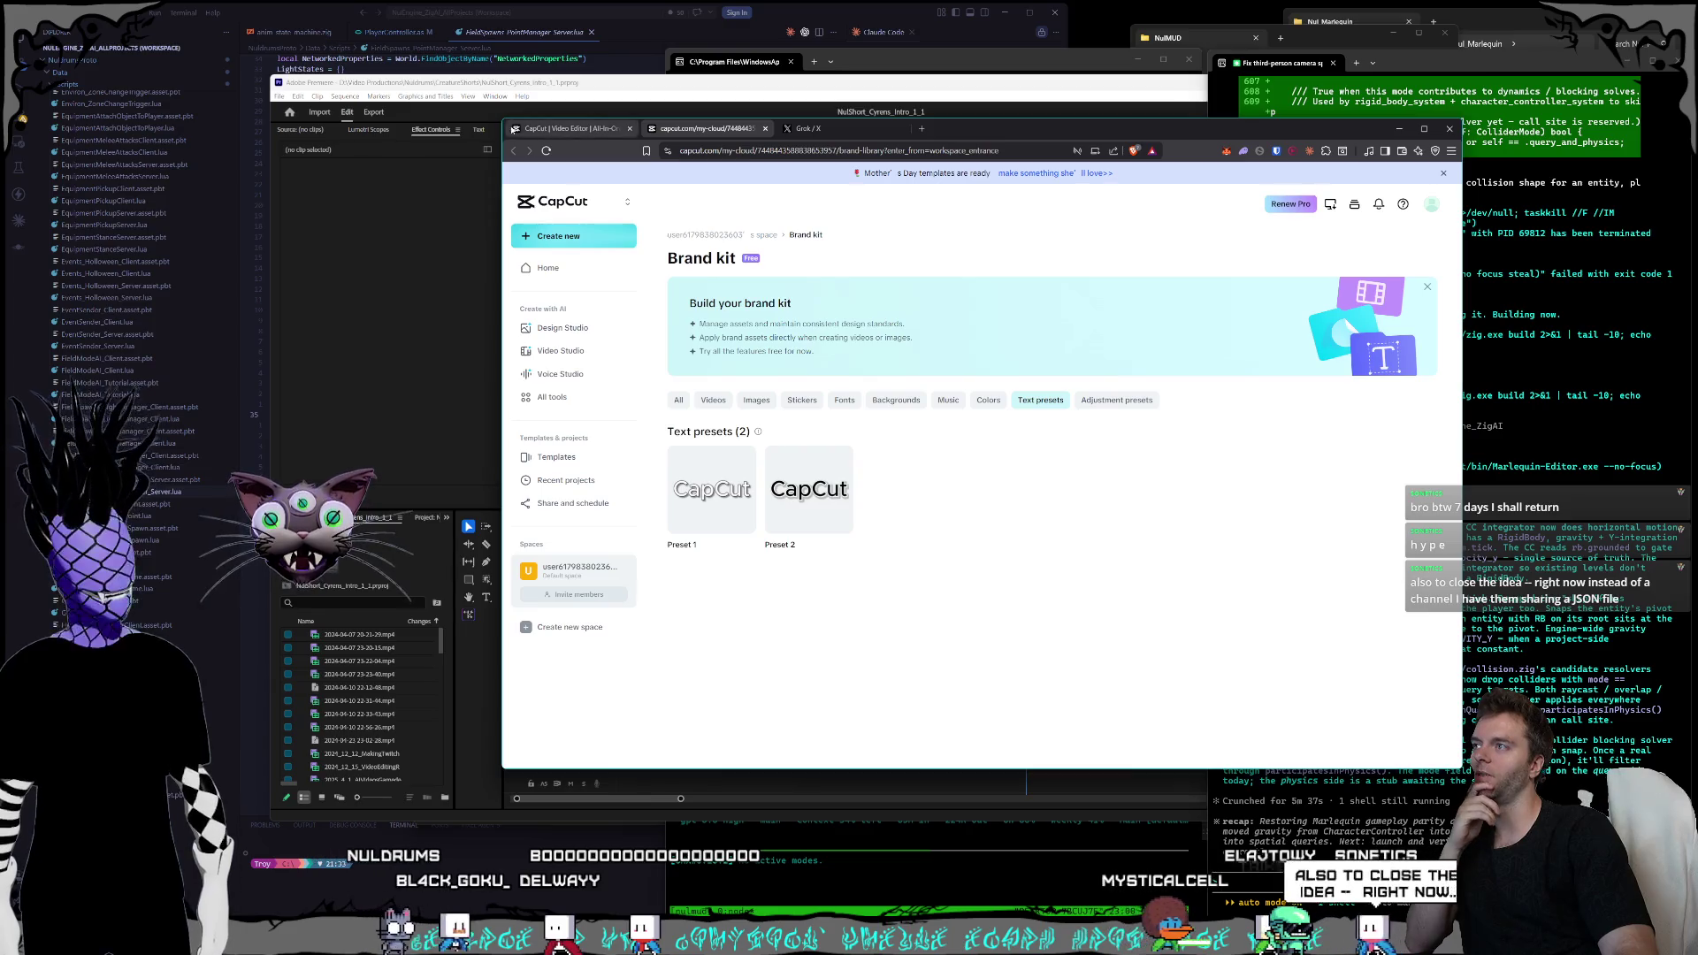
mouse_move(498, 118)
left_mouse_down()
mouse_move(545, 156)
mouse_move(493, 151)
mouse_move(529, 156)
left_mouse_up()
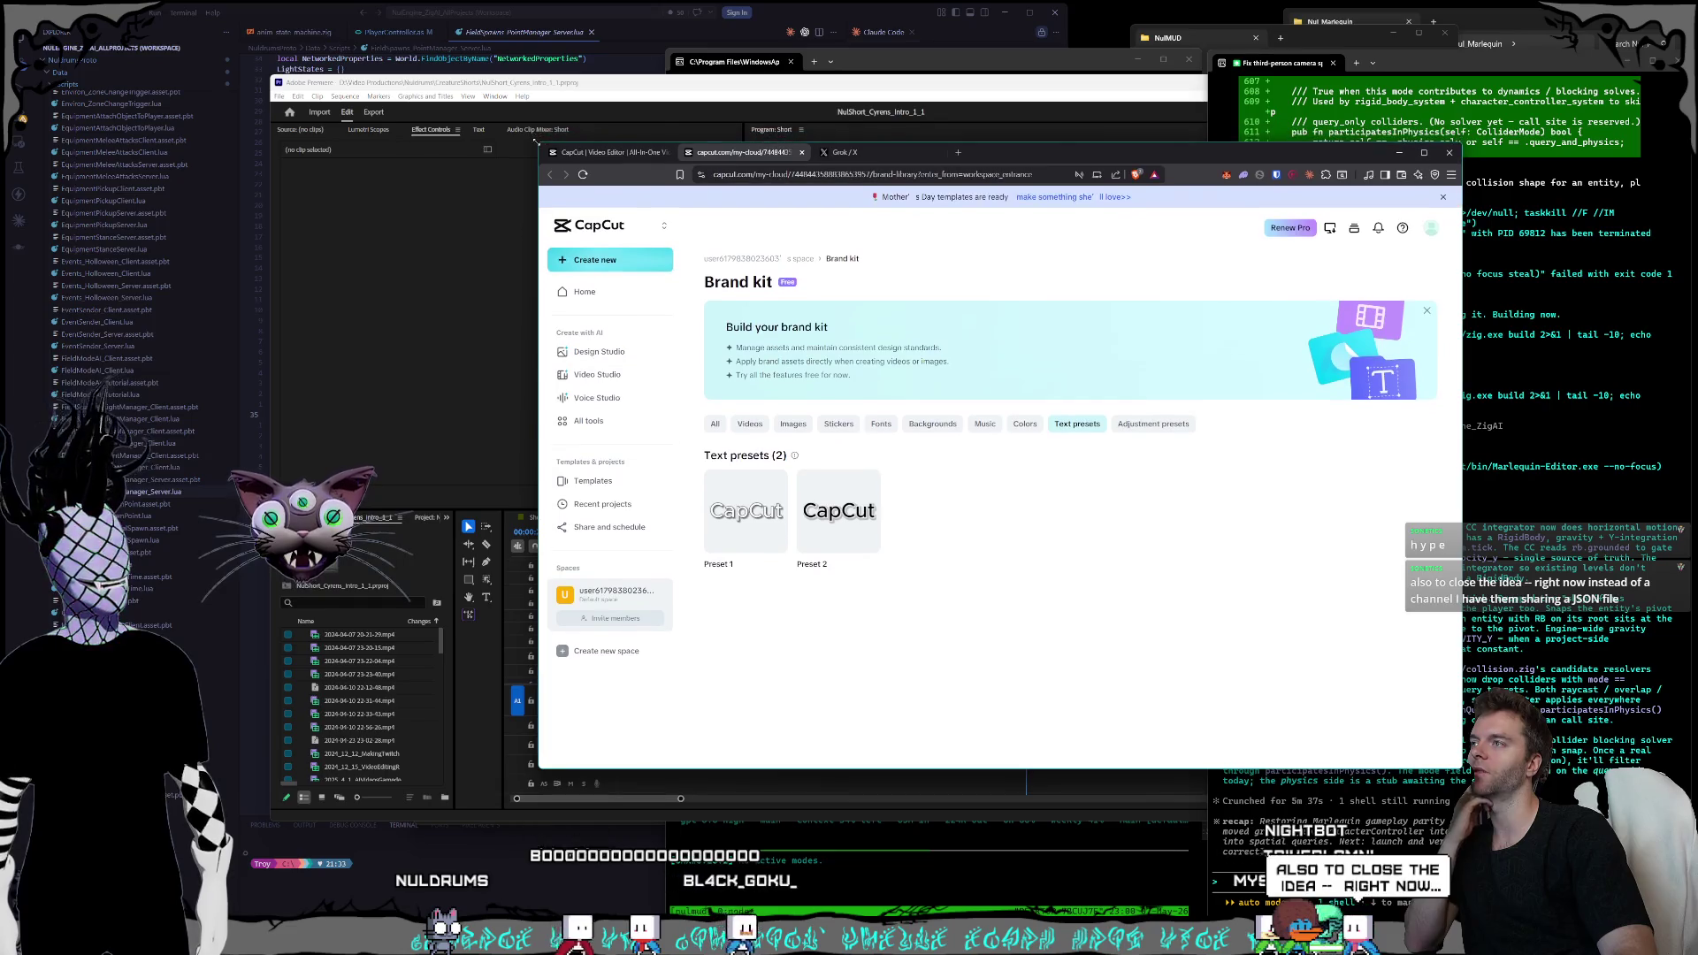
mouse_move(1044, 178)
left_mouse_down()
mouse_move(1047, 192)
mouse_move(1048, 172)
left_mouse_up()
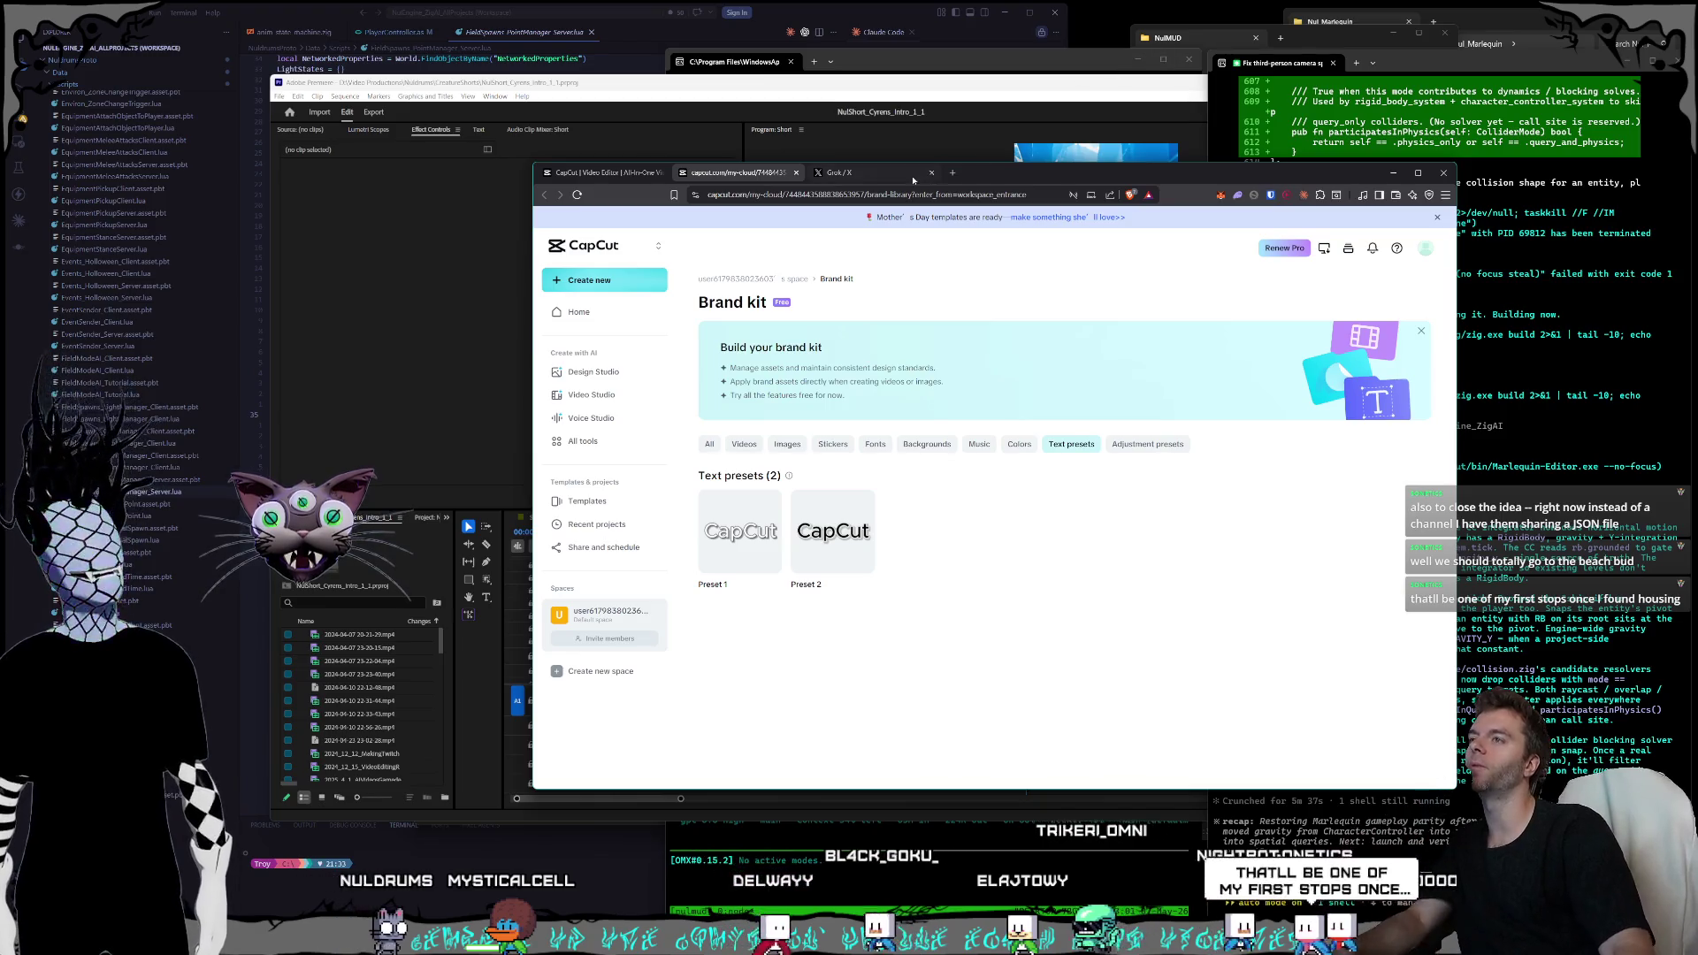
- Bring up the Grok conversation, then minimize the browser to reveal Premiere Pro
left_click(836, 172)
mouse_move(1017, 173)
left_mouse_down()
mouse_move(956, 166)
mouse_move(1083, 162)
mouse_move(1047, 174)
left_mouse_up()
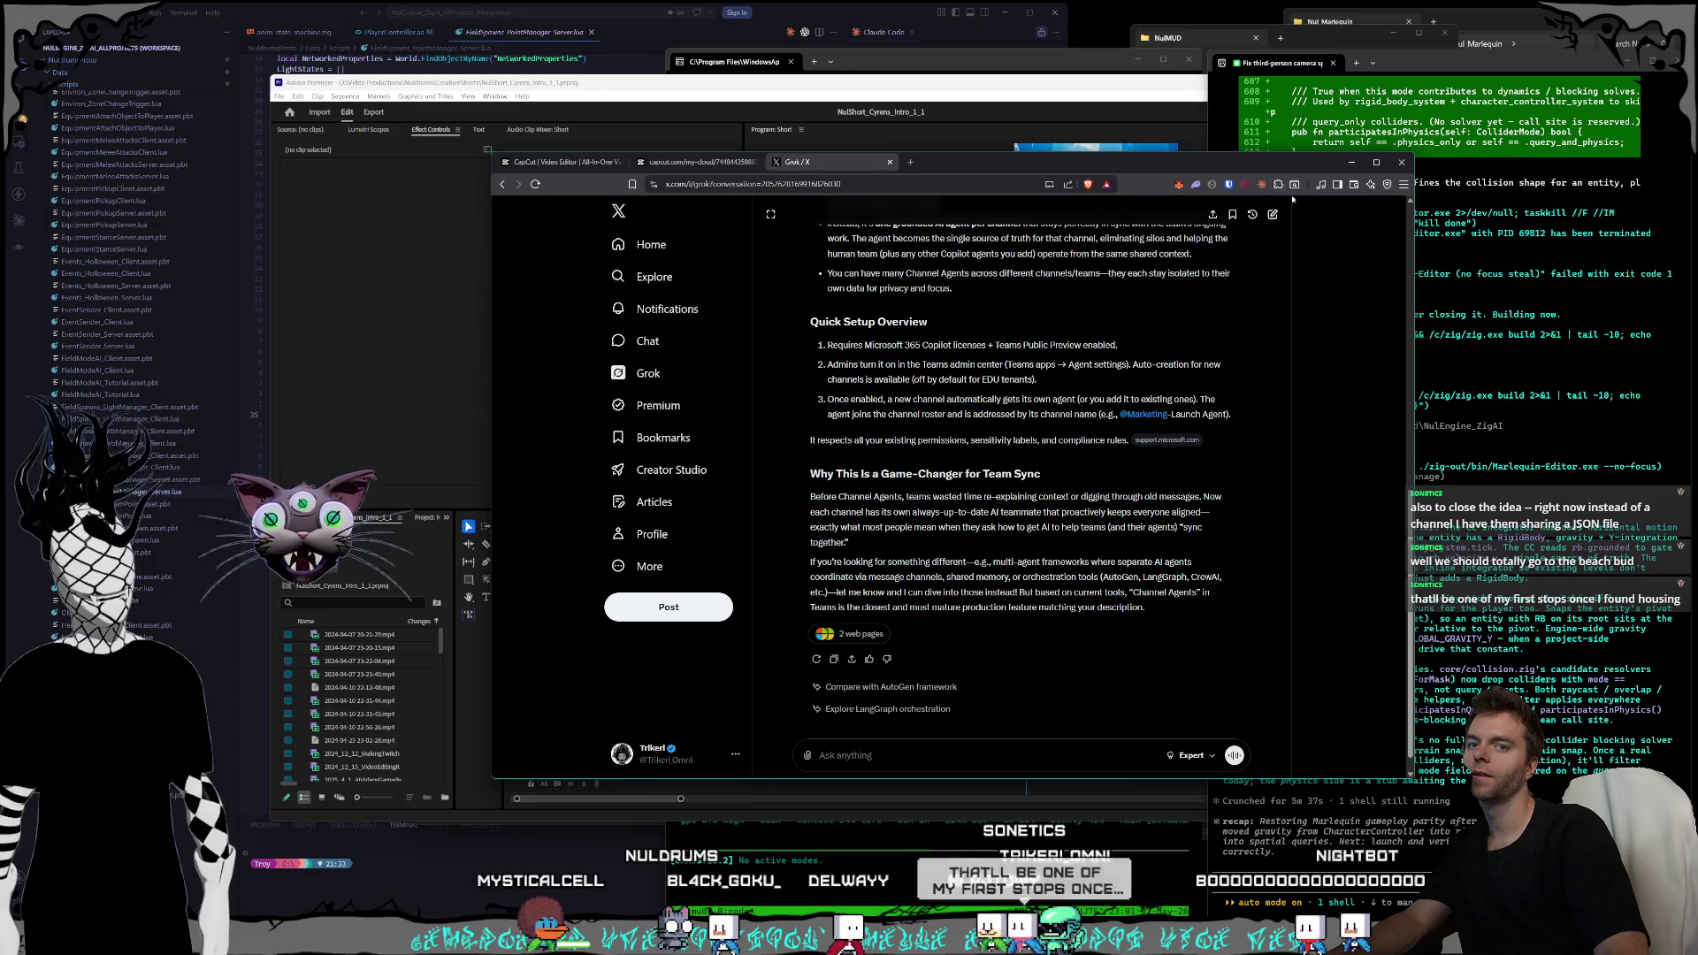
key("super+Down")
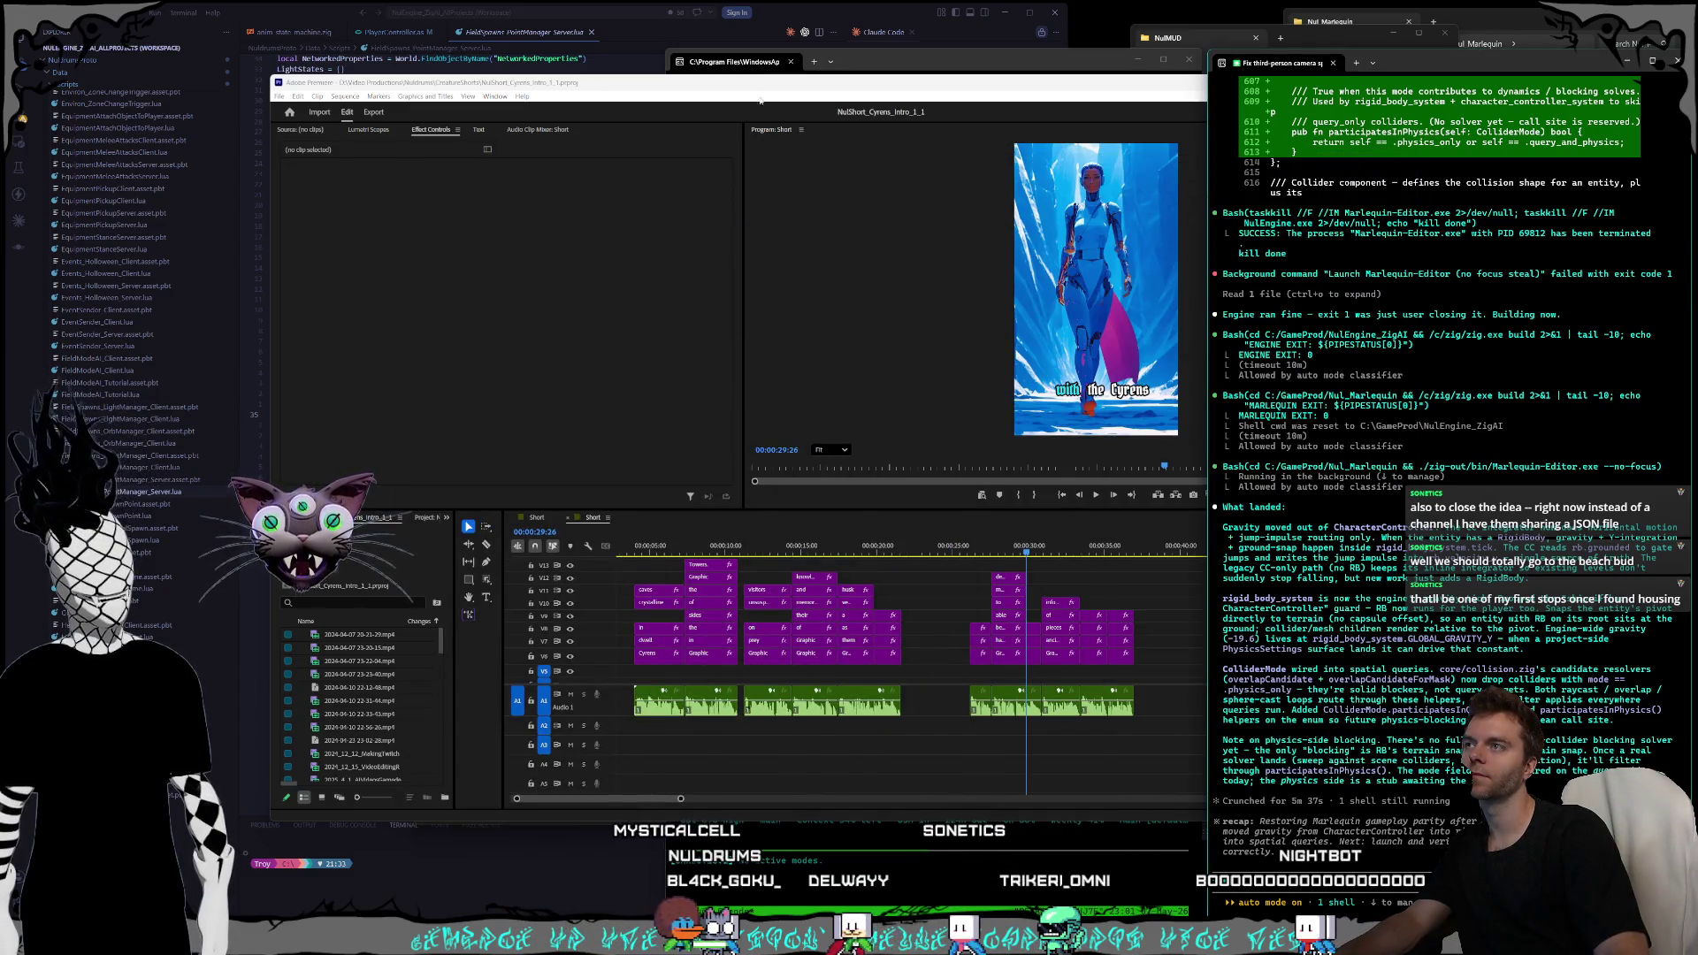
- Return the Cyrens short to its first frame and select the first cyan caption graphic
left_click_drag(770, 88, 773, 90)
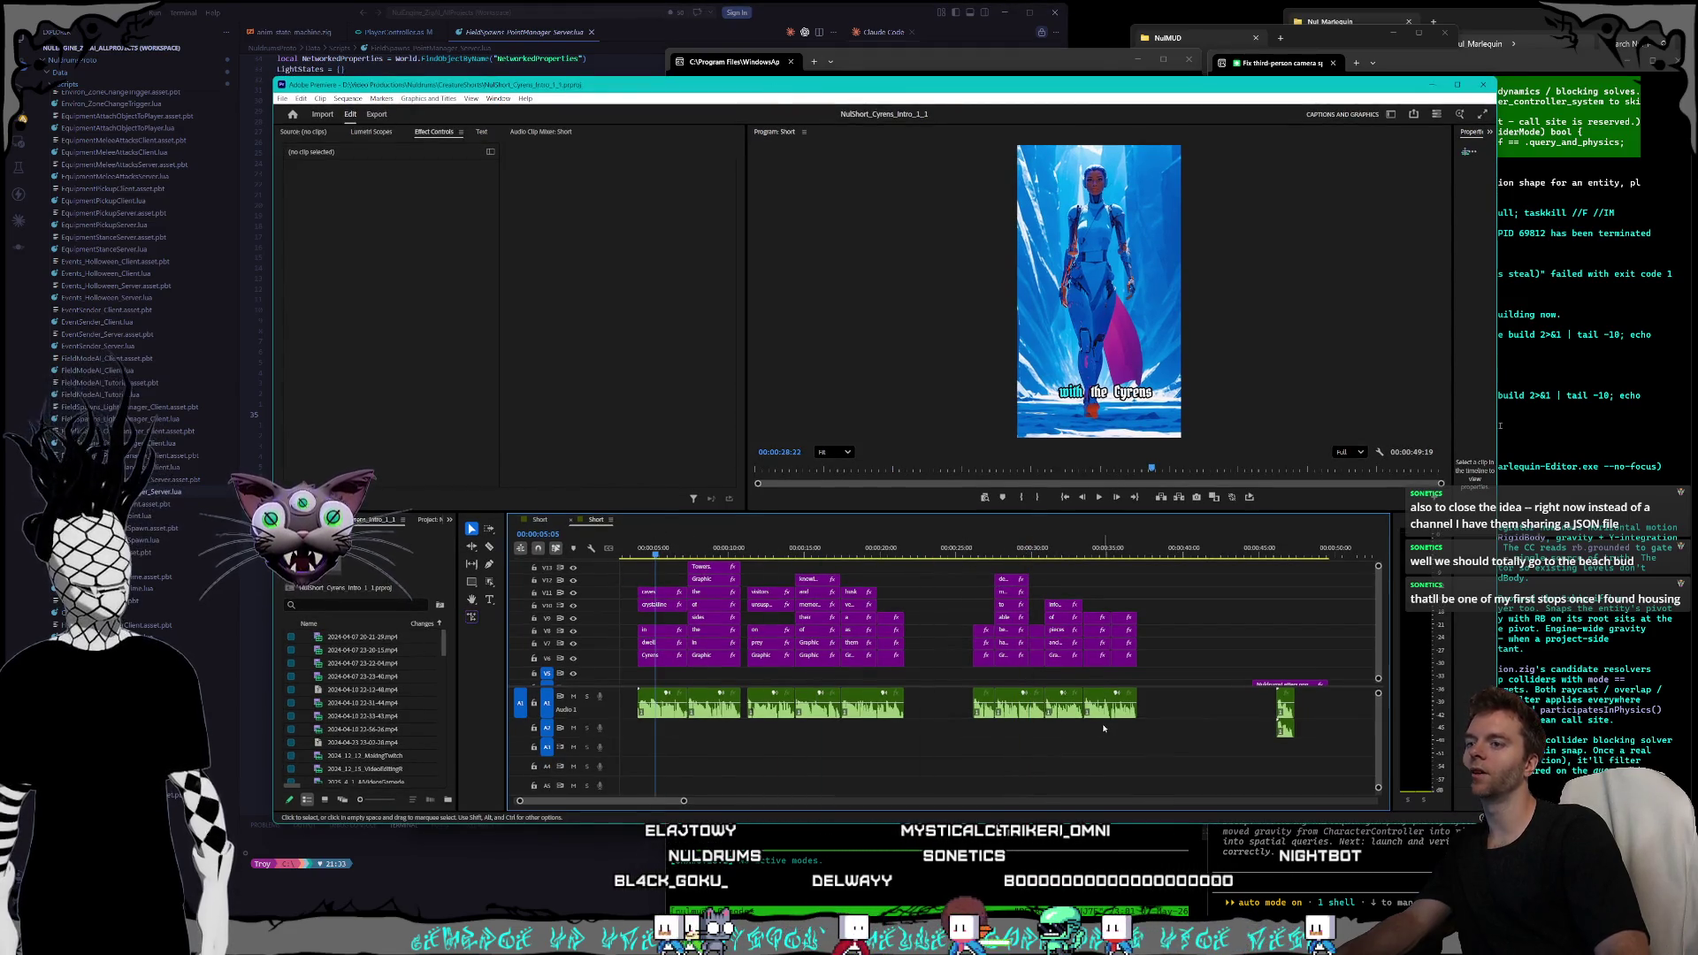
scroll(1380, 641, "down", 3)
scroll(1380, 641, "down", 1)
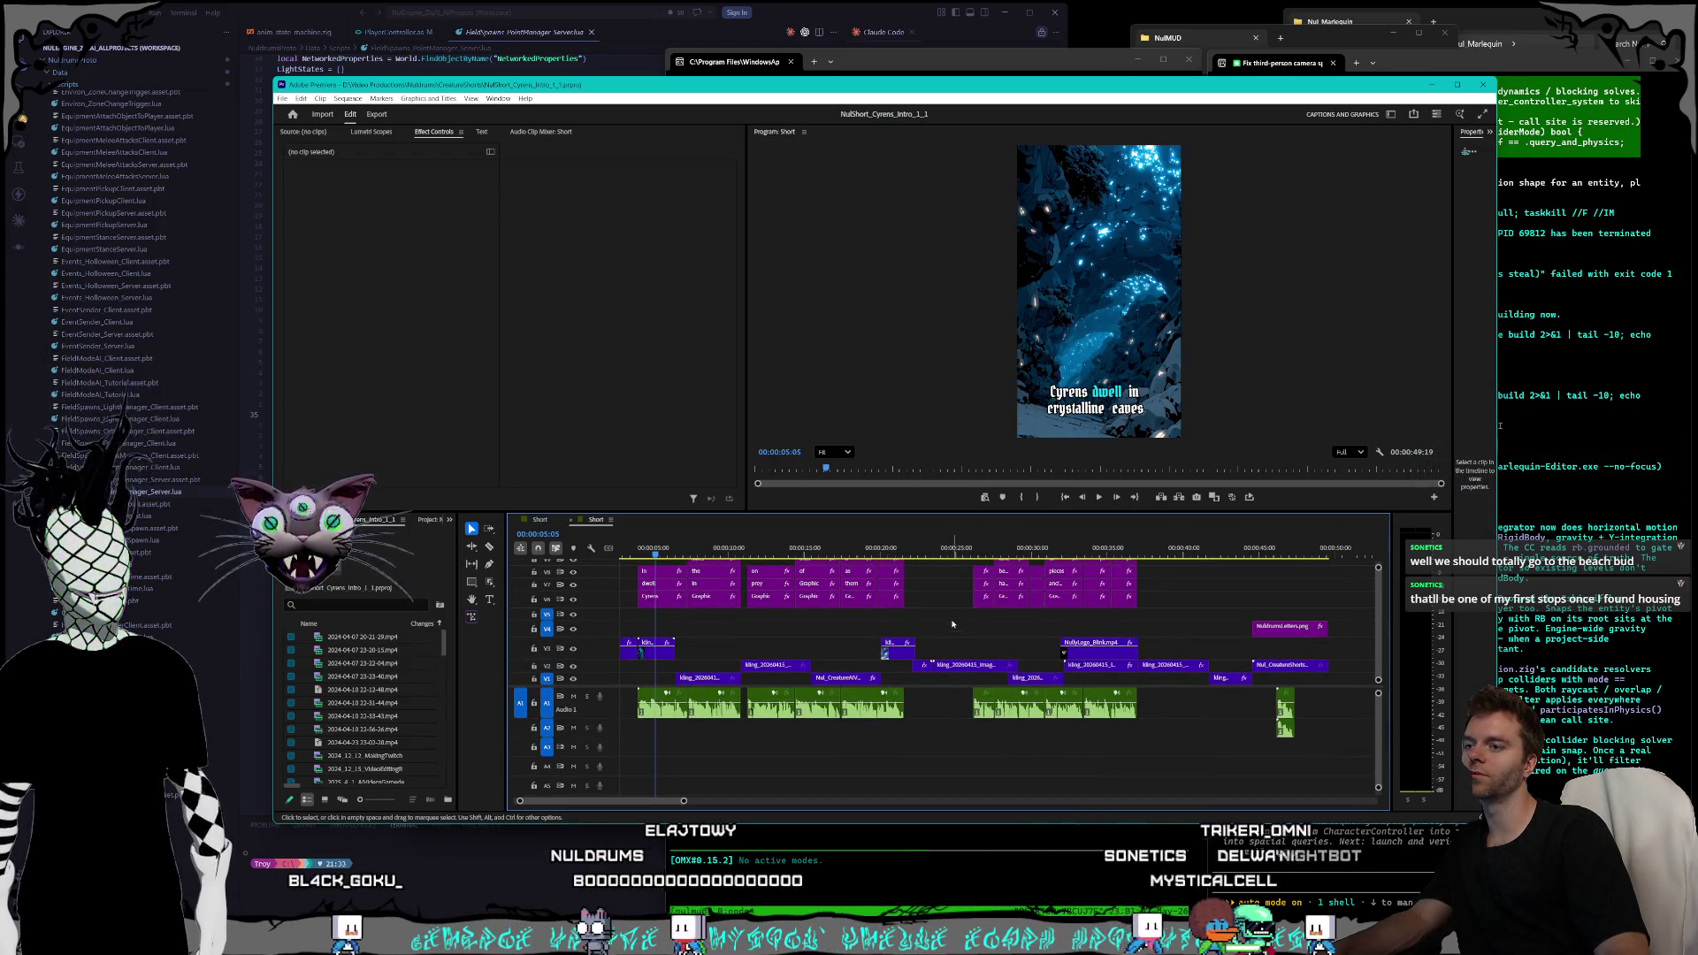
key("Home")
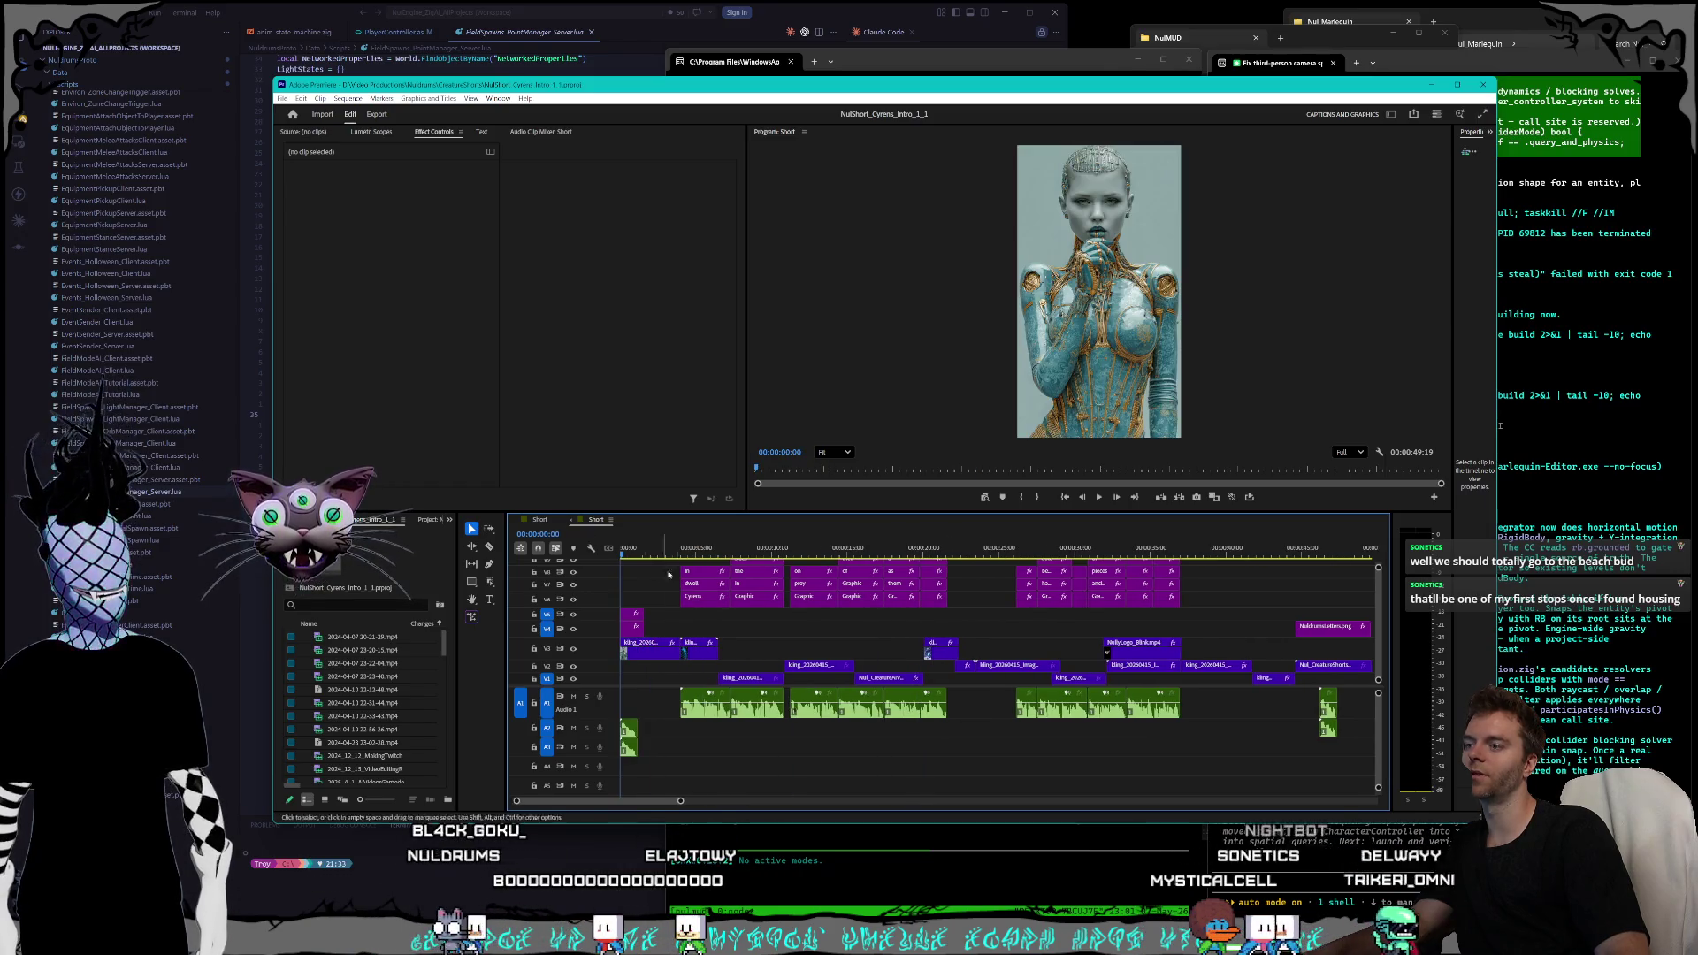
left_click(632, 630)
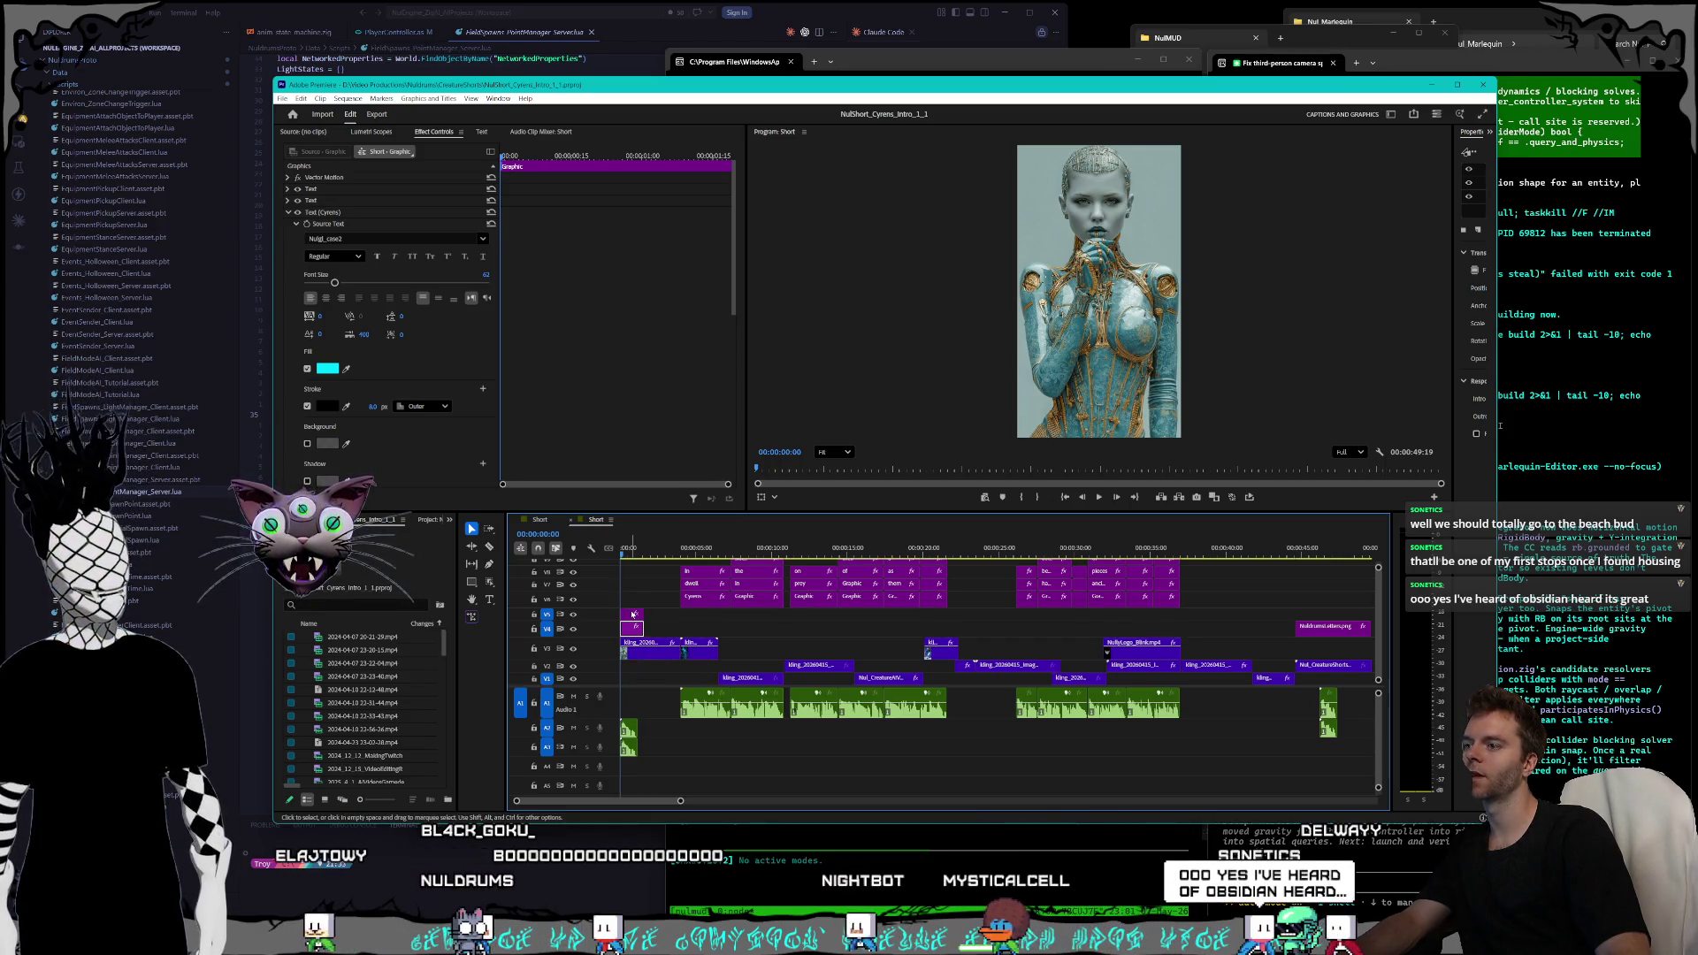
left_click(632, 613)
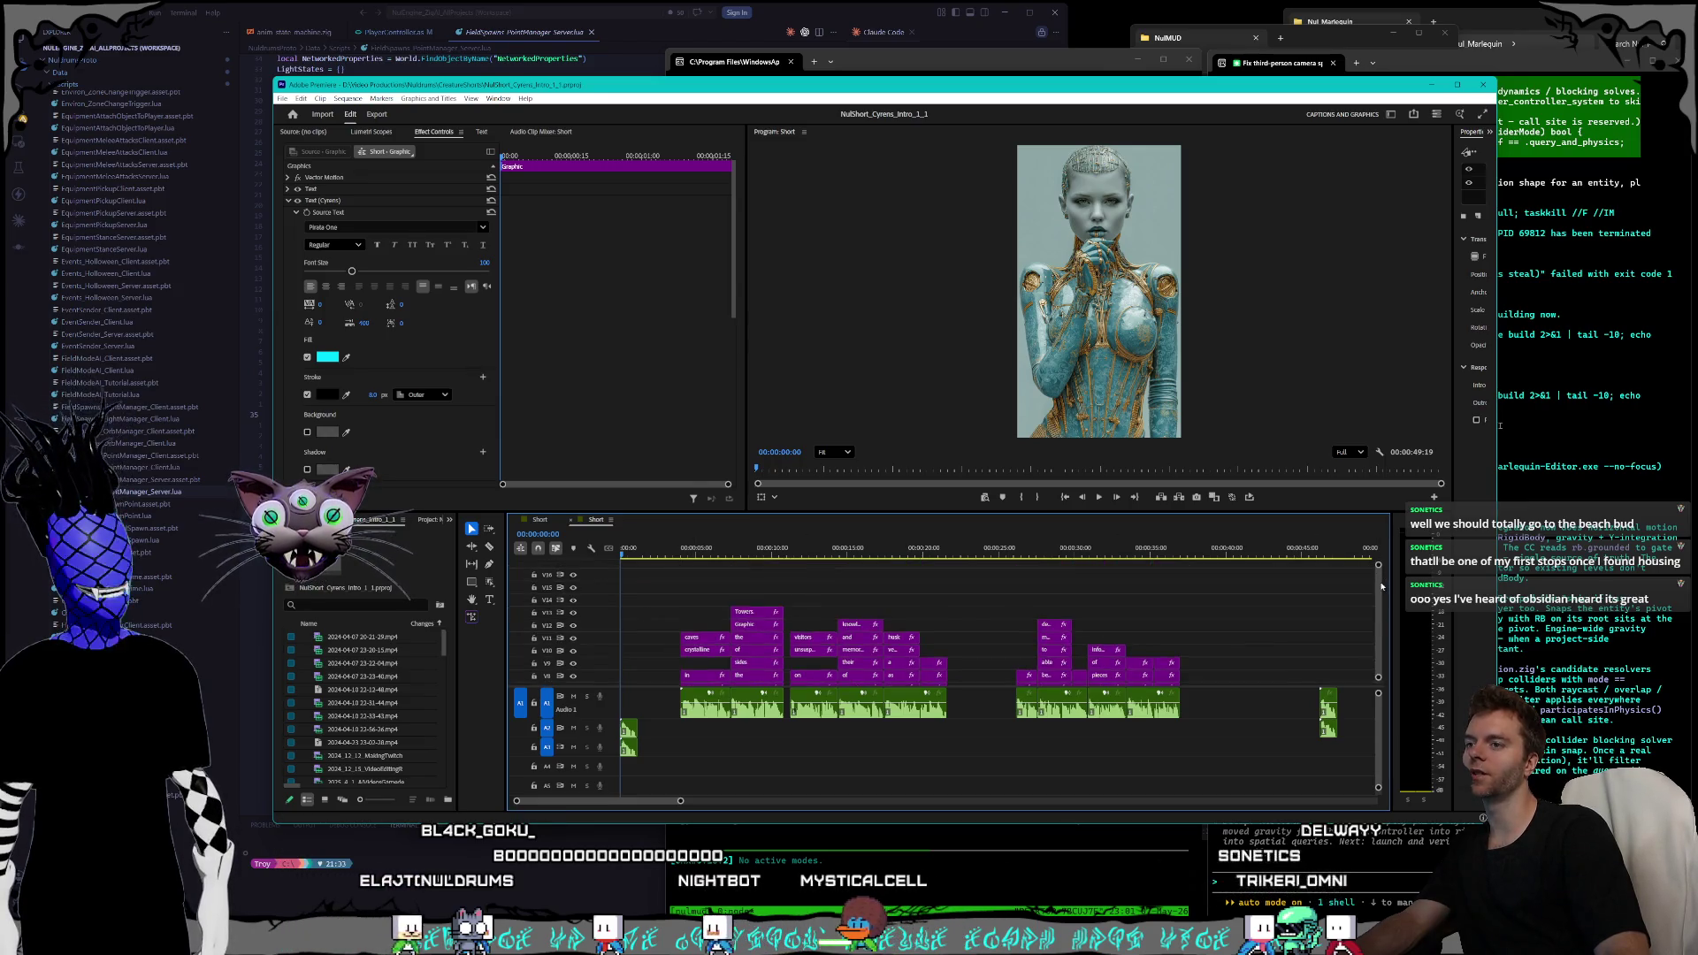
scroll(1386, 593, "up", 3)
left_click(704, 549)
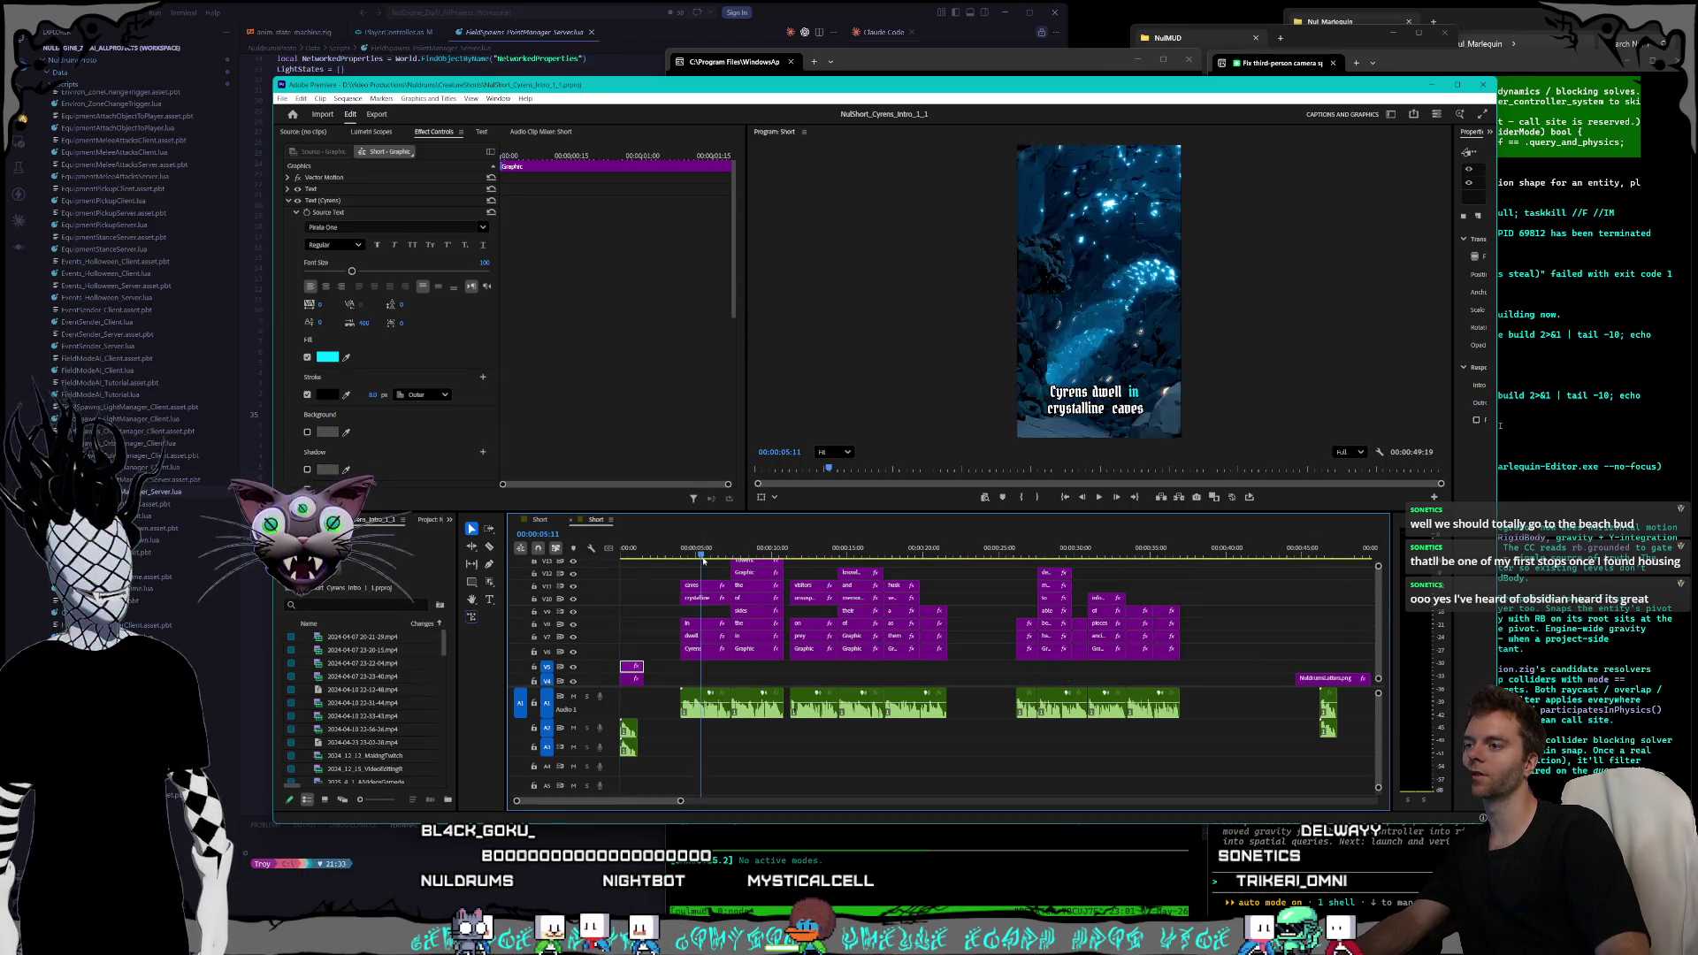
left_click(694, 651)
mouse_move(790, 546)
left_mouse_down()
mouse_move(1000, 575)
mouse_move(1164, 659)
left_mouse_up()
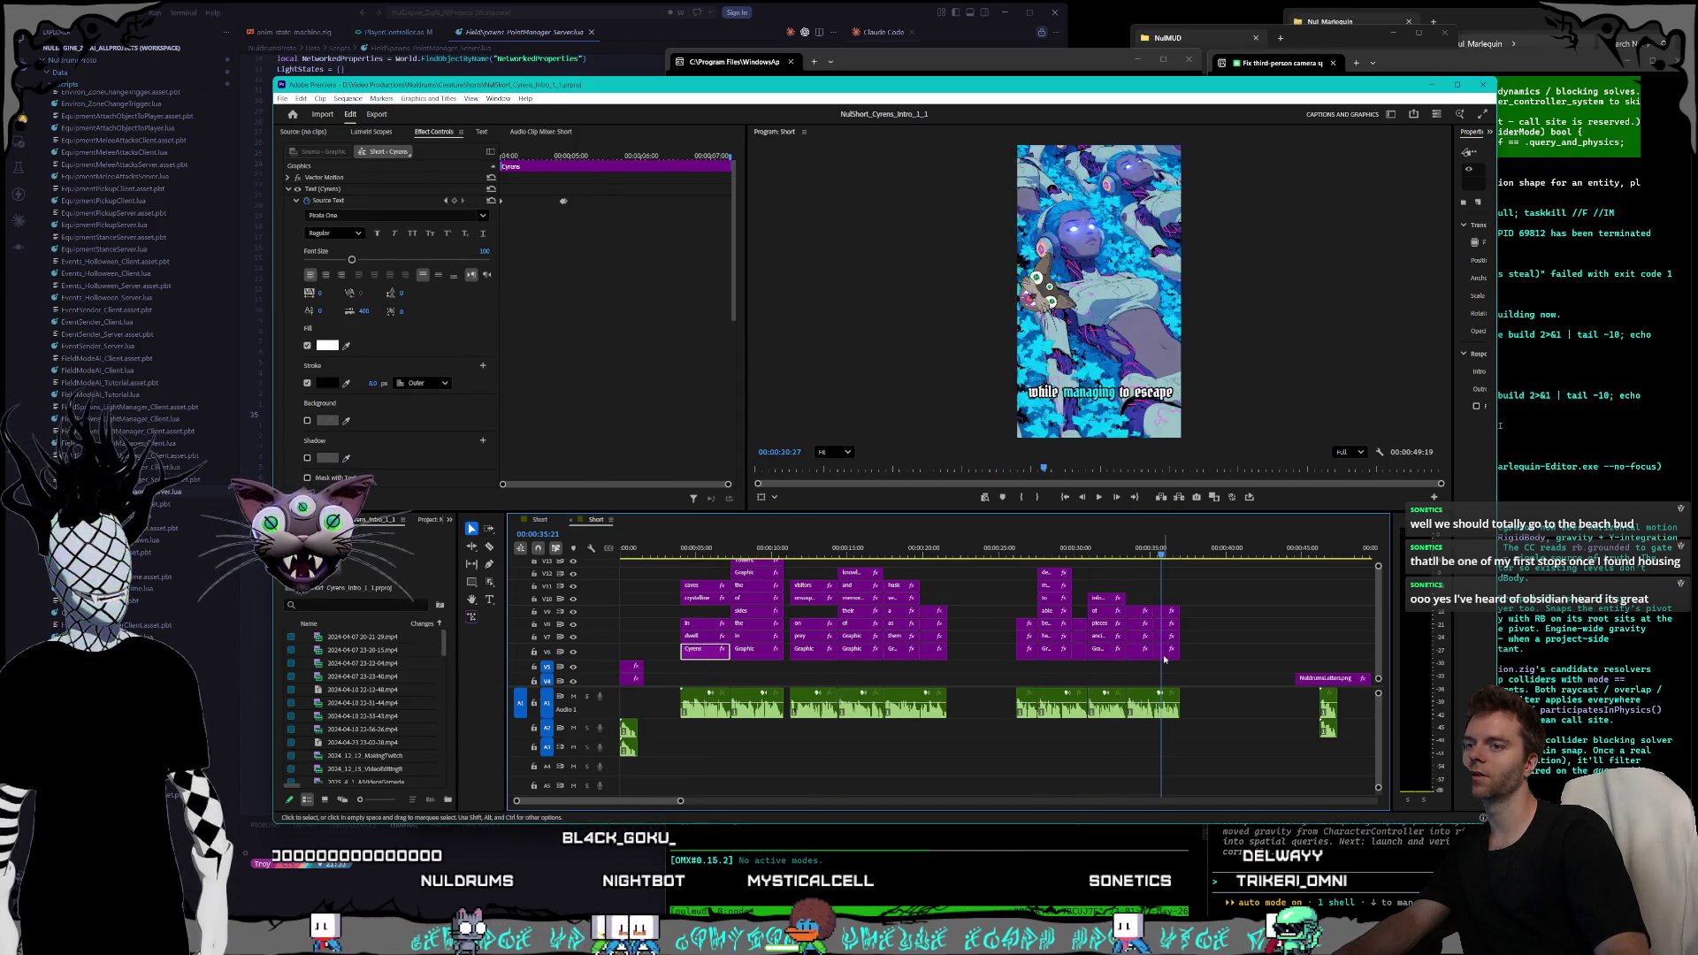
left_click(1166, 652)
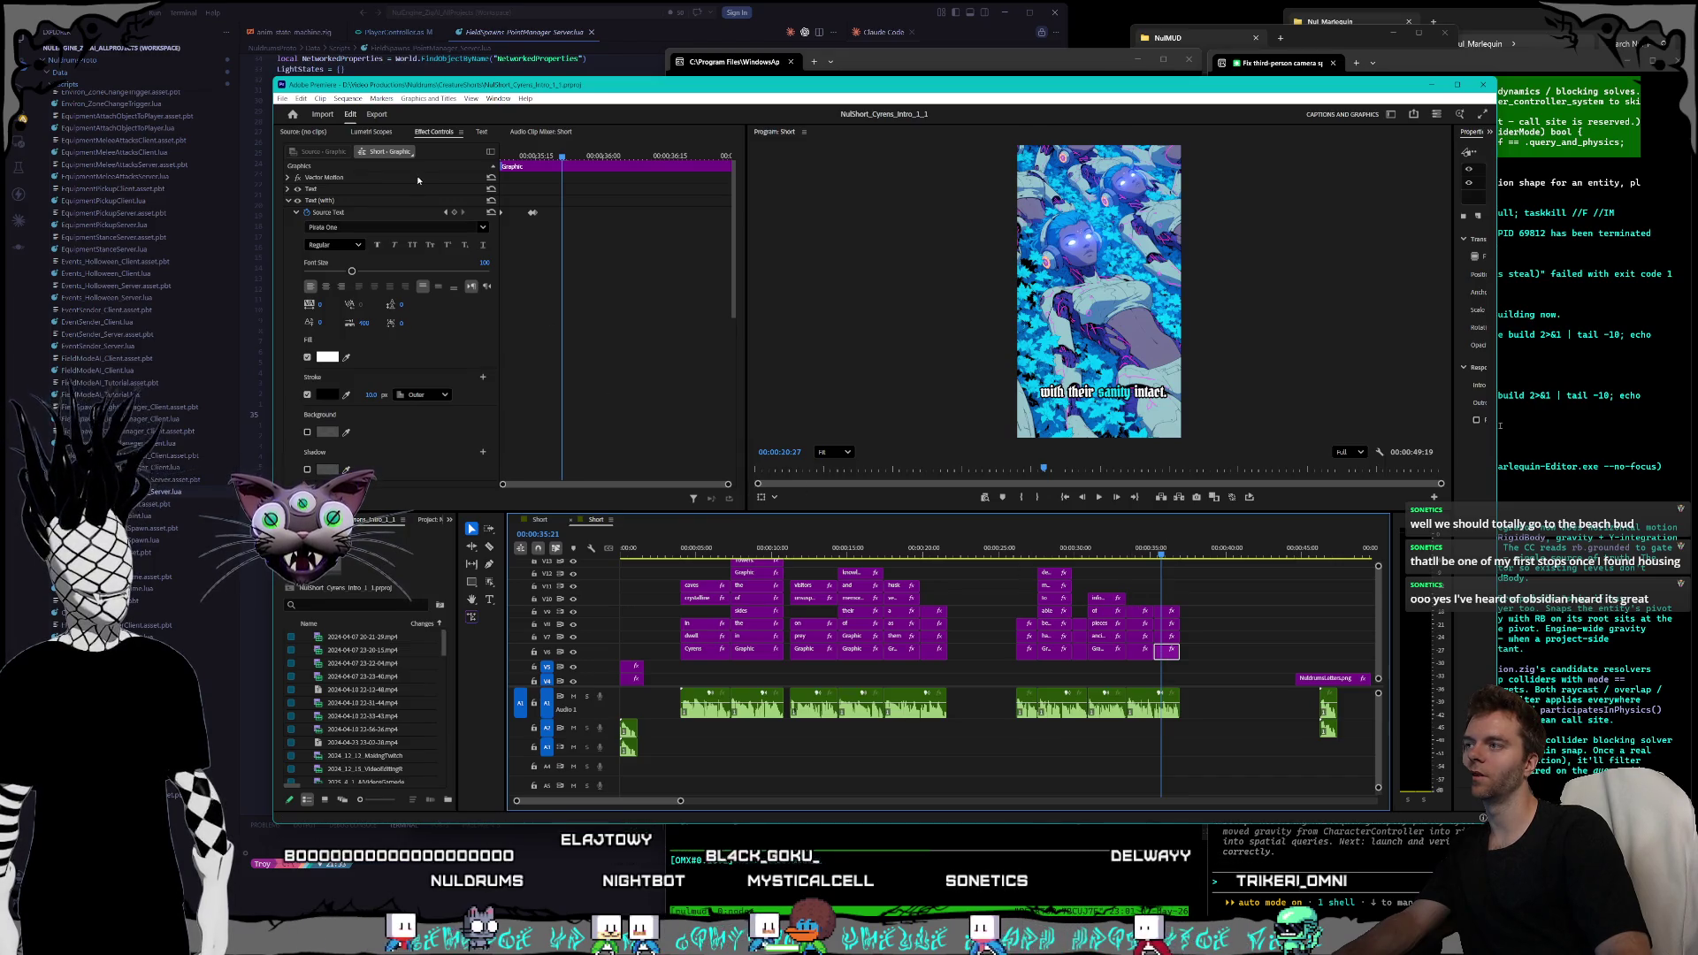
left_click(535, 160)
left_click_drag(896, 547, 709, 550)
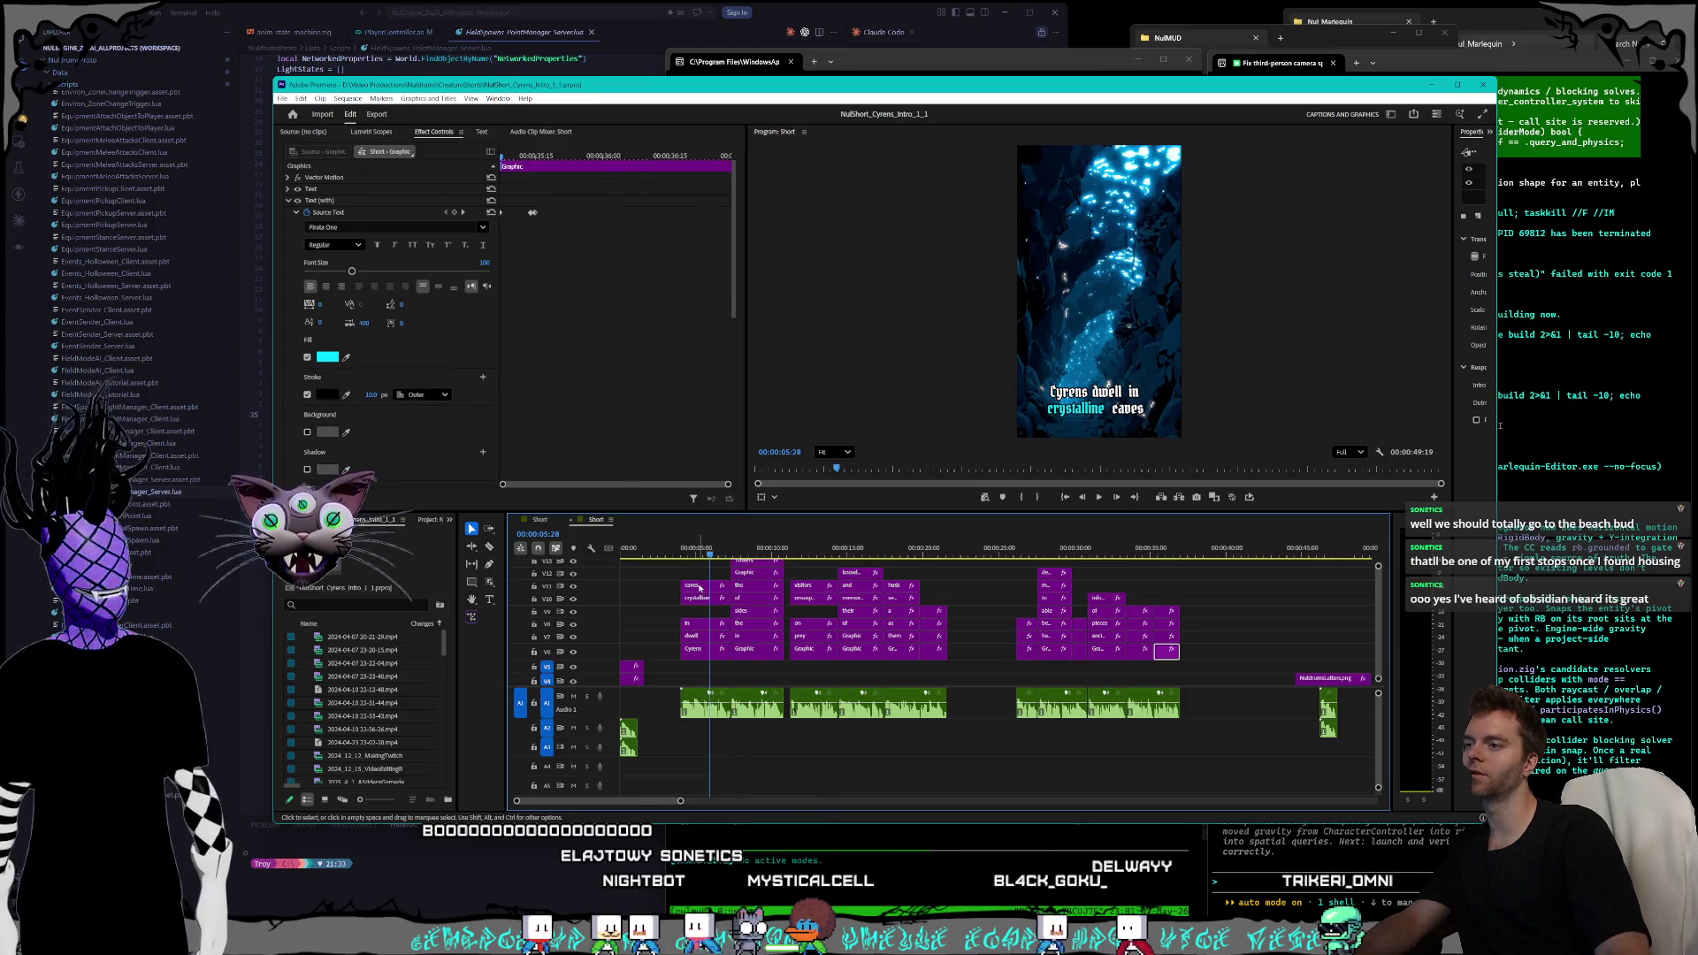
left_click(699, 587)
left_click(463, 201)
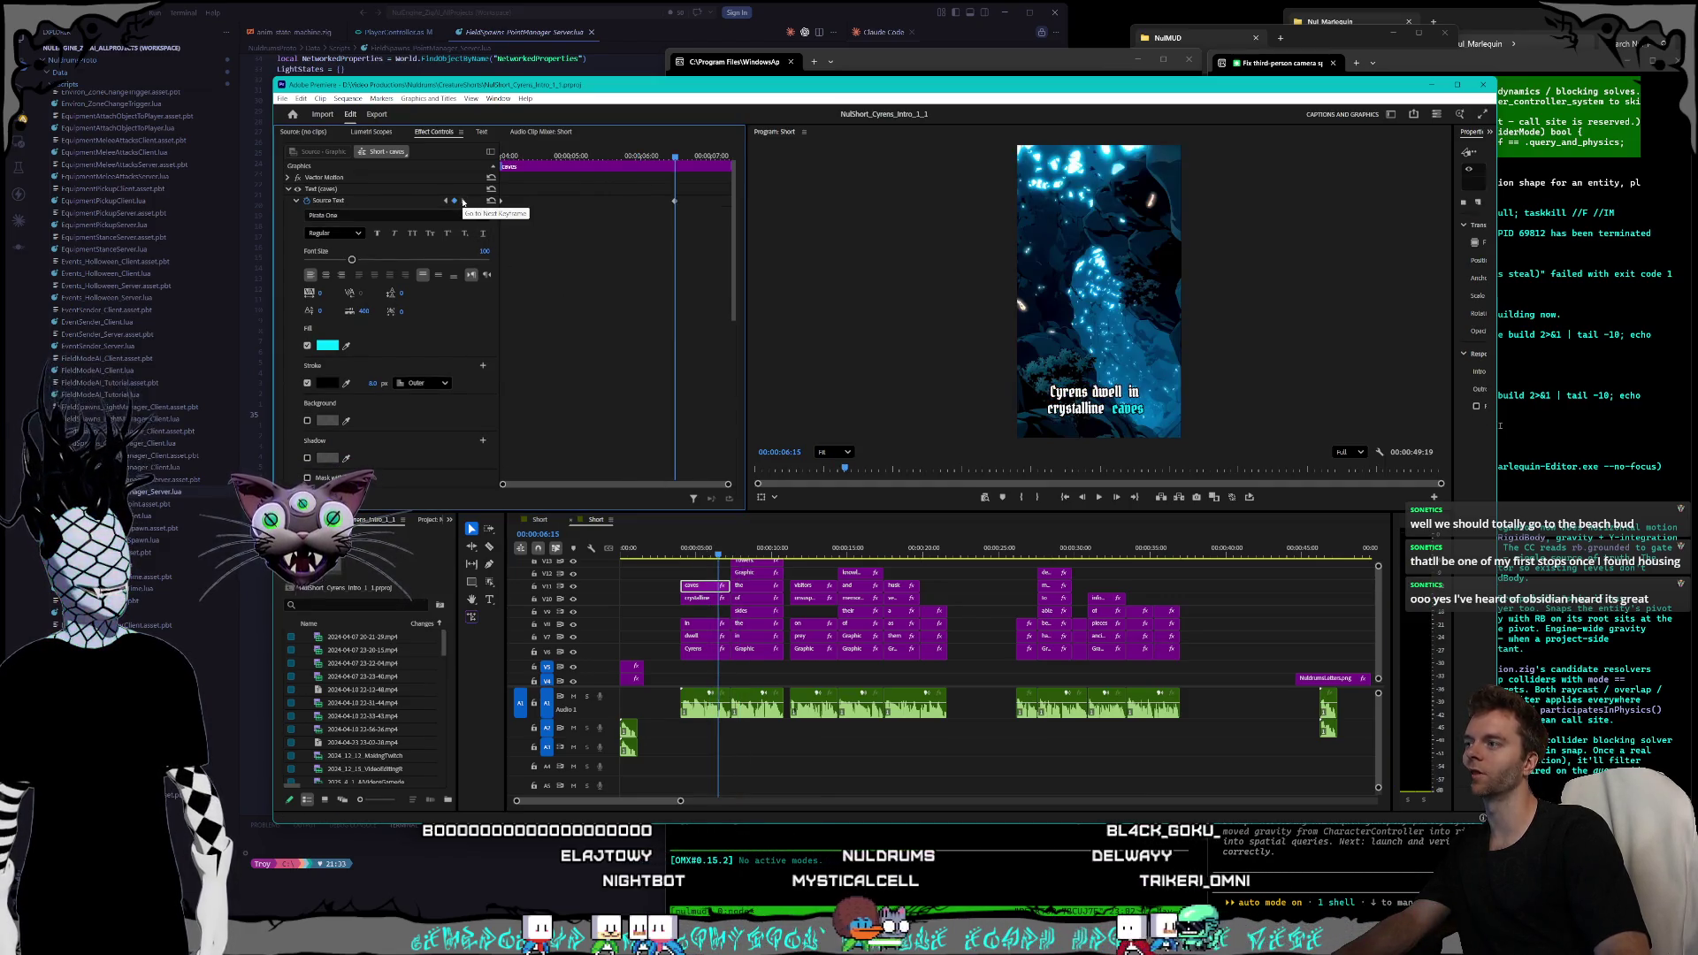
left_click(860, 586)
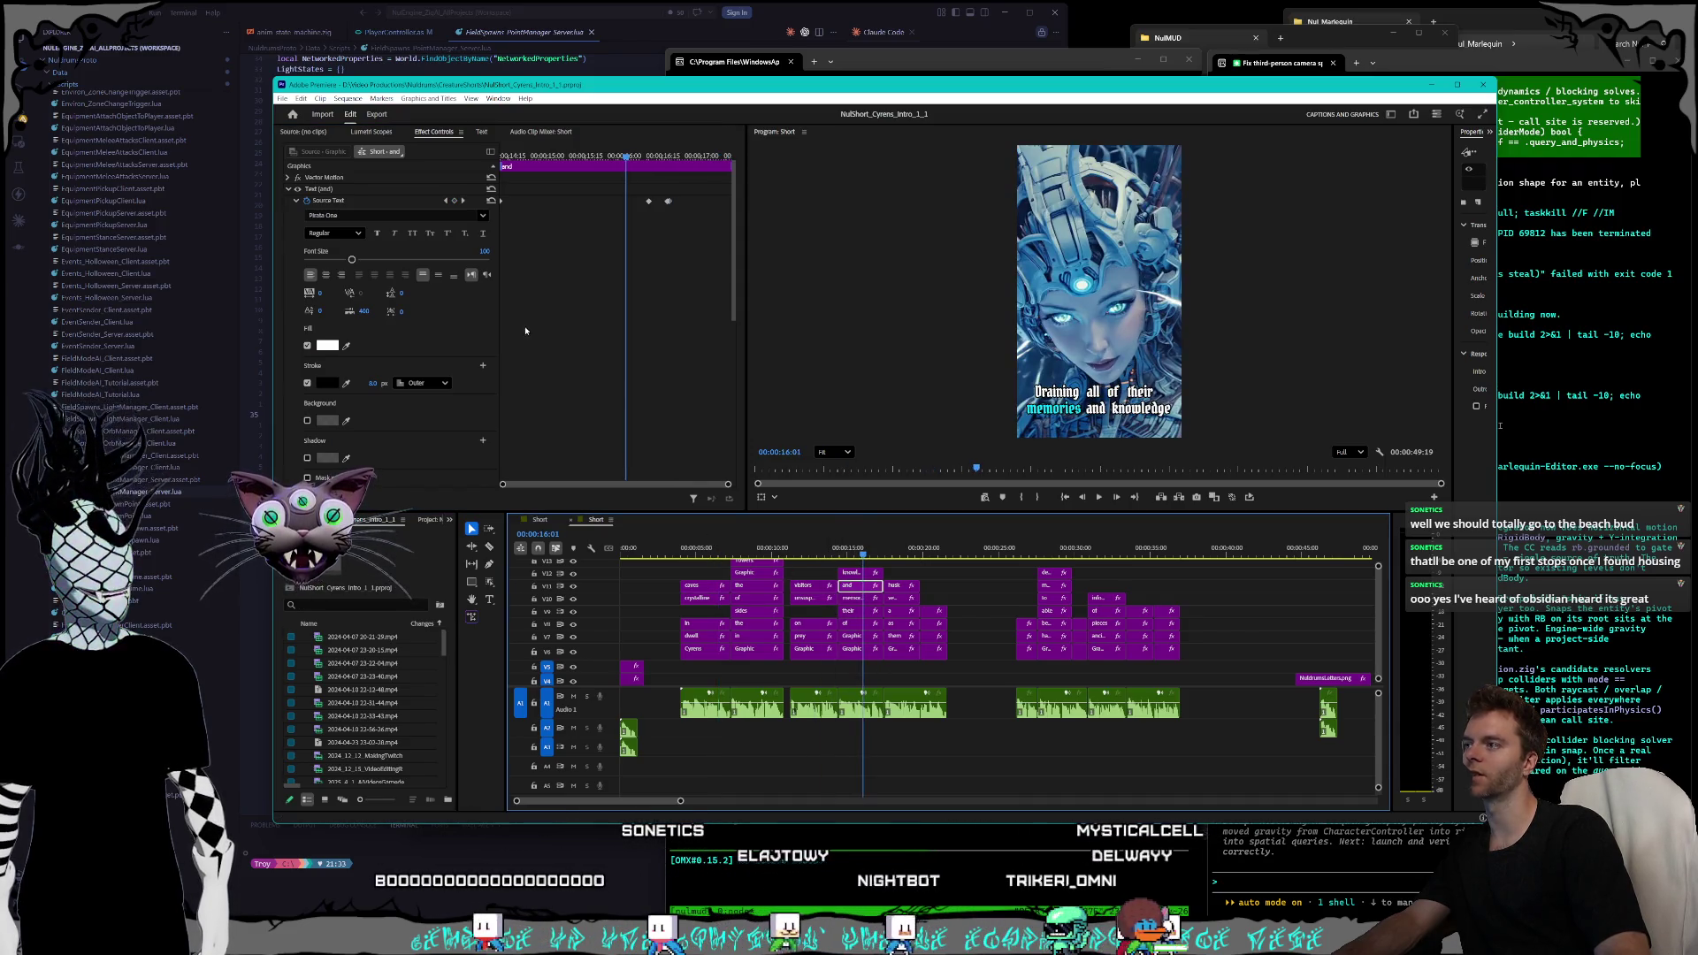
left_click(463, 201)
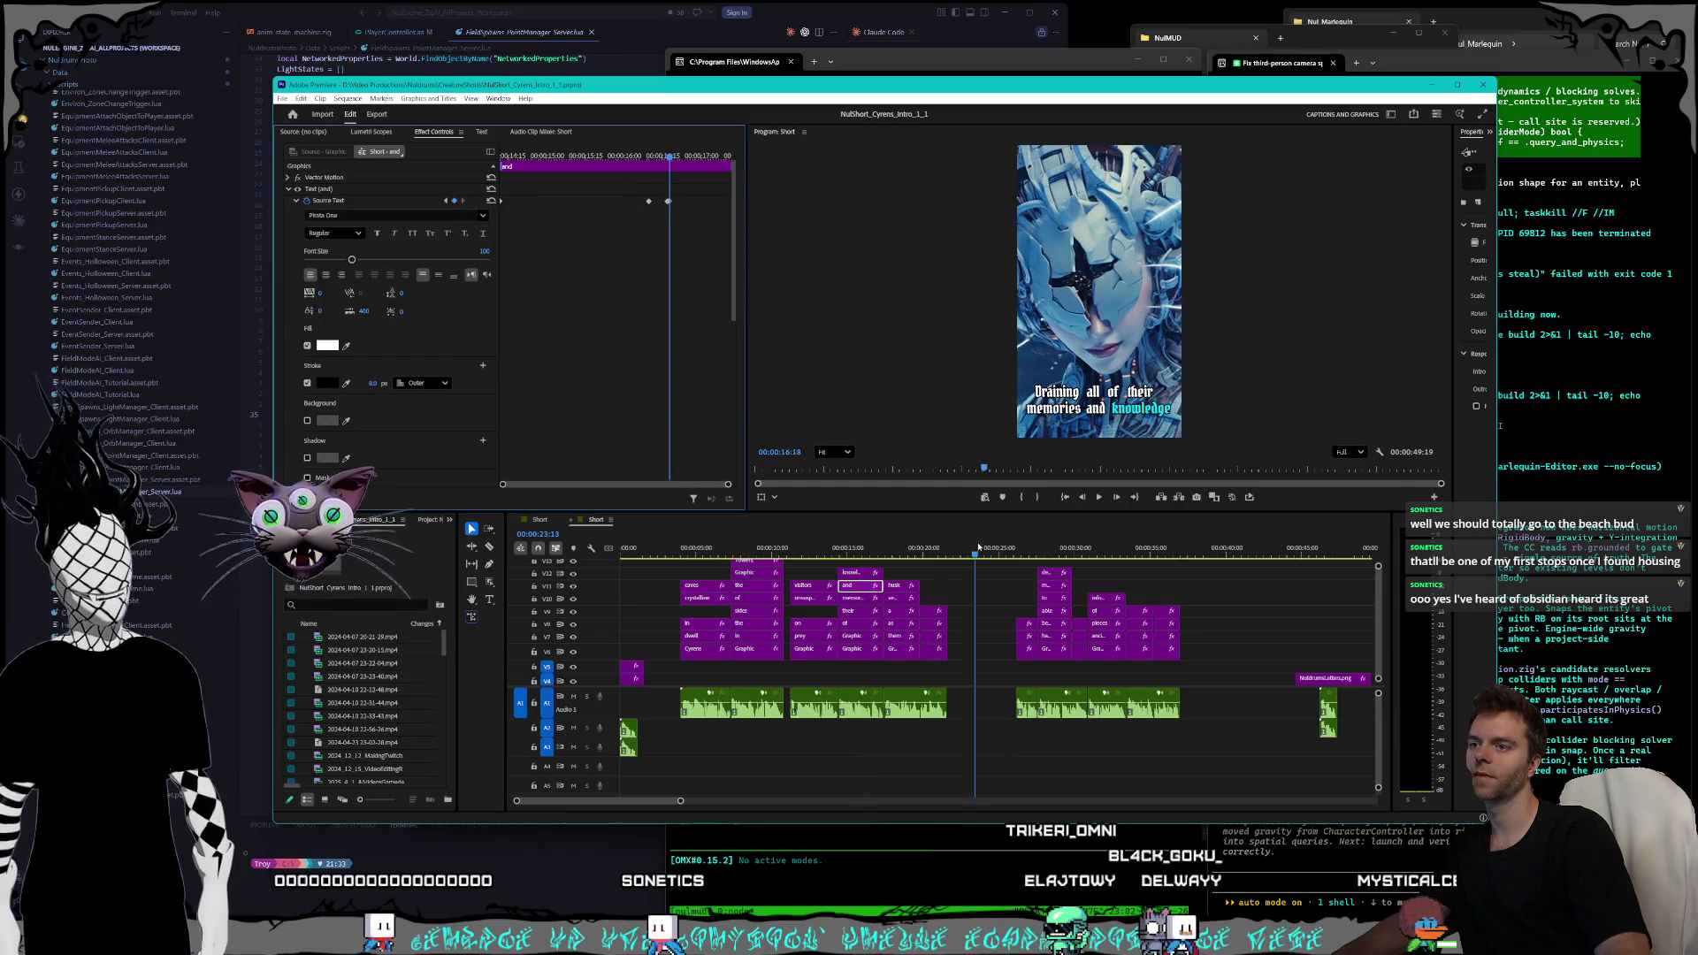
left_click(1029, 549)
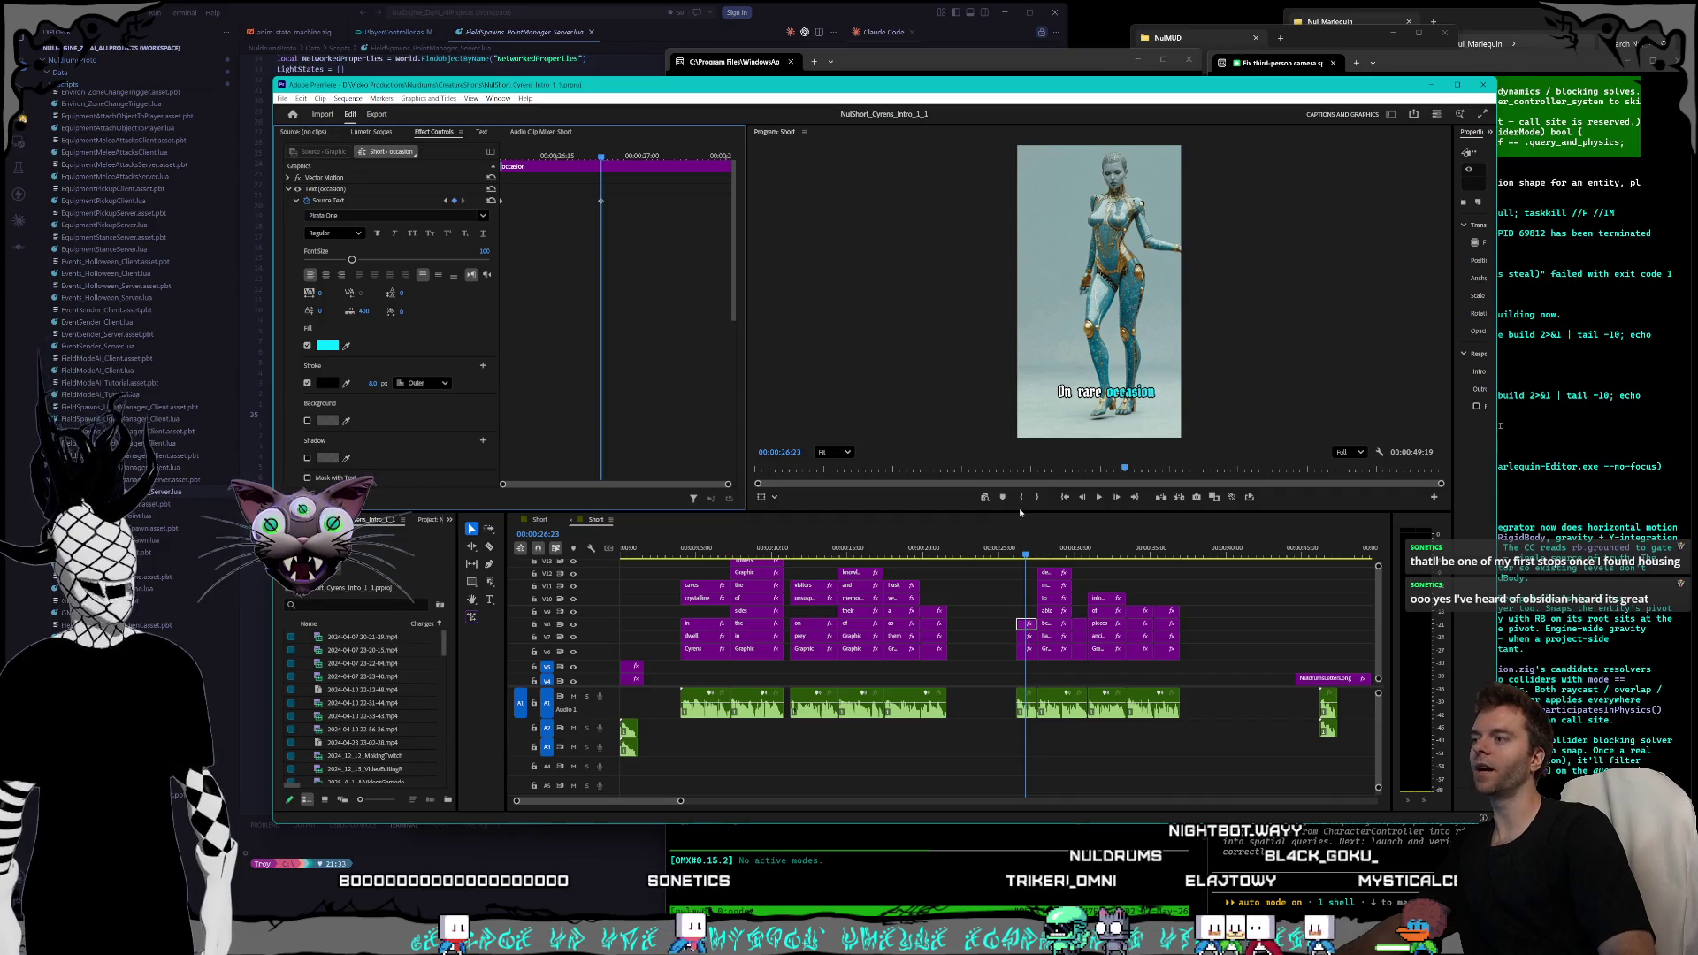
left_click(1040, 552)
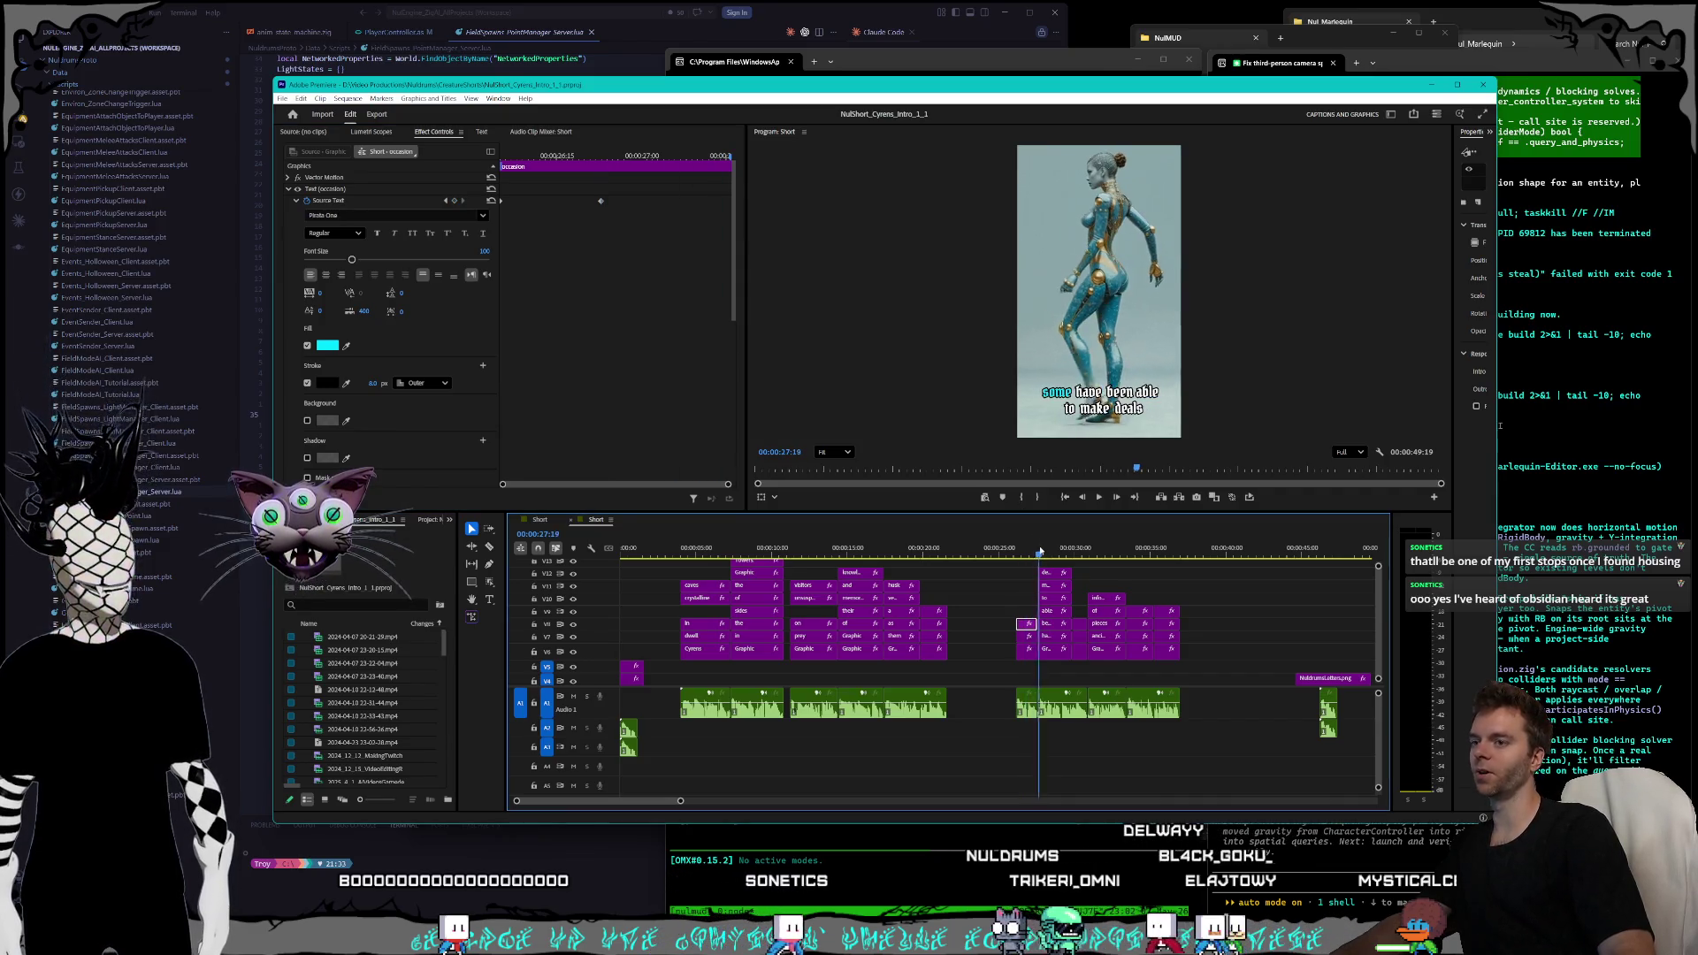
left_click(1052, 648)
left_click(1047, 552)
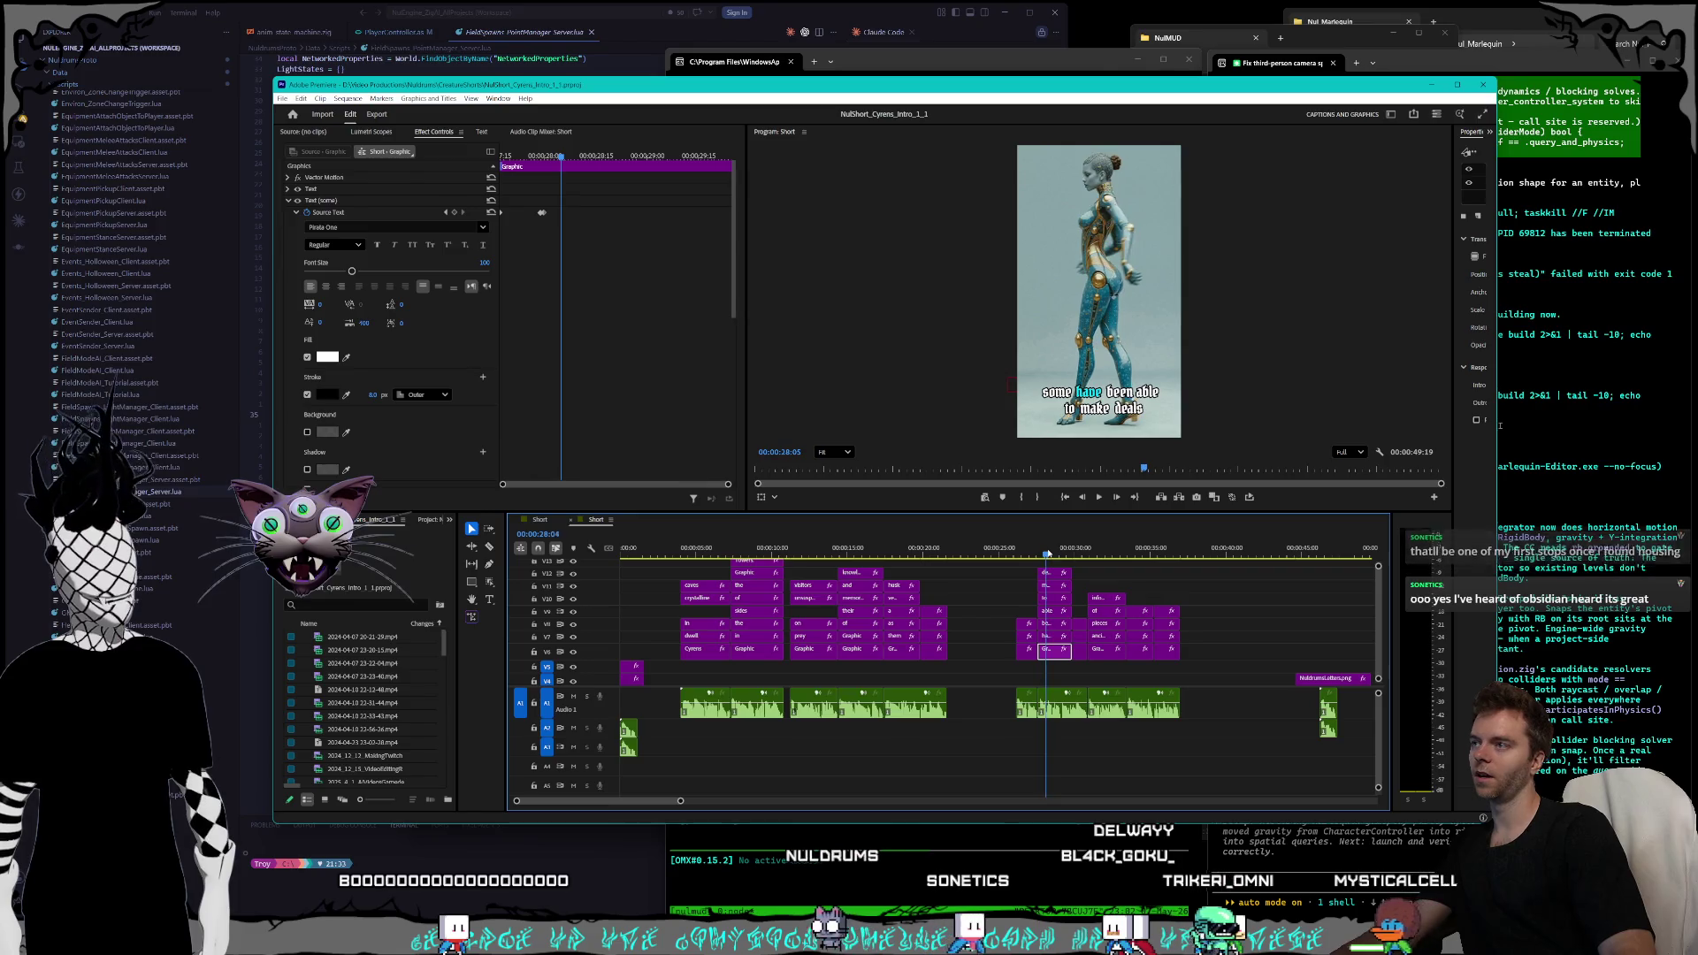
left_click(446, 213)
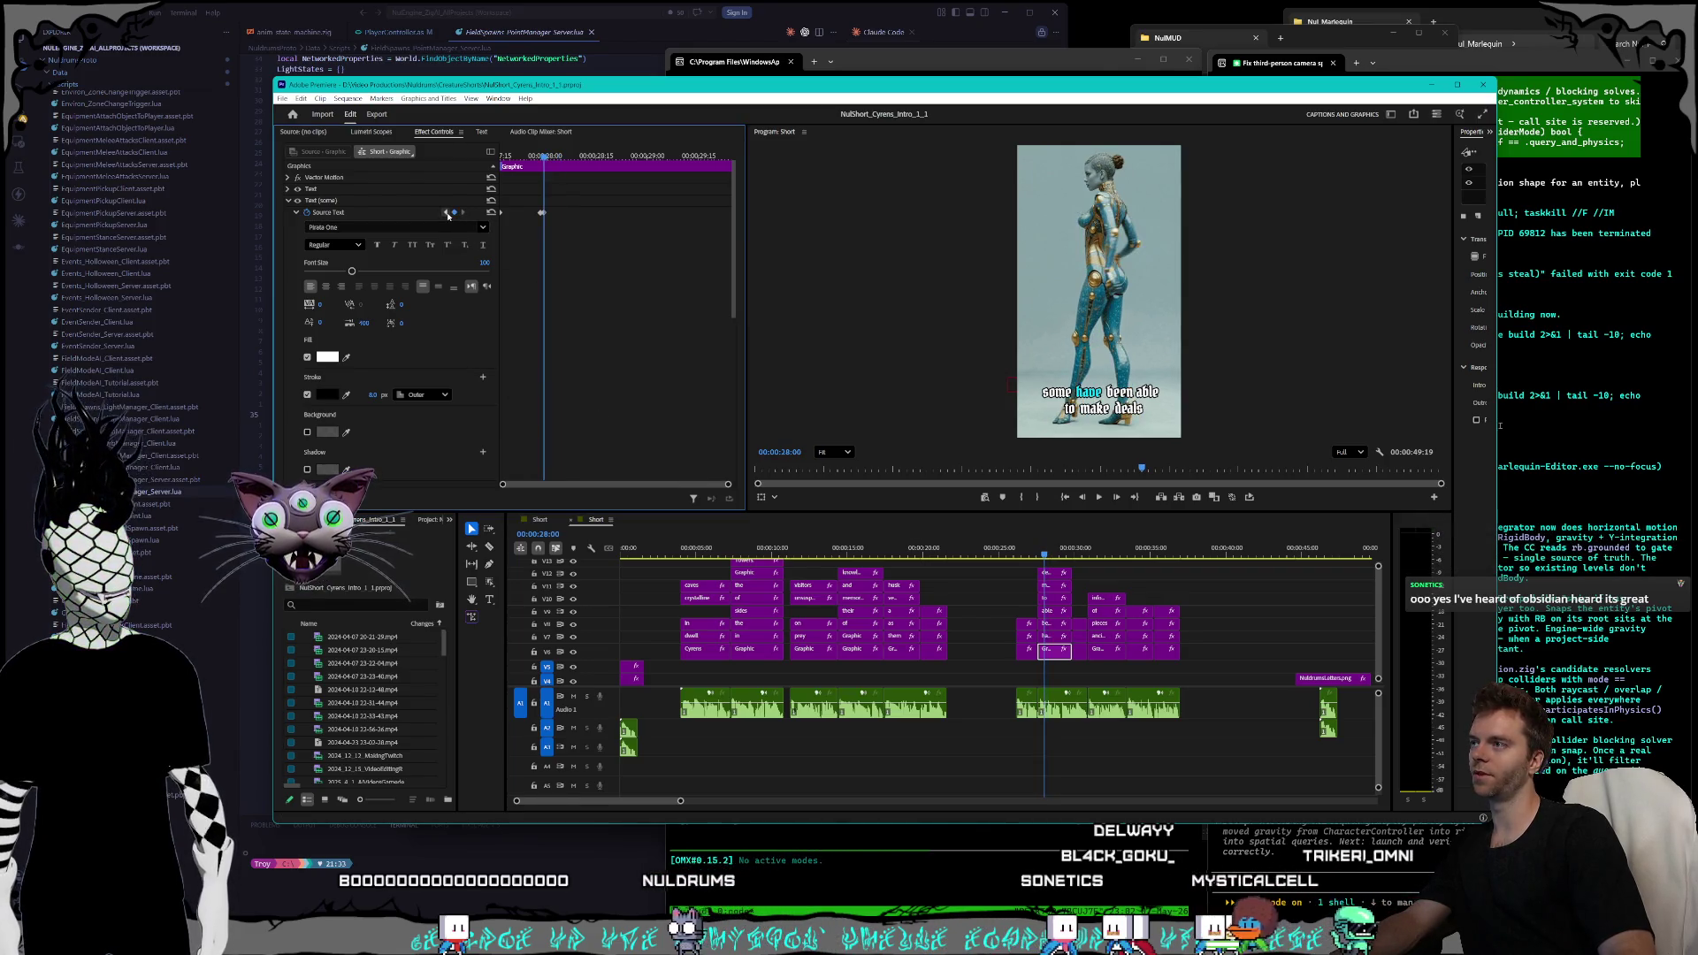
left_click(1053, 637)
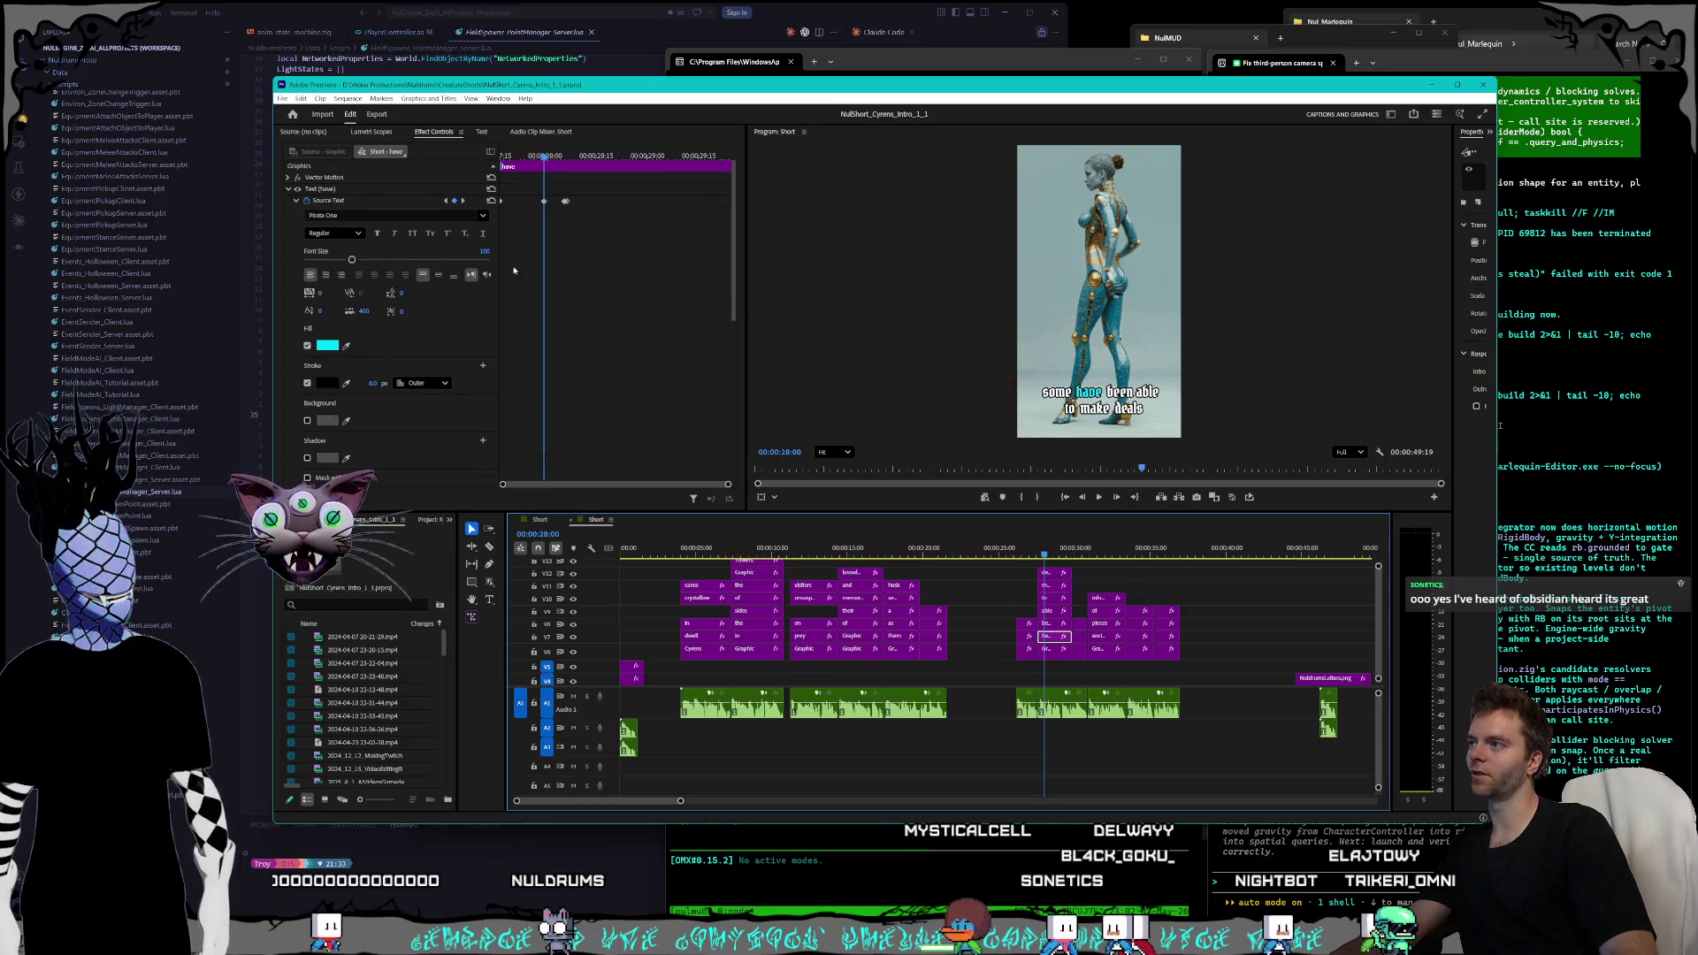
left_click(463, 200)
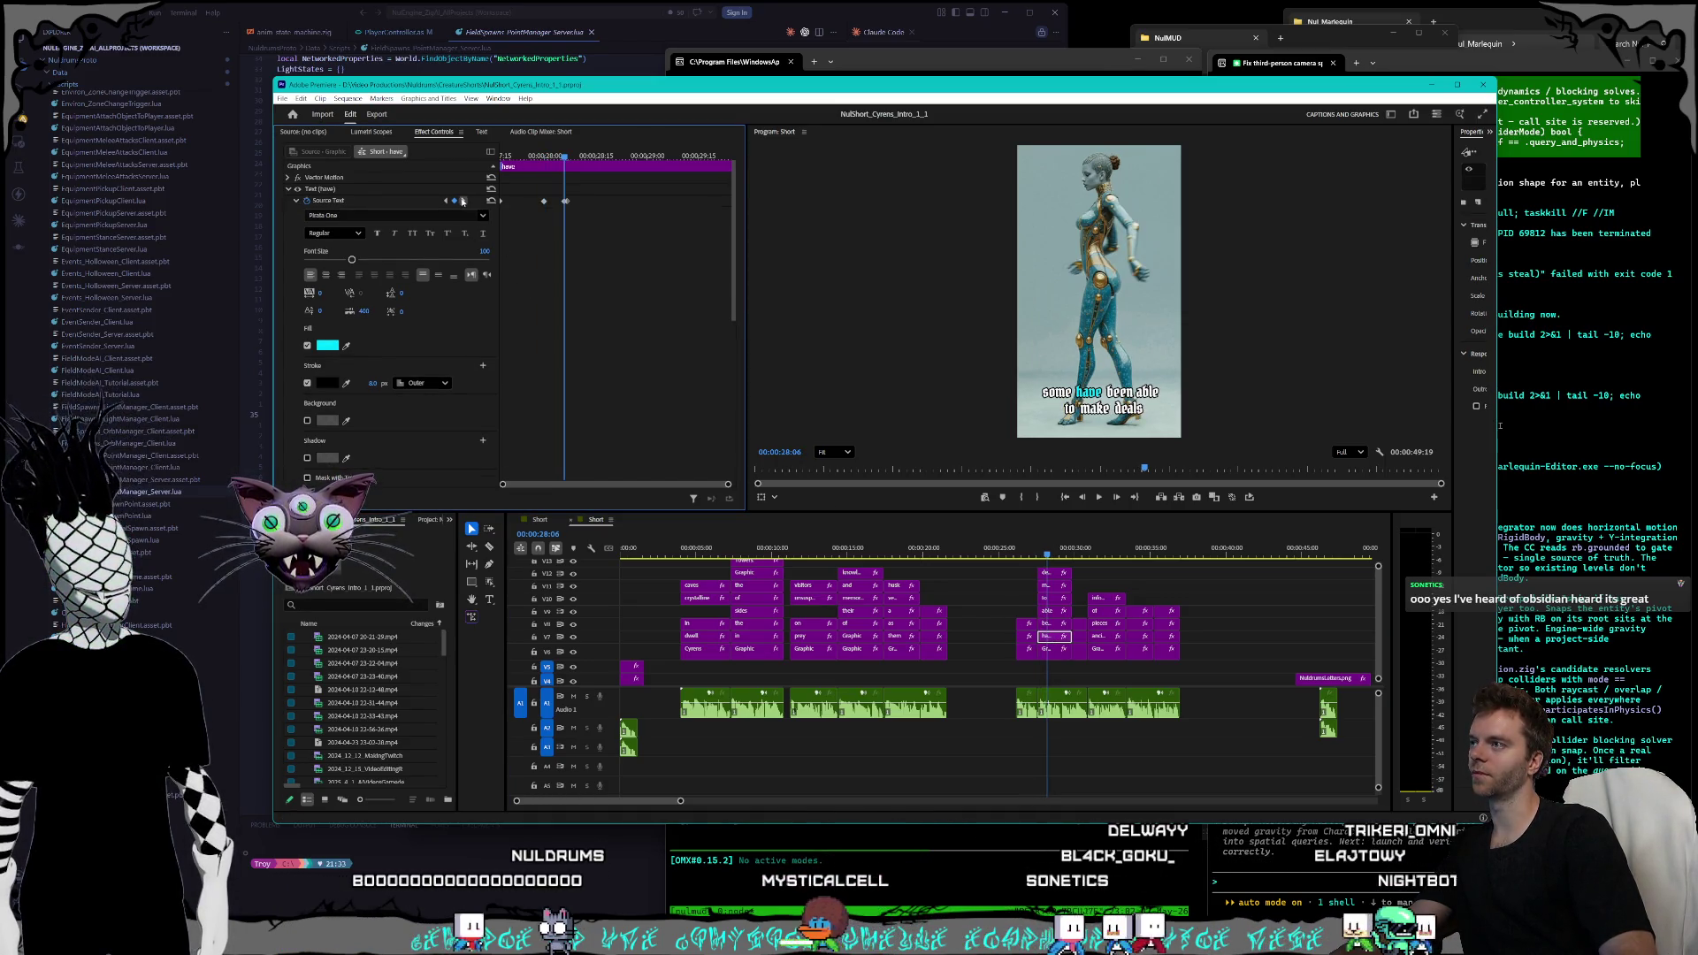
key("Right")
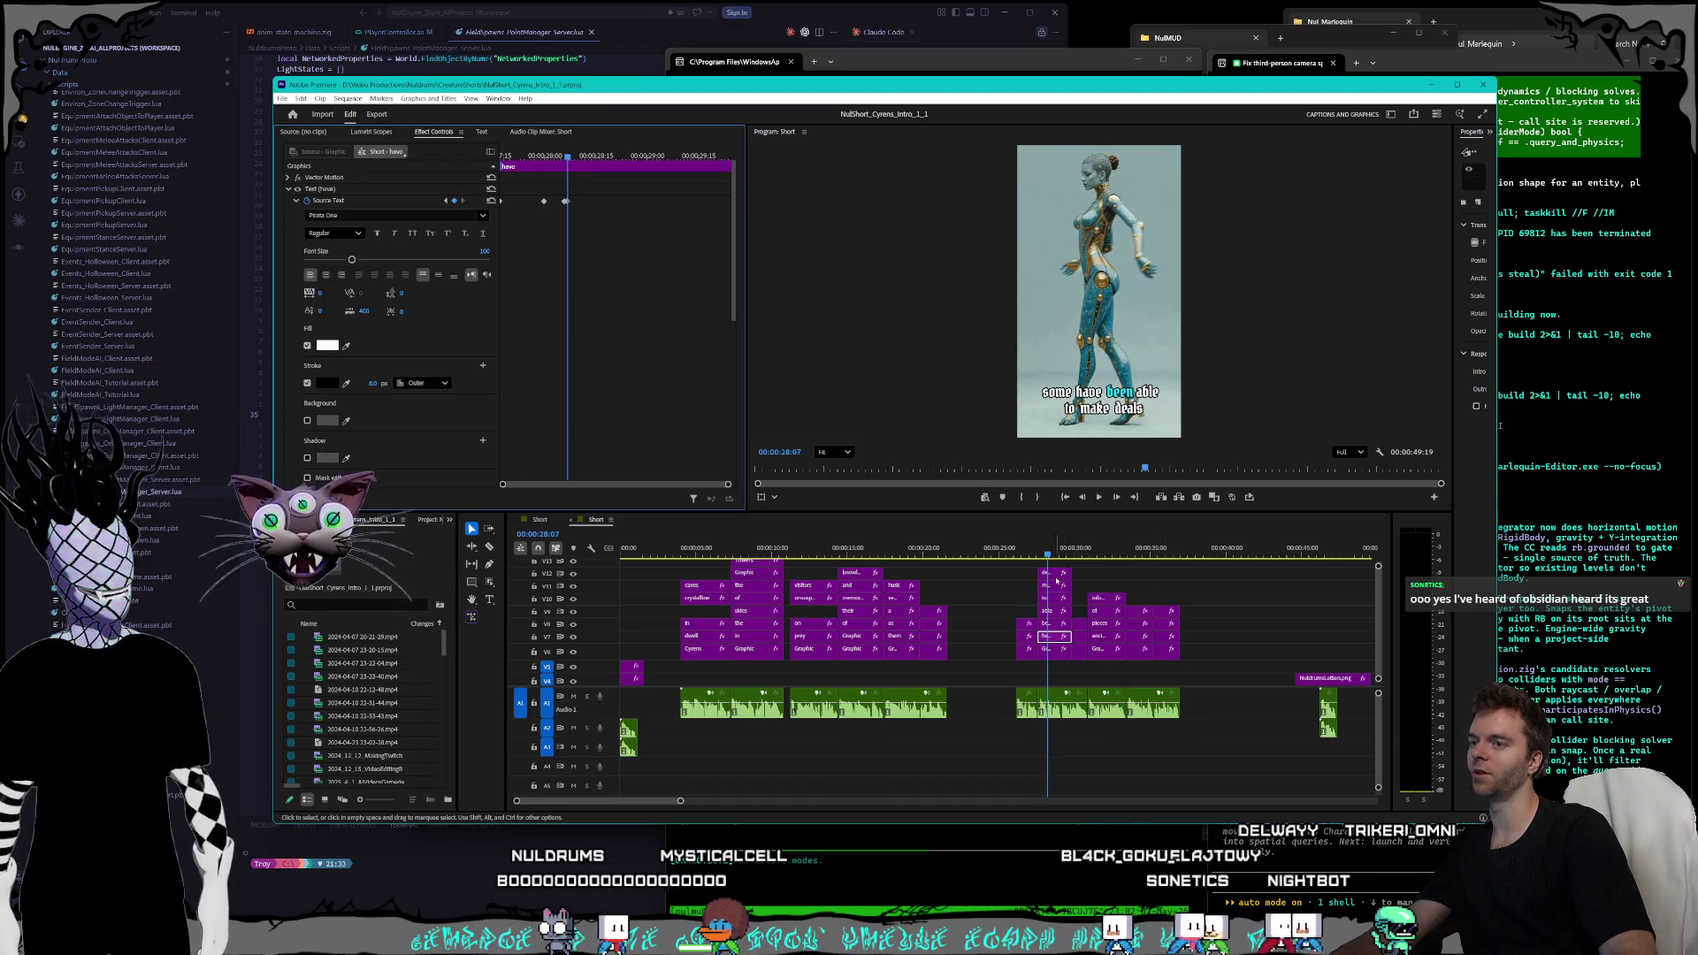
left_click(1052, 575)
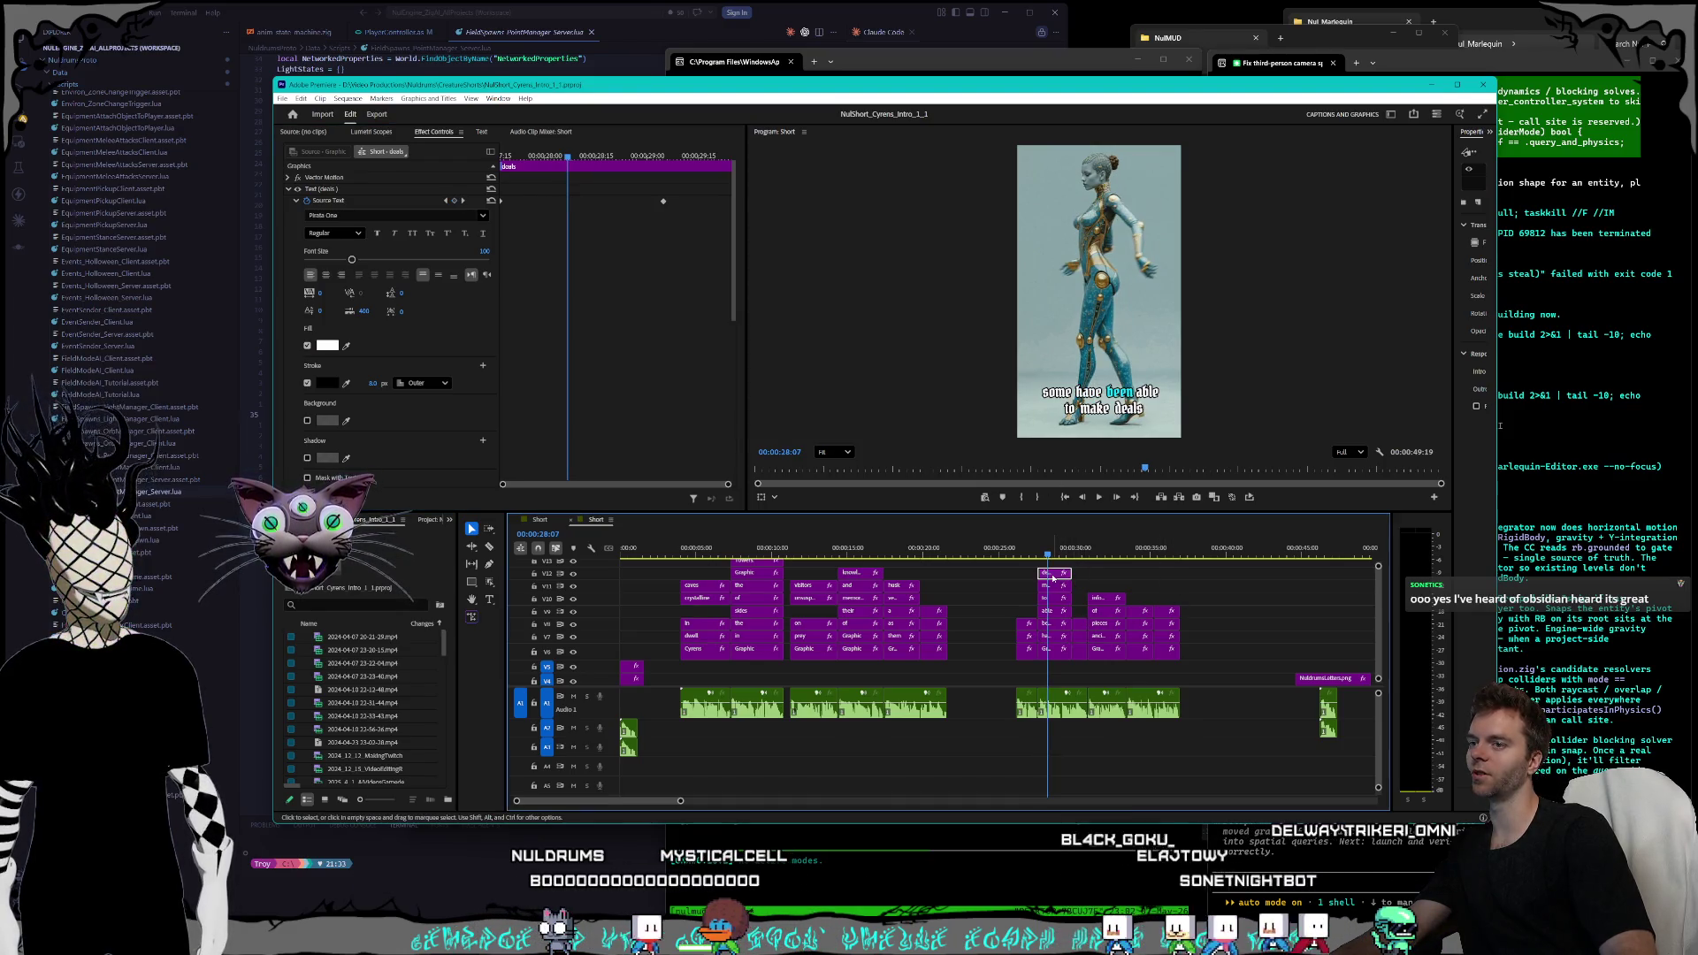
left_click(464, 201)
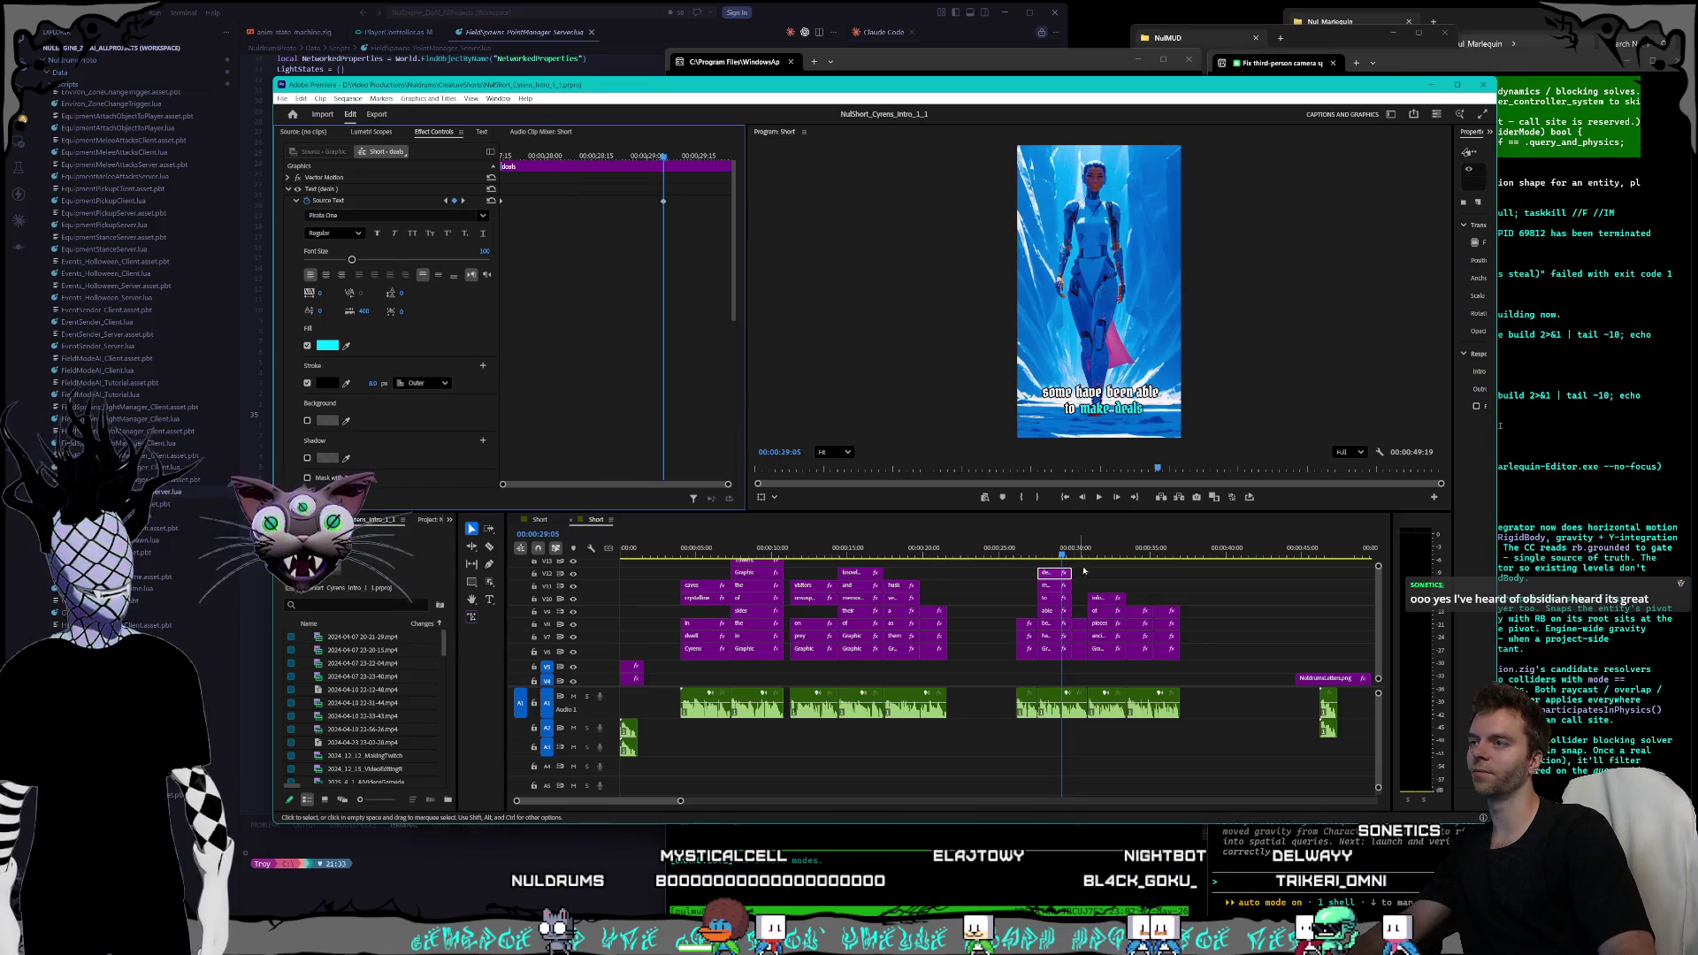
- Set the 'with' caption's stroke width from 10 to 8 at its highlight keyframes
left_click_drag(1062, 550, 1077, 551)
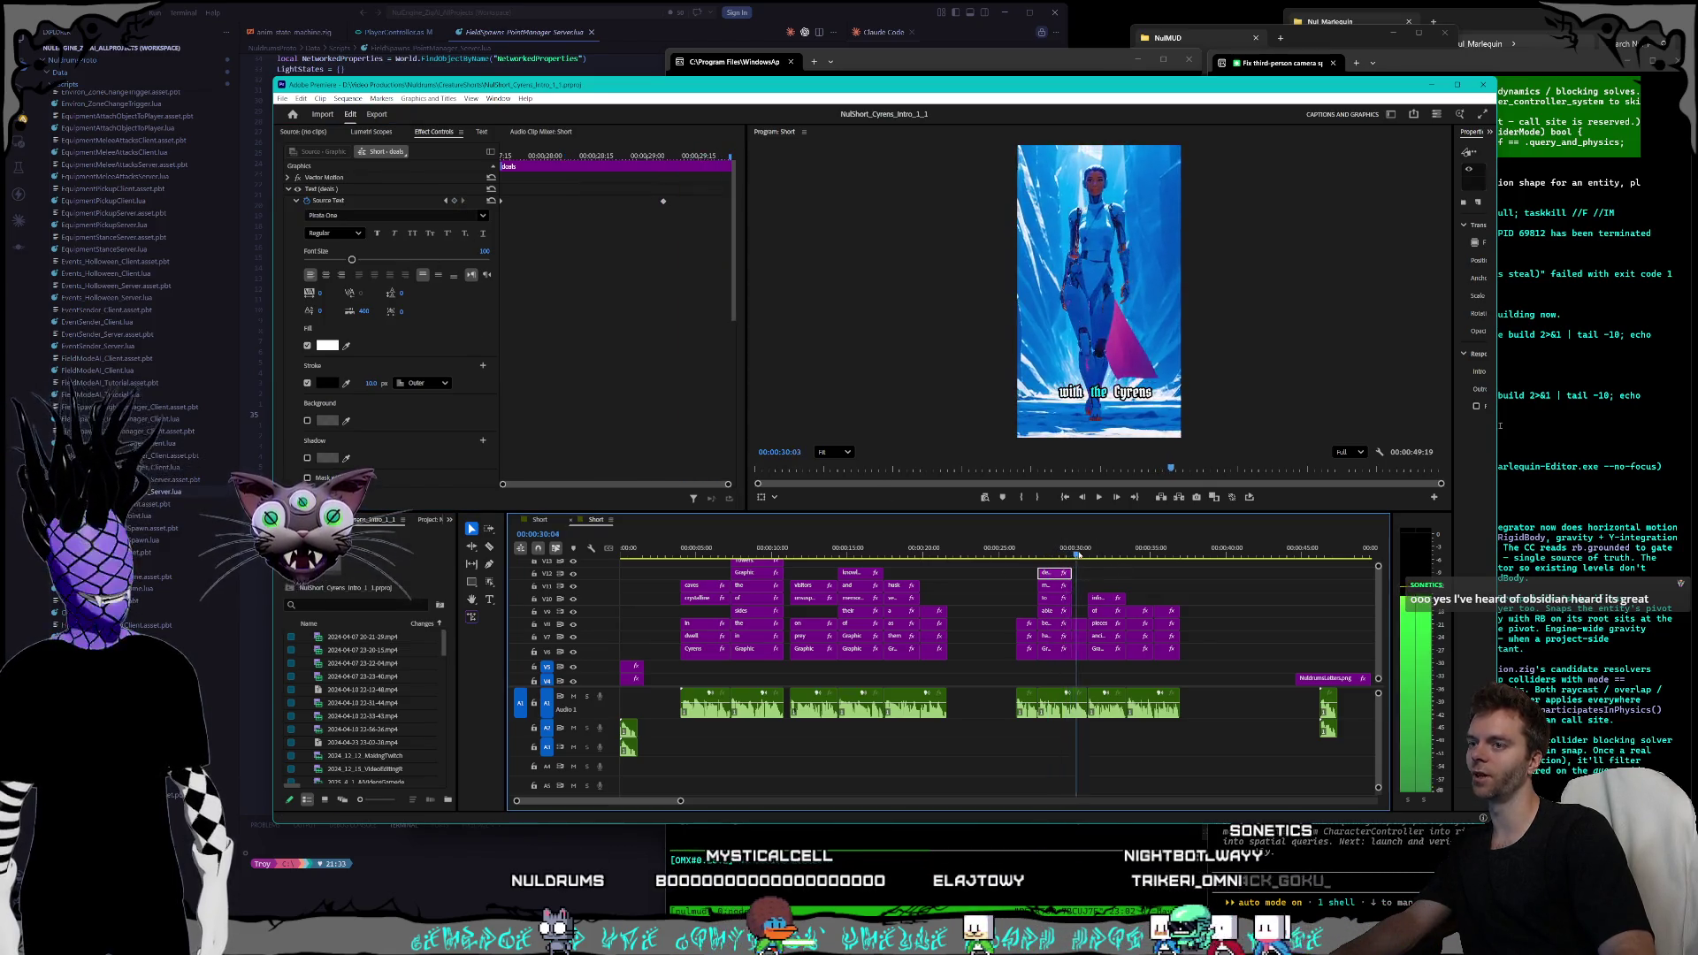
left_click(1081, 652)
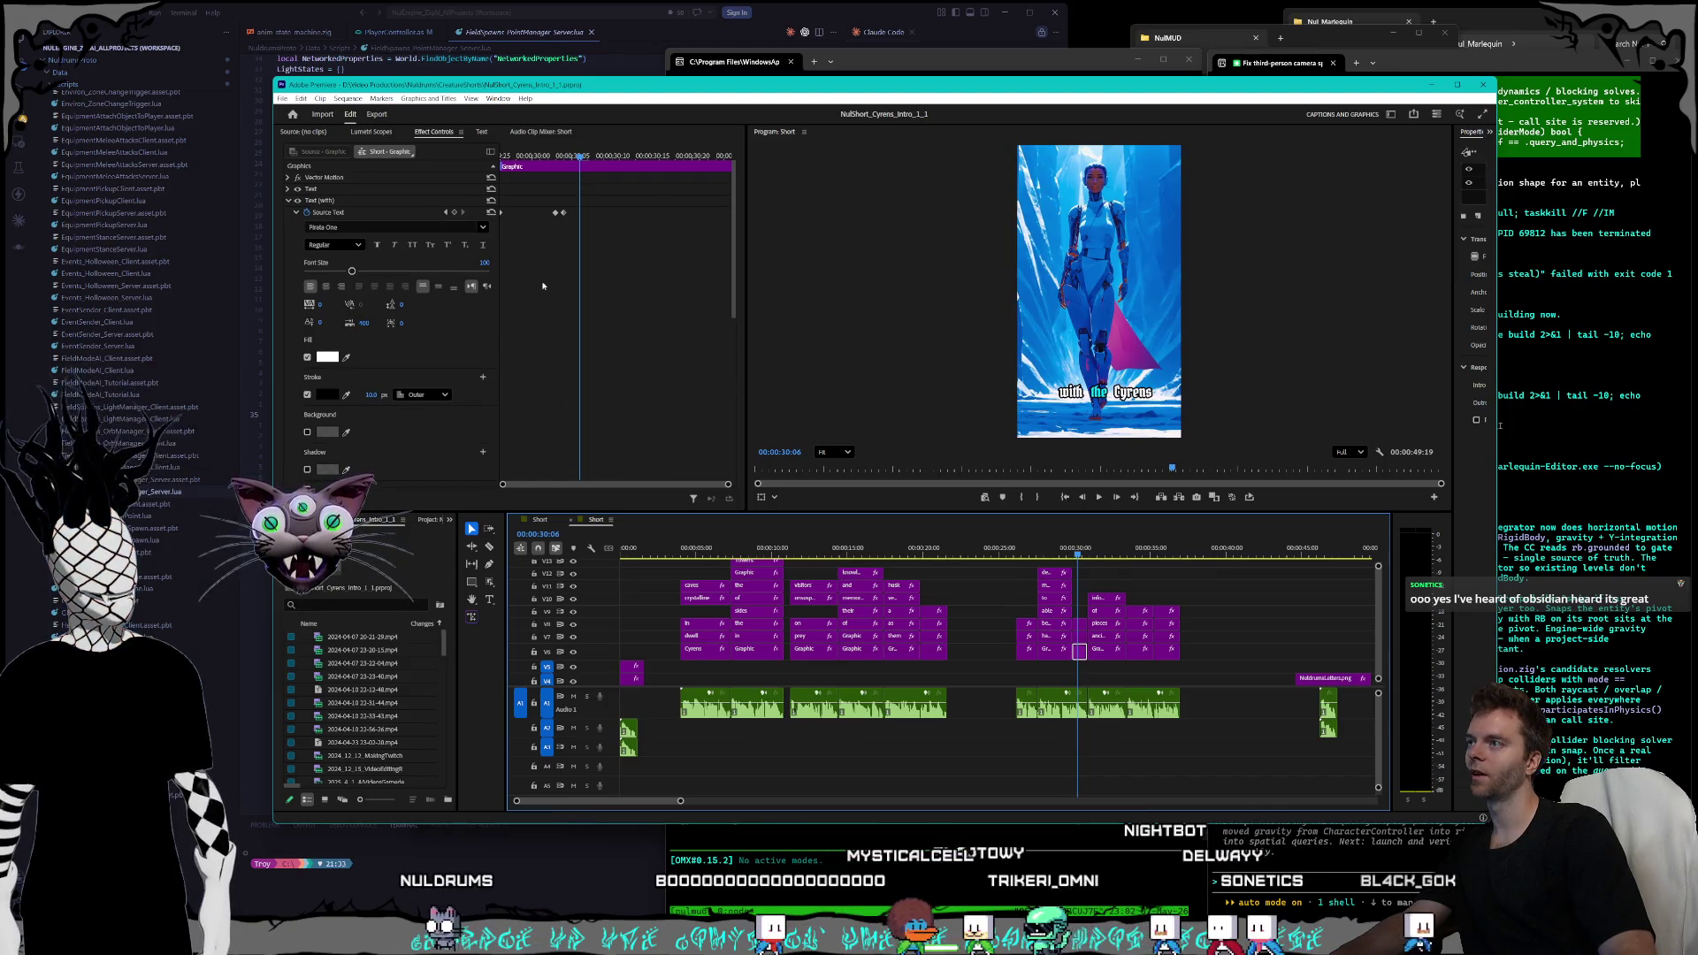
left_click(445, 213)
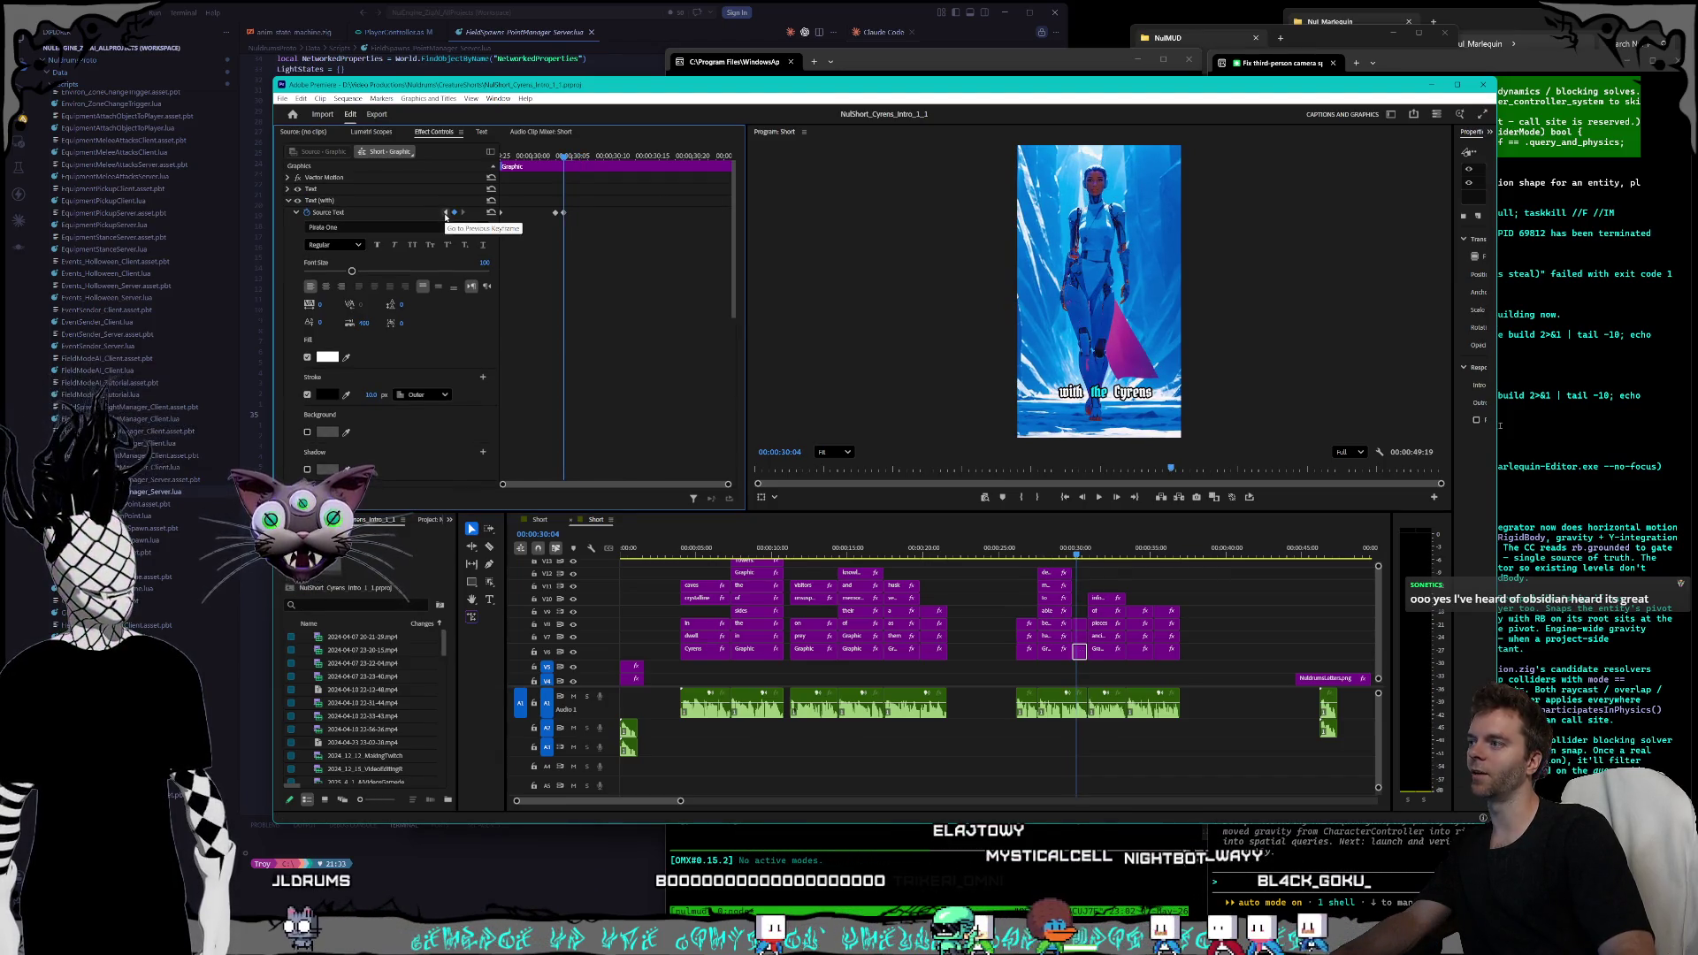
left_click(446, 213)
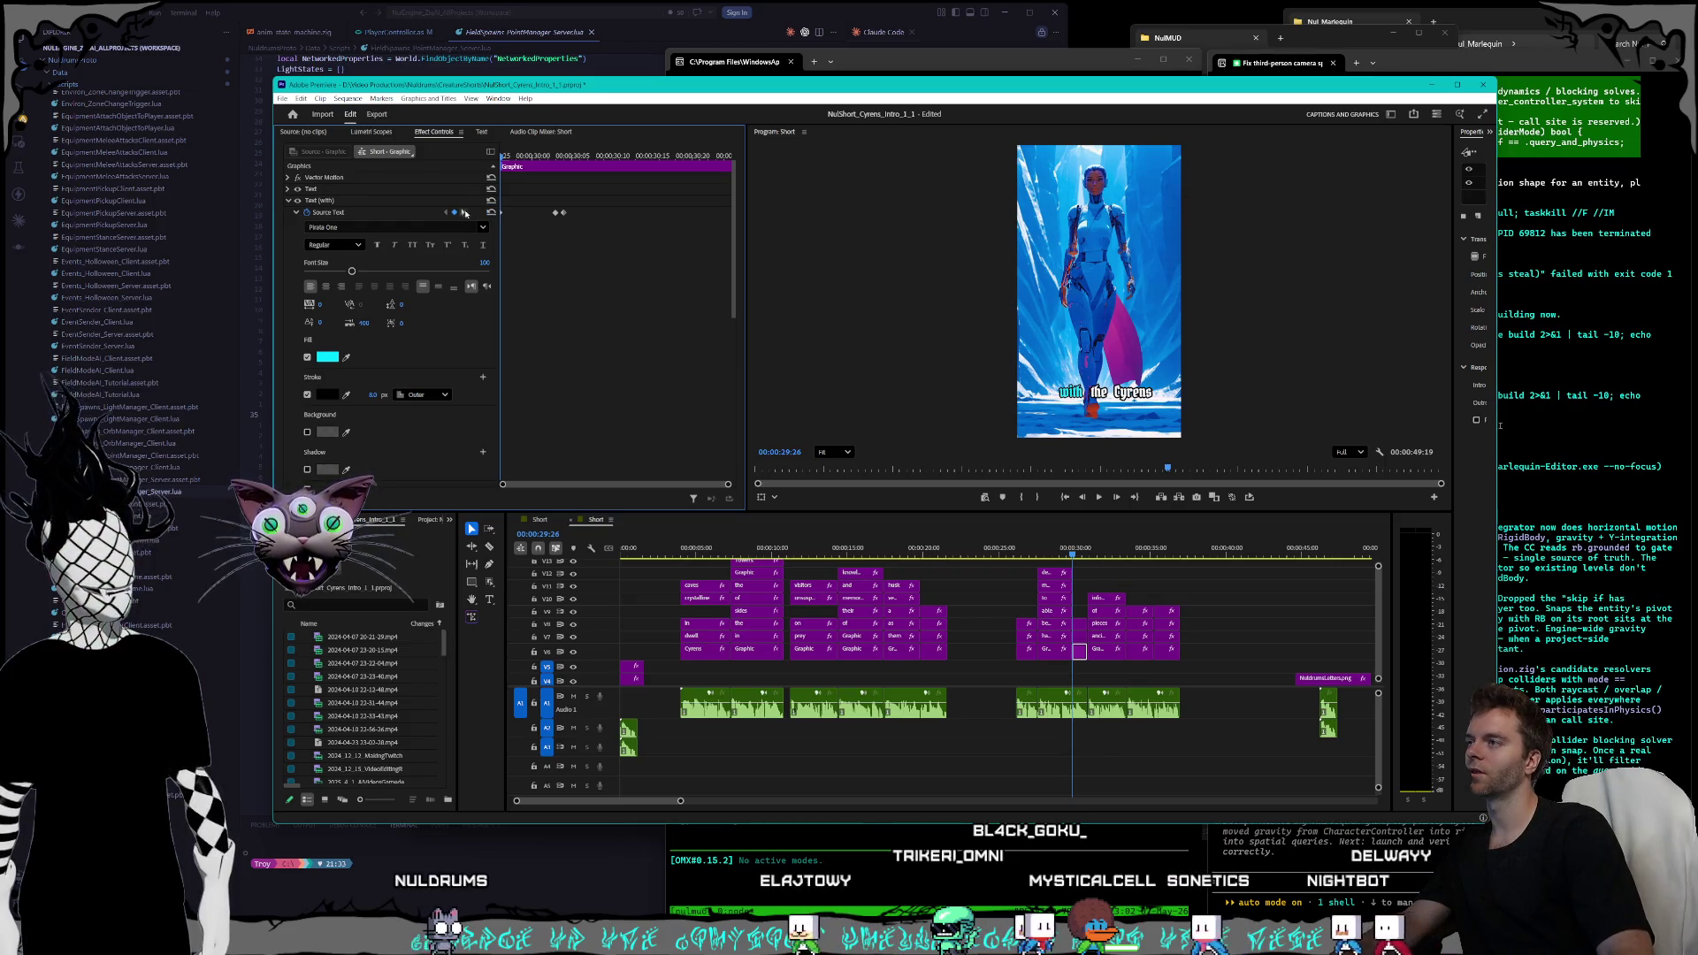
key("shift+k")
left_click(372, 394)
type("8")
key("Return")
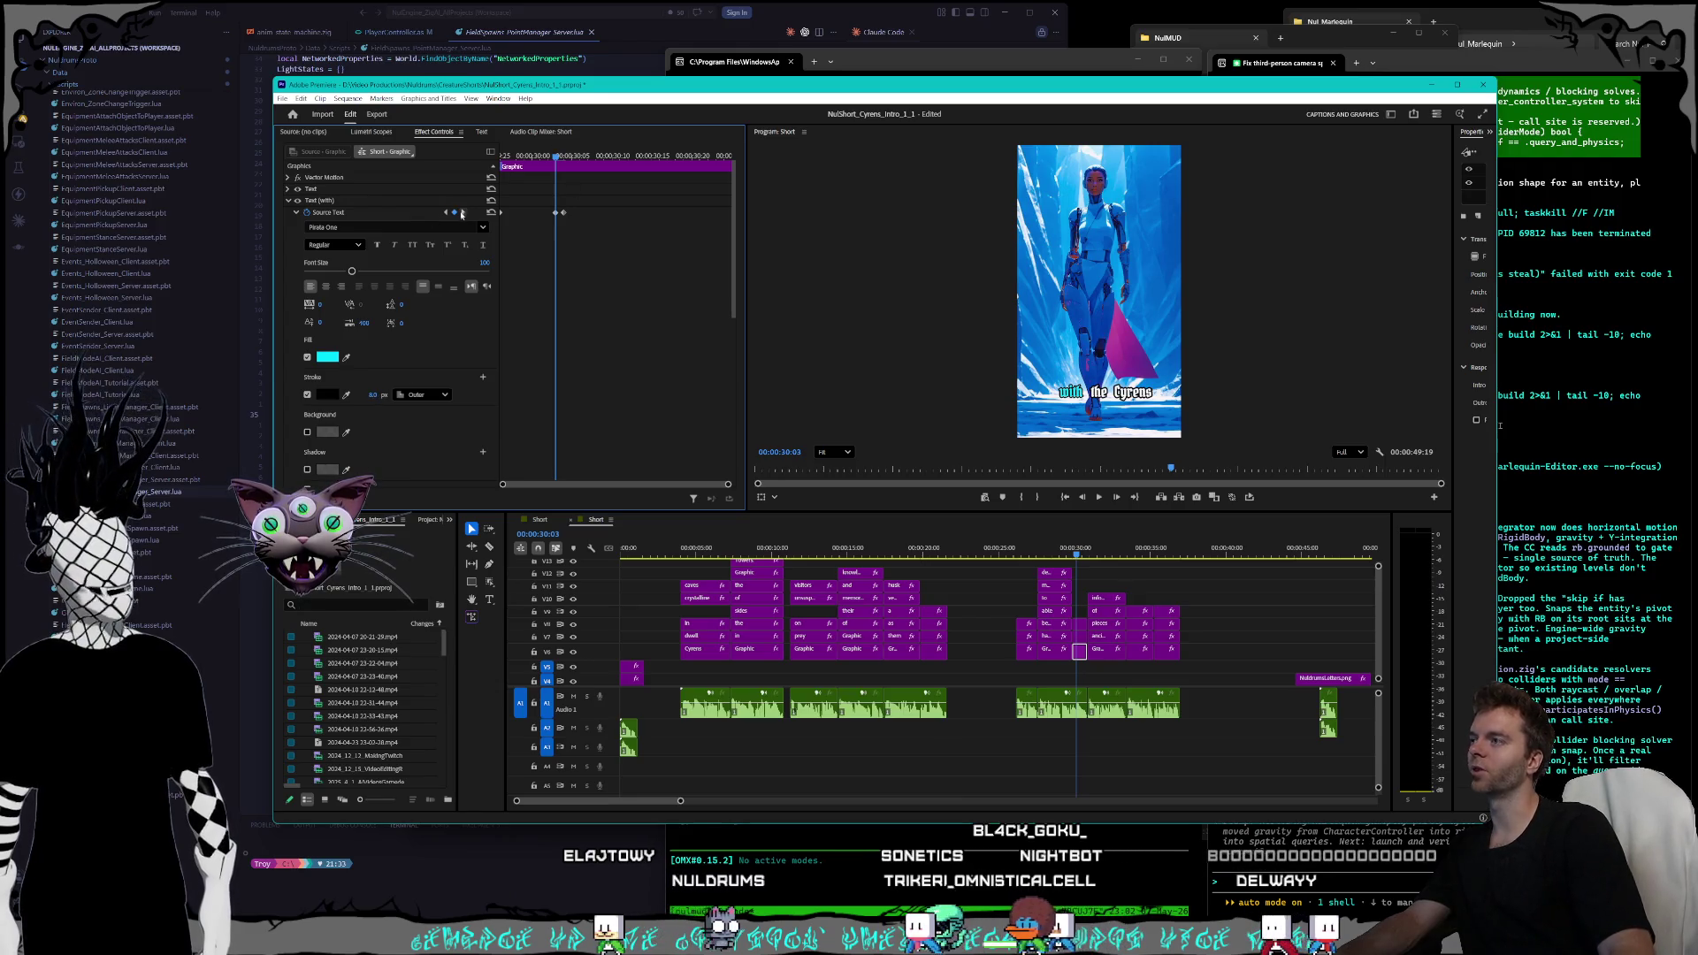
key("Right")
left_click(371, 395)
type("8")
key("Return")
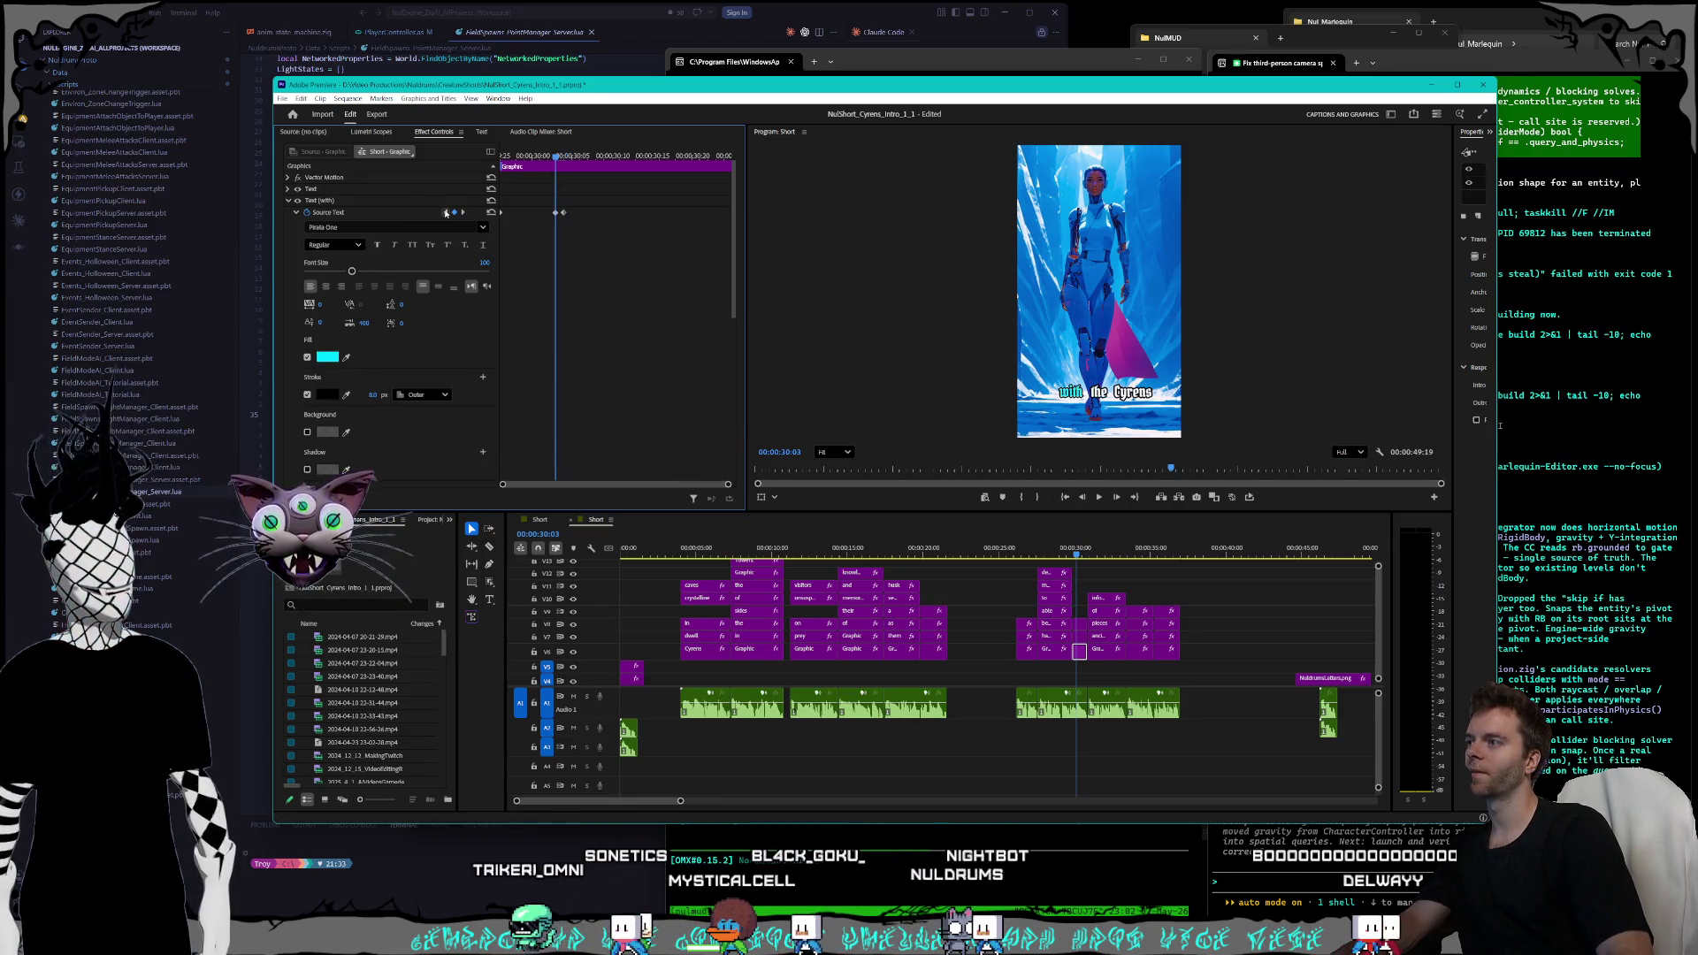
key("Up")
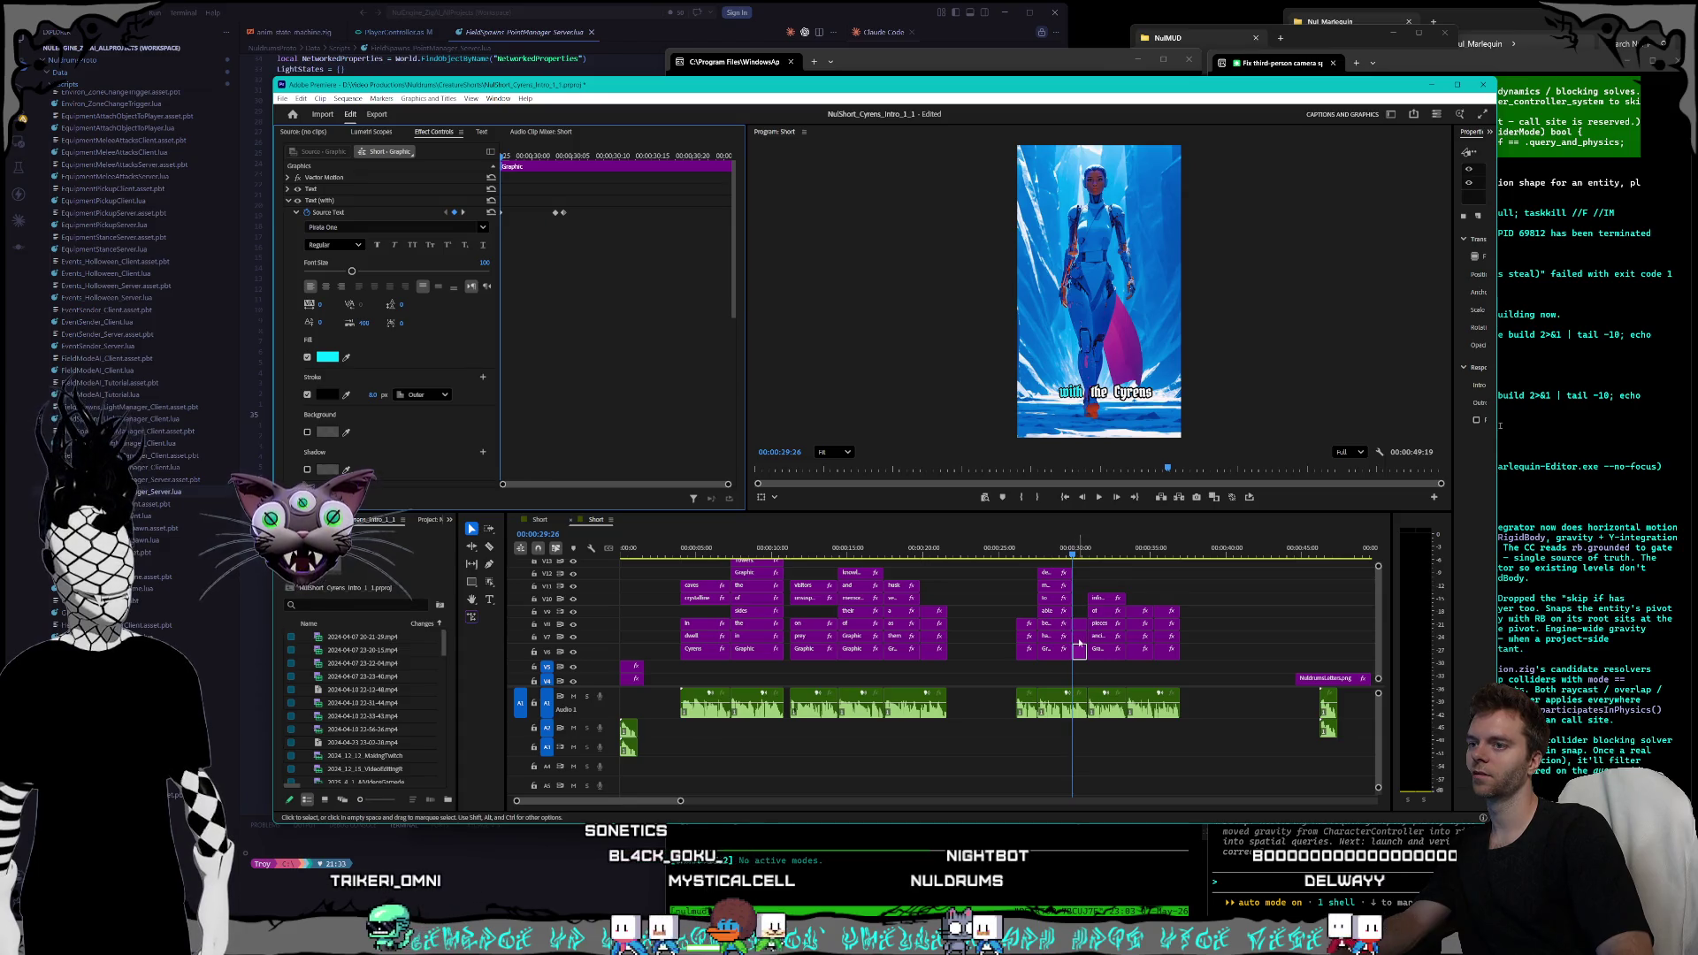
- Set the 'the' caption's stroke width to 8 at each of its Source Text keyframes
key("ctrl+Up")
left_click(491, 243)
left_click(371, 383)
type("8")
key("Return")
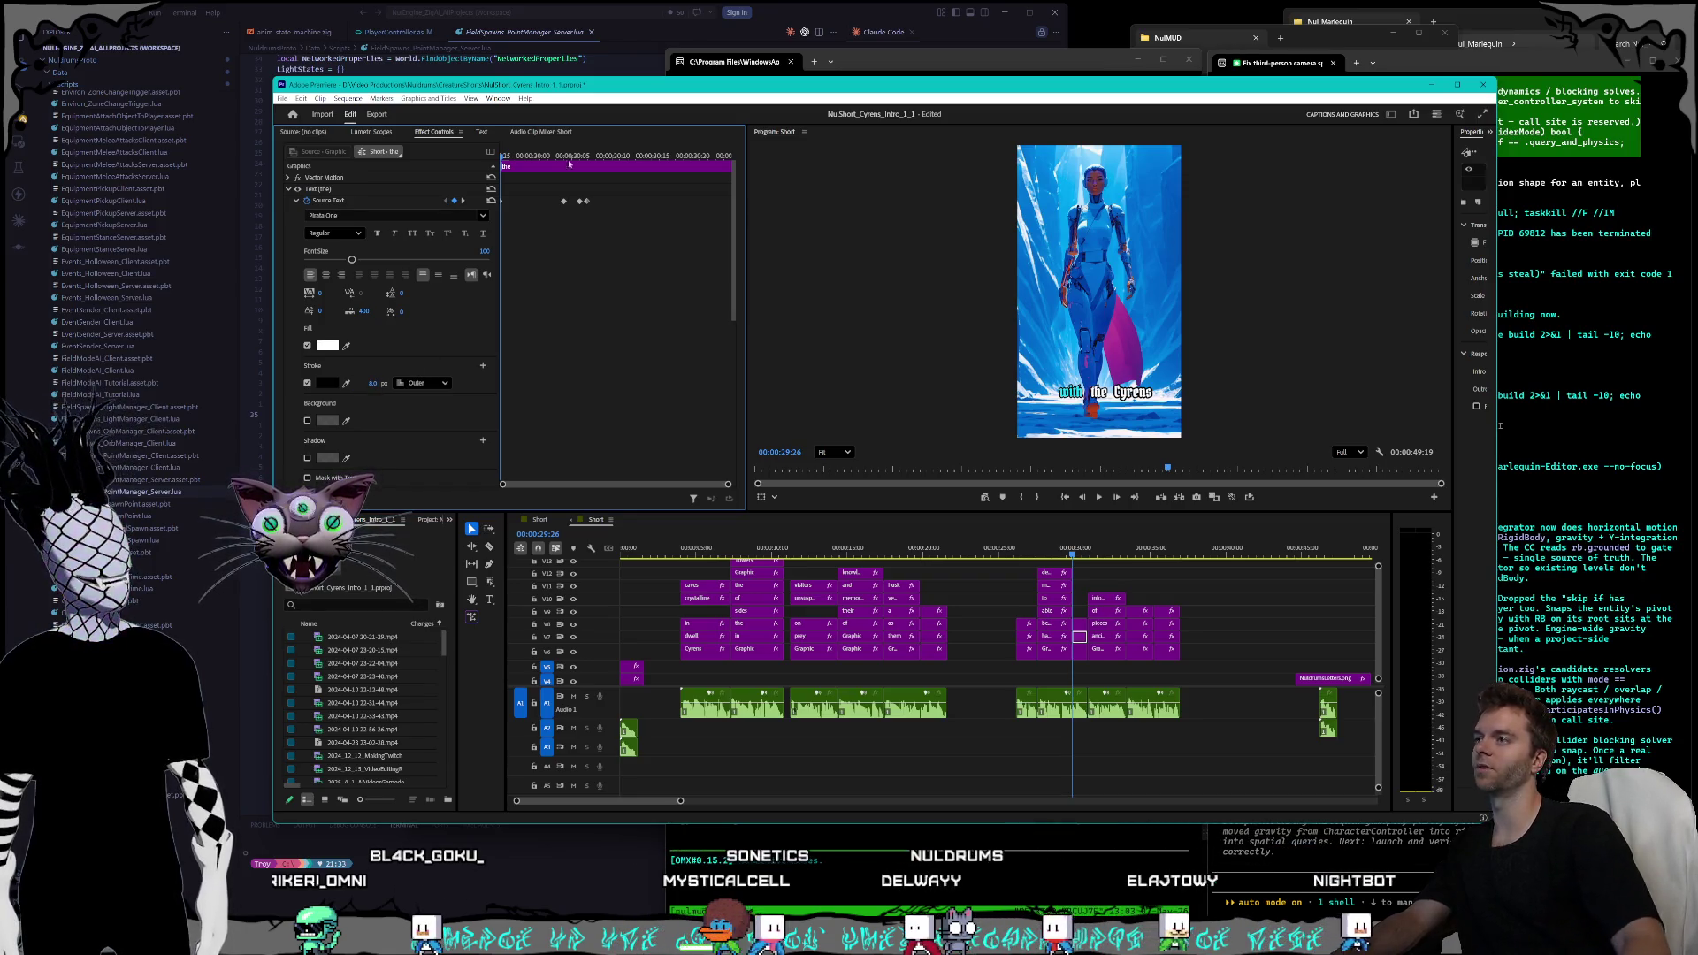
left_click(463, 201)
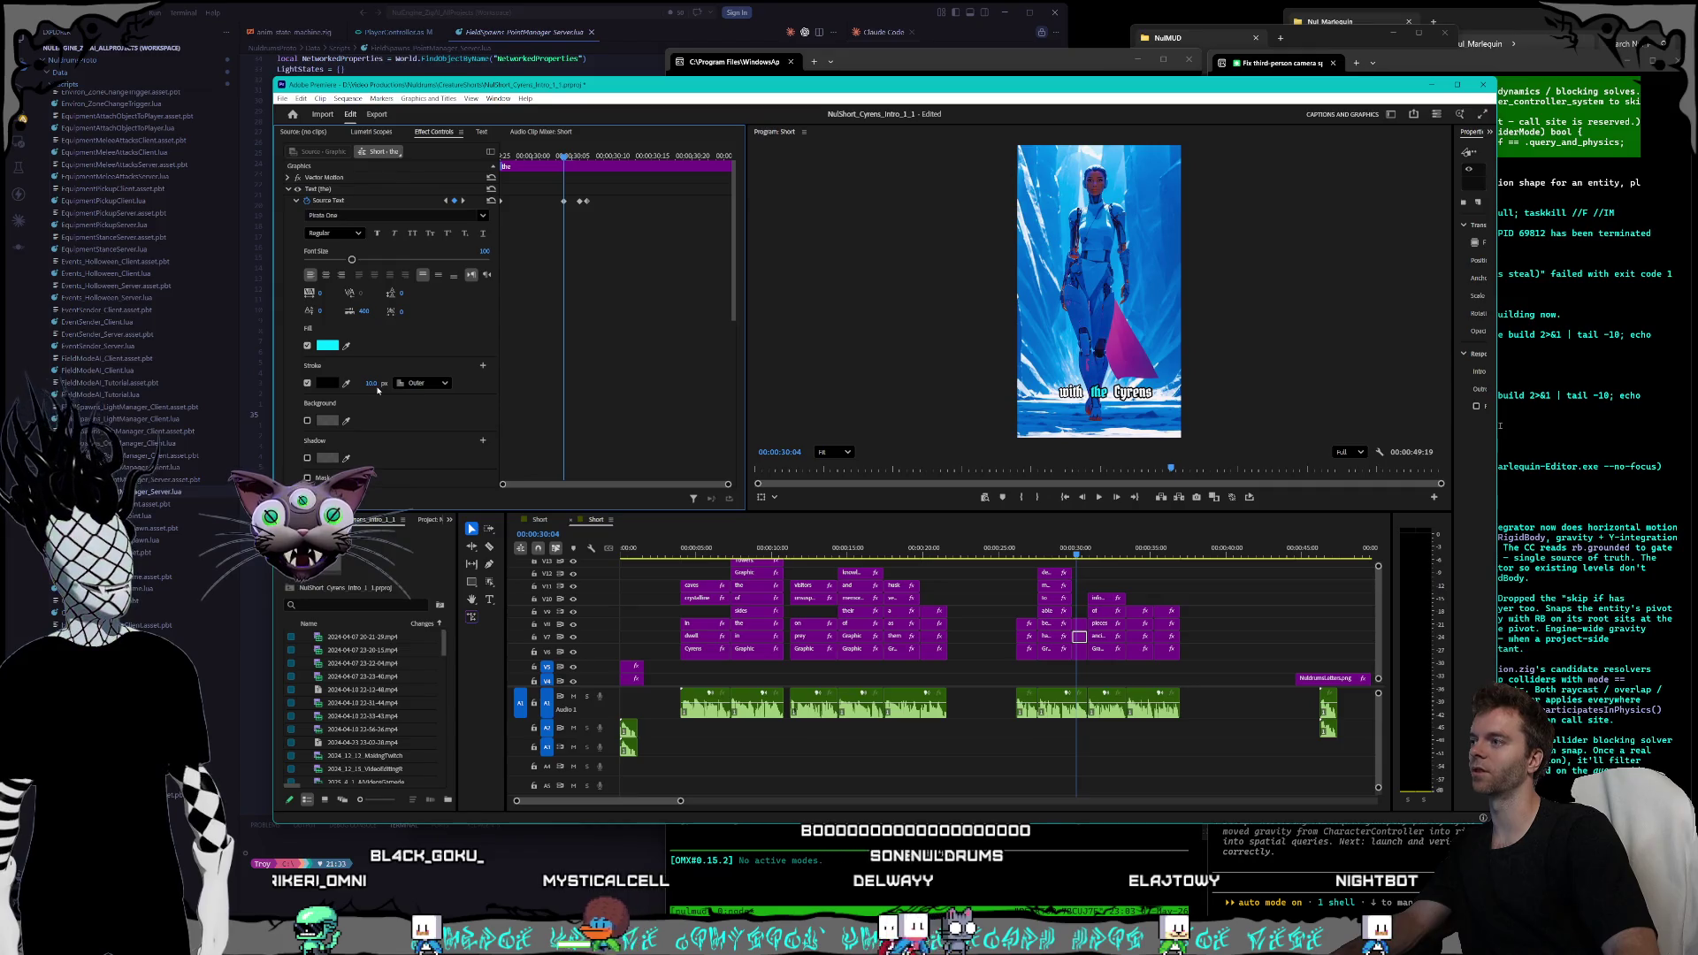
left_click(365, 383)
type("8")
key("Return")
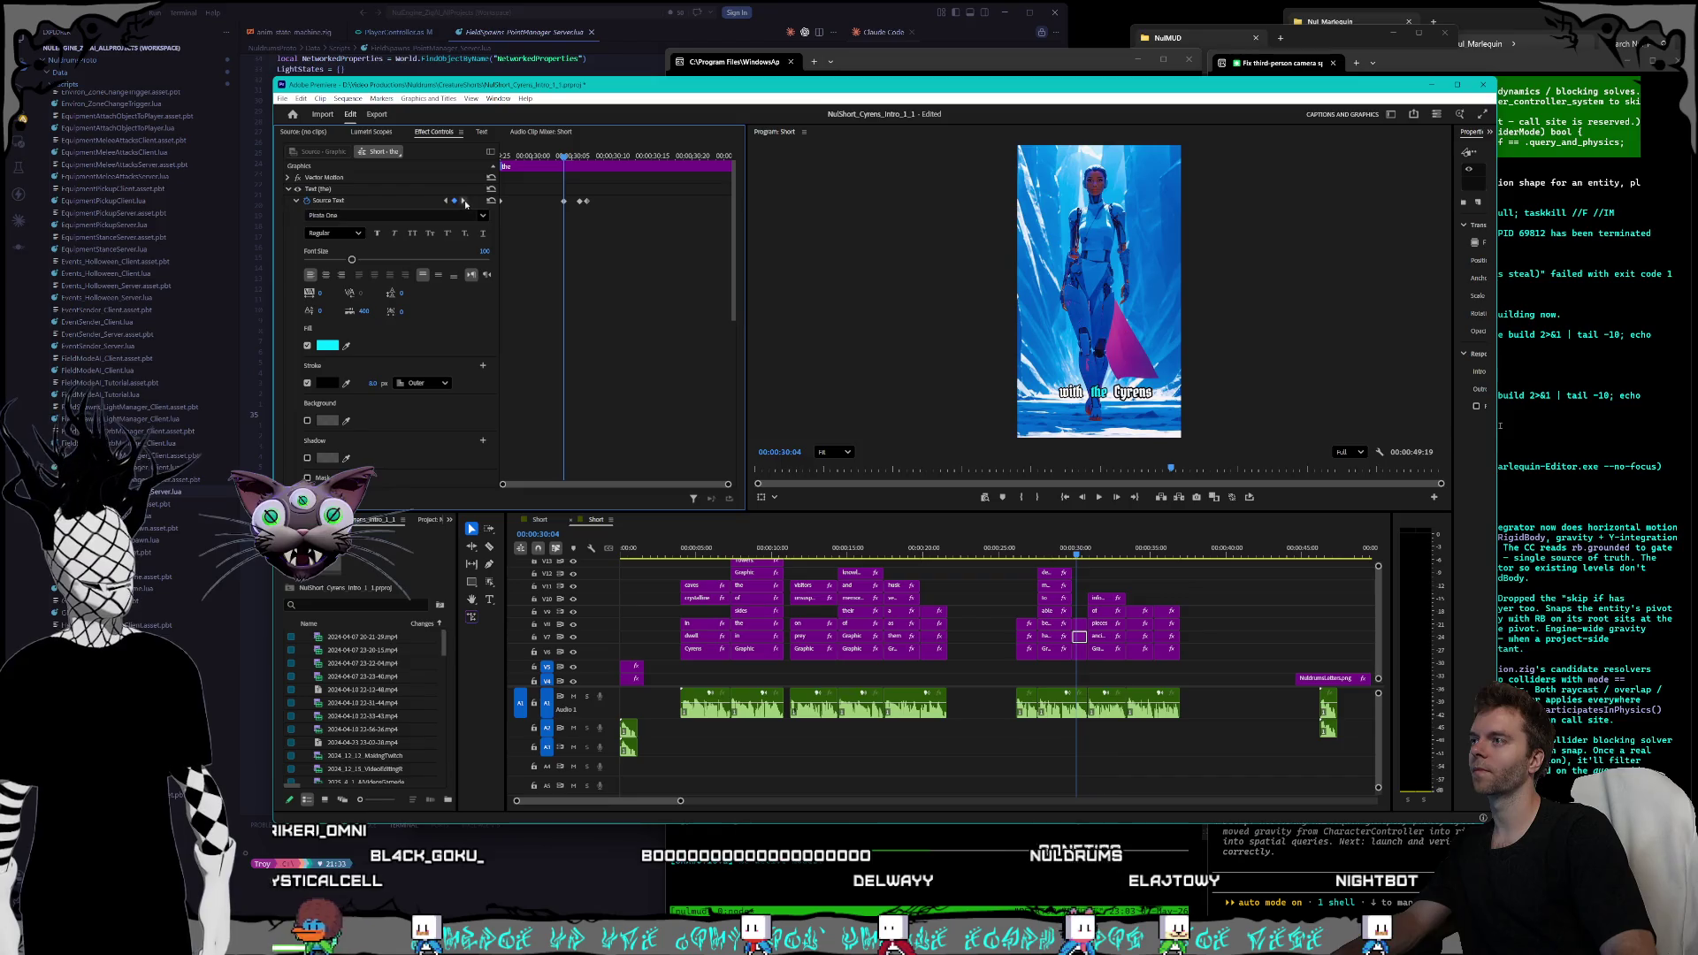
left_click(461, 201)
left_click(365, 383)
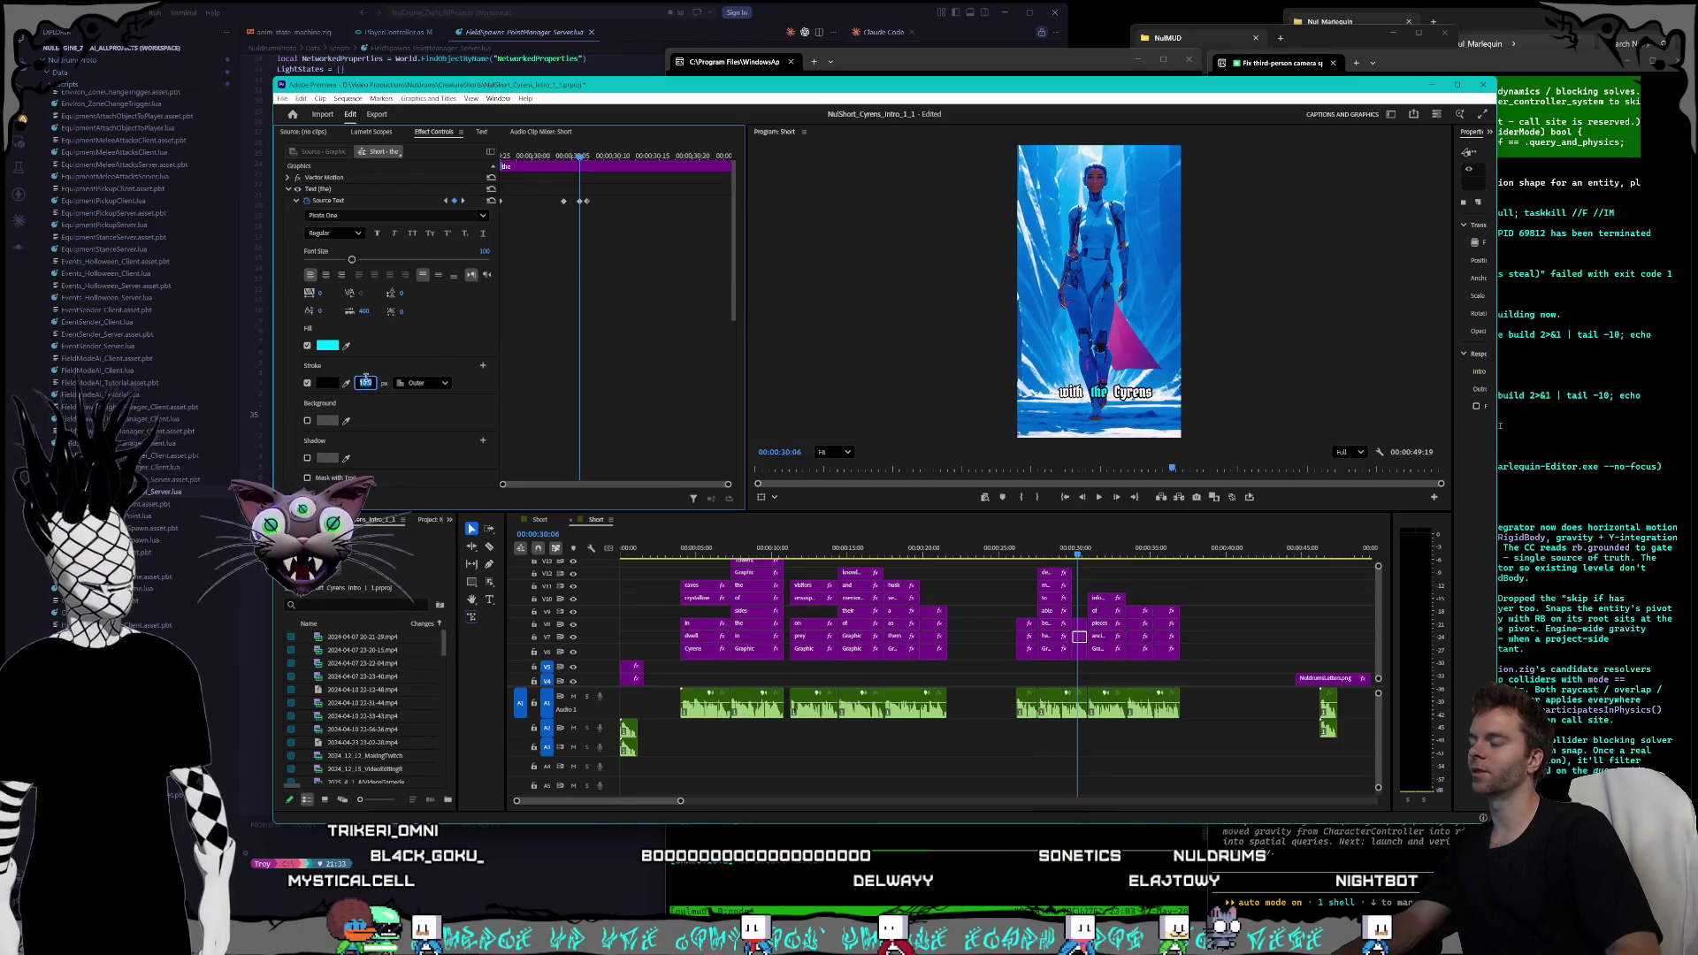
left_click(461, 201)
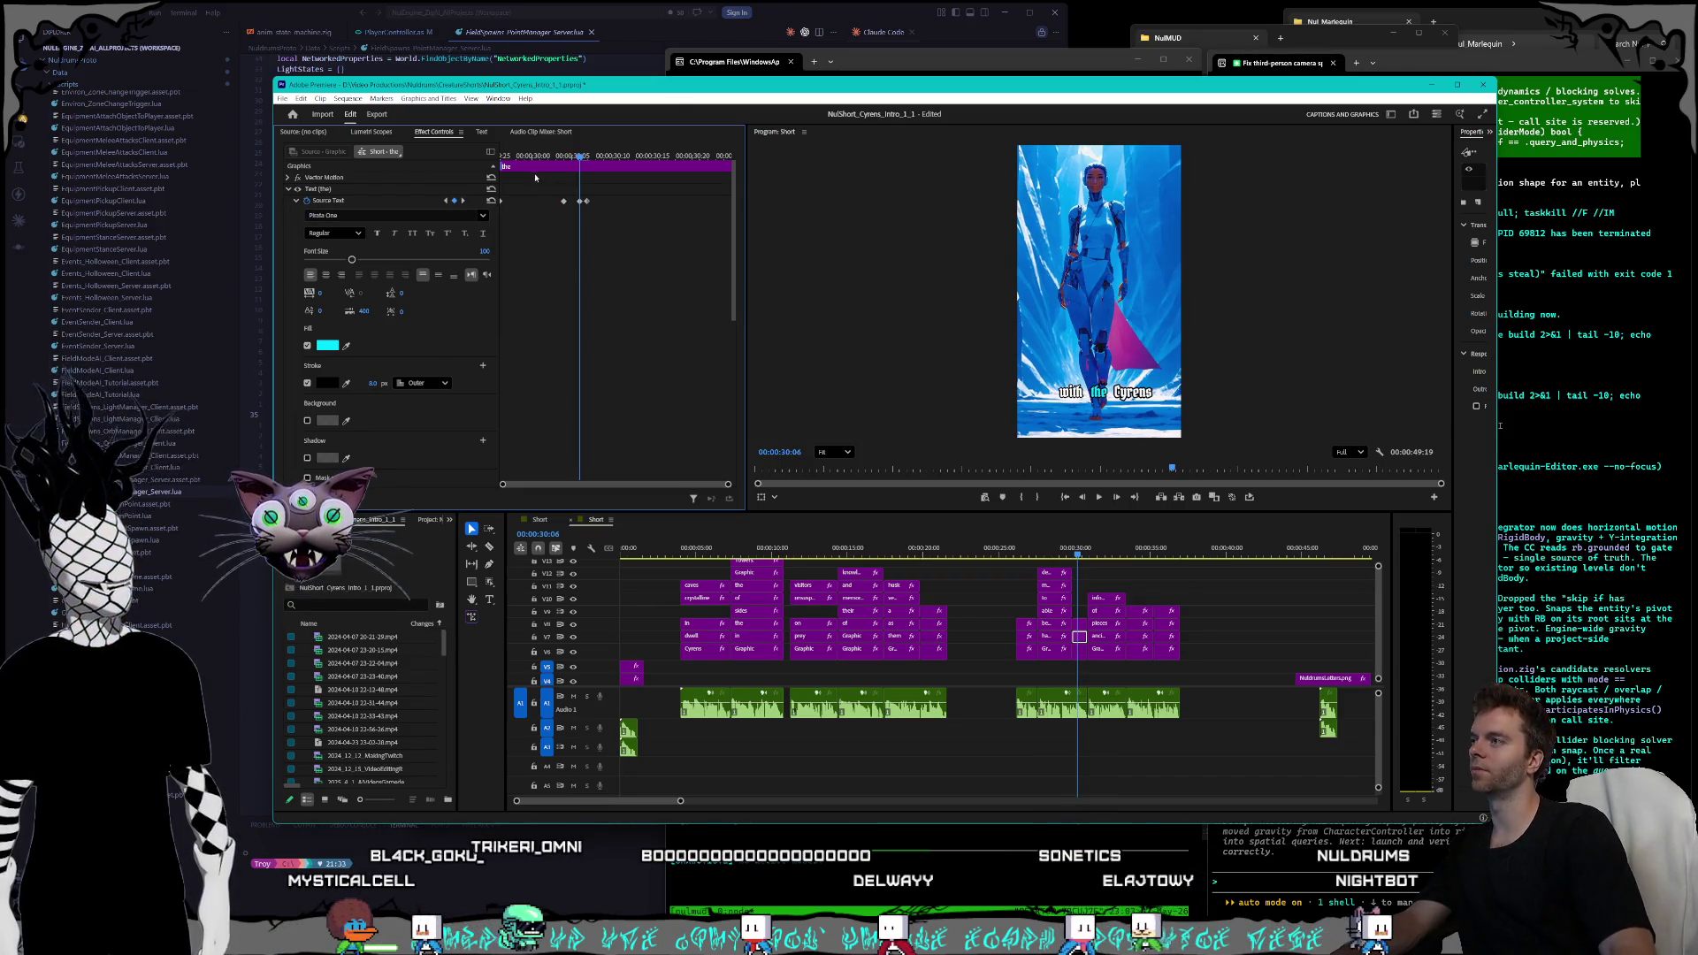
left_click(365, 383)
type("8")
key("Return")
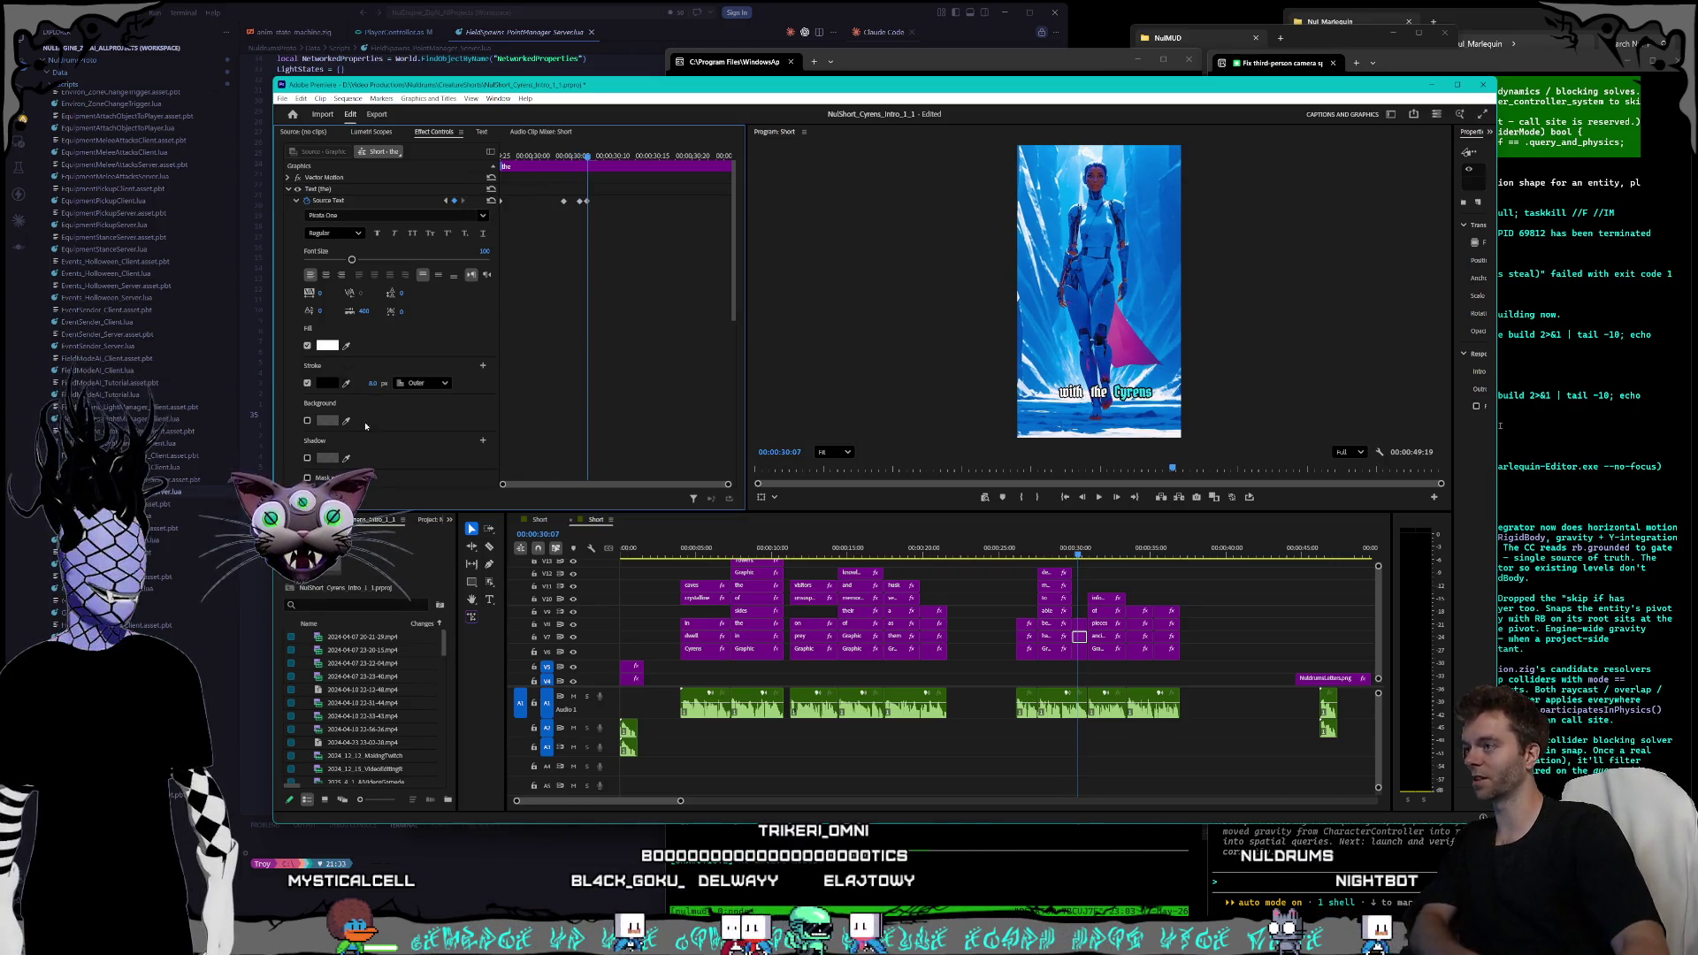
- Set the 'Cyrens' caption's stroke width to 8 at its starting keyframe
left_click(1080, 624)
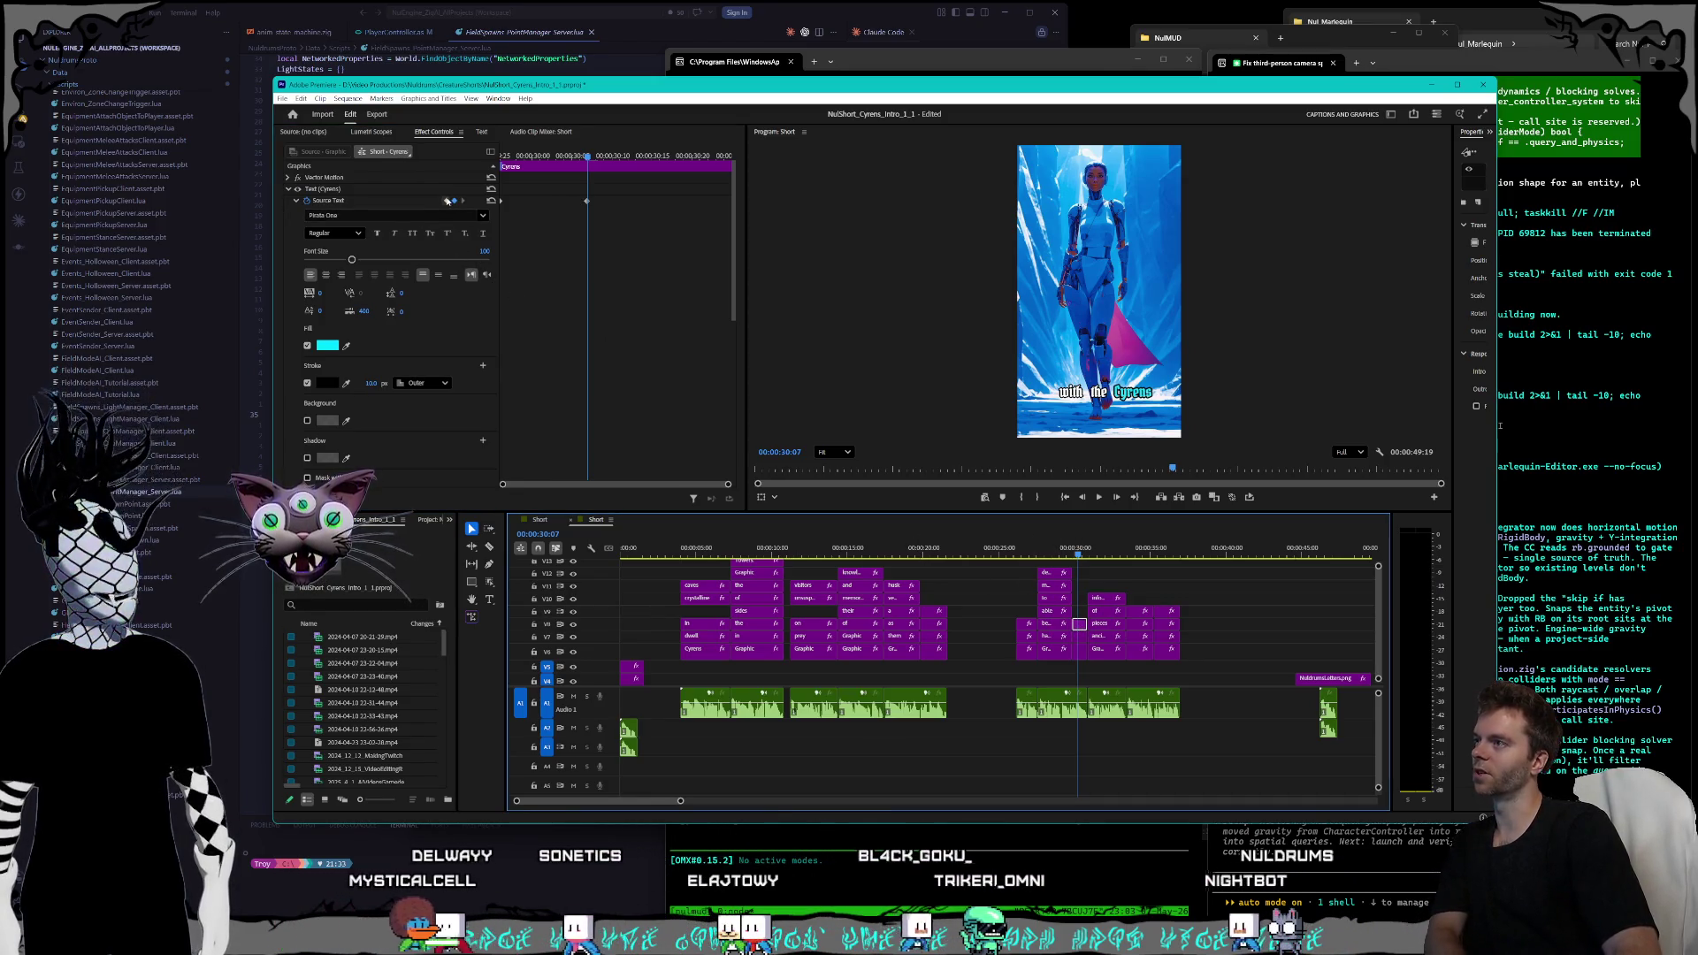
key("Up")
left_click(378, 383)
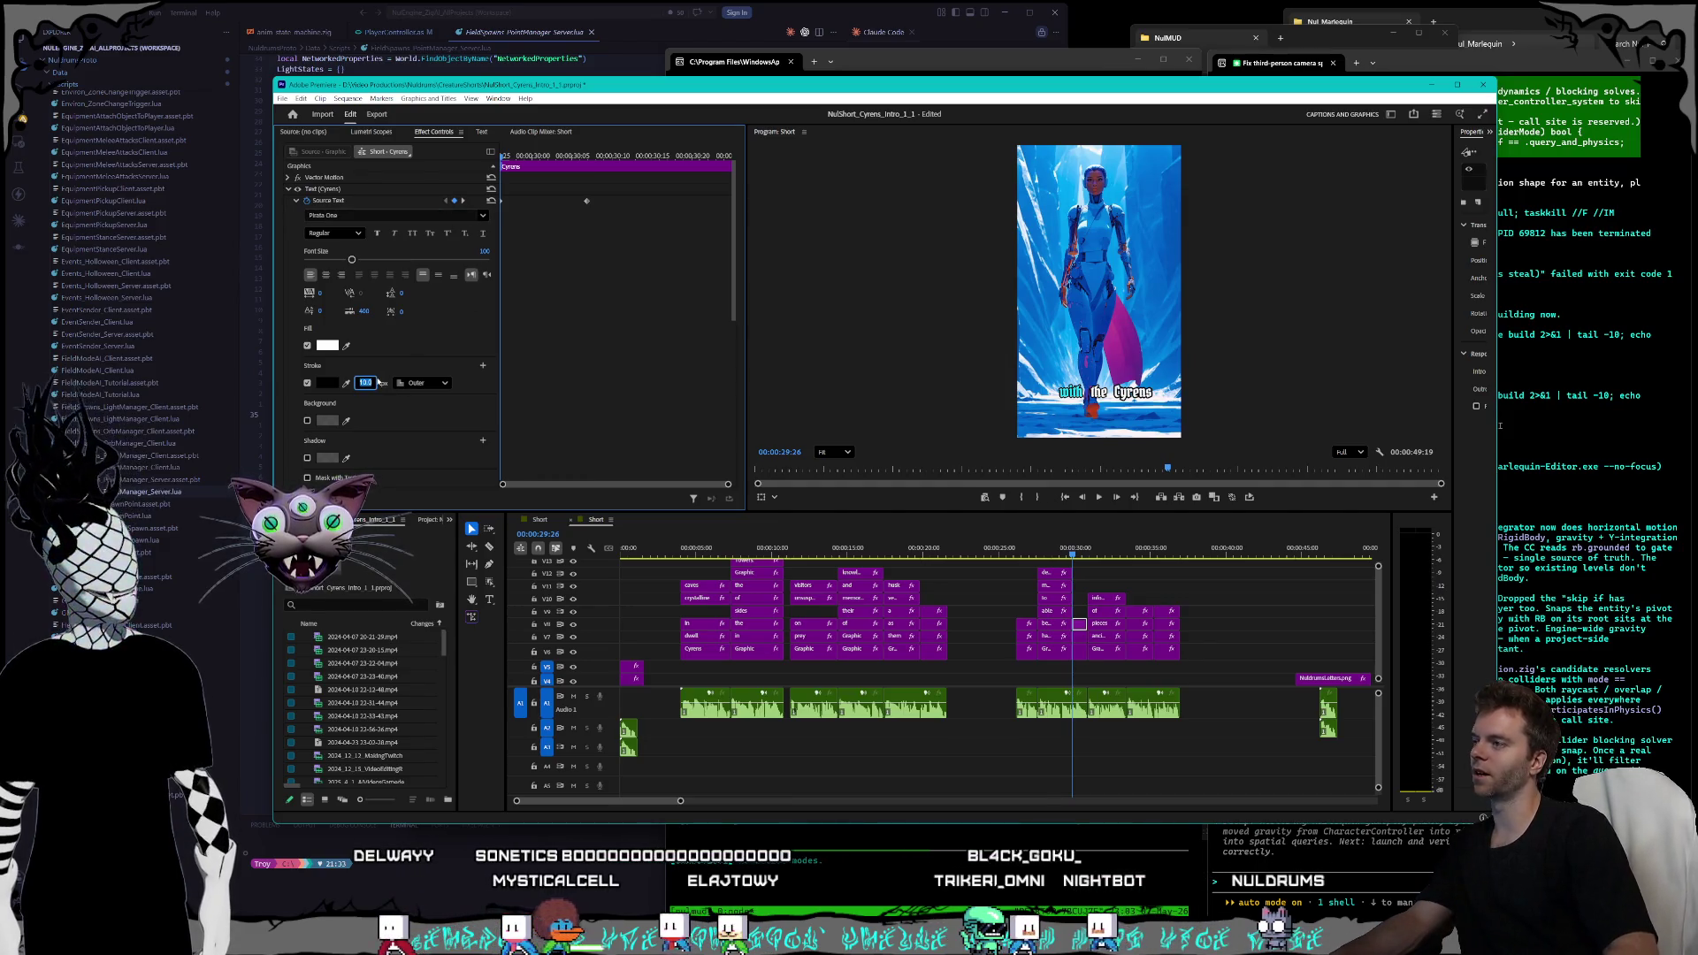
key("Return")
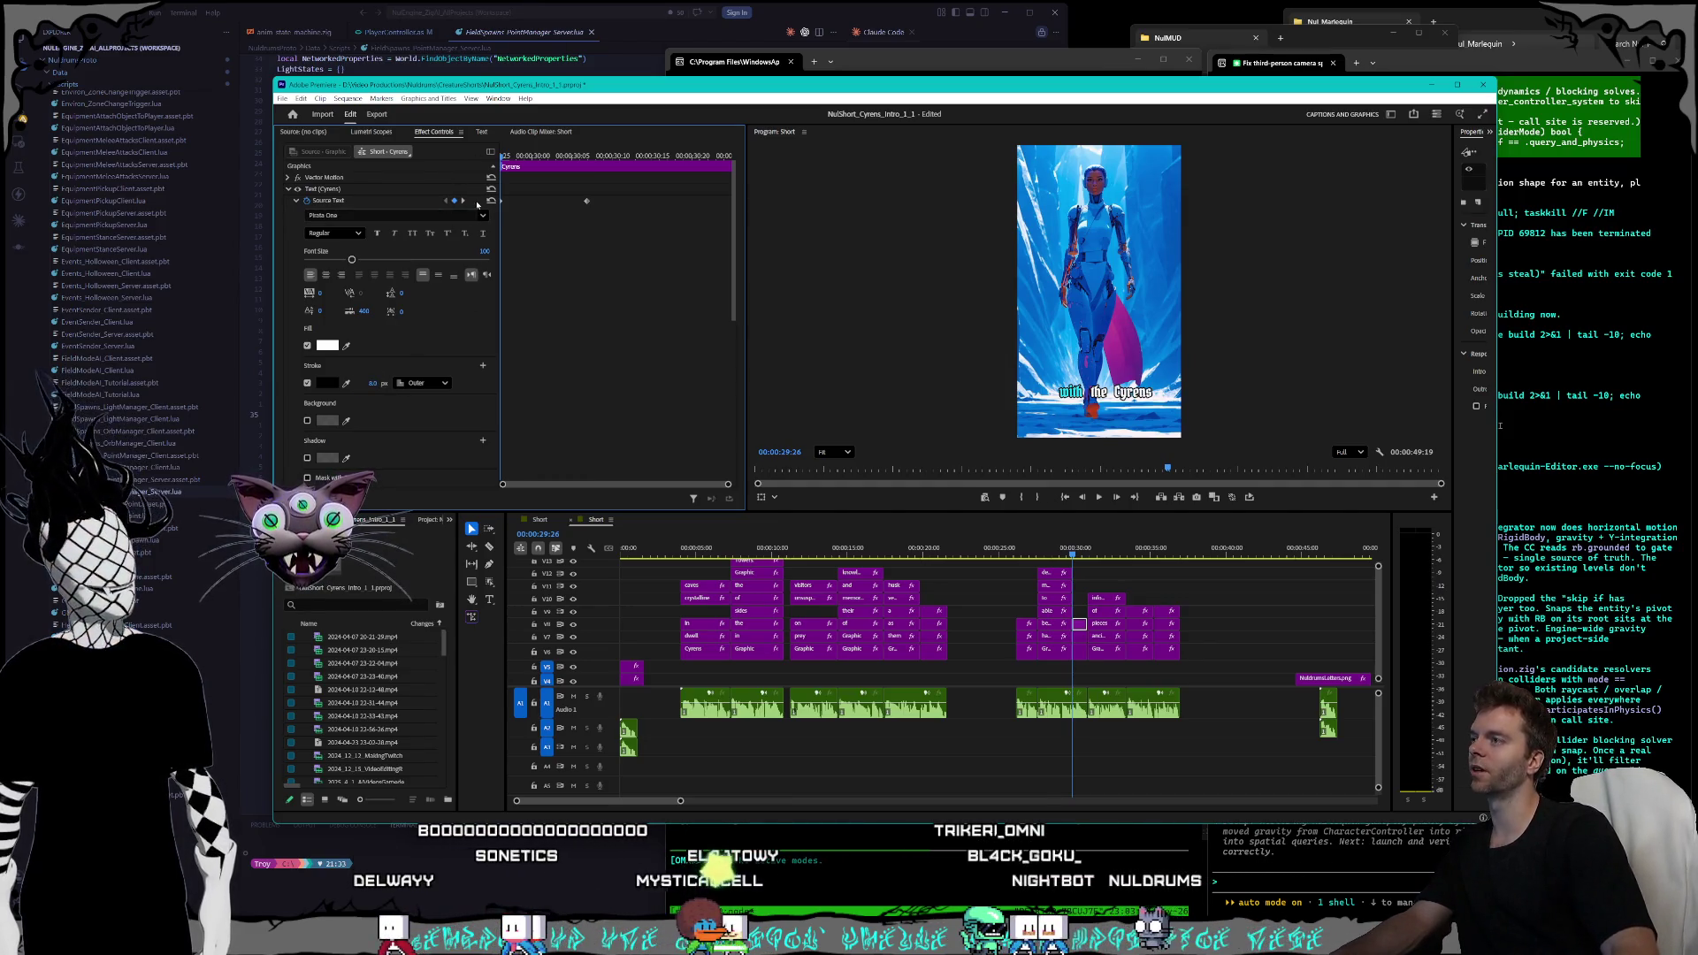
left_click(463, 202)
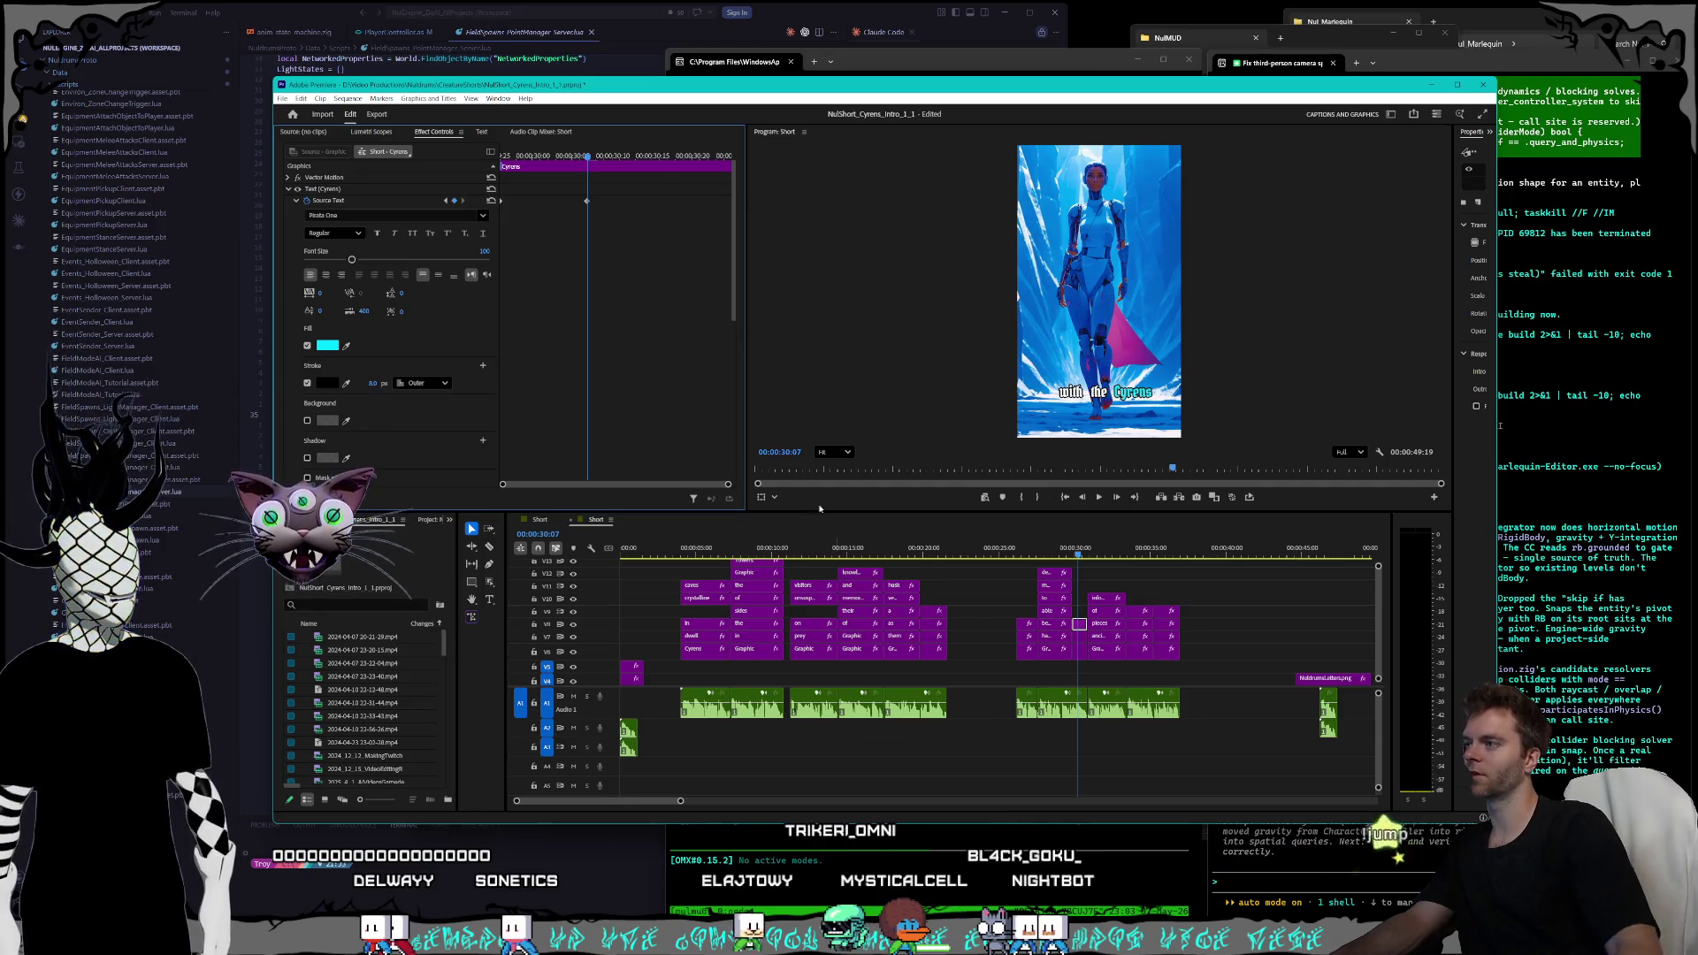
left_click(1083, 555)
- Move to the 'for ancient pieces of information' caption and set the 'for' word's outline to 8 px
left_click_drag(1084, 555, 1089, 555)
left_click(1107, 652)
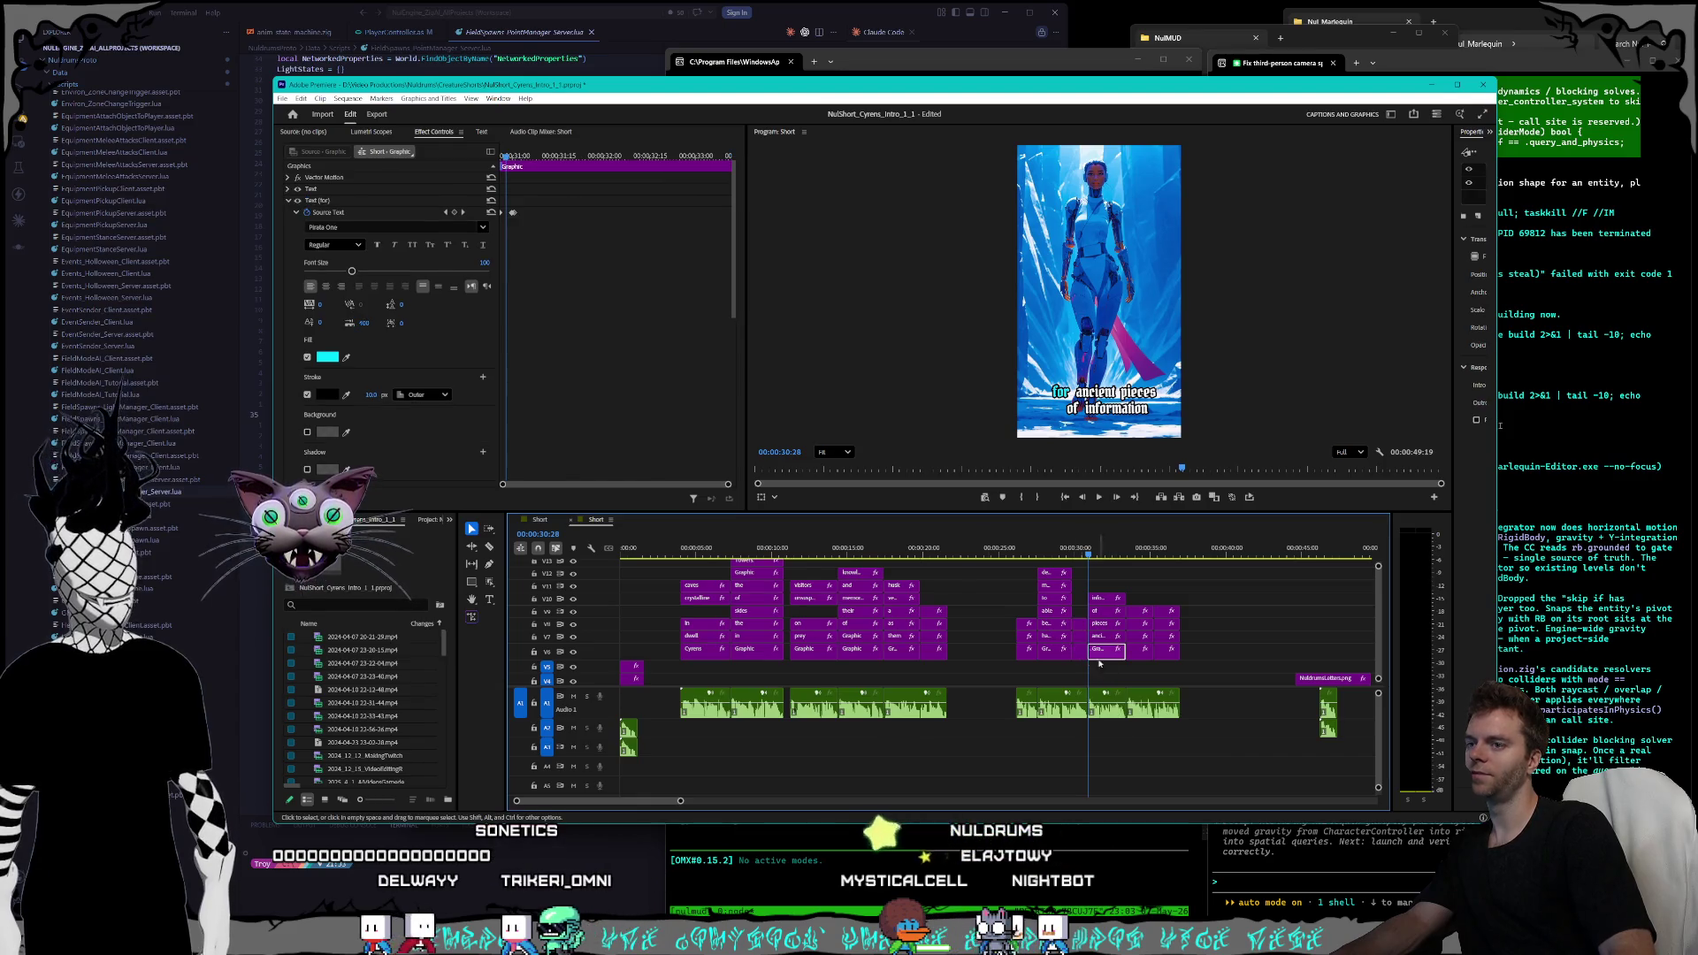
left_click(446, 213)
type("8")
key("Return")
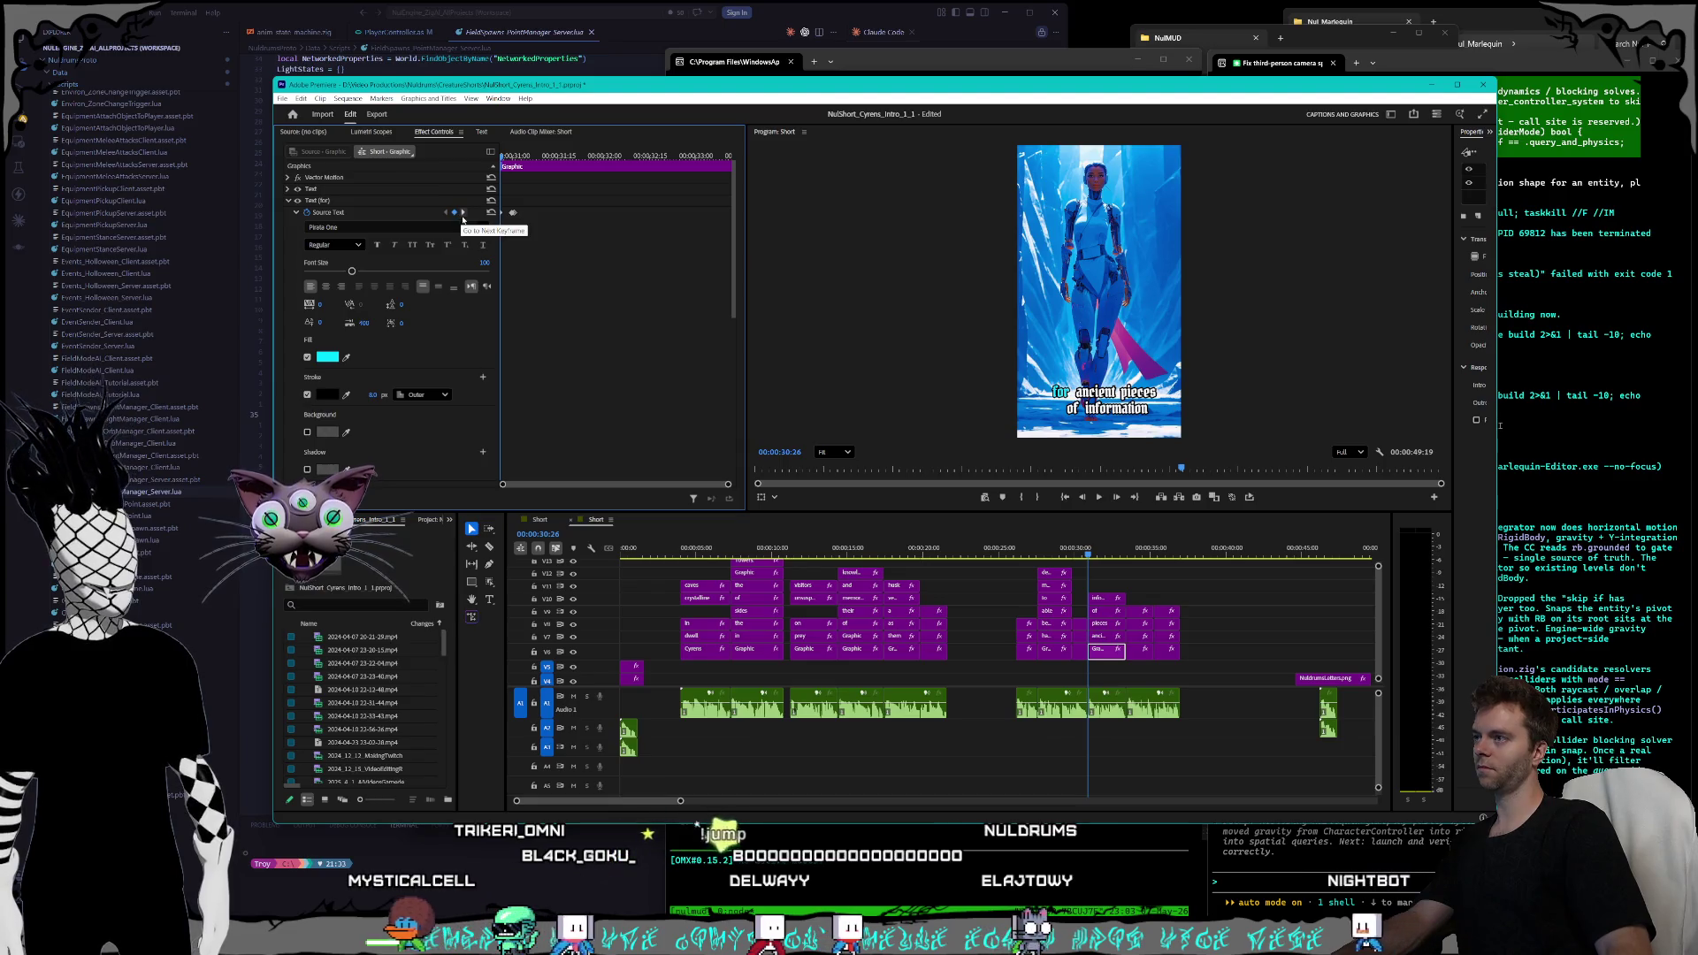
left_click(462, 213)
left_click(366, 395)
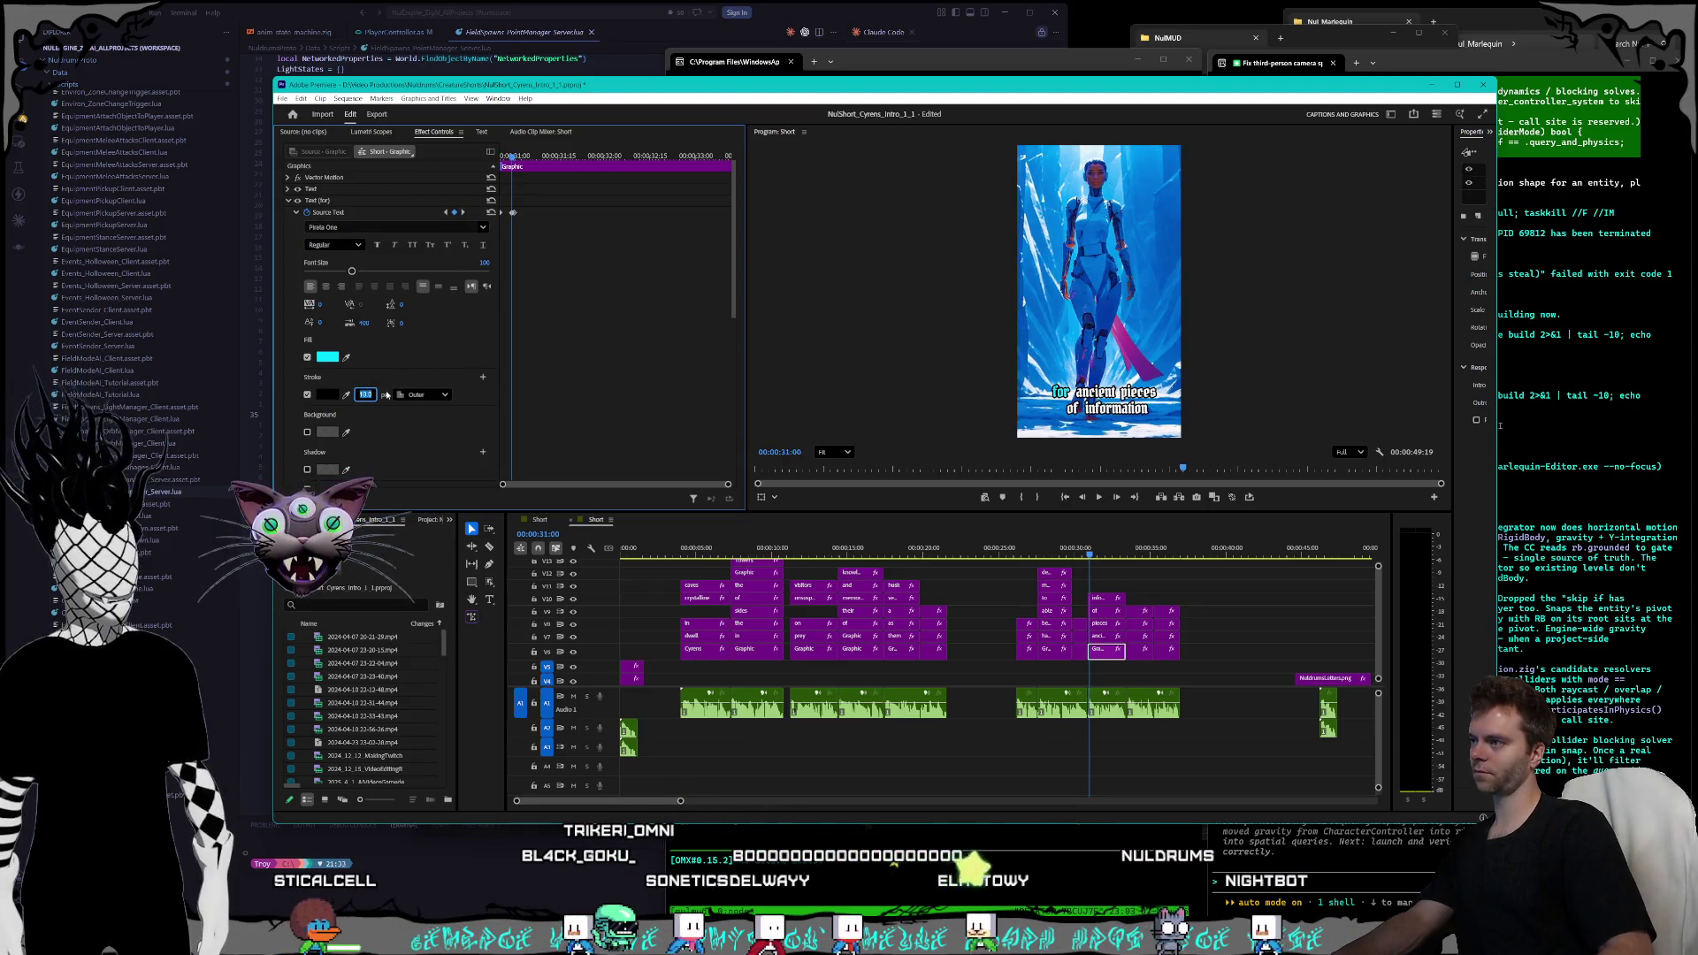
left_click(464, 212)
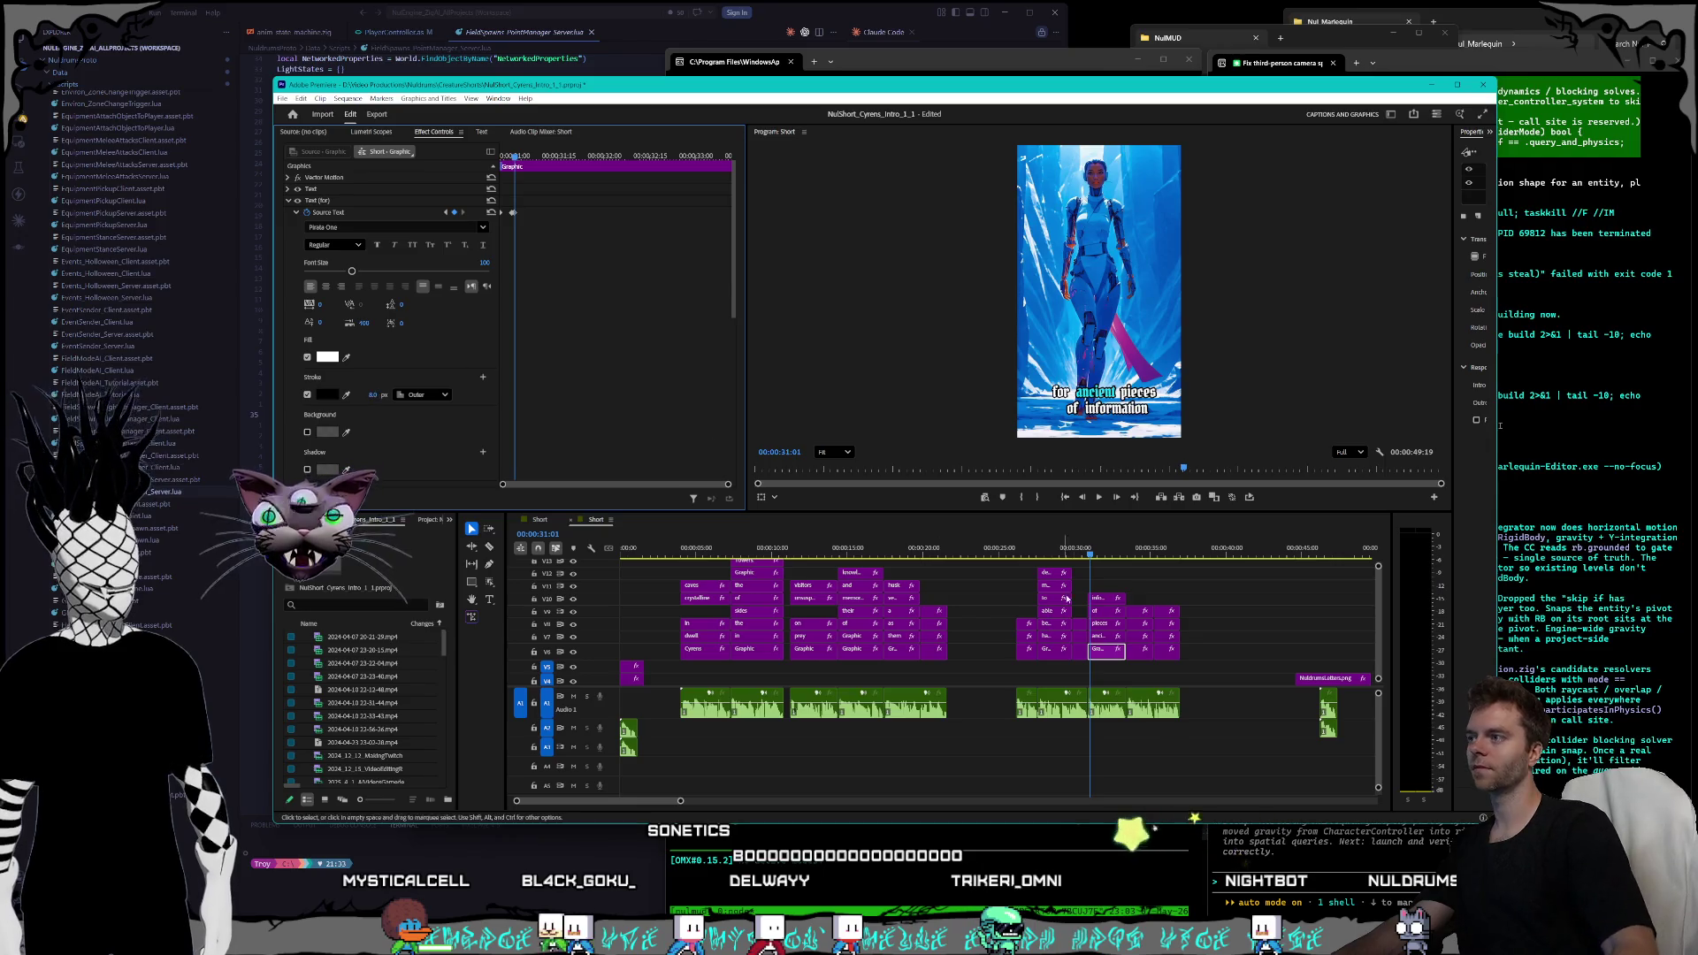
- Thin the 'ancient' word's outline to 8 px on each of its text keyframes
left_click(1117, 637)
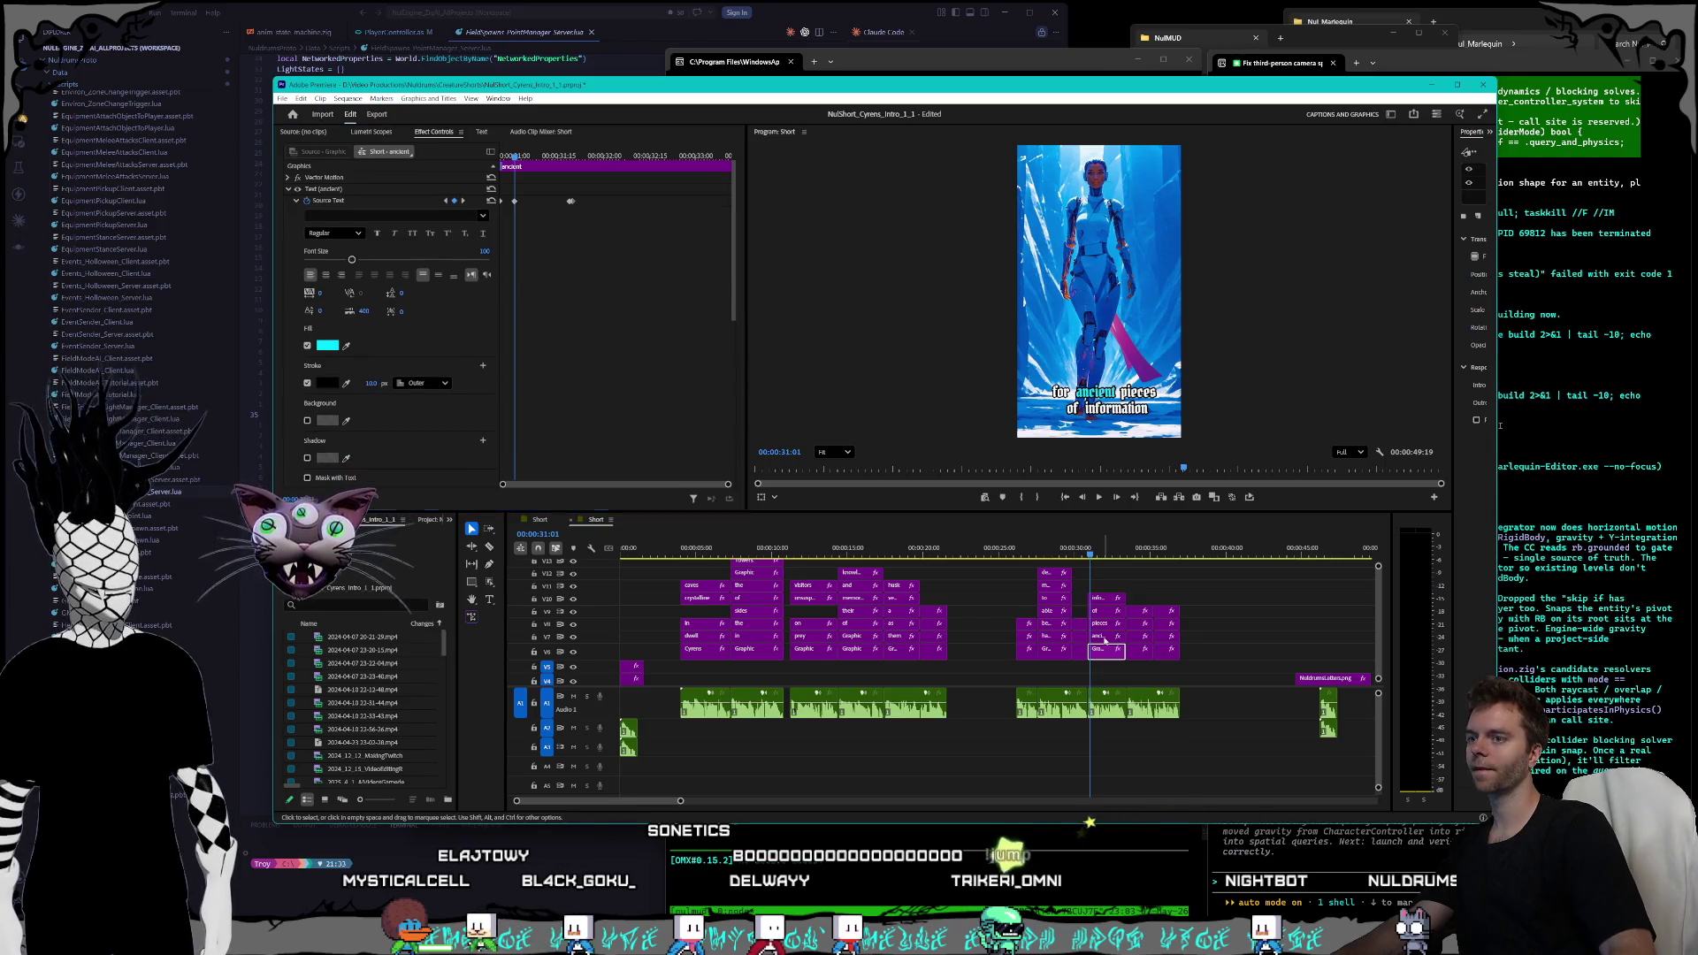
left_click(445, 202)
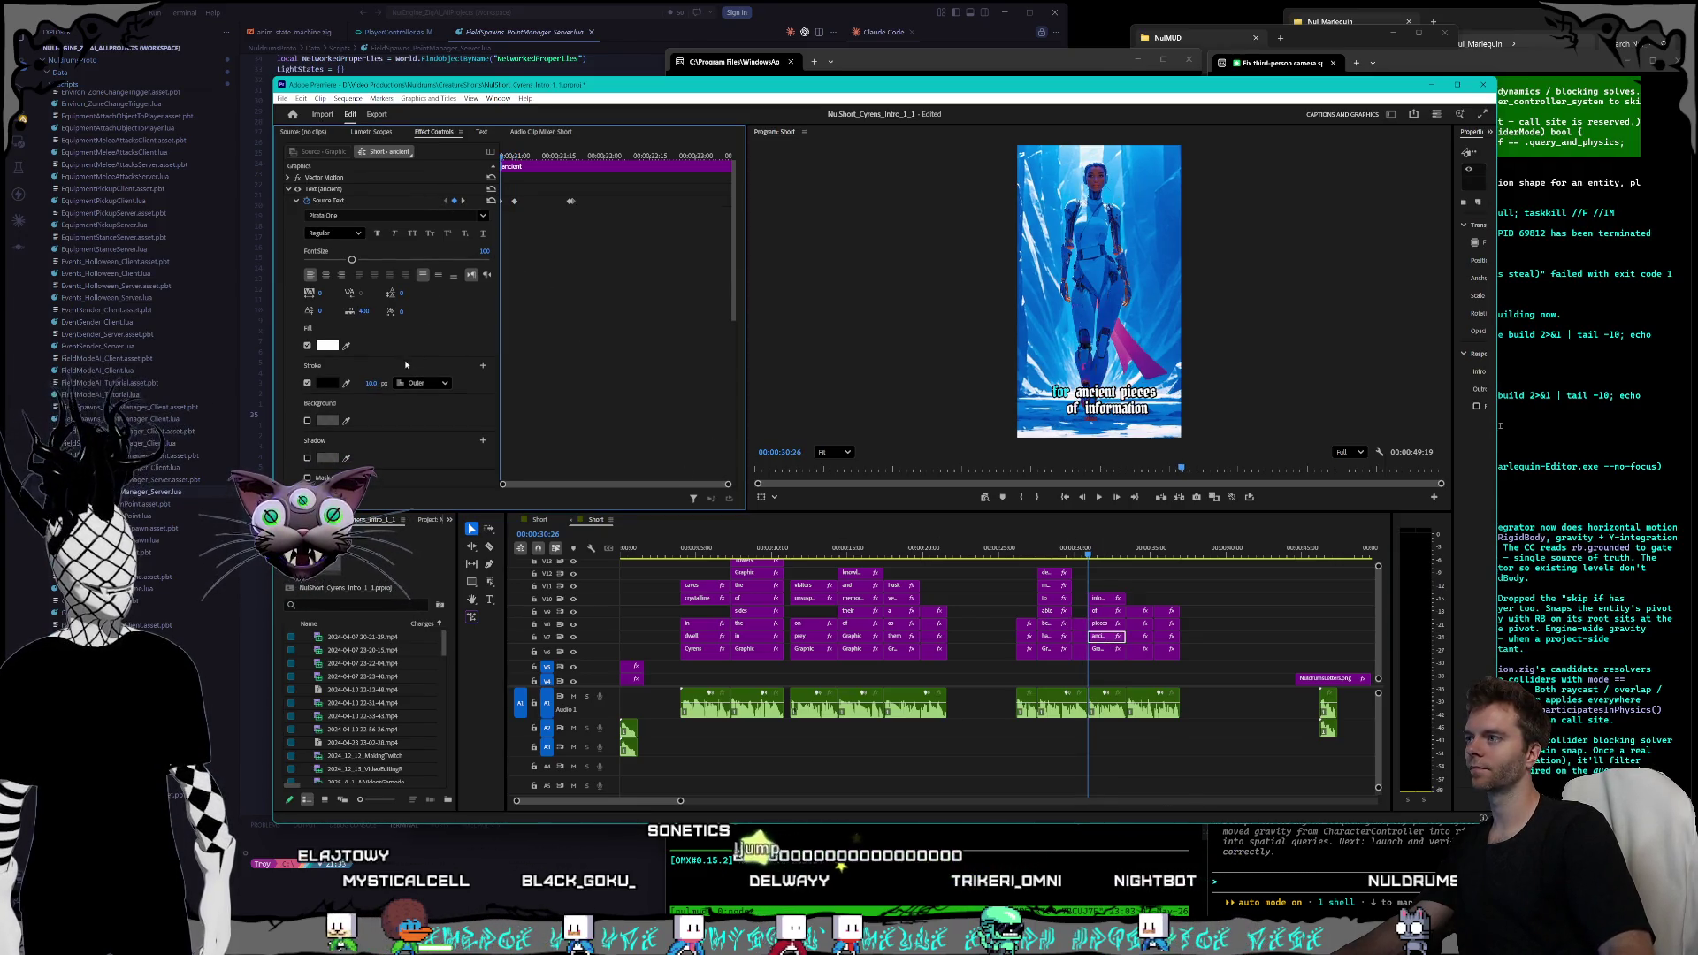
left_click(365, 383)
type("8")
key("Return")
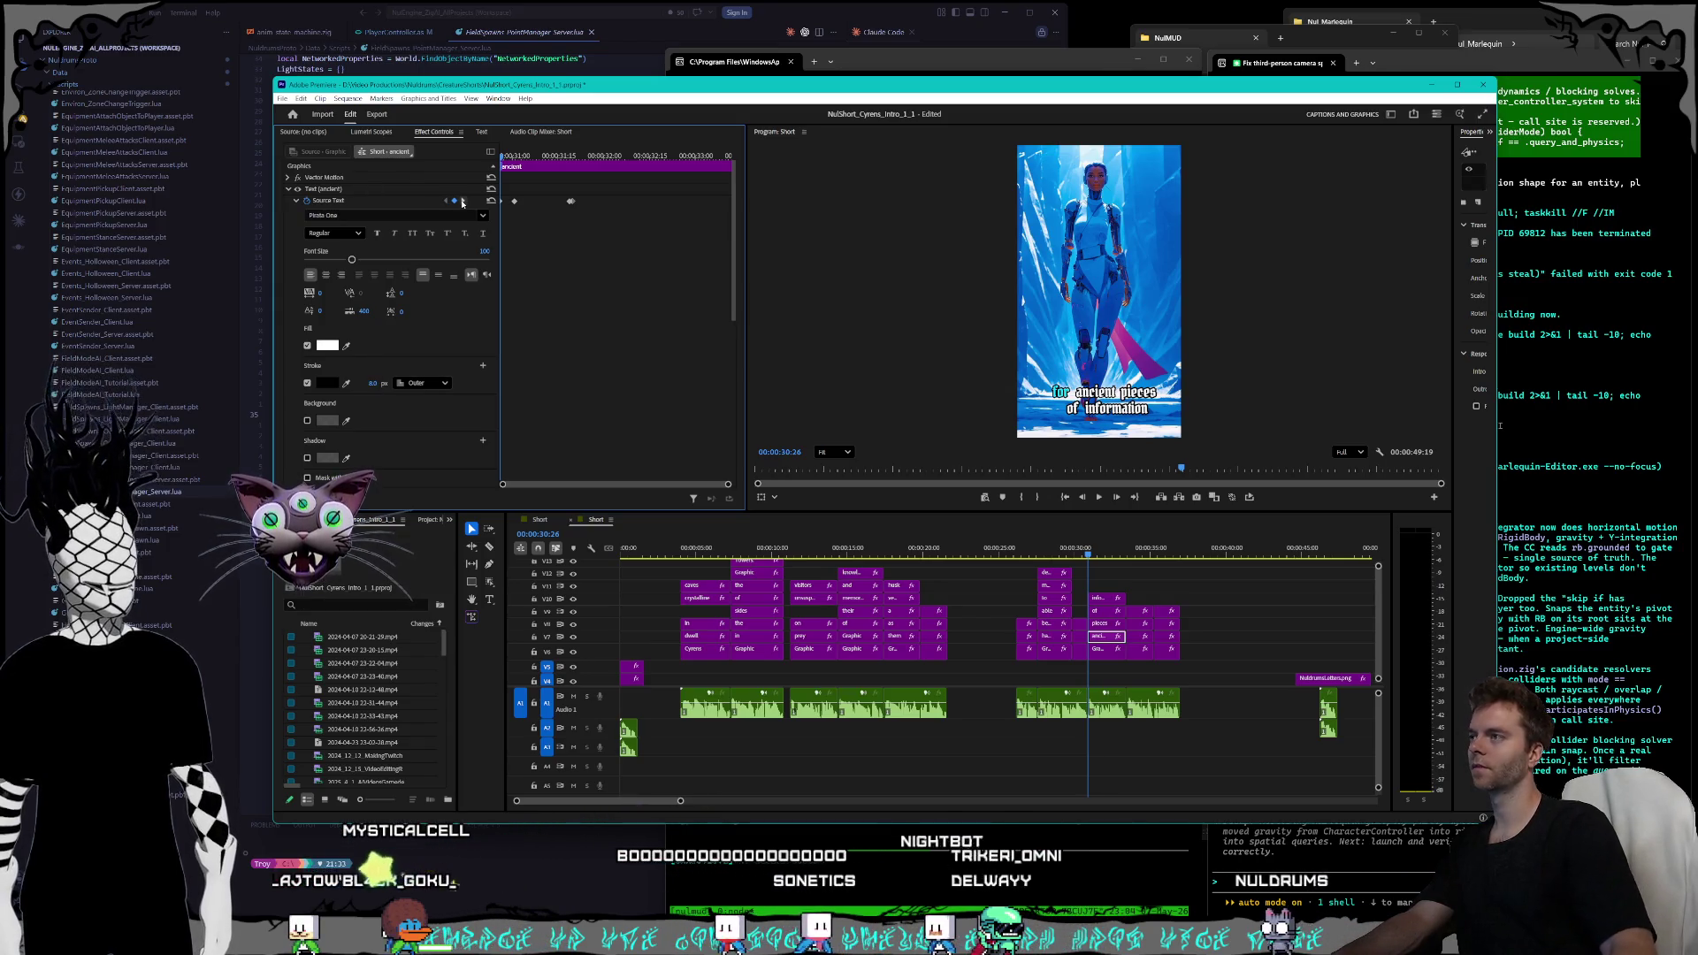
left_click(462, 202)
left_click(366, 383)
key("Return")
left_click(462, 202)
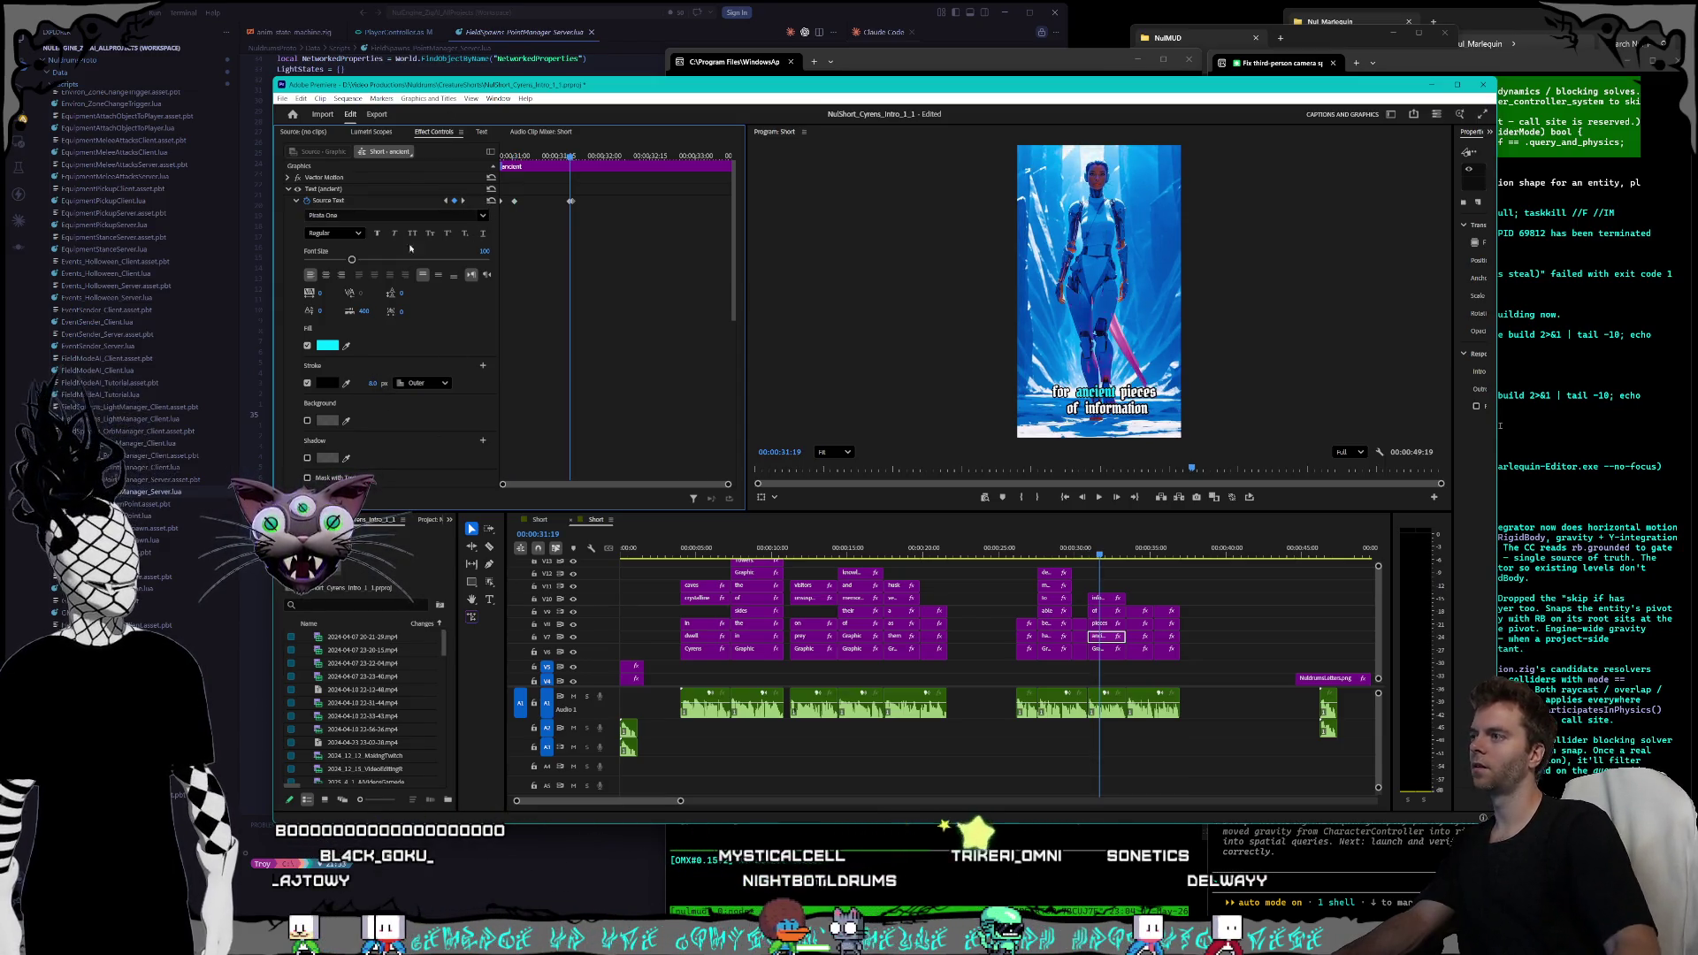
left_click(462, 202)
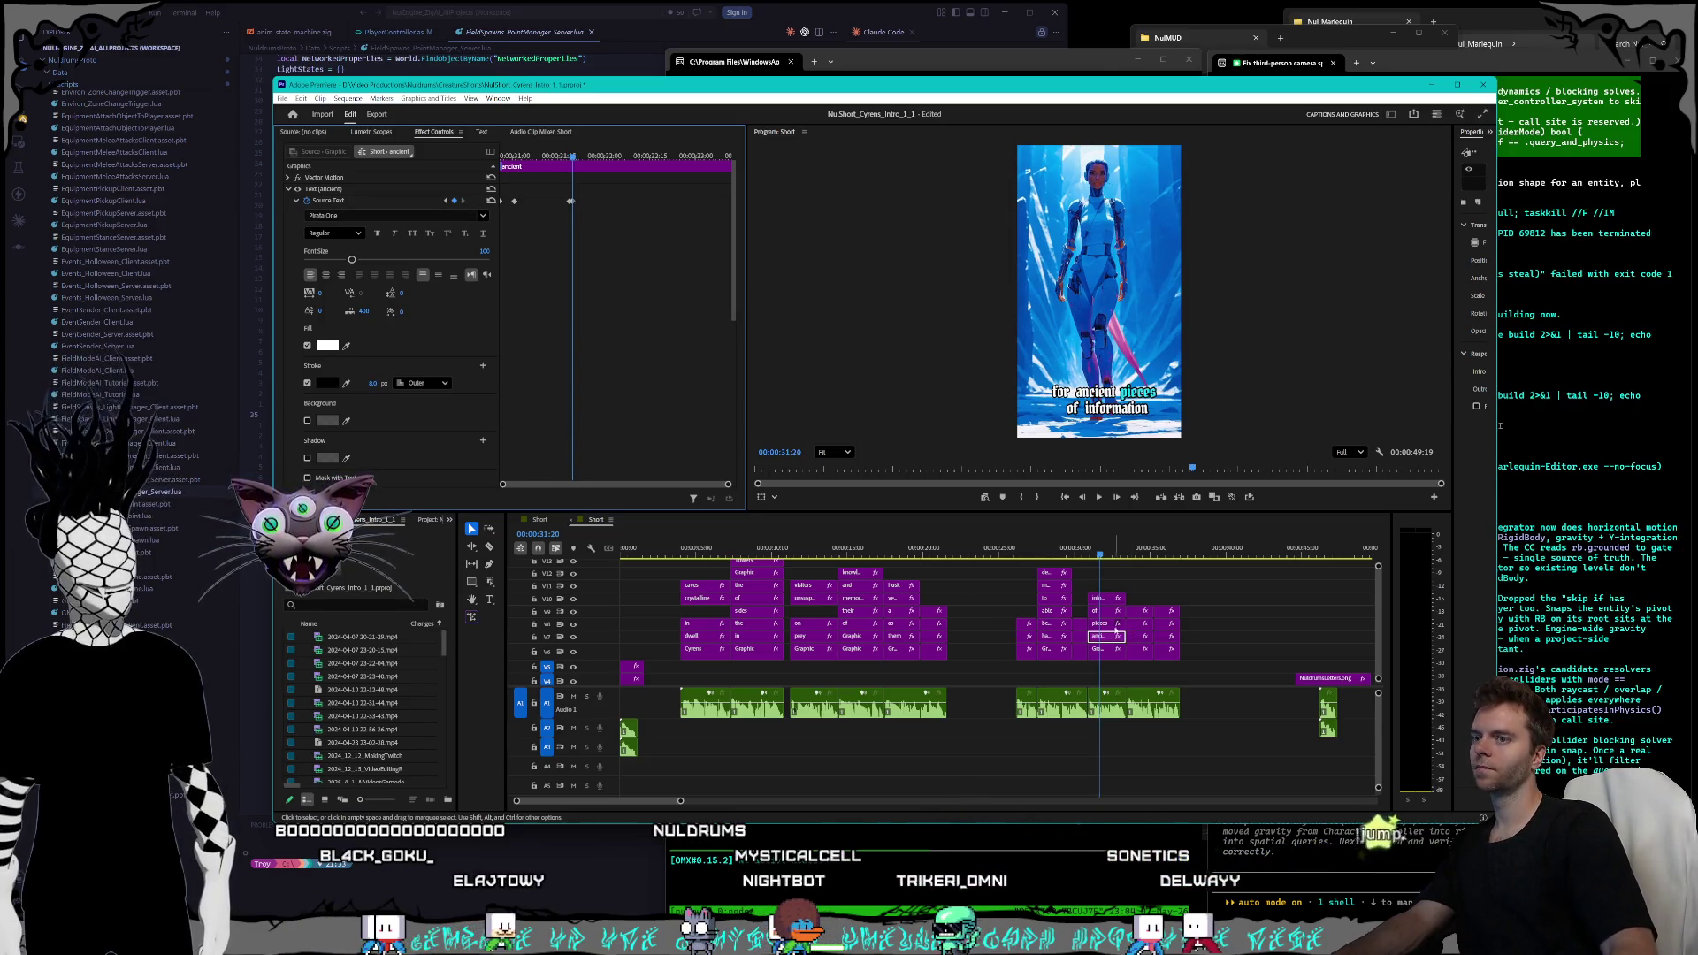
- Set the 'pieces' word's outline width to 8 on every text keyframe
left_click(1103, 623)
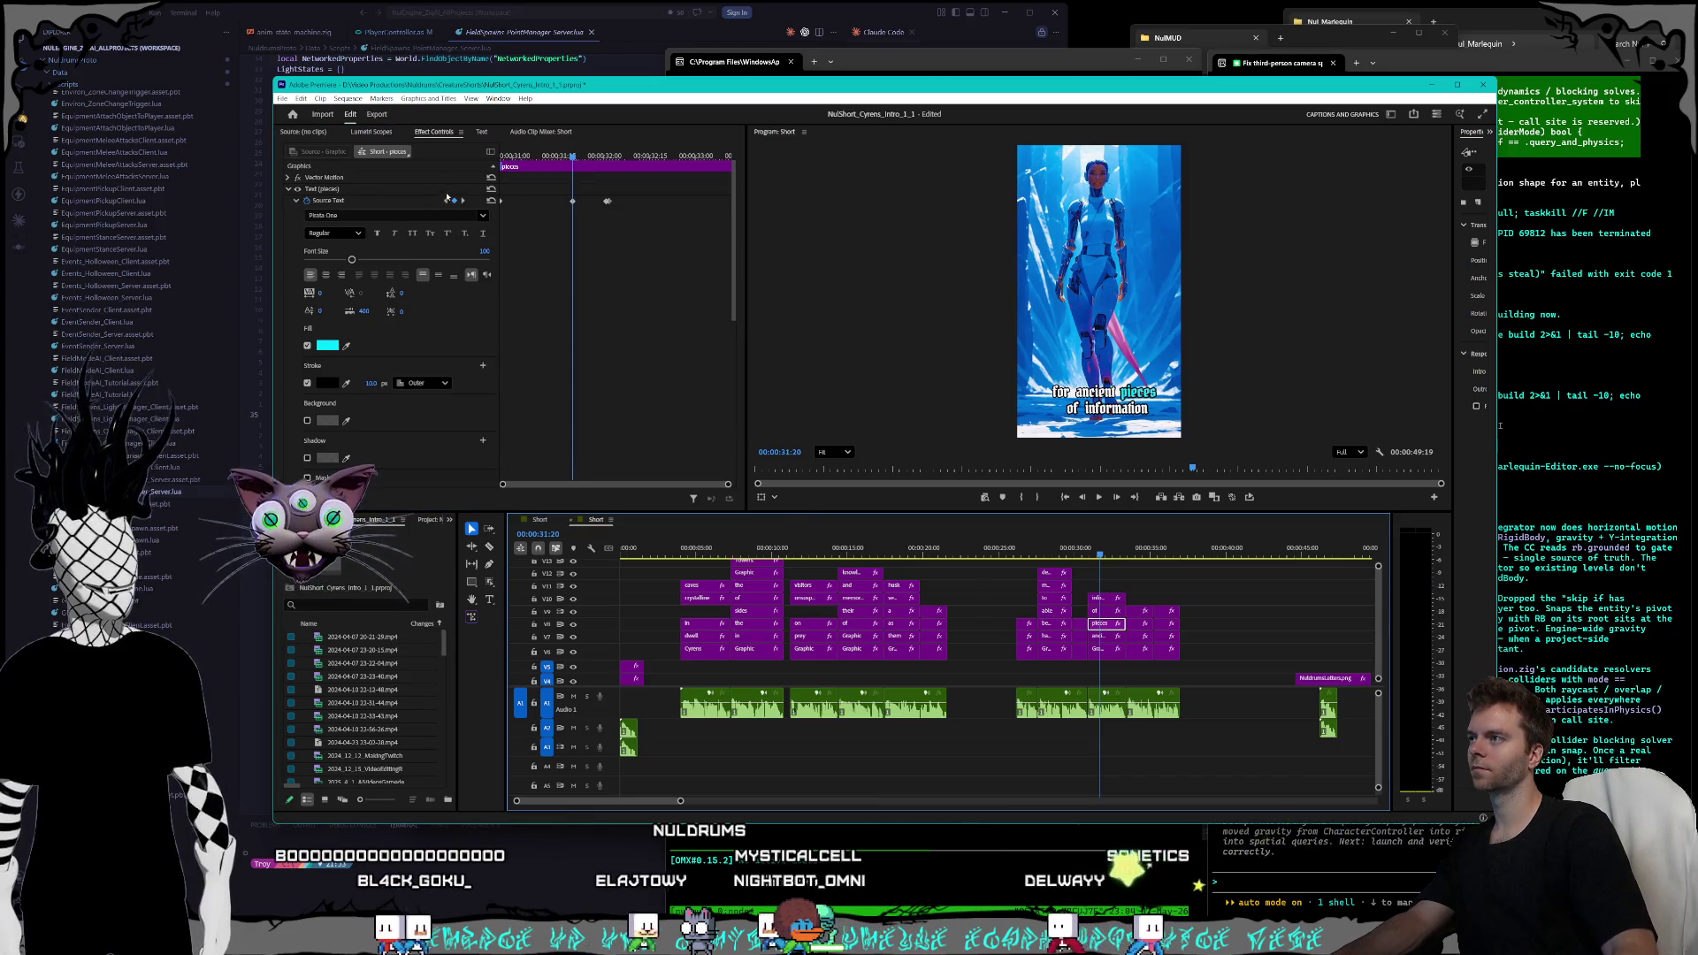
key("Up")
left_click(372, 383)
type("8")
key("Return")
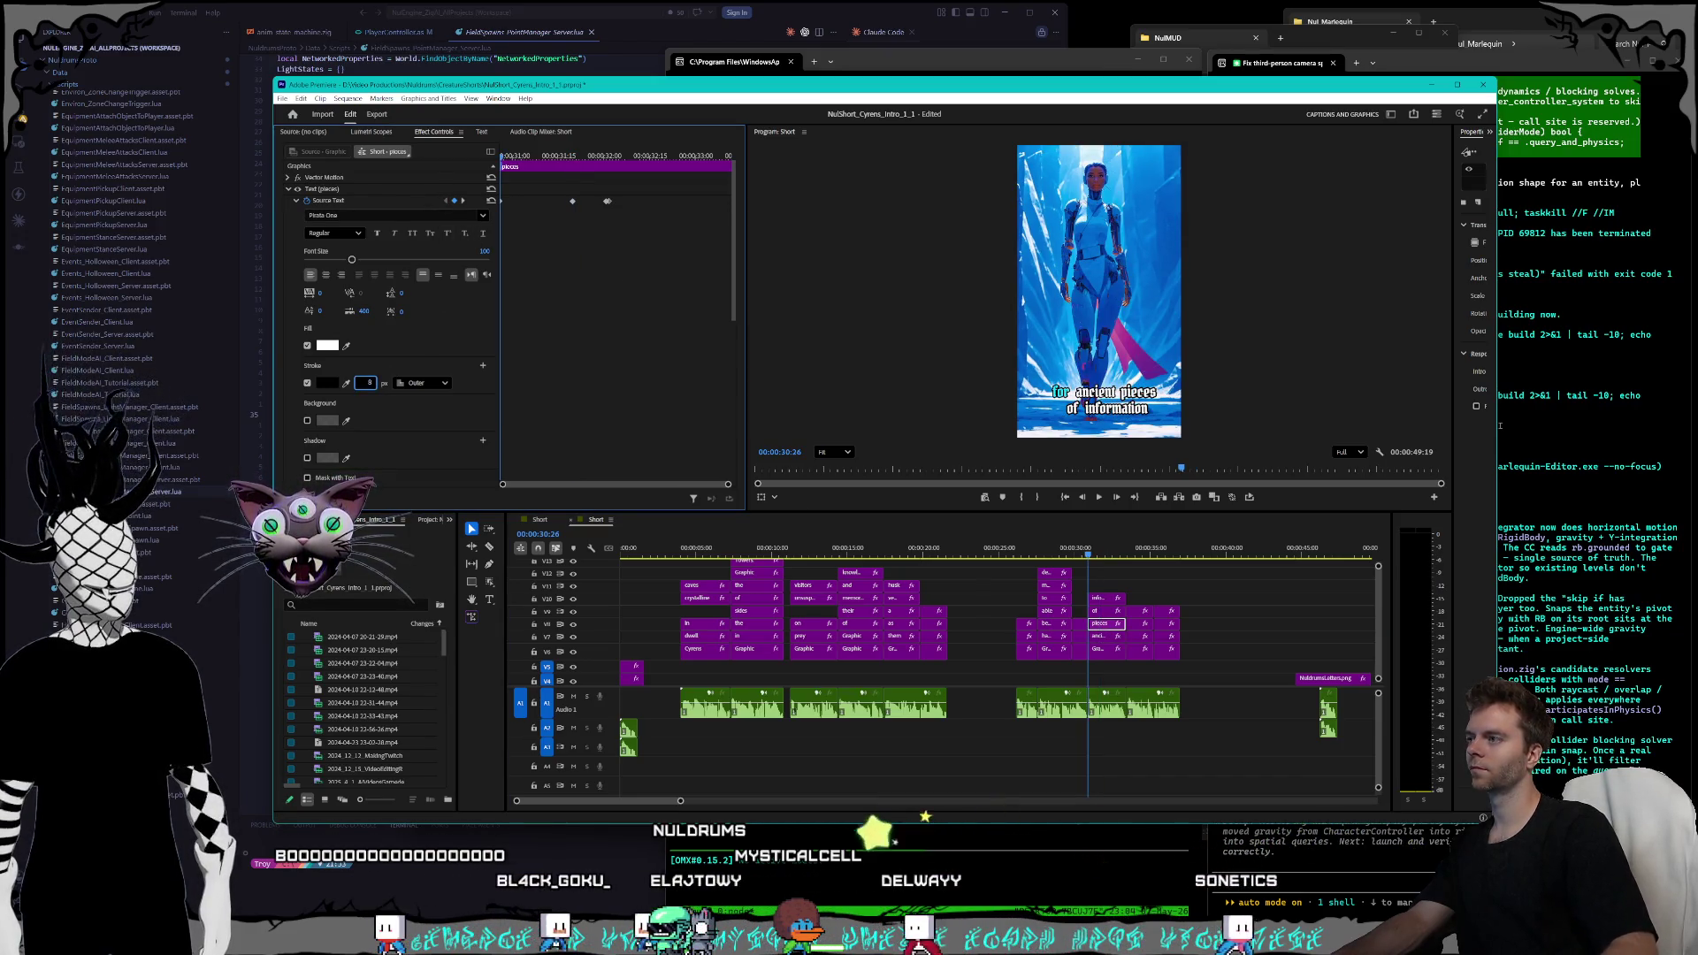
key("Down")
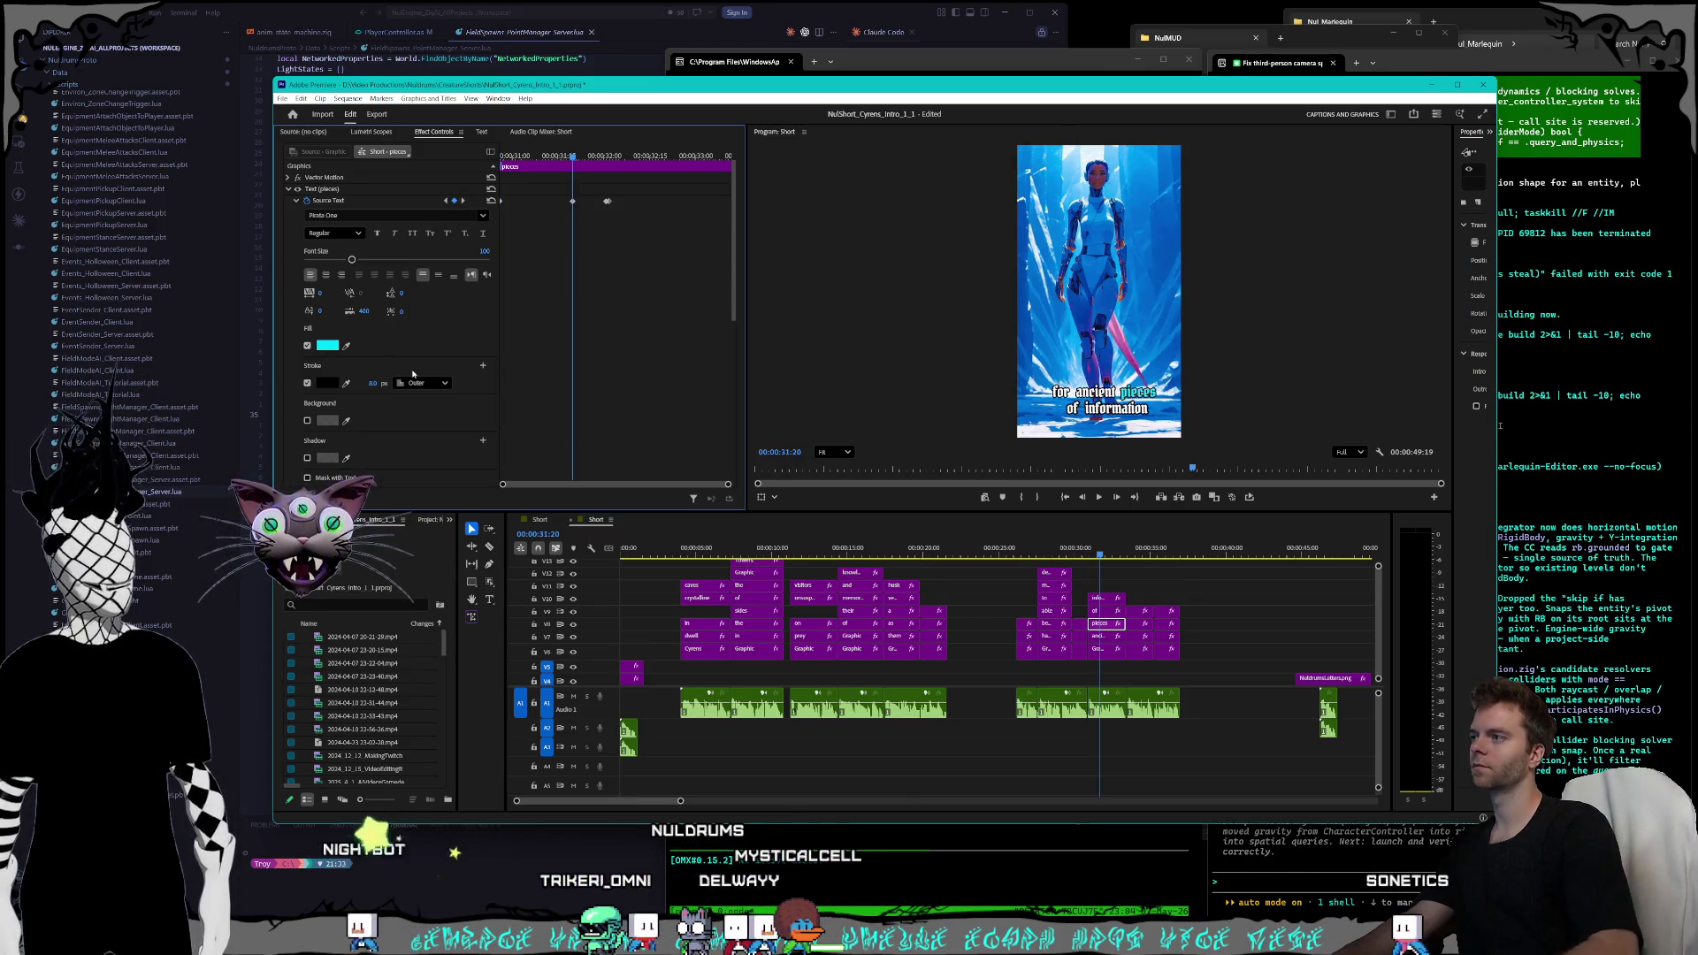
left_click(459, 201)
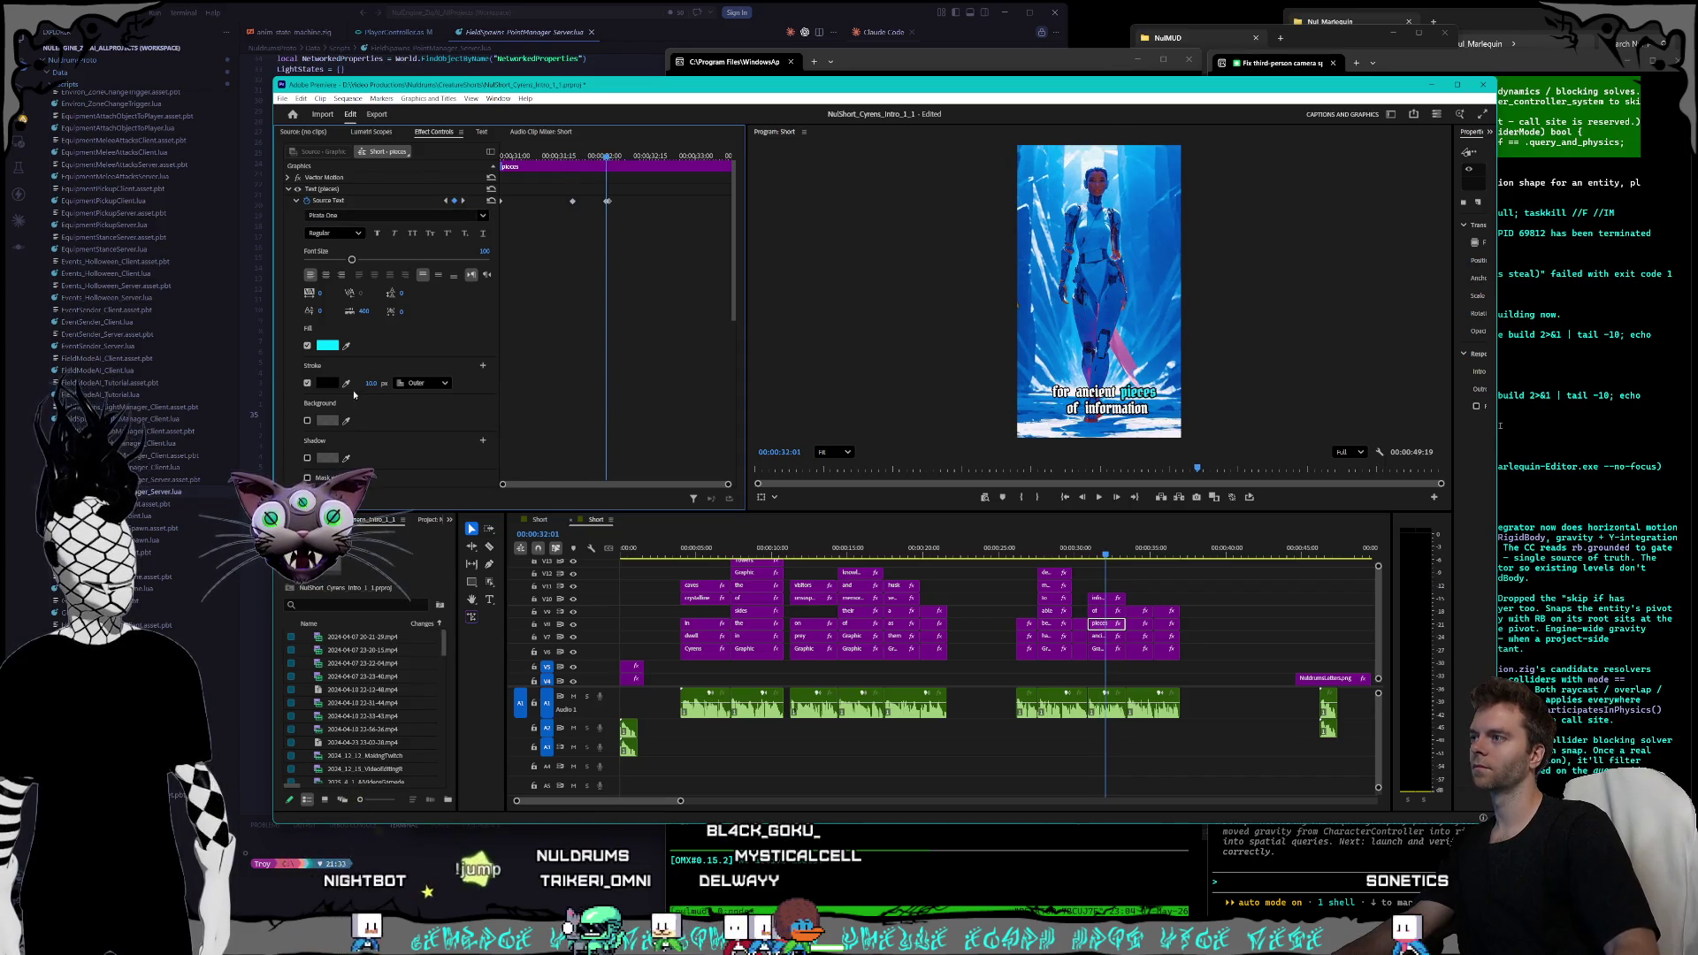
type("8")
key("Return")
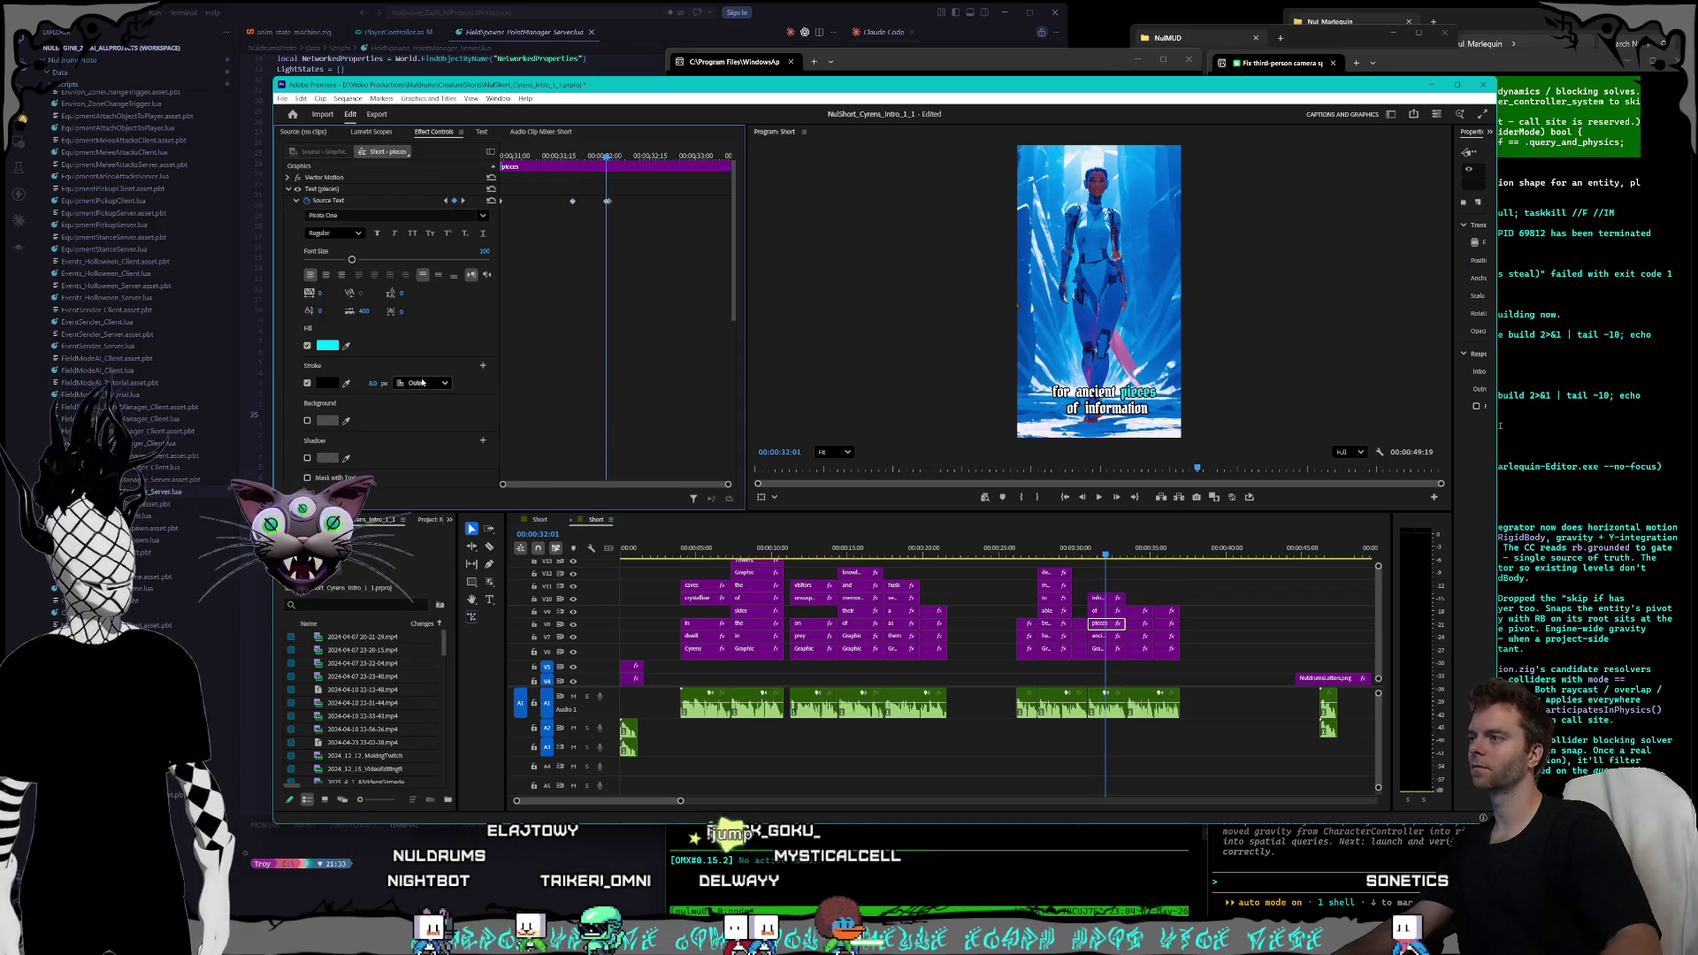
left_click(461, 201)
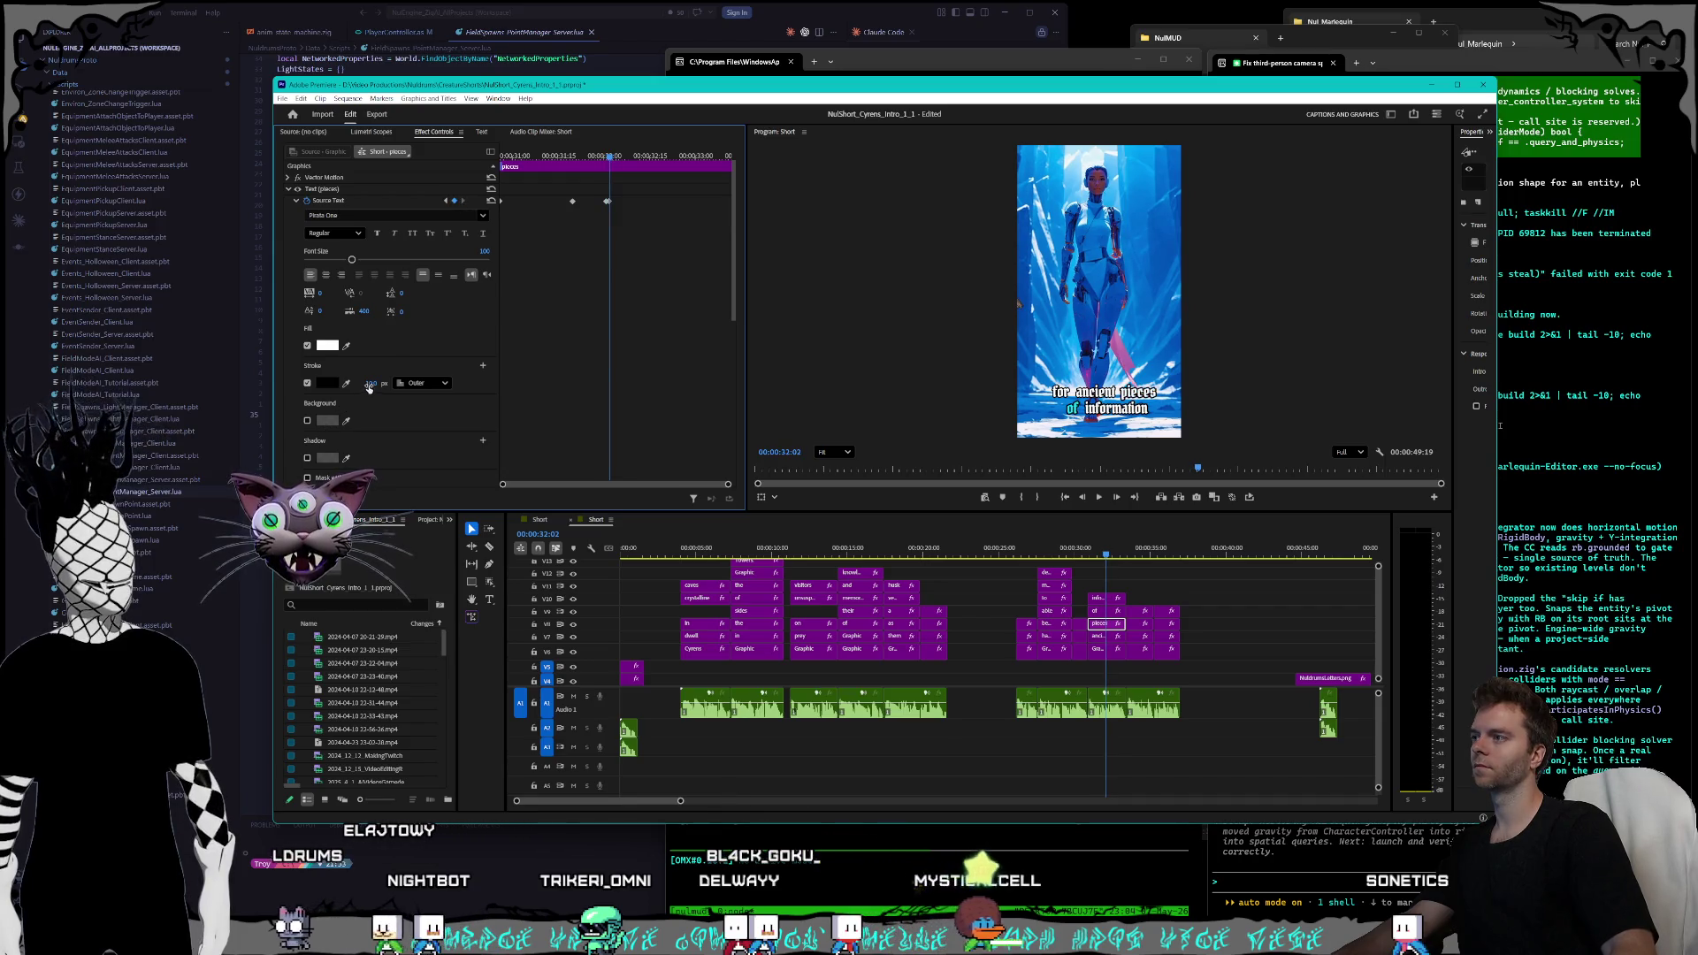
type("8")
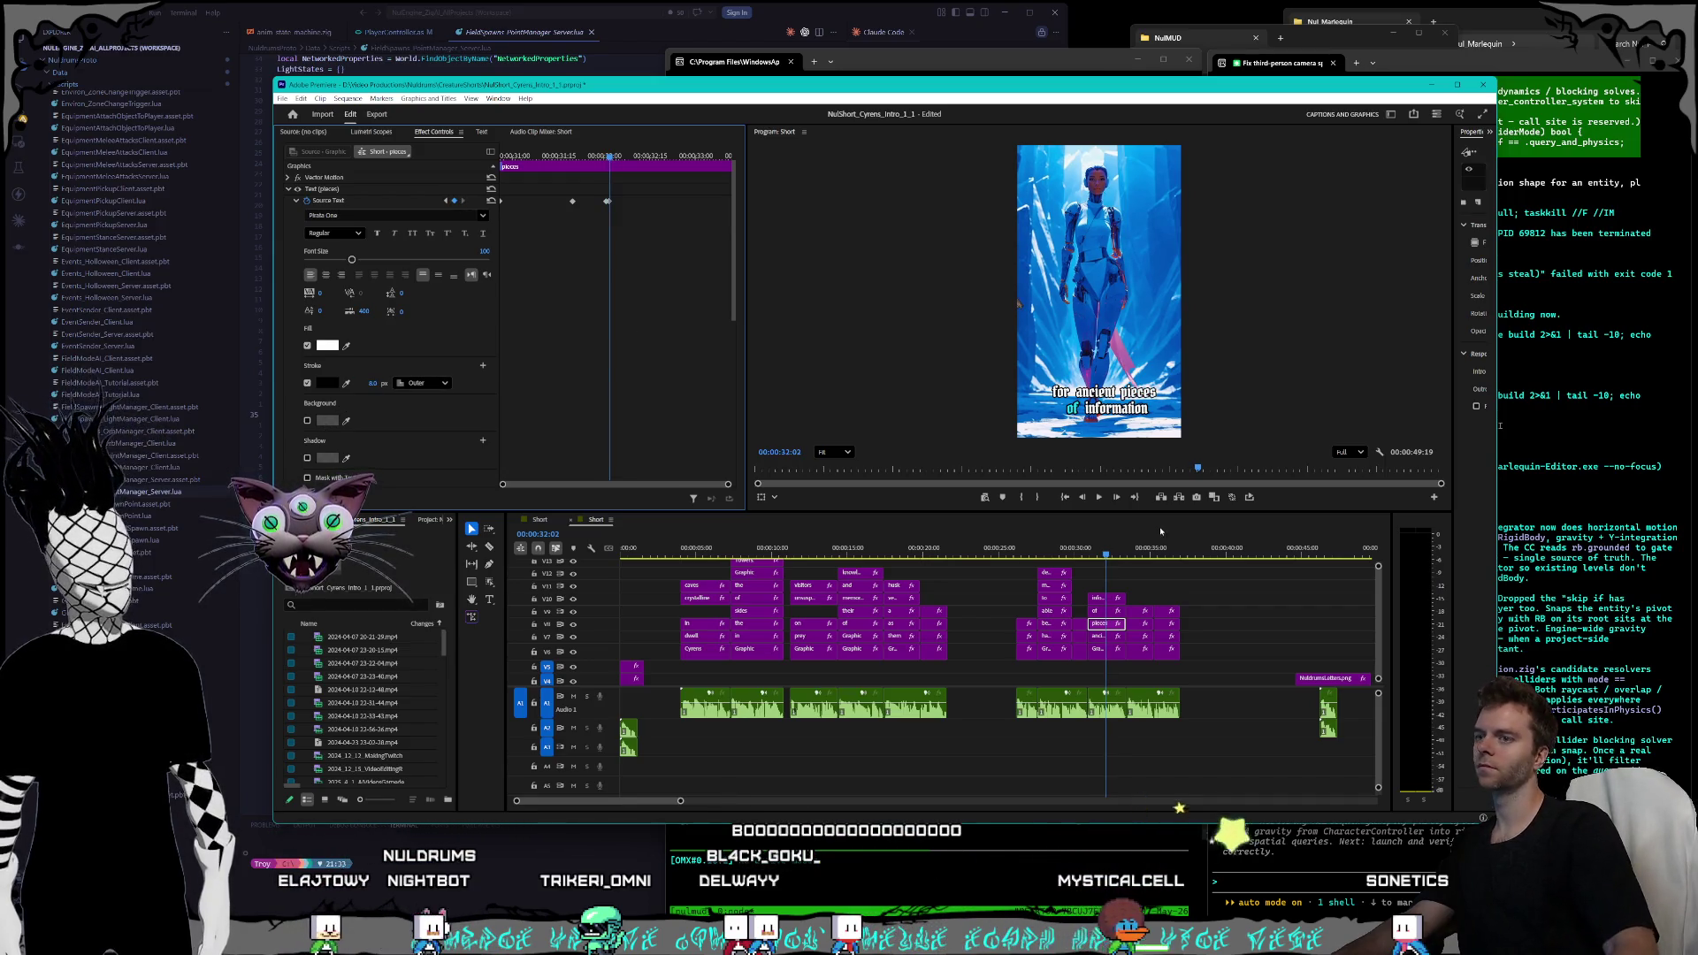
- Set the 'of' word's outline to 8 on its white keyframes, keeping 10 while highlighted
left_click(1101, 611)
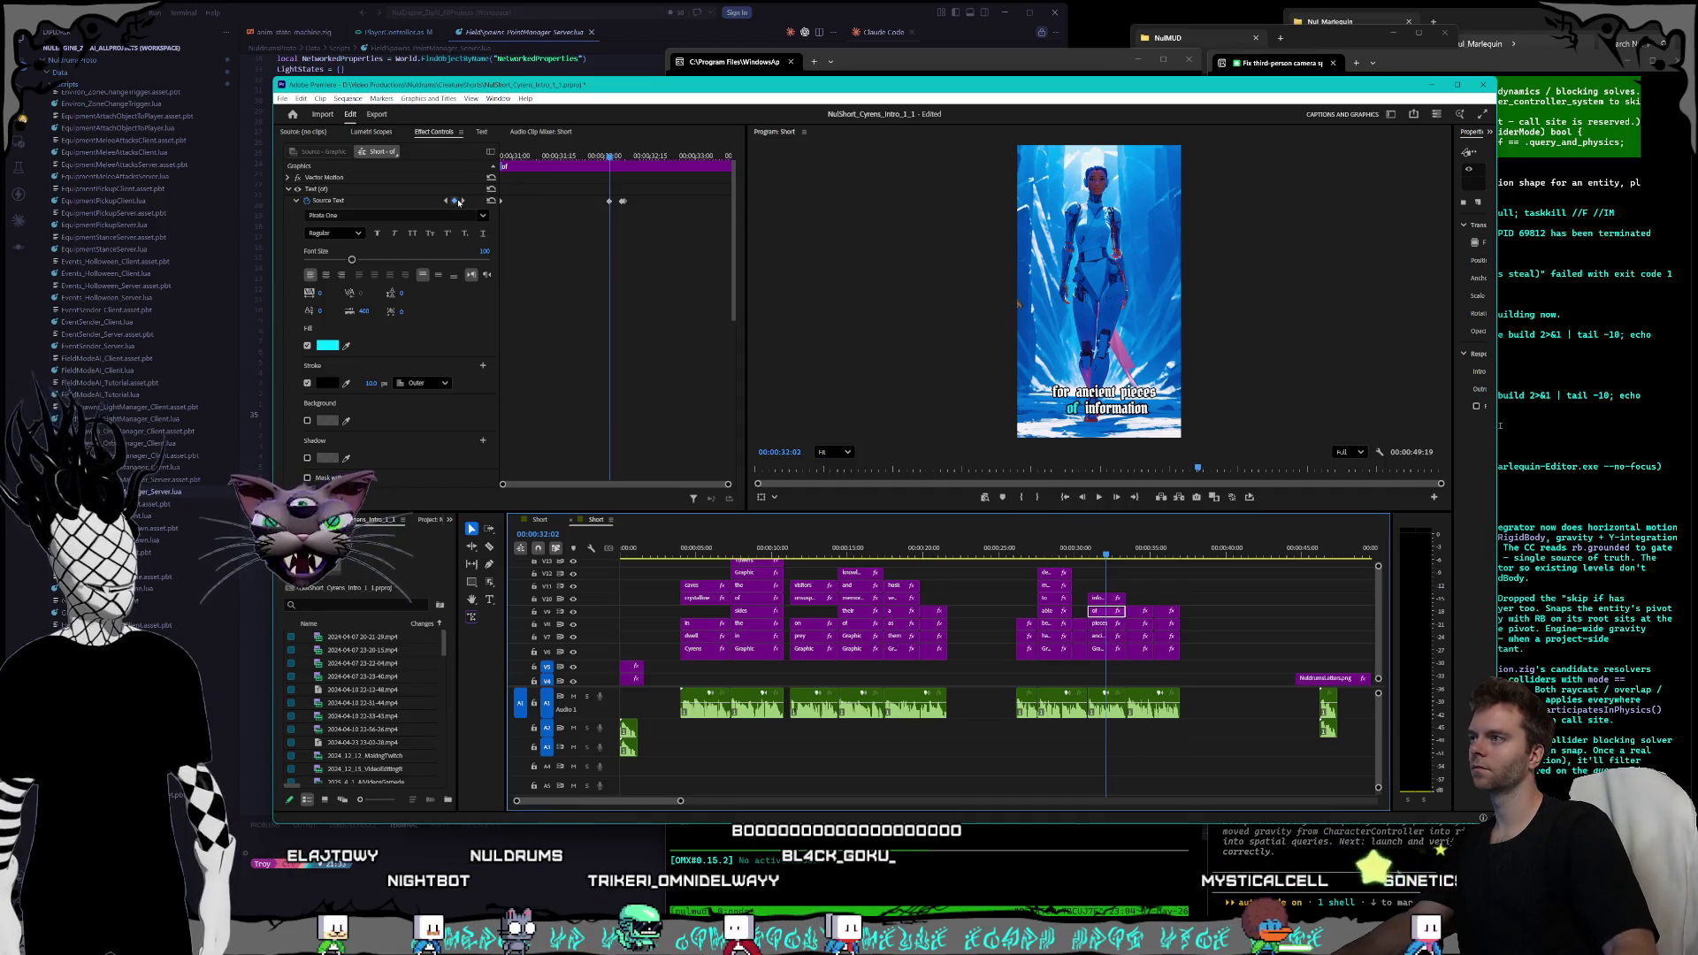
left_click(447, 201)
left_click(366, 382)
type("8")
key("Return")
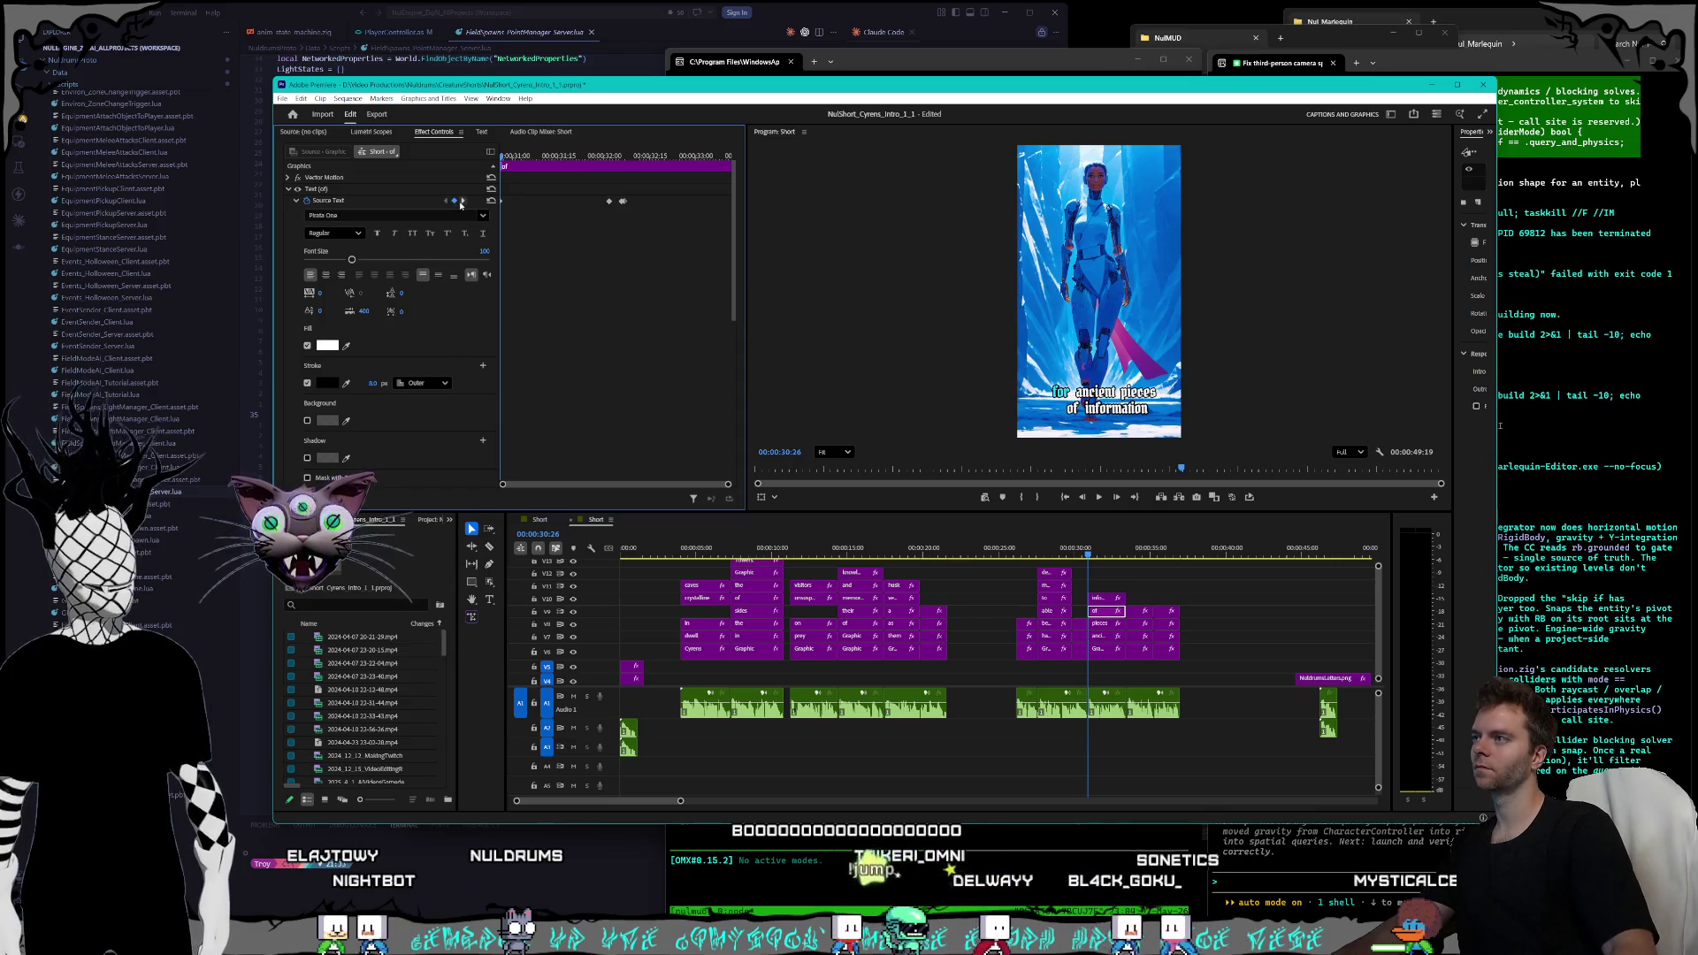
left_click(460, 201)
left_click(365, 382)
type("10")
key("Return")
key("Right")
key("Right")
key("Right")
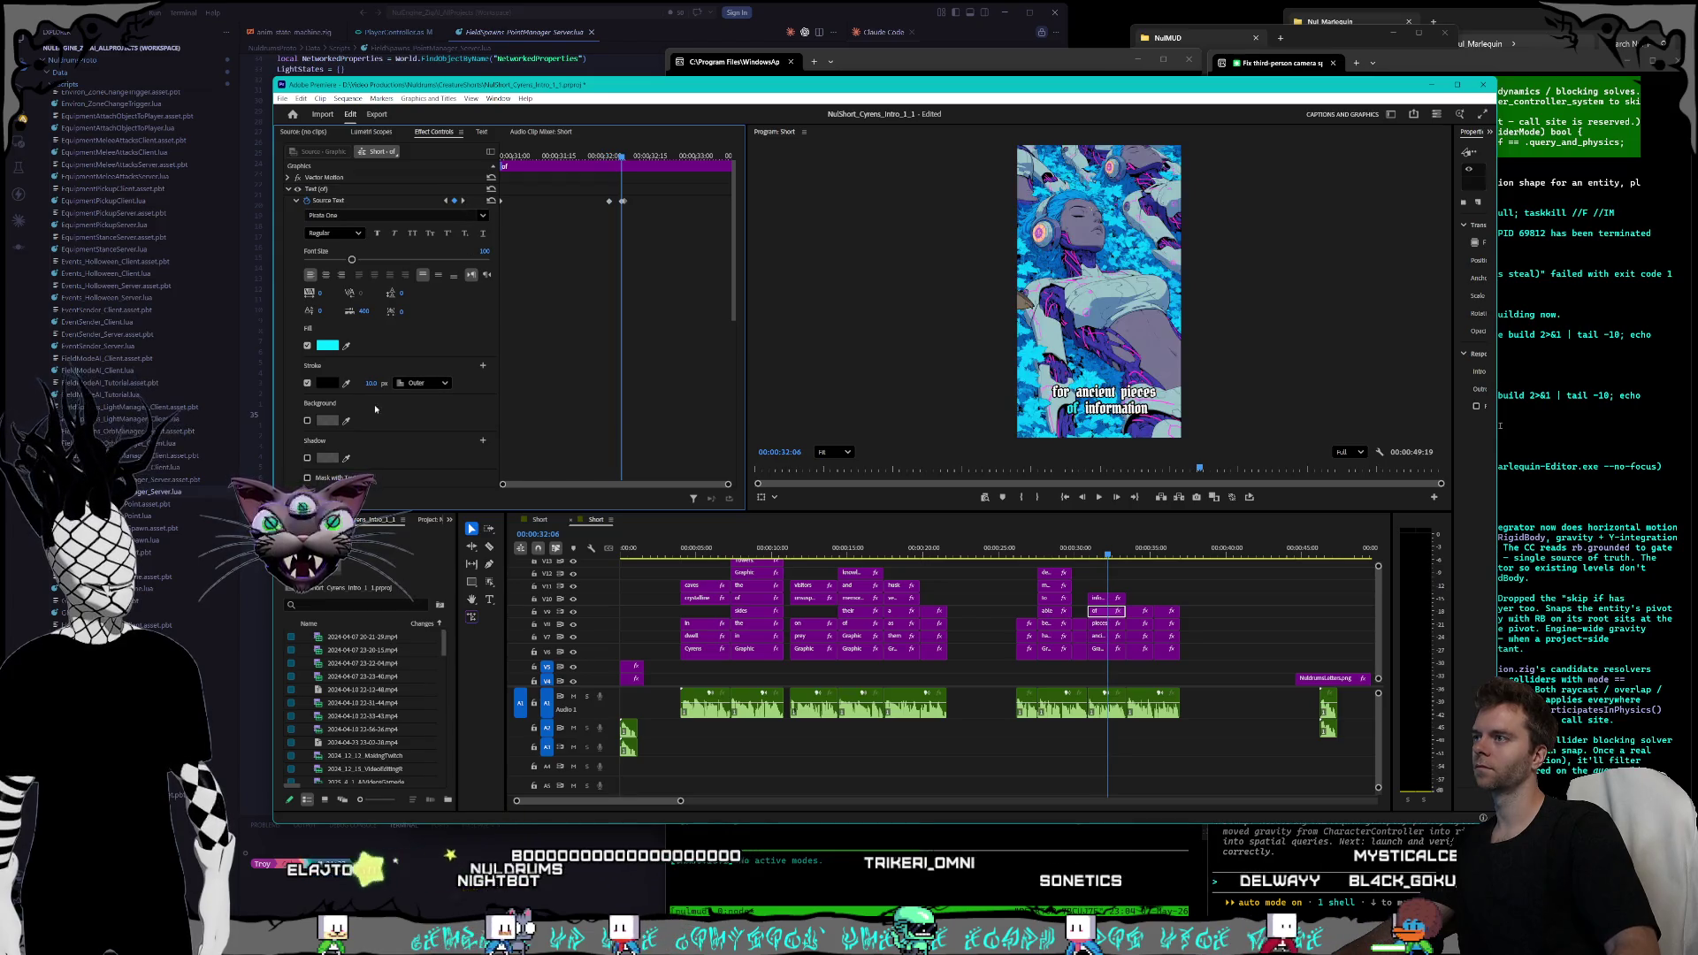
left_click(371, 382)
type("8")
key("Return")
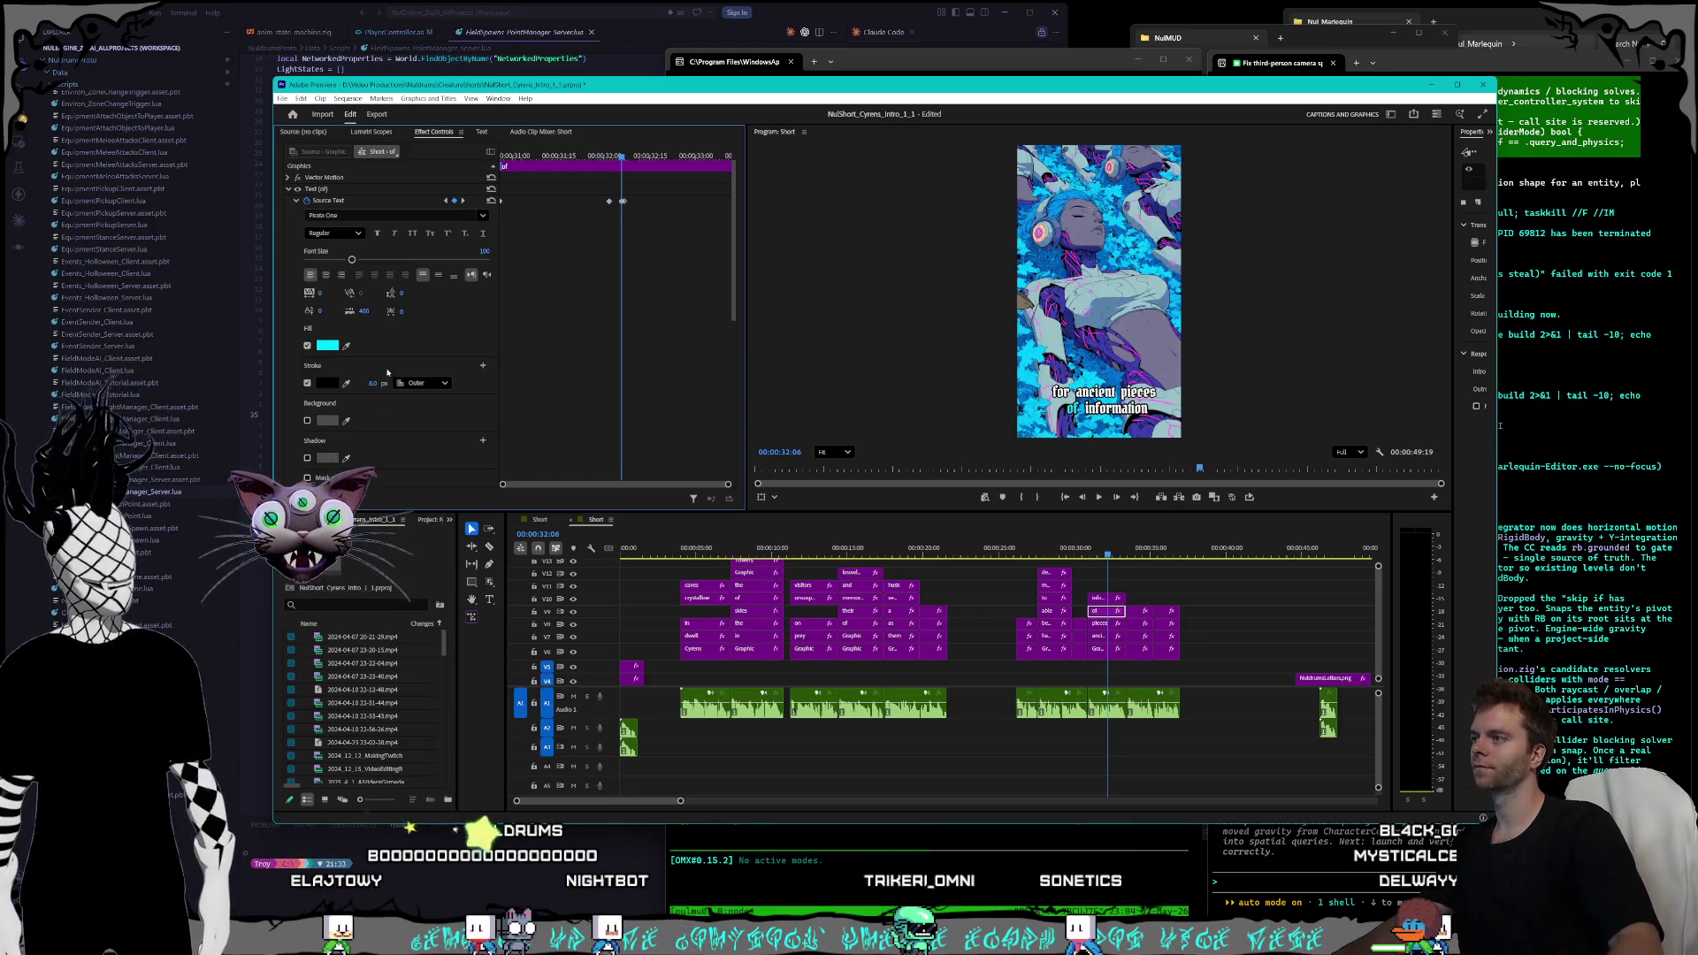
key("Right")
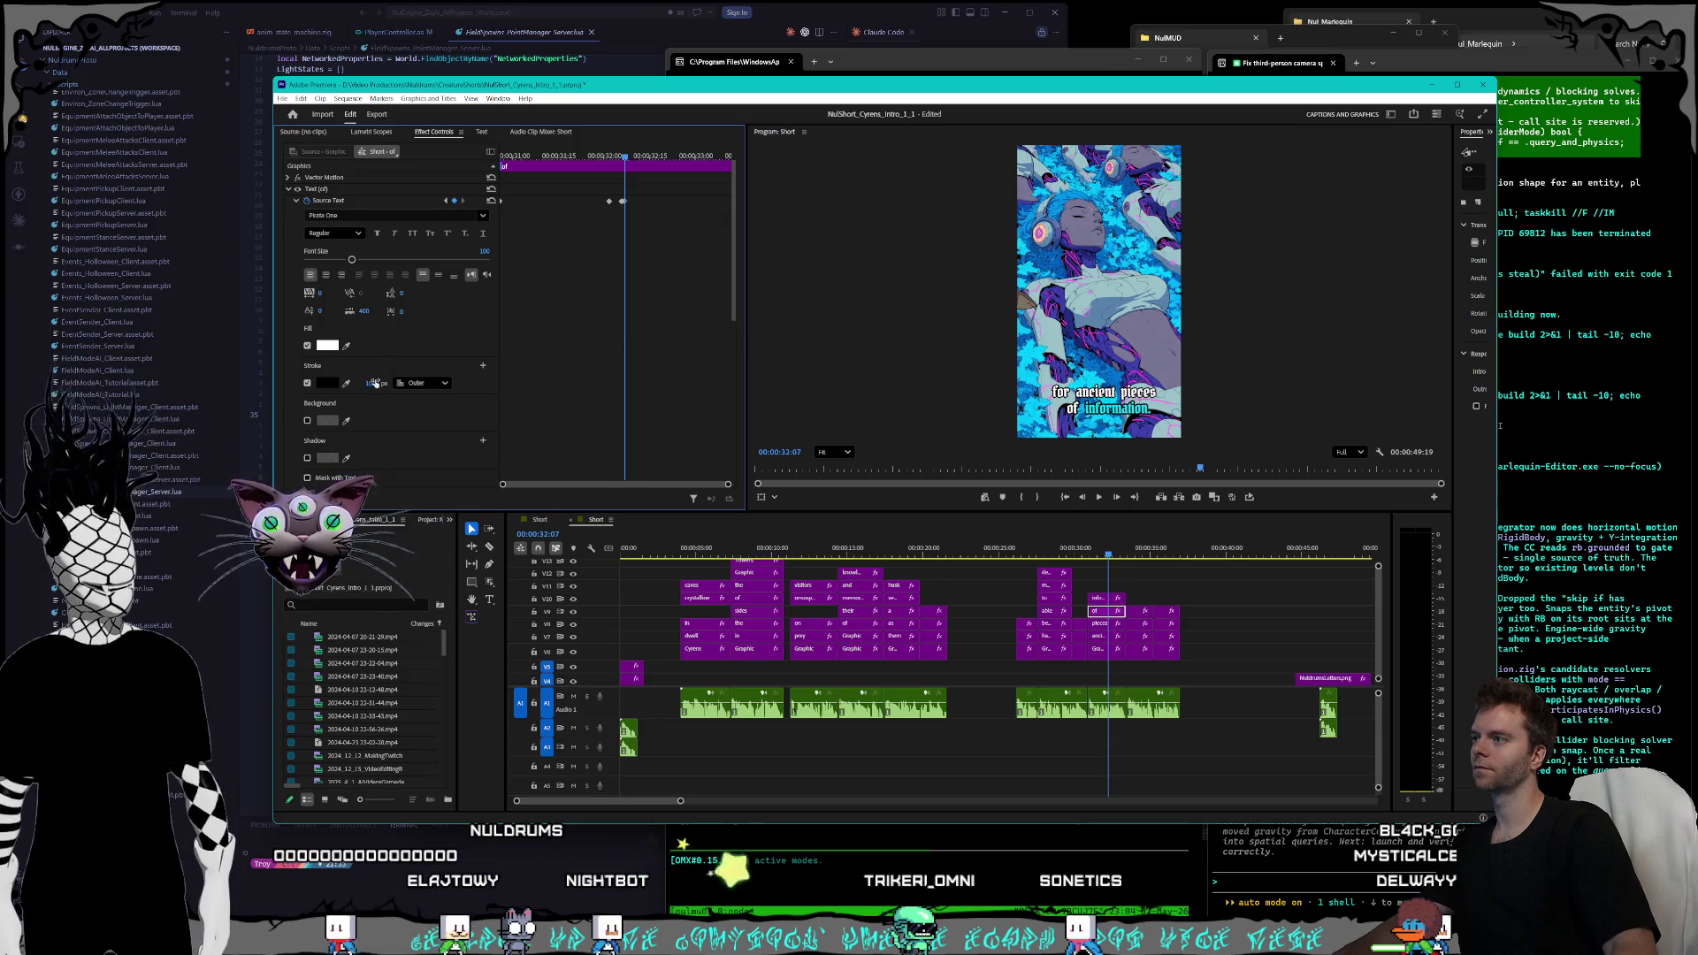
key("Return")
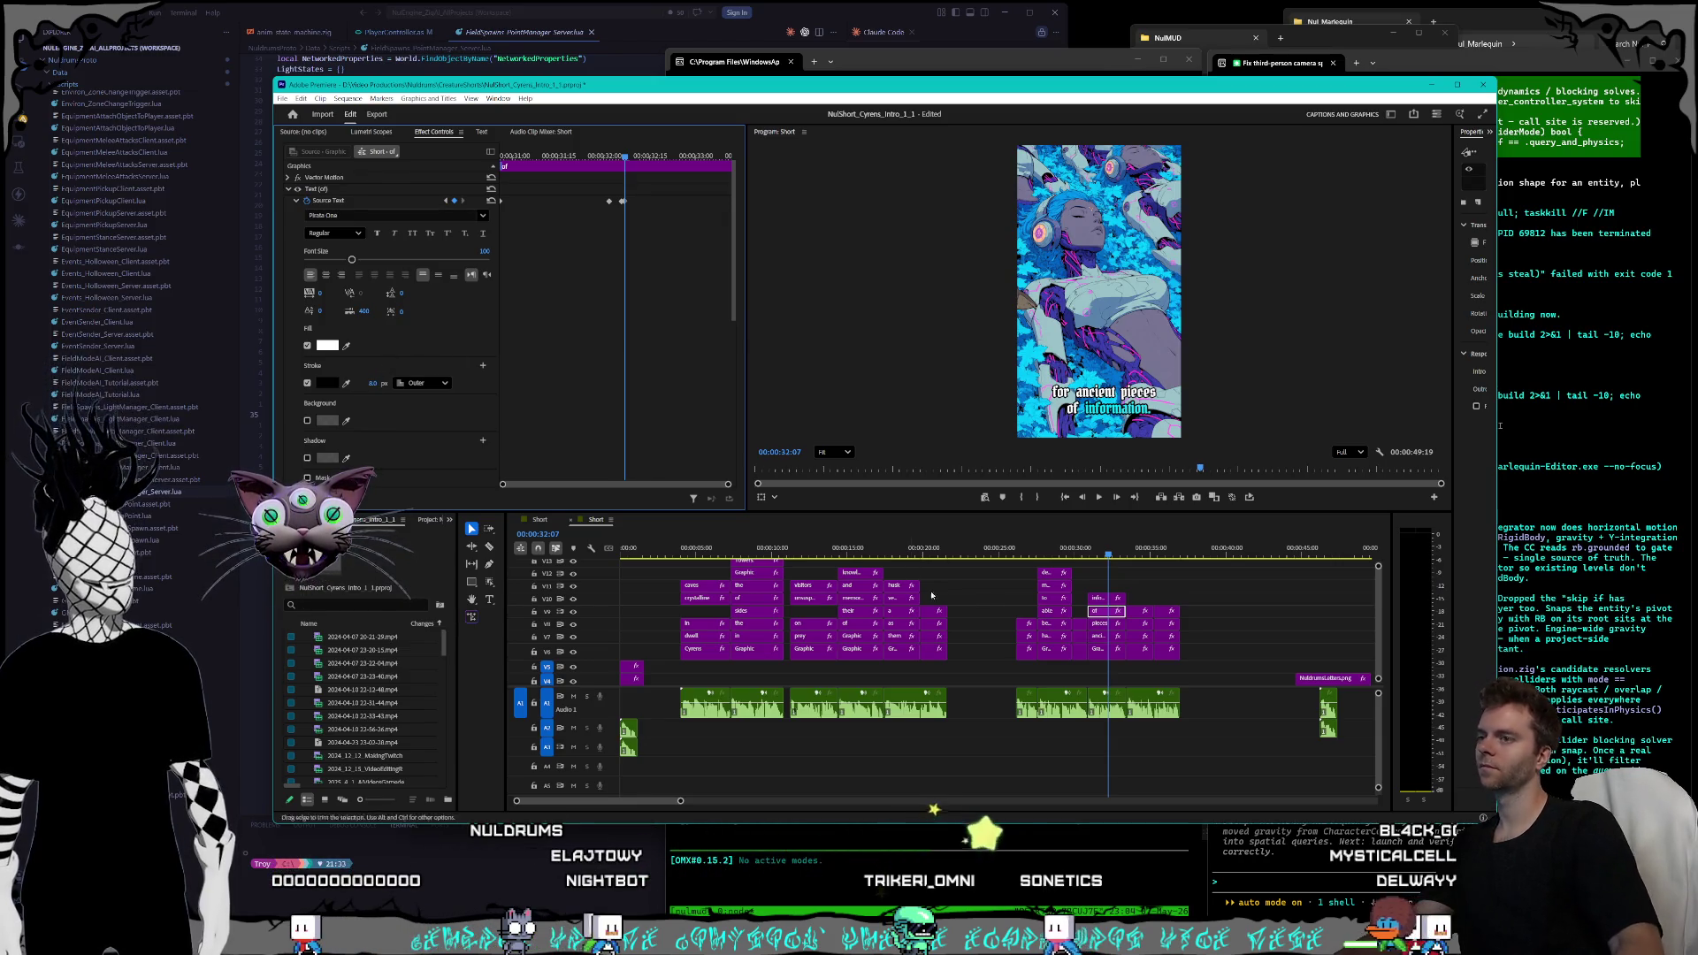
- Set the 'Information' word's outline to 8 px and play back the captions
left_click(1098, 600)
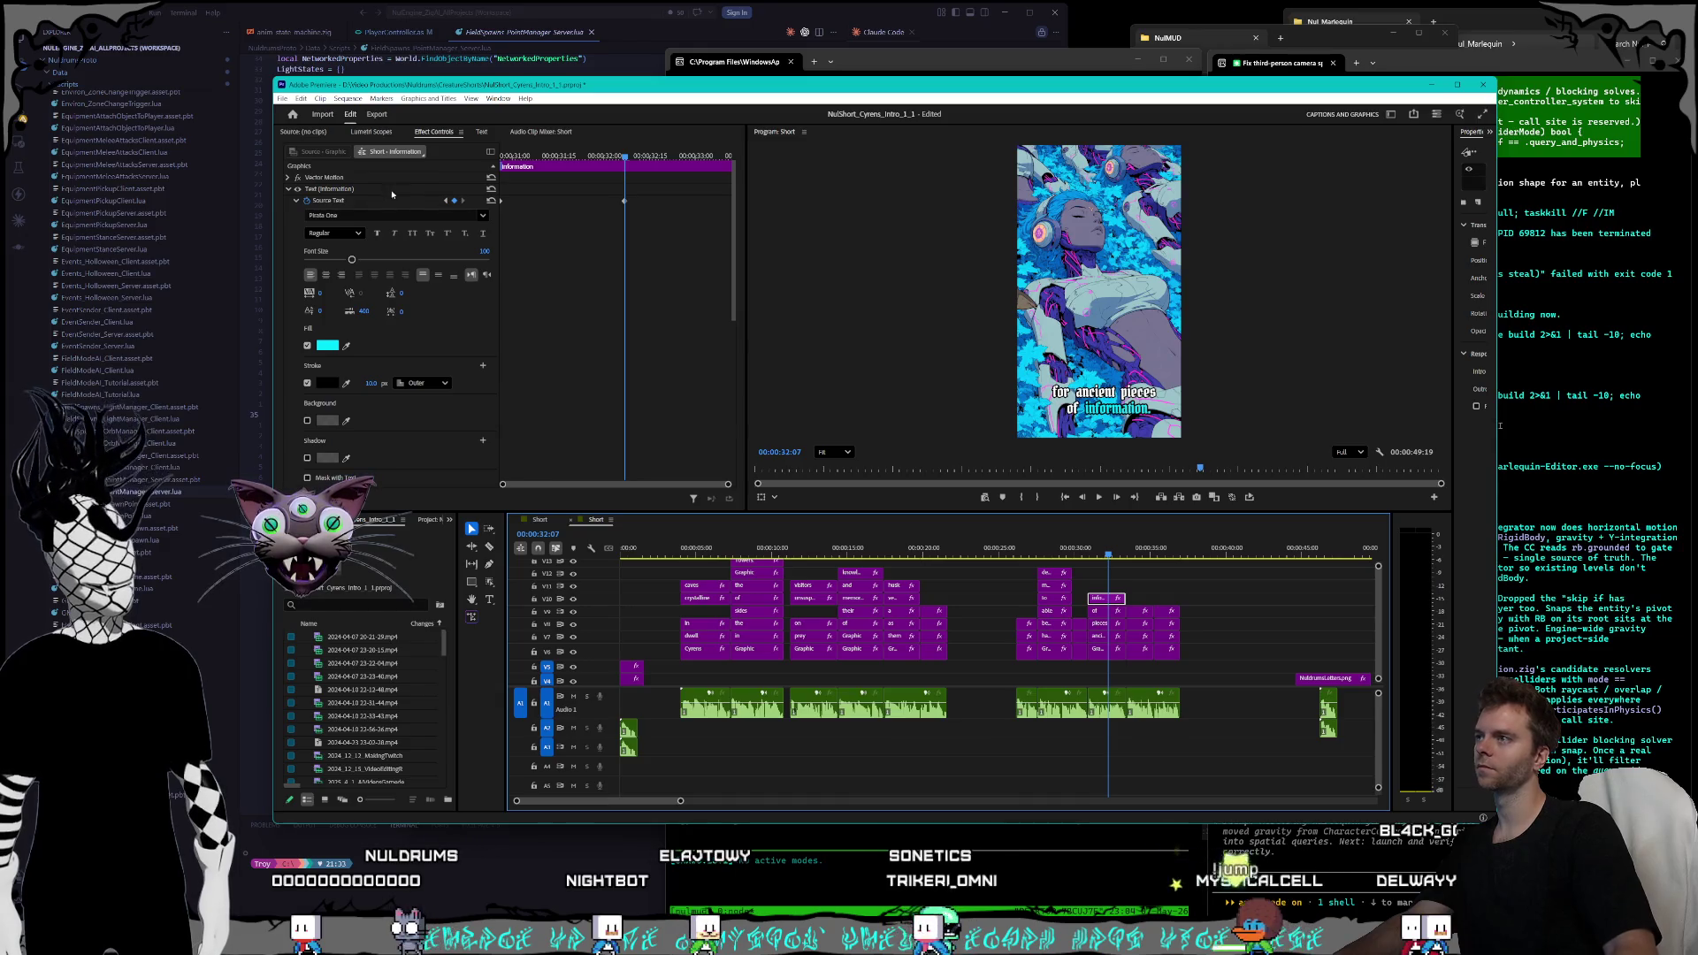
key("Up")
left_click(370, 383)
type("8")
key("Return")
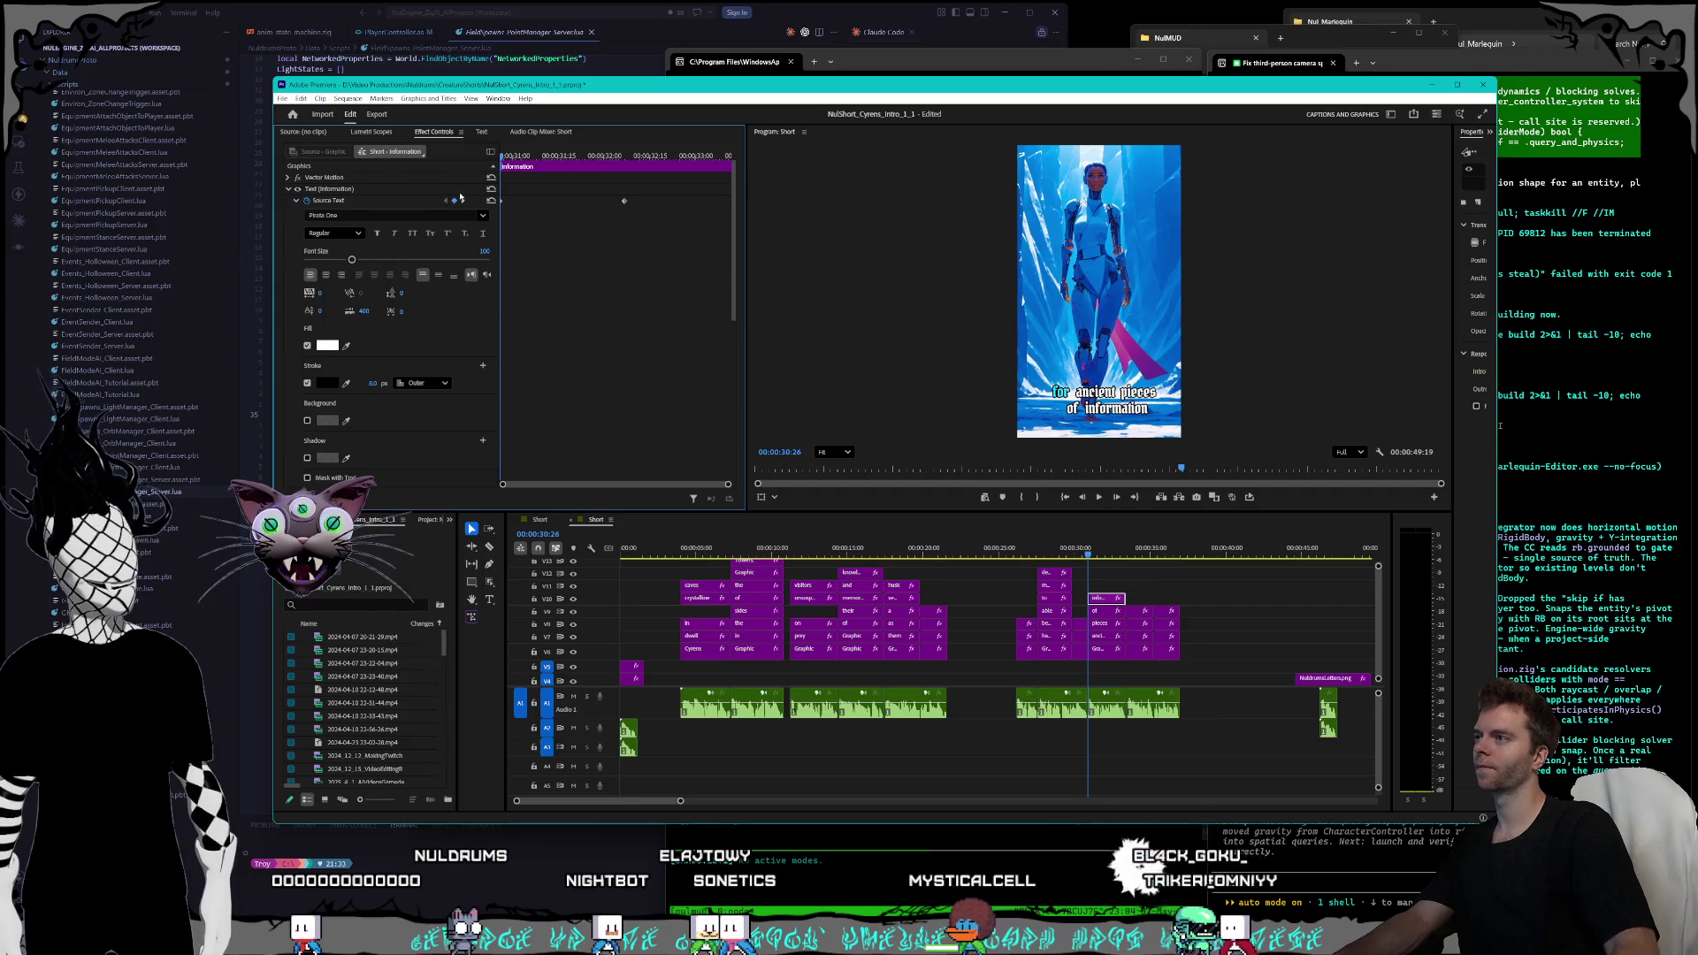
key("Down")
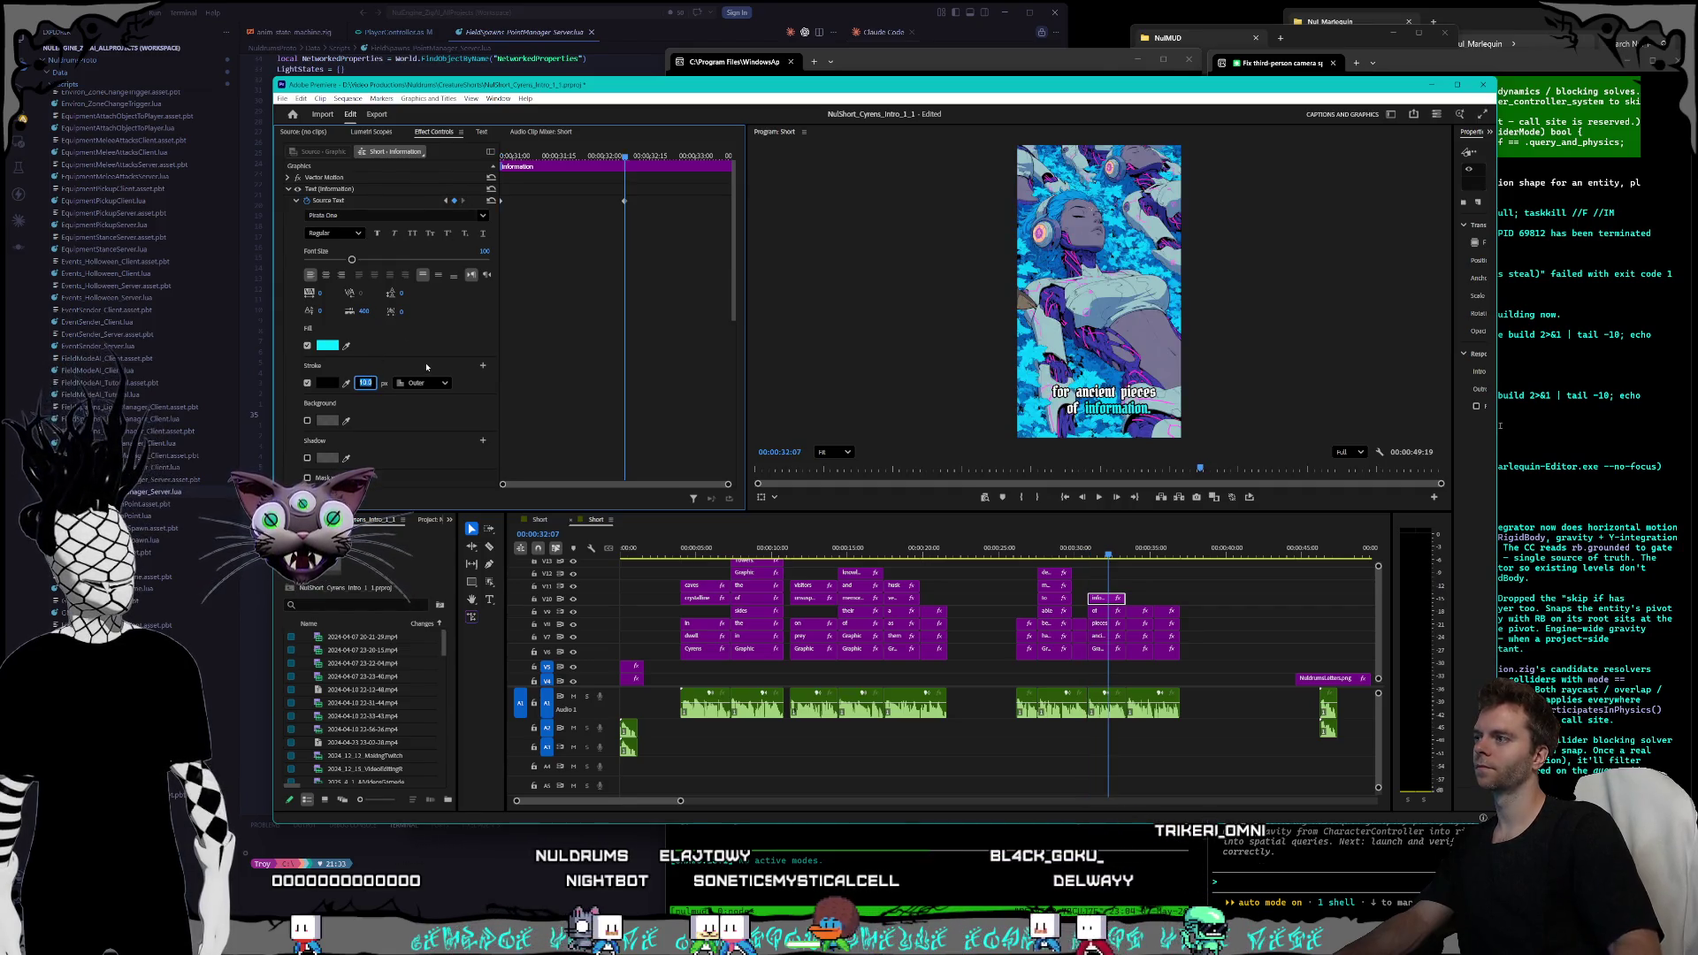
key("space")
key("space")
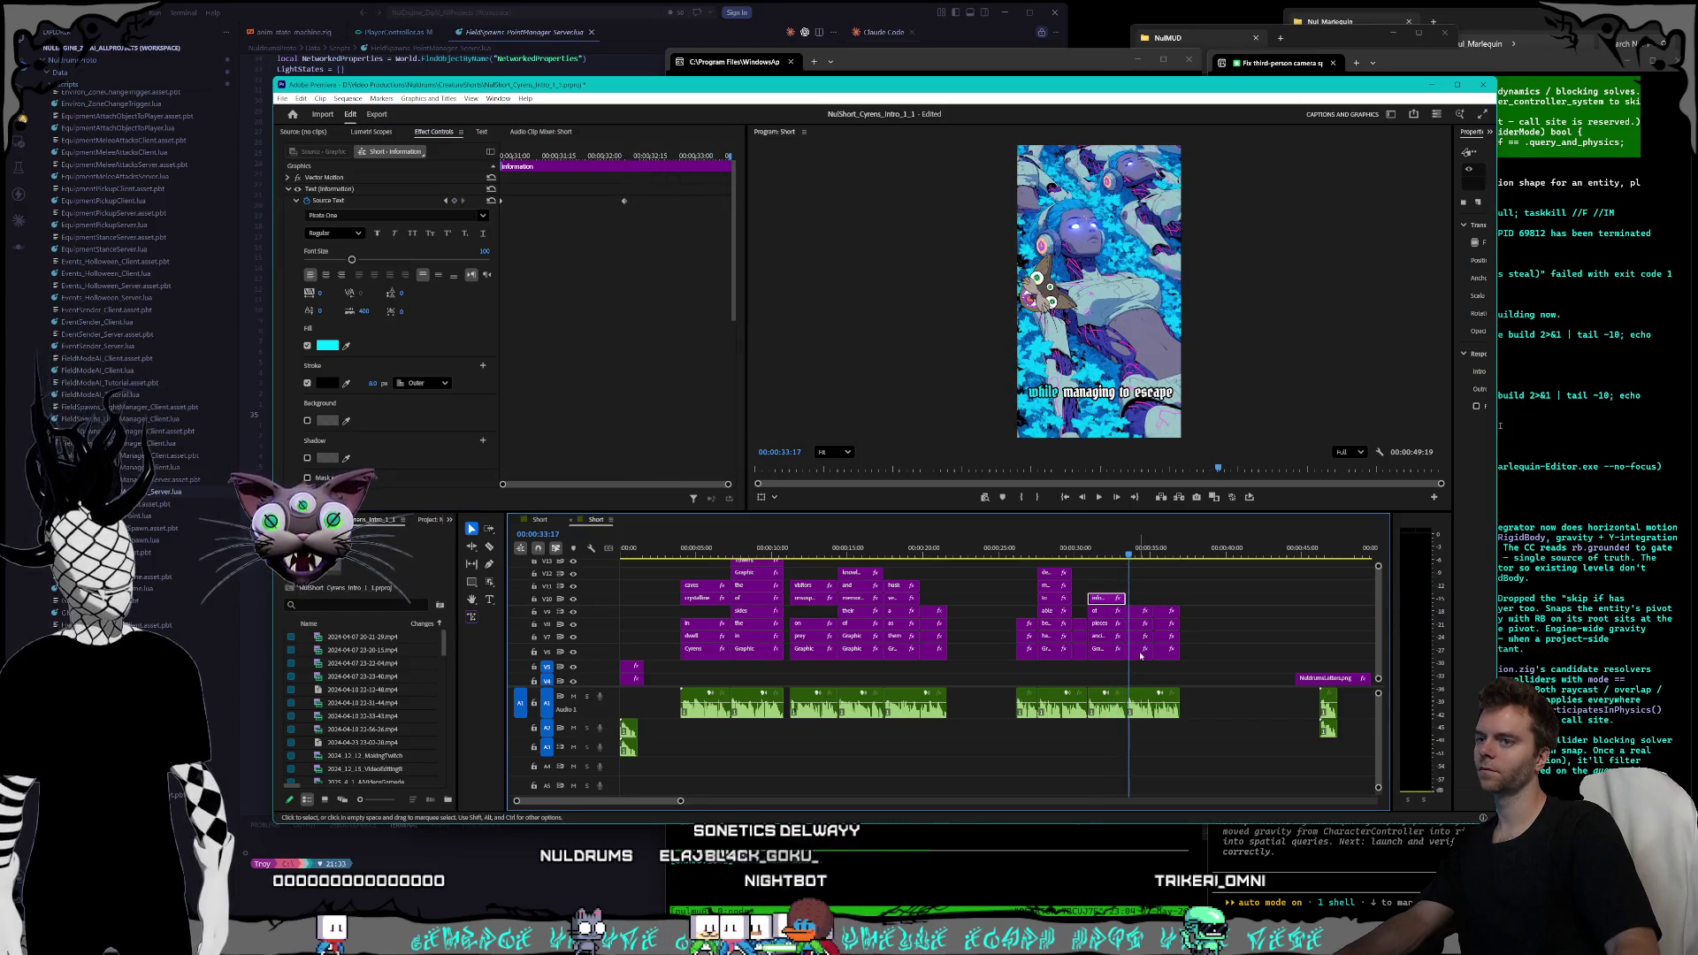
- Thin the 'while' caption word's outline to 8 px on its text keyframes
left_click(1141, 652)
left_click(444, 213)
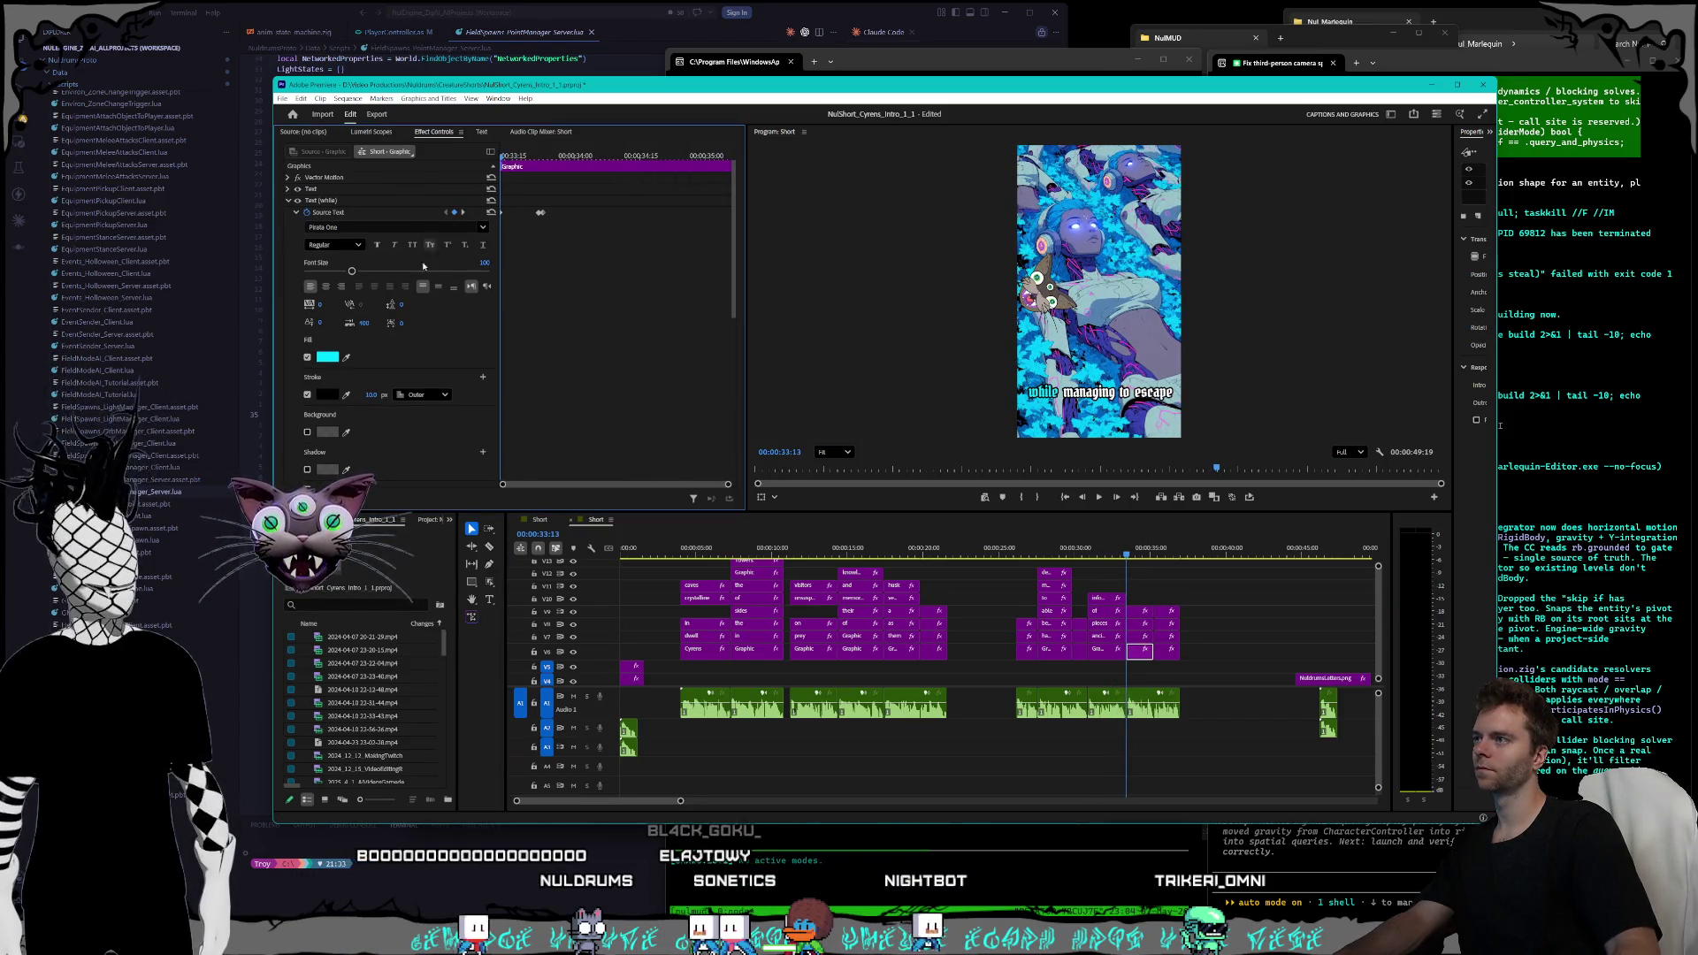
left_click_drag(371, 394, 359, 394)
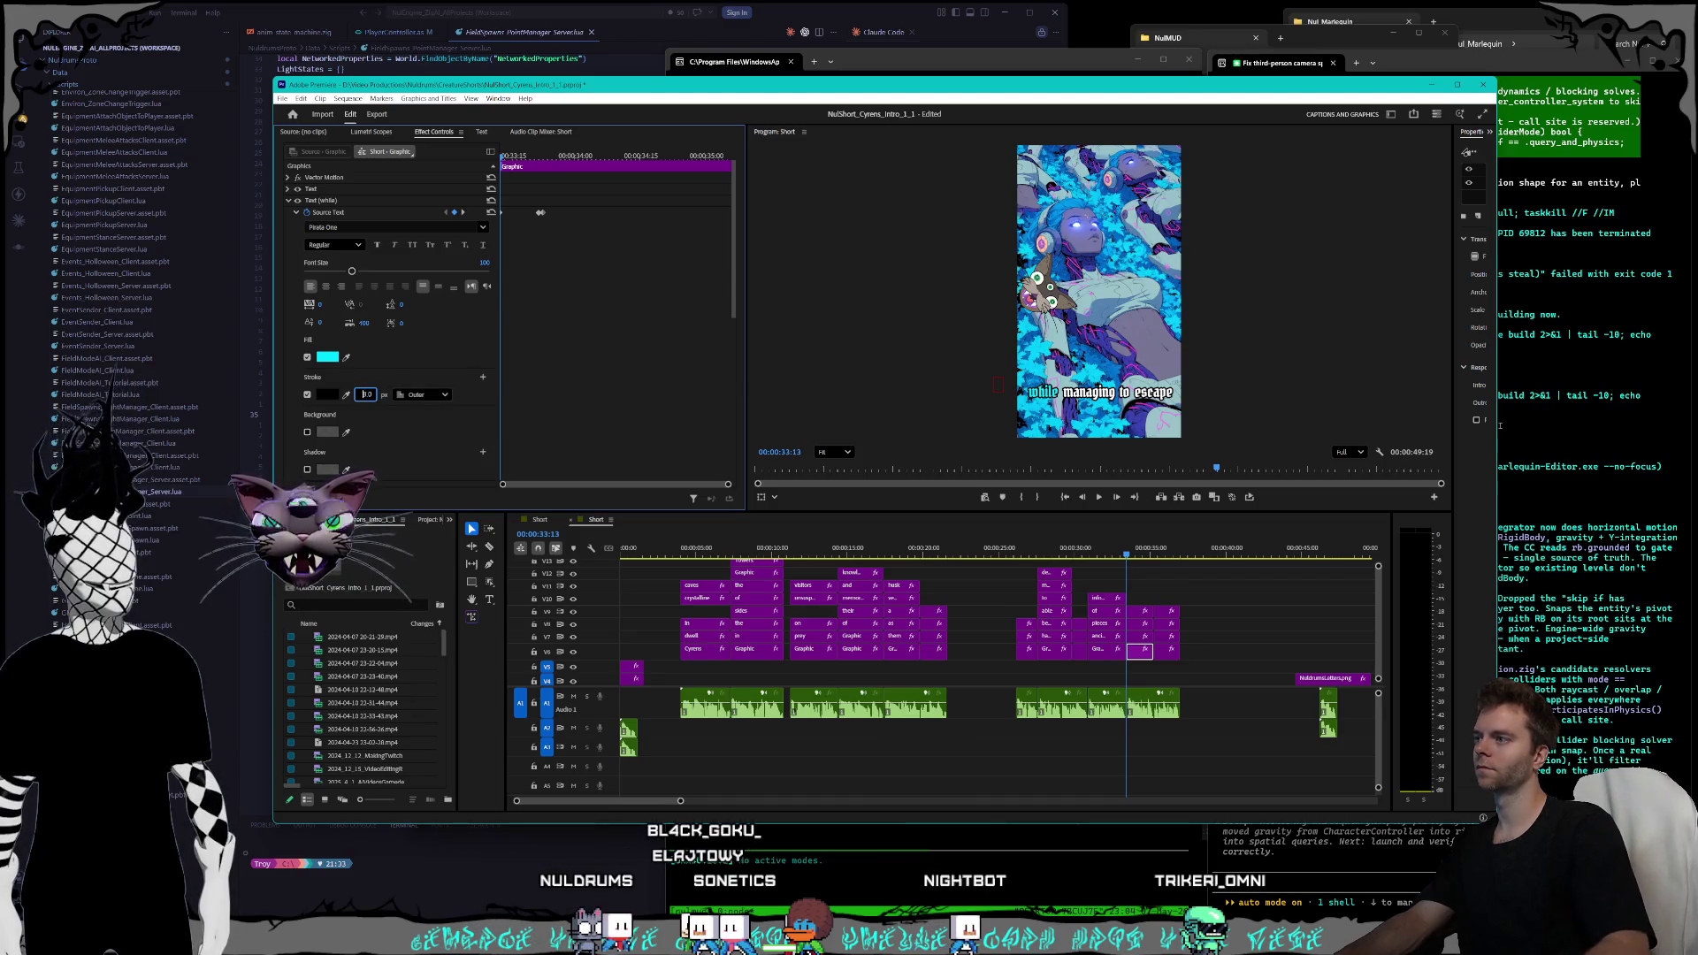
left_click(463, 213)
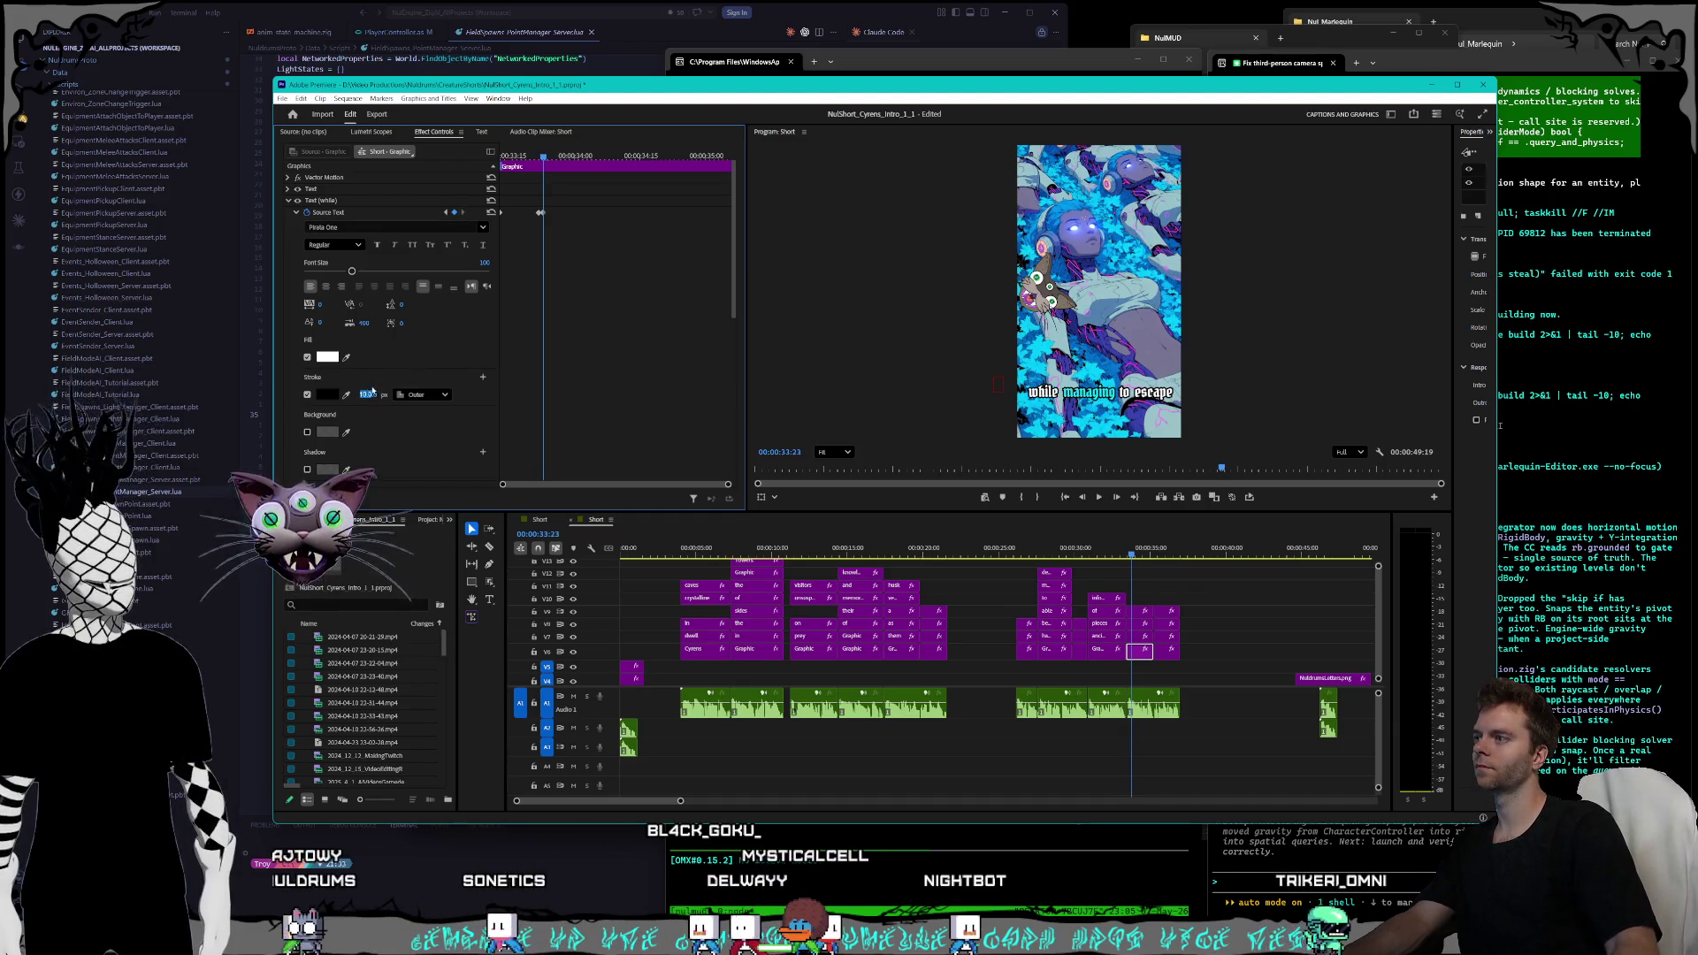
type("8")
key("Return")
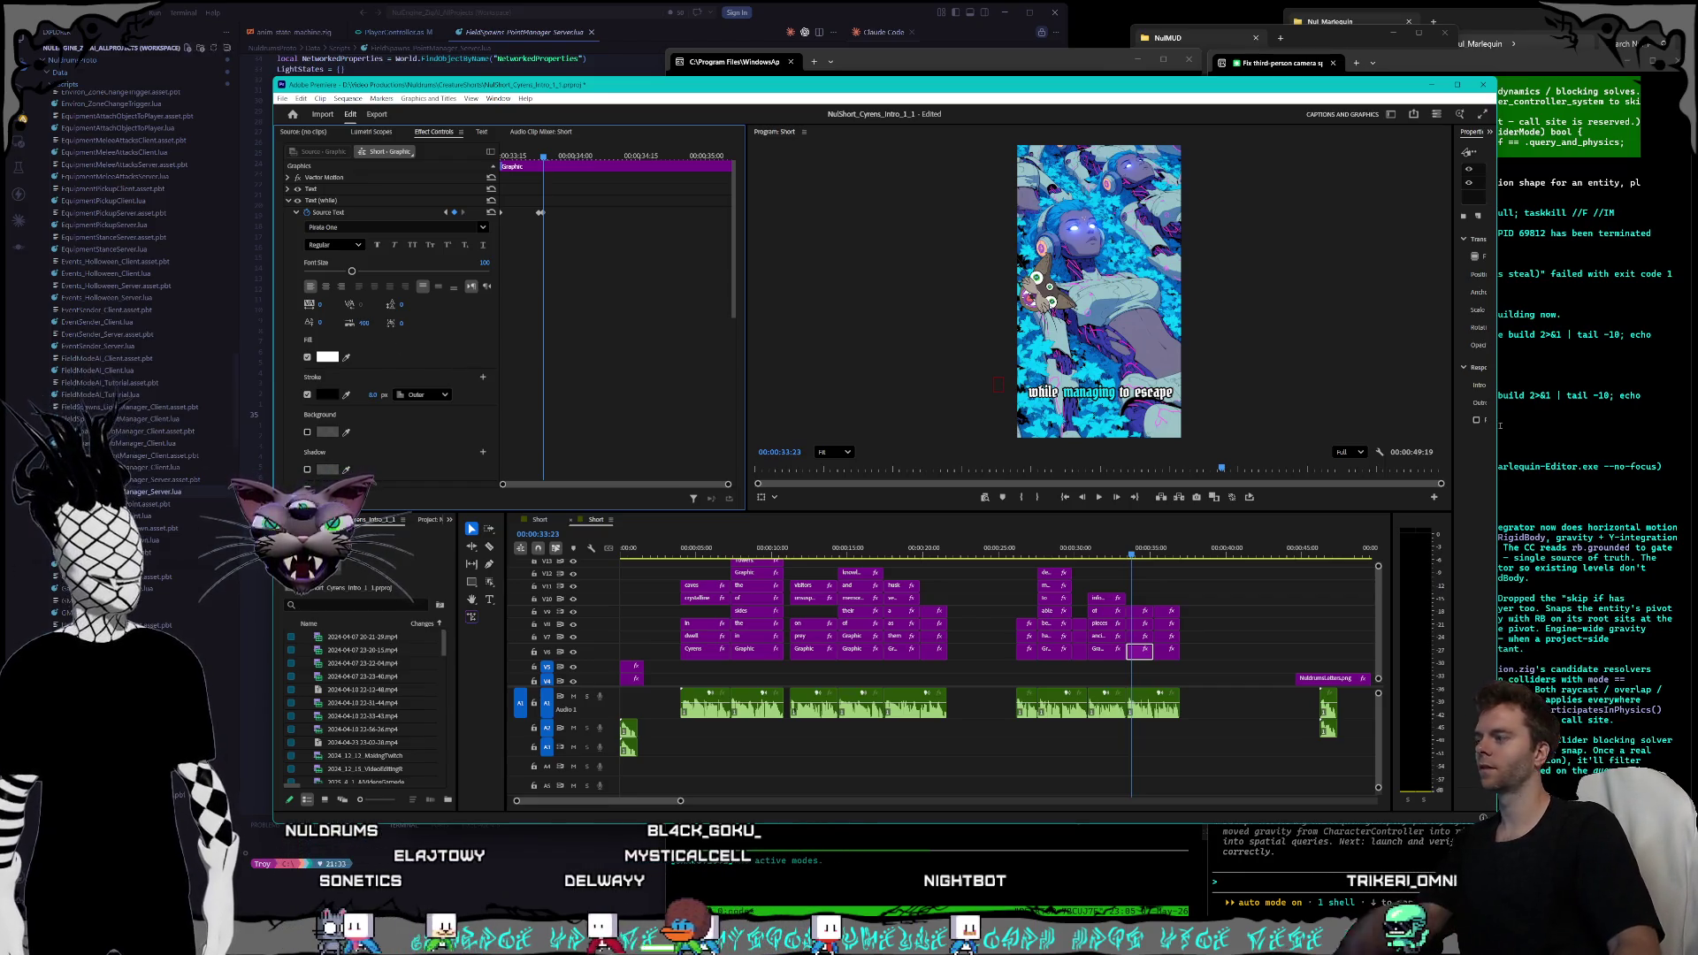
- Set the 'managing' word's first keyframe outline to 8 px and step to its white keyframe
left_click(1500, 425)
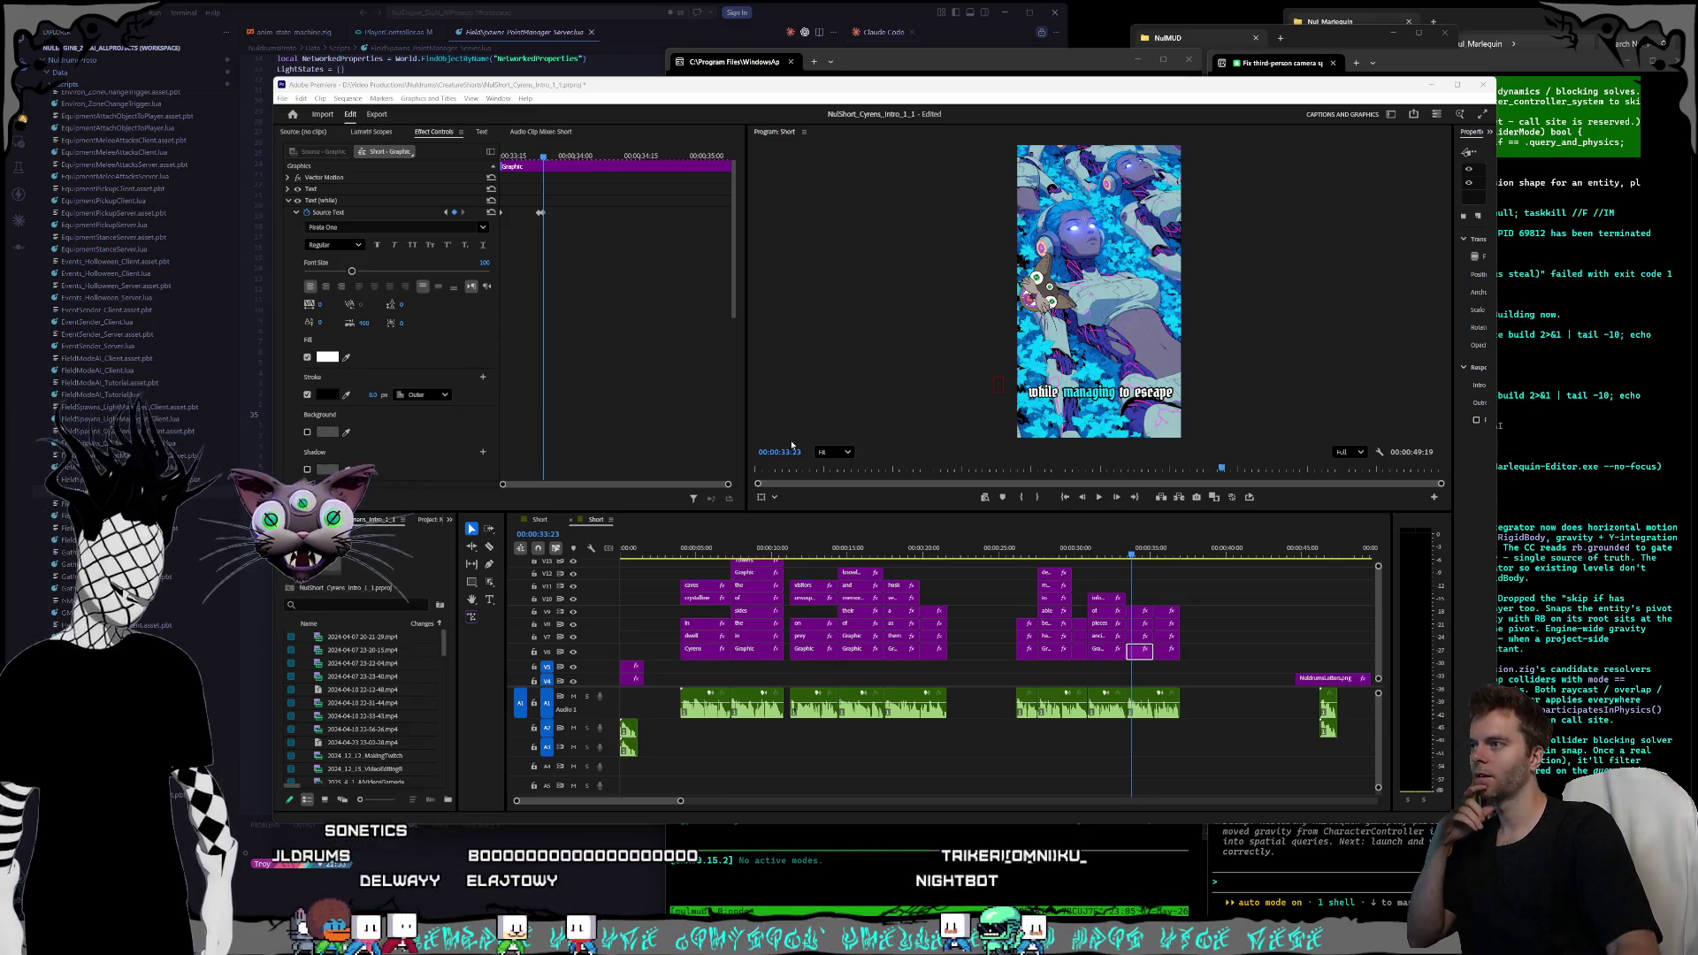
left_click(1140, 637)
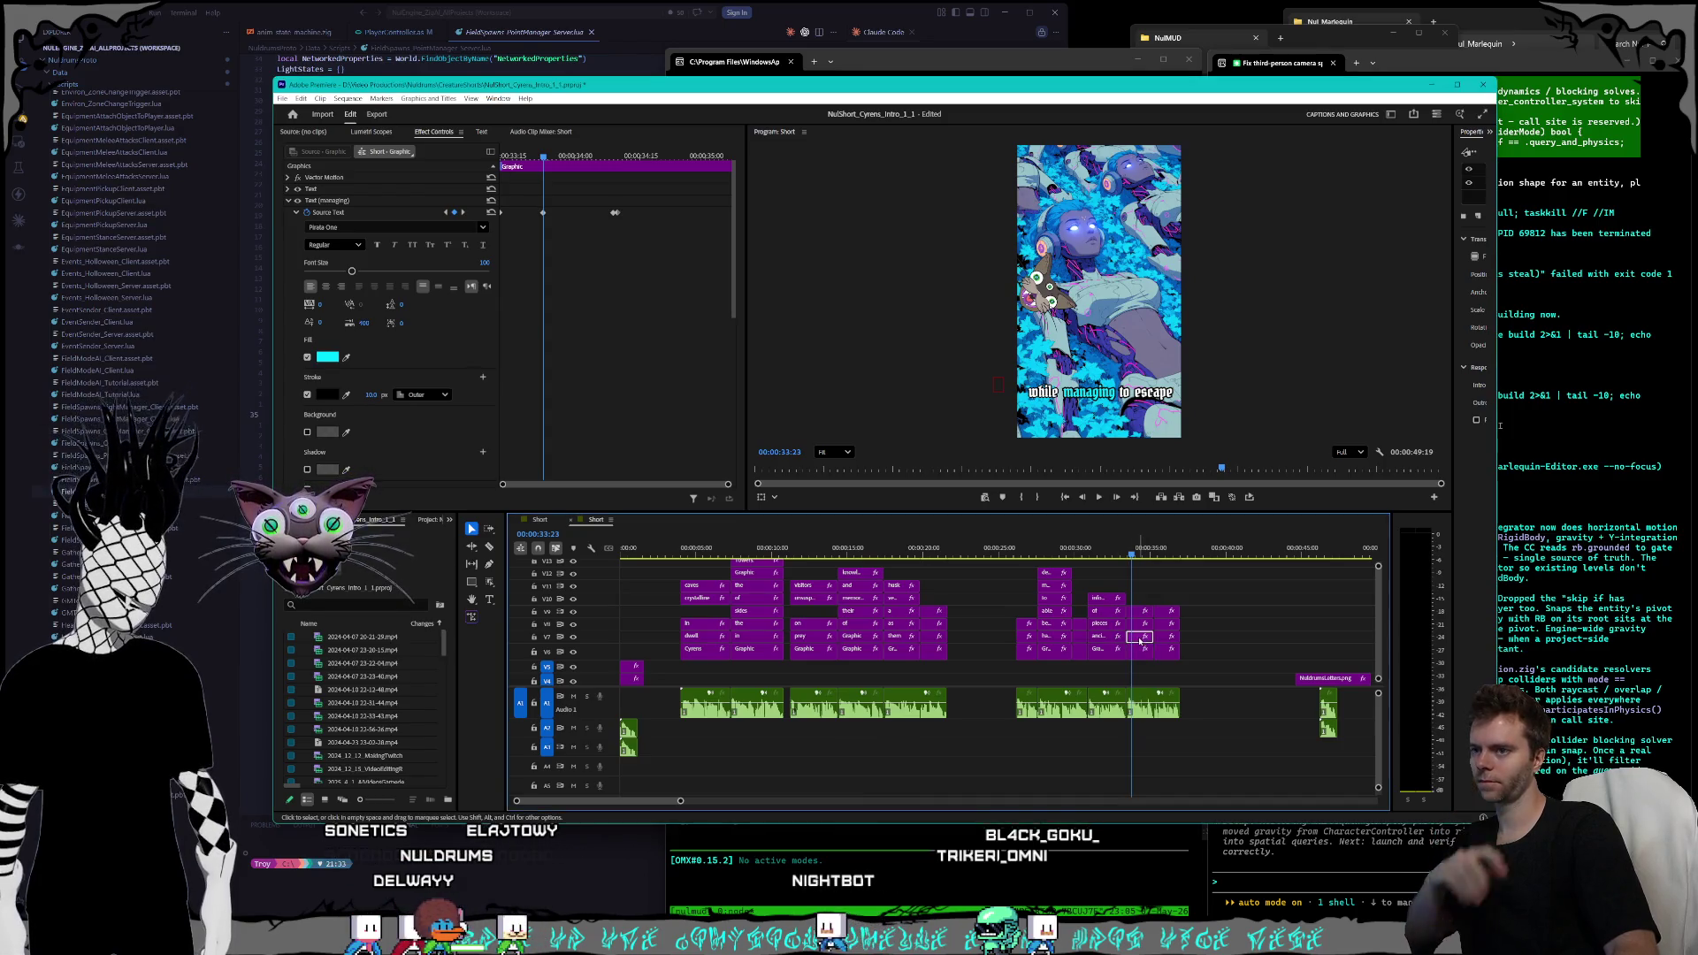
left_click(446, 214)
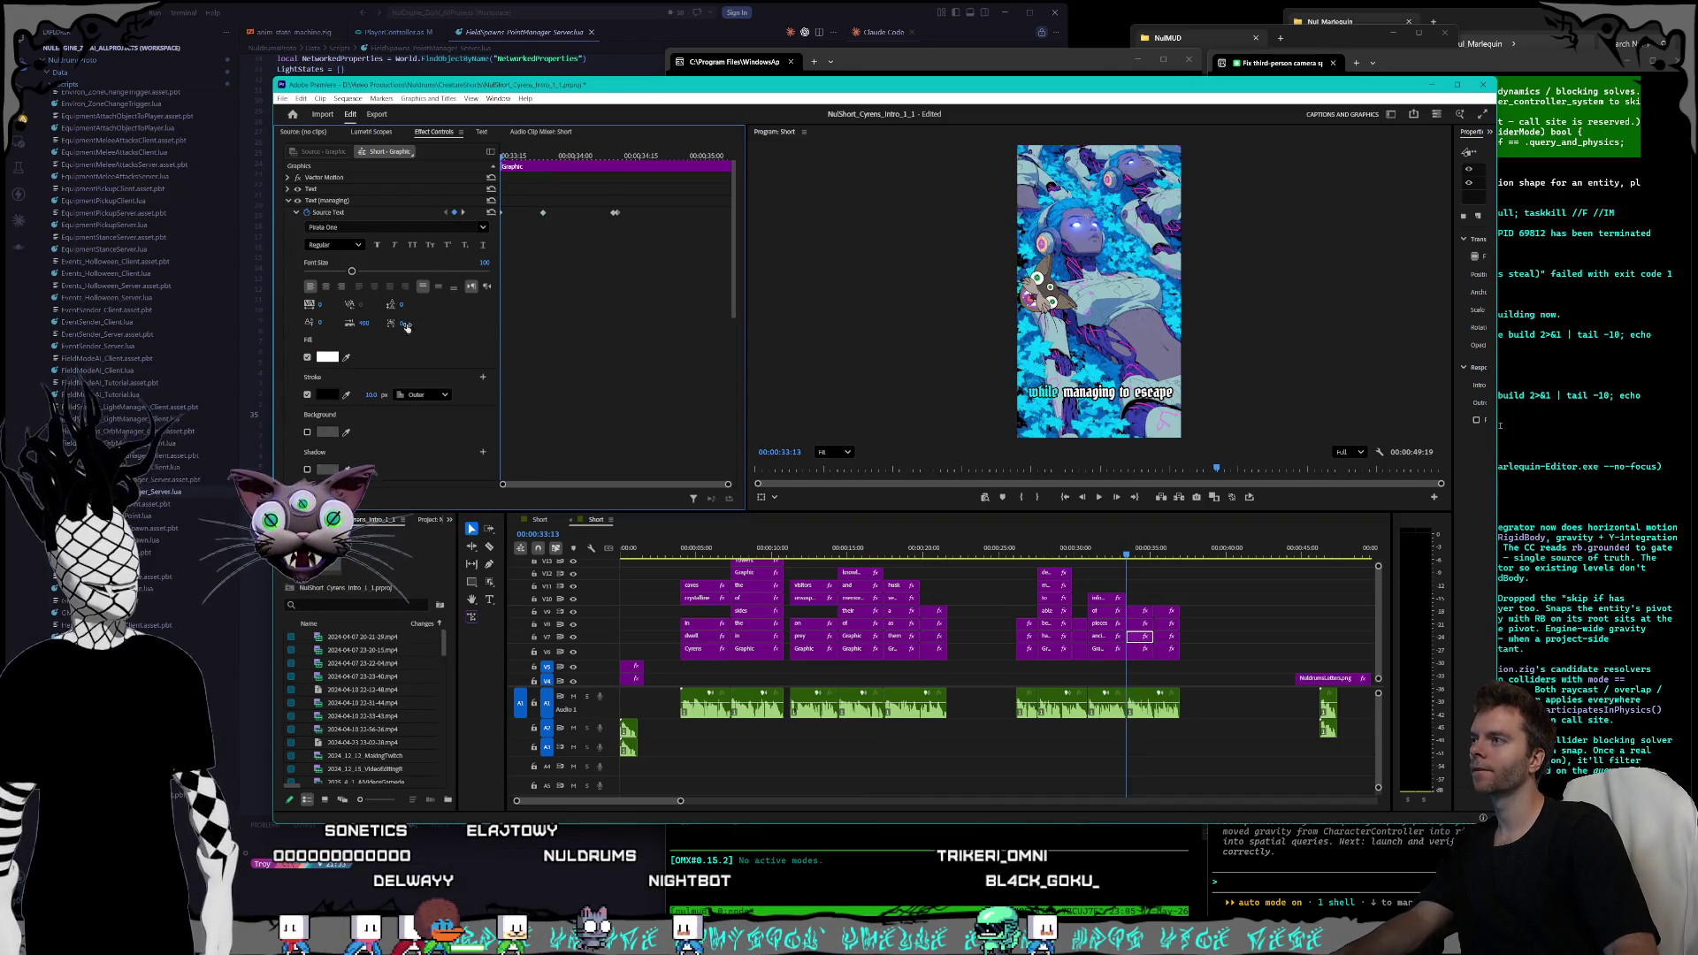
type("8")
key("Return")
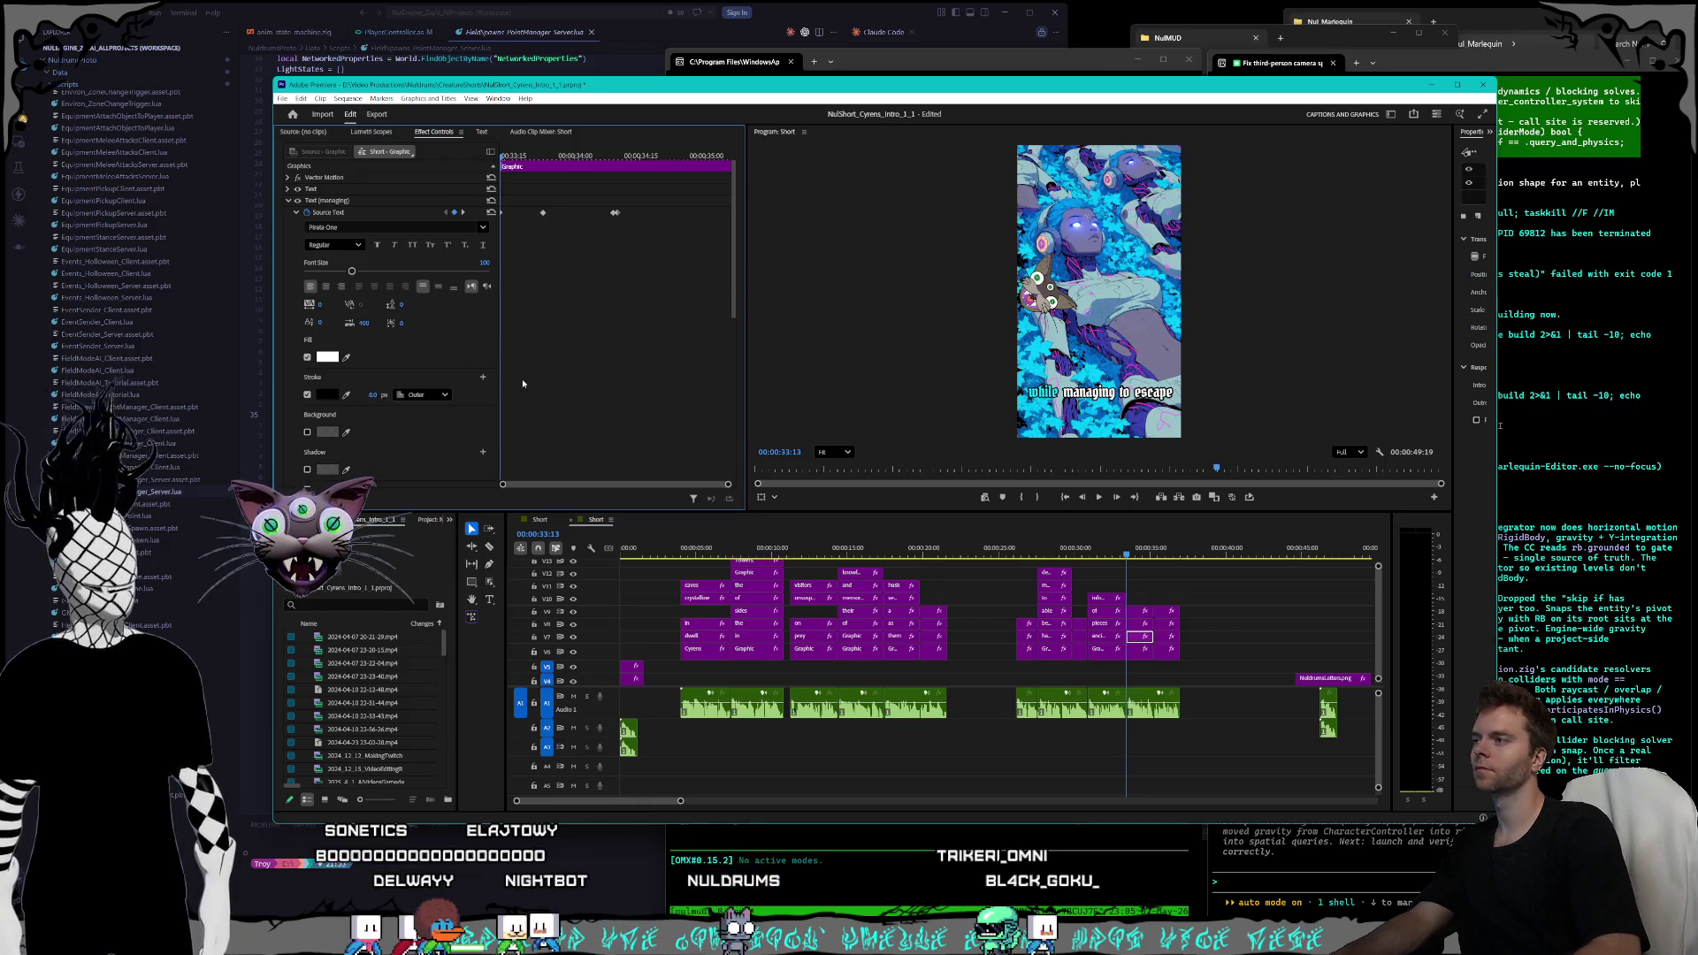
left_click(463, 213)
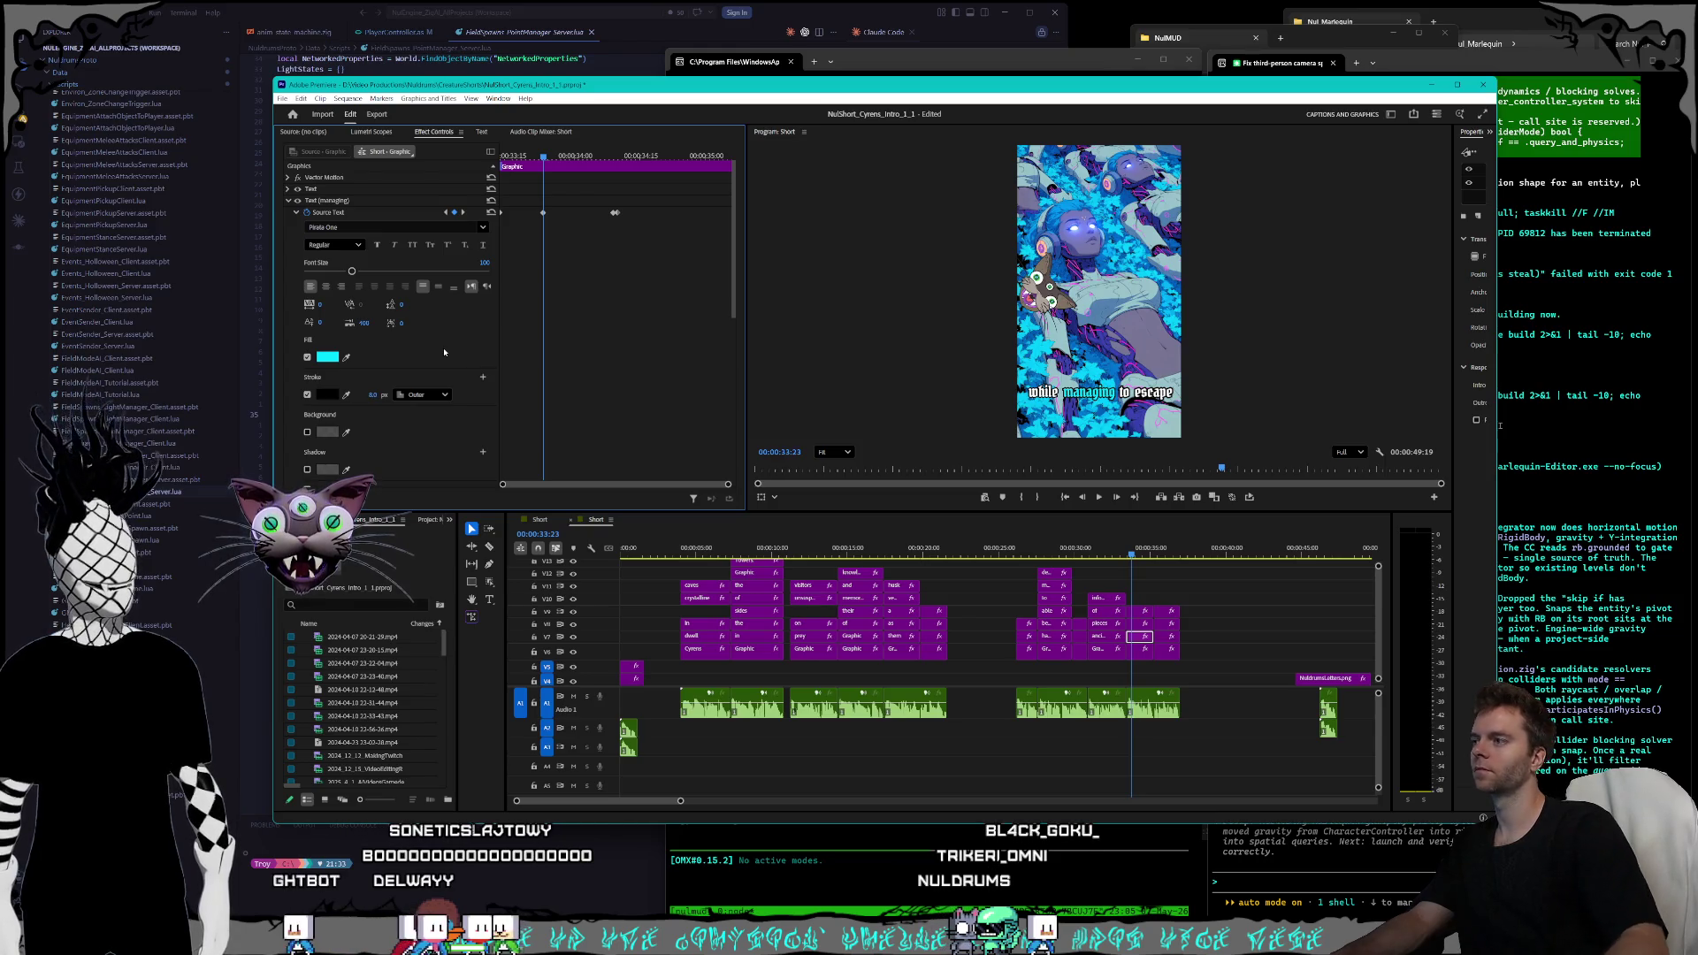
left_click(464, 213)
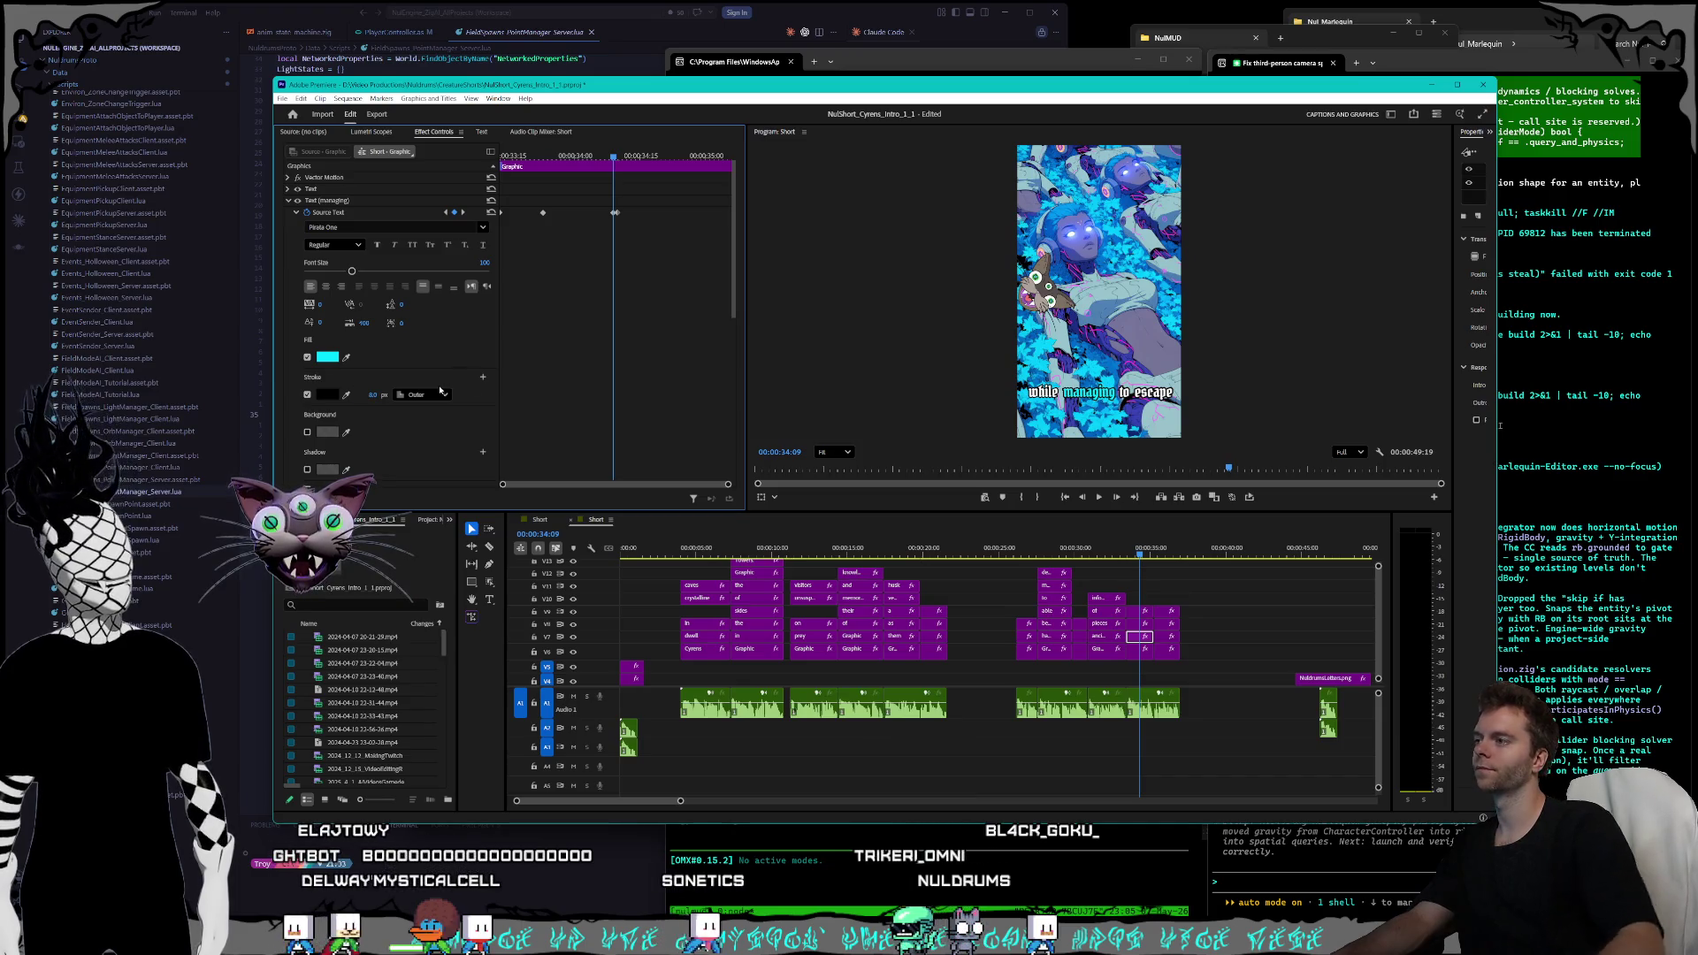
key("Right")
- Give 'managing' an 8 px outline on its white keyframe, then adjust the 'to' word's keyframes
left_click(372, 395)
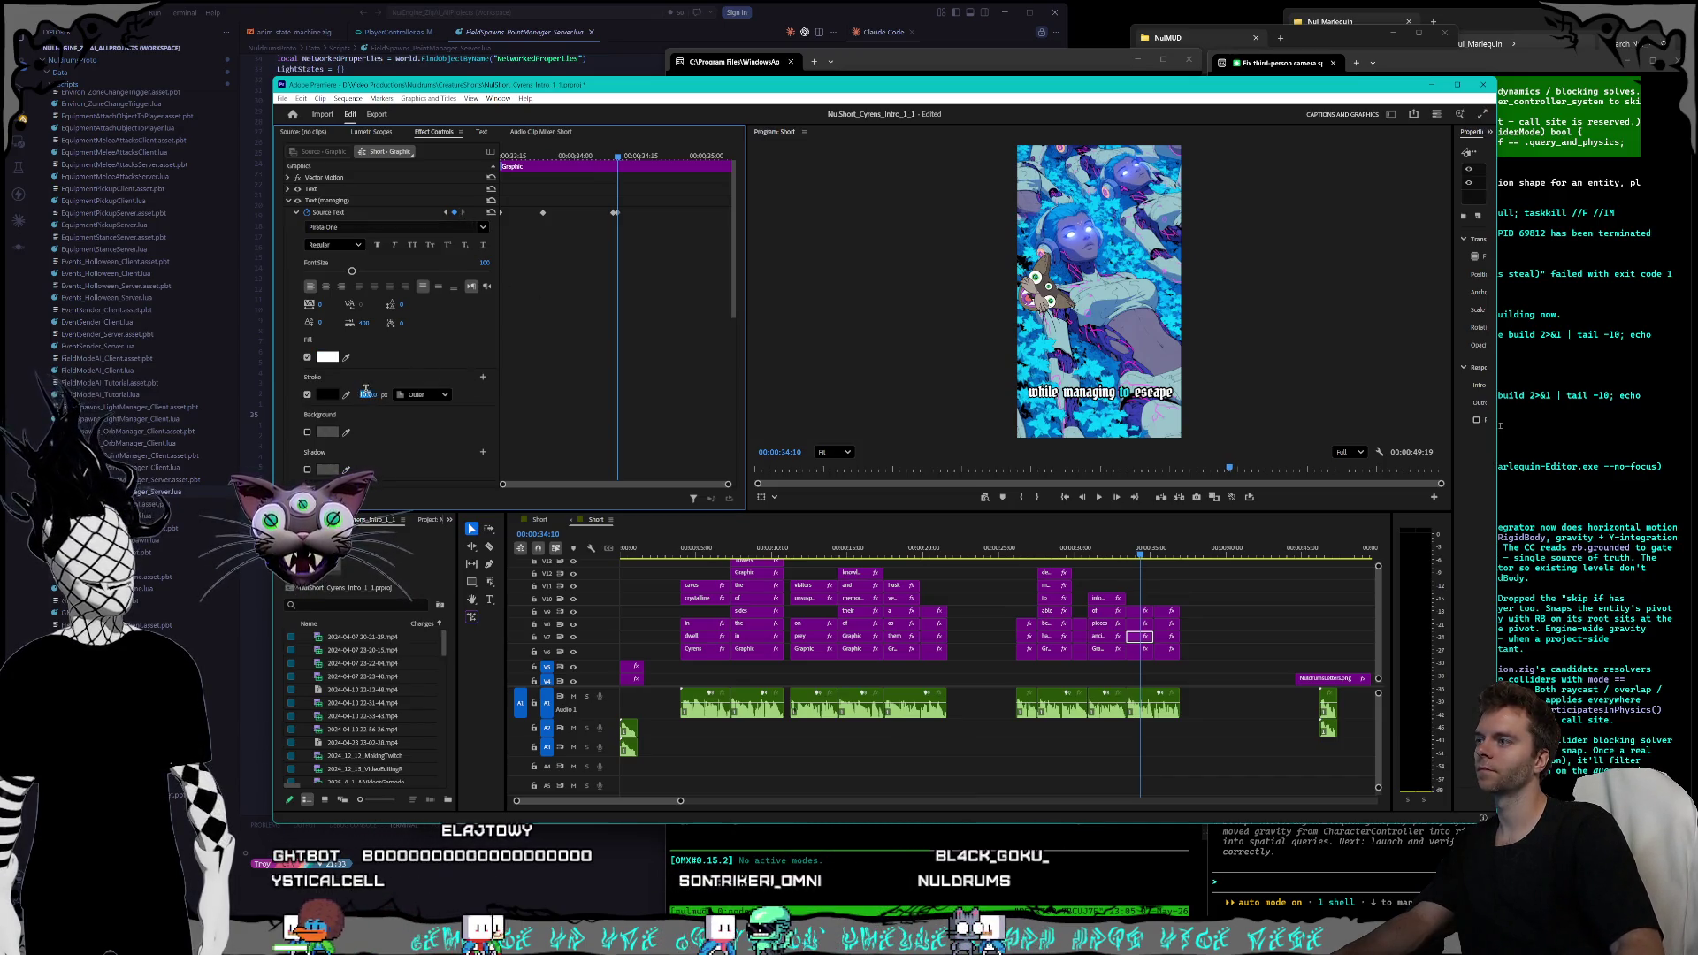
type("8")
key("Return")
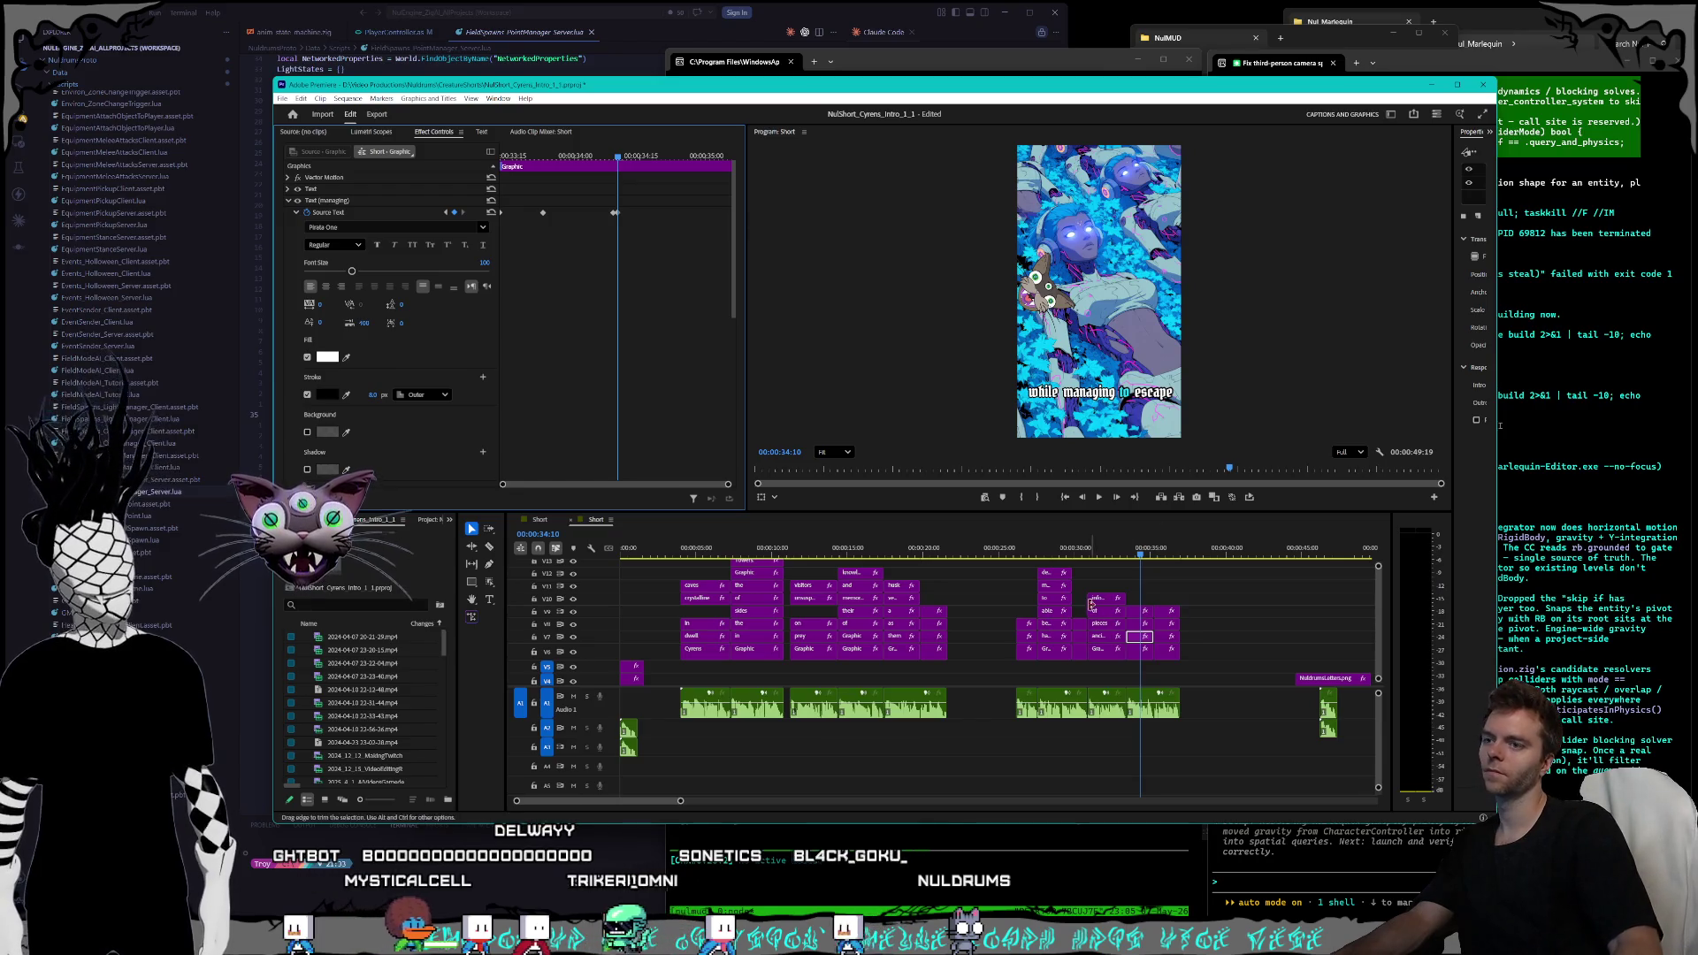
left_click(1133, 624)
left_click(1137, 627)
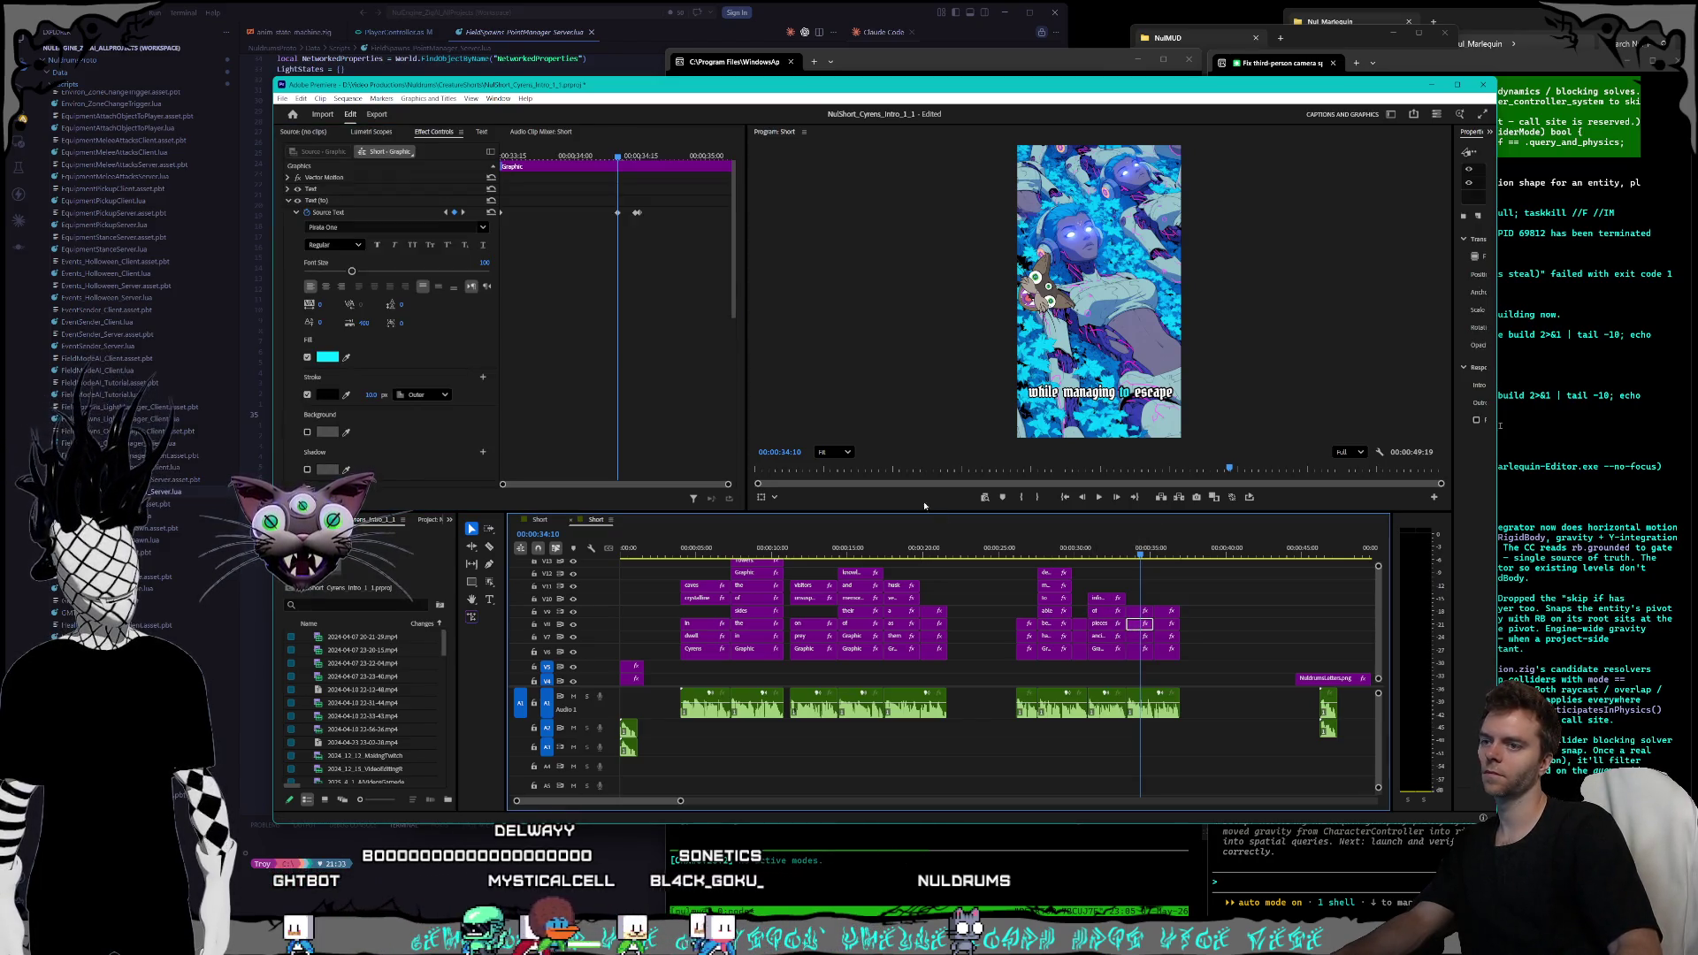
key("Up")
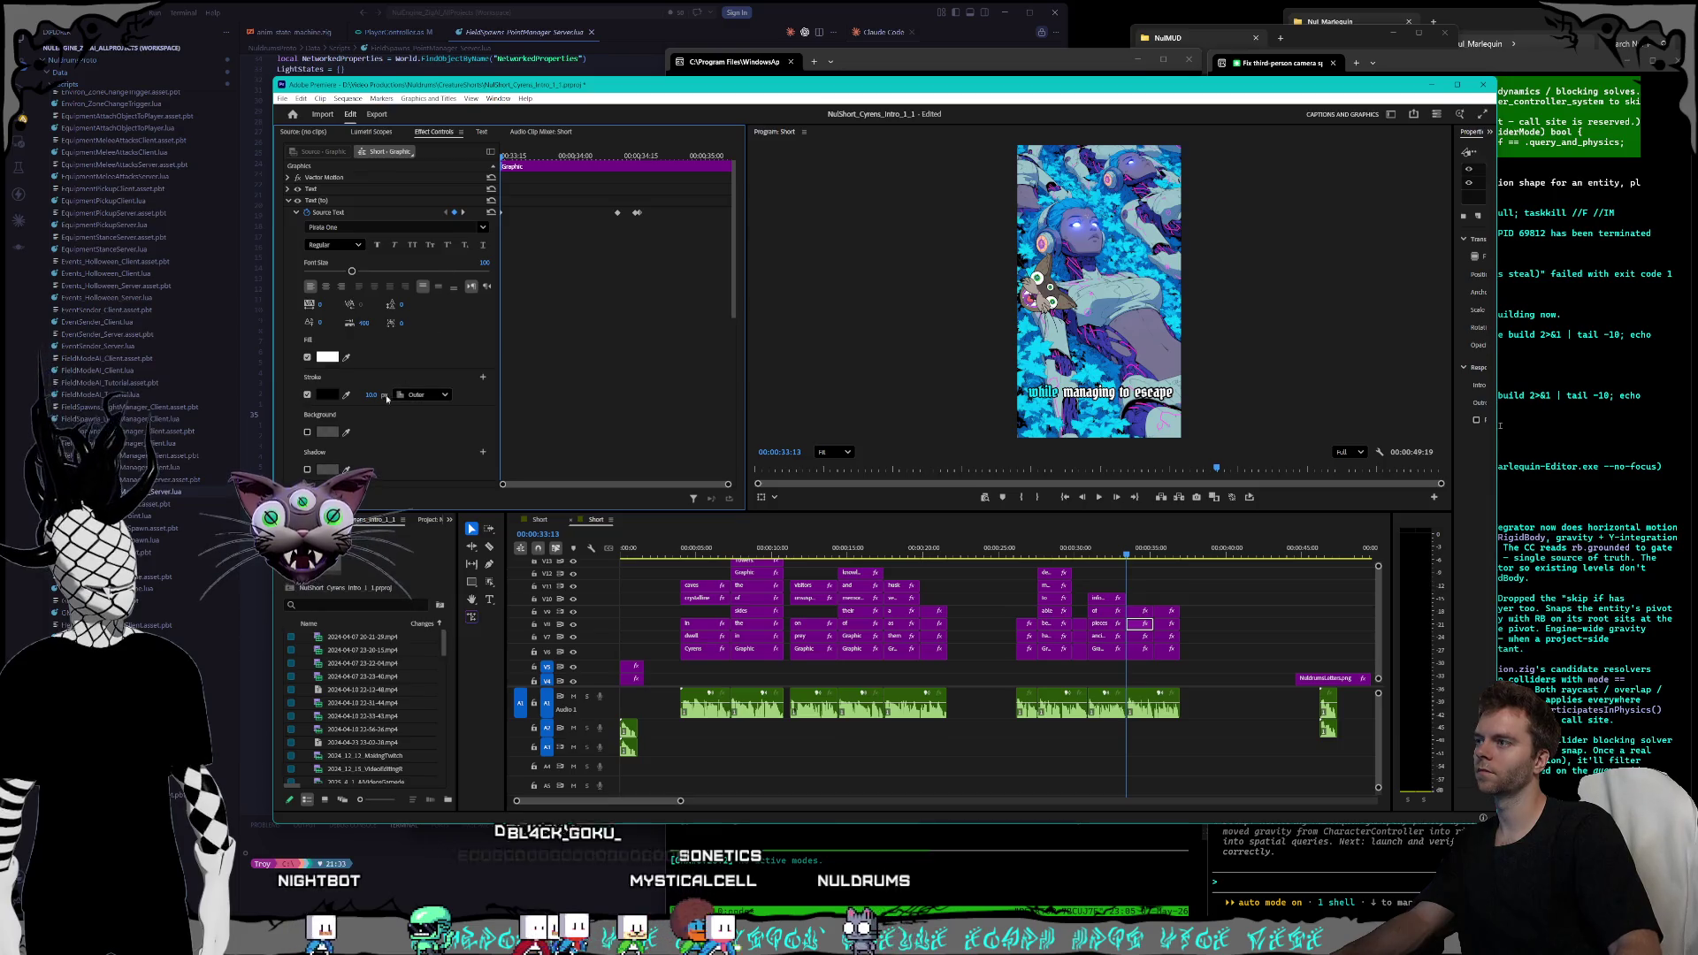
type("3")
key("Return")
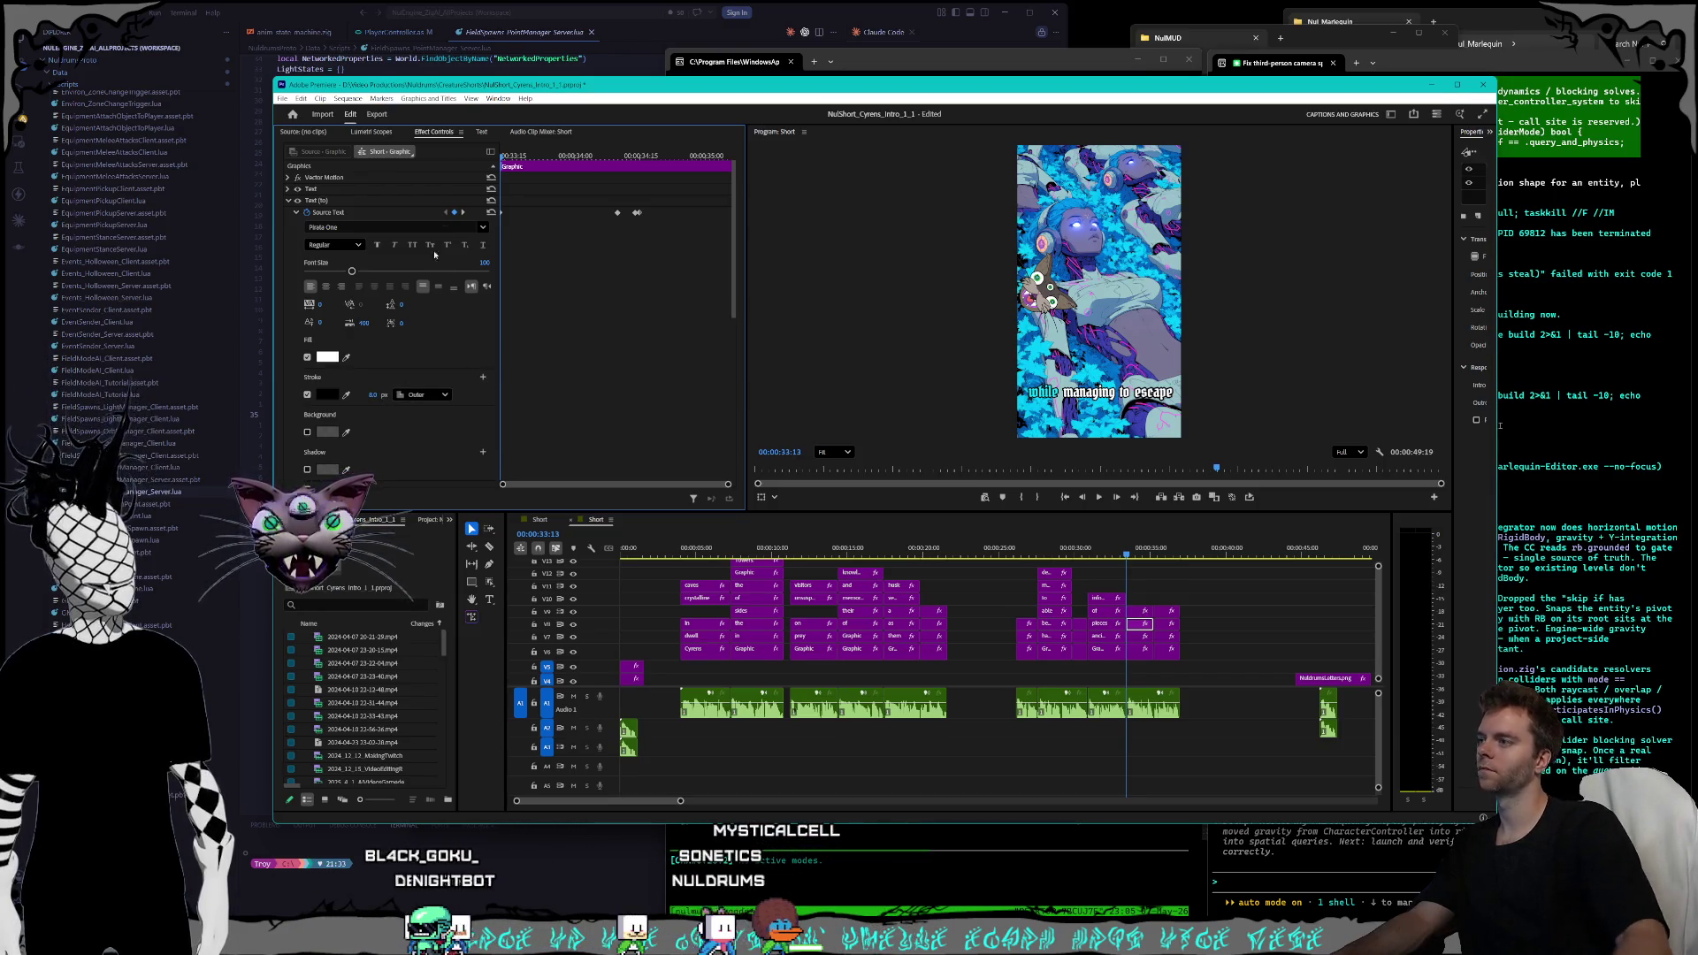
left_click(462, 217)
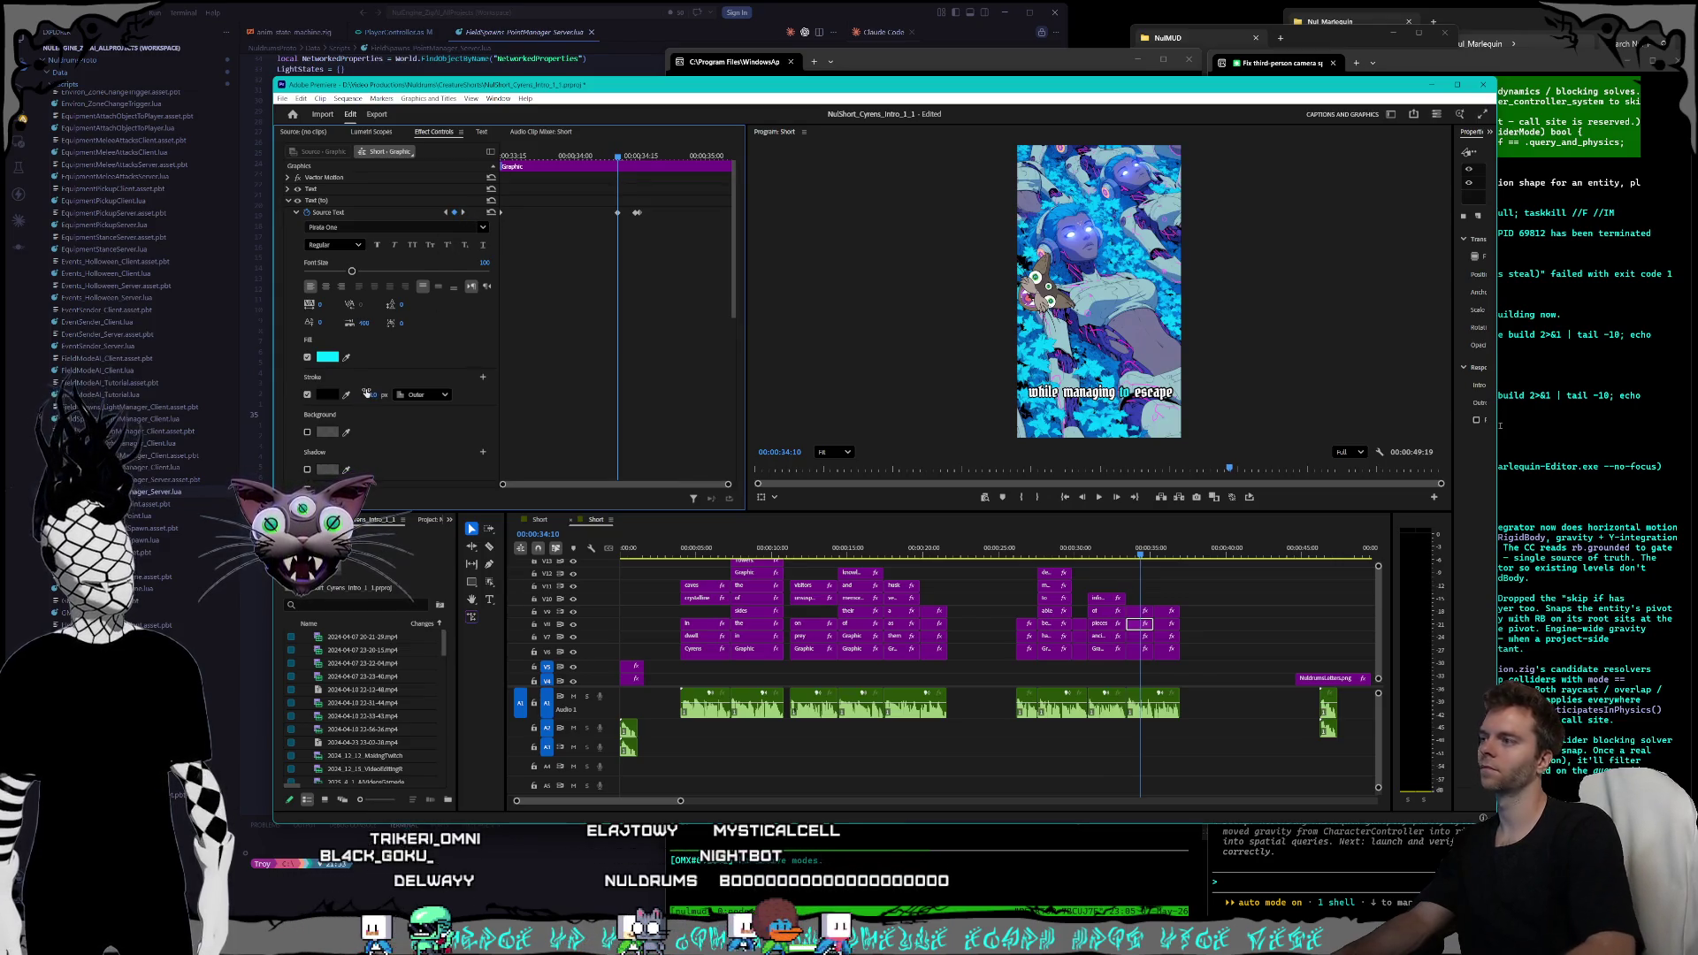
left_click(463, 217)
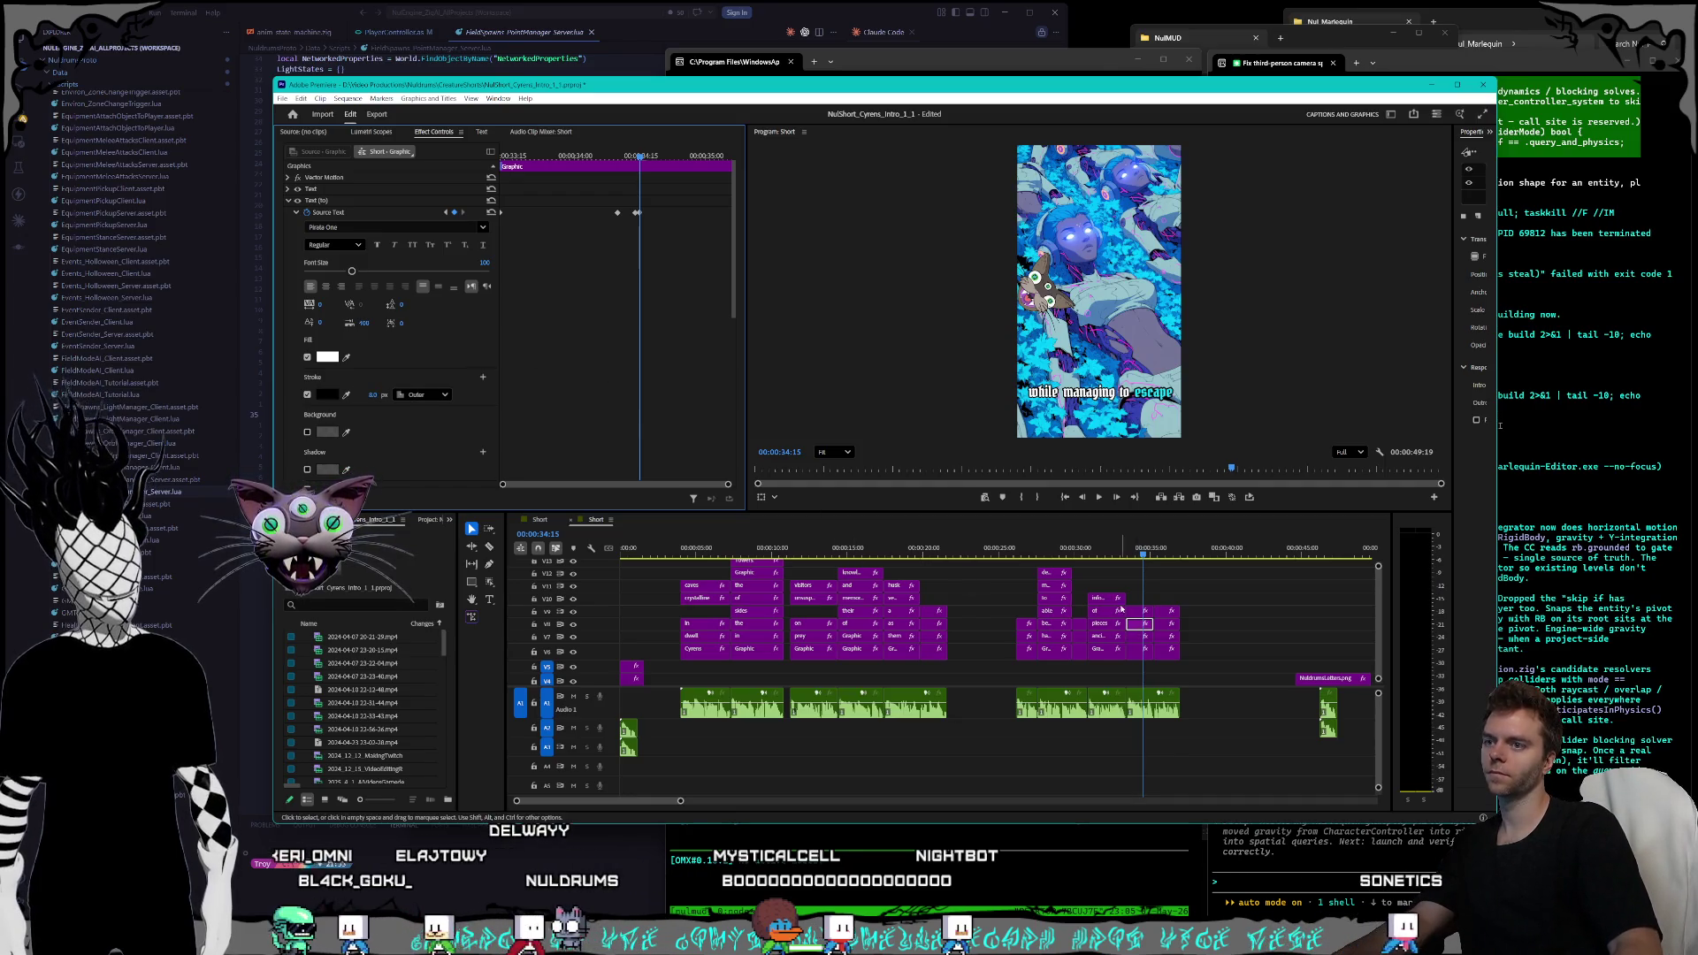
- Adjust the 'escape' word's unhighlighted outline width and play back the captions
left_click(1139, 611)
left_click(445, 213)
left_click(366, 394)
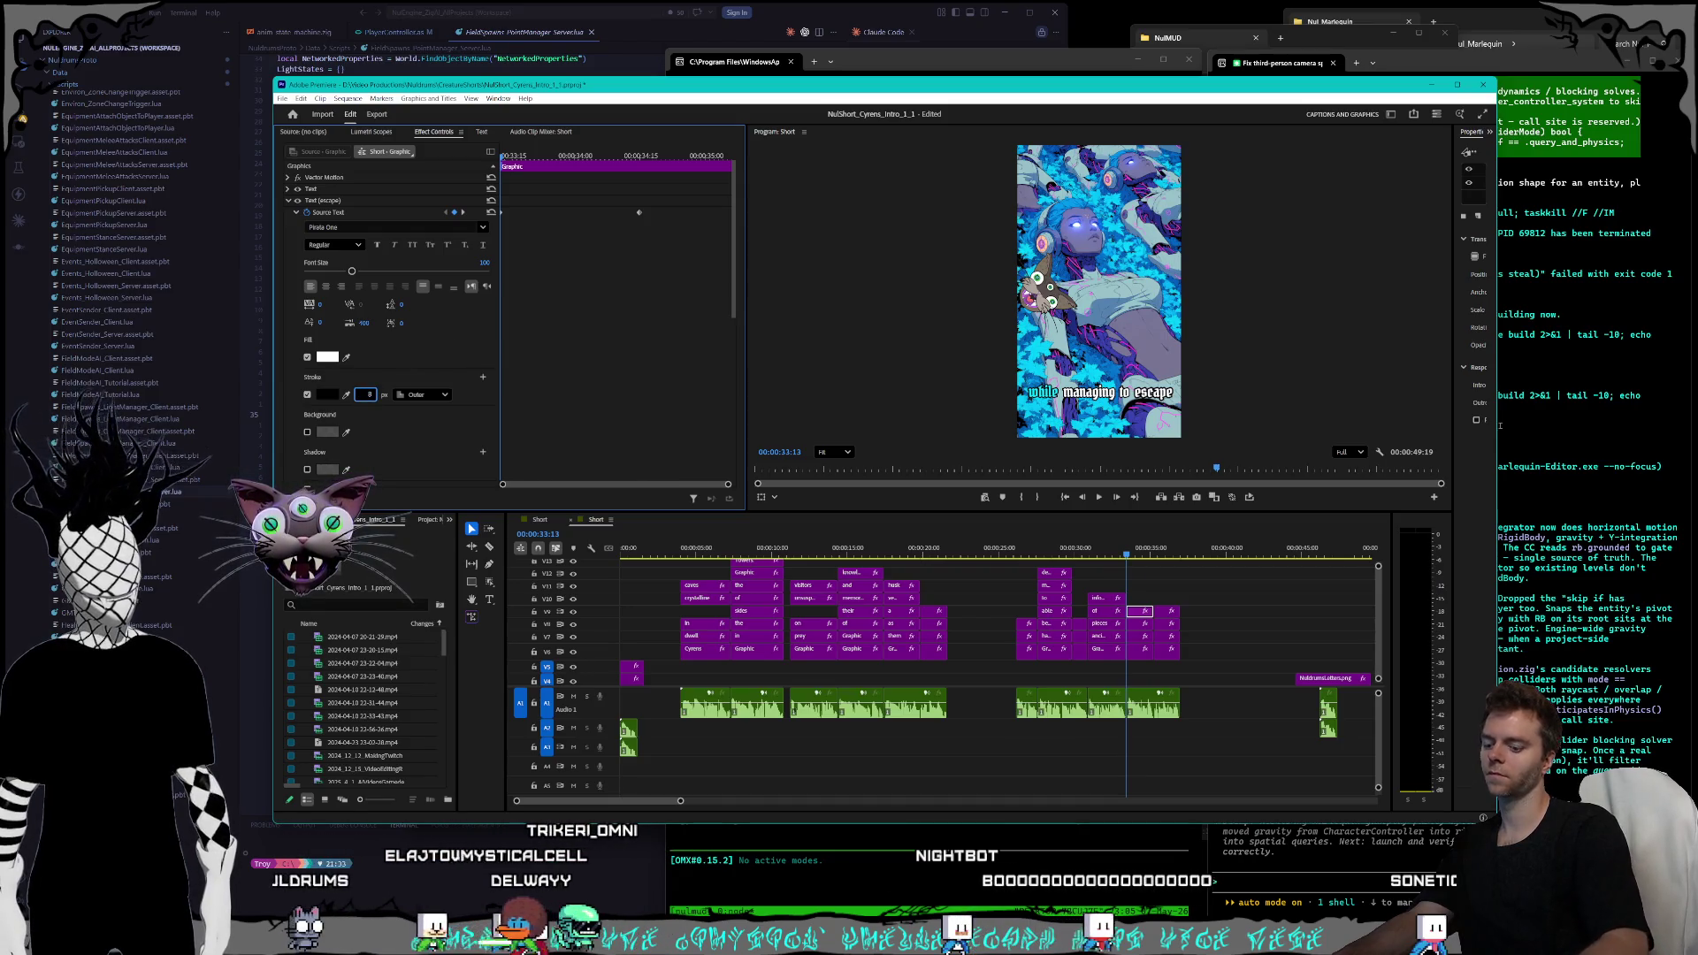
left_click(463, 213)
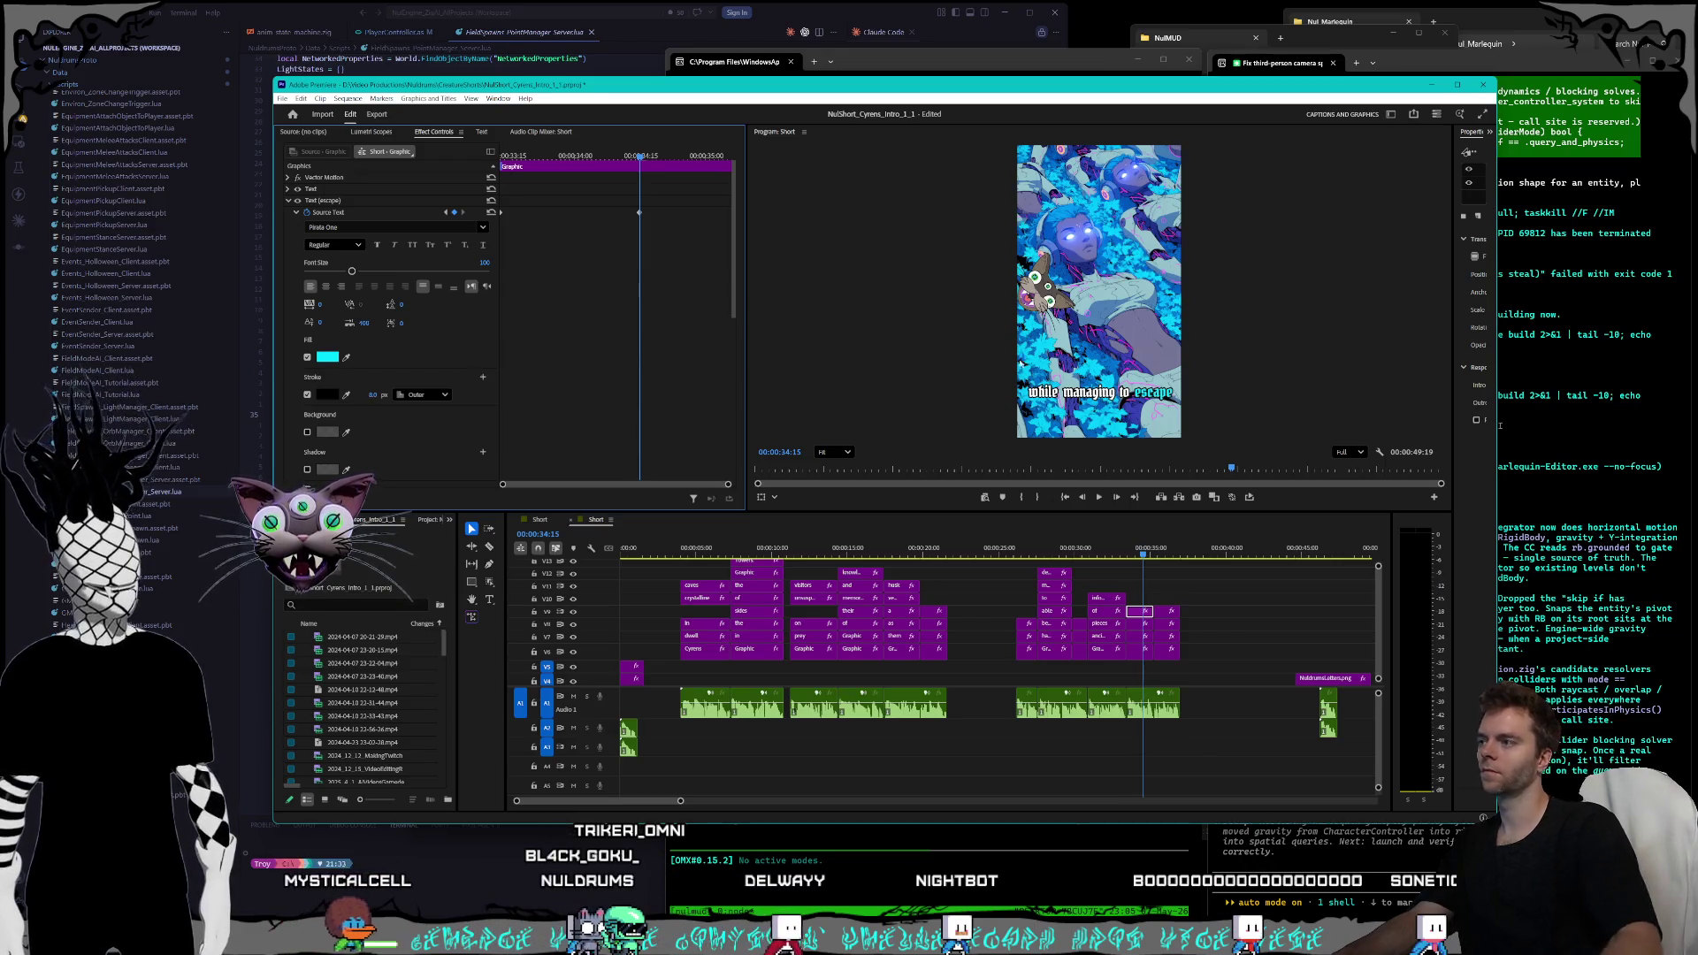
key("space")
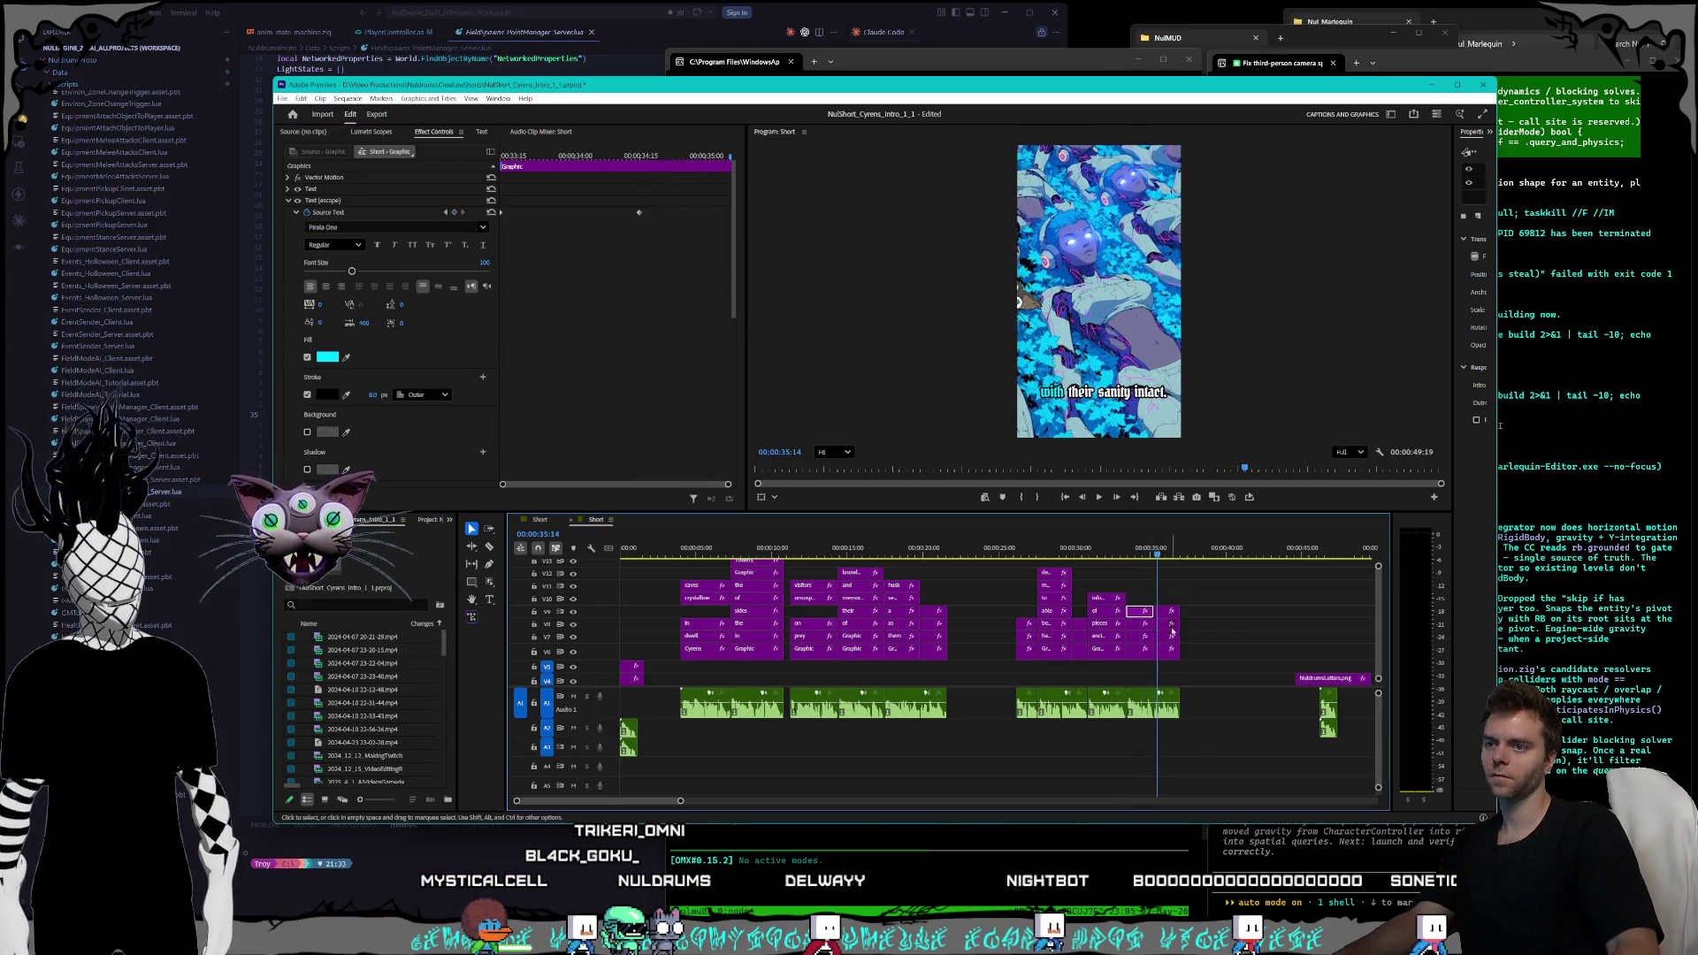
- Set the outline of the opening 'with' word to 8 px
key("Left")
key("Left")
key("Left")
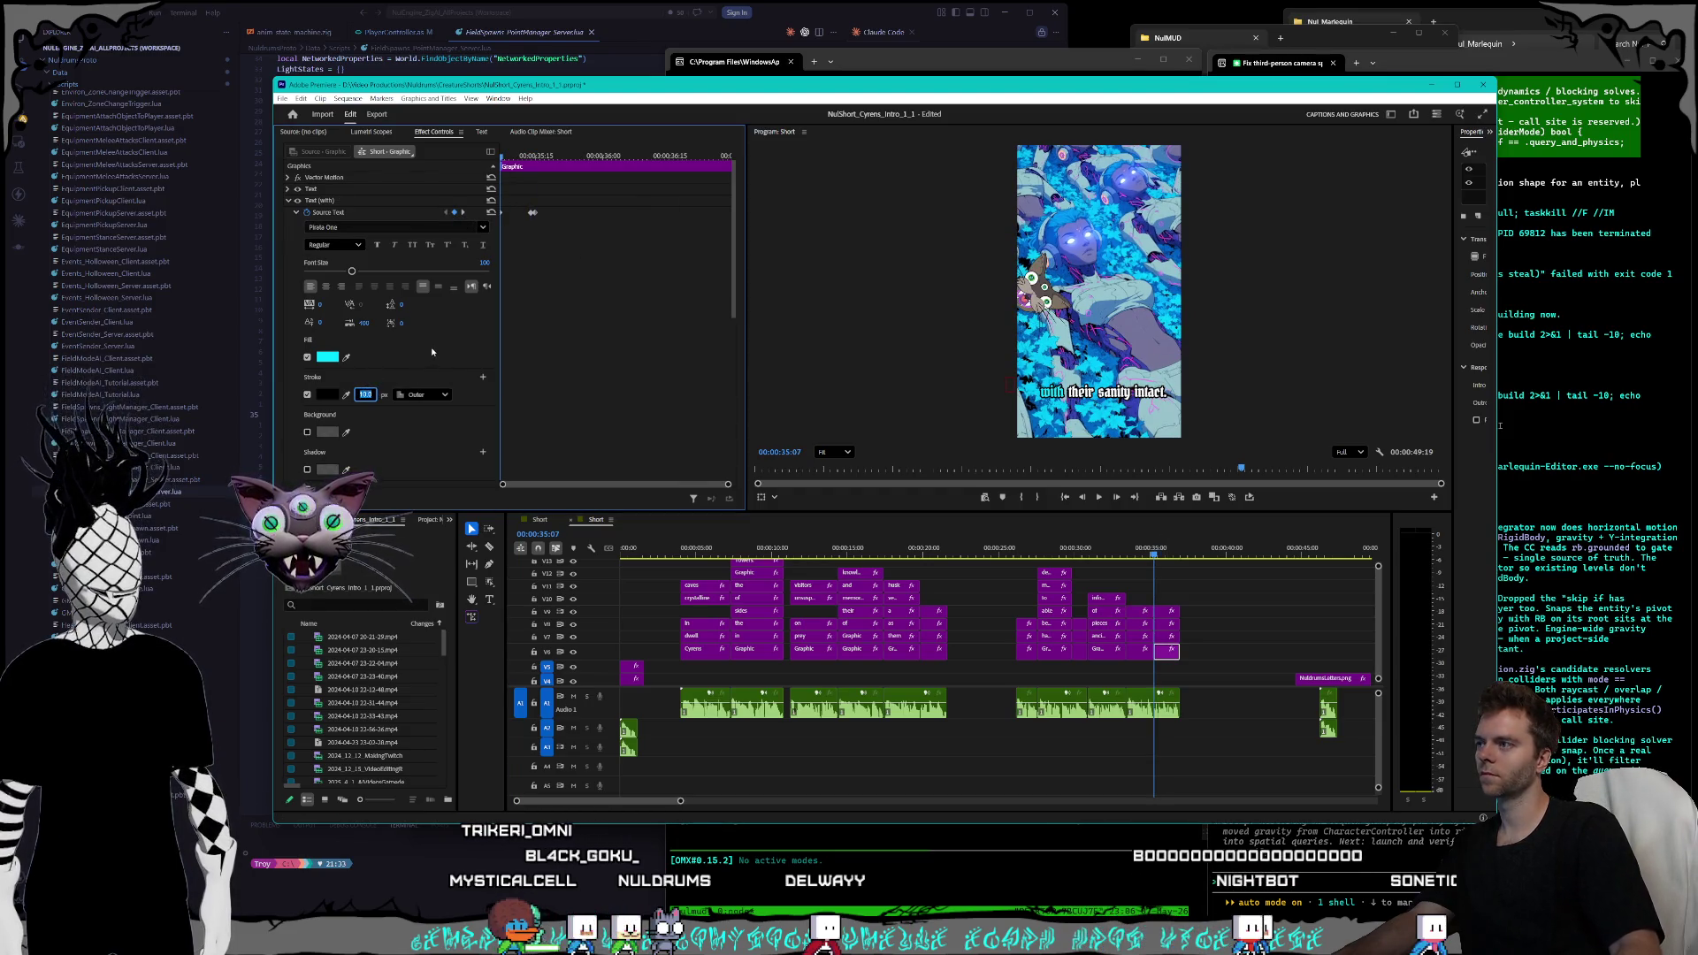
left_click(462, 212)
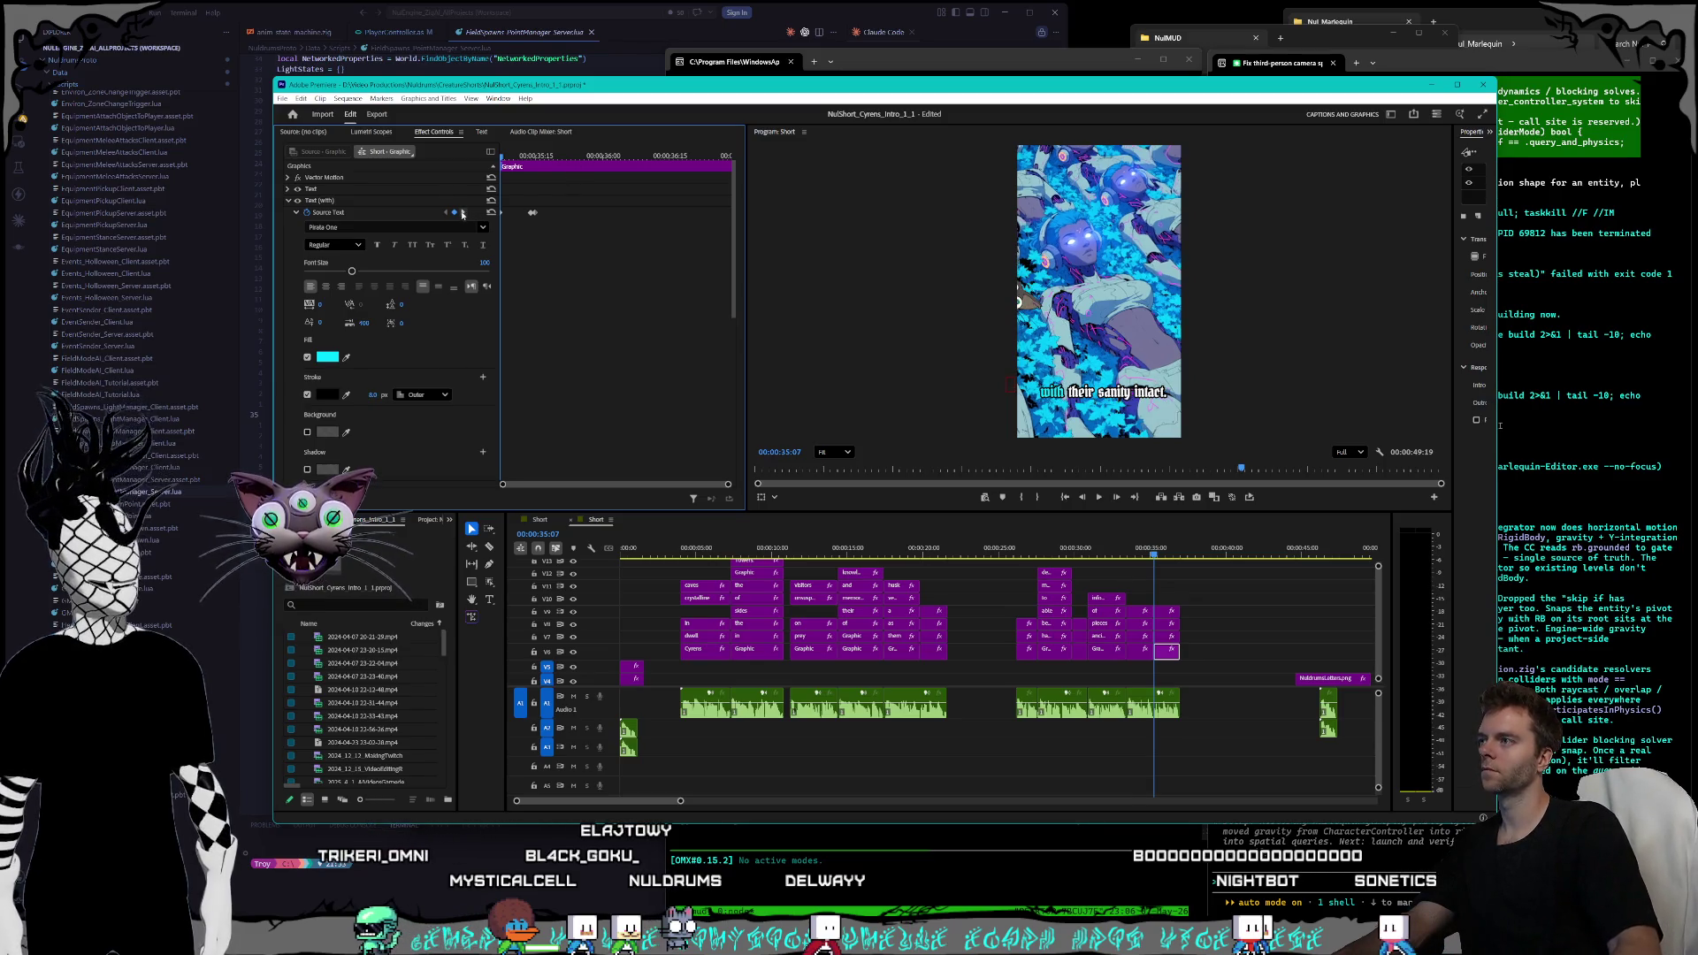
left_click(369, 395)
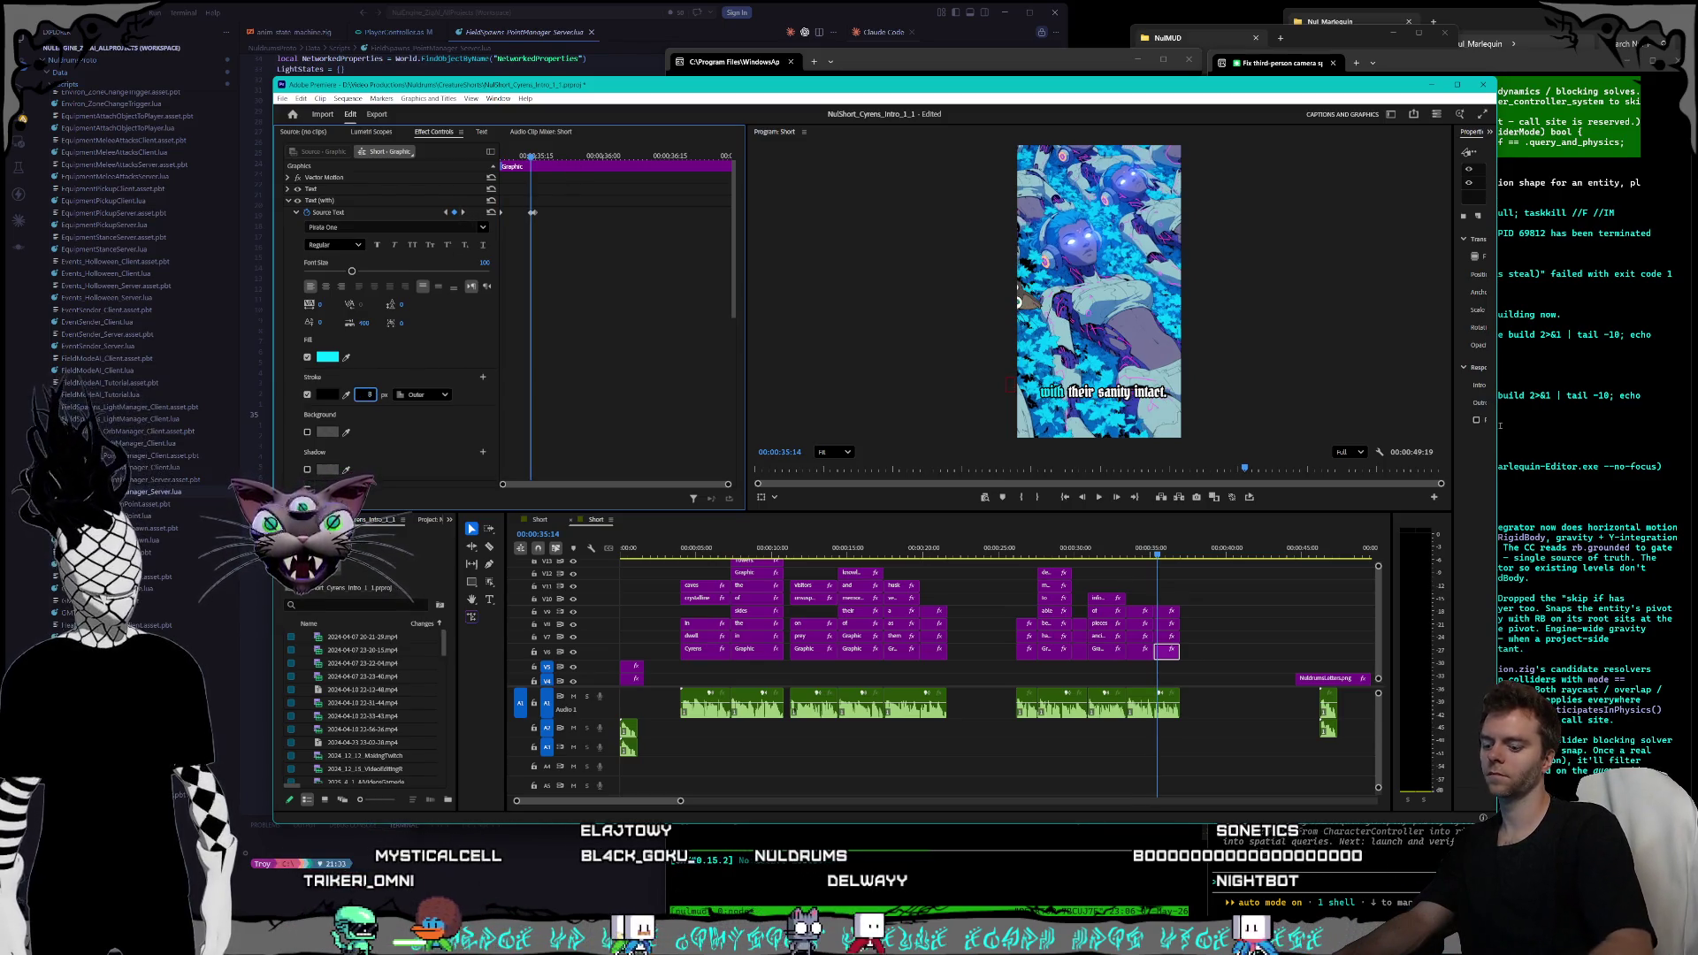
key("Right")
left_click(372, 394)
type("8")
key("Return")
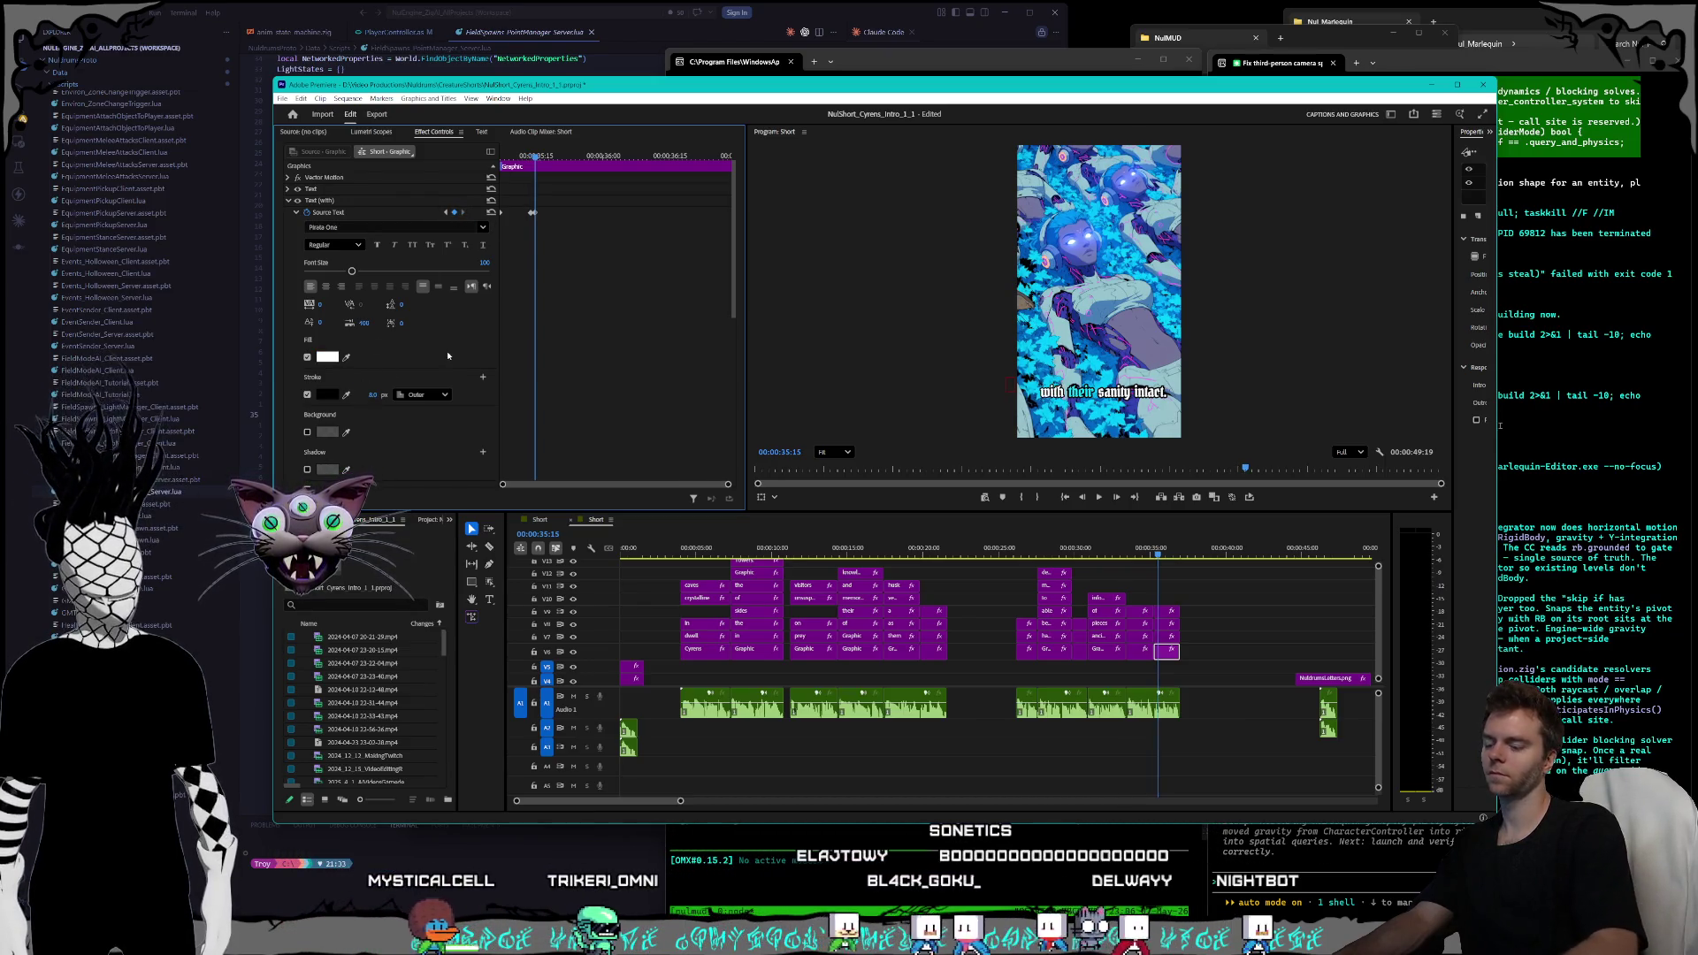
- Give 'their' a 10 px outline on its highlight keyframe and 8 px after it
left_click(1167, 637)
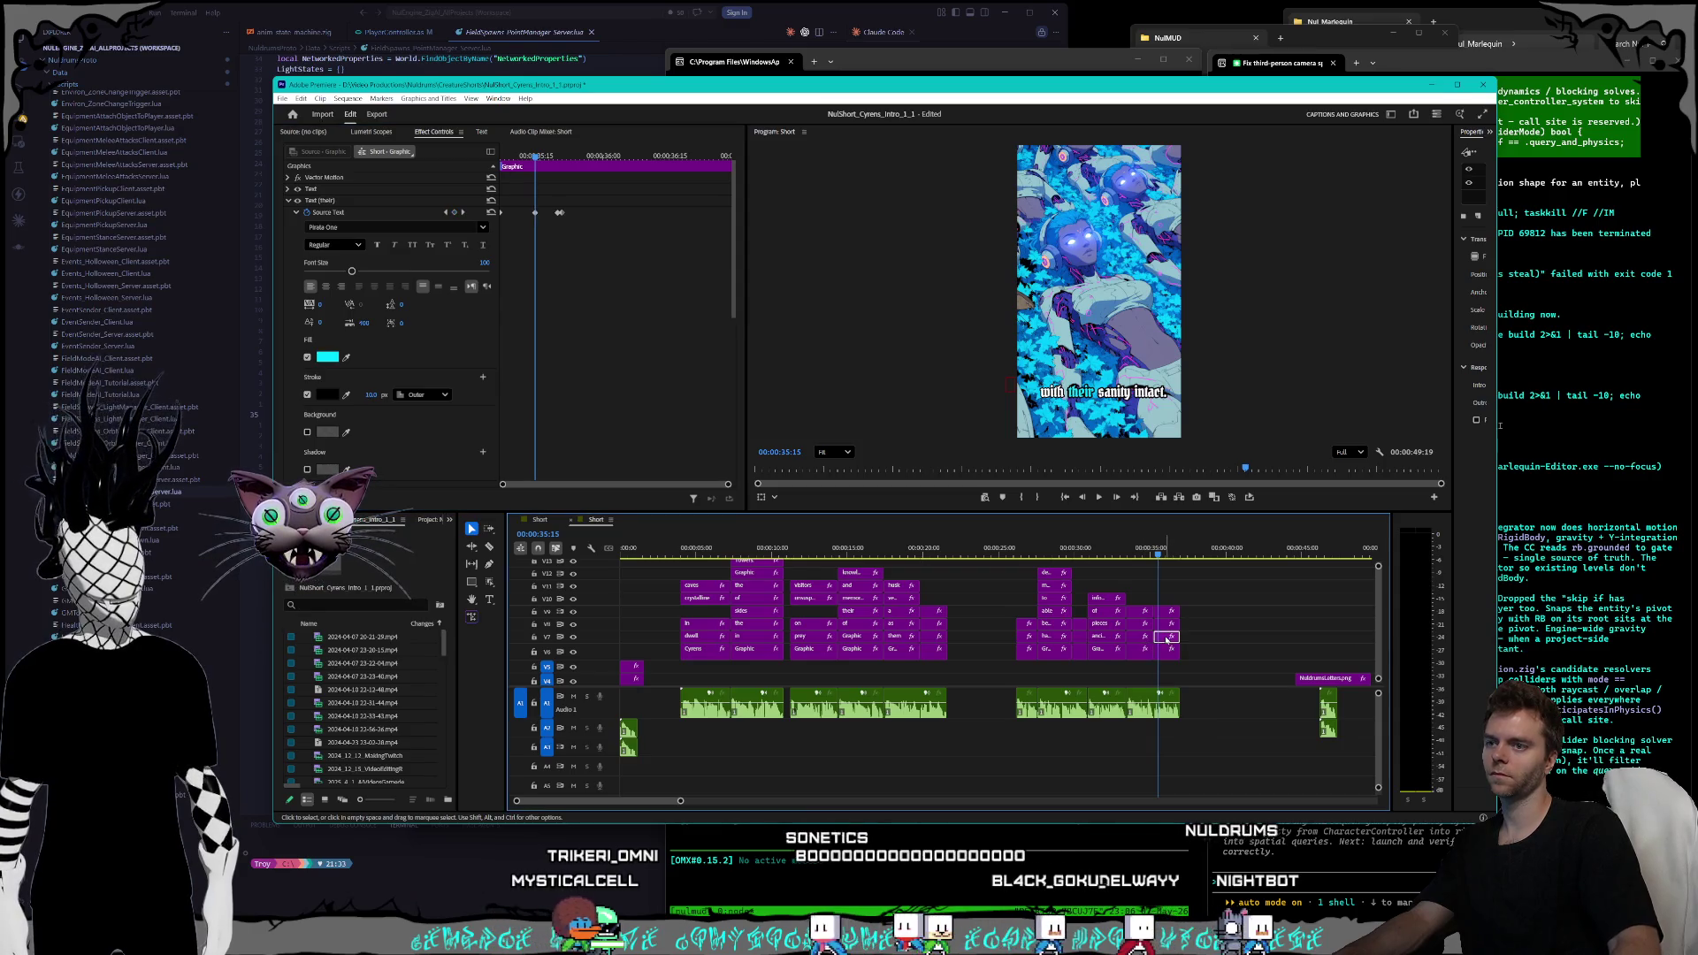
key("Left")
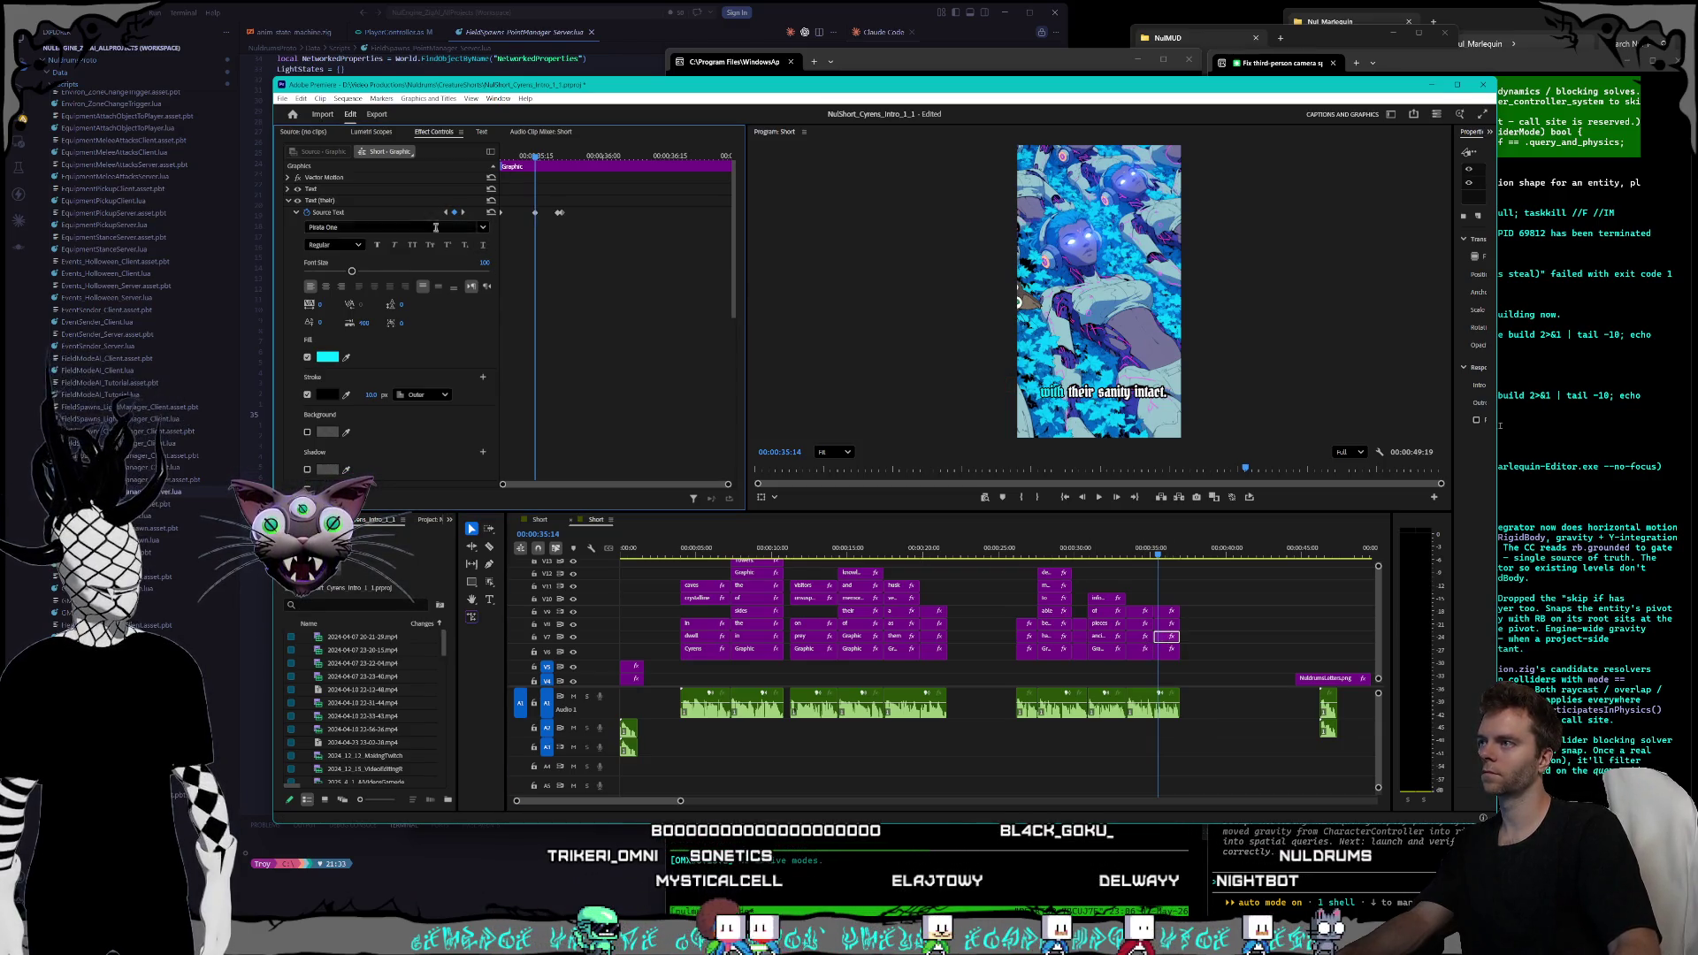
left_click(447, 213)
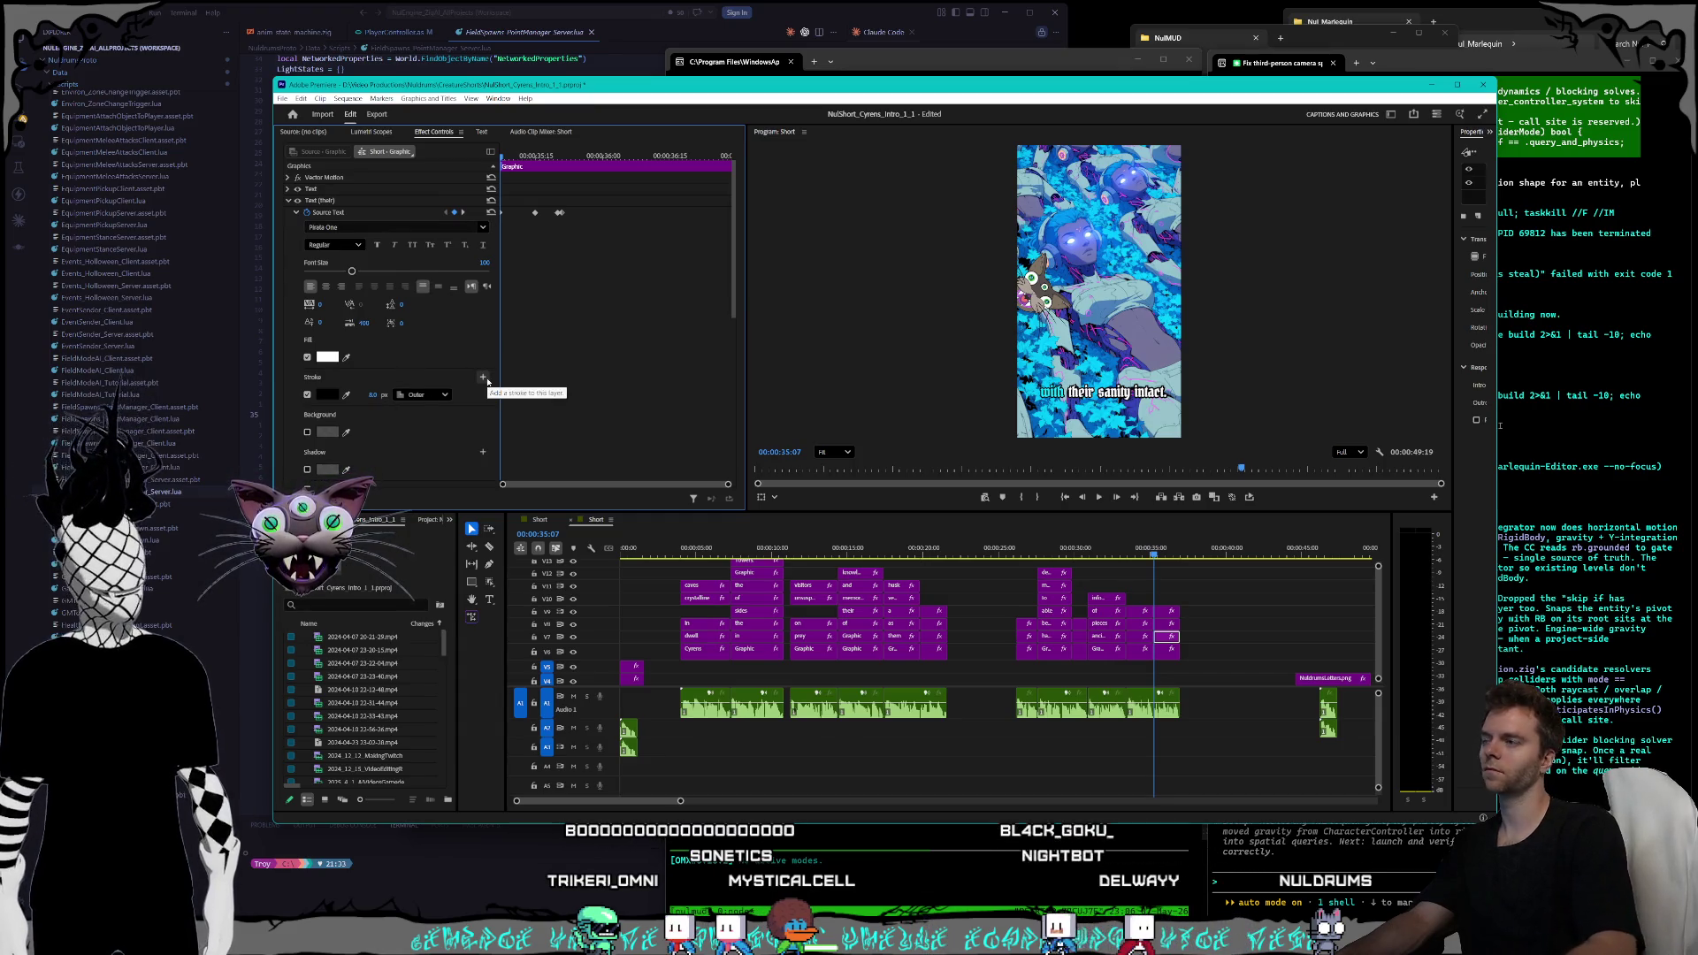
left_click(464, 213)
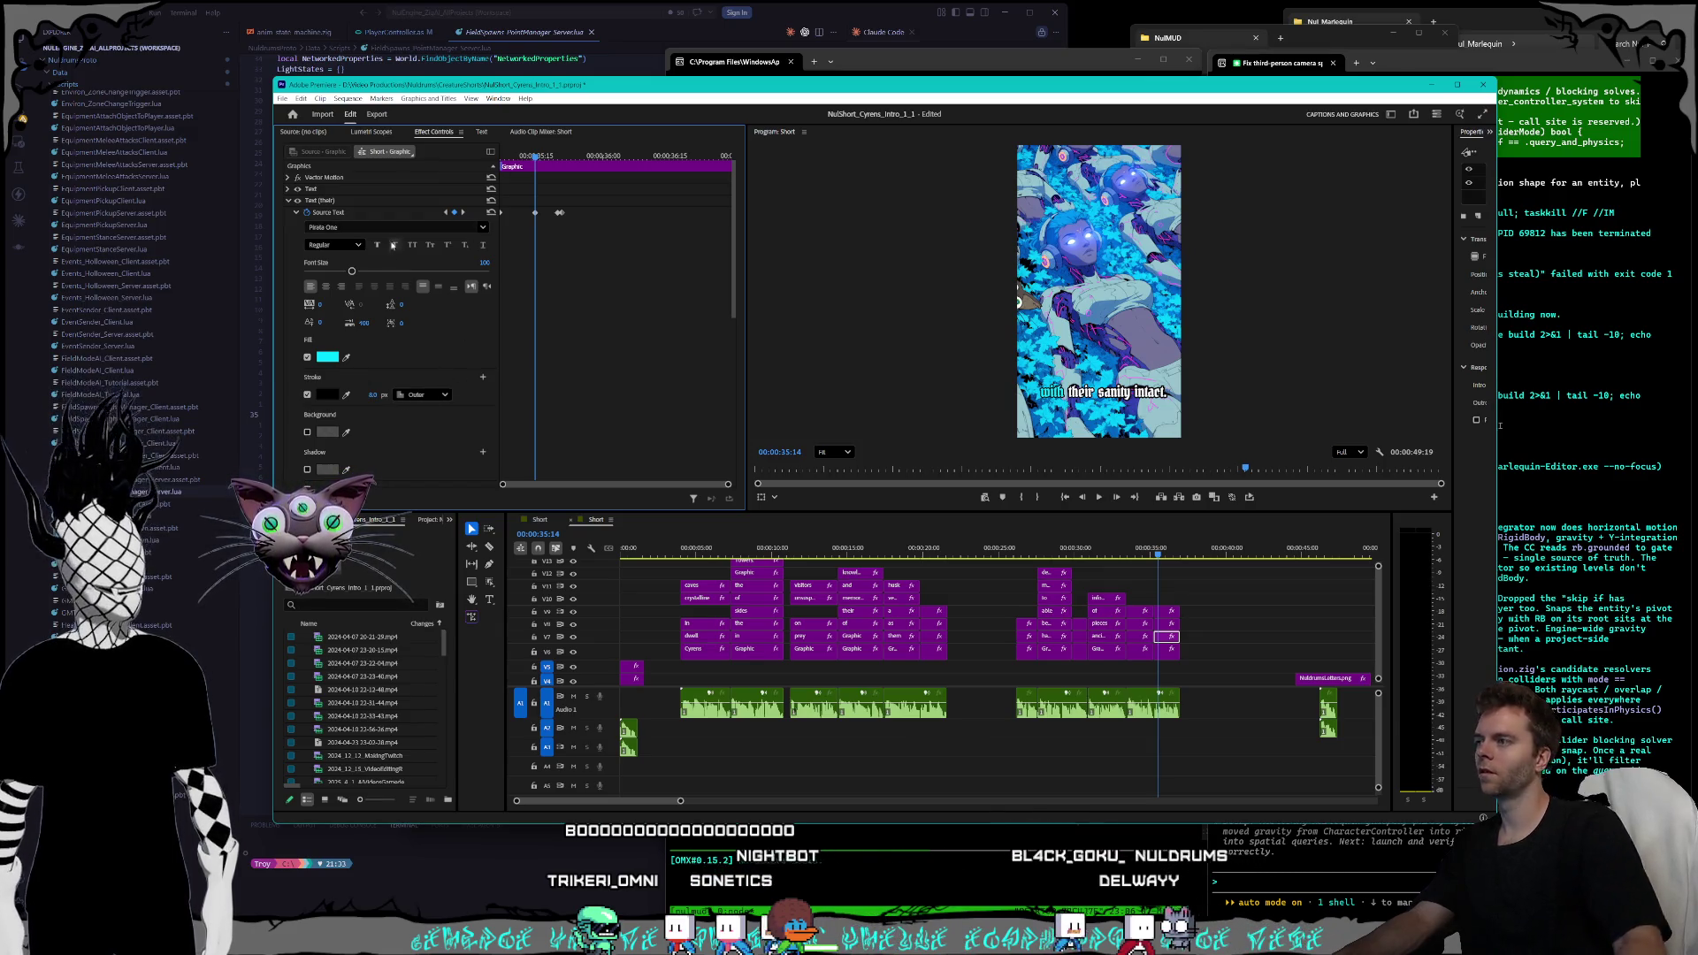
left_click(463, 214)
left_click(365, 394)
type("10")
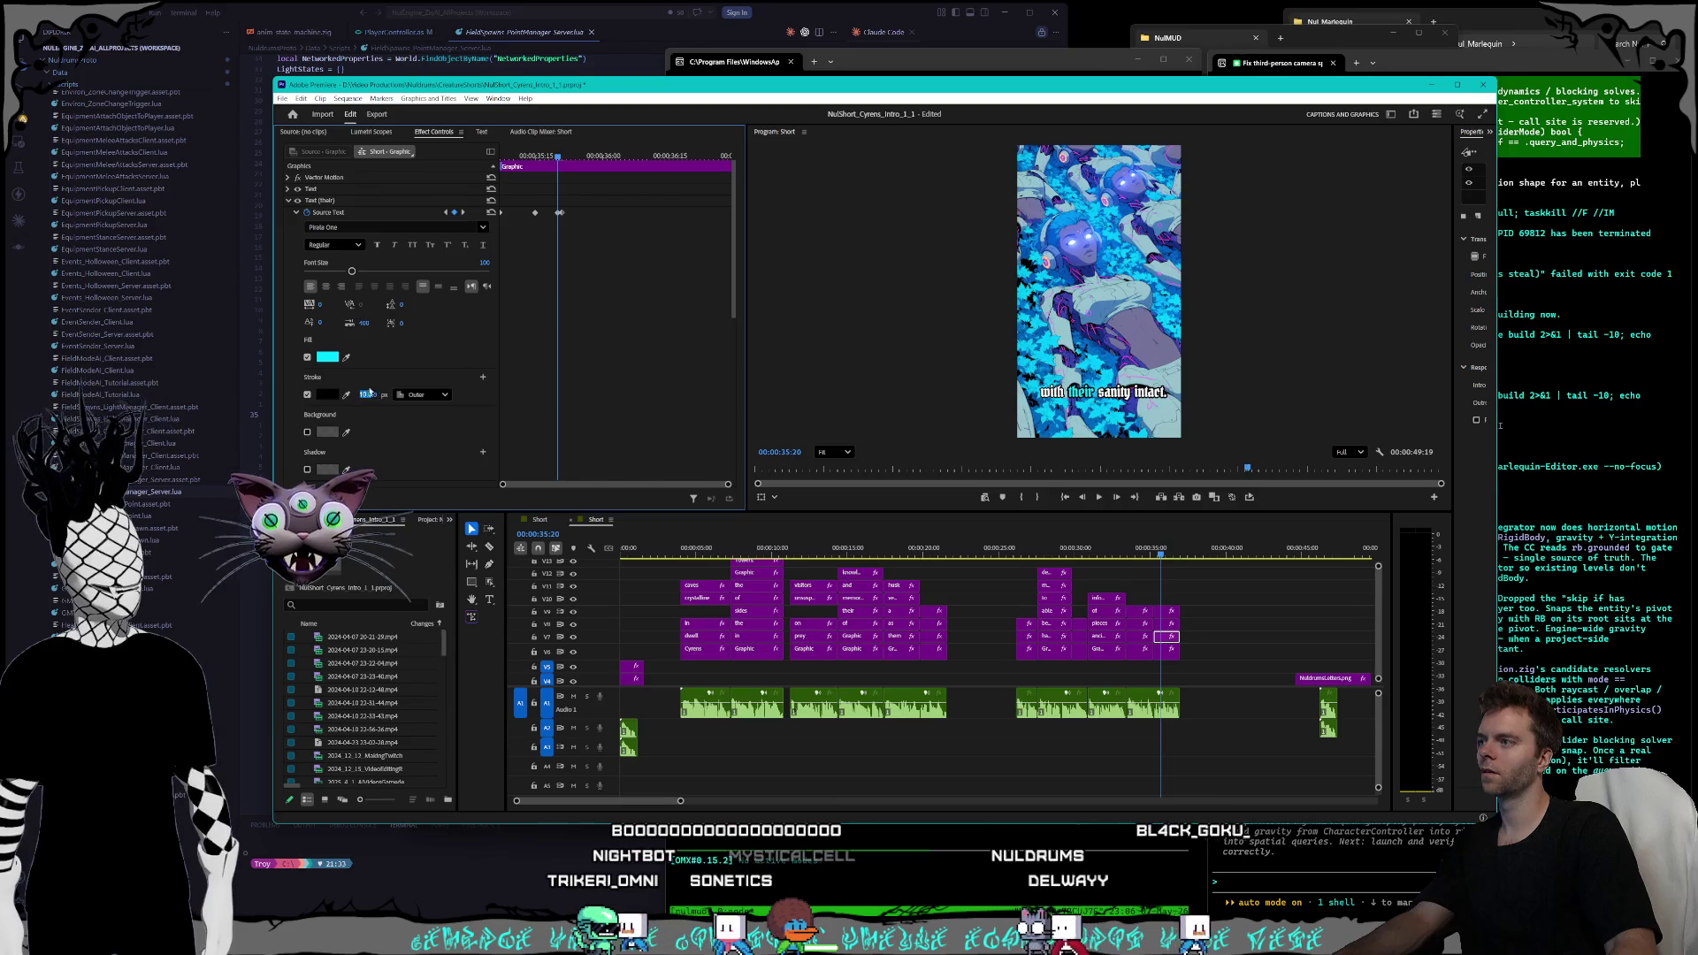
key("Return")
key("Right")
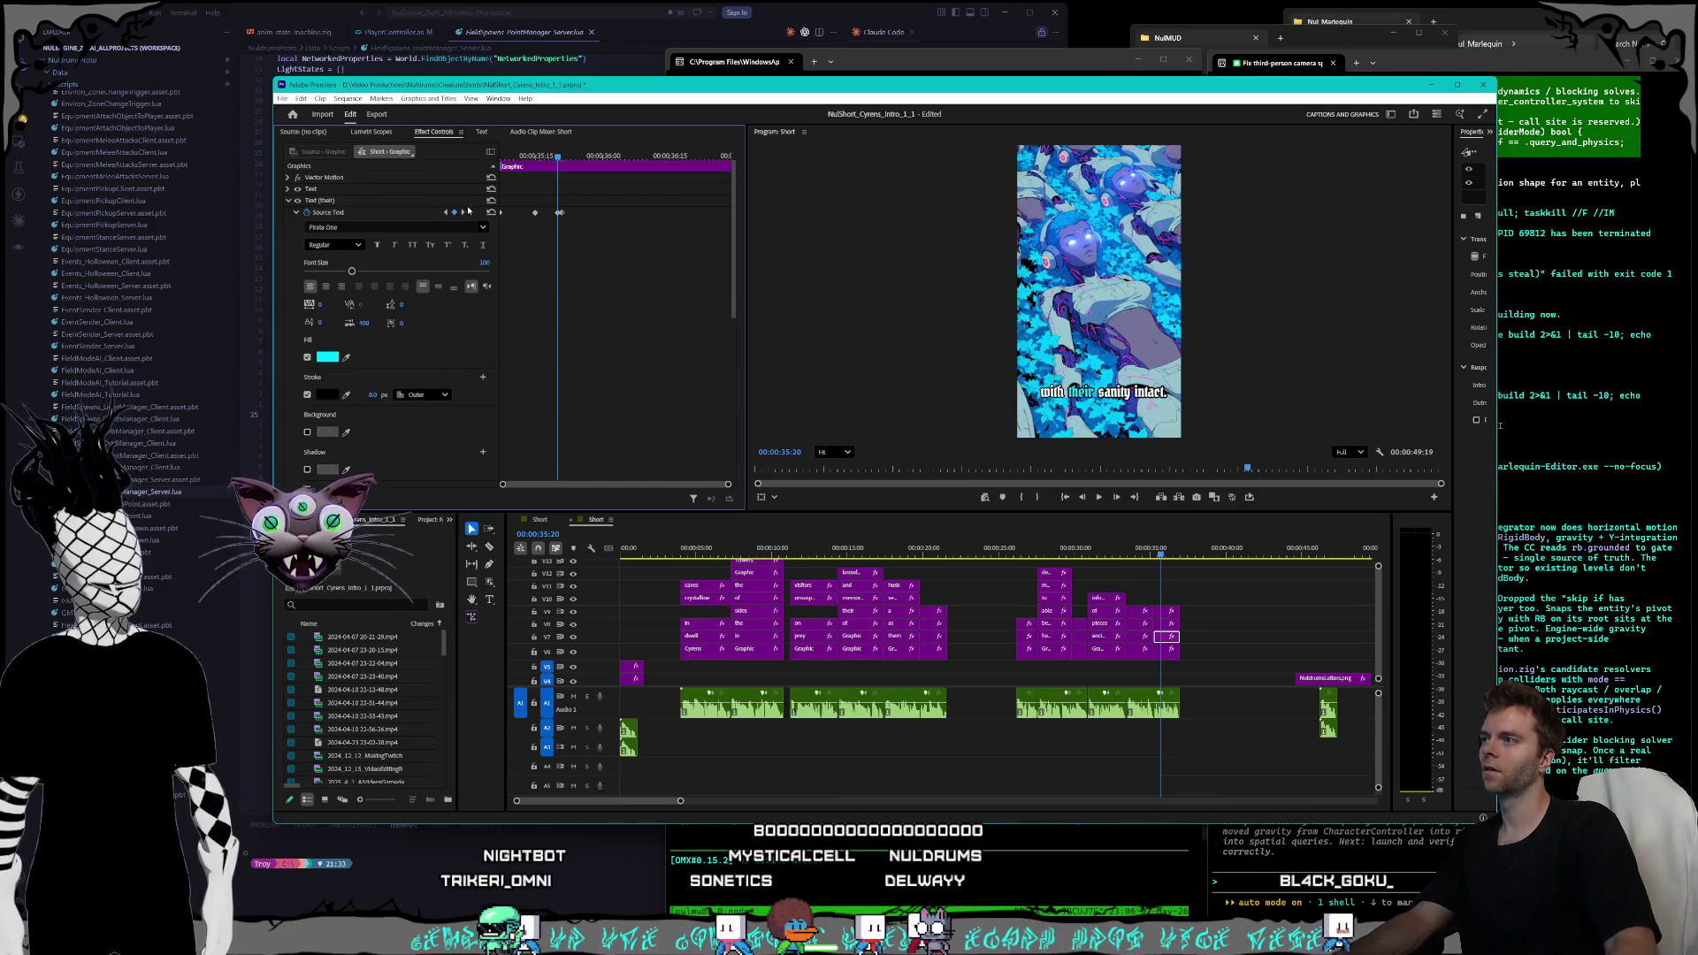
left_click(366, 394)
type("8")
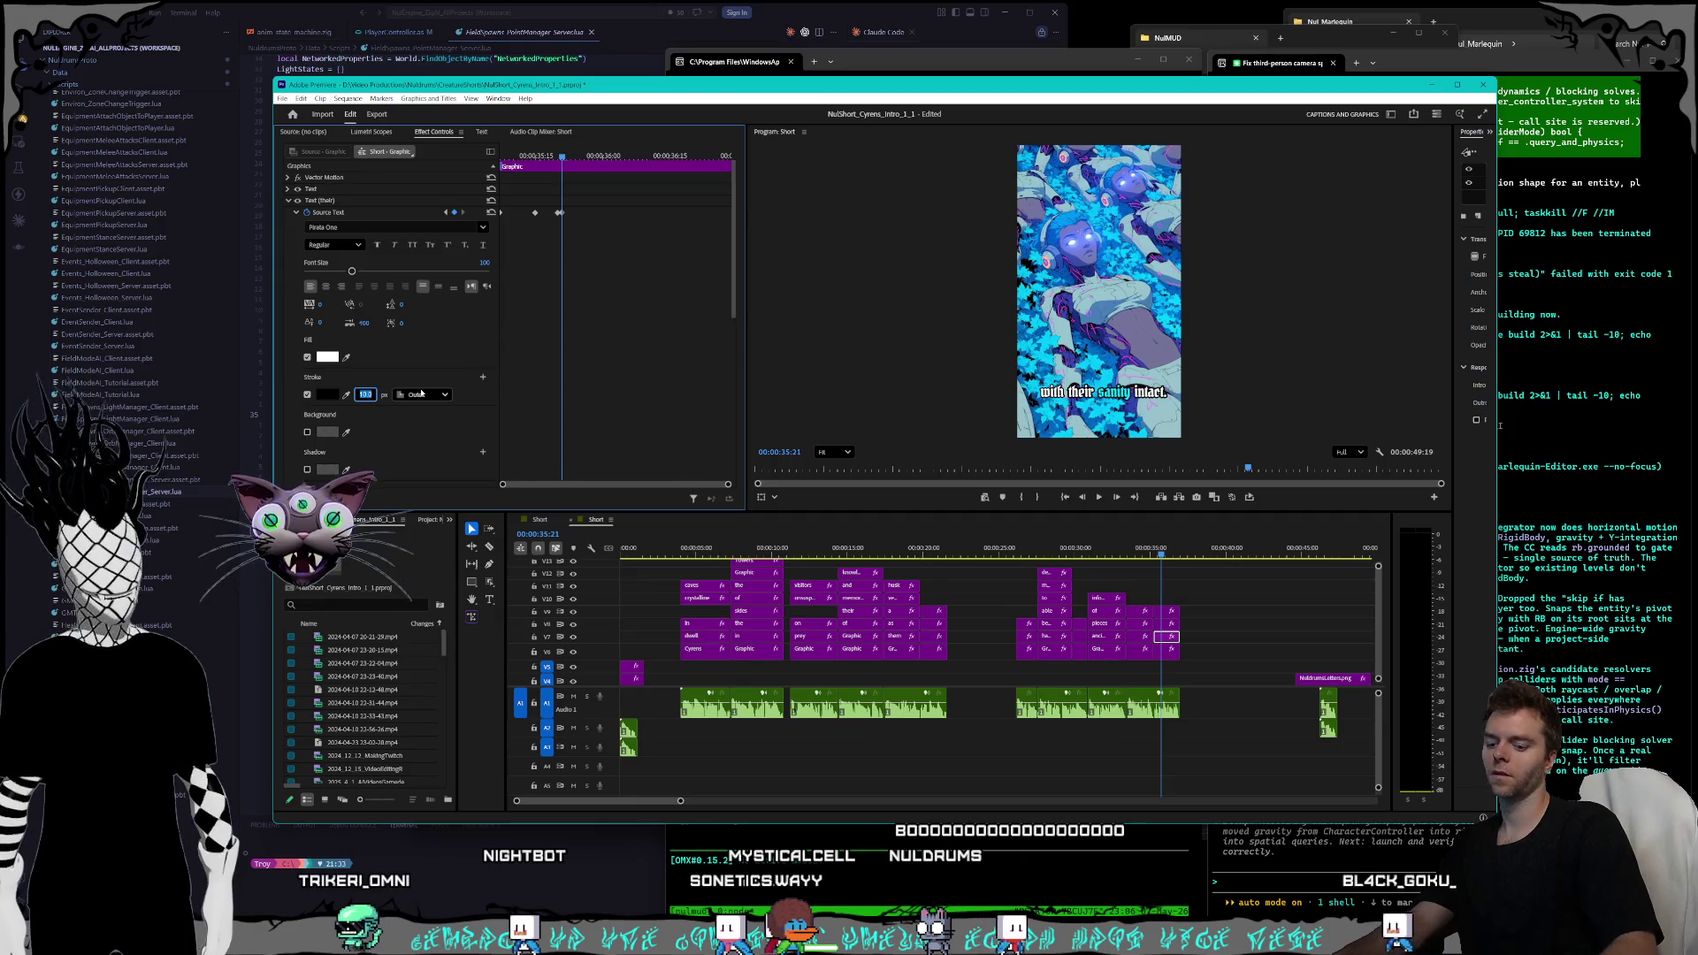
- Set the 'sanity' word's outline width to 8 on each of its text keyframes
left_click(1166, 624)
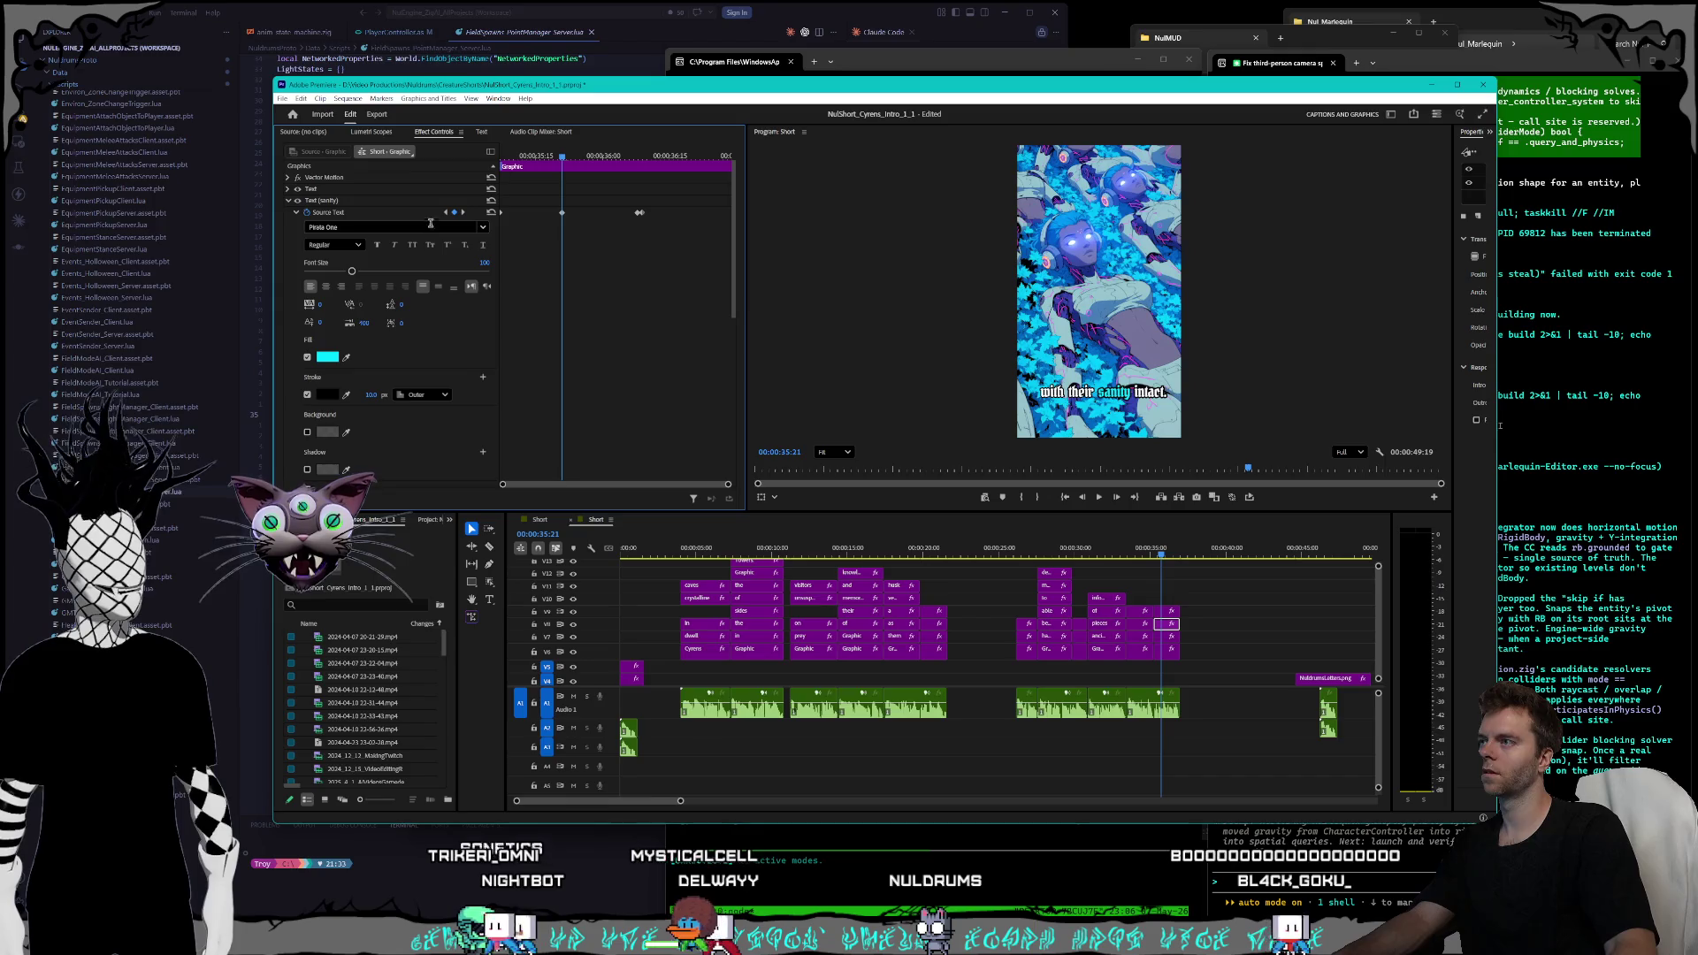
left_click(445, 213)
left_click(366, 394)
type("8")
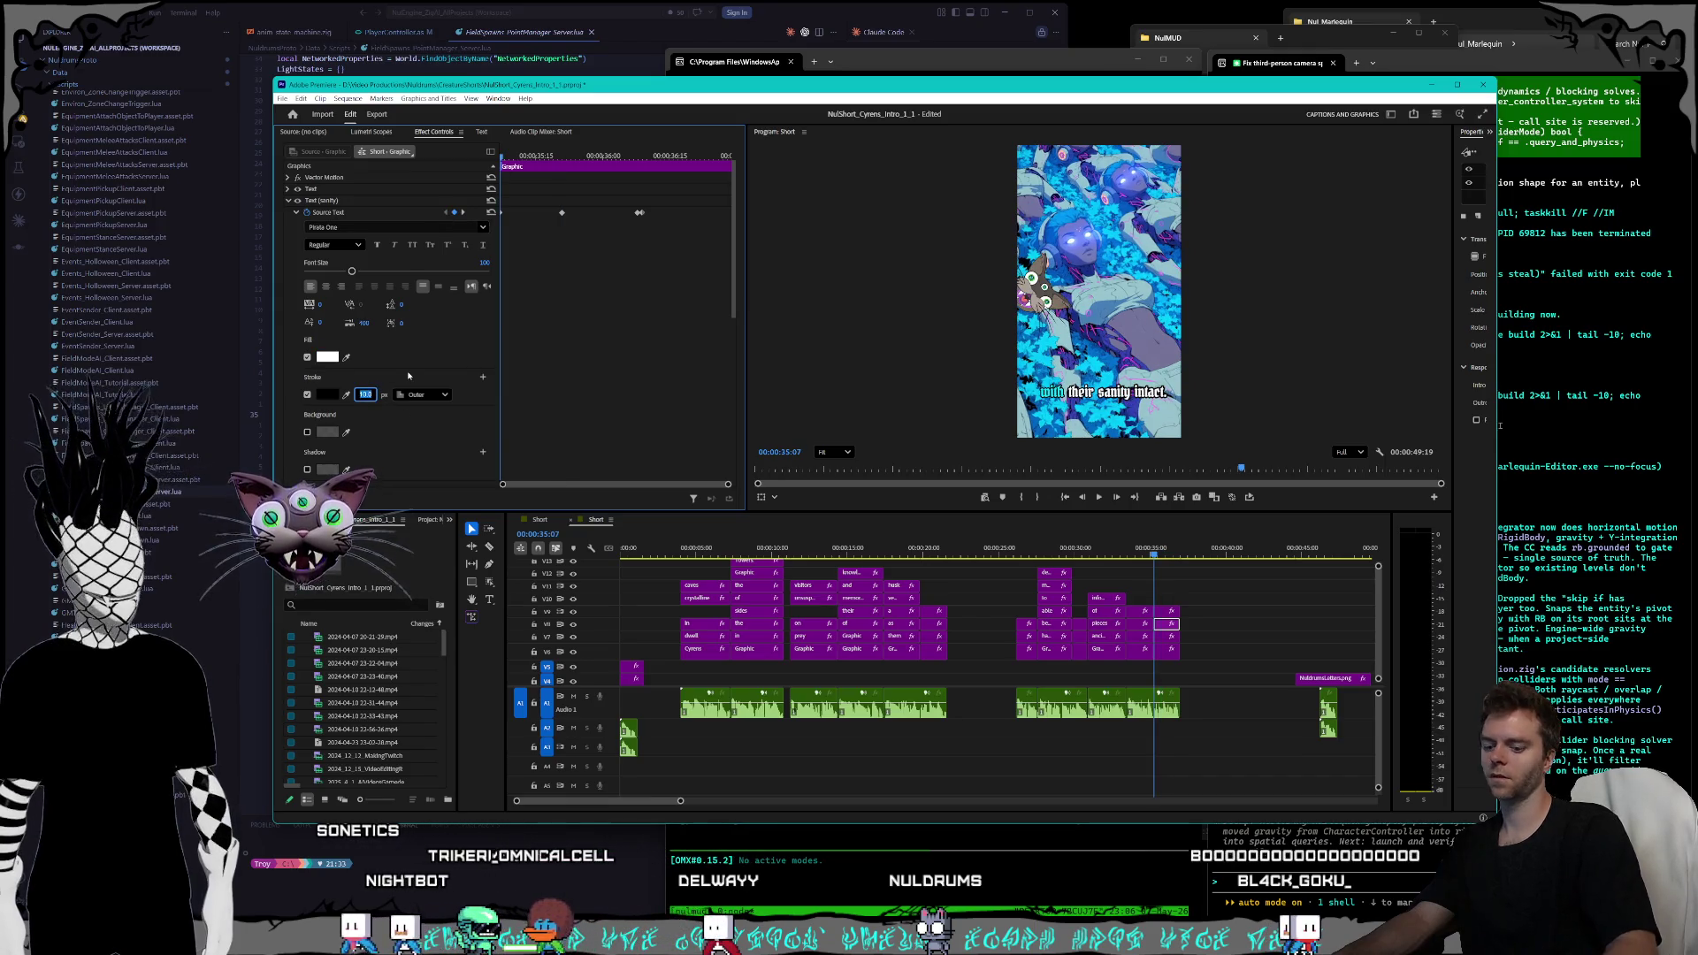
key("shift+k")
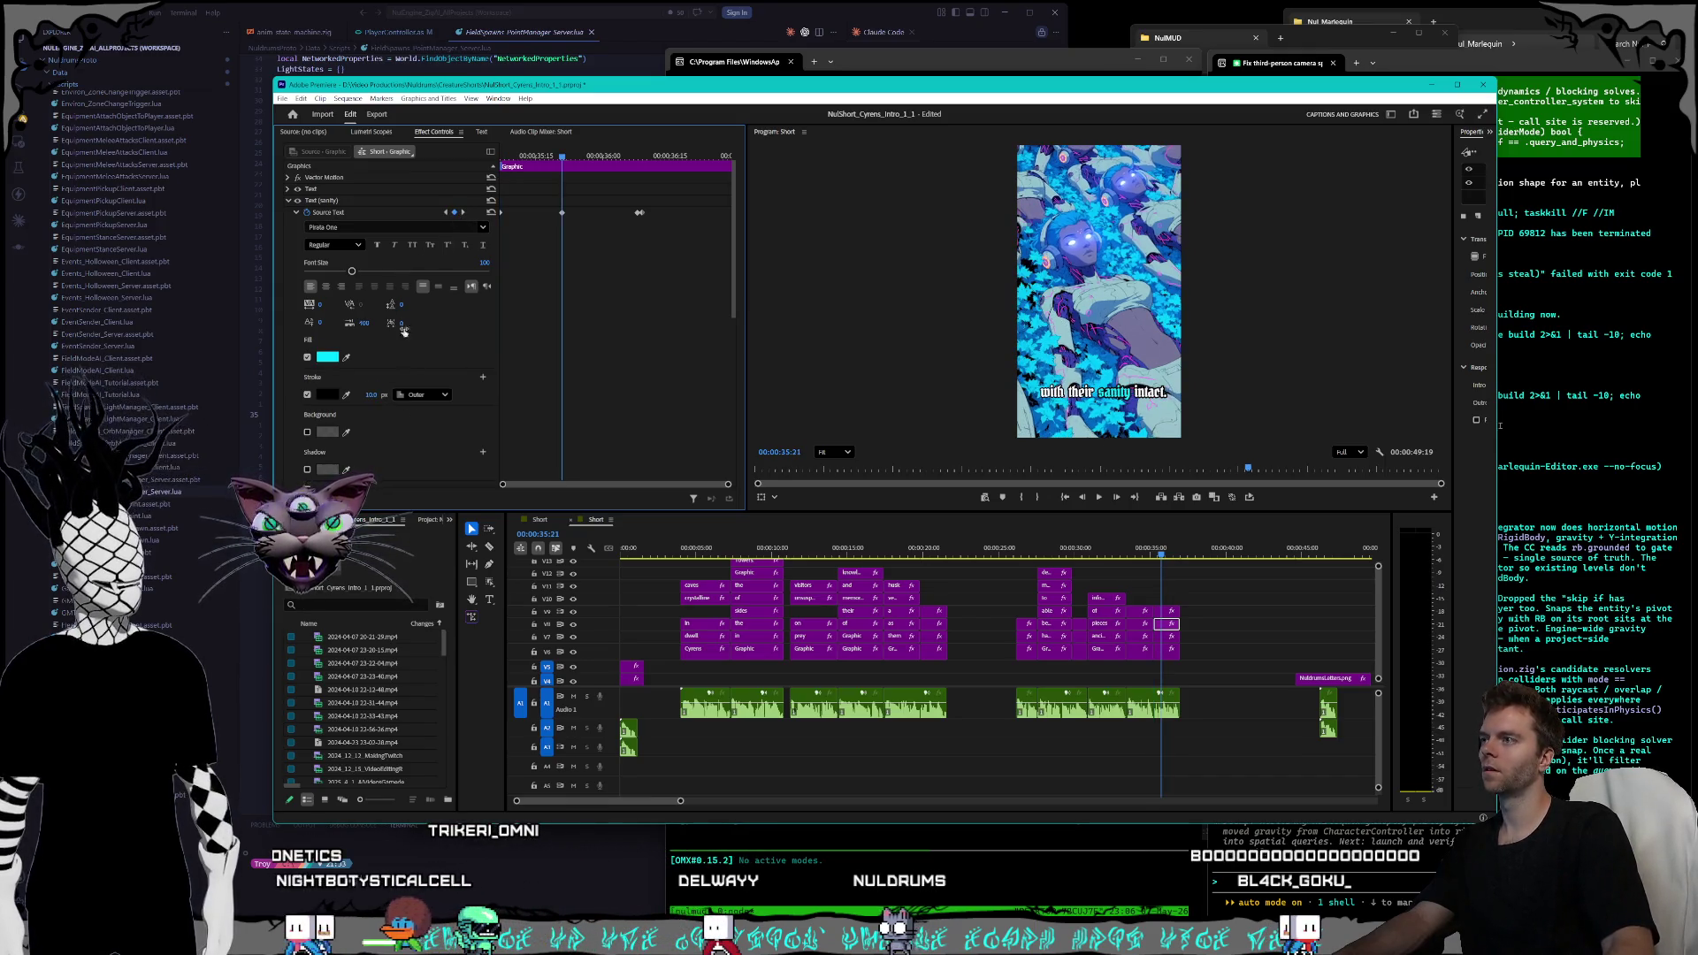
left_click(366, 395)
type("8")
key("Return")
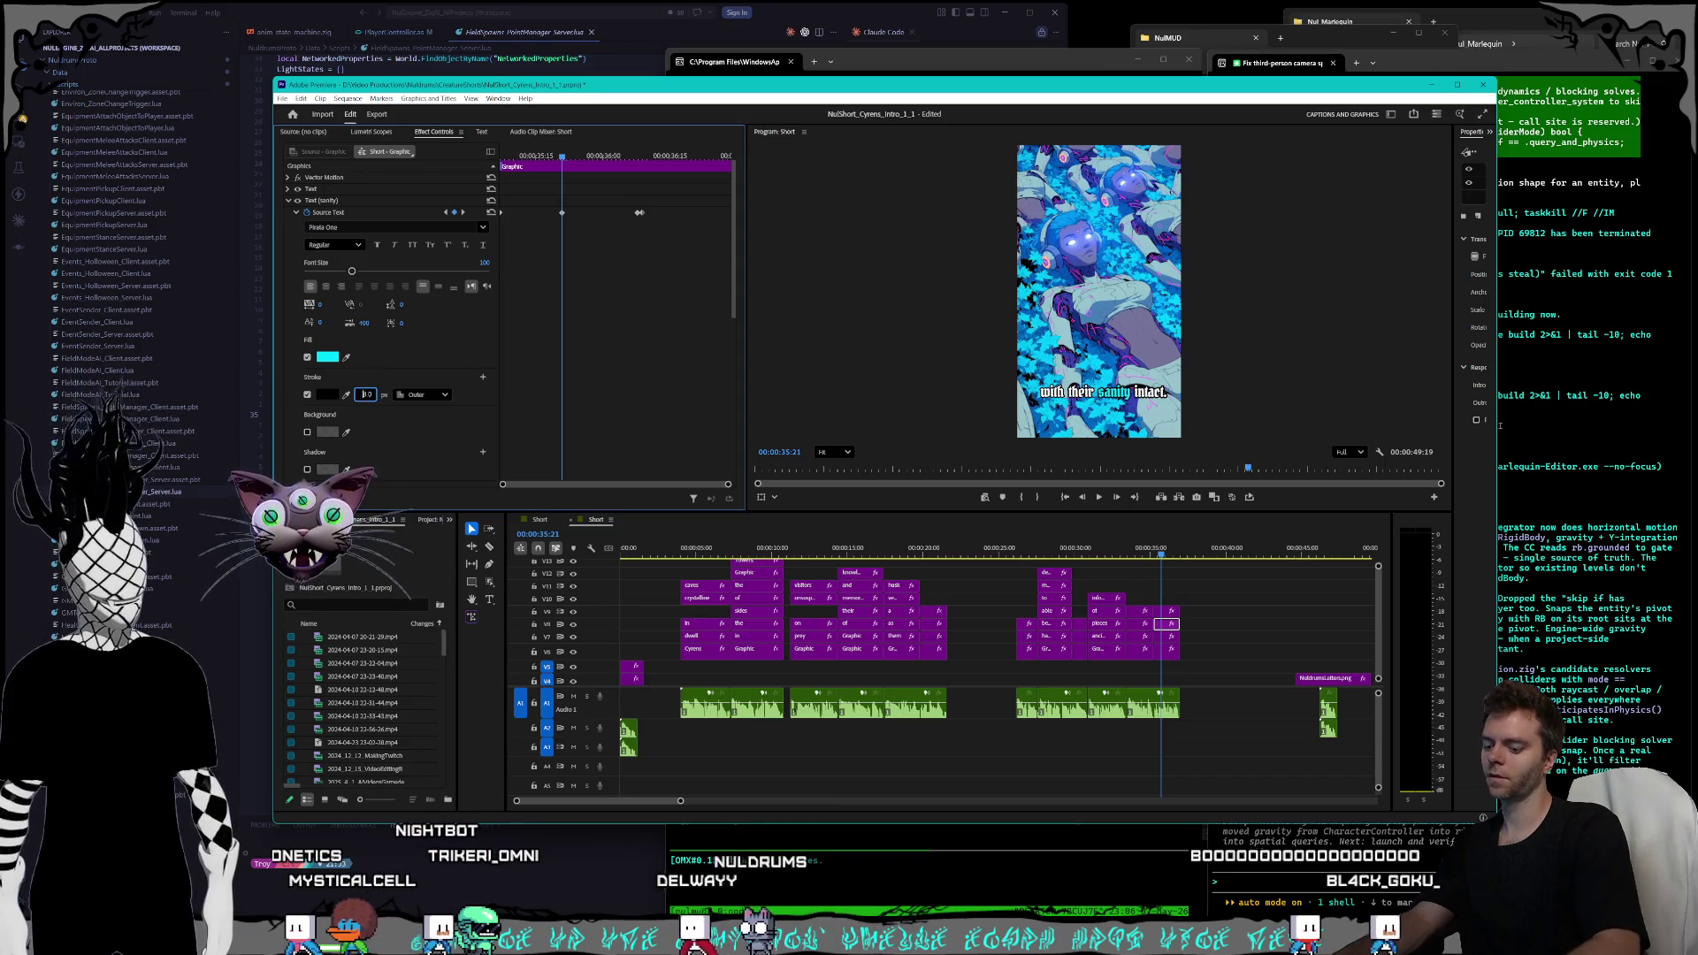
left_click(463, 212)
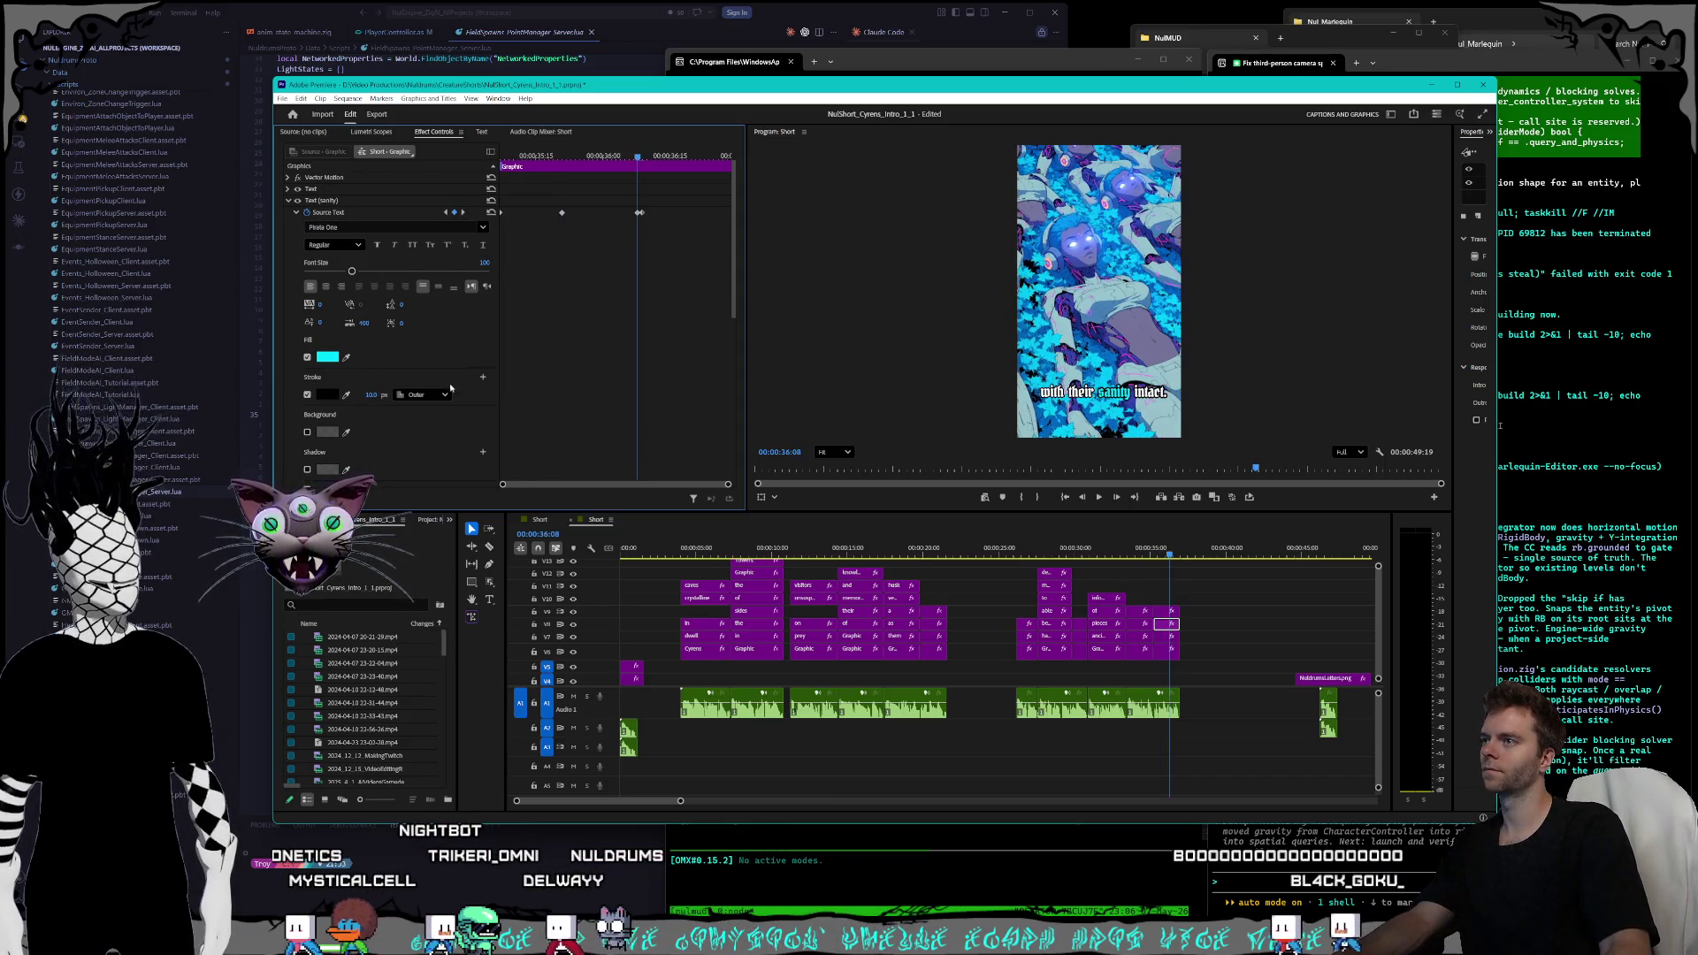
left_click(366, 395)
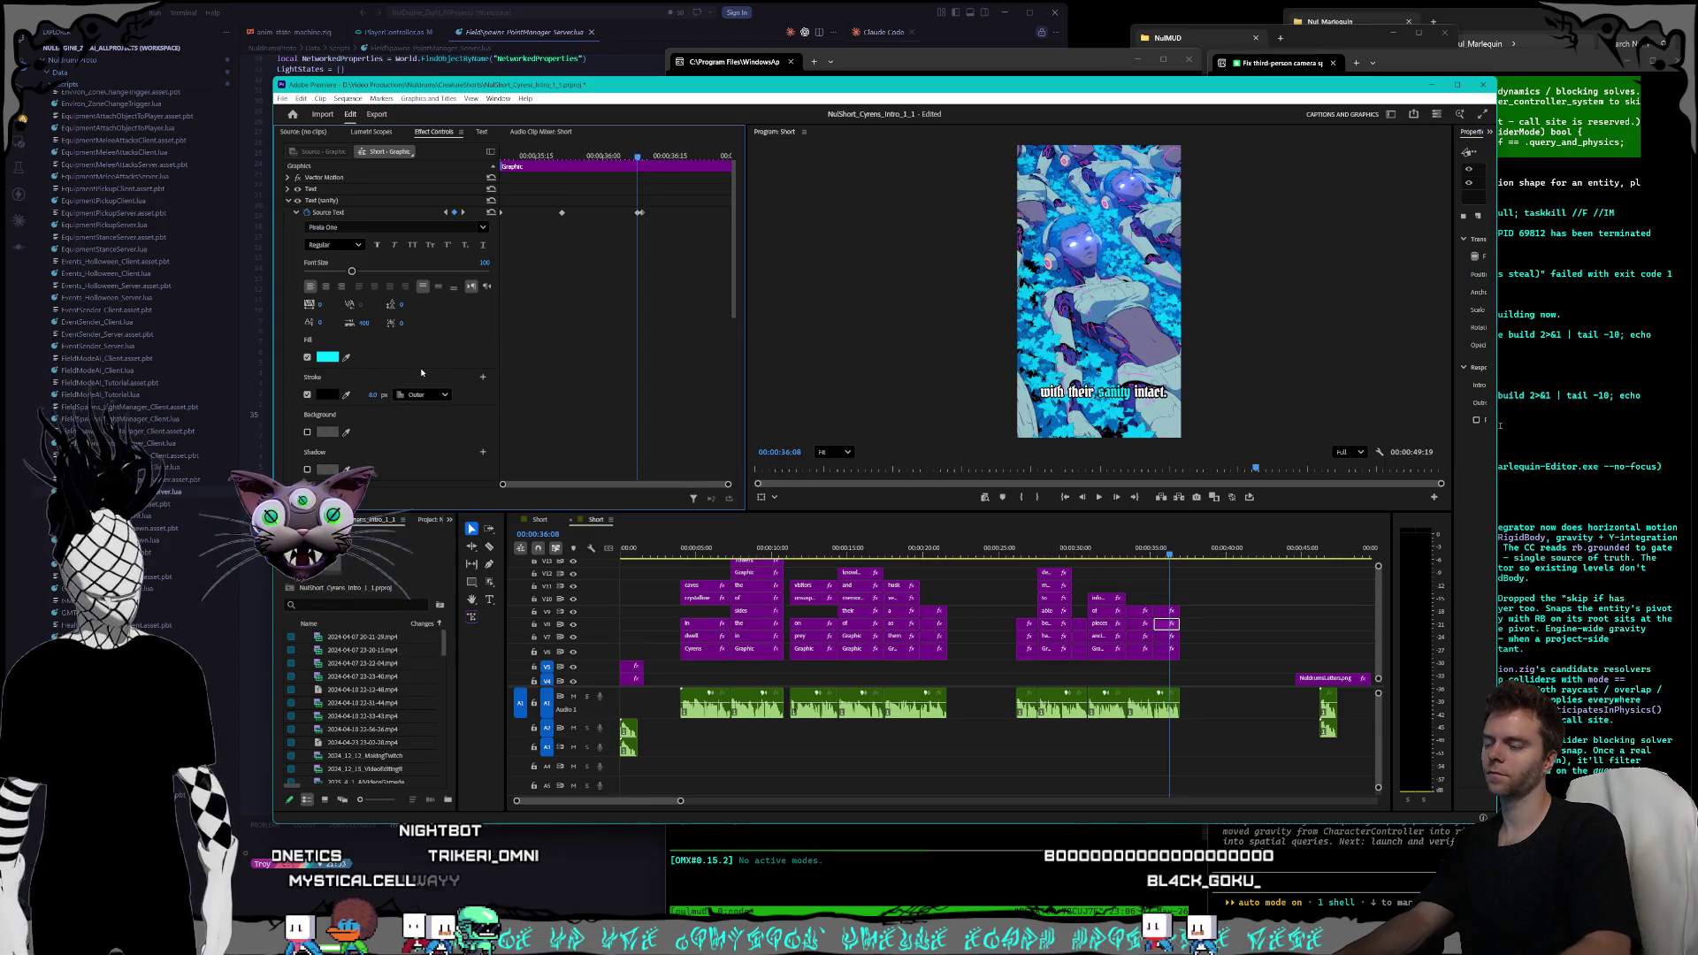
left_click(463, 212)
left_click(366, 394)
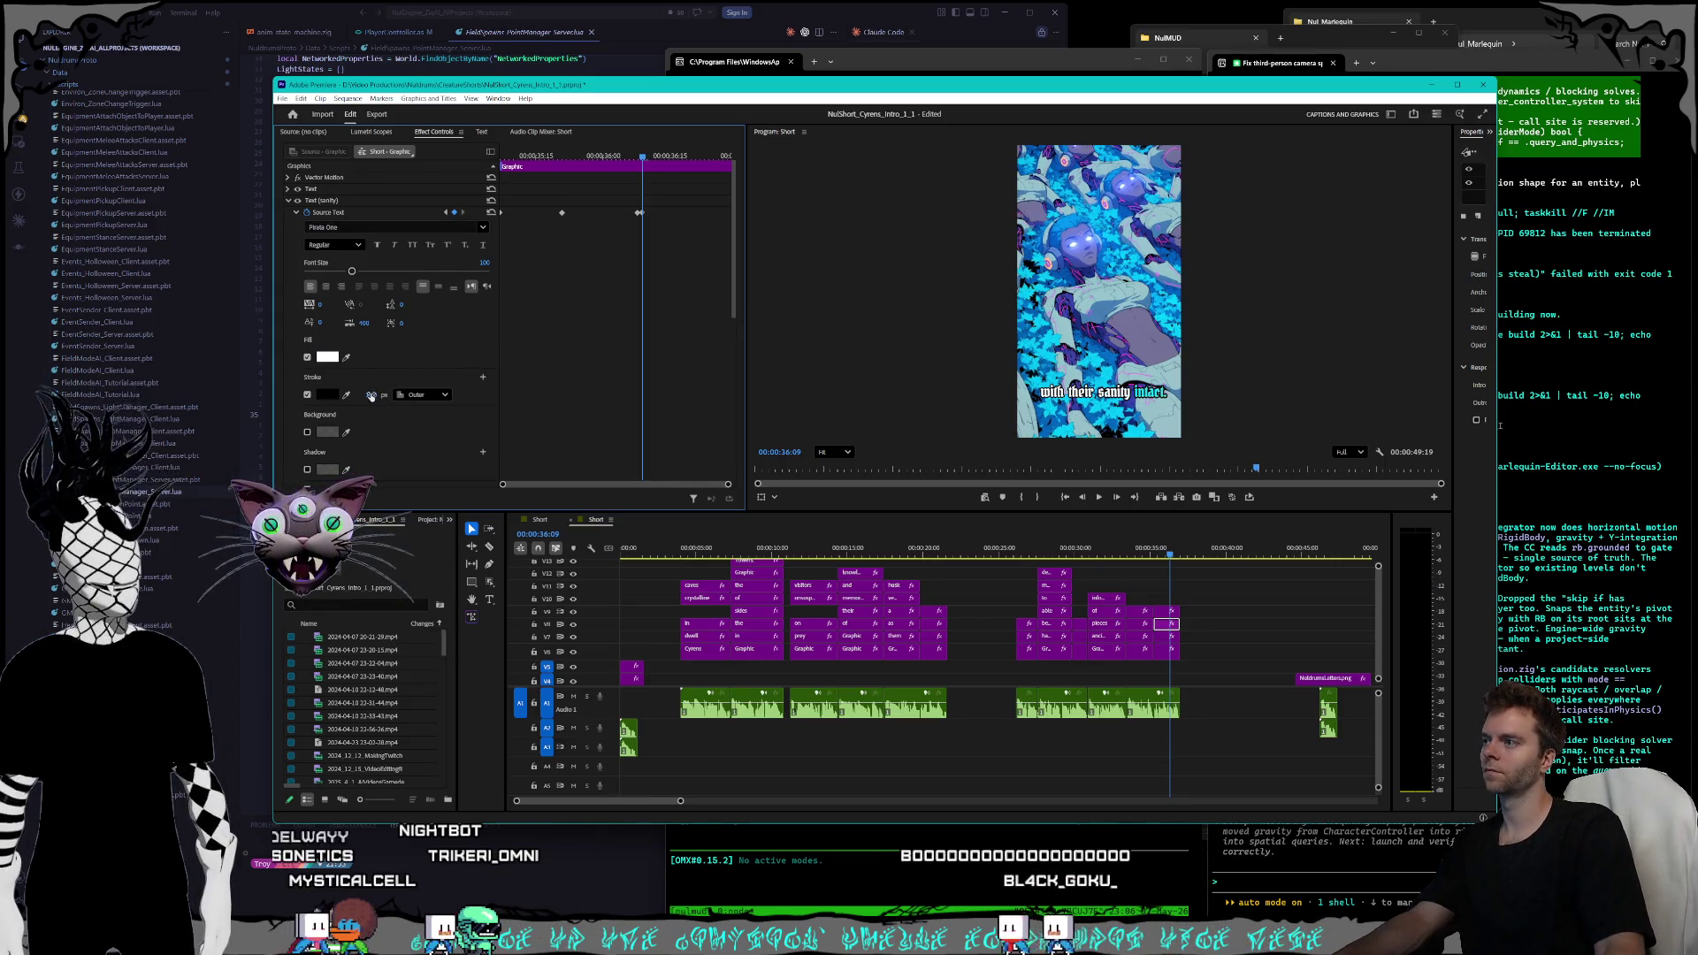
key("Return")
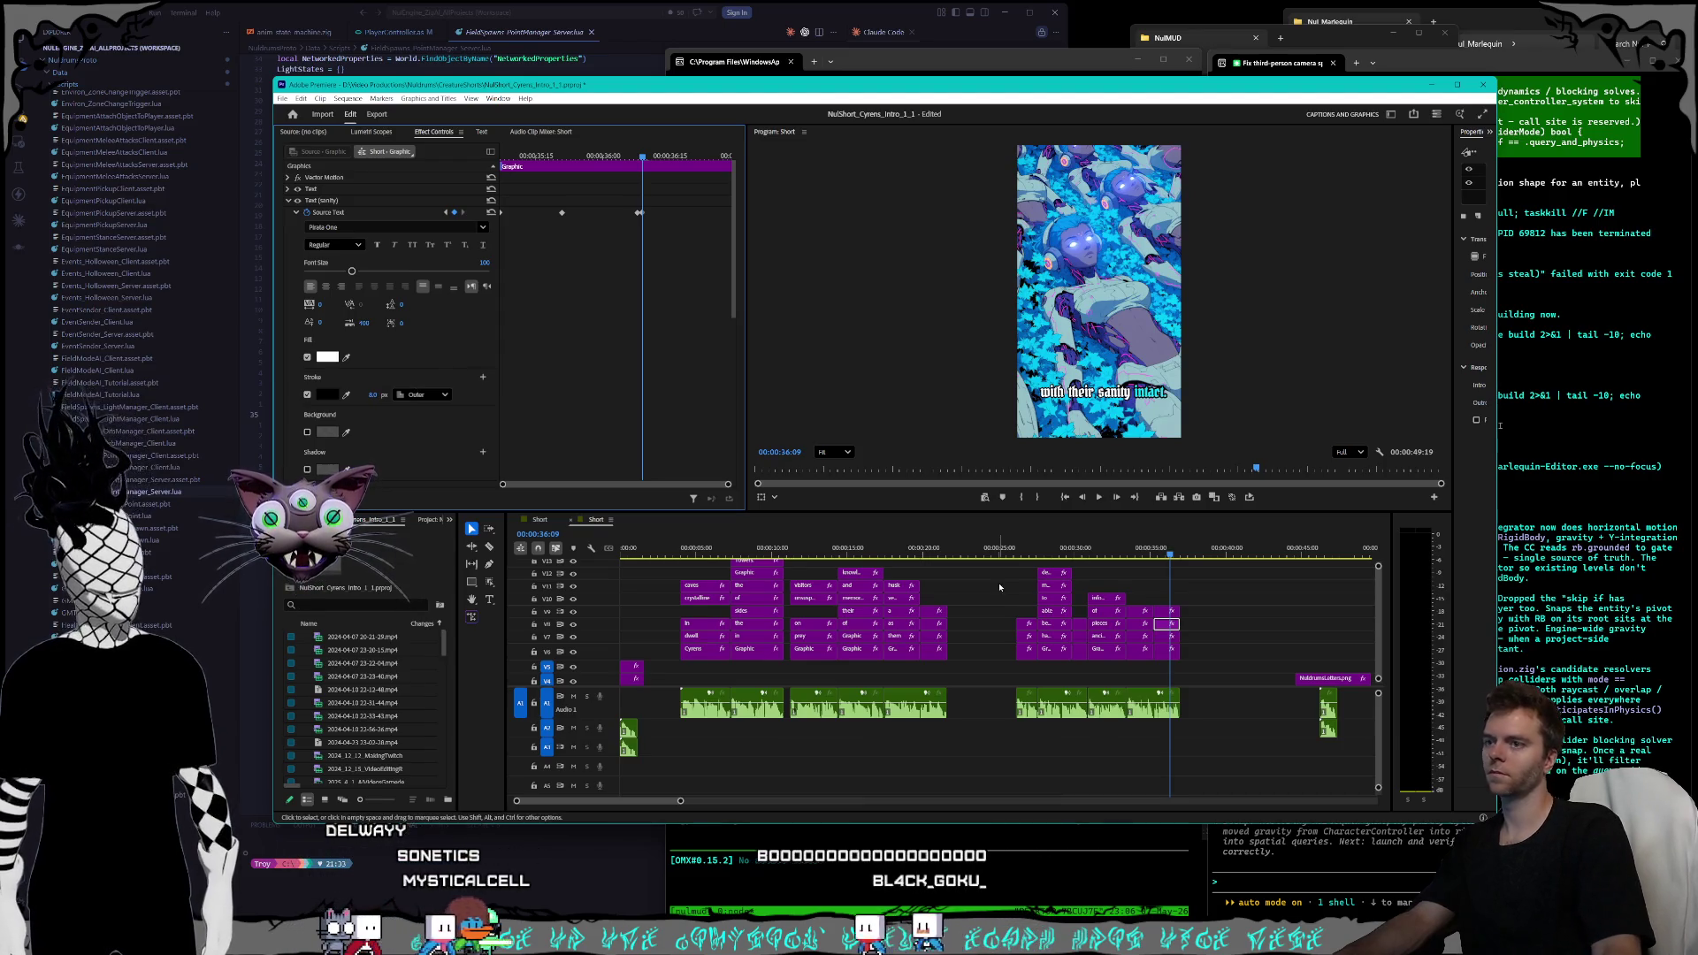
- Set the 'intact.' word's stroke width to 8 on its text keyframes
left_click(1161, 611)
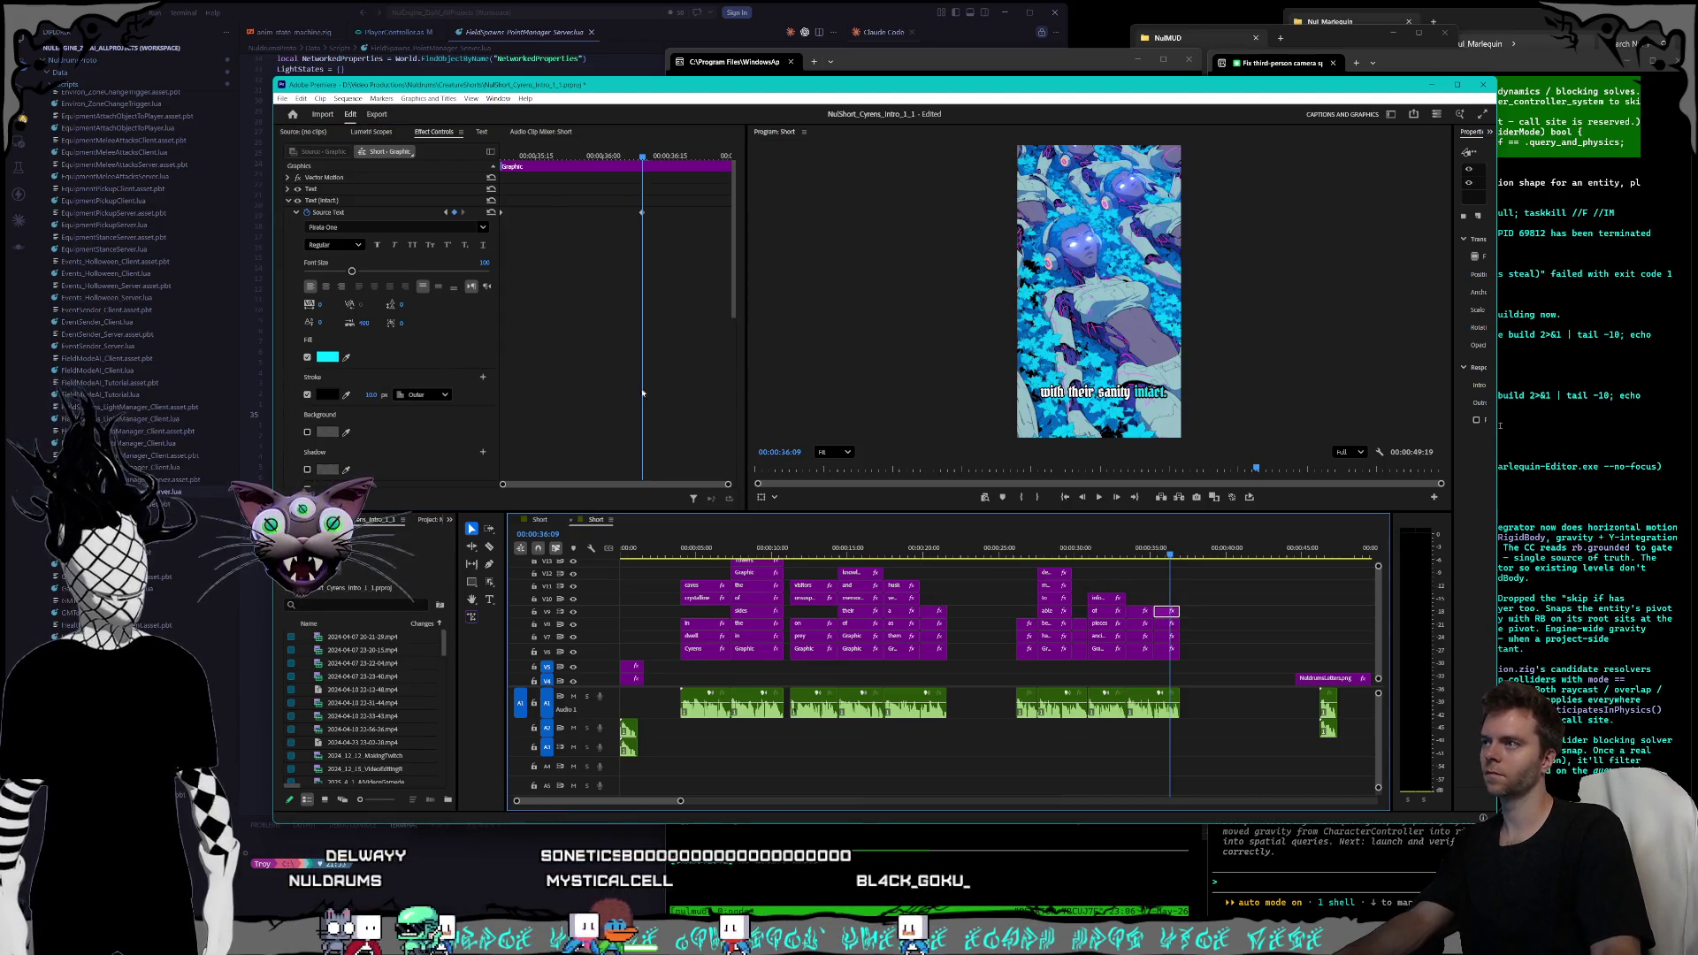
left_click(445, 214)
left_click(369, 395)
type("8")
key("Return")
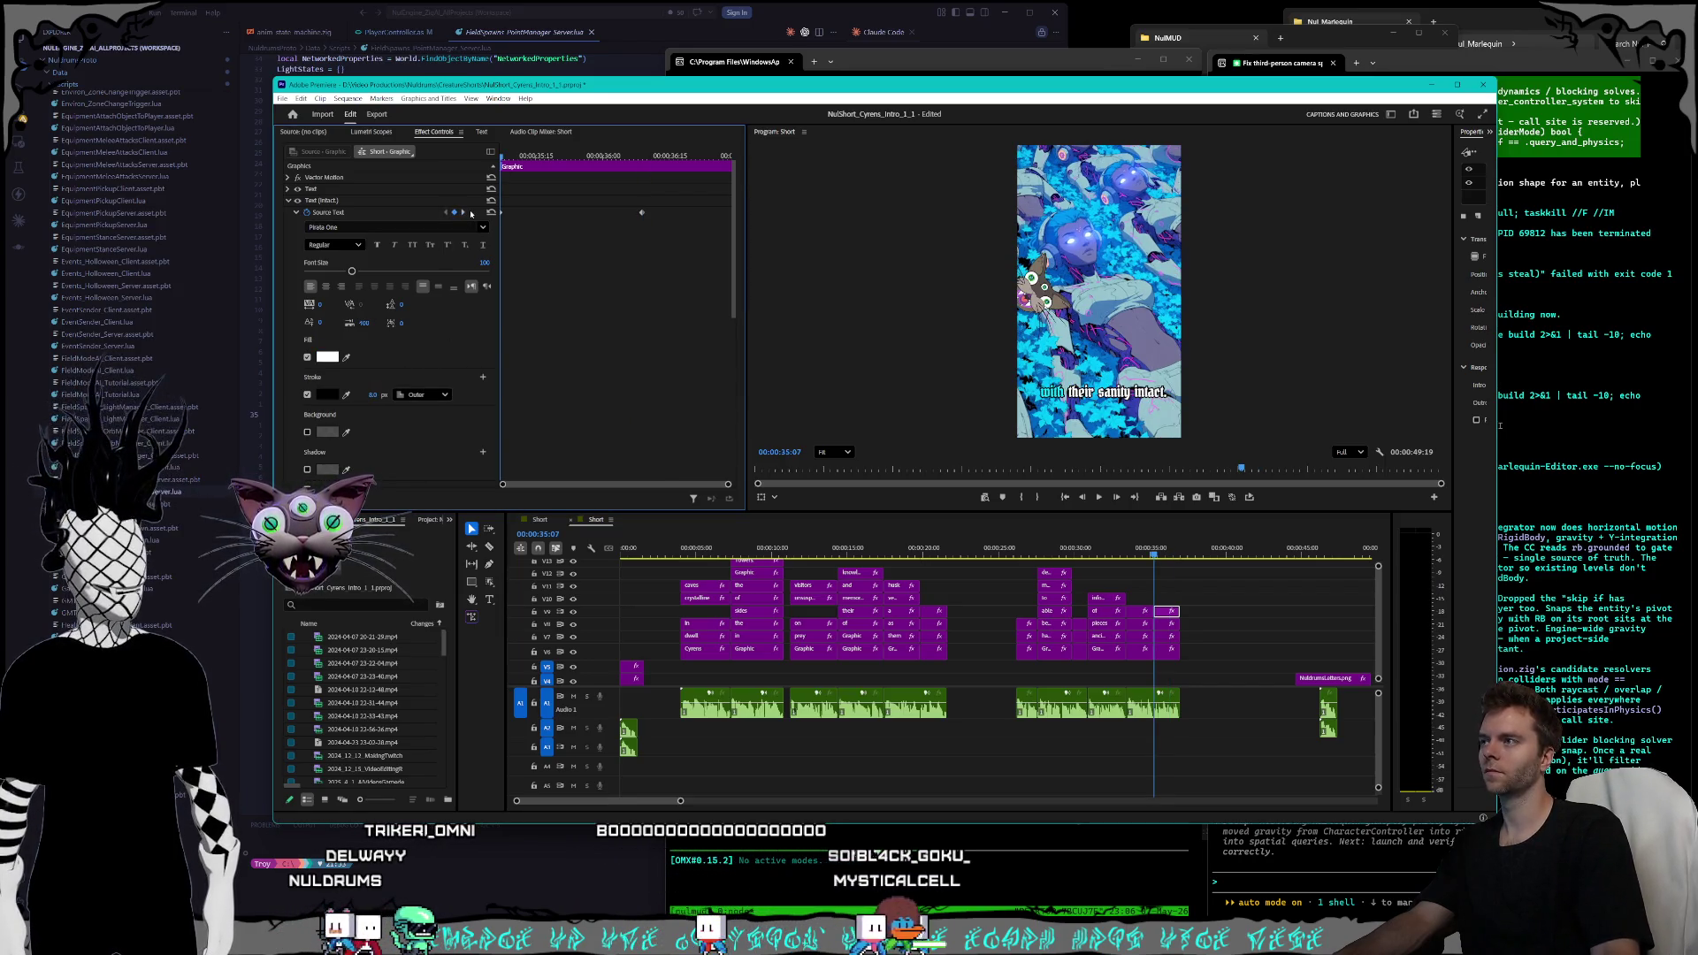
left_click(462, 213)
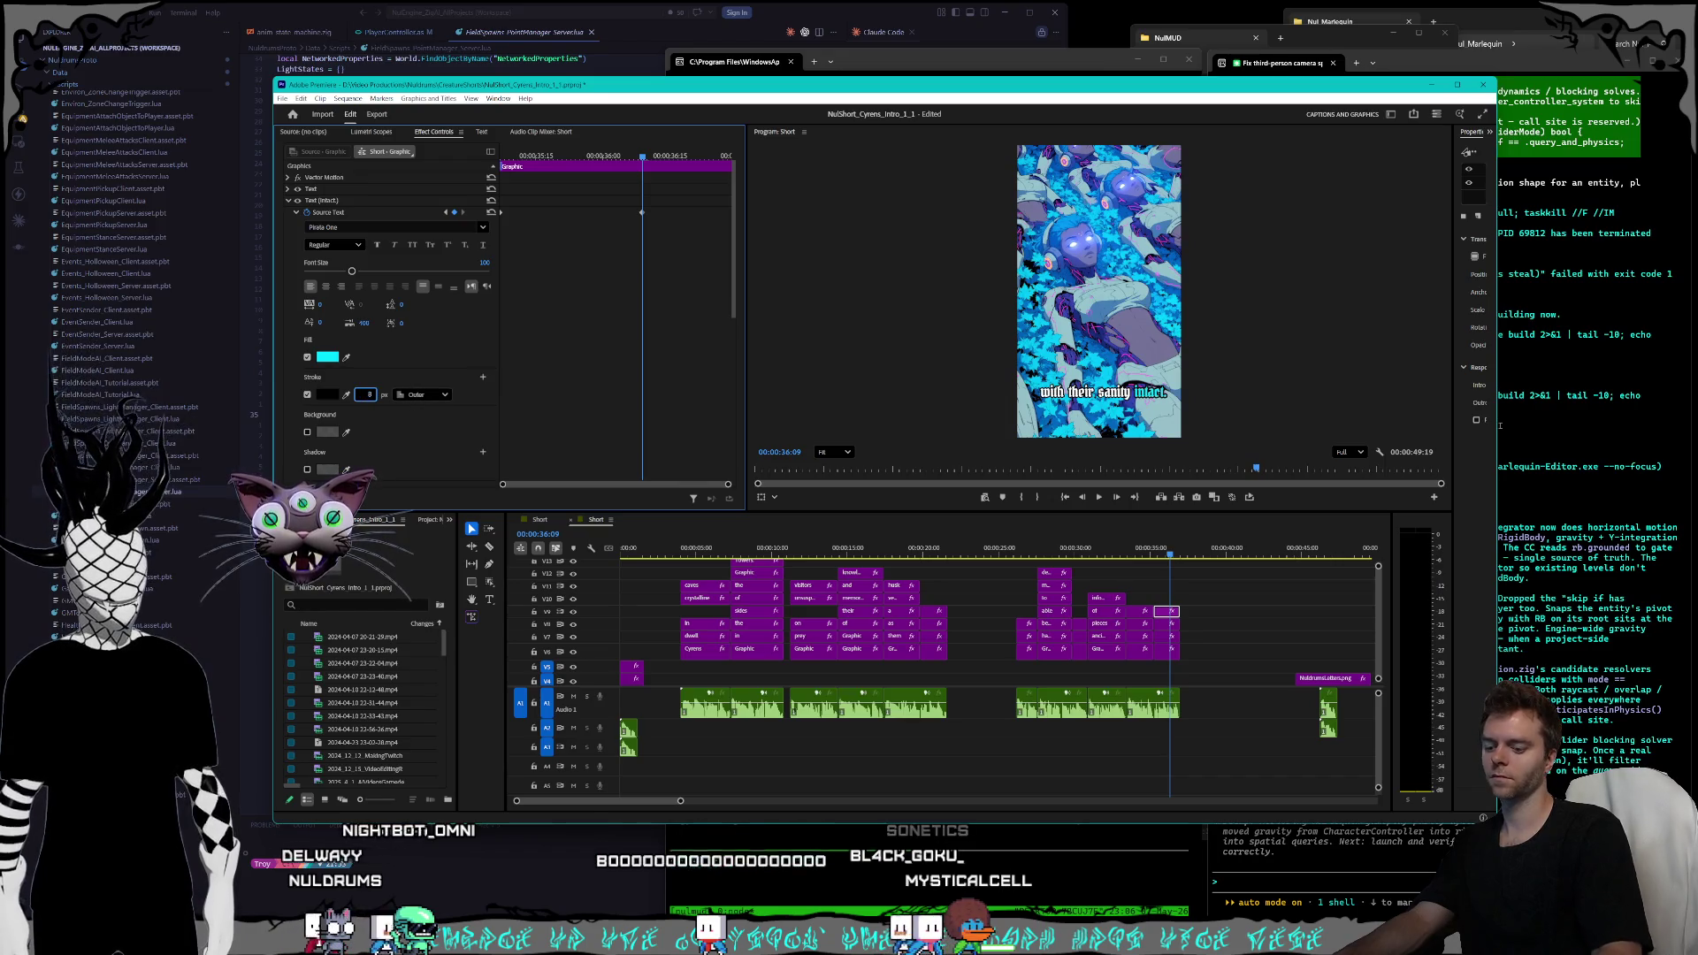
type("8")
key("Return")
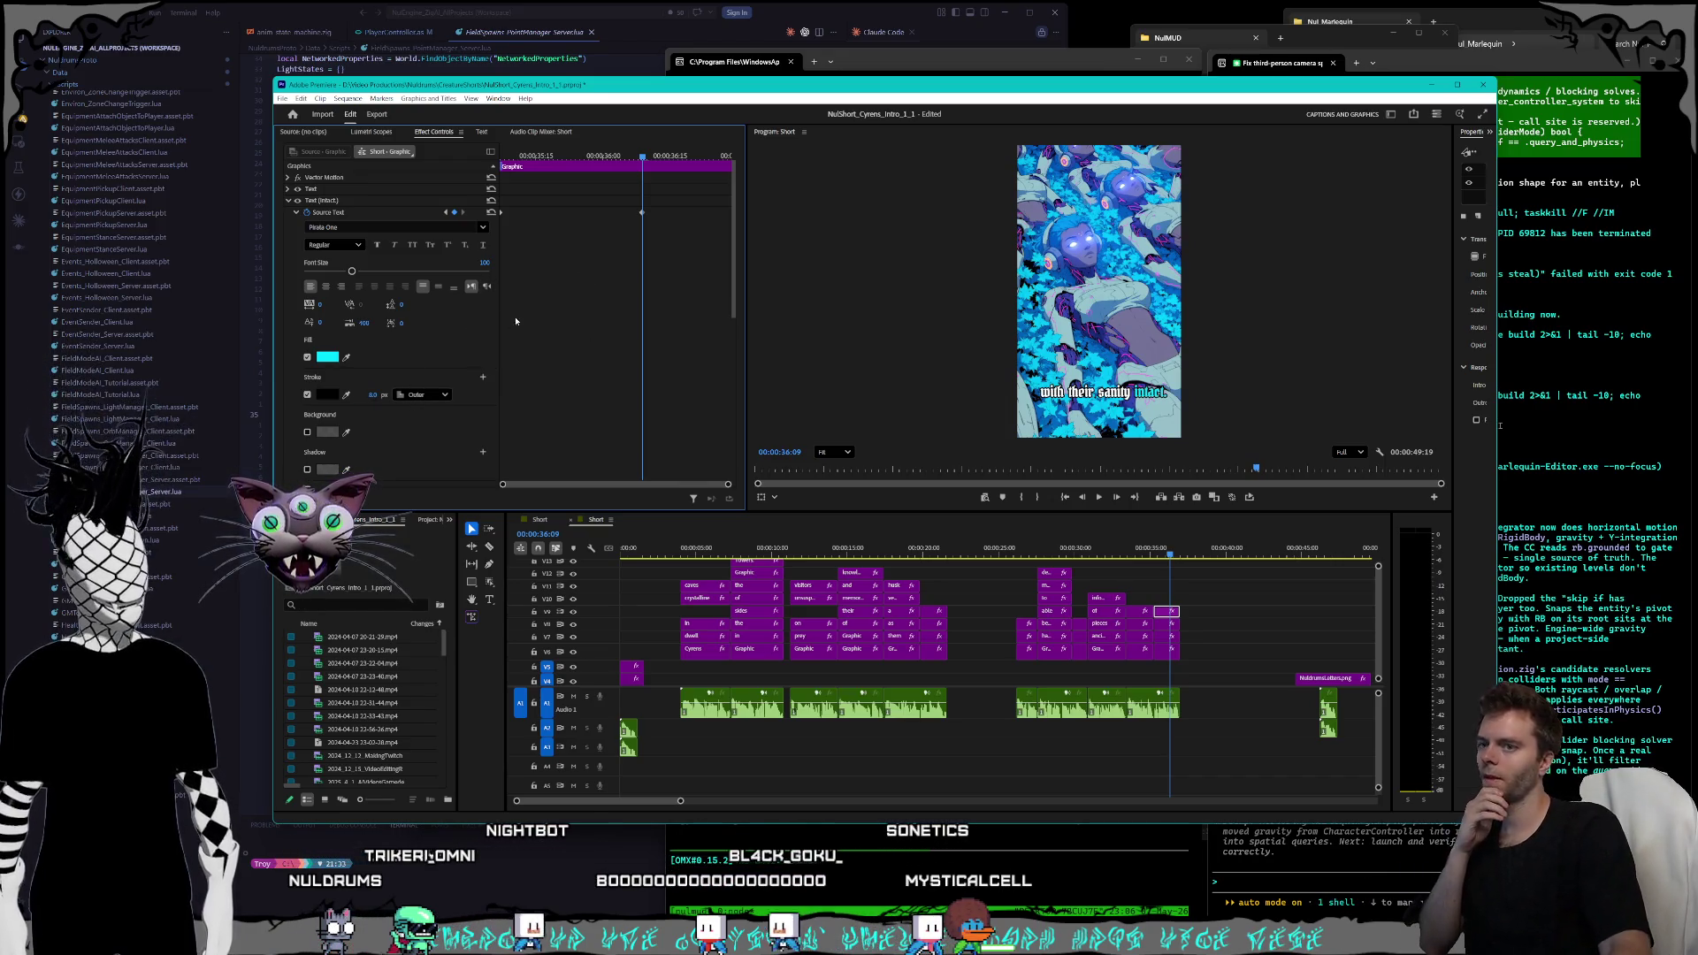
left_click(280, 104)
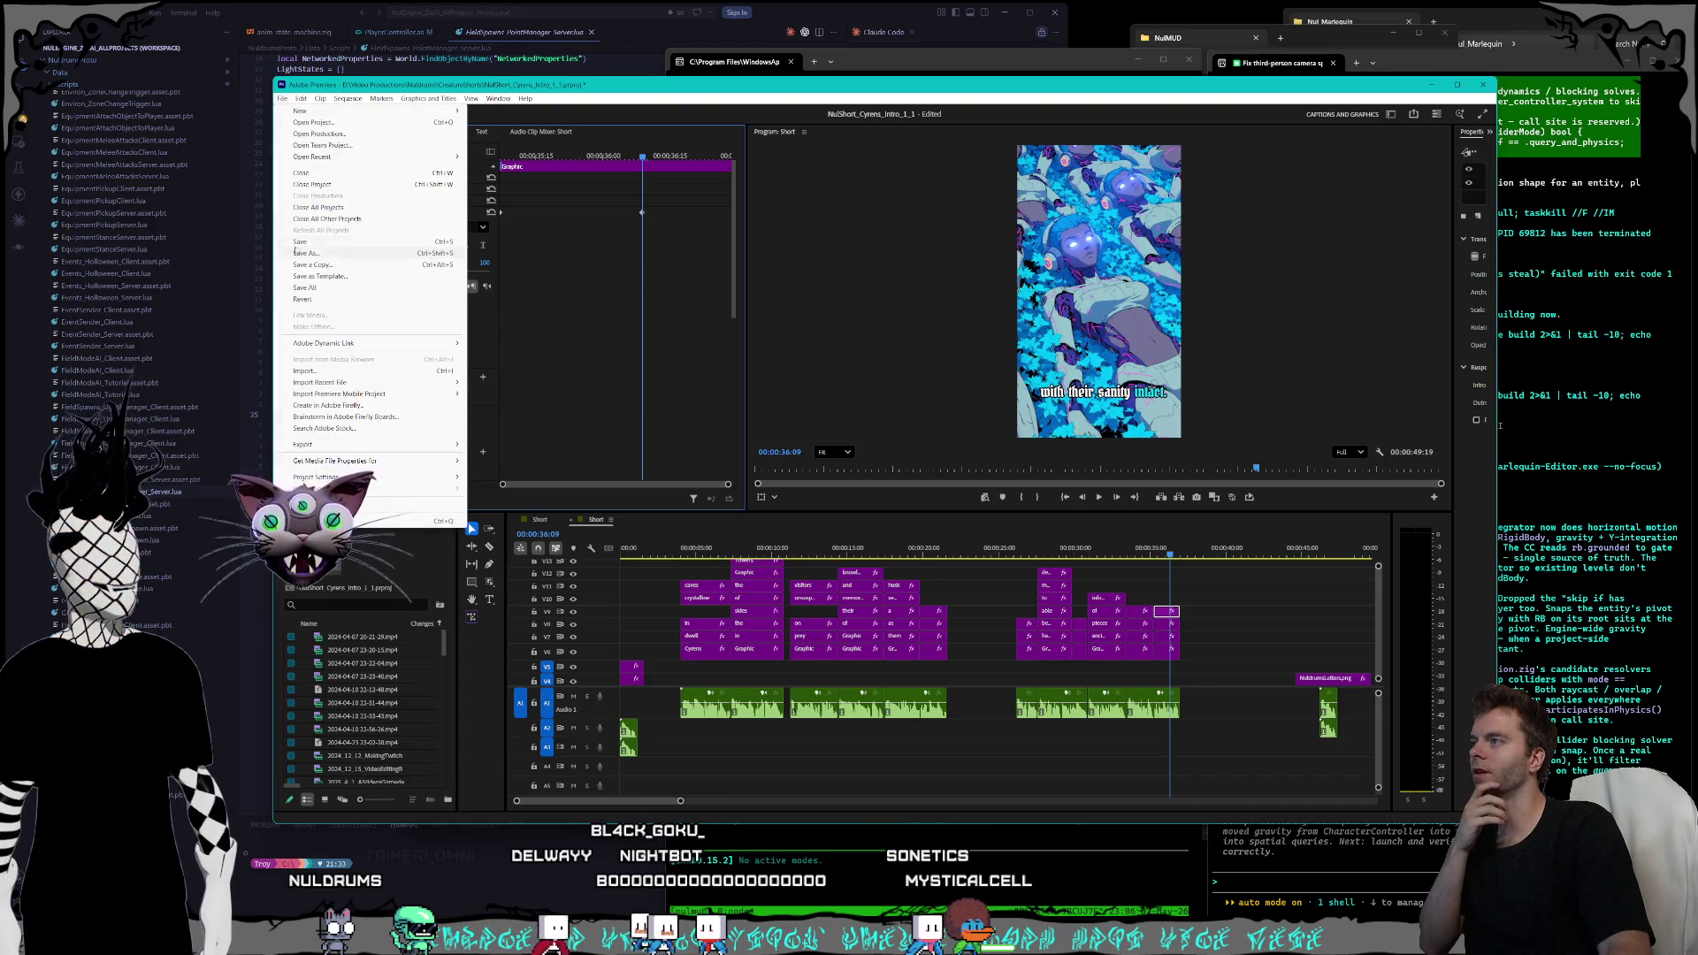
- Save the Cyrens project and open NulShort_Gorlunks_Intro_1_1.prproj from CreatureShorts
left_click(305, 205)
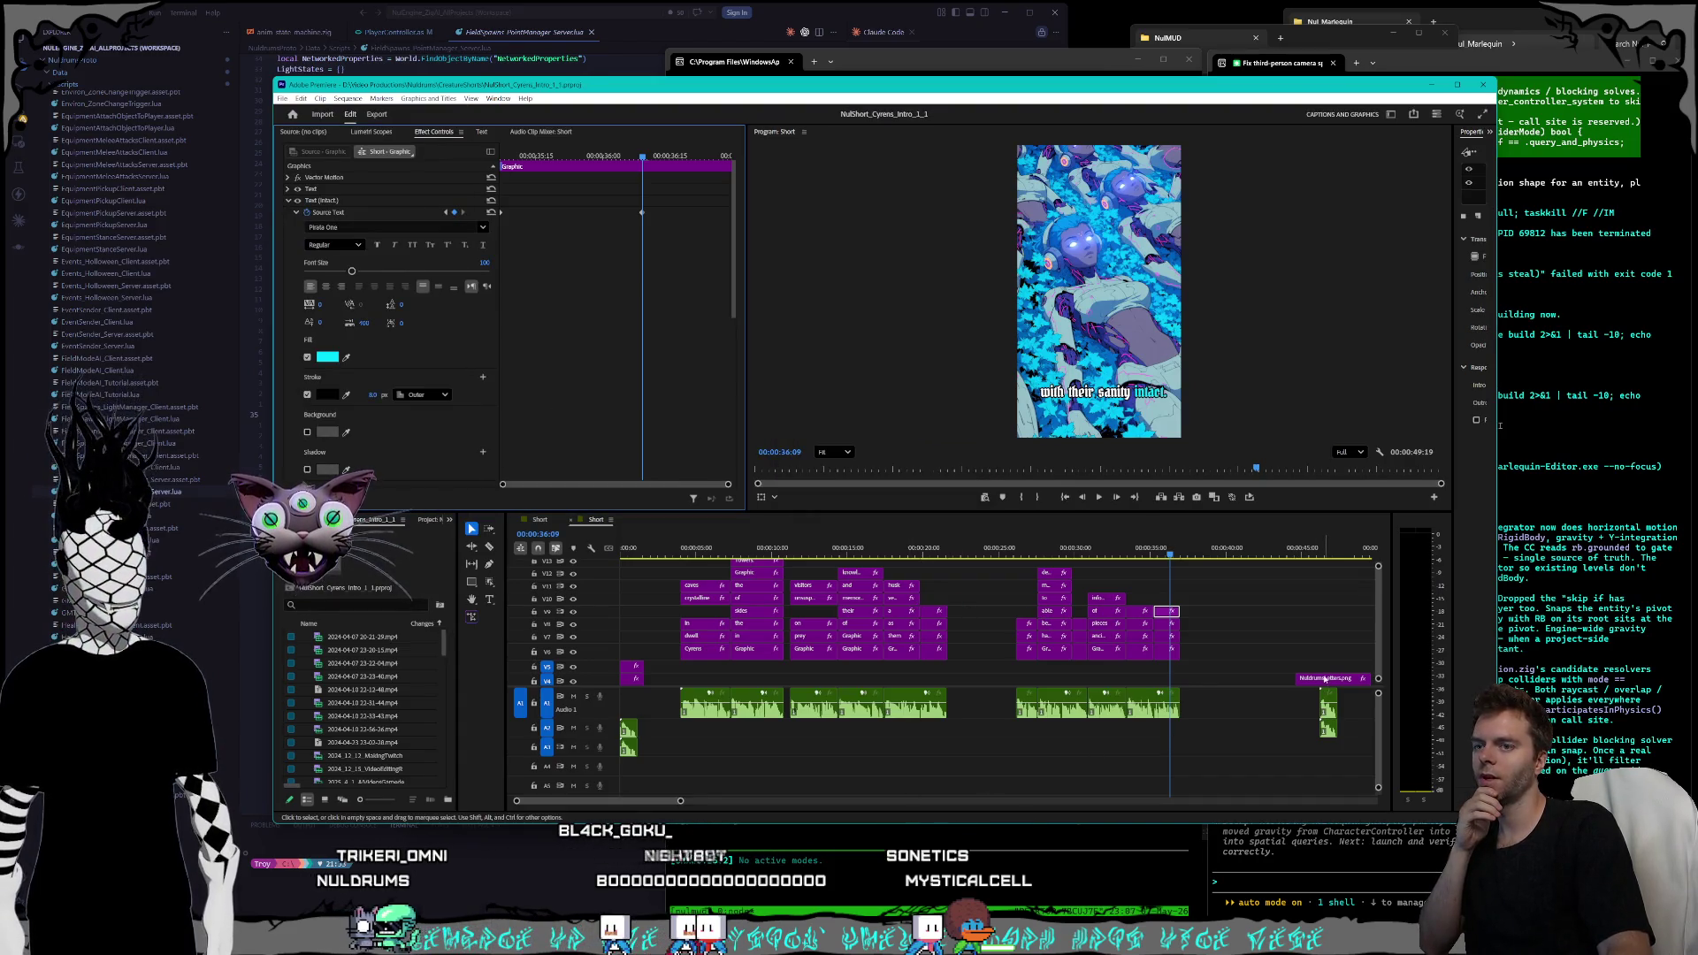
left_click_drag(1383, 655, 1382, 679)
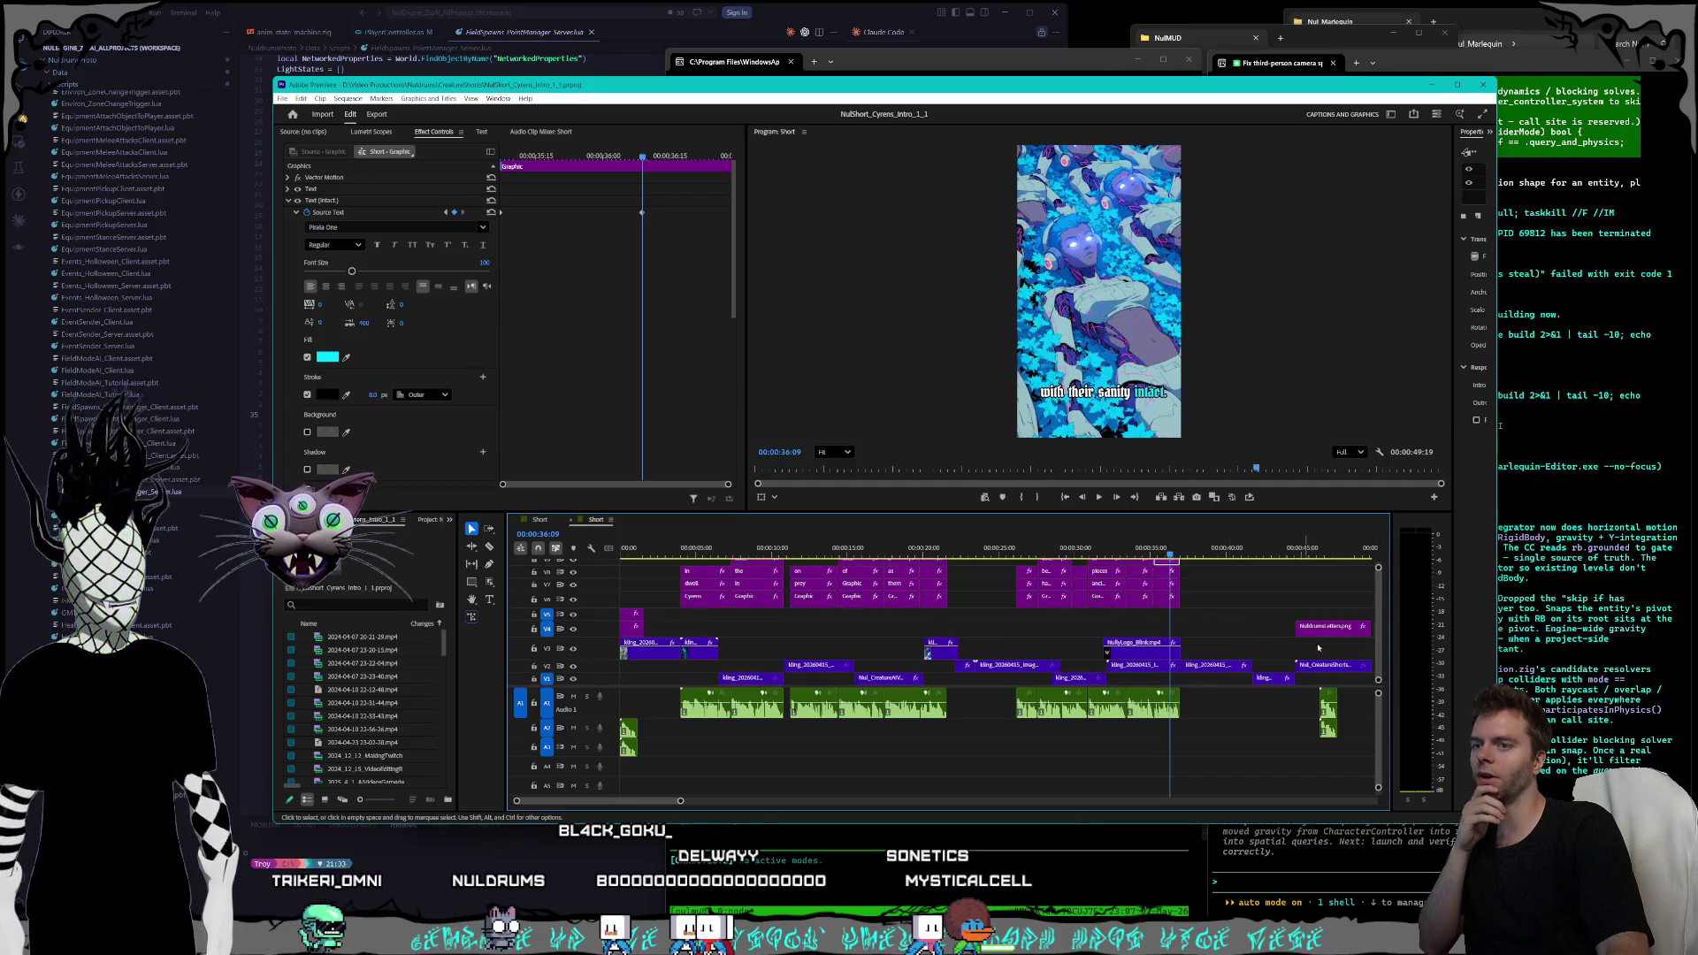
left_click(282, 98)
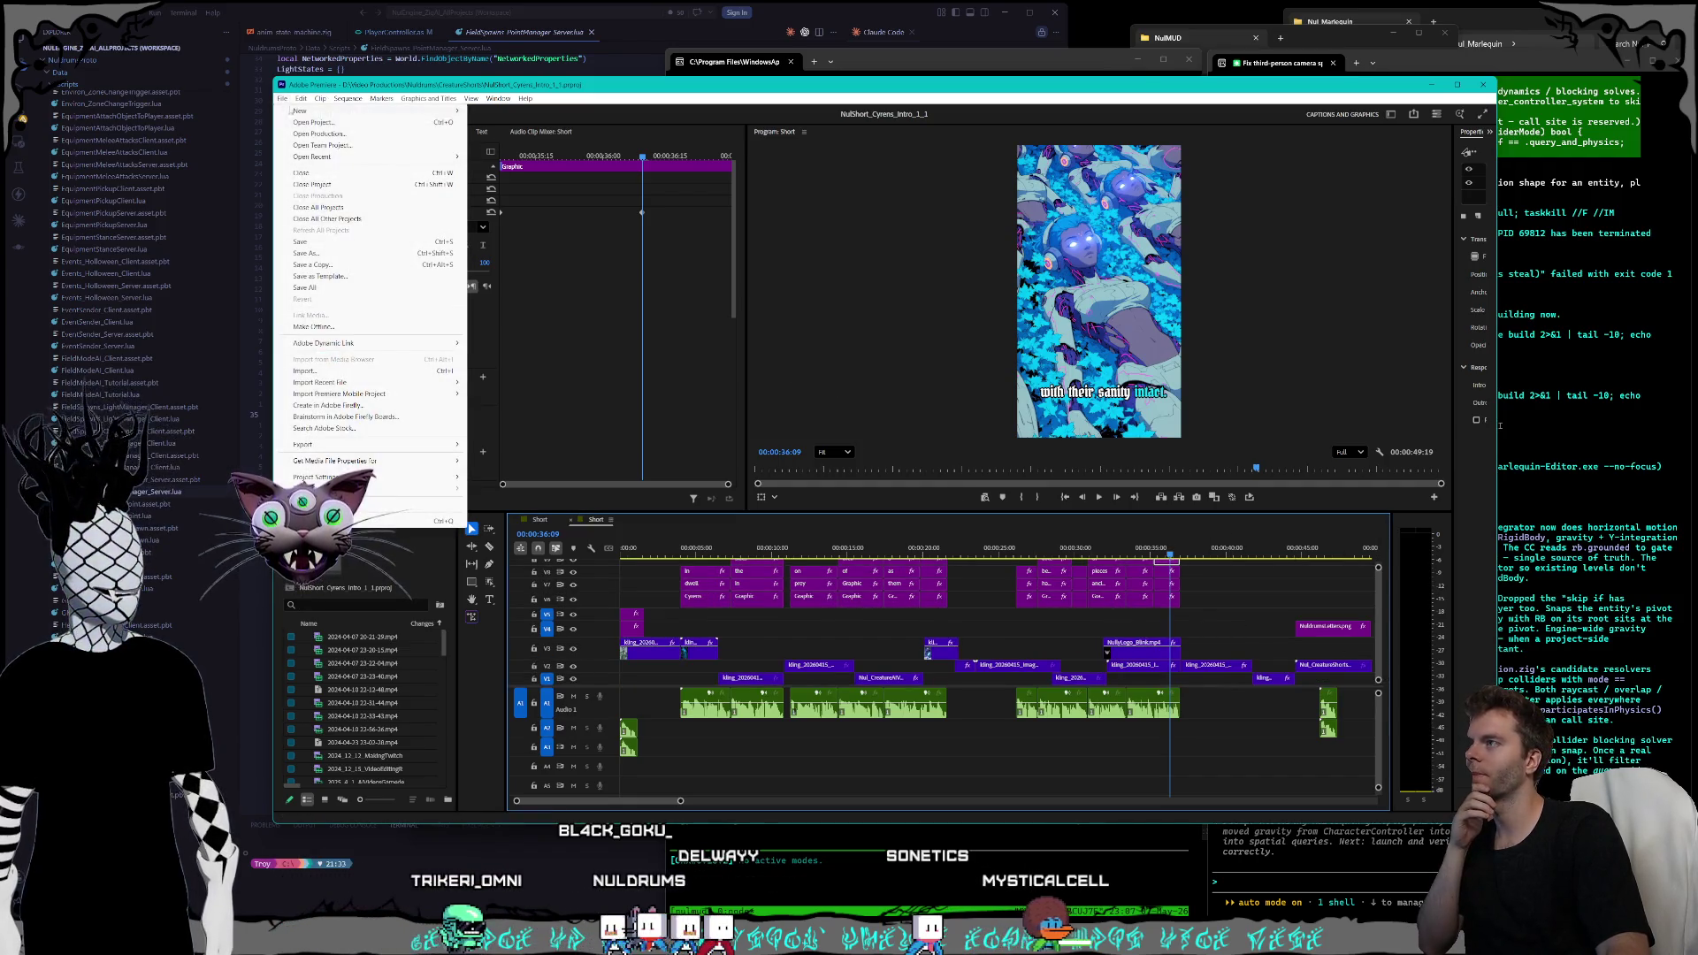
left_click(314, 123)
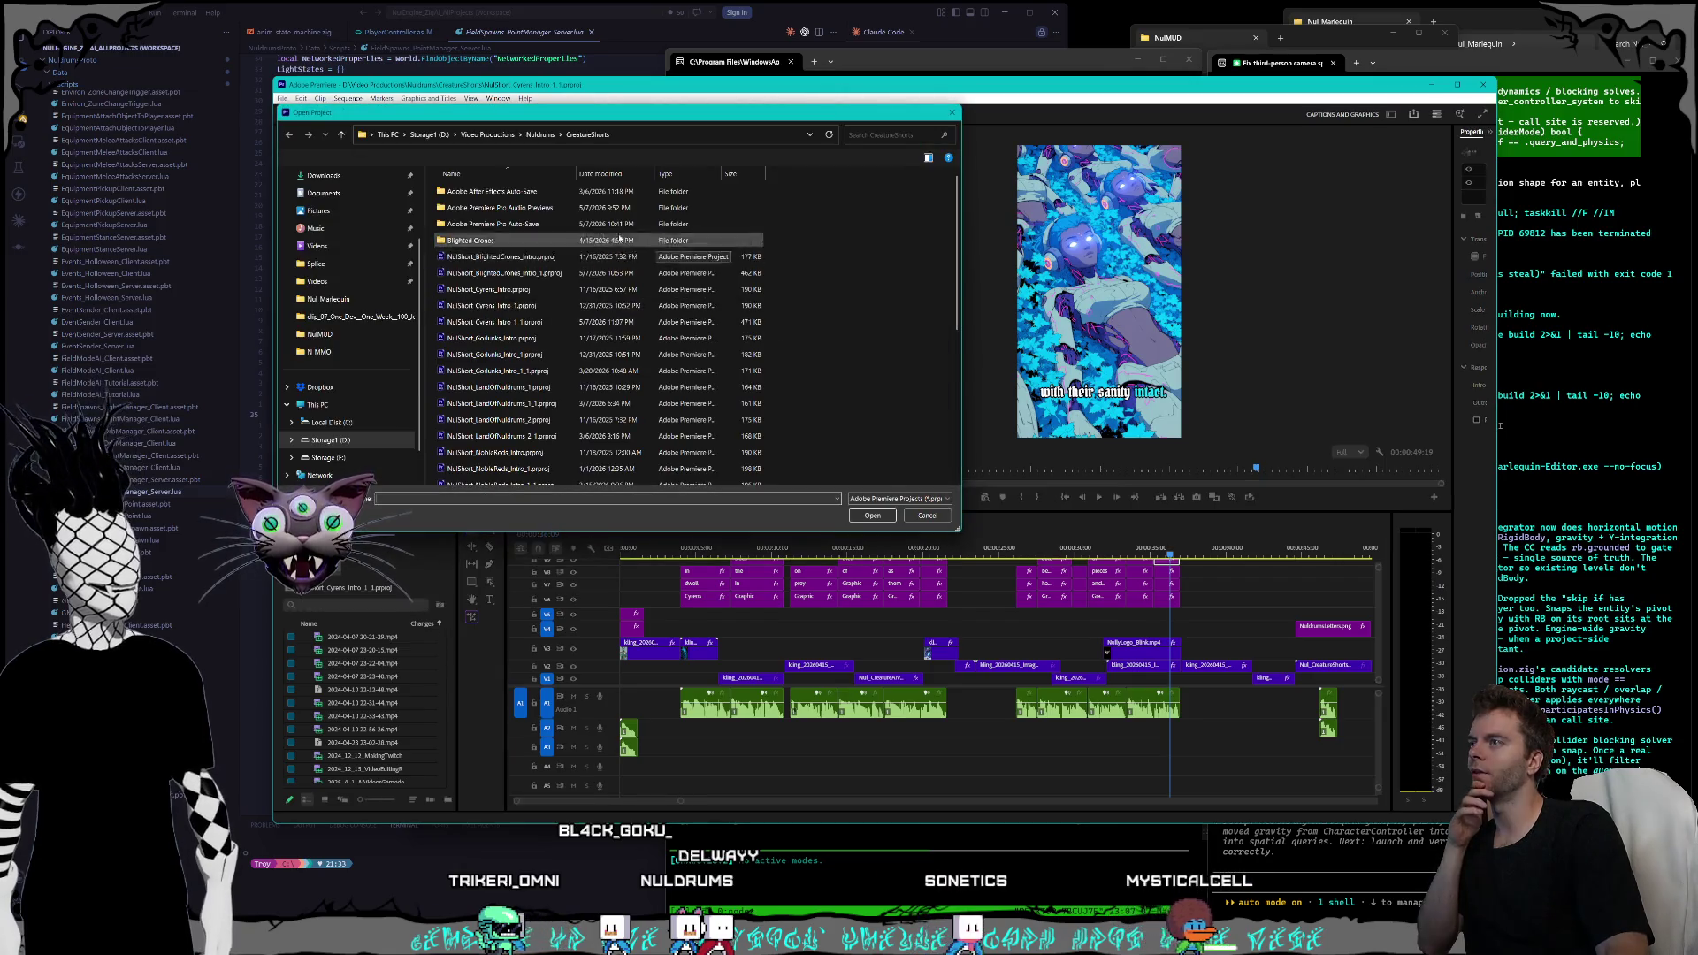
scroll(575, 292, "down", 2)
left_click(539, 298)
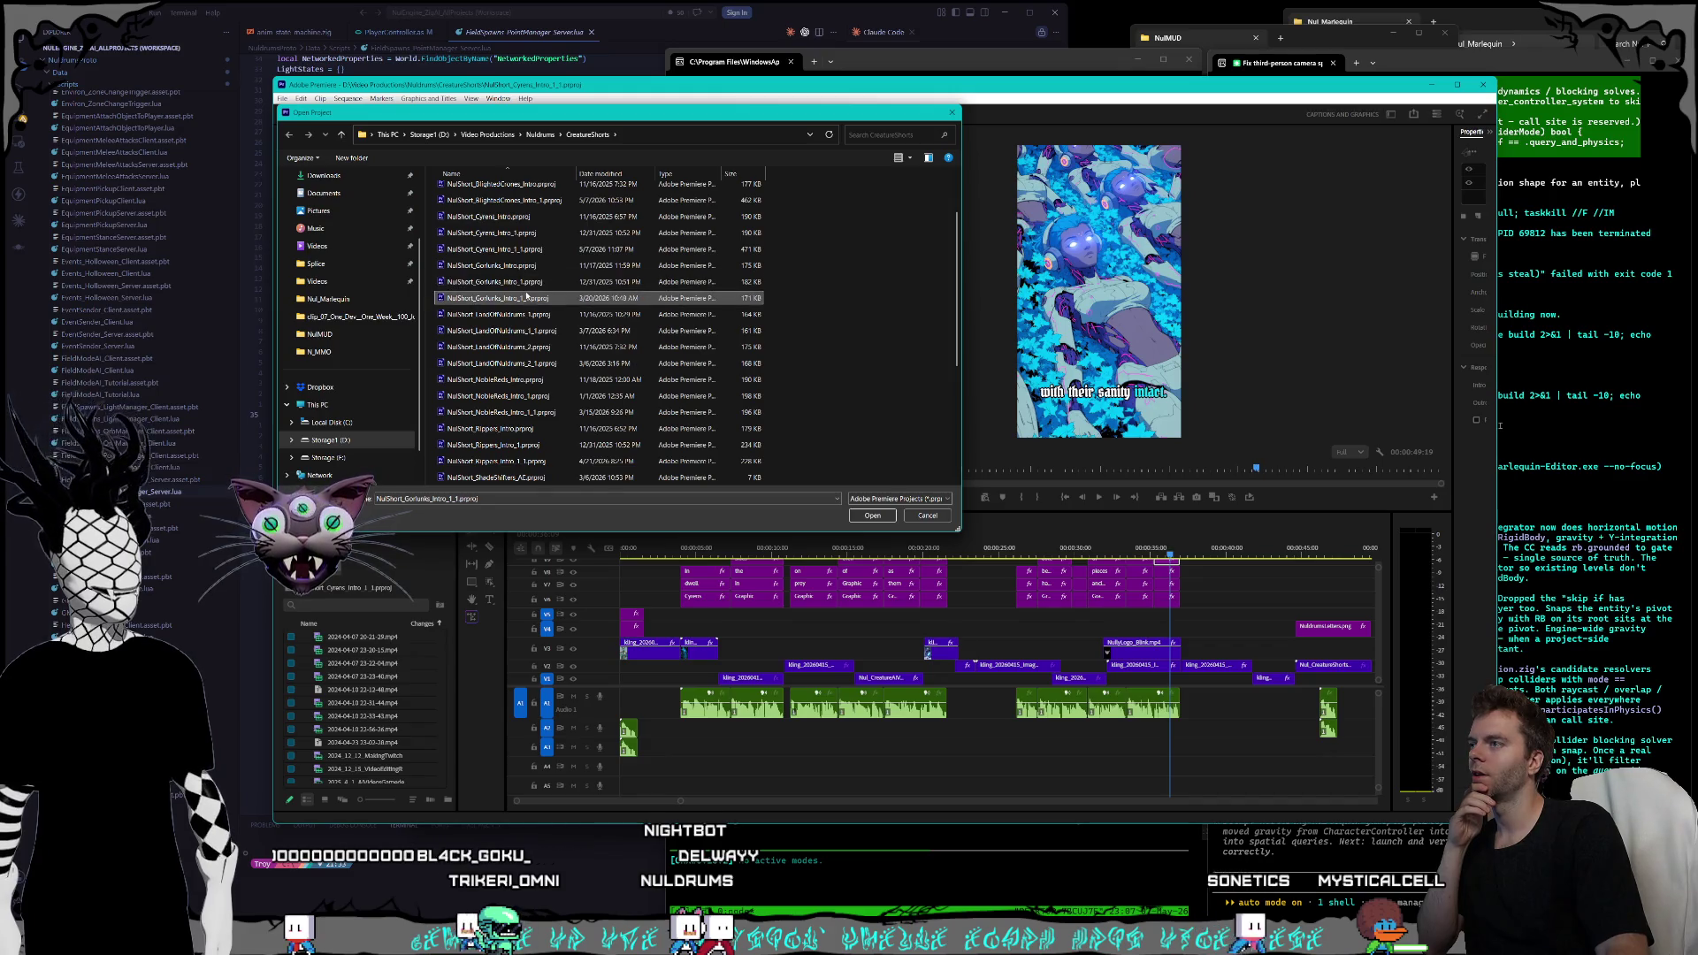
double_click(528, 303)
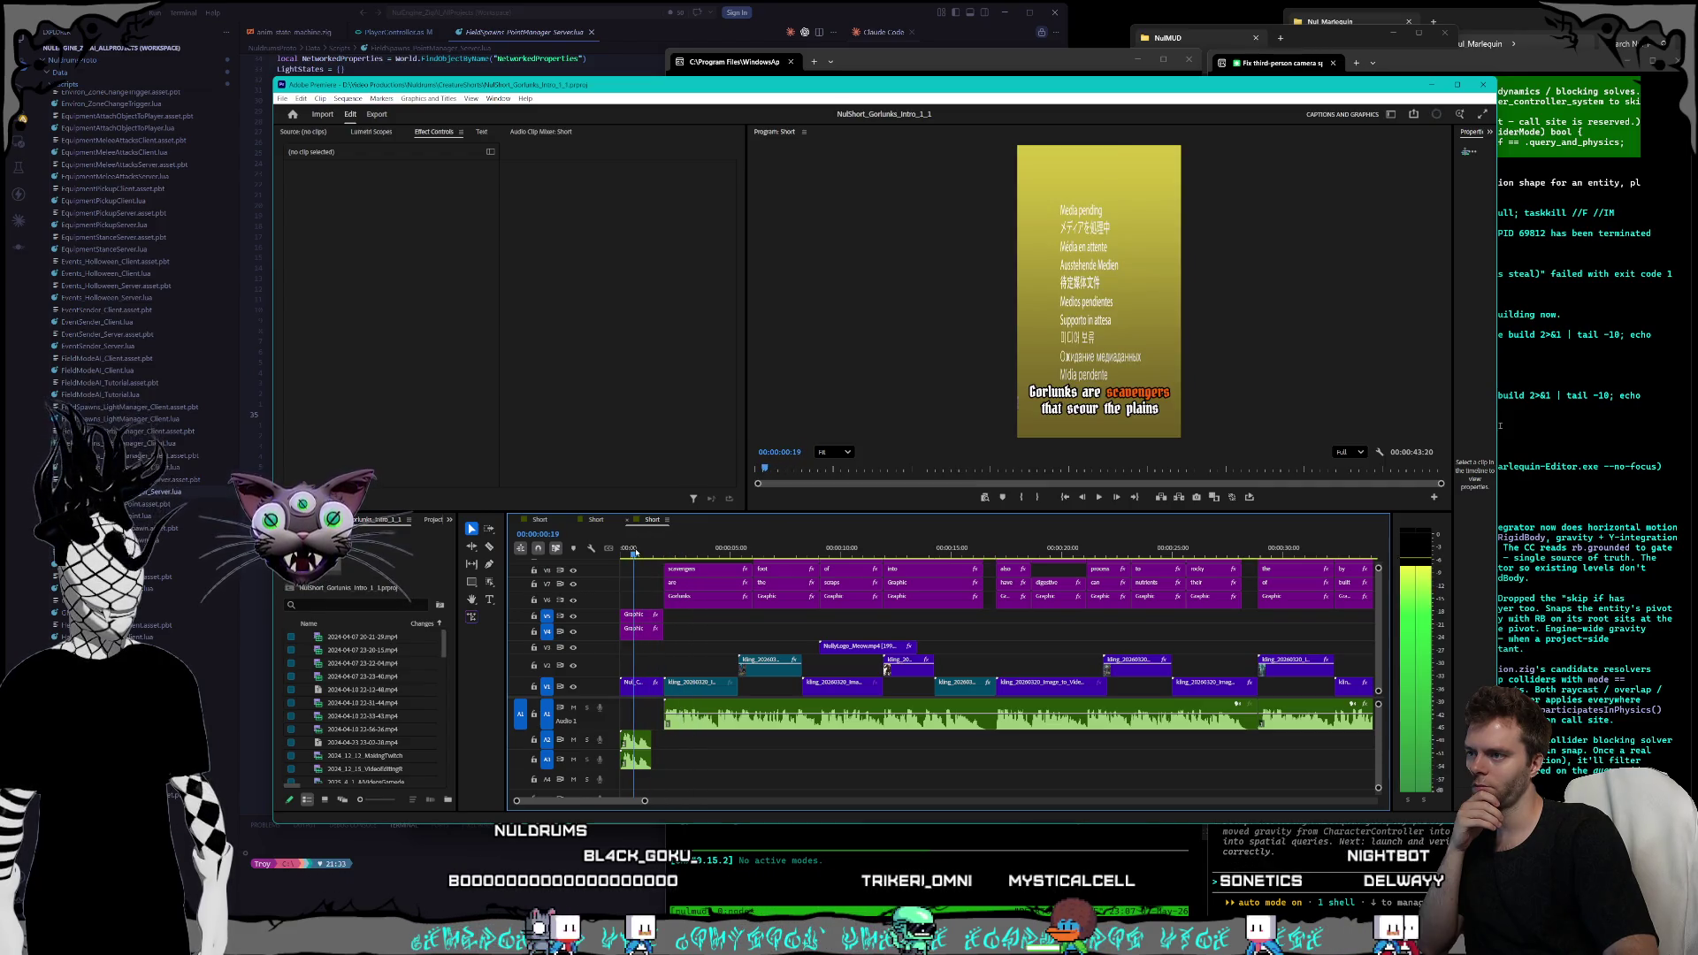
- Return near the sequence start and close the leftover Cyrens project
left_click(633, 550)
left_click(409, 519)
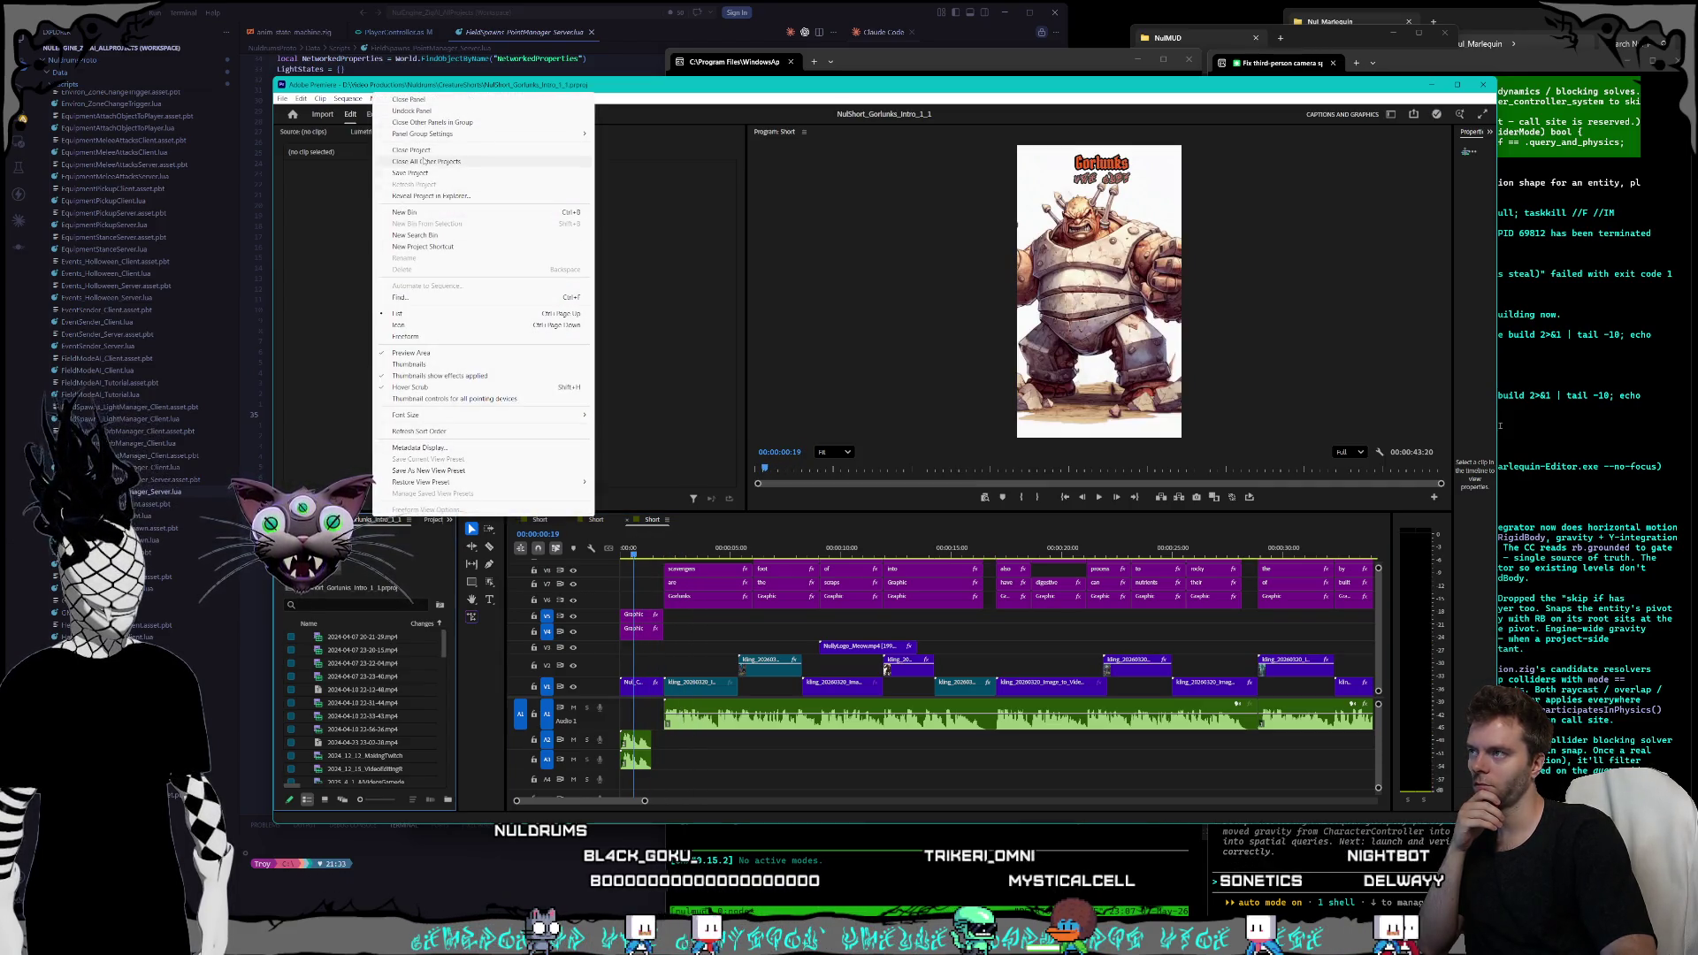
left_click(423, 162)
- Set Premiere's app volume to 20 in the Volume mixer and select the V4 title graphic
left_click(1501, 425)
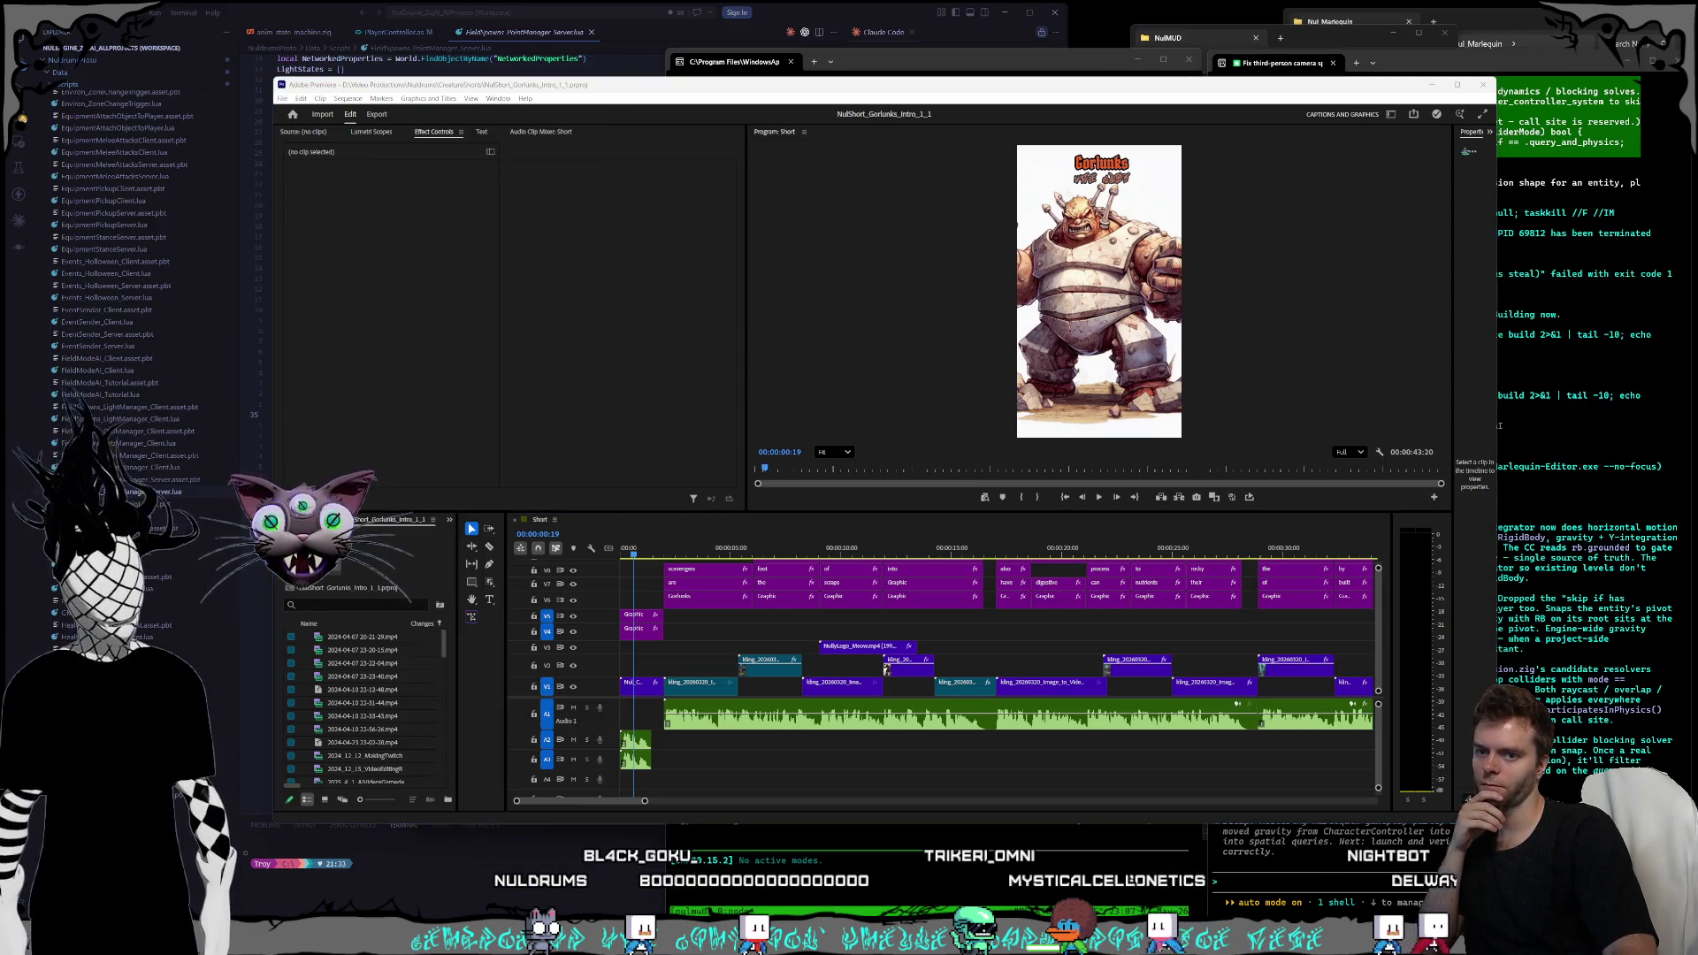
key("super+ctrl+v")
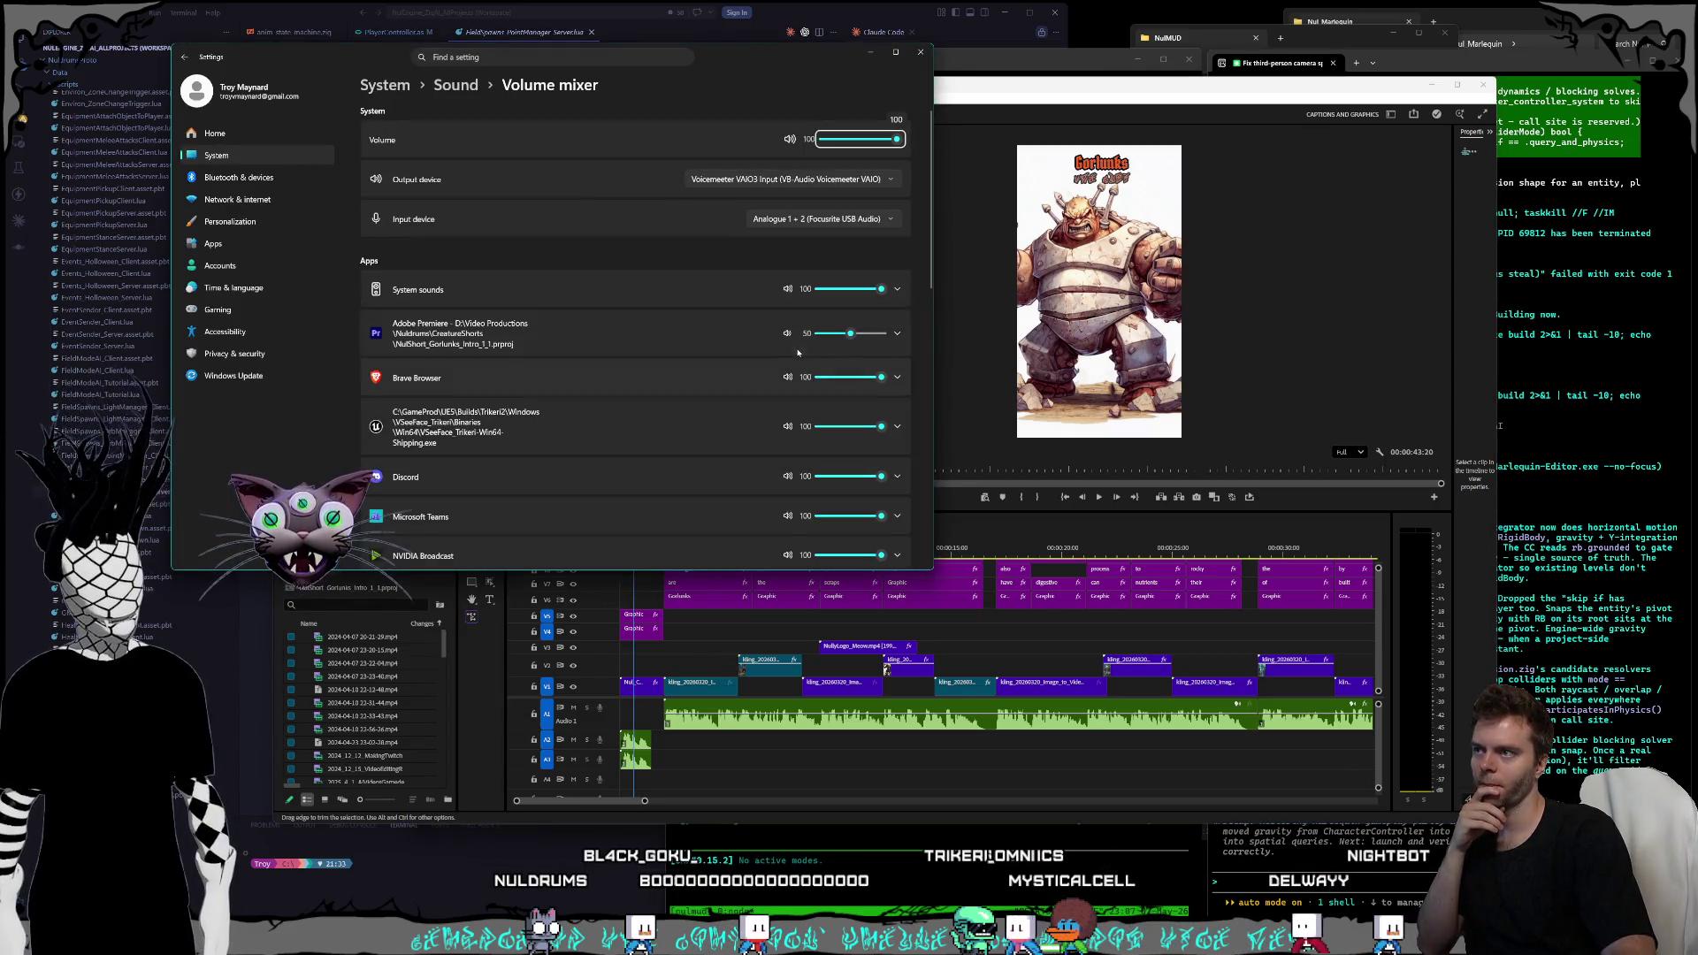
left_click_drag(827, 333, 831, 333)
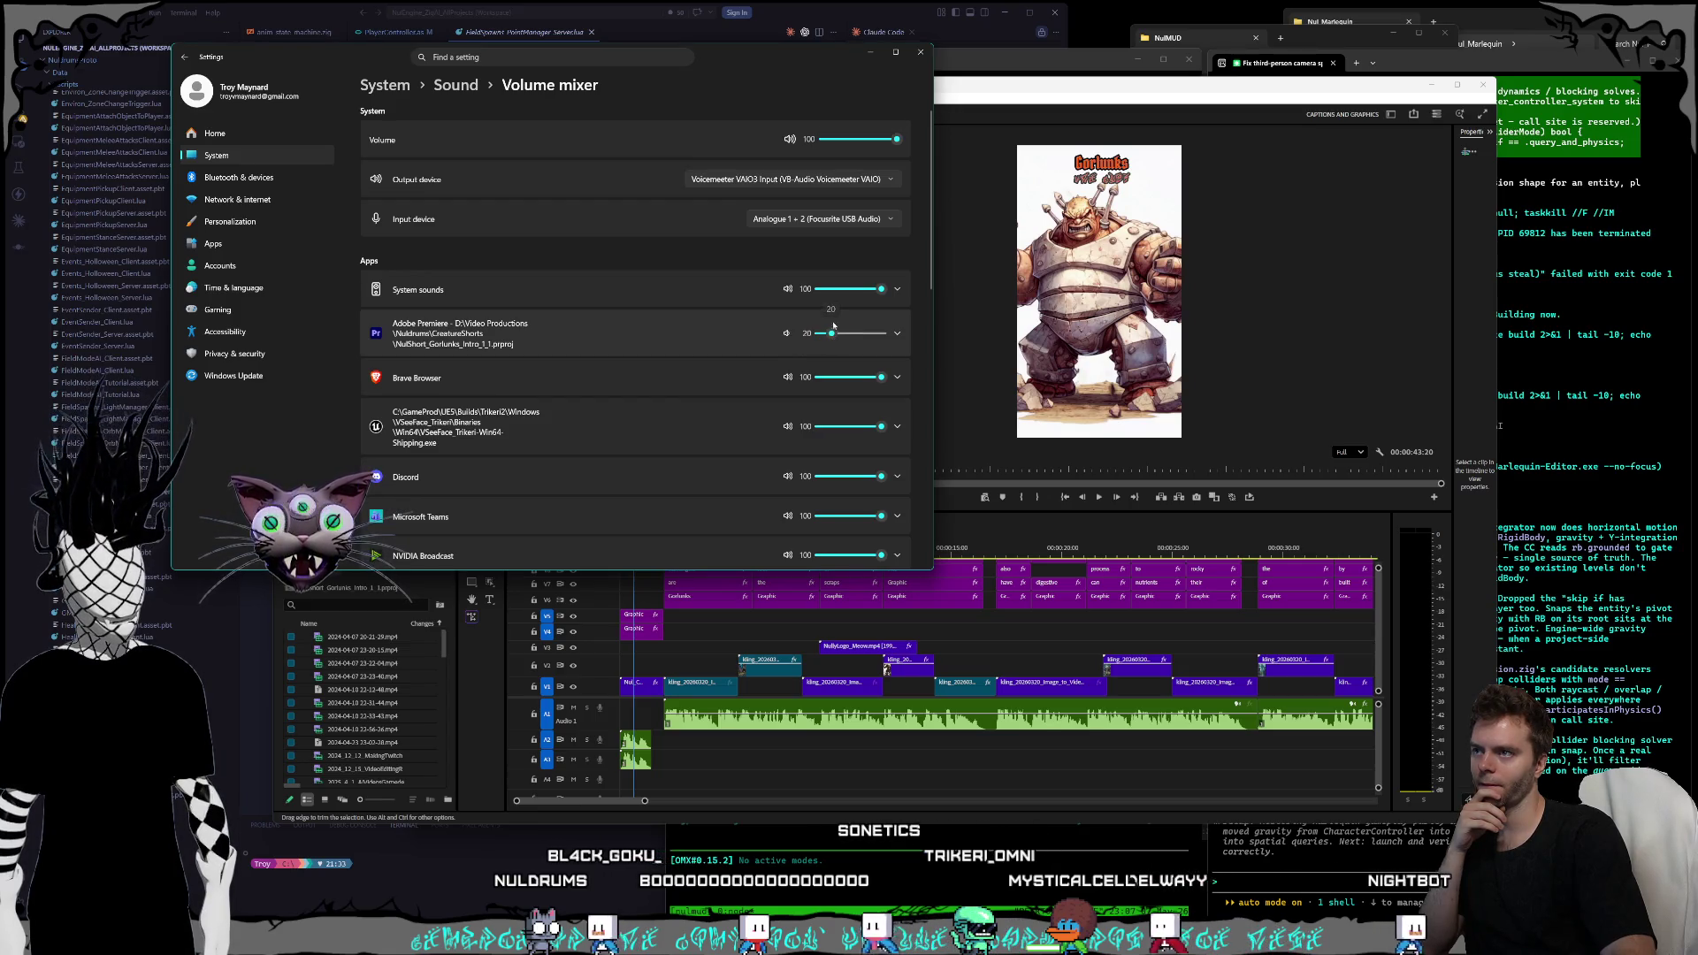
left_click(911, 58)
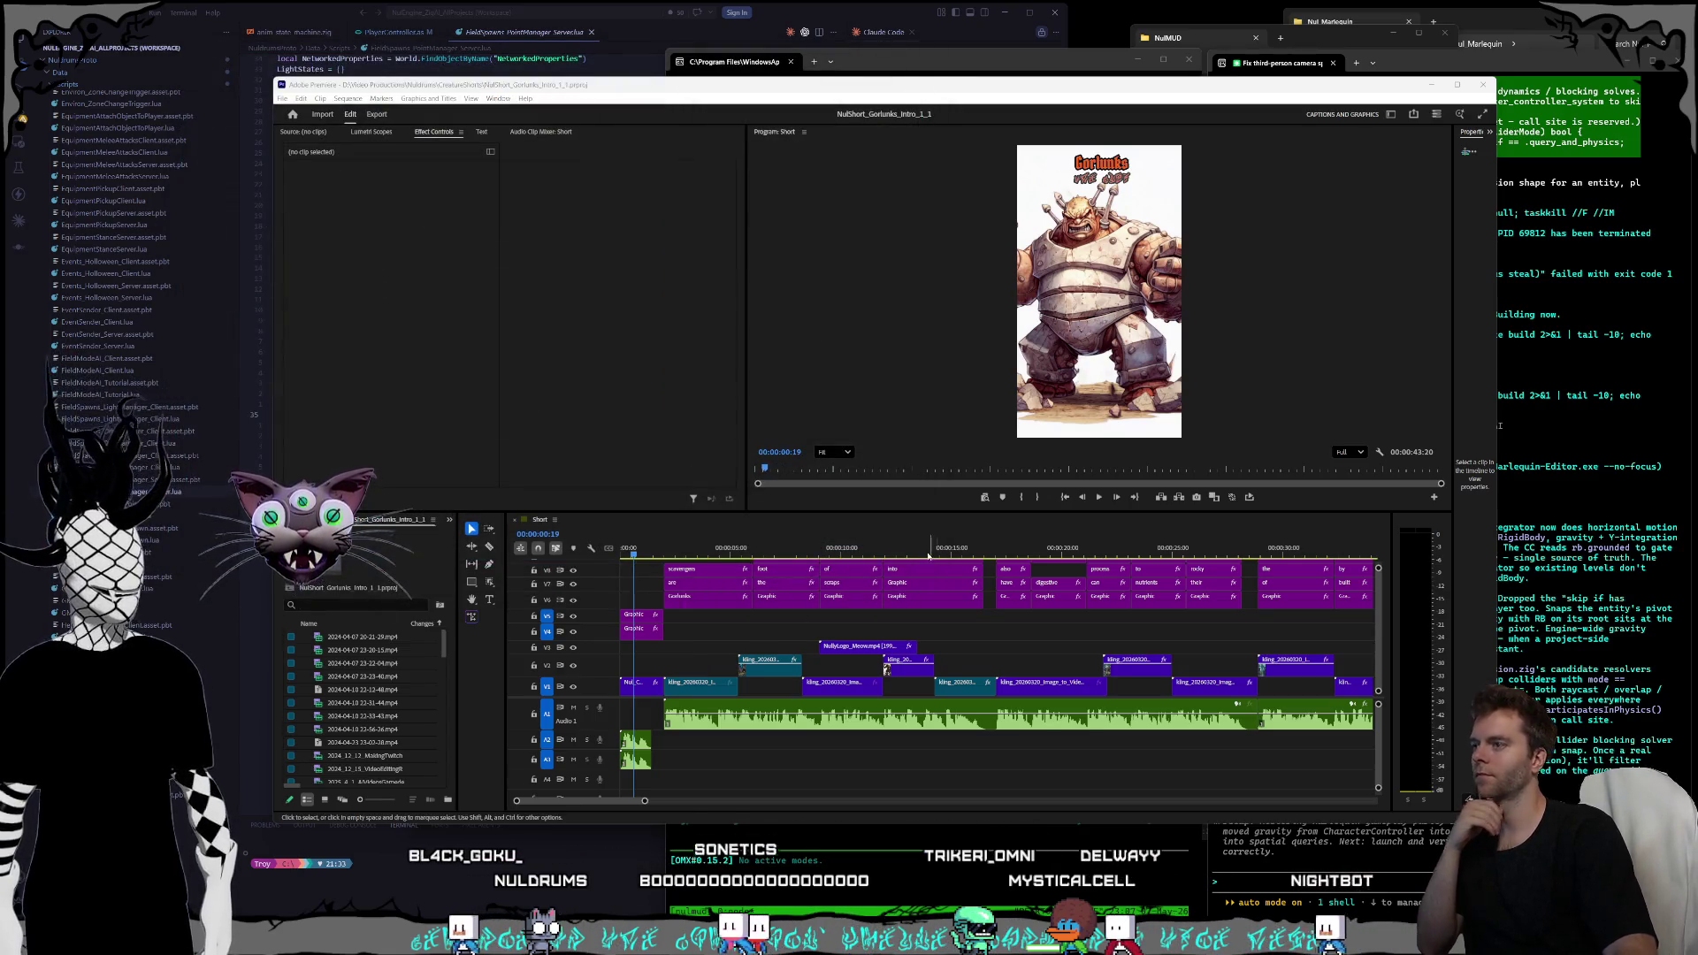
left_click(642, 630)
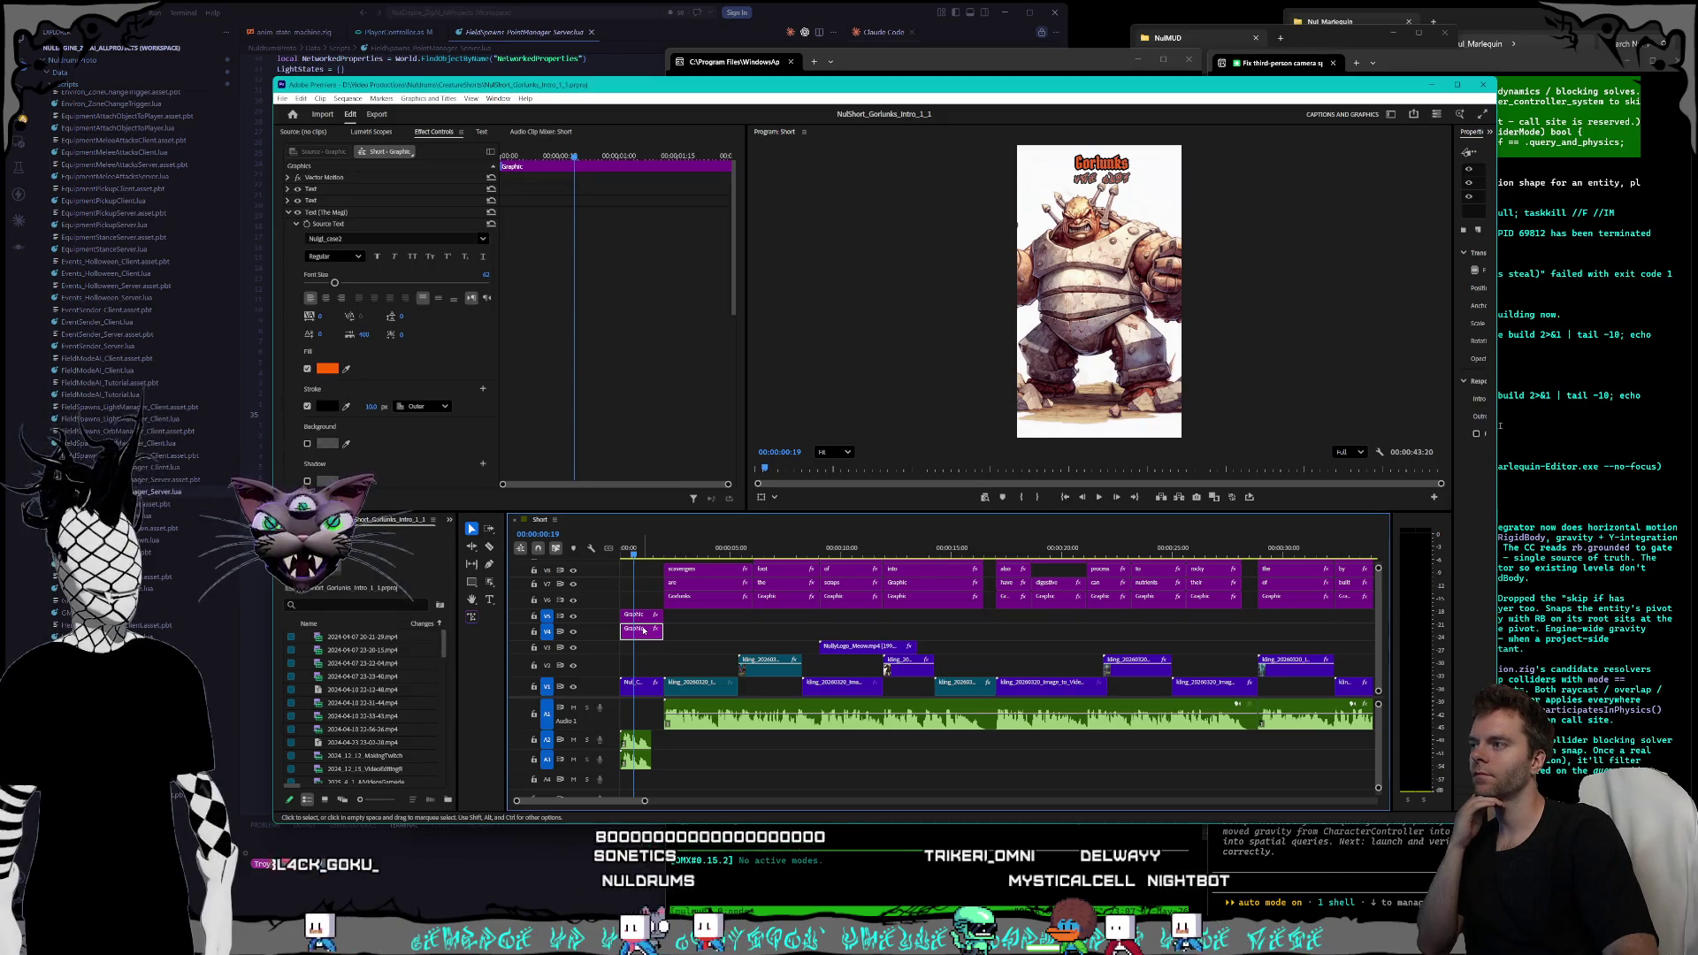
- Set the Gorlunks title's outline stroke width to 8
left_click(365, 406)
type("8")
key("Return")
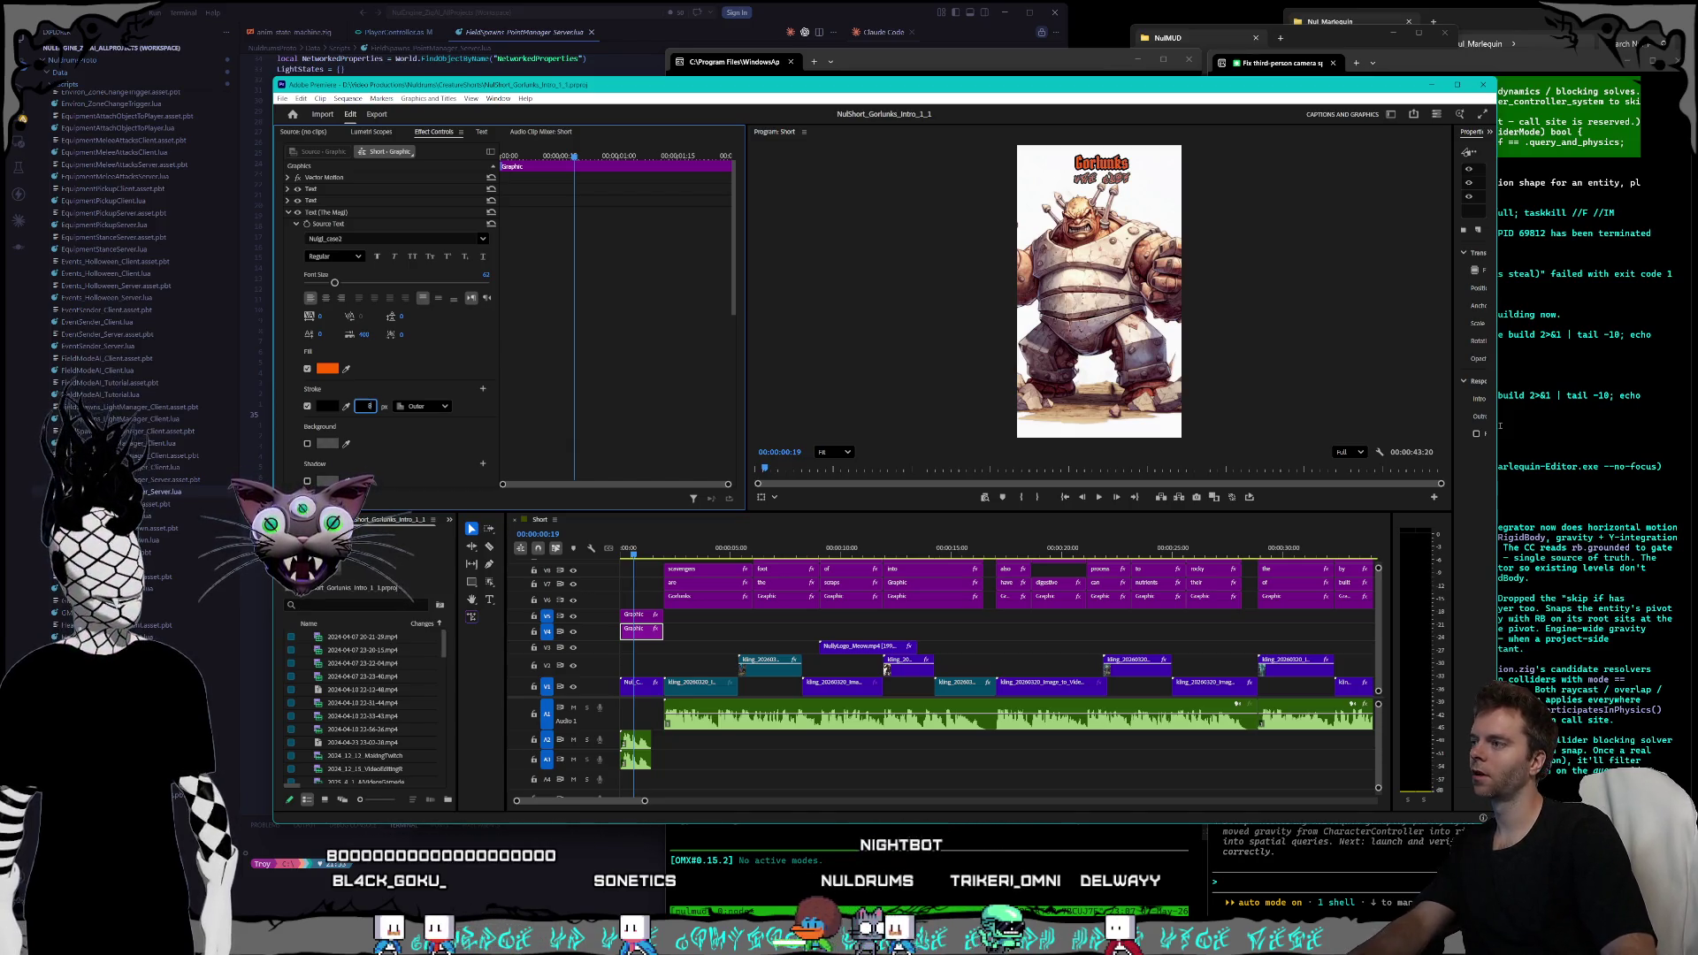
- Select the Gorlunks clips on V5 and V6 and jump back to the previous Source Text keyframe
left_click(633, 616)
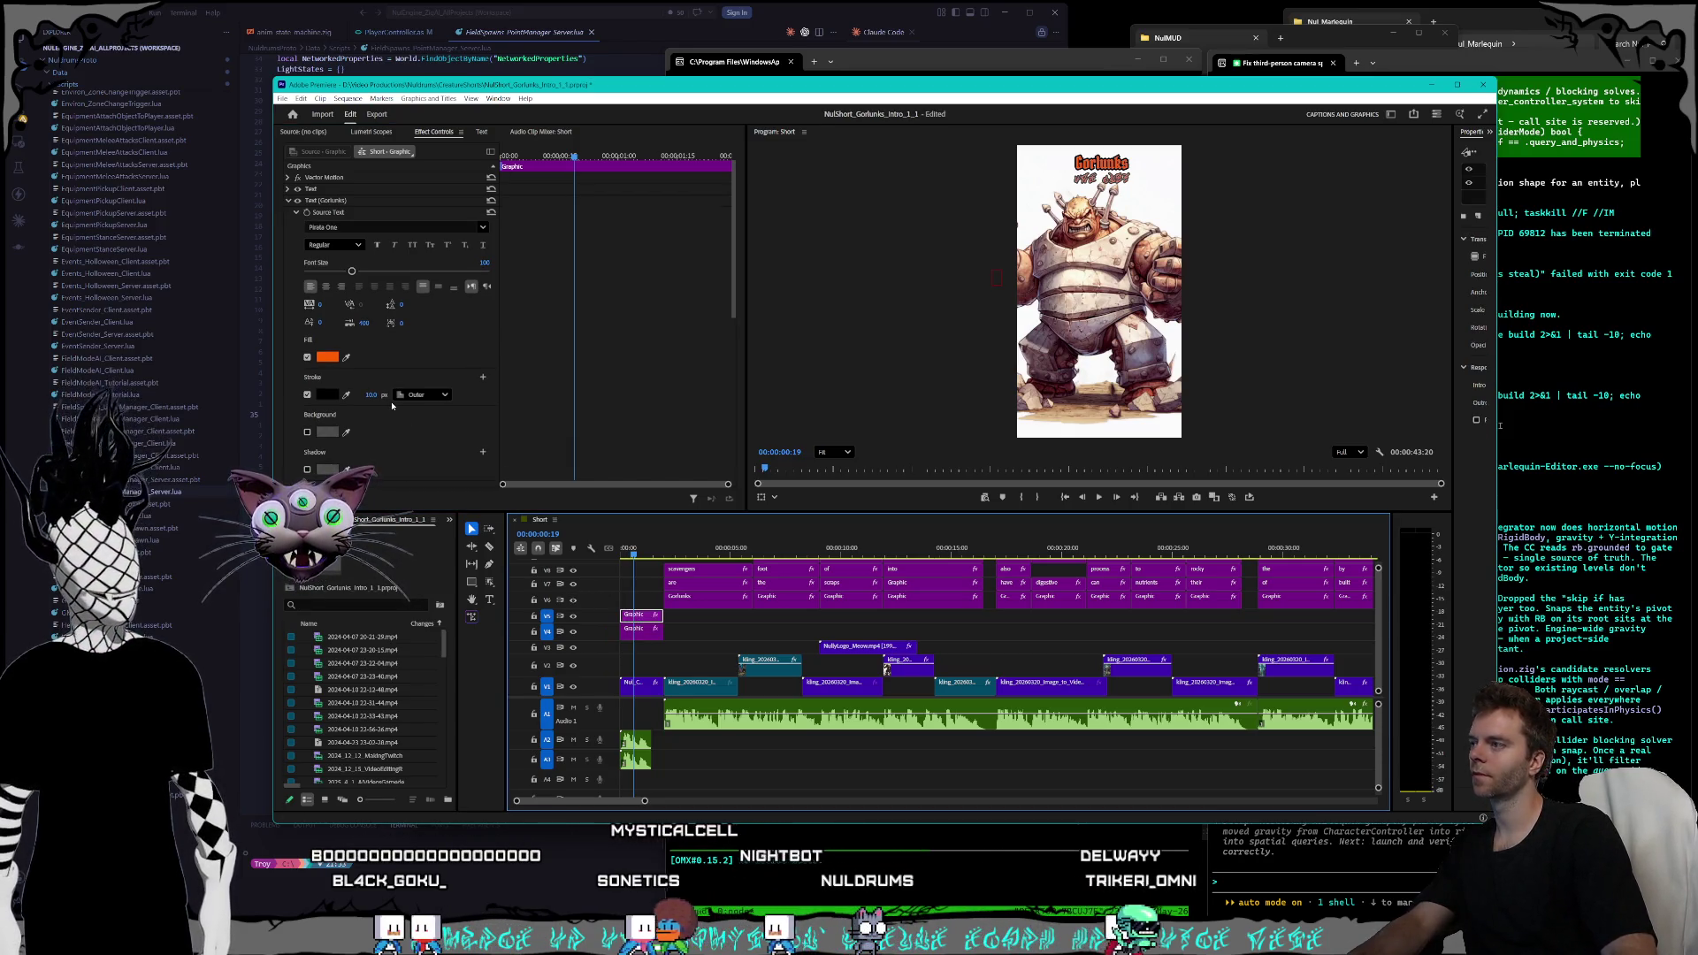
key("space")
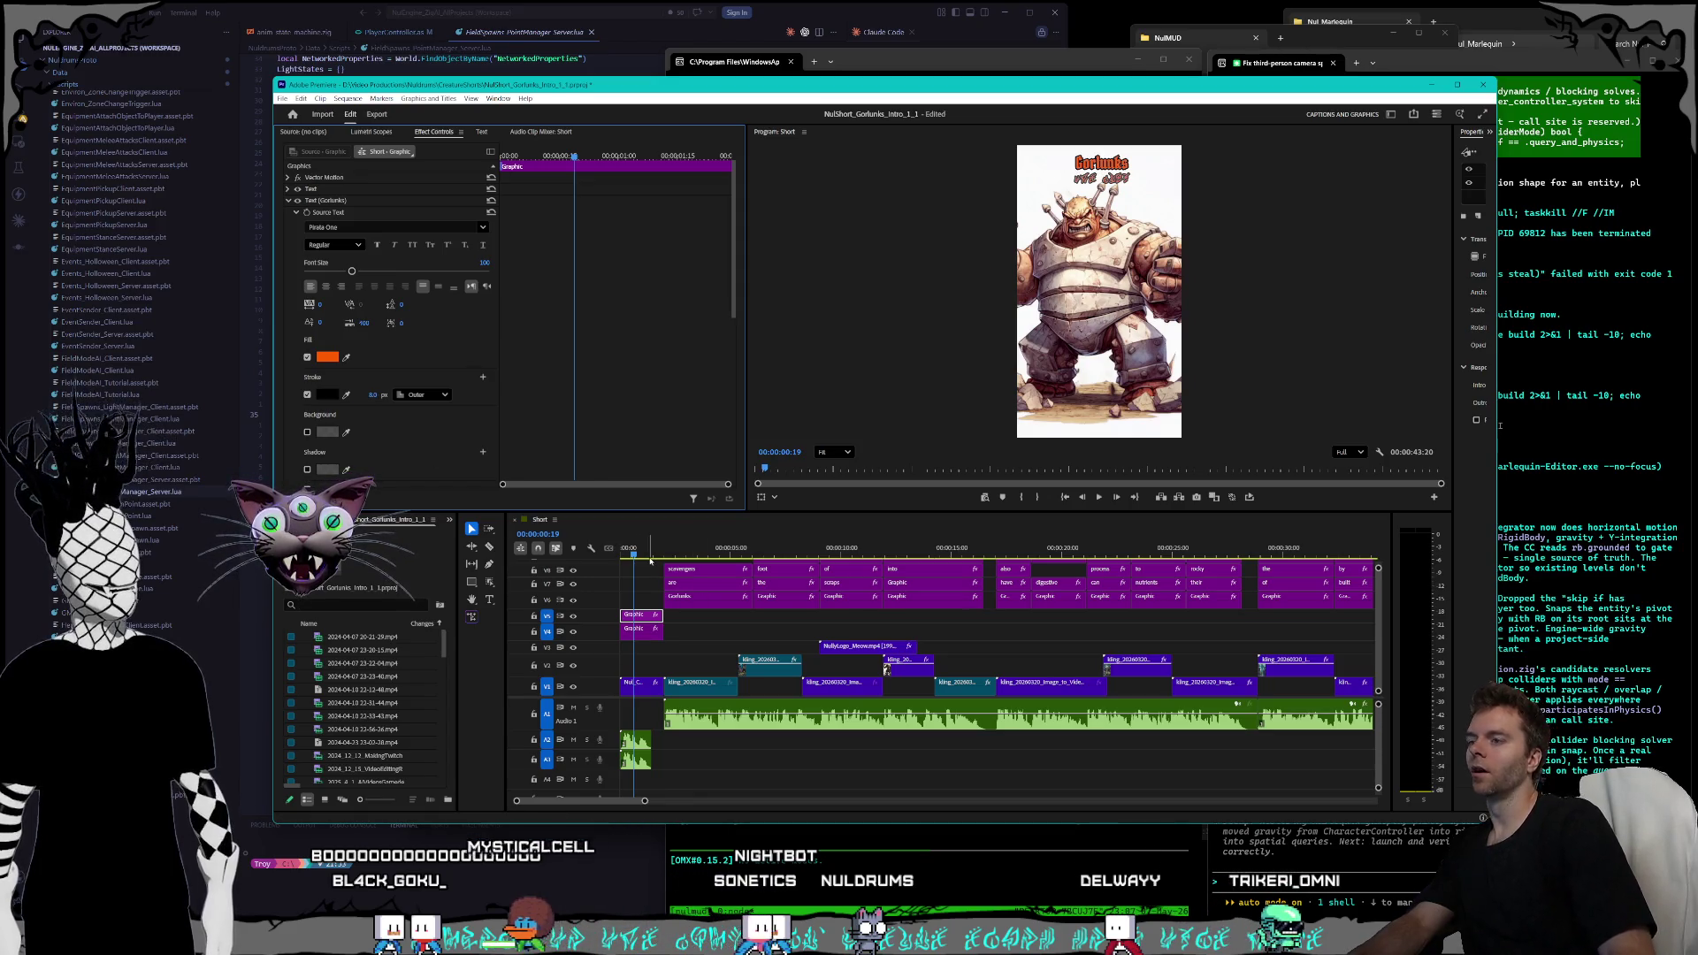
scroll(1326, 654, "up", 5)
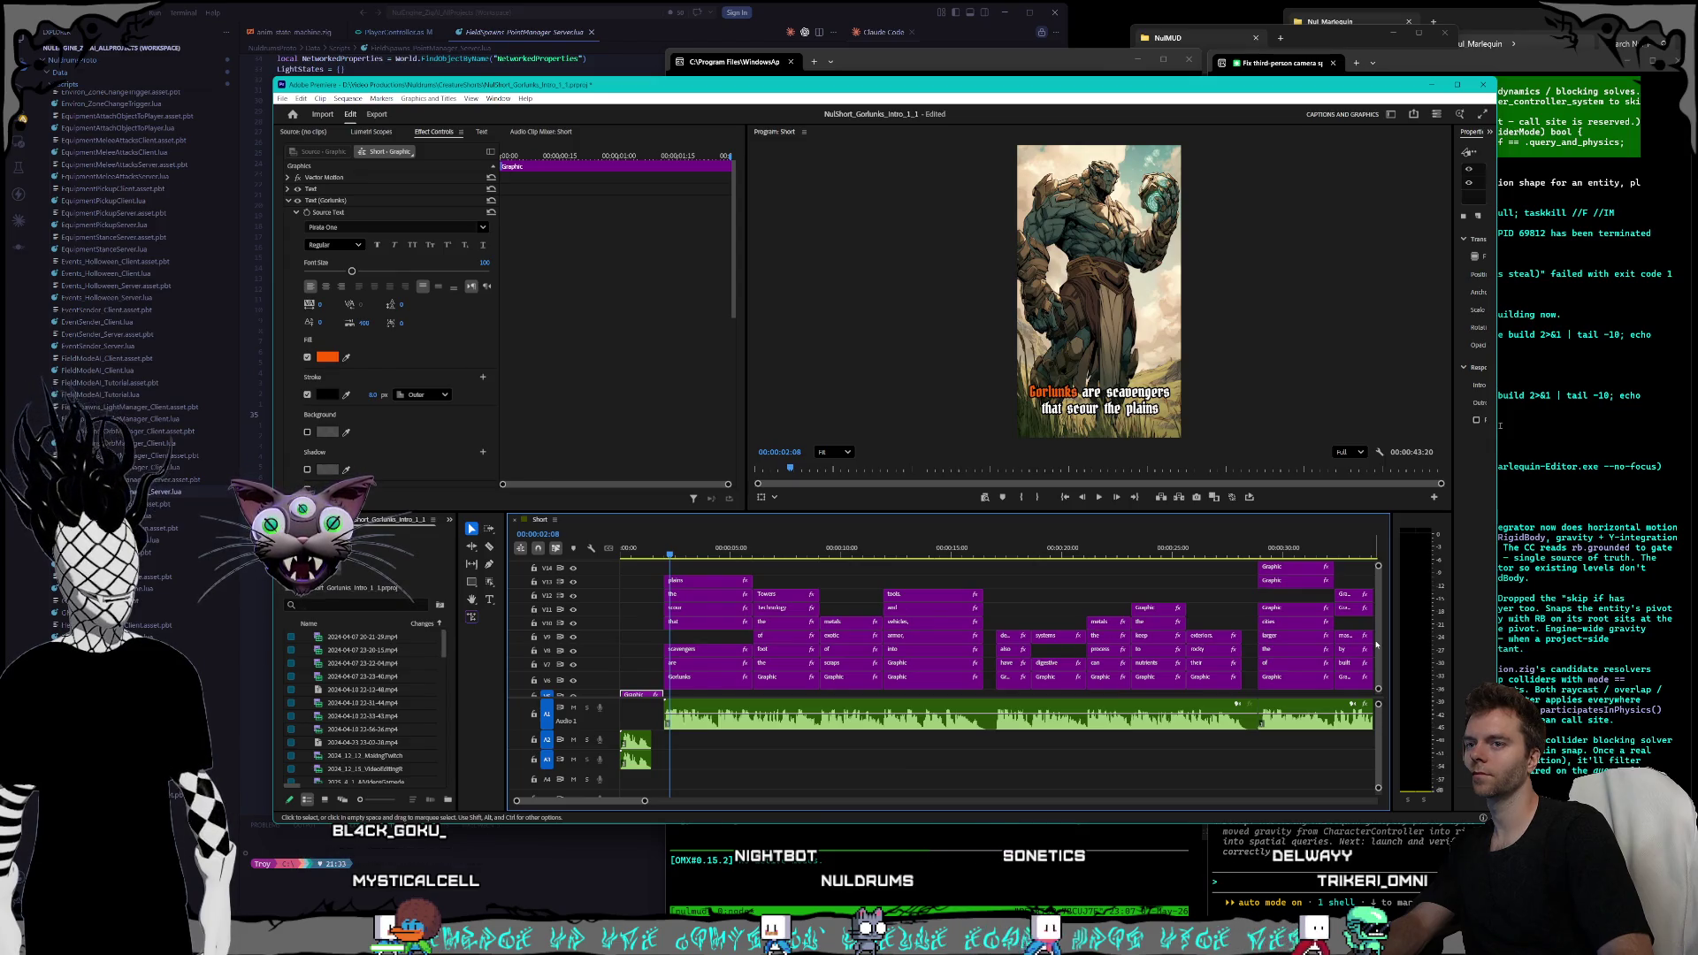
left_click(702, 688)
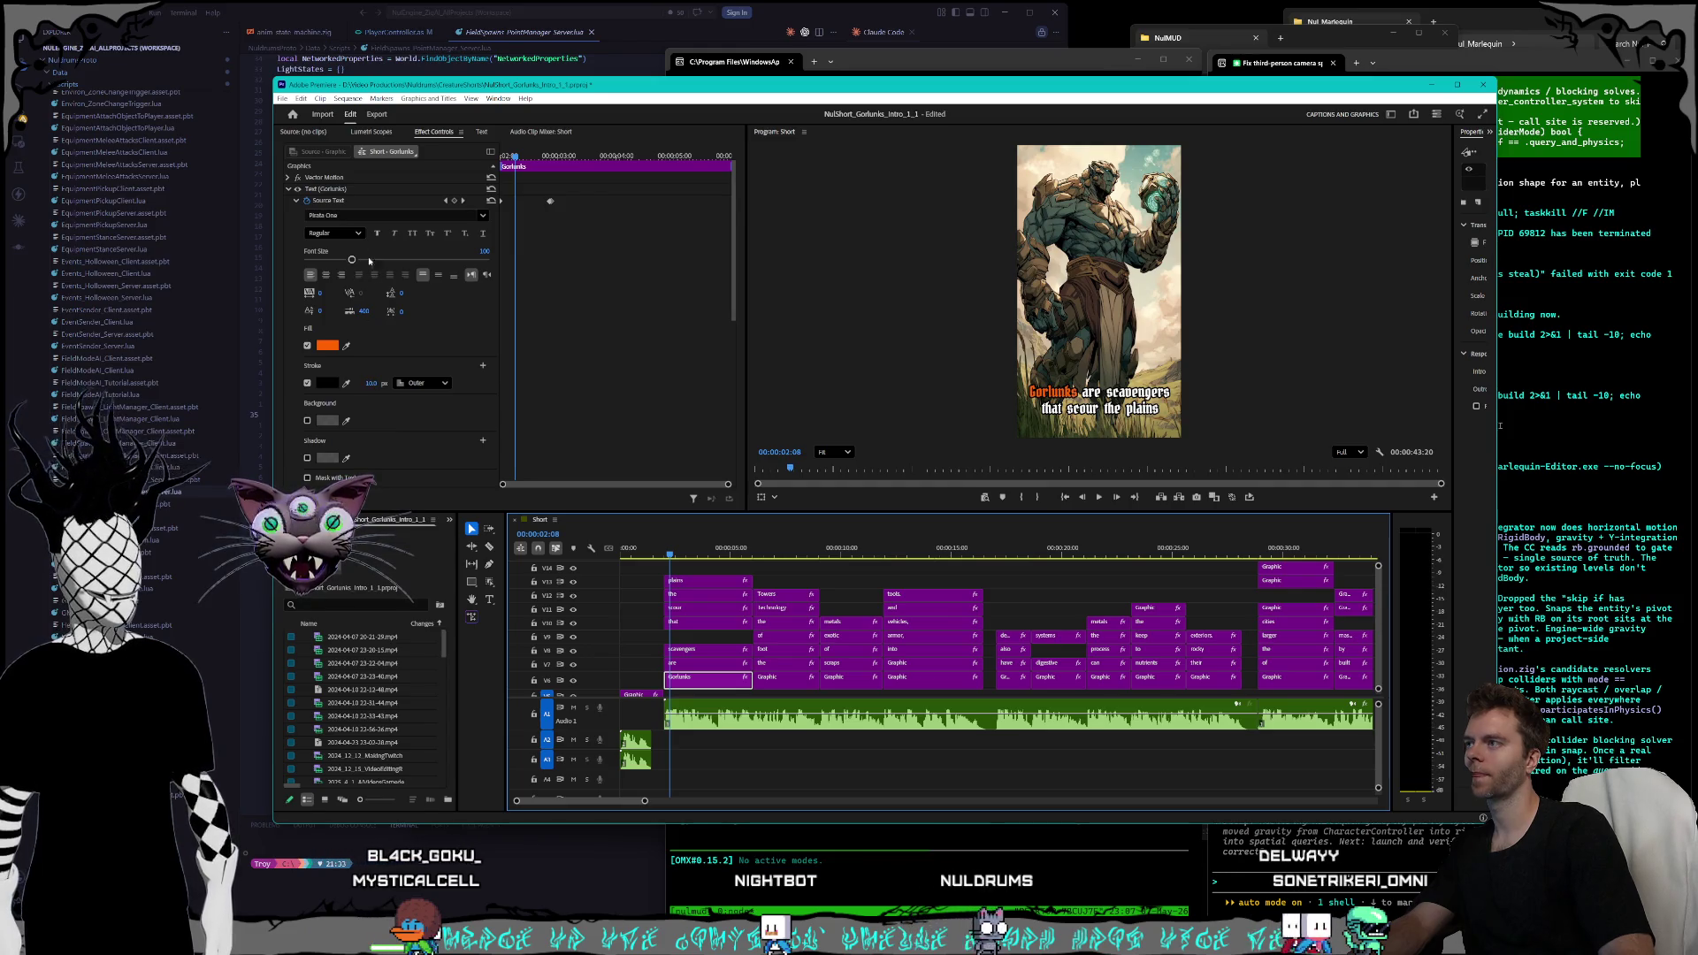
left_click(445, 201)
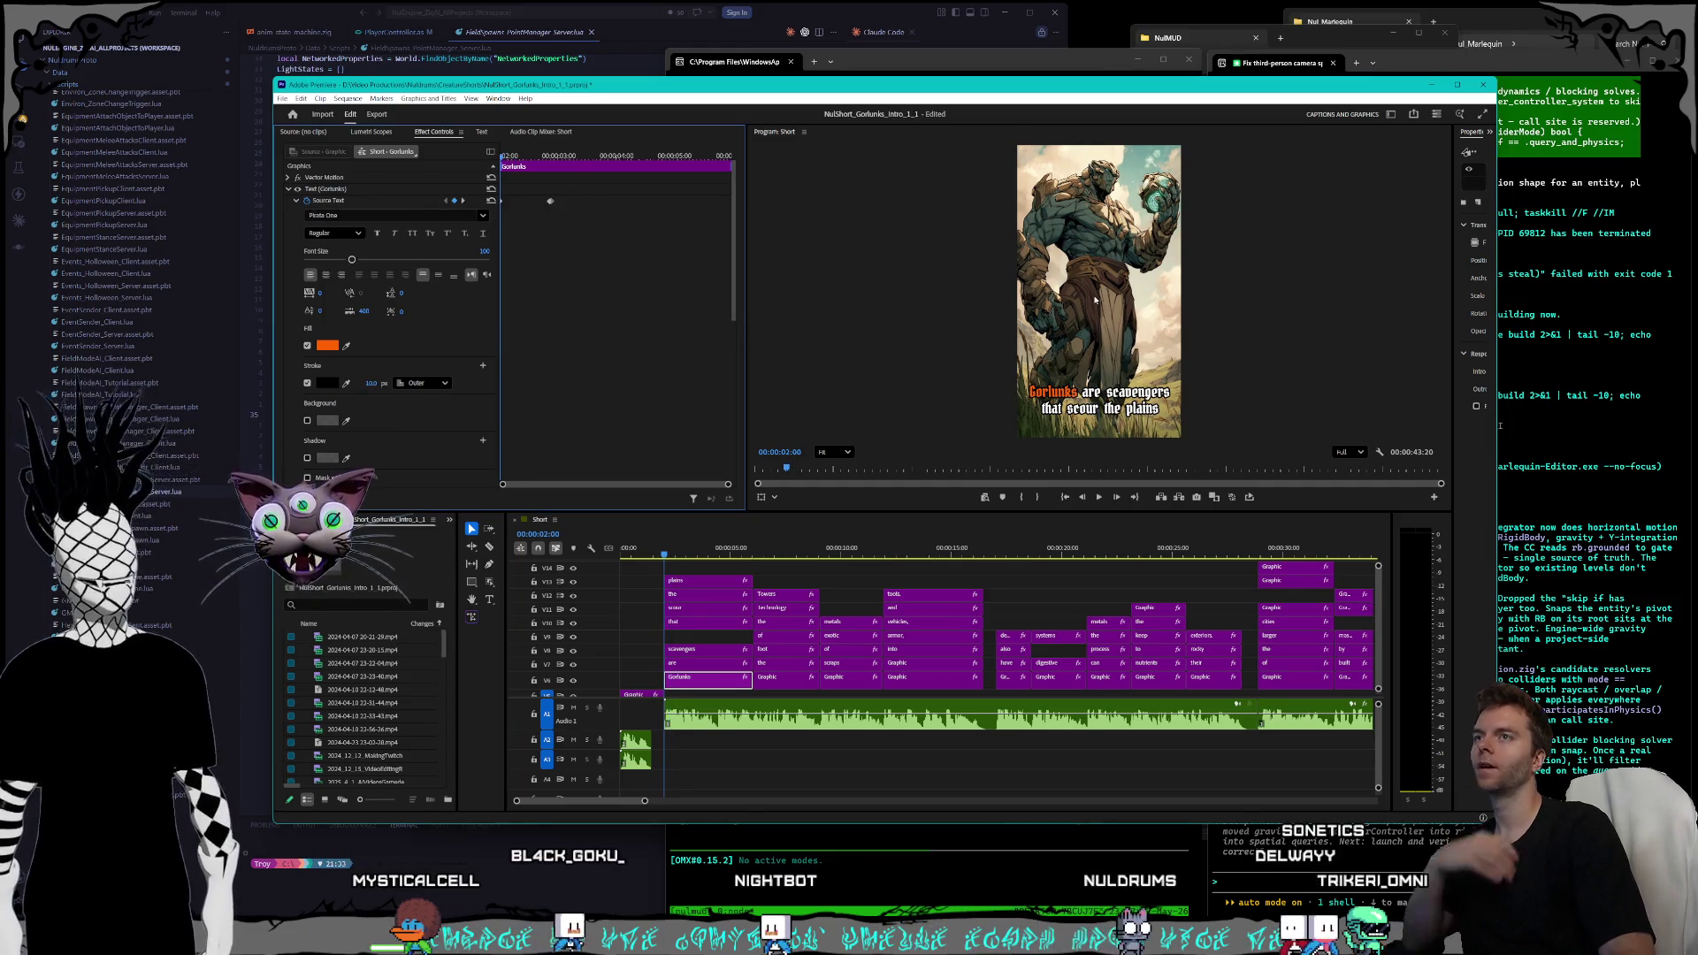
- Save the project and minimize Premiere Pro
left_click(283, 98)
left_click(305, 265)
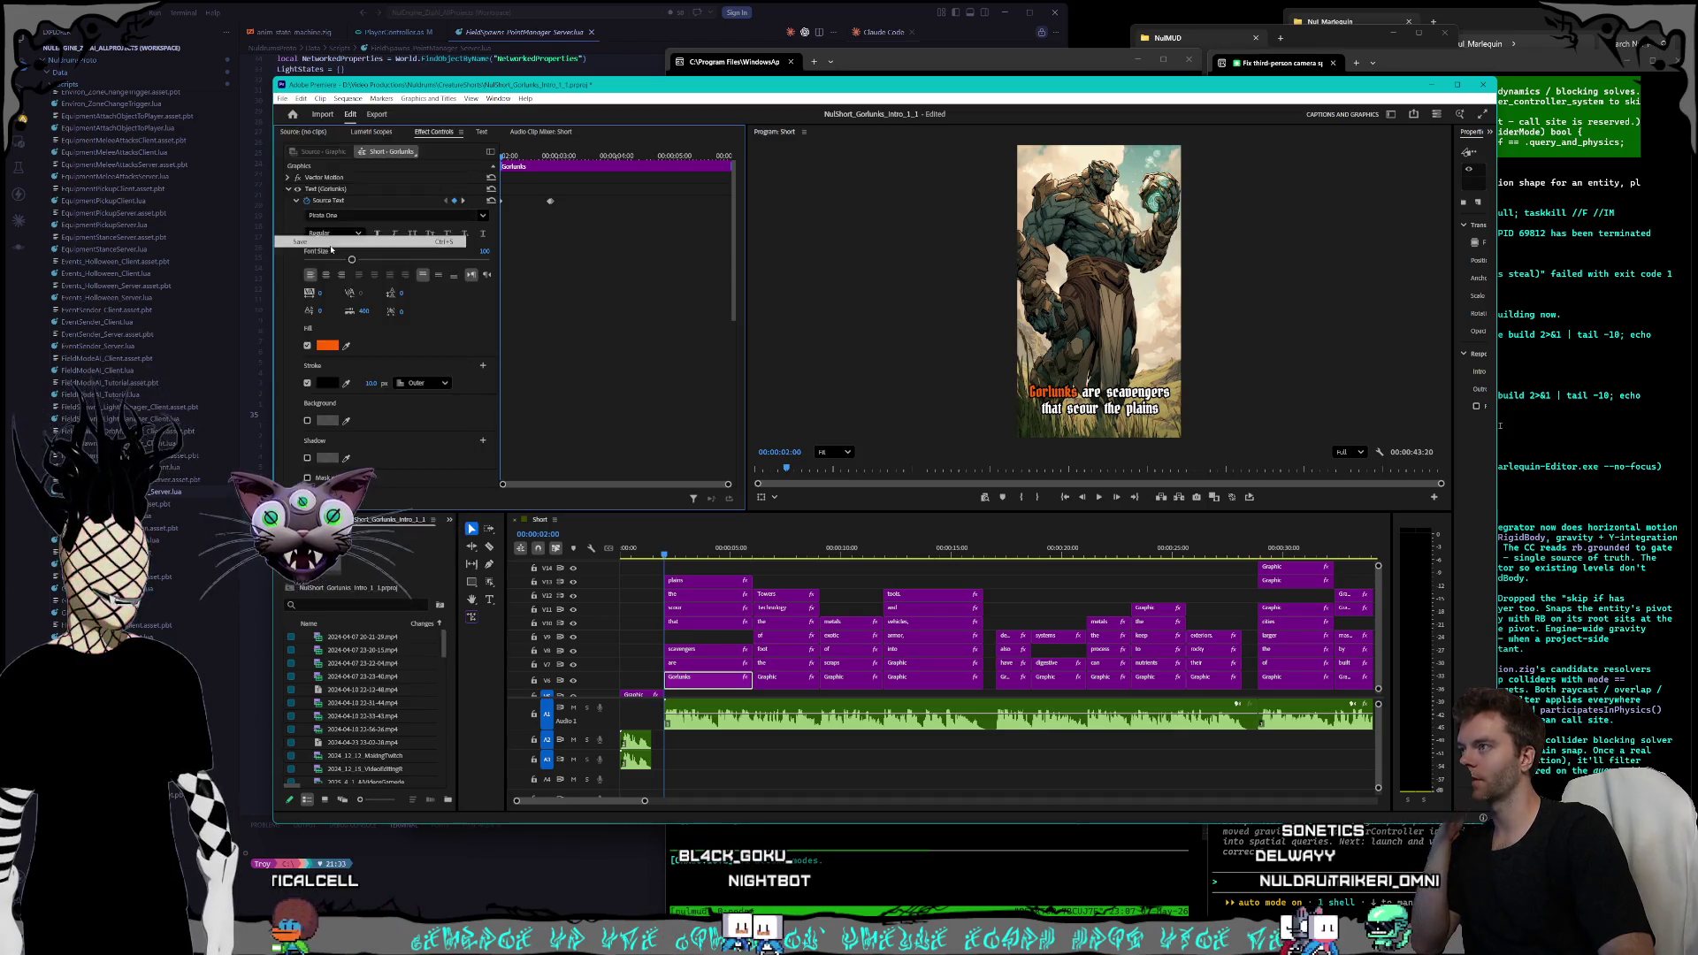
left_click(1428, 86)
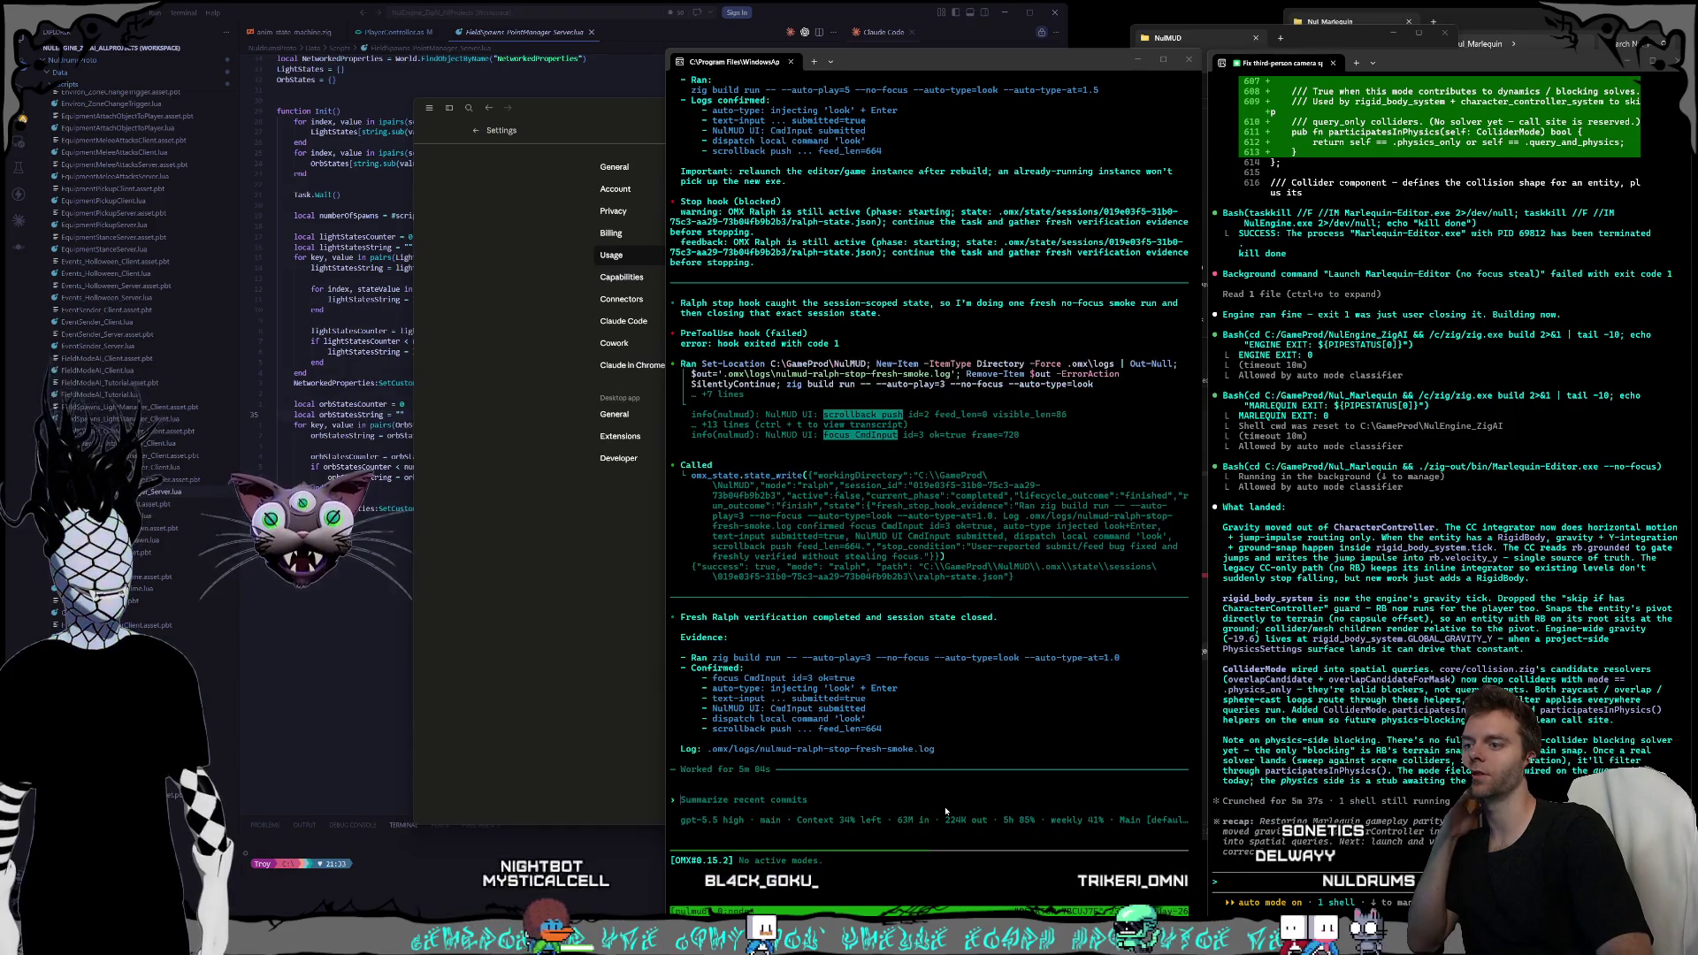
- Check the plan usage settings, minimize them, and start a prompt in the right-hand Claude Code session
left_click(454, 619)
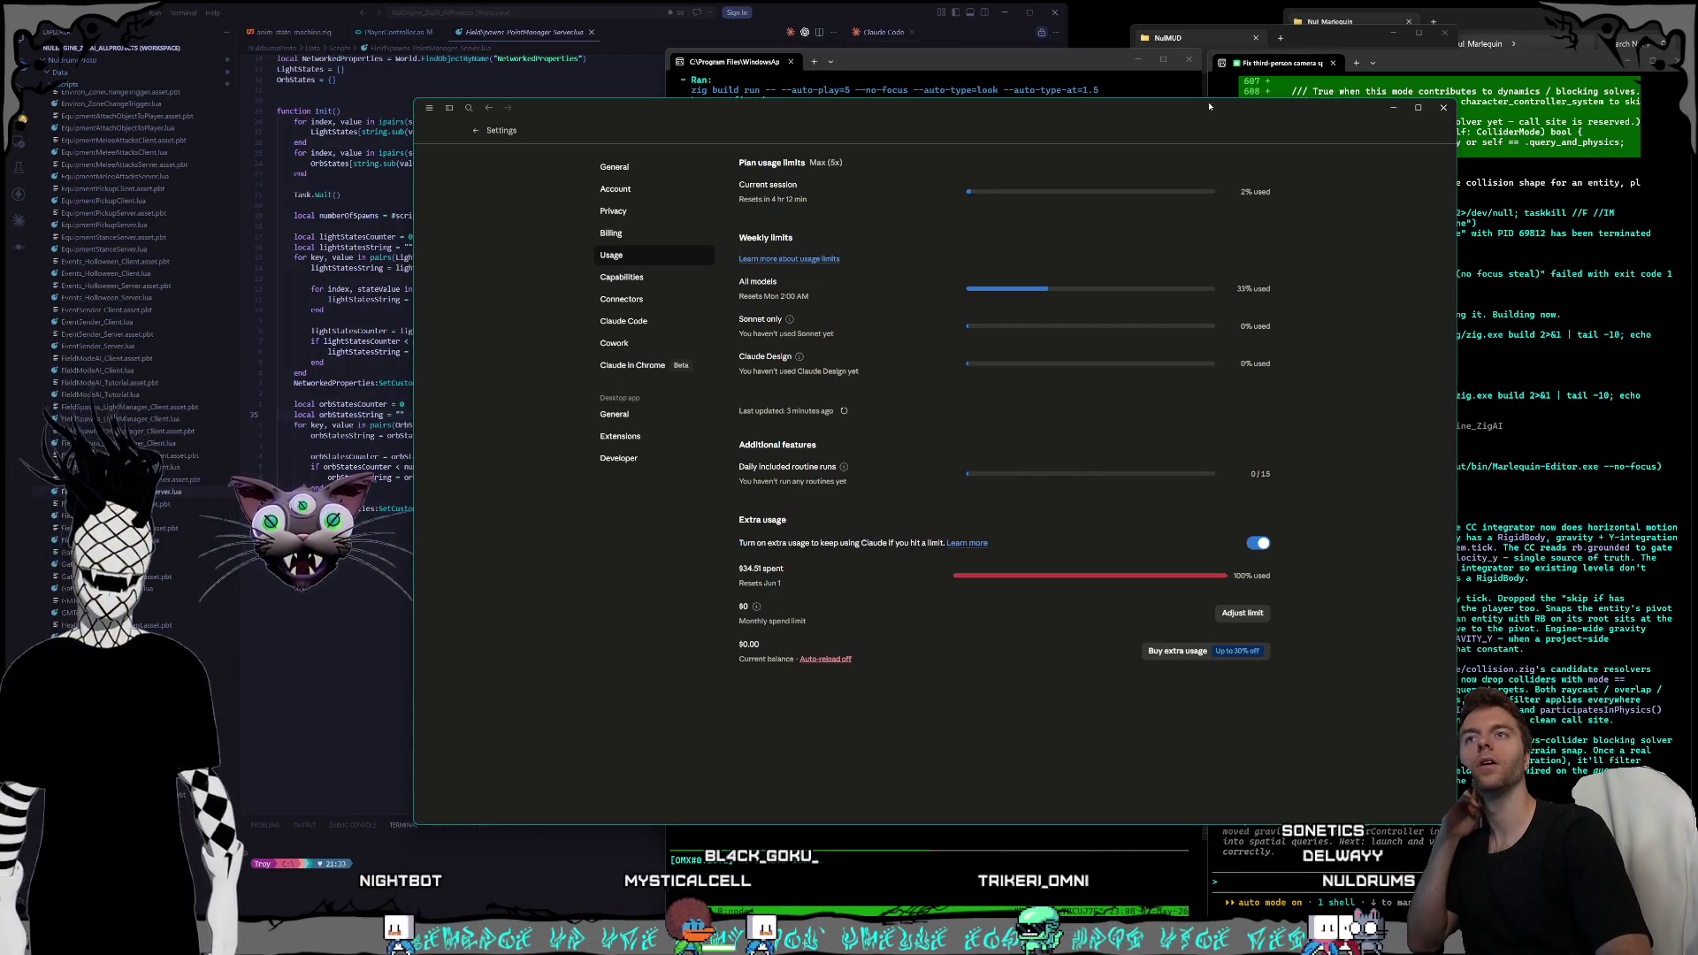
left_click_drag(810, 120, 881, 103)
left_click(1445, 108)
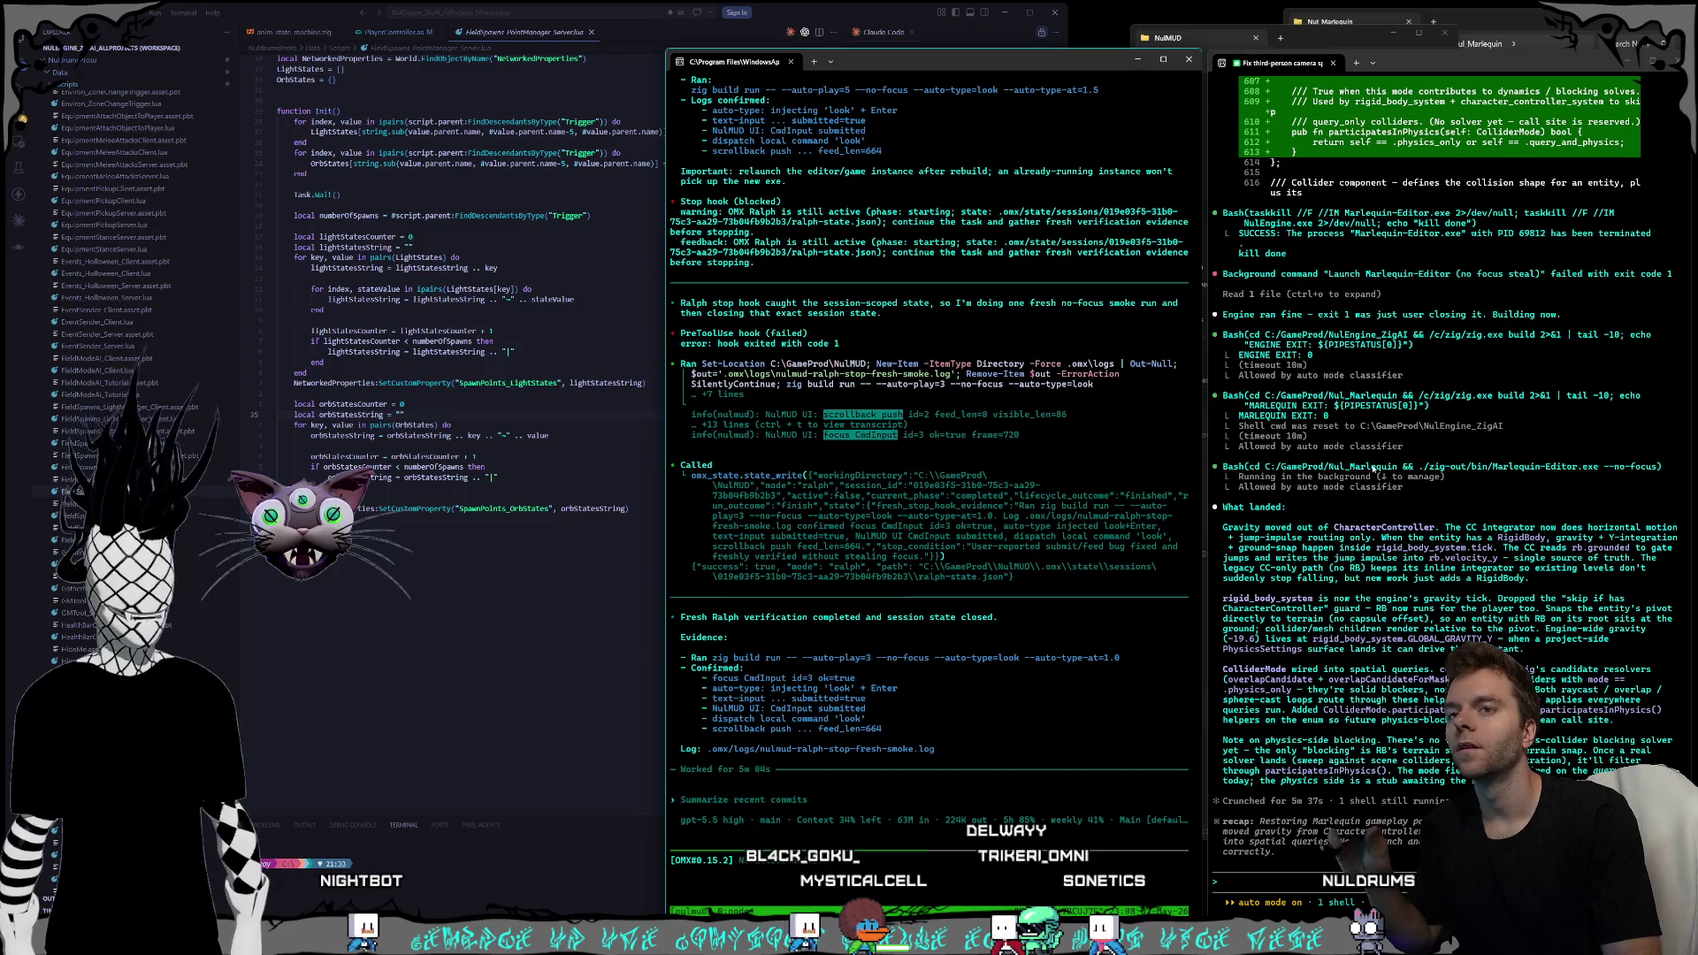
left_click(1335, 573)
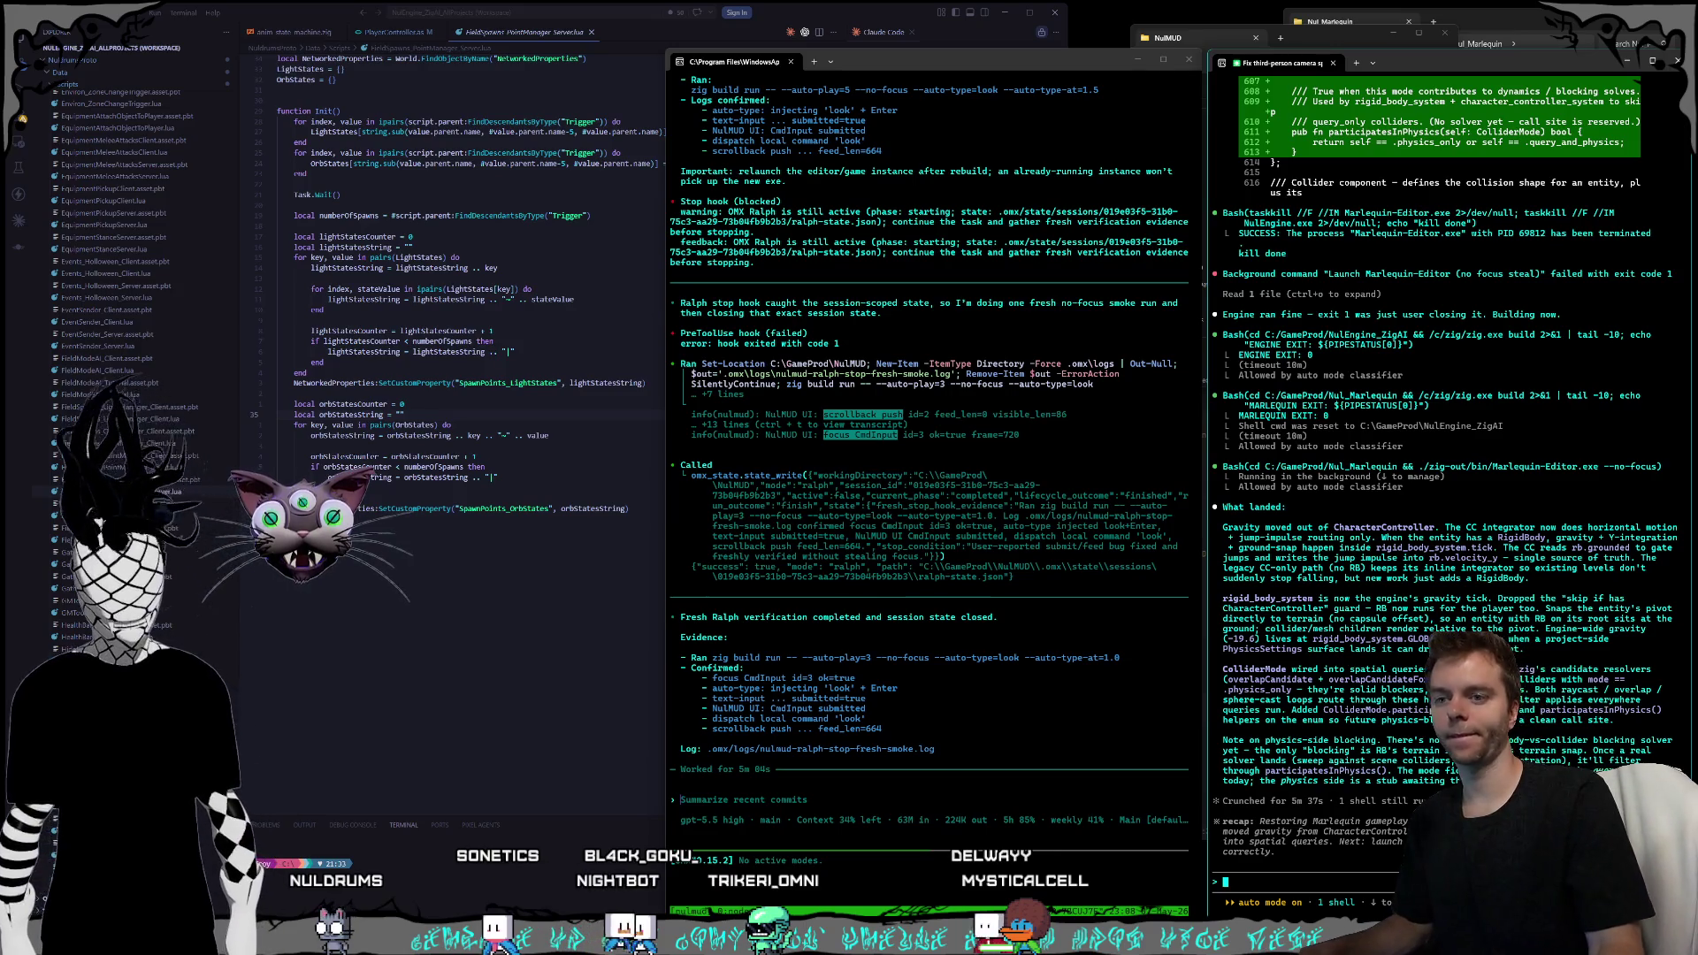
type("getrid of the cc-")
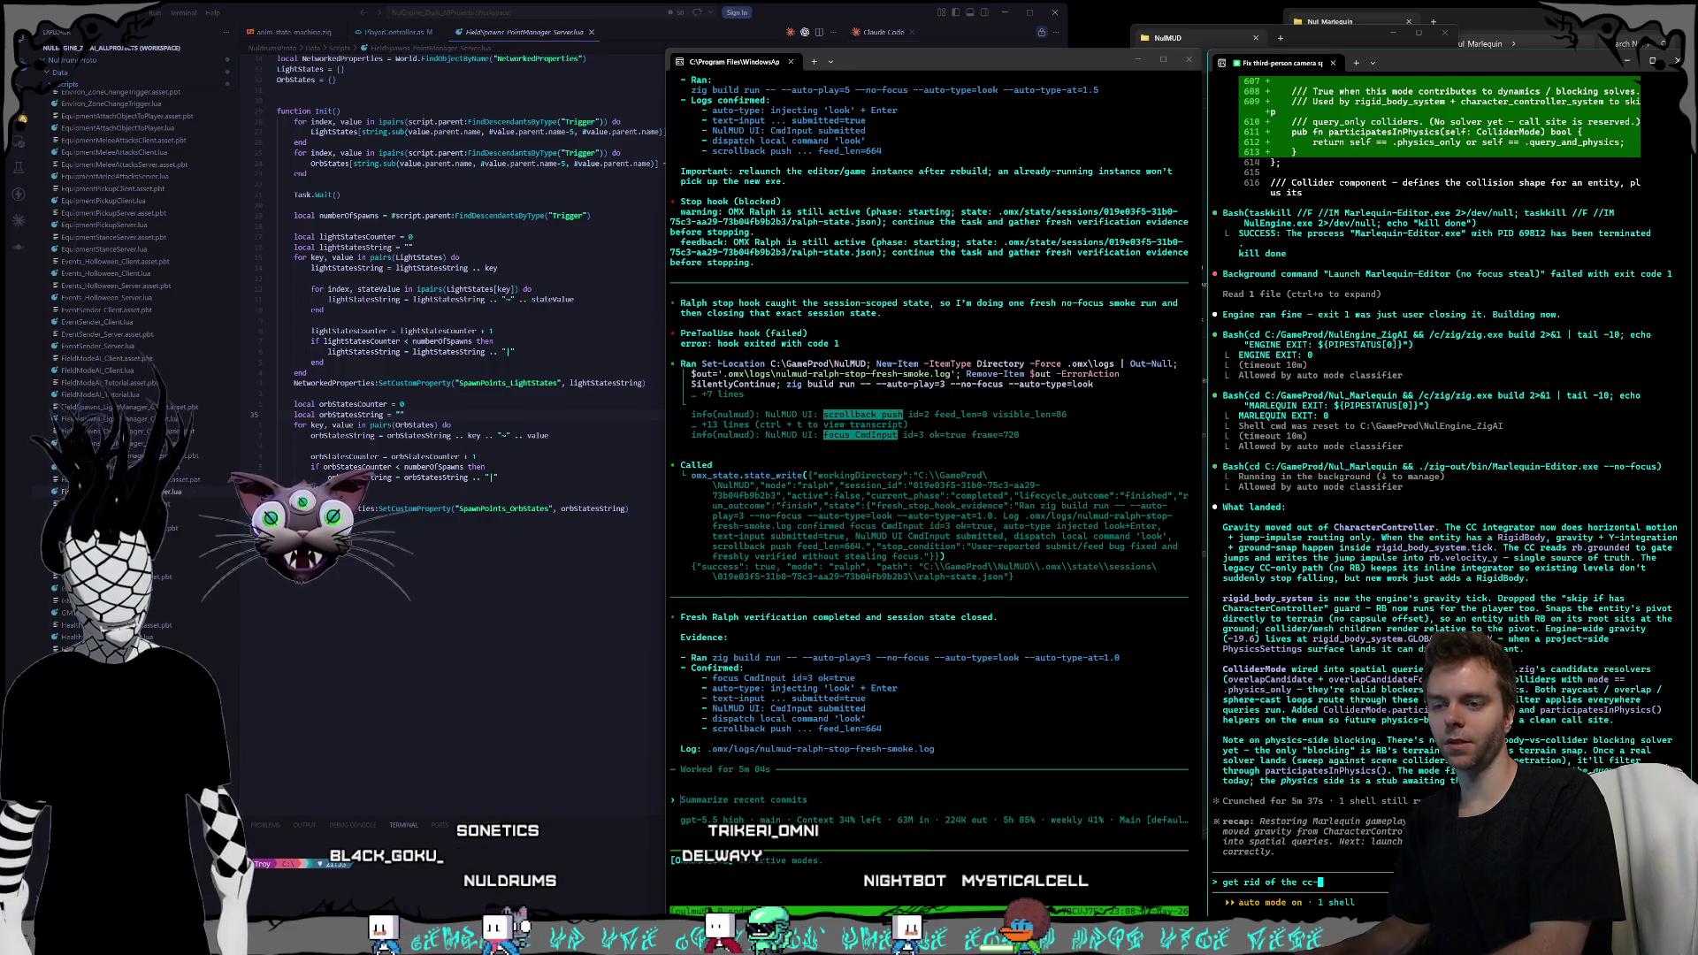
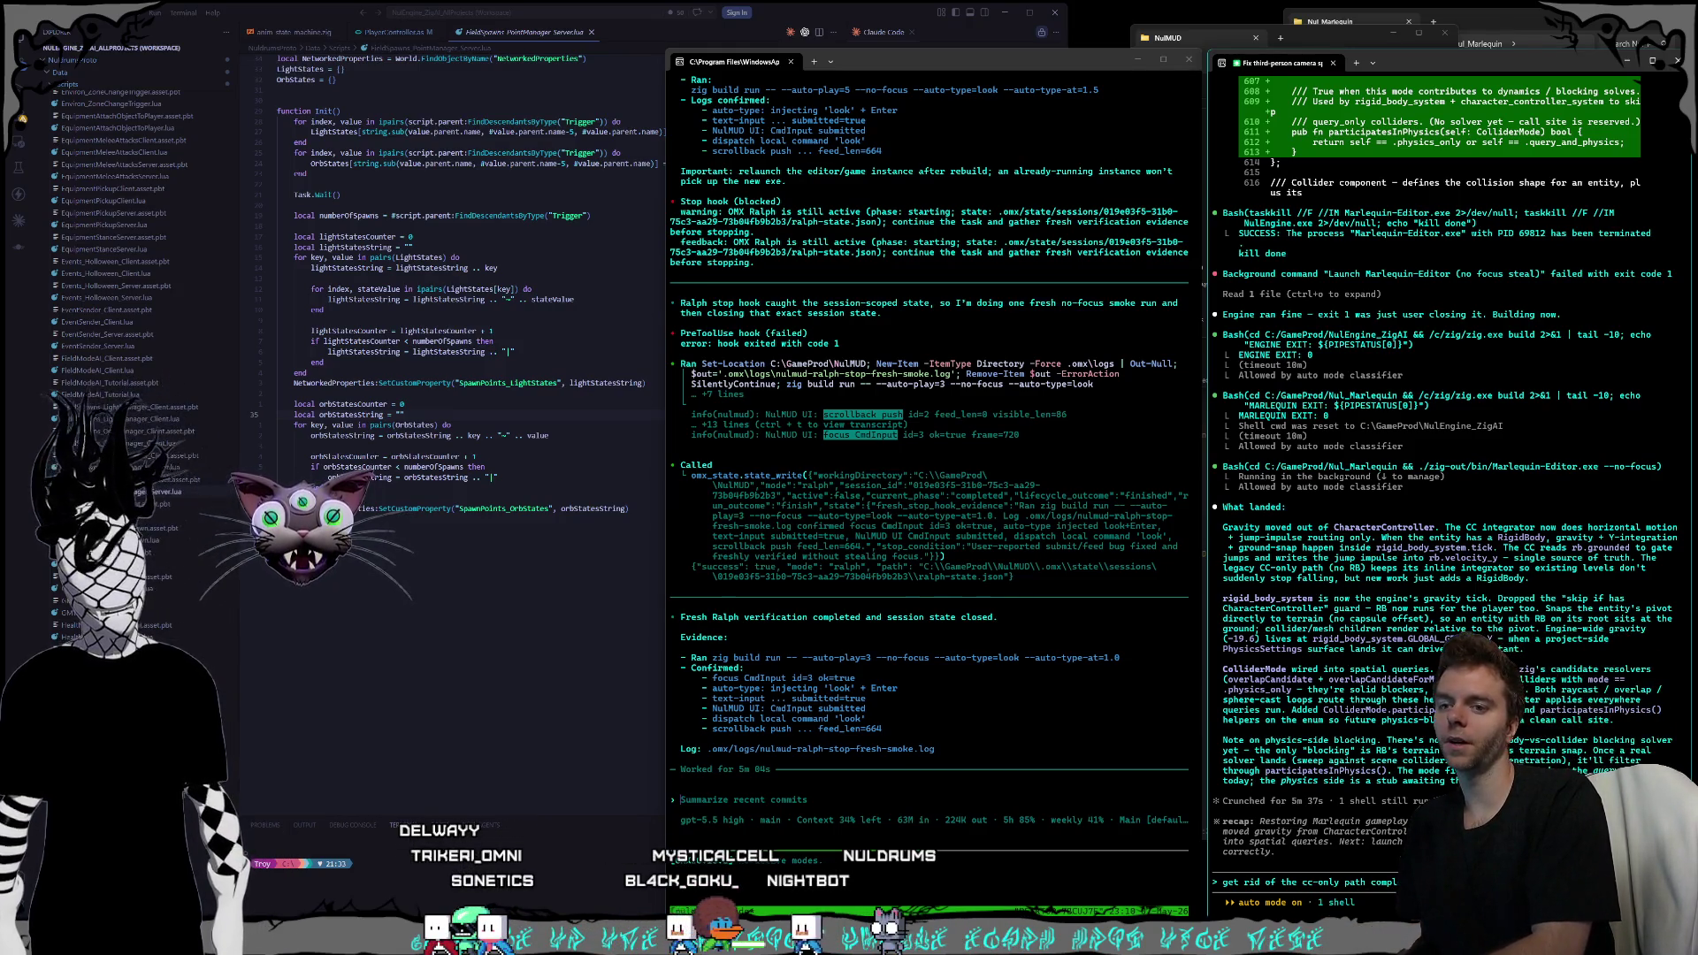
- Type the agent request to drop the cc-only path, add the physics-side solver, and address the trees
type("the ")
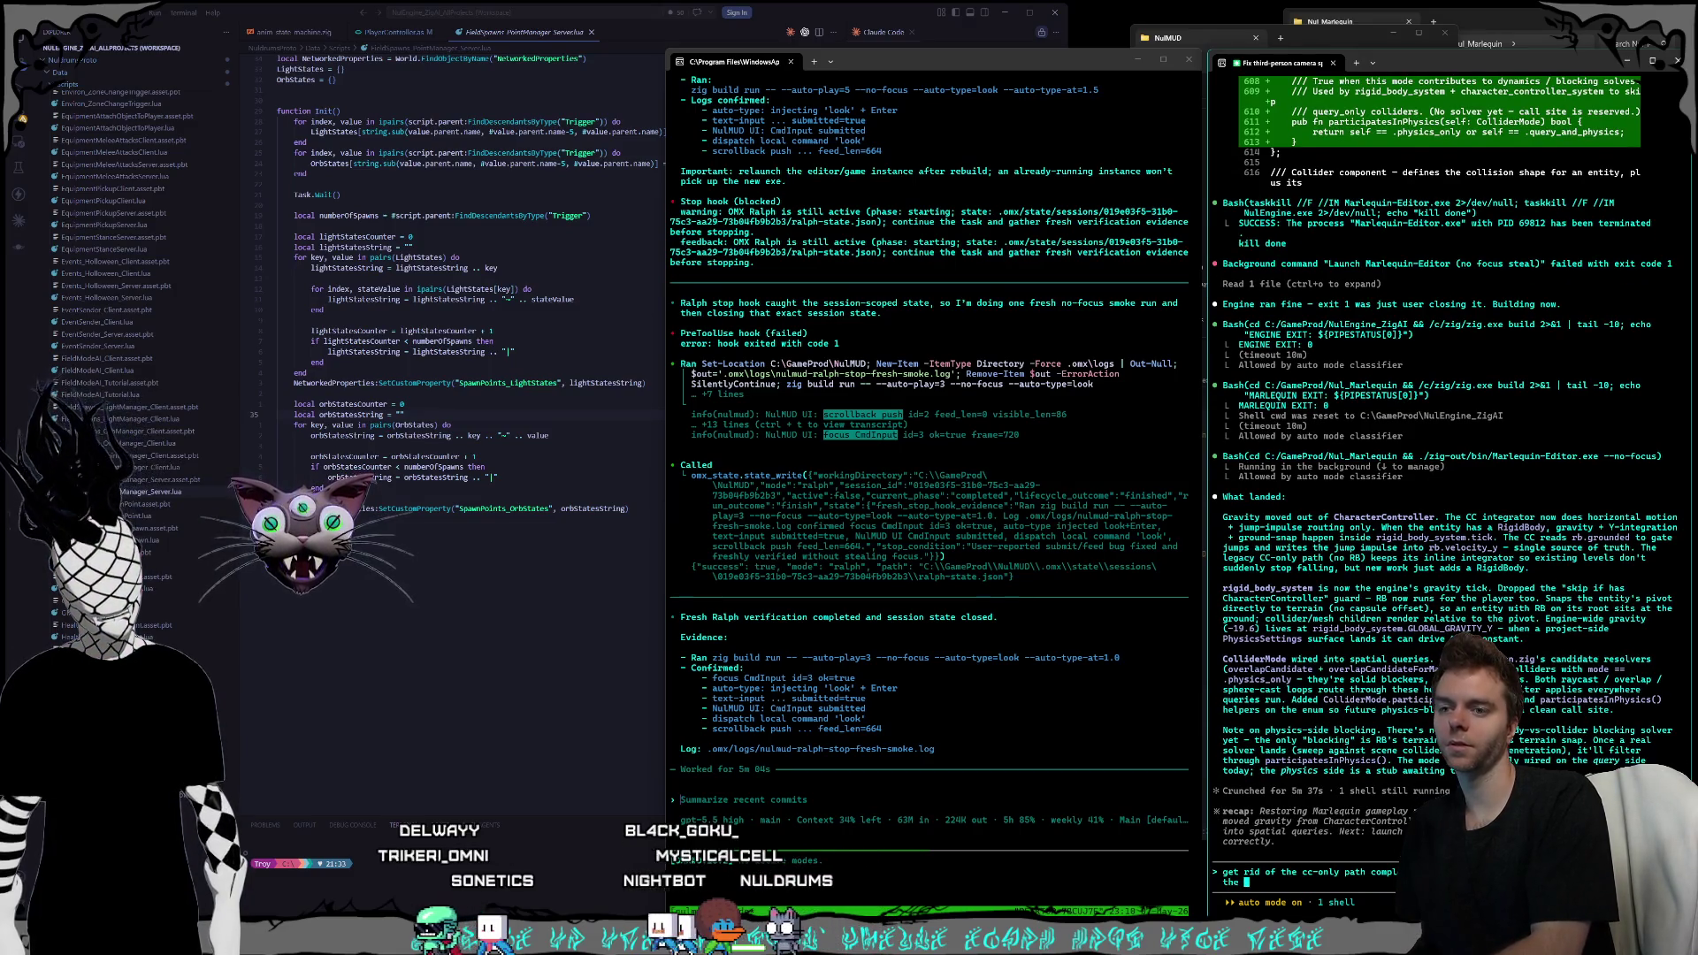
type("phys")
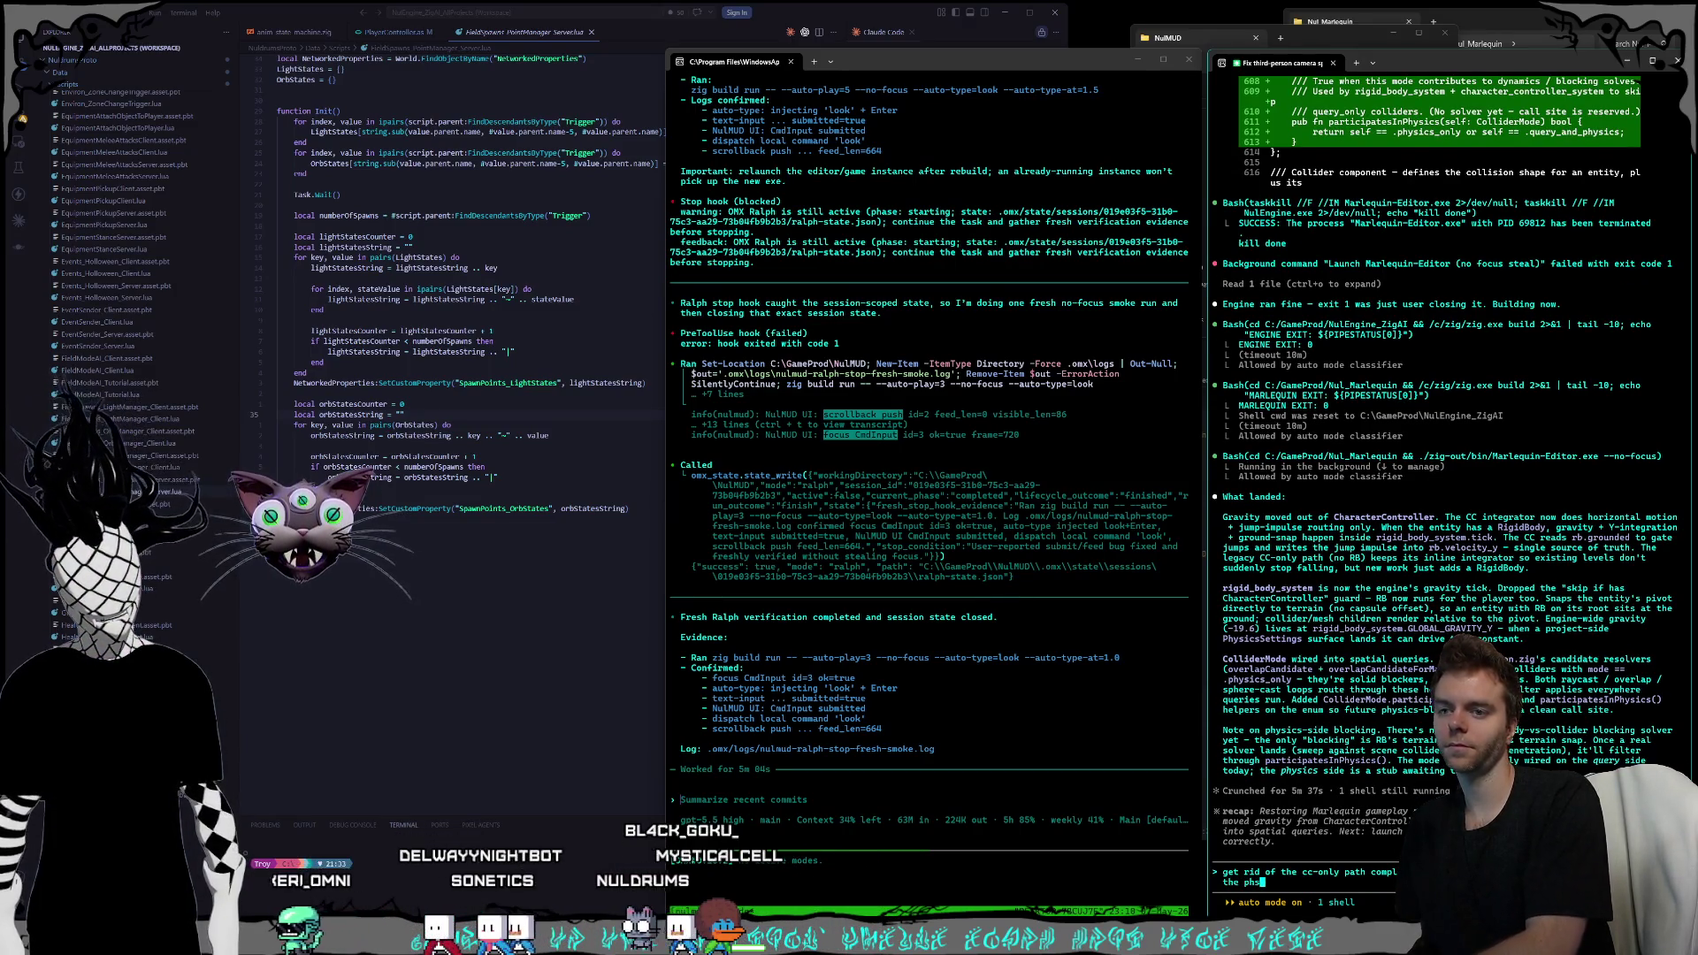
type("ics s")
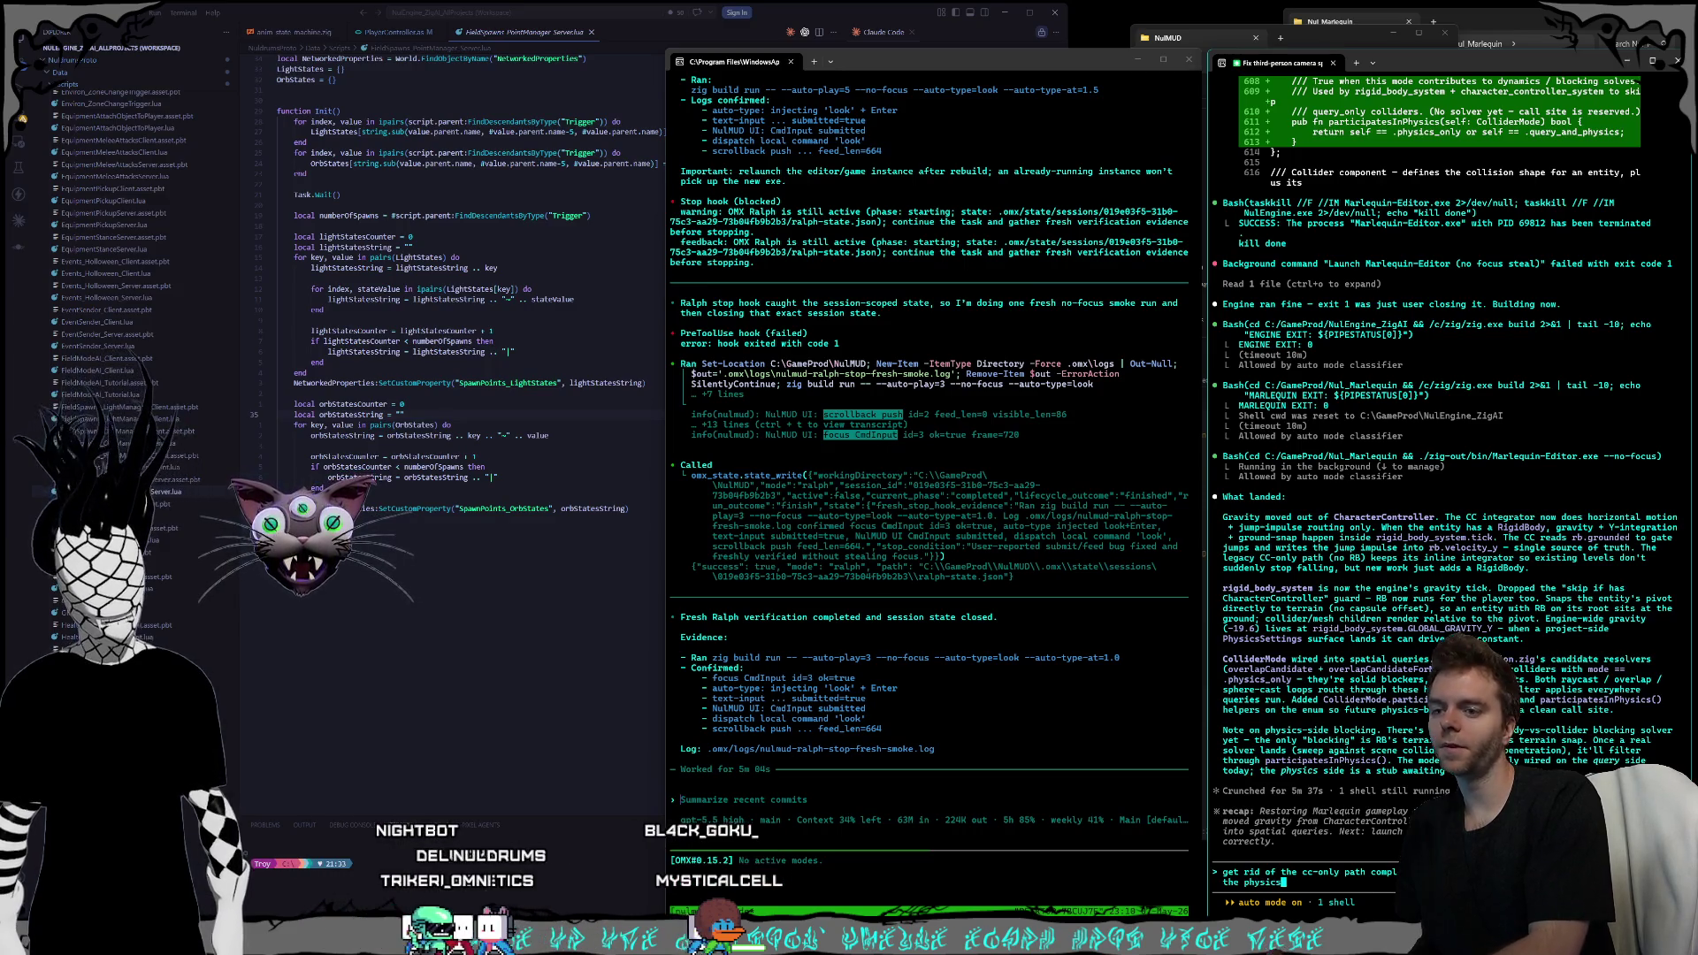
type("ide solver in, we n")
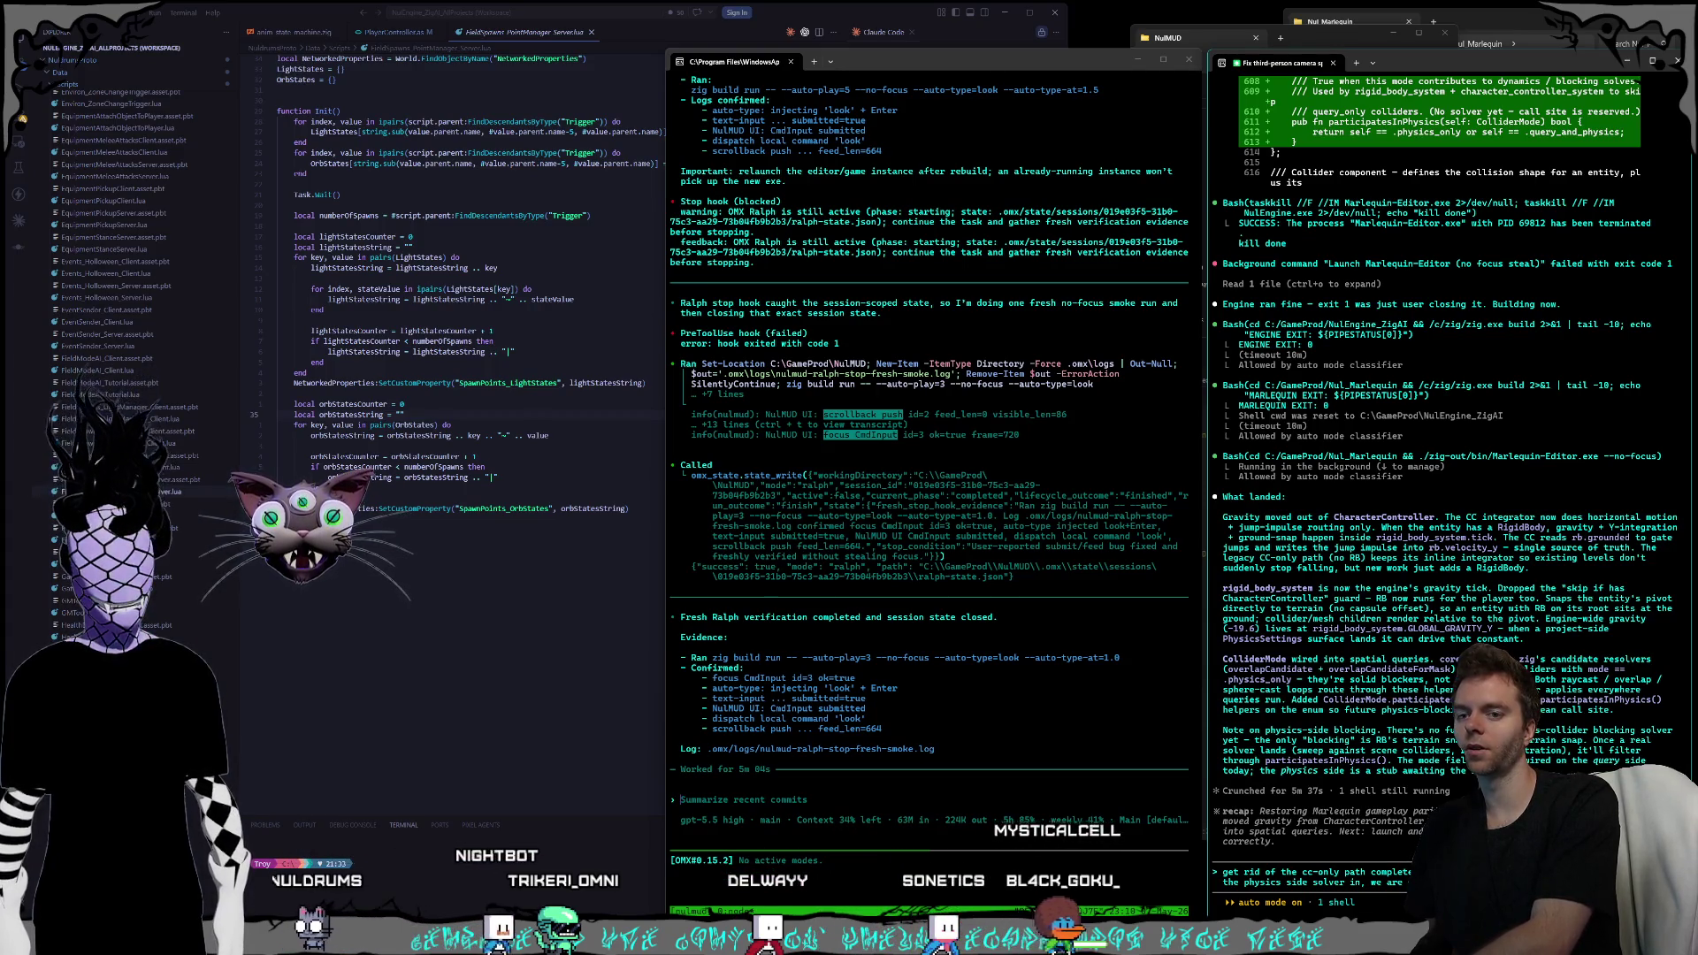
type("trees an f")
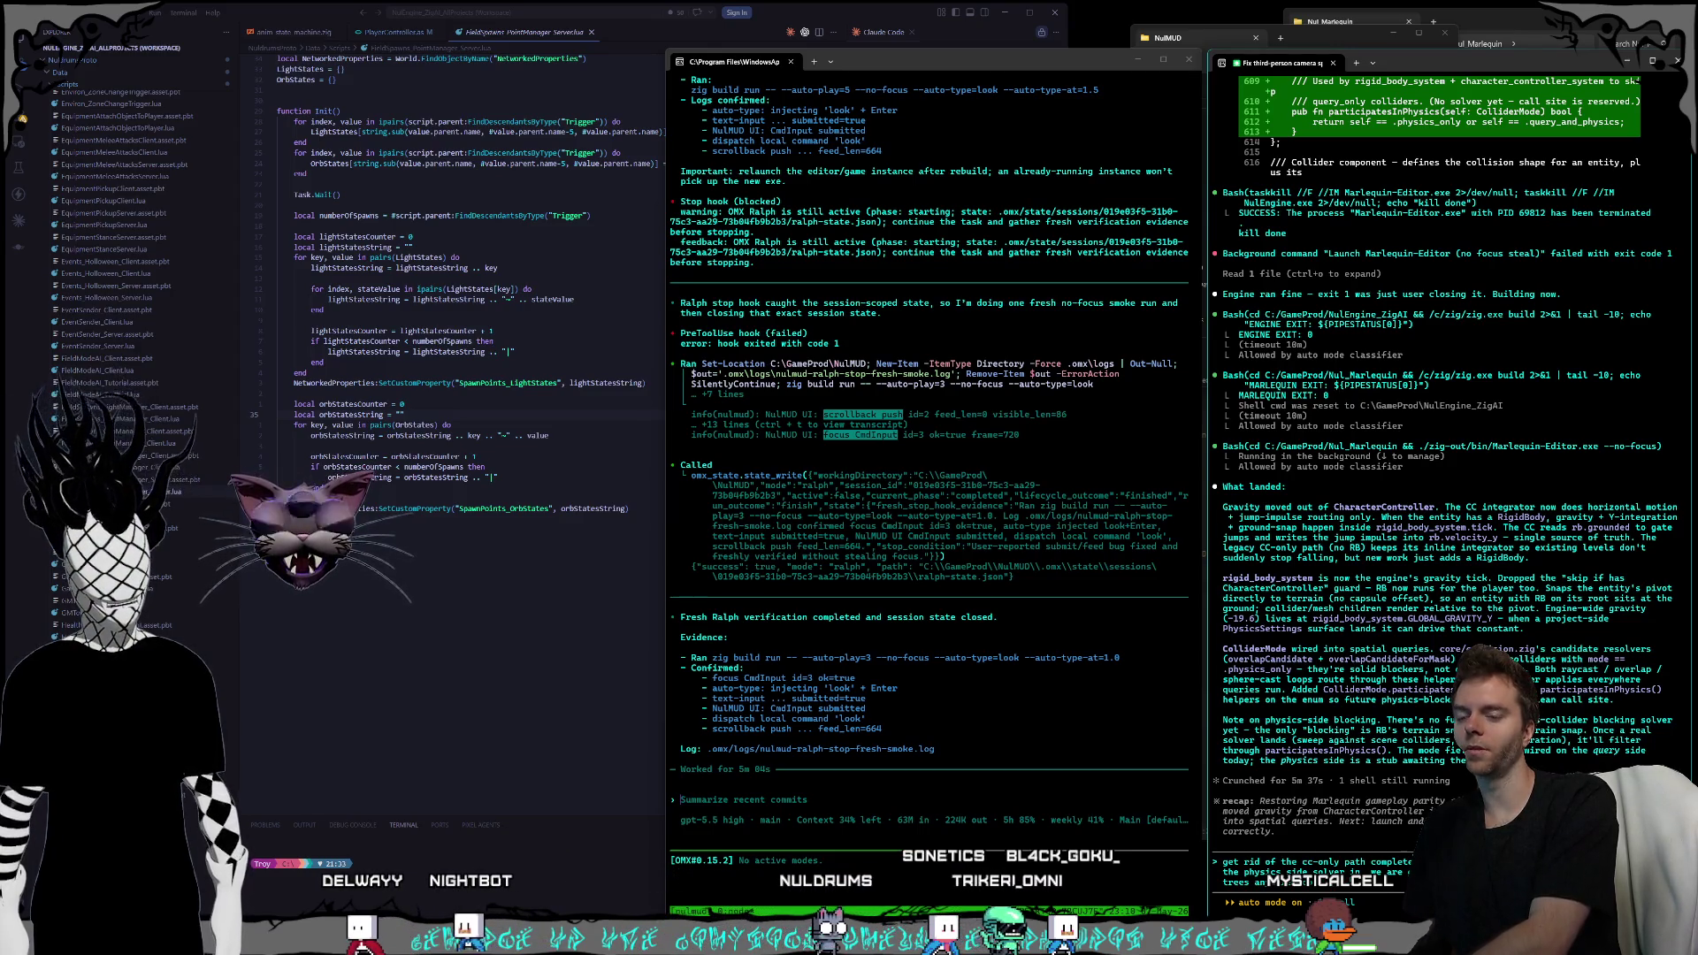
type("ou")
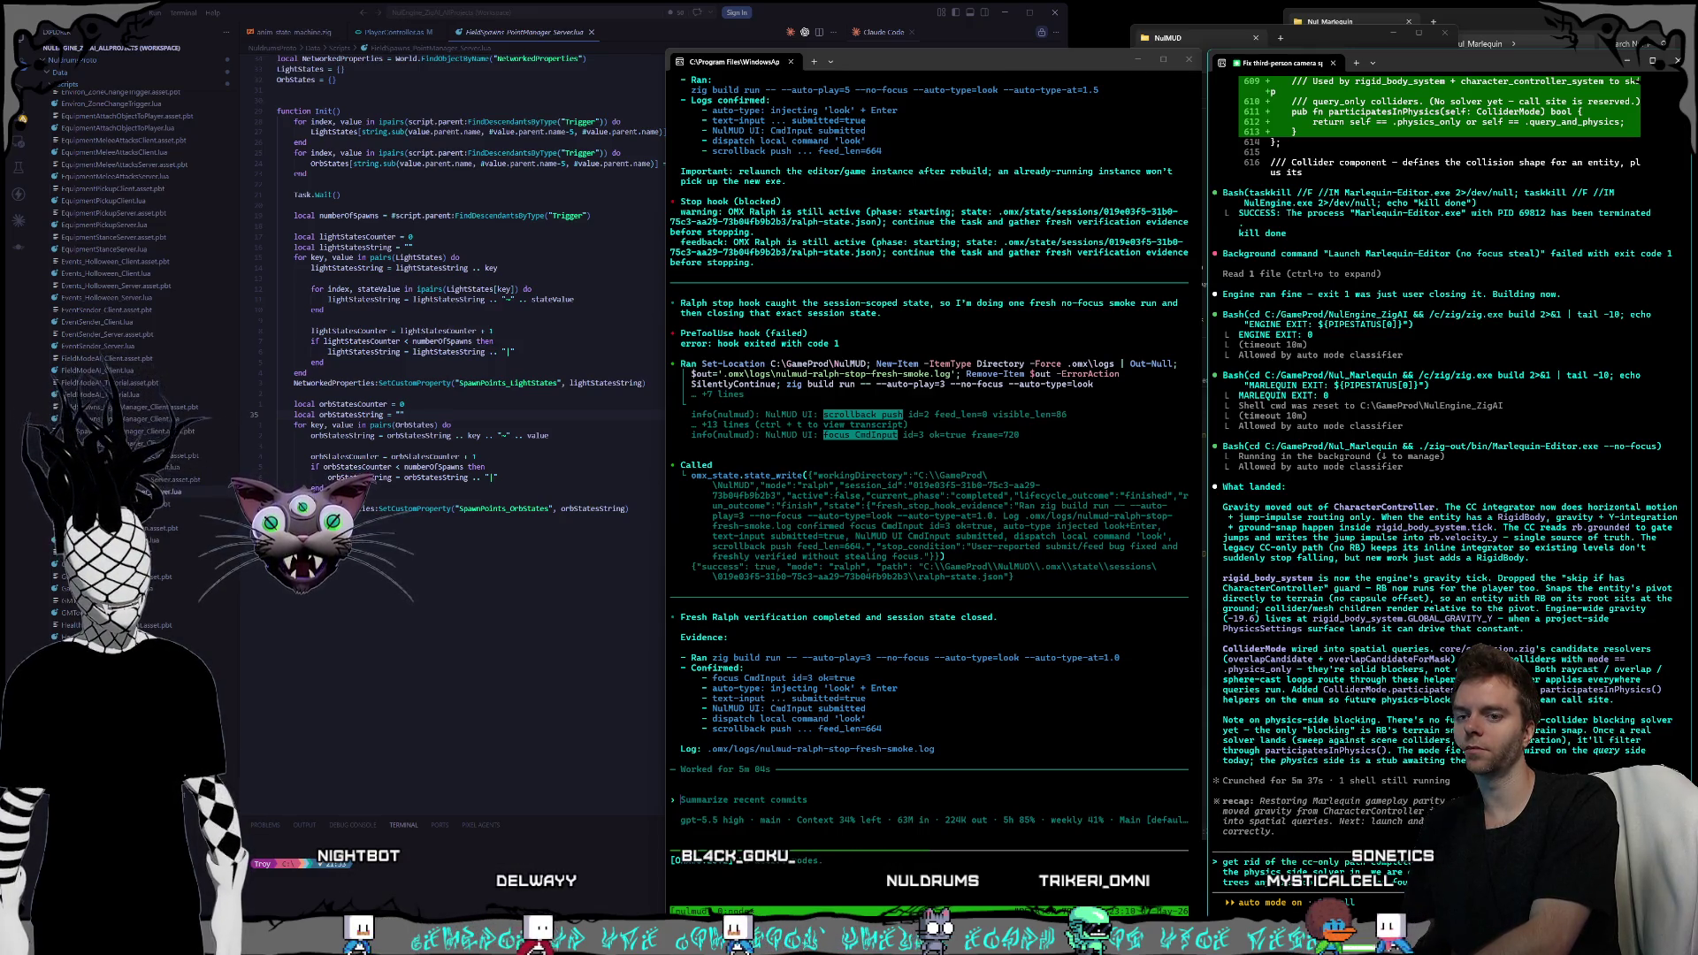
- Launch Nul_Marlequin in the editor and place the 3gpdoi mesh from Meshes > Darkknights > 3 onto the path
left_click(1504, 40)
double_click(1468, 317)
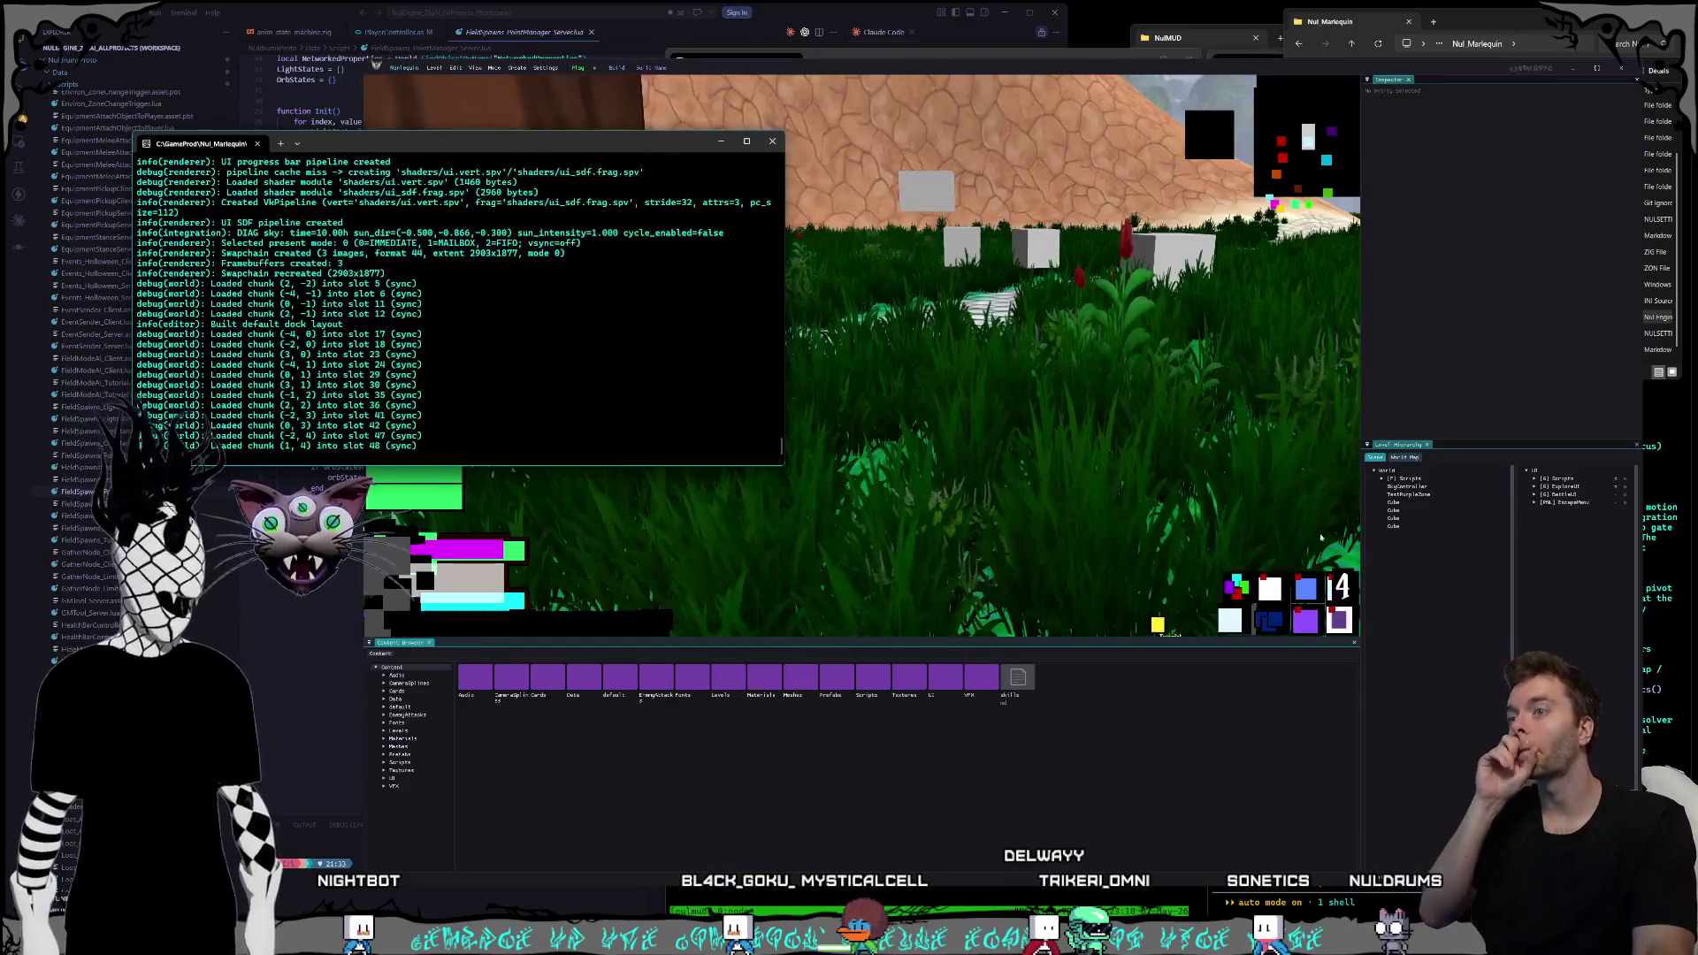
left_click(1331, 538)
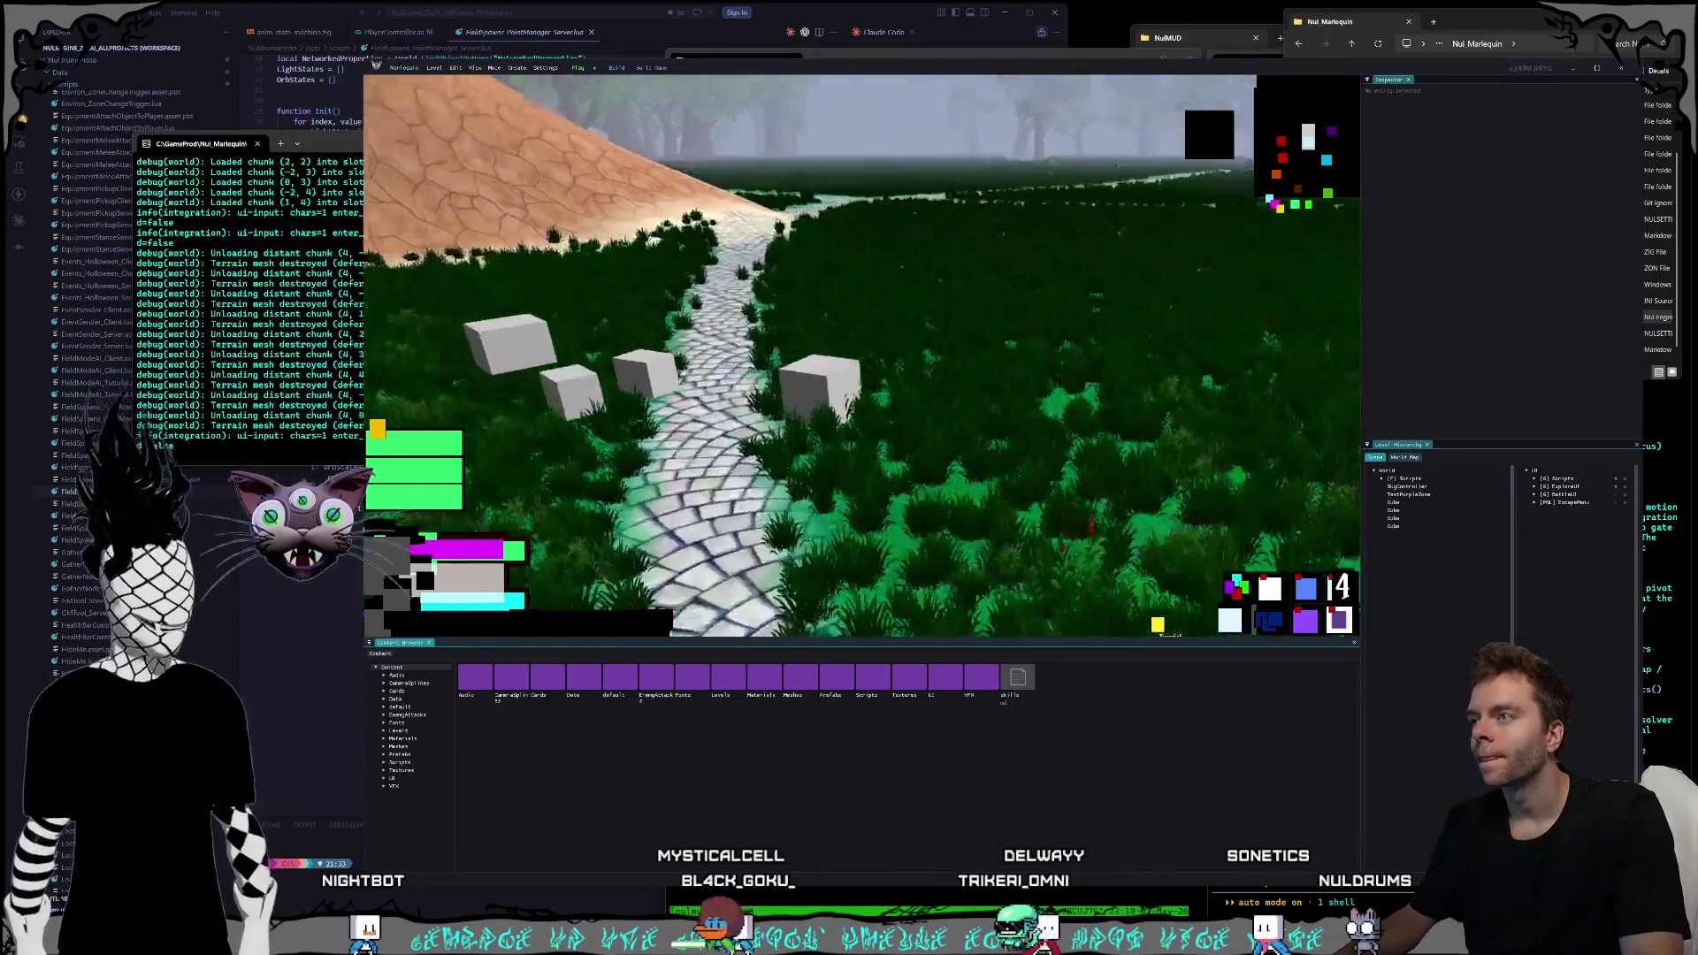
double_click(800, 679)
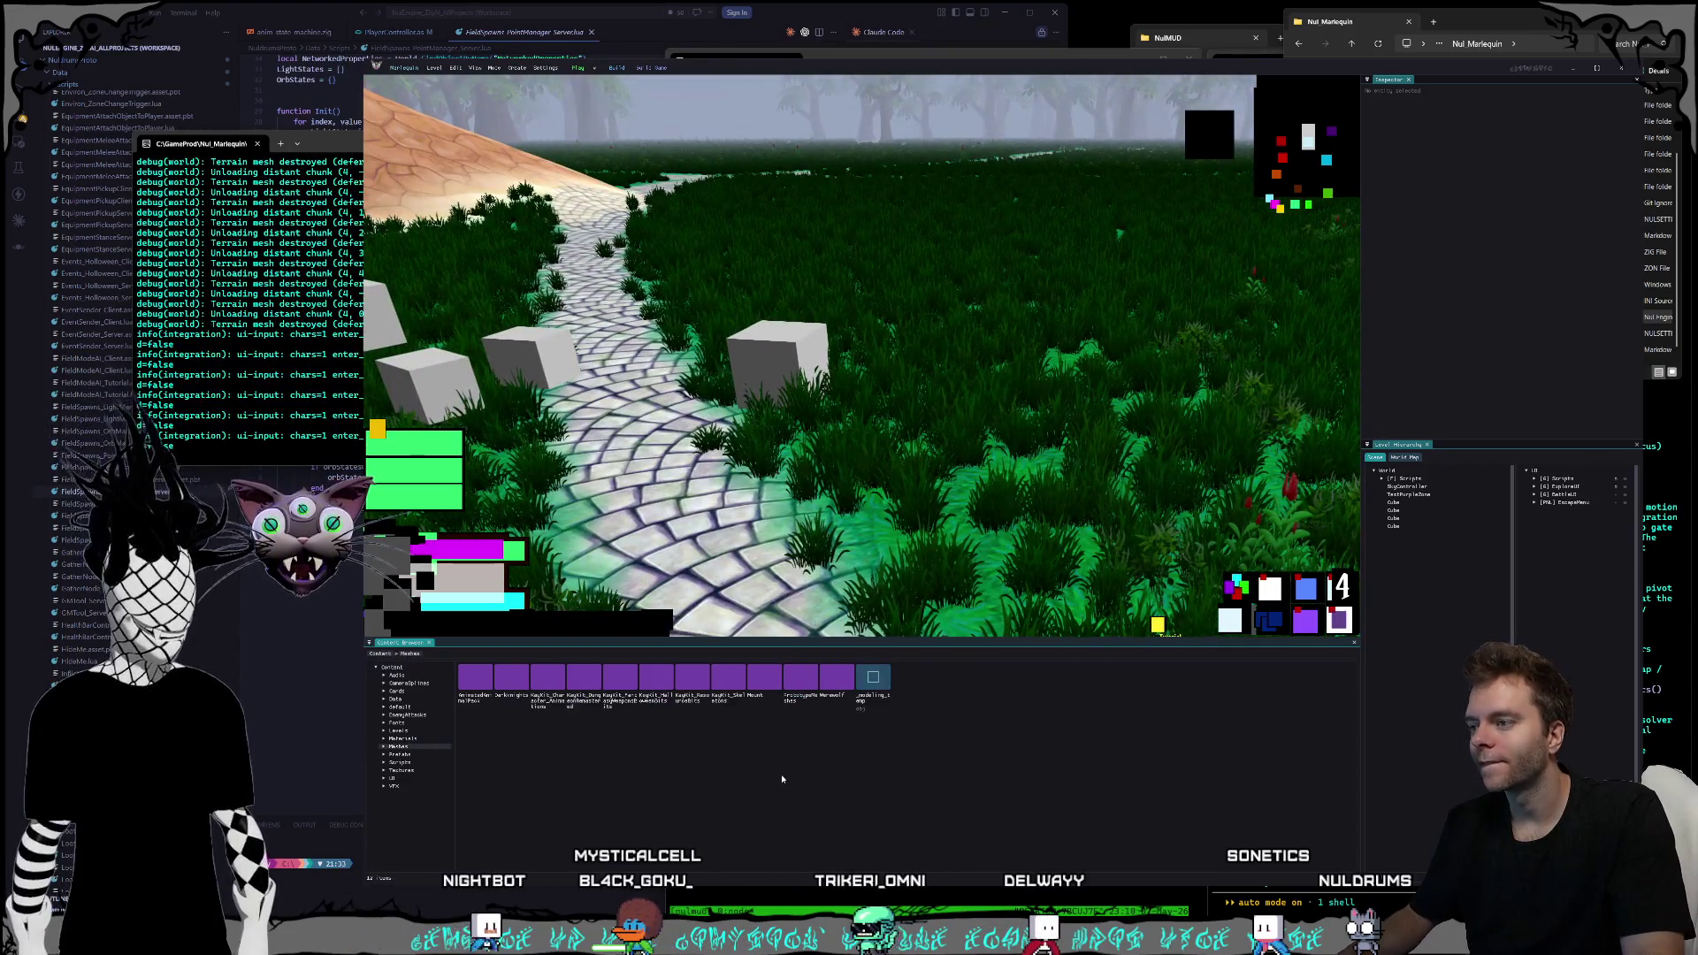
double_click(511, 678)
double_click(475, 678)
left_click_drag(475, 678, 756, 557)
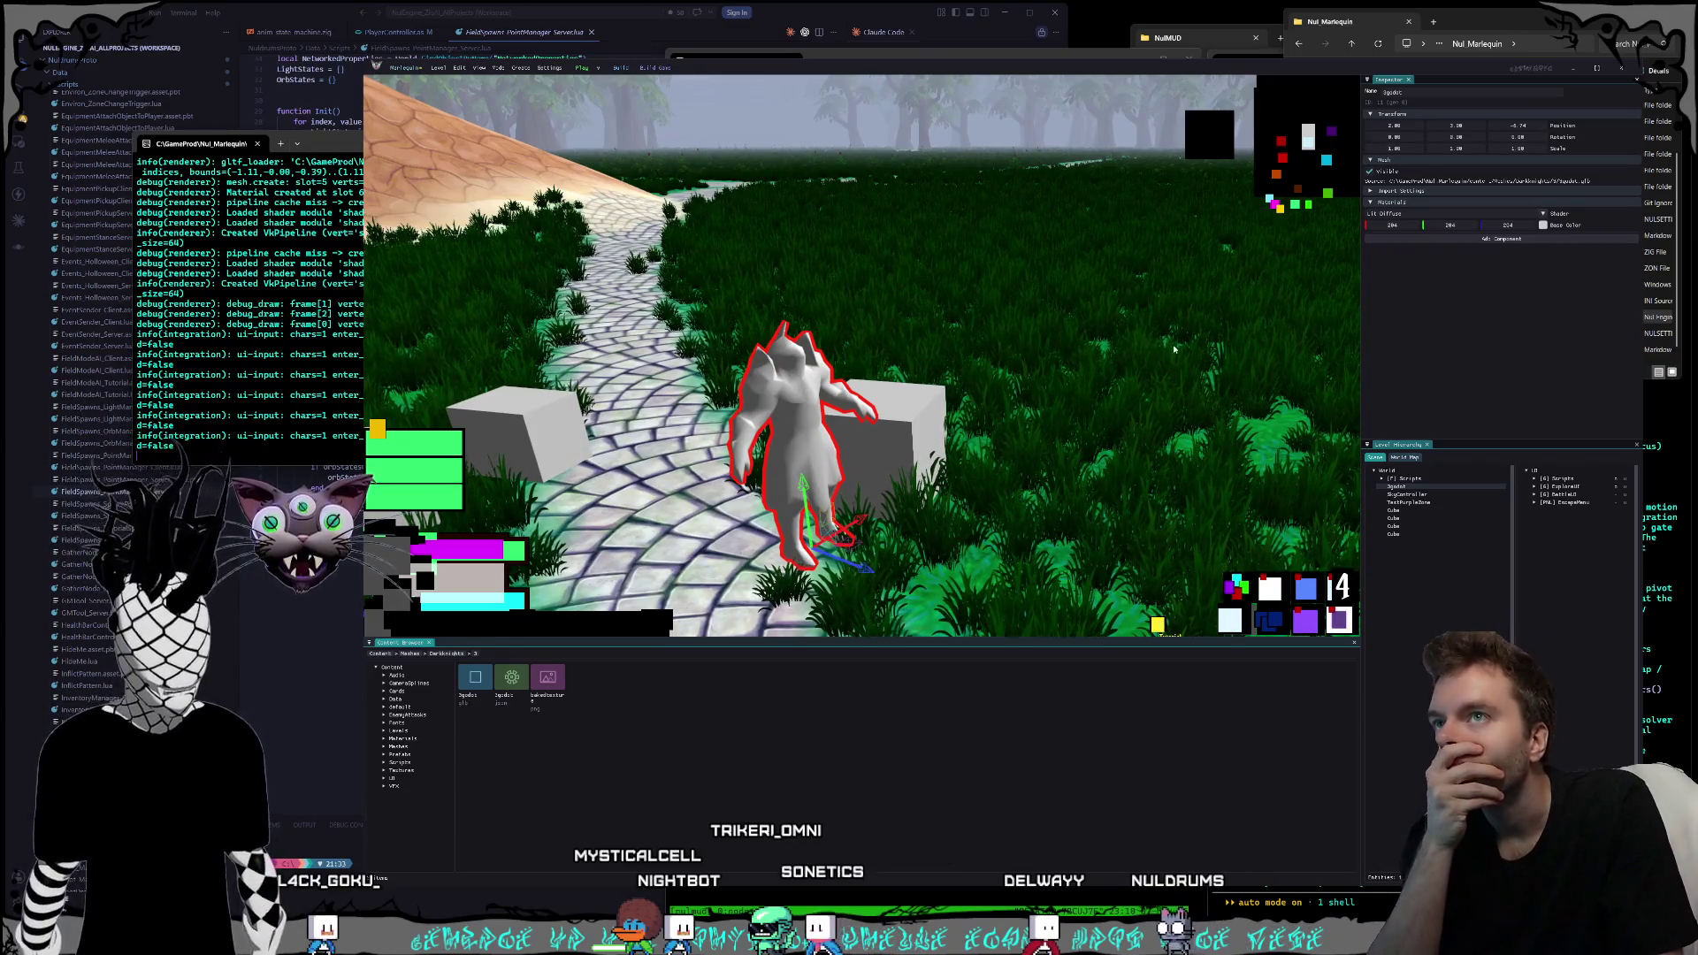
- Delete the placed character and the 3gpdoi json asset, then place the 3gpdoi mesh back on the path
left_click(809, 457)
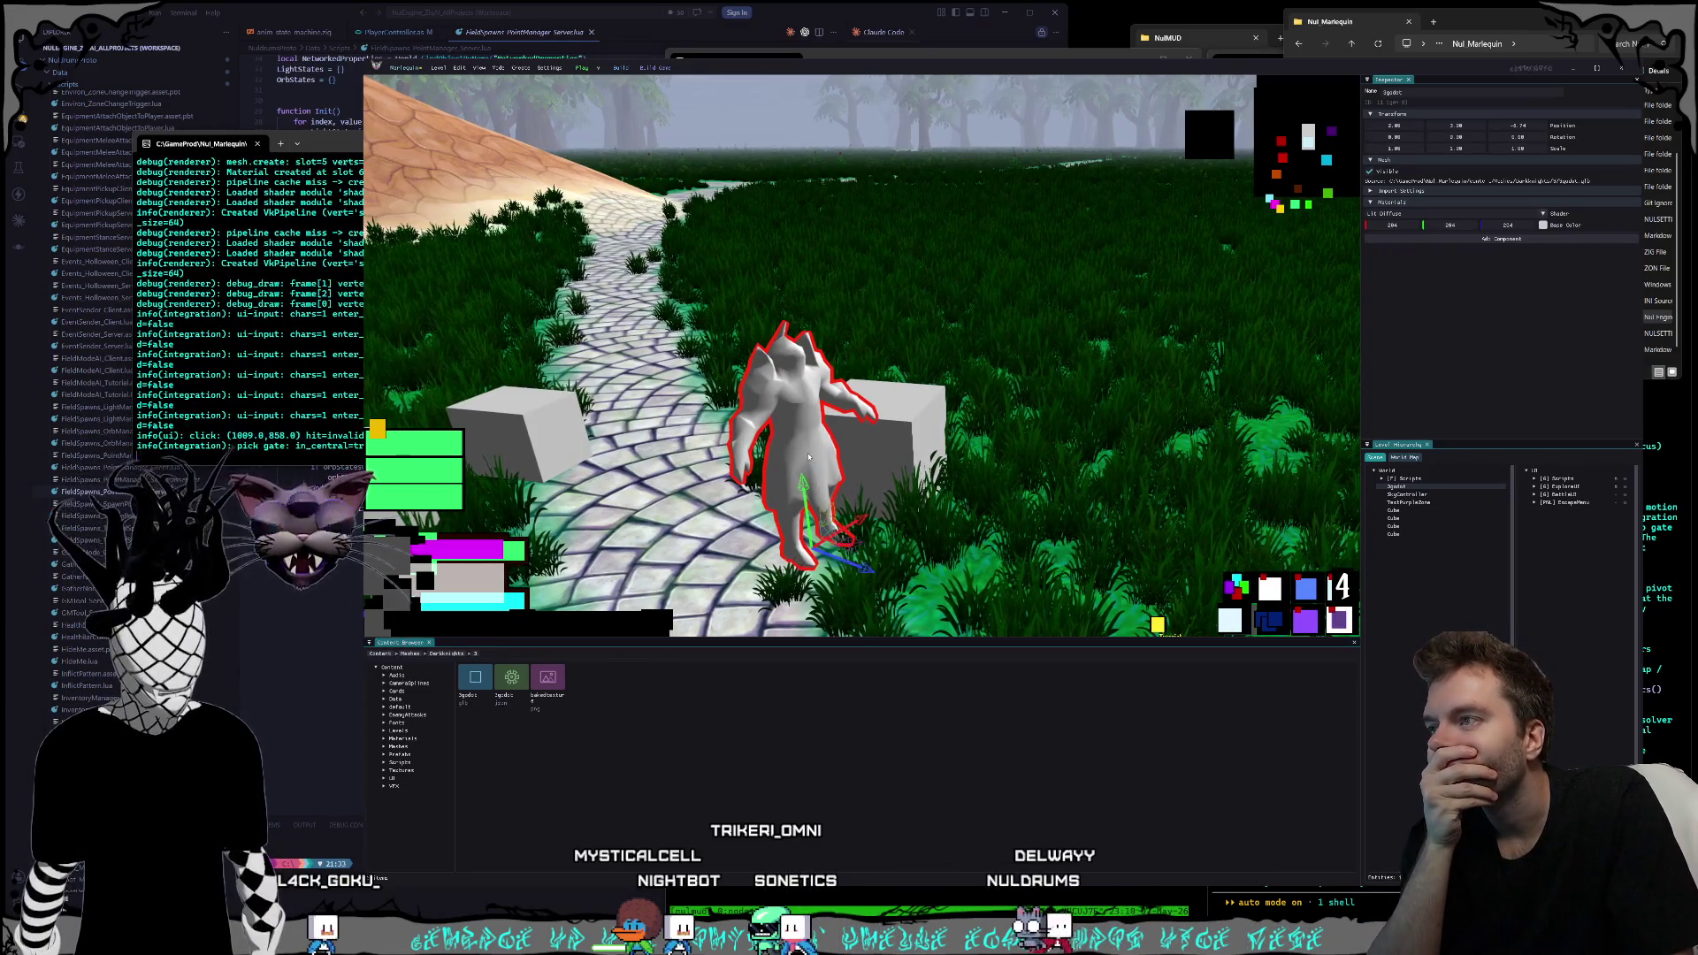
key("Delete")
left_click(502, 679)
key("Delete")
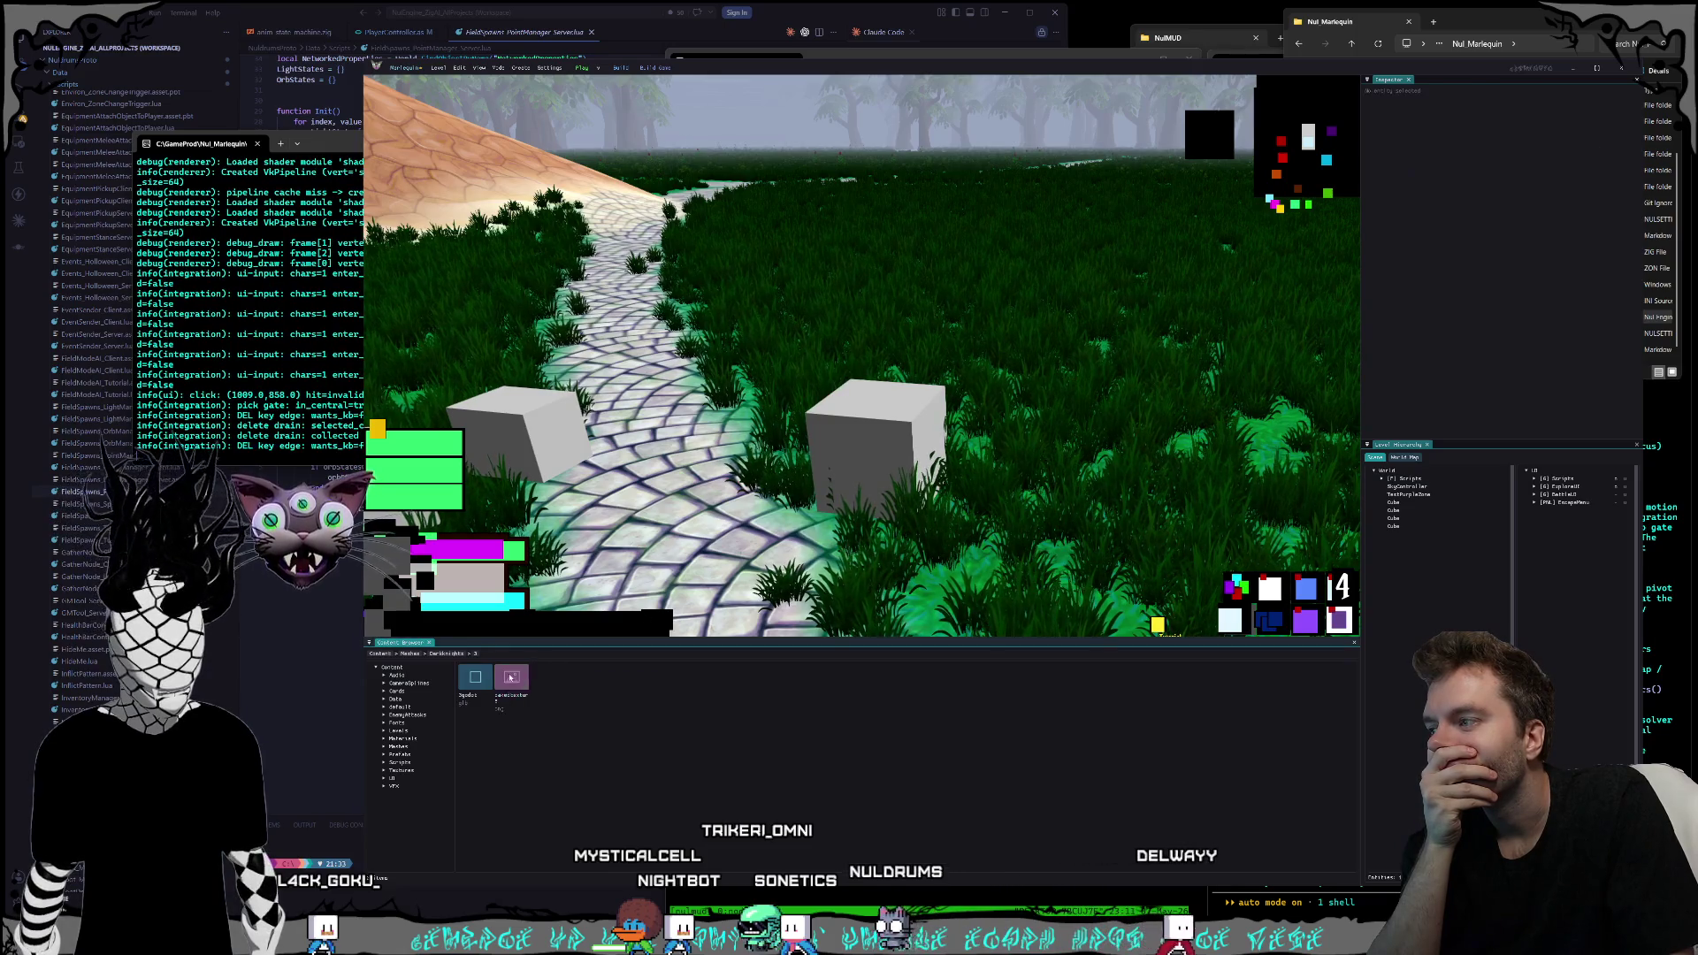
left_click_drag(717, 581, 716, 580)
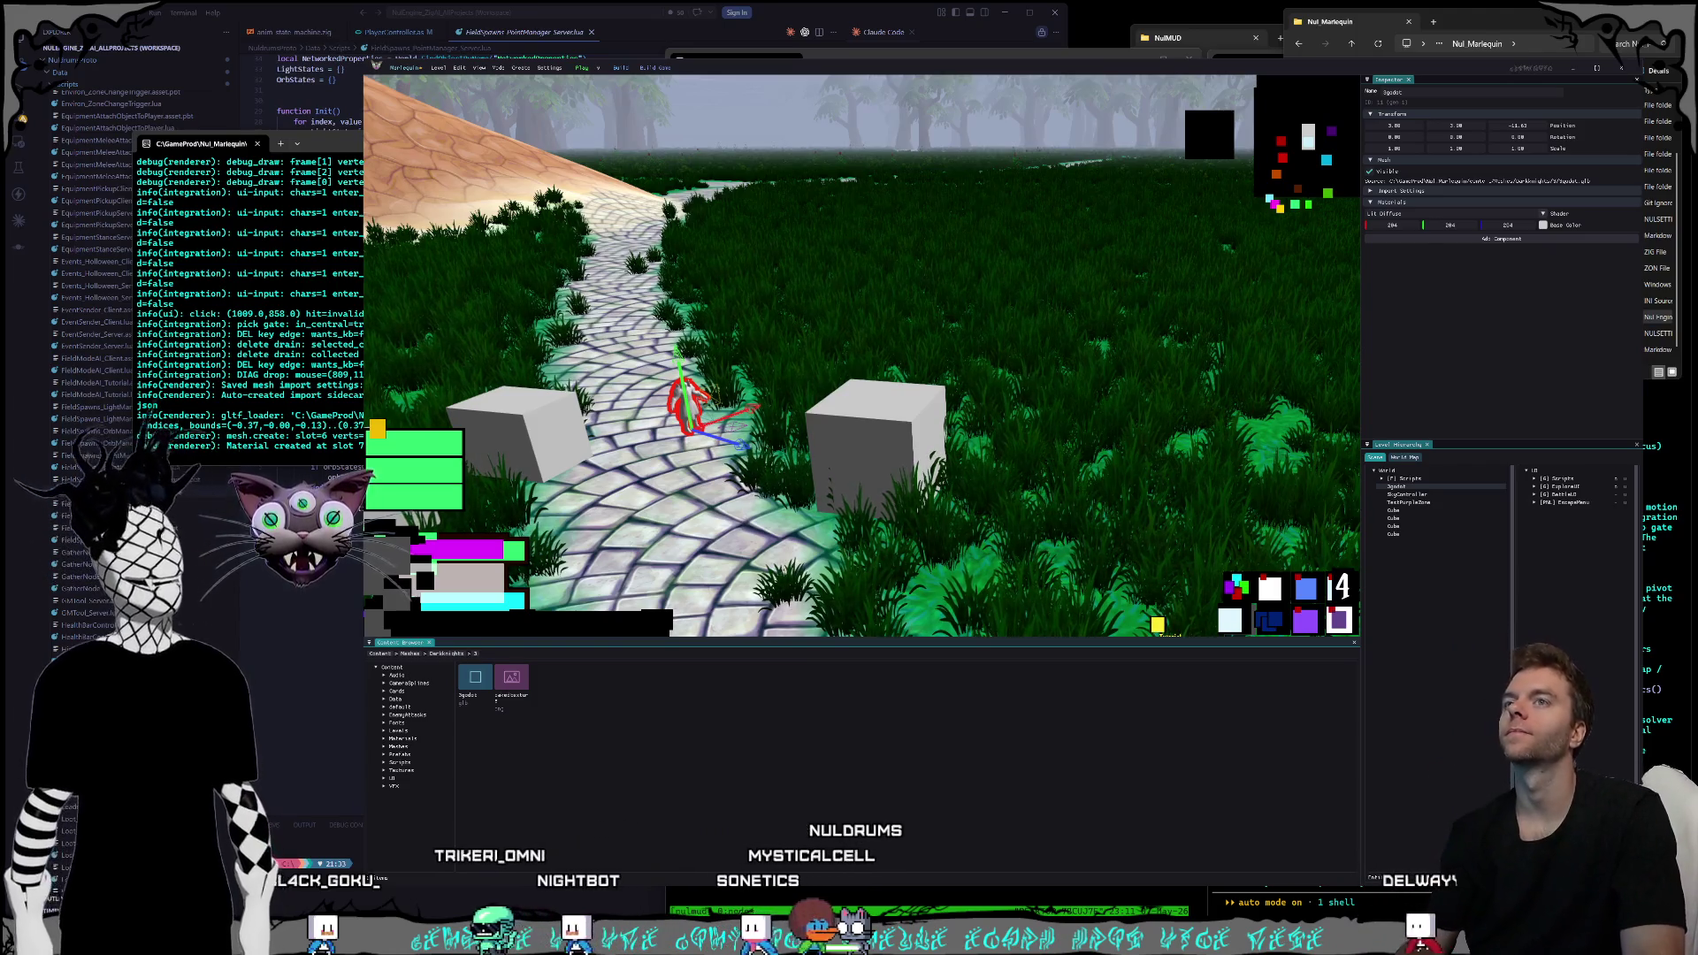
- Snip a screenshot of the scene view and close the Marlequin editor
key("super+shift+s")
left_click_drag(378, 63, 960, 496)
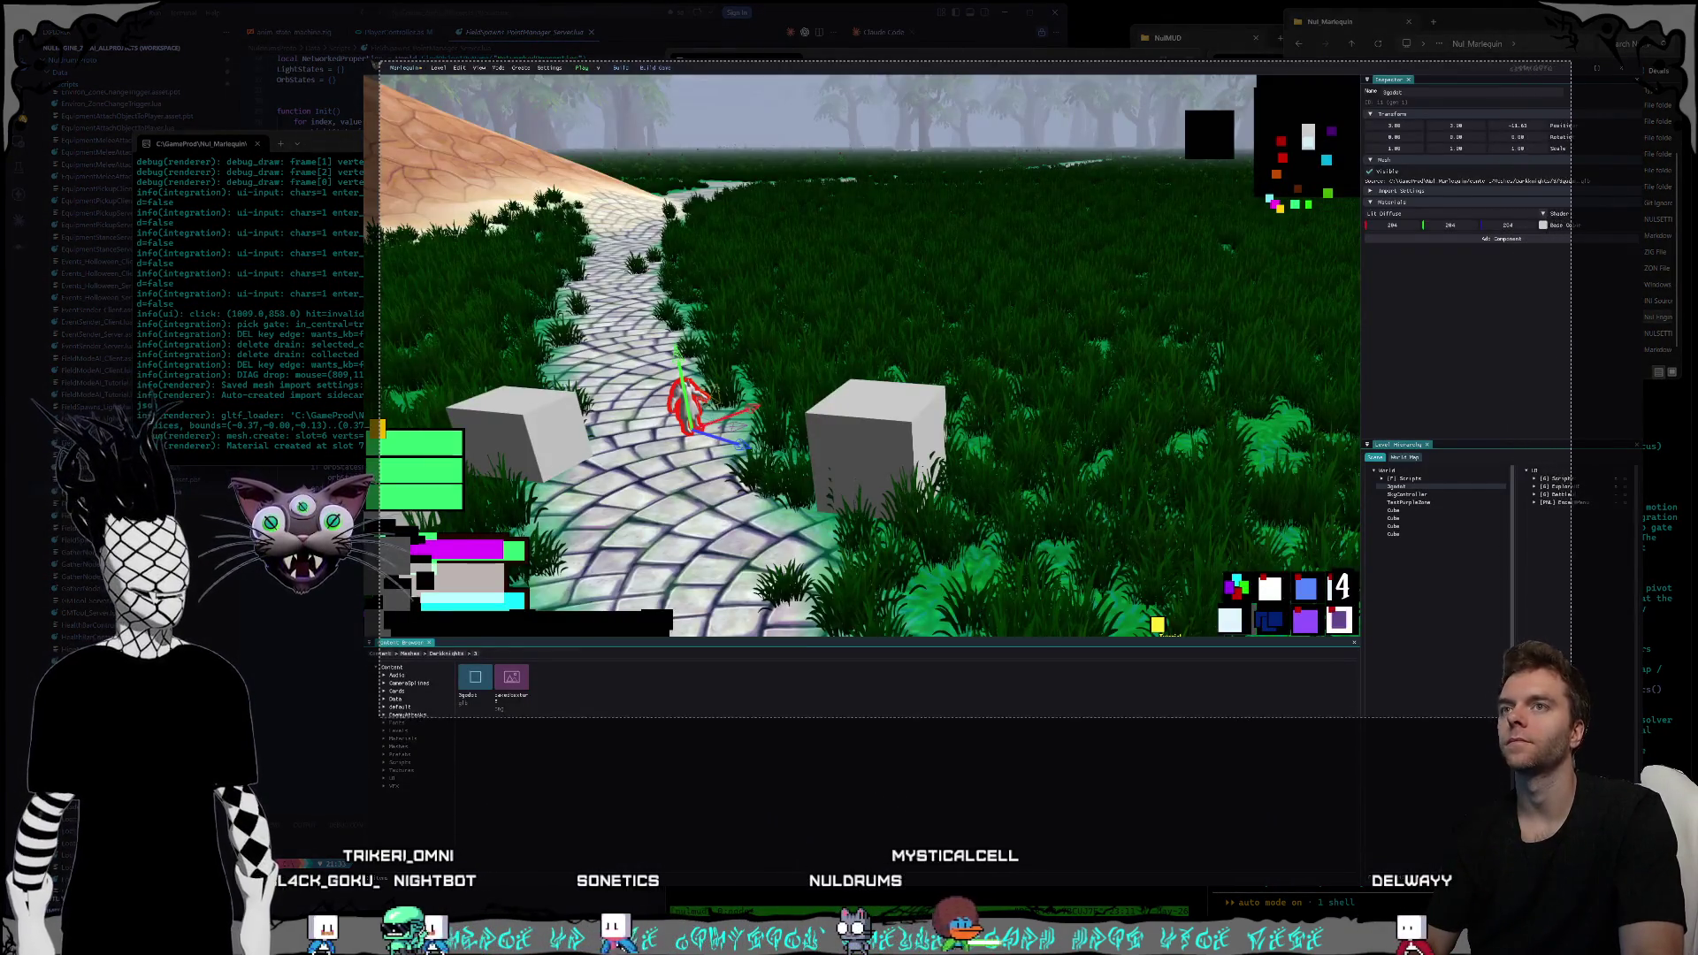
key("alt+F4")
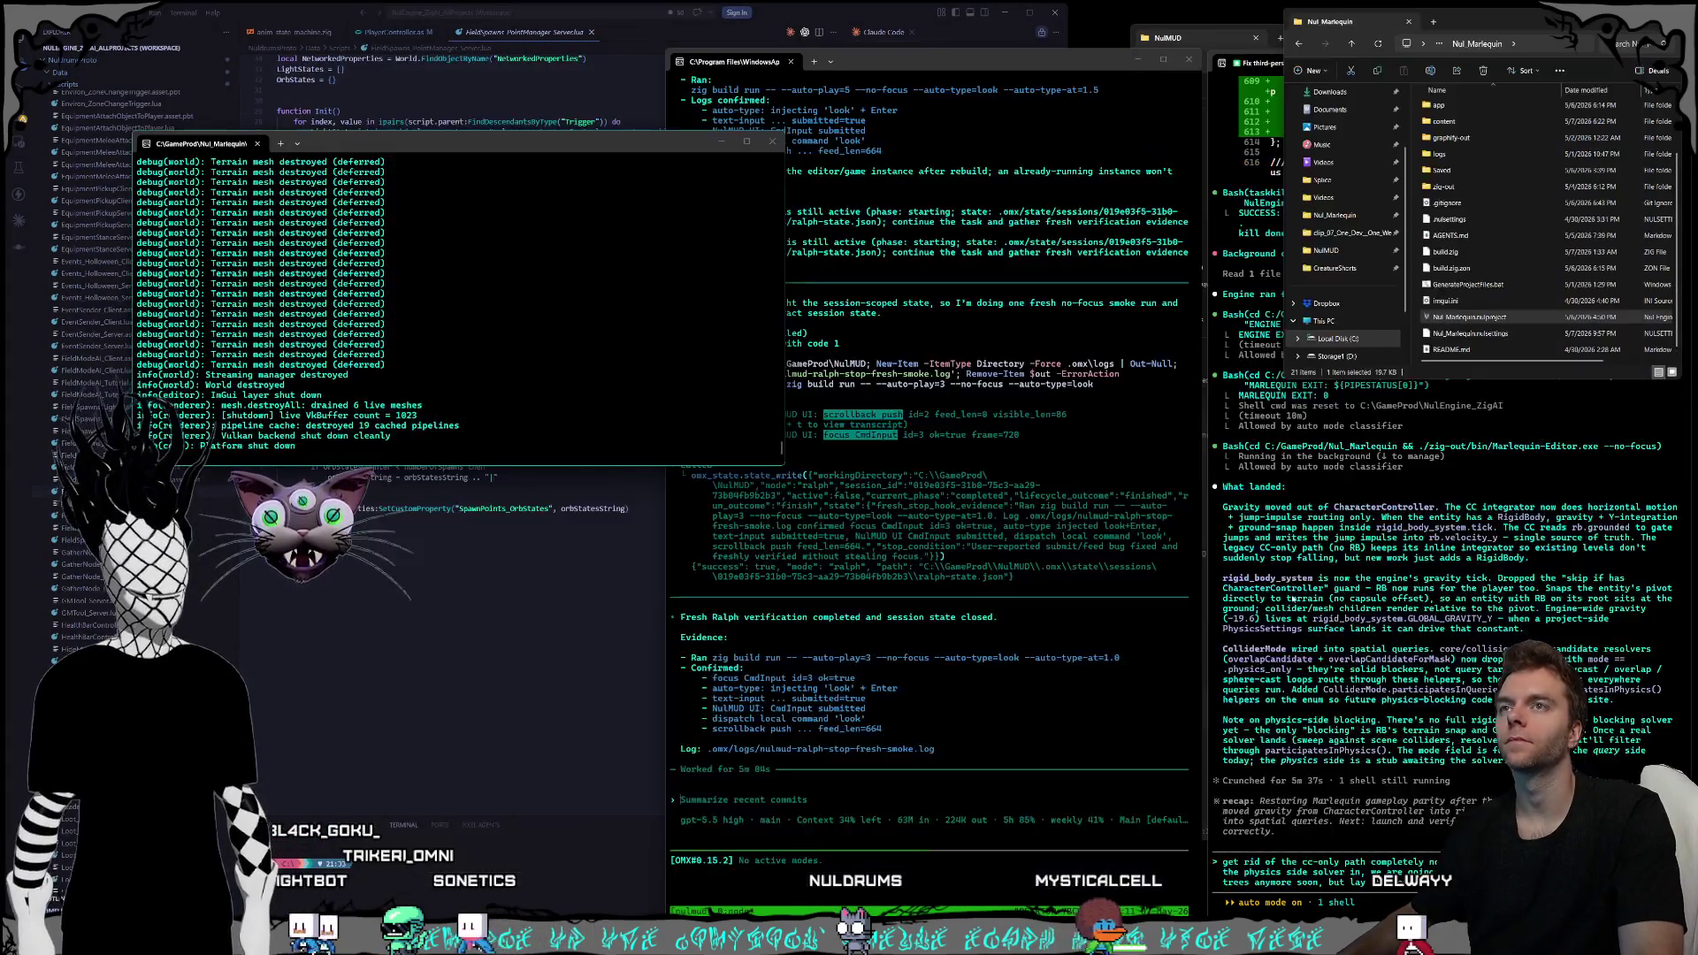
- Dictate the cc-only path and trees request to the agent with Win+H and send it
key("alt+Tab")
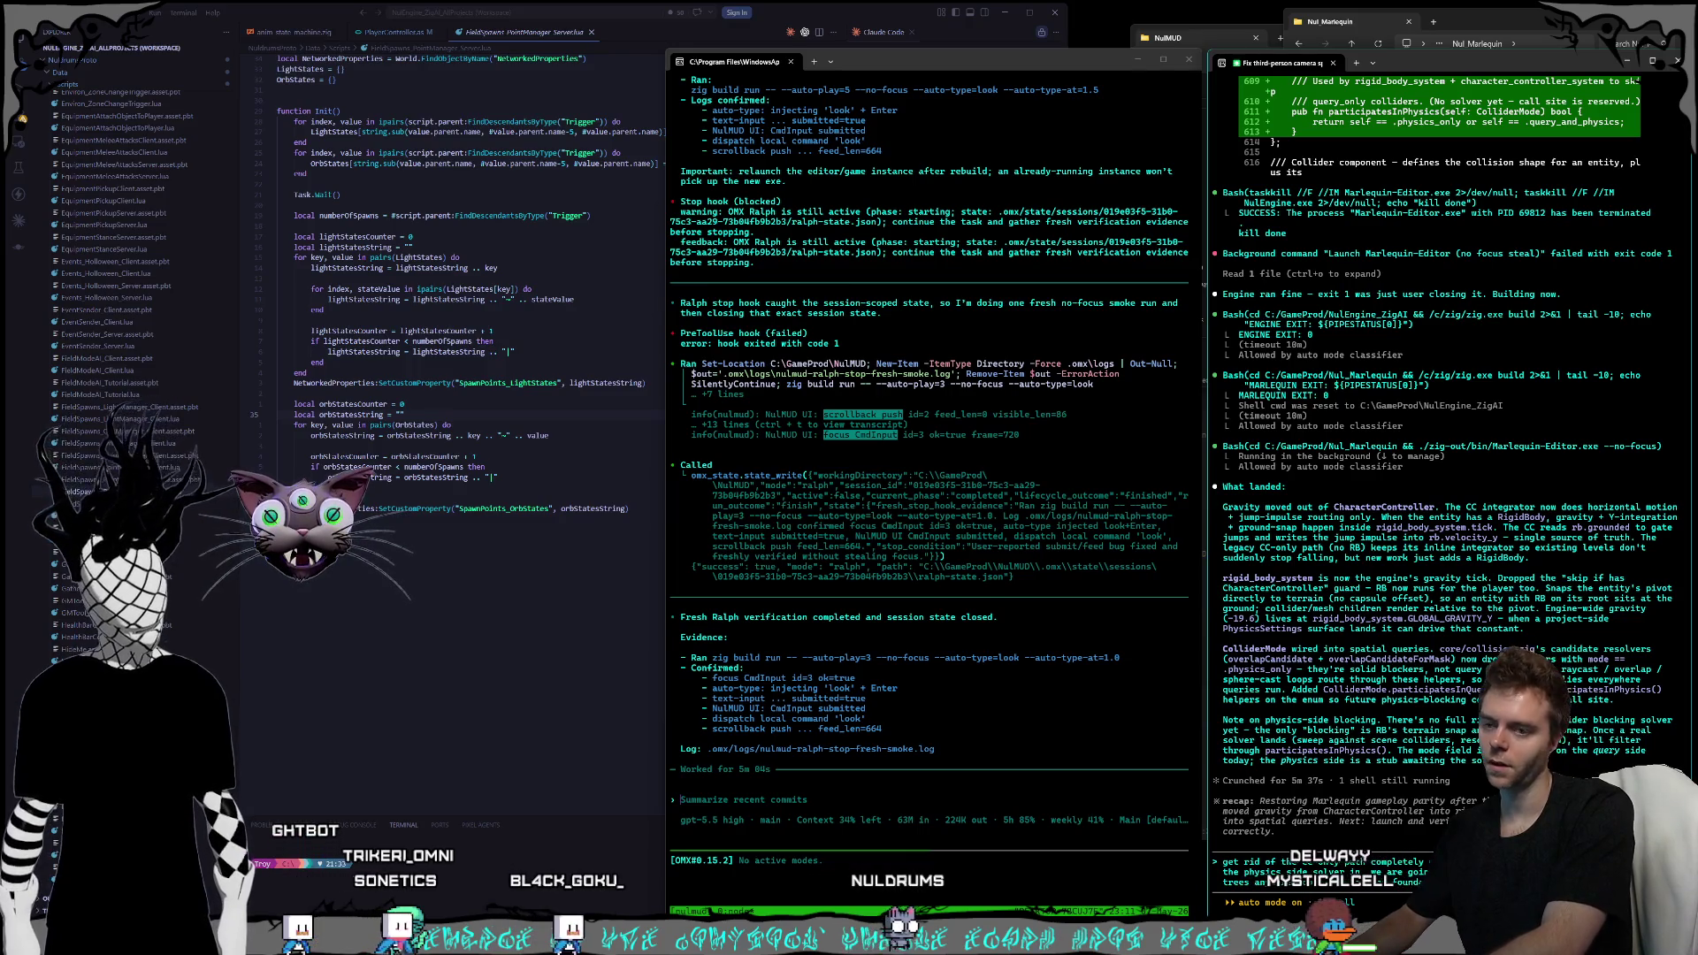
key("super+h")
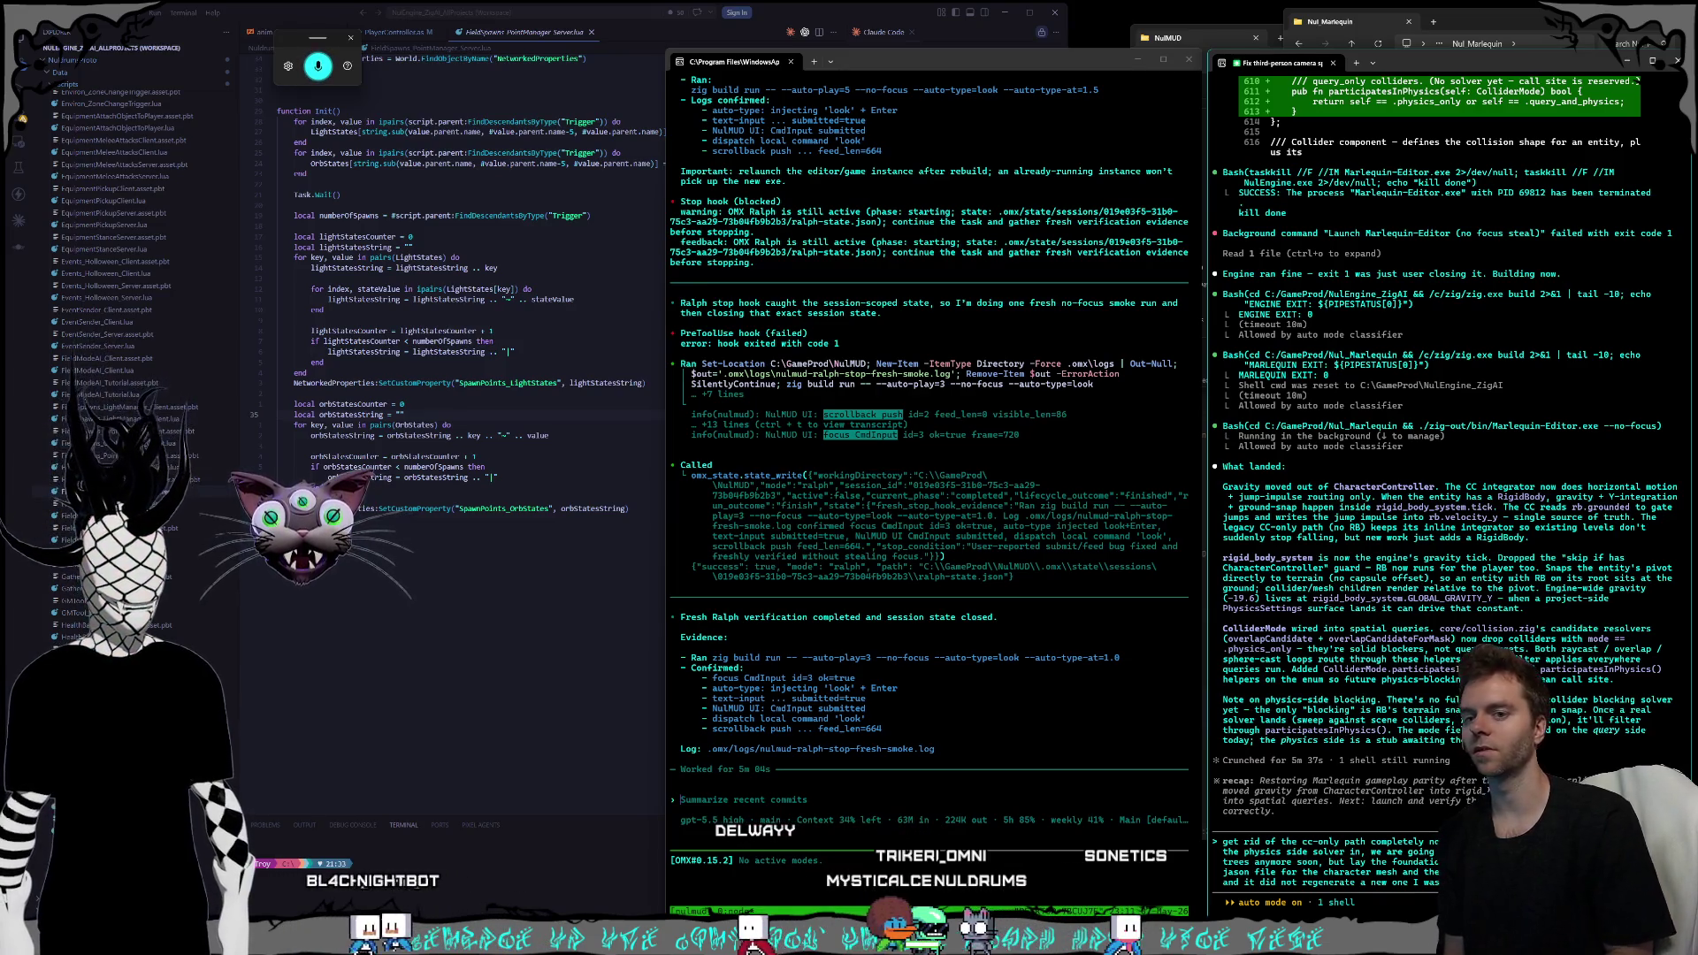
key("Return")
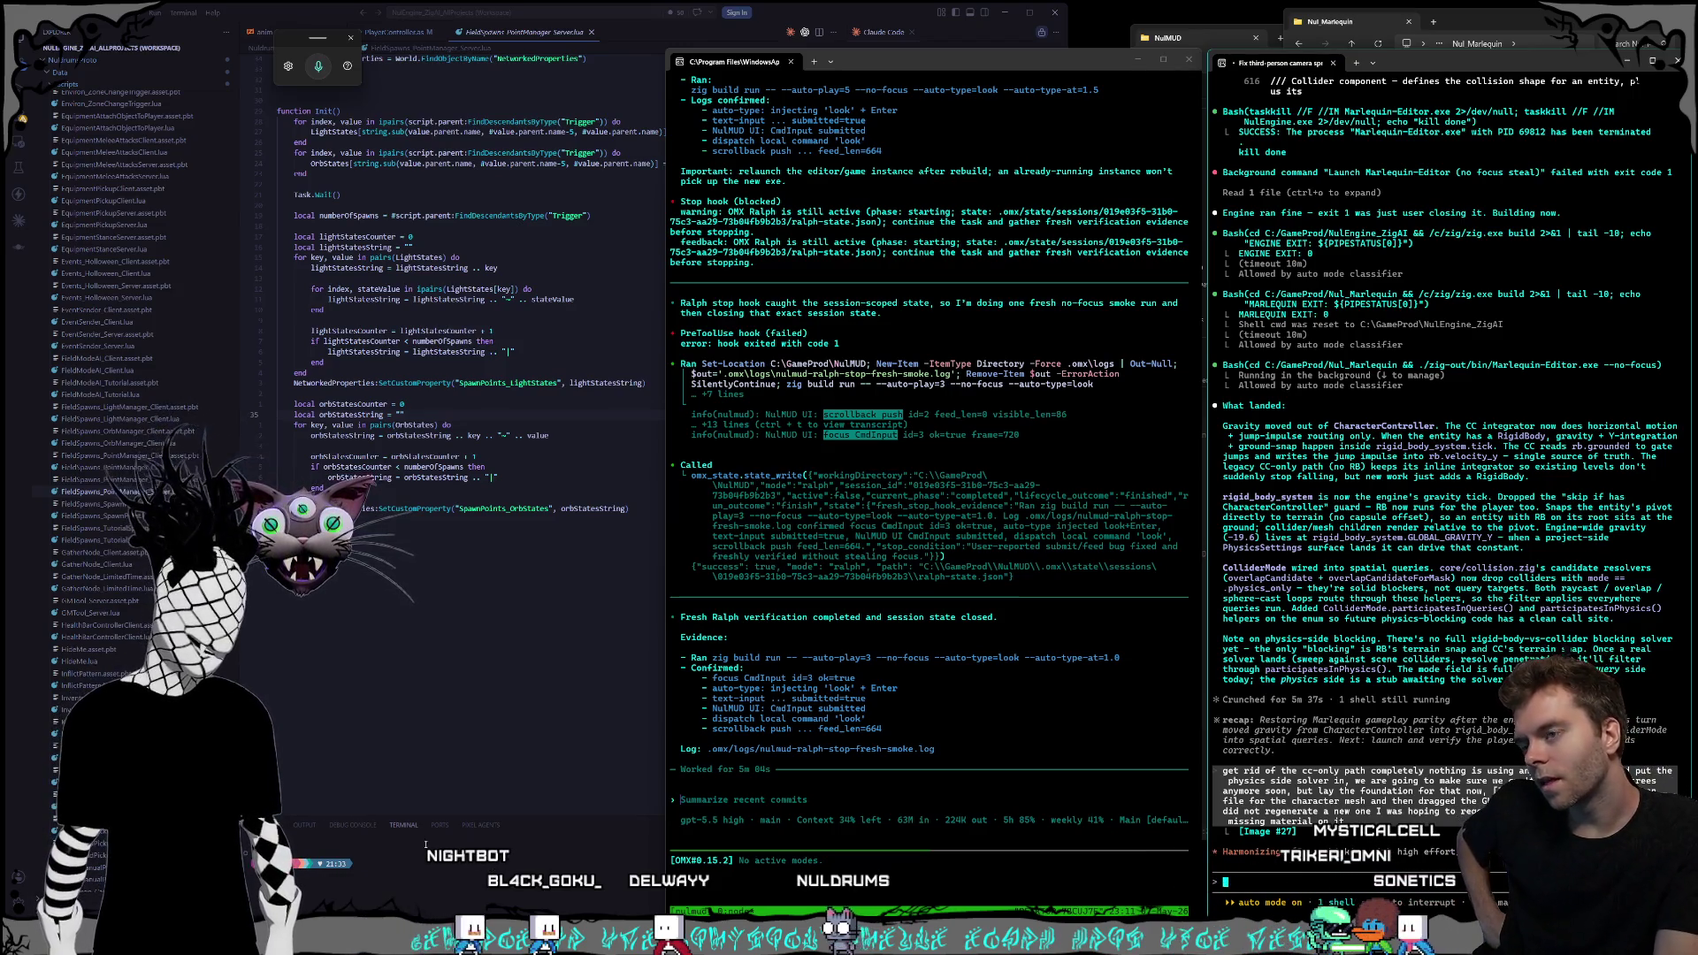
- Launch the NulMUD.nlproject file in the editor from File Explorer
left_click(740, 803)
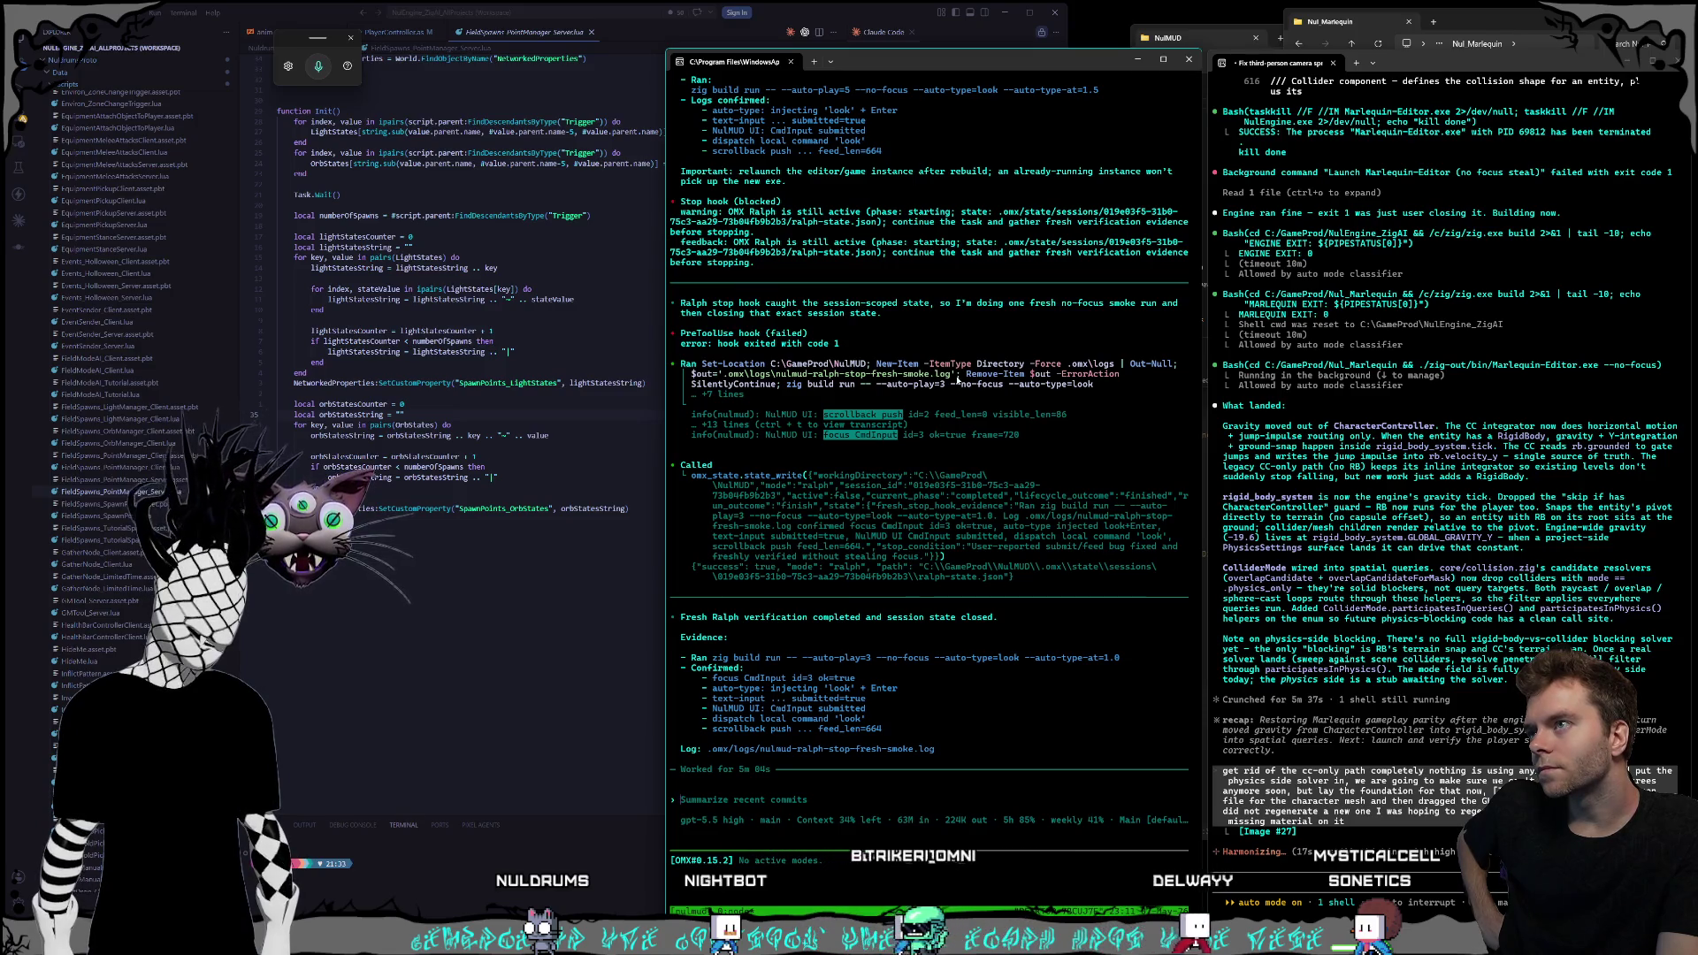
left_click(1167, 37)
double_click(1310, 324)
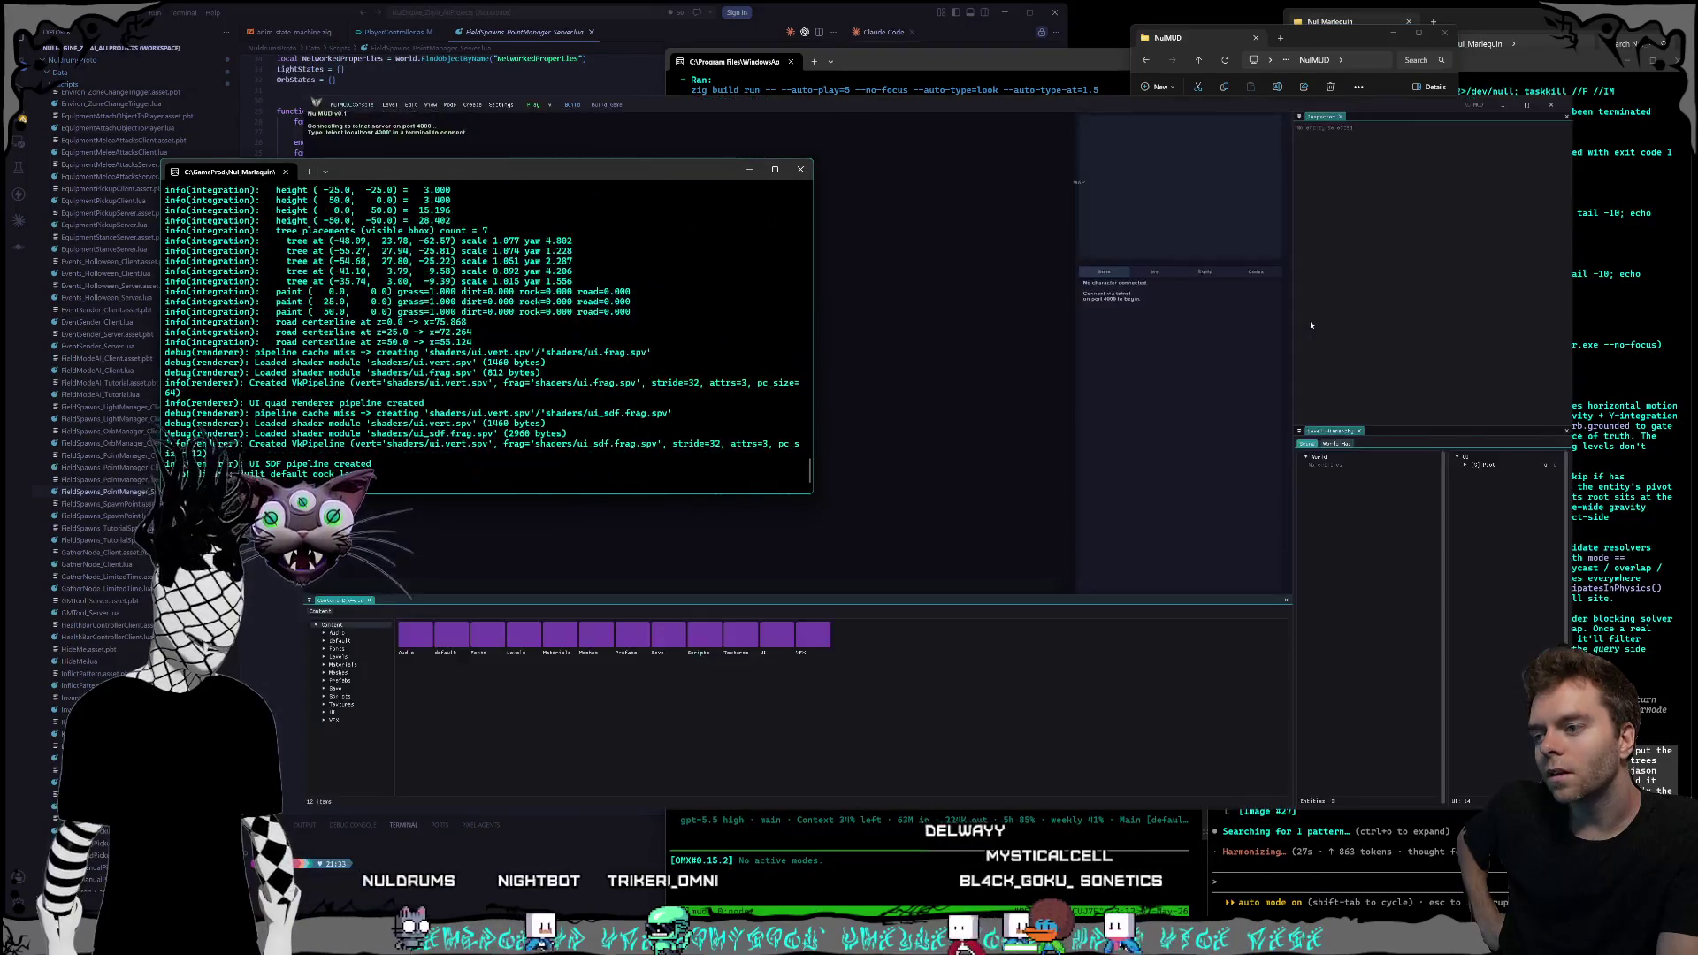
- Play the NulMUD game and enter 'kasdlflk.asdf' in its input line
left_click(600, 213)
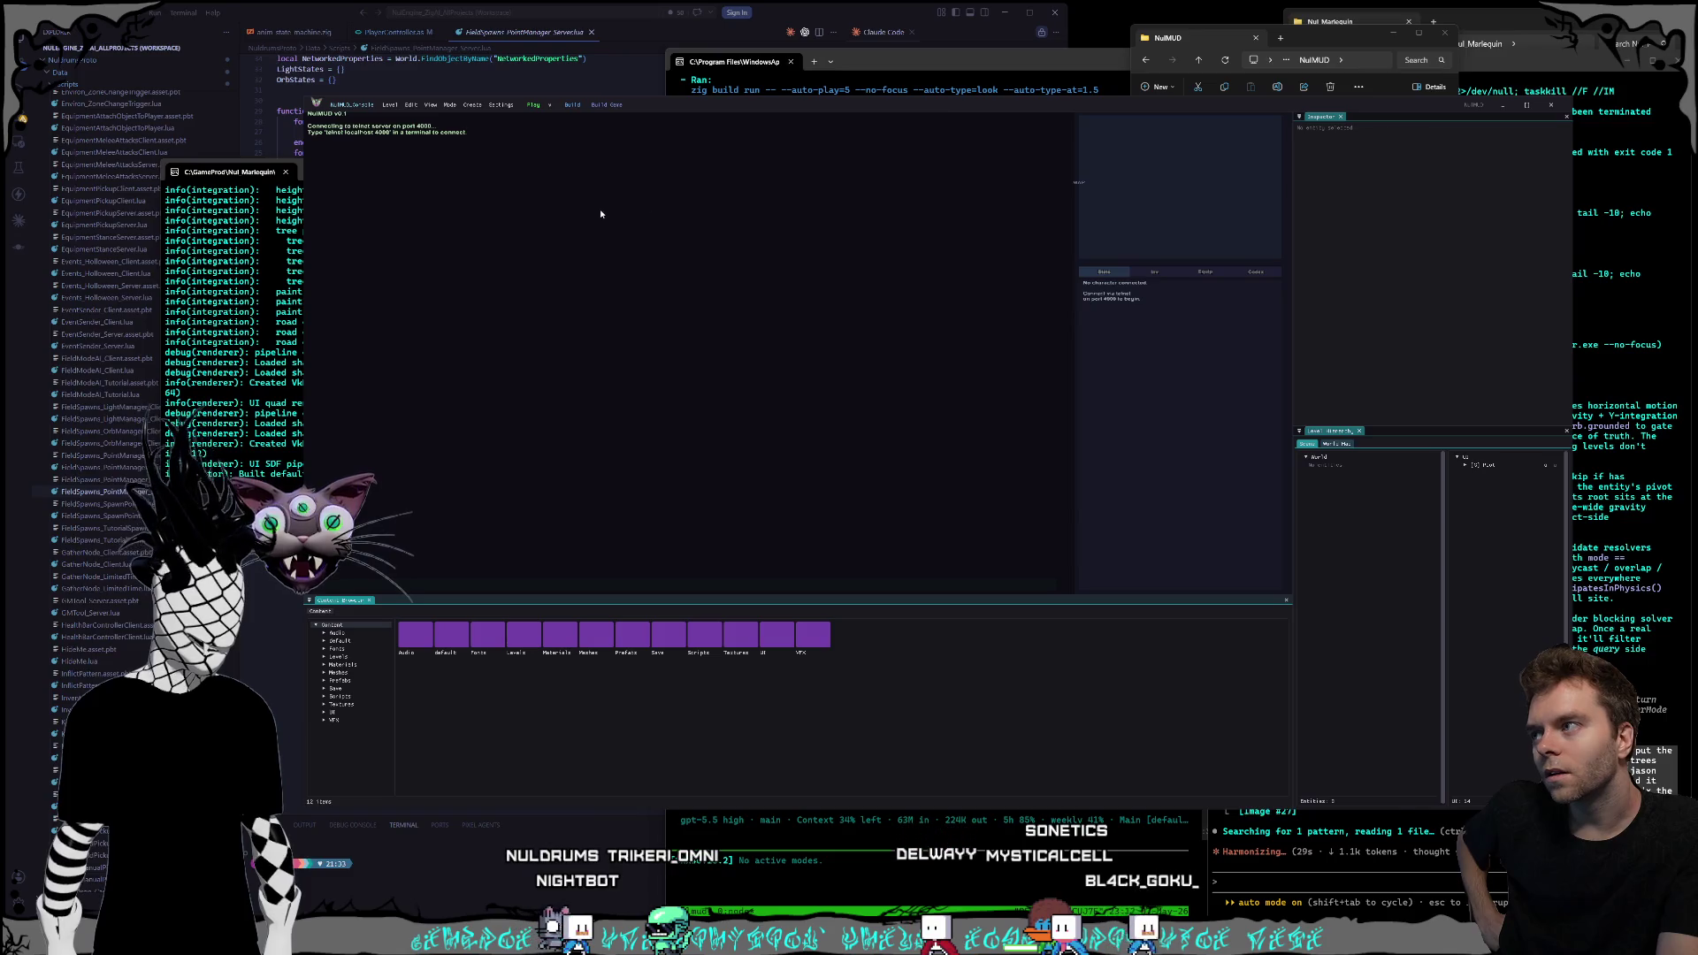
left_click(536, 106)
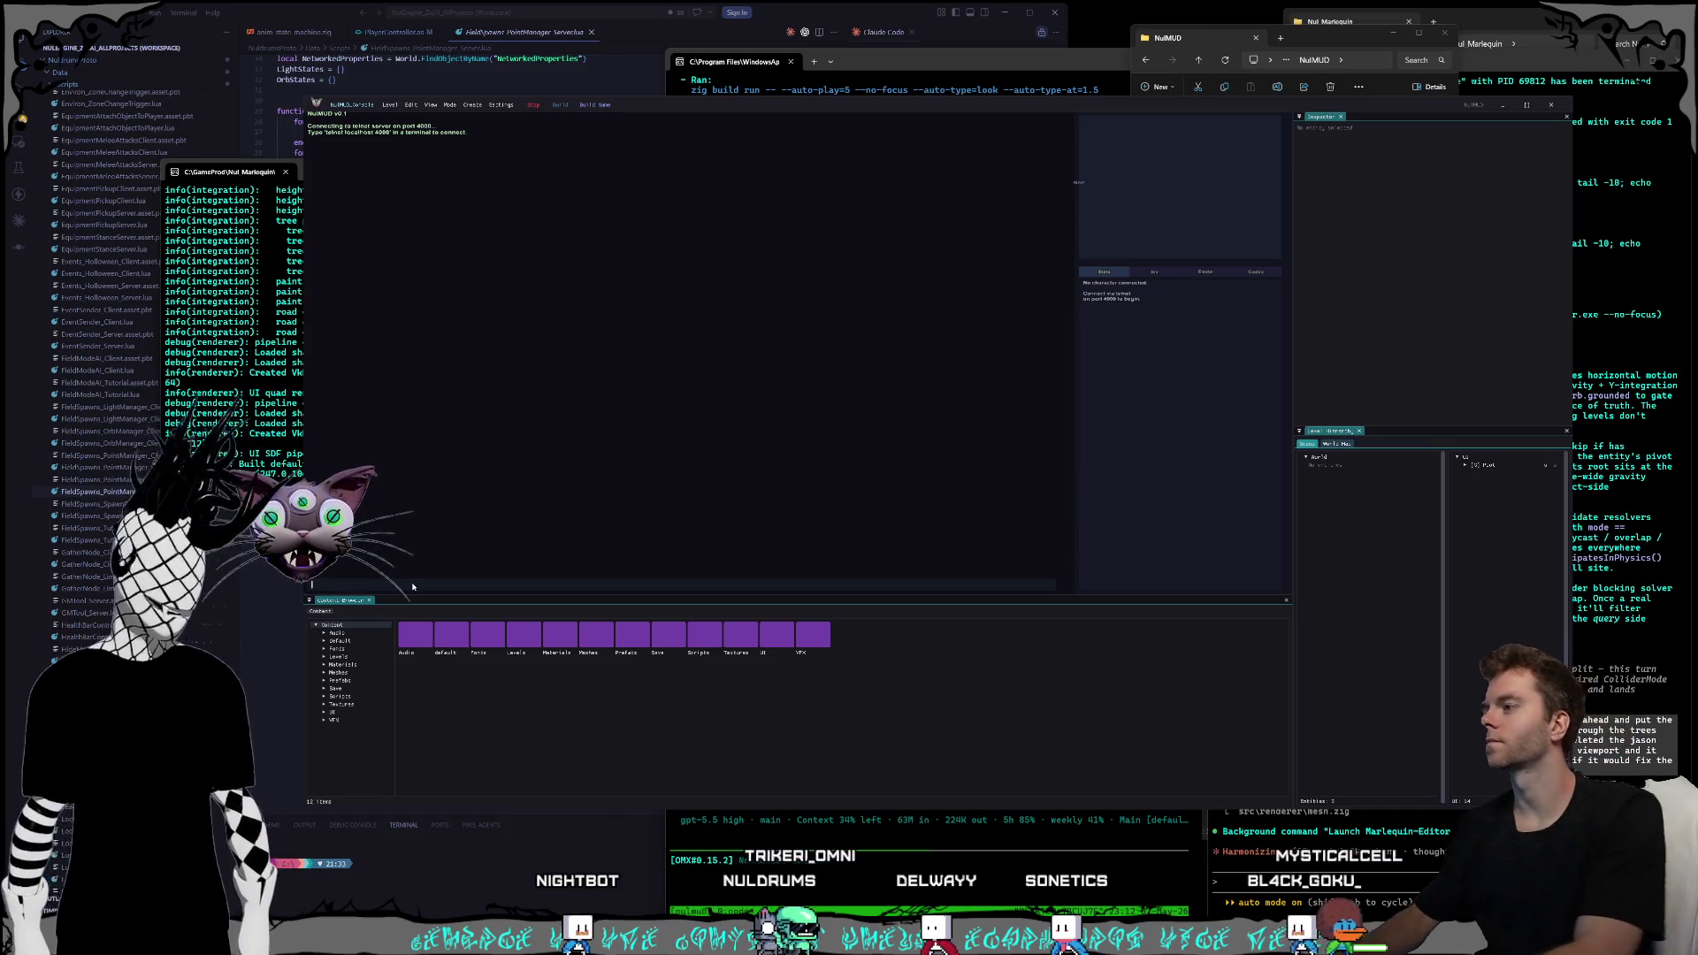
type("kasdlflk.asdf")
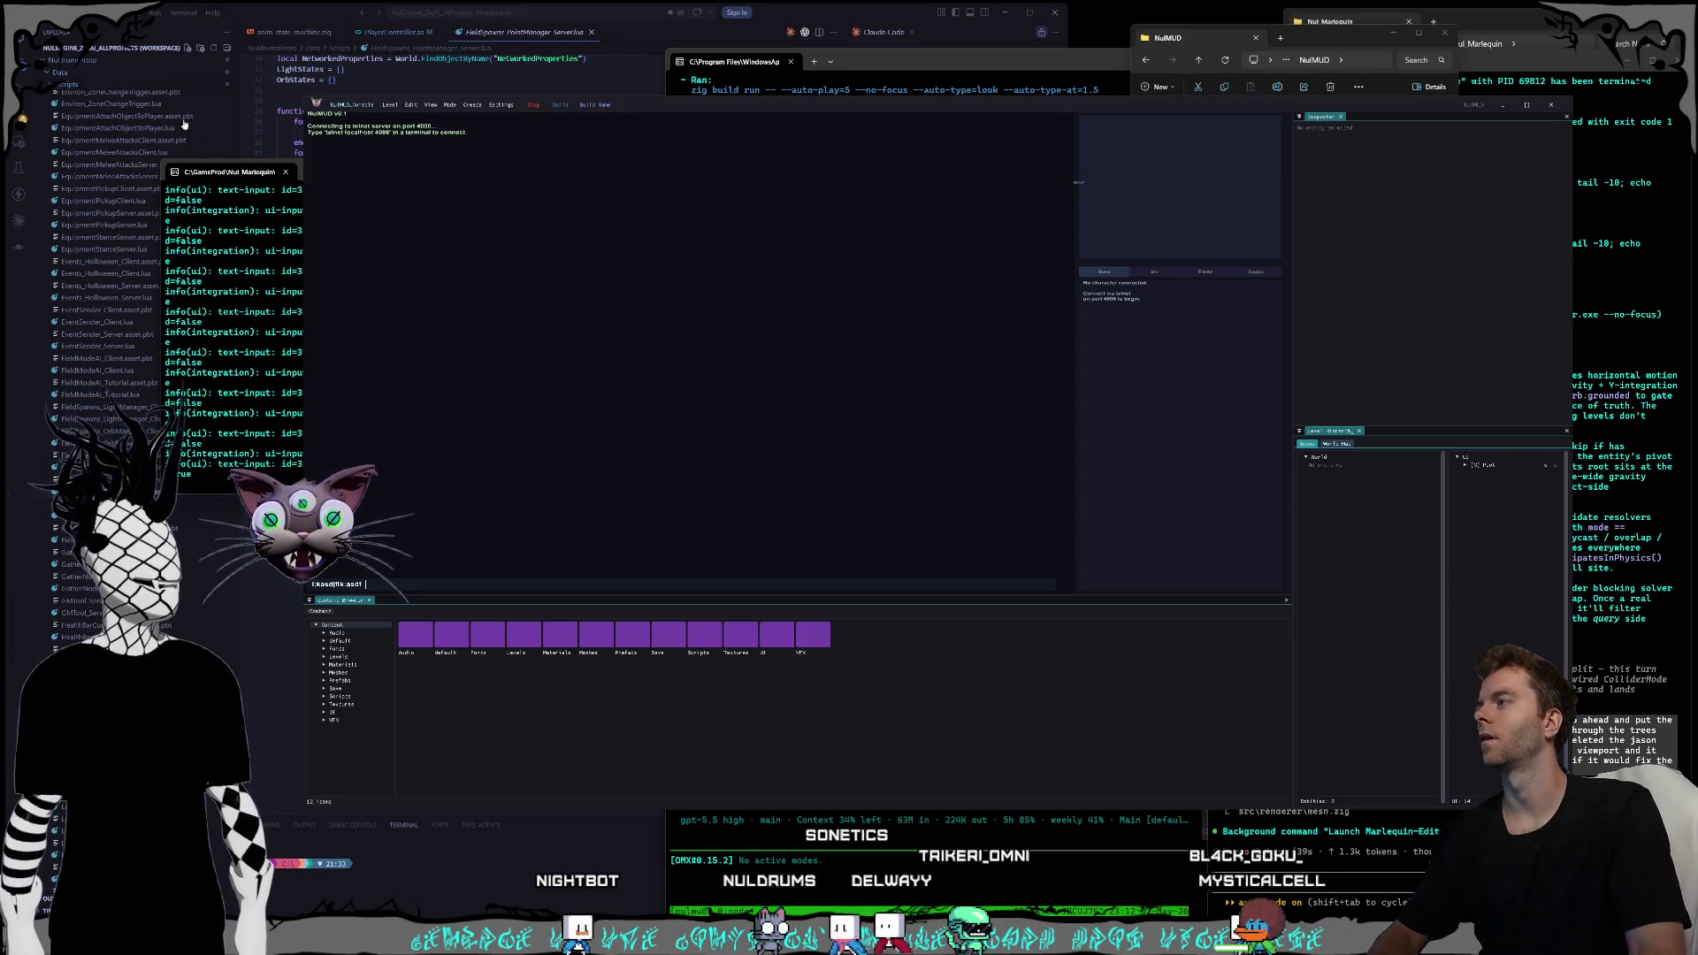
- Move the console window right and snip a screenshot of its log
mouse_move(255, 179)
left_mouse_down()
mouse_move(872, 170)
mouse_move(887, 221)
left_mouse_up()
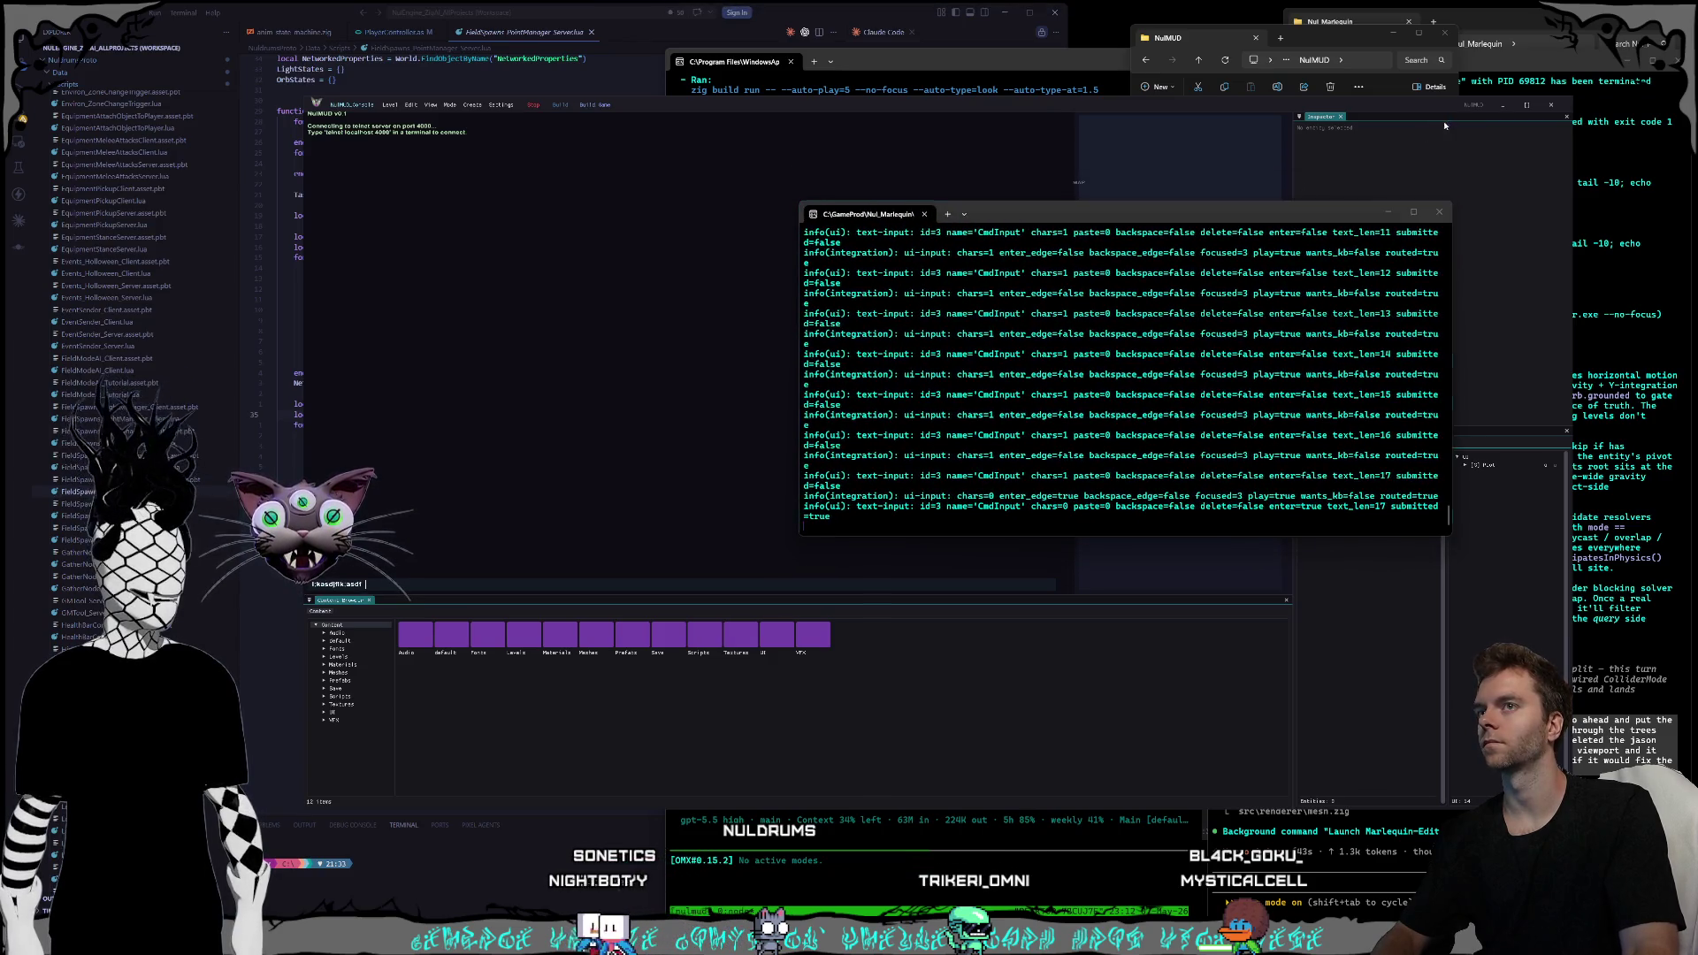
key("super+shift+s")
mouse_move(1457, 104)
left_mouse_down()
mouse_move(306, 639)
mouse_move(307, 676)
left_mouse_up()
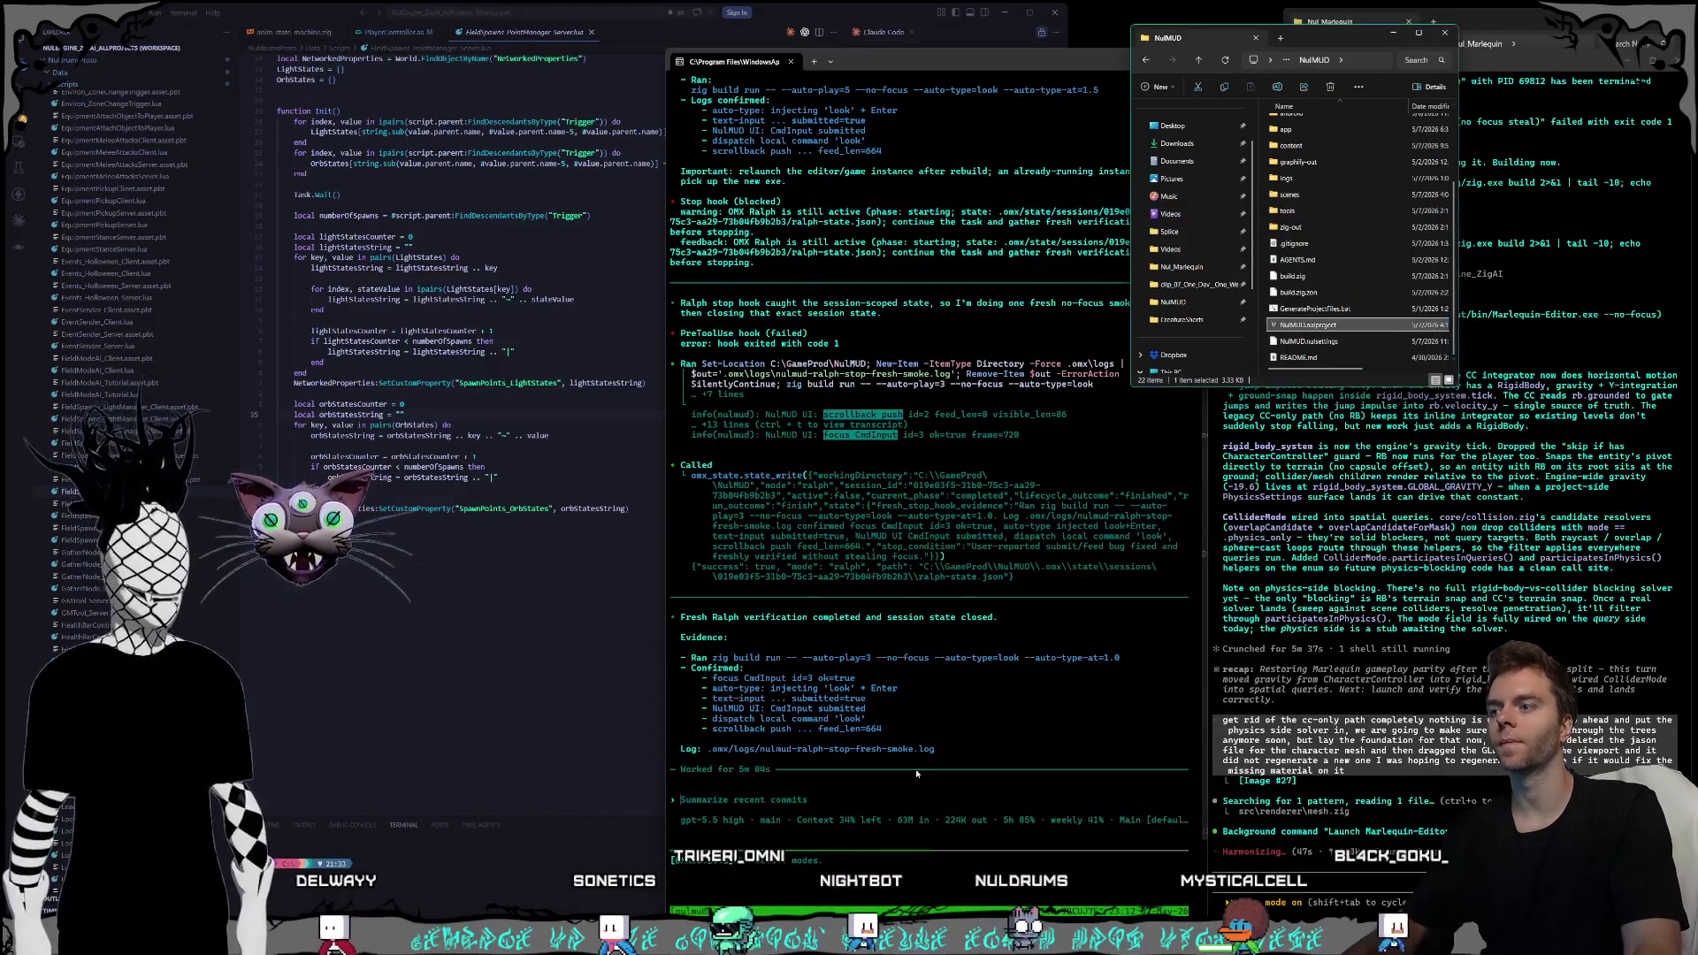
- Send the agent the screenshot with the dictated report 'Neither one of the issues are fixed at all What are the logs telling you'
left_click(889, 792)
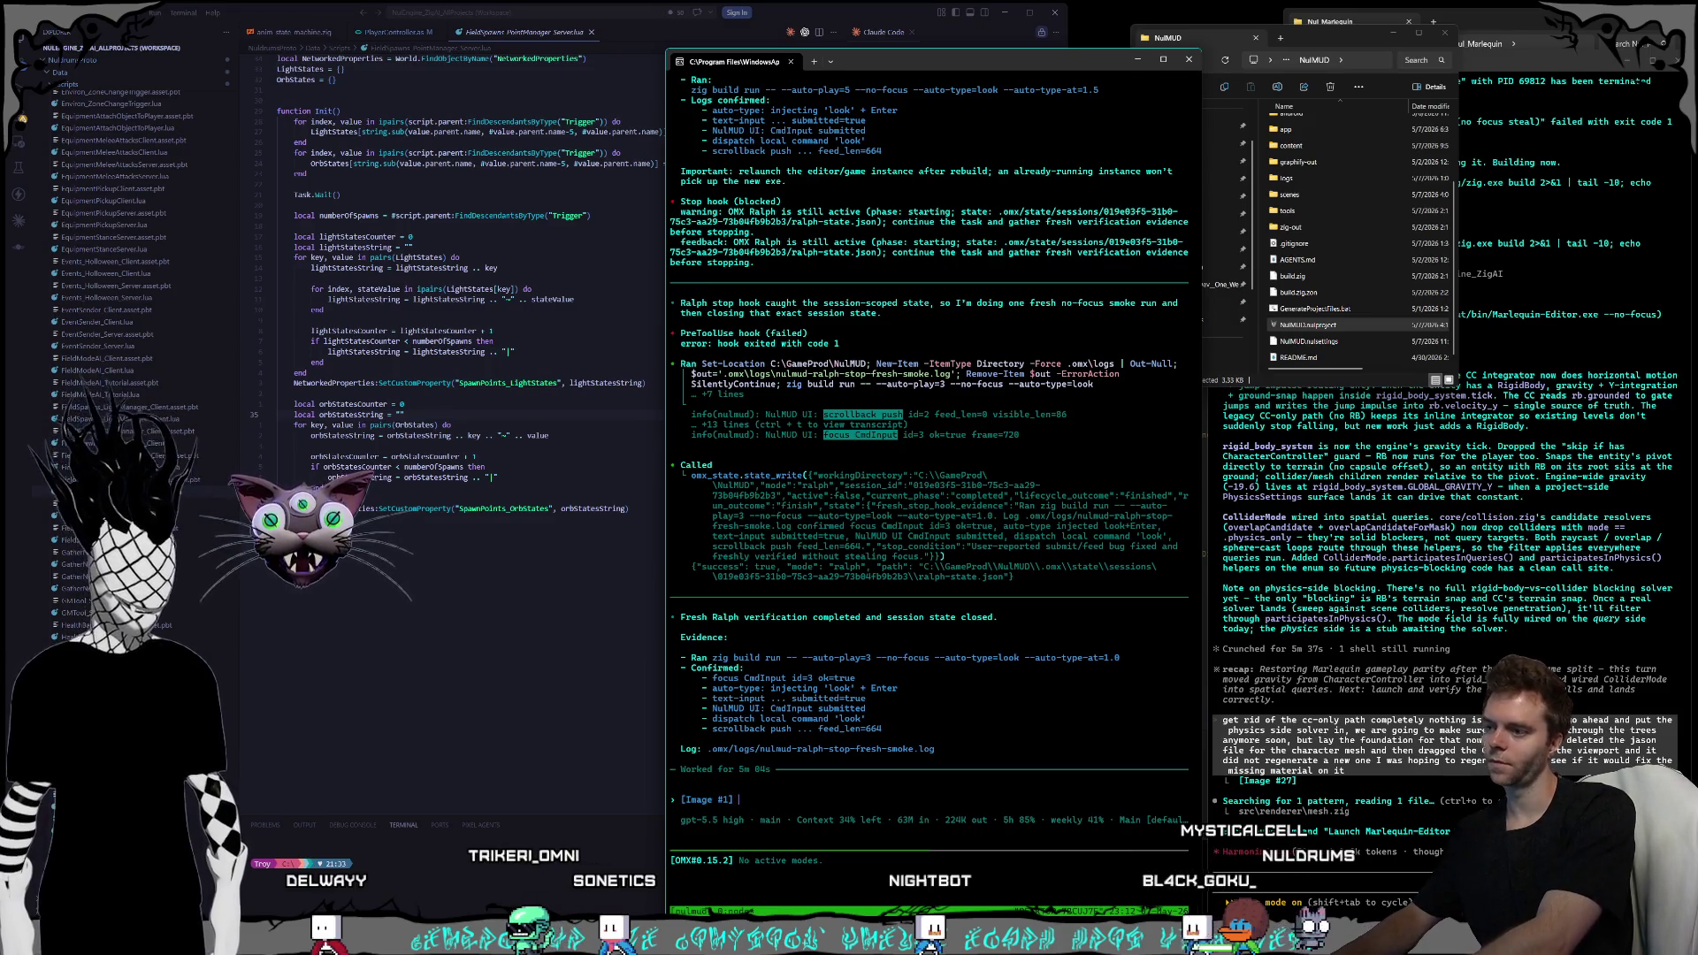
key("super+h")
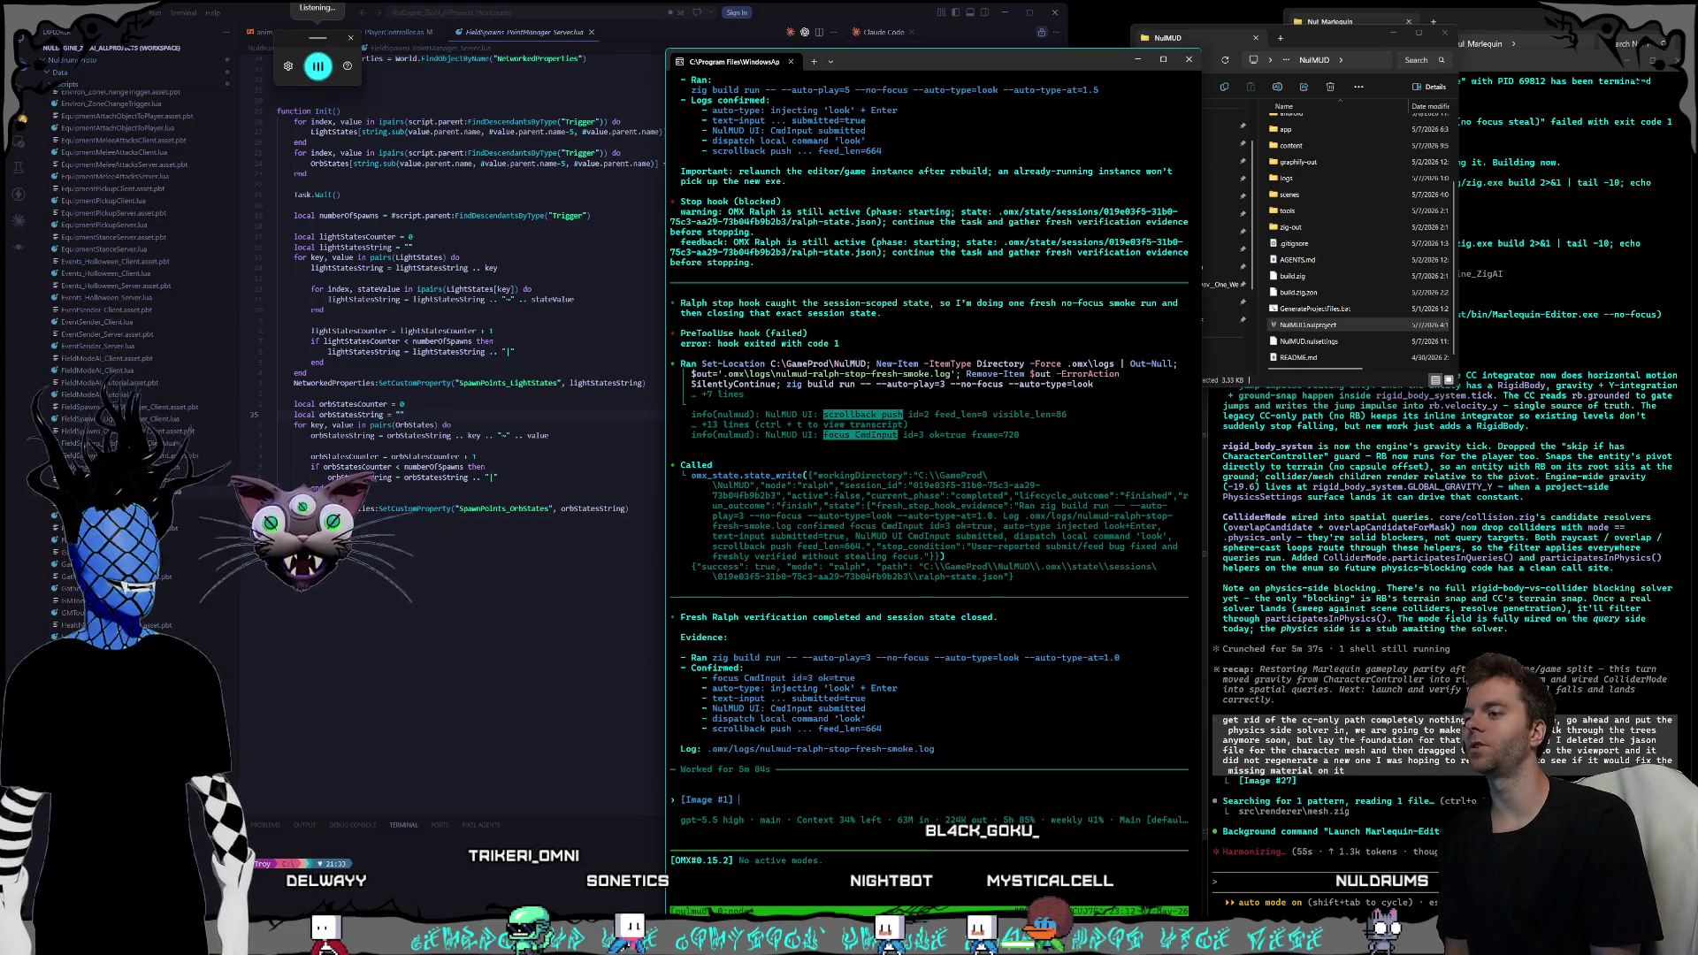
type("Neither one of the issues are fixed at all What are the logs telling you")
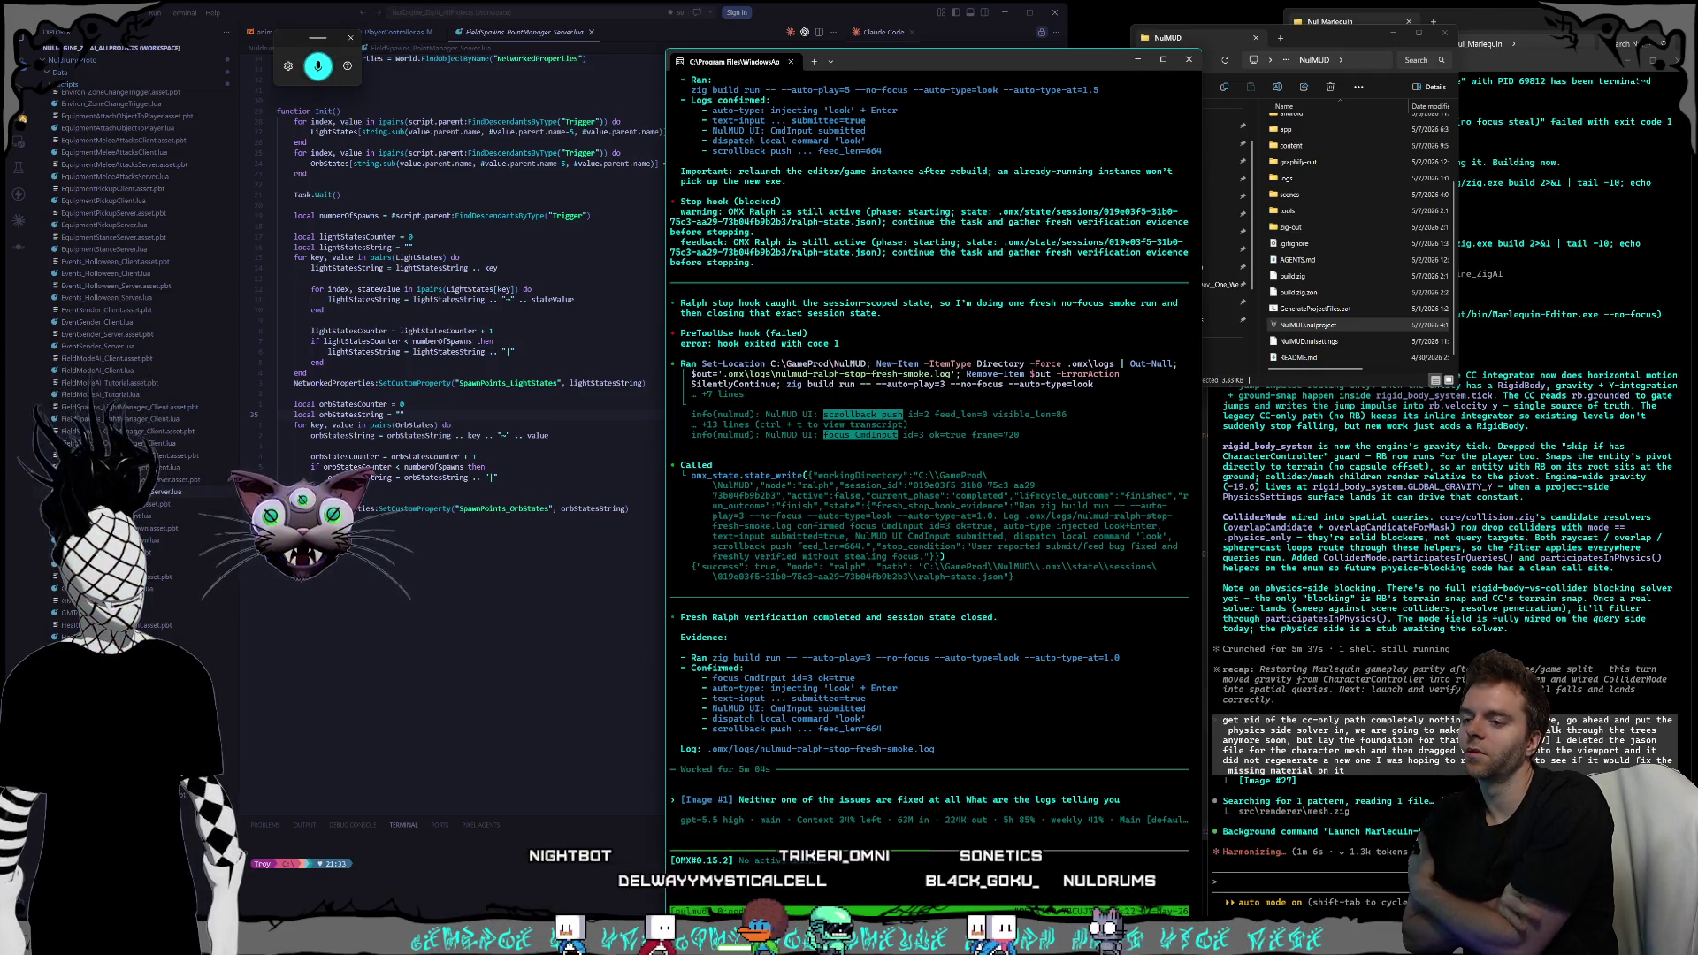
key("Return")
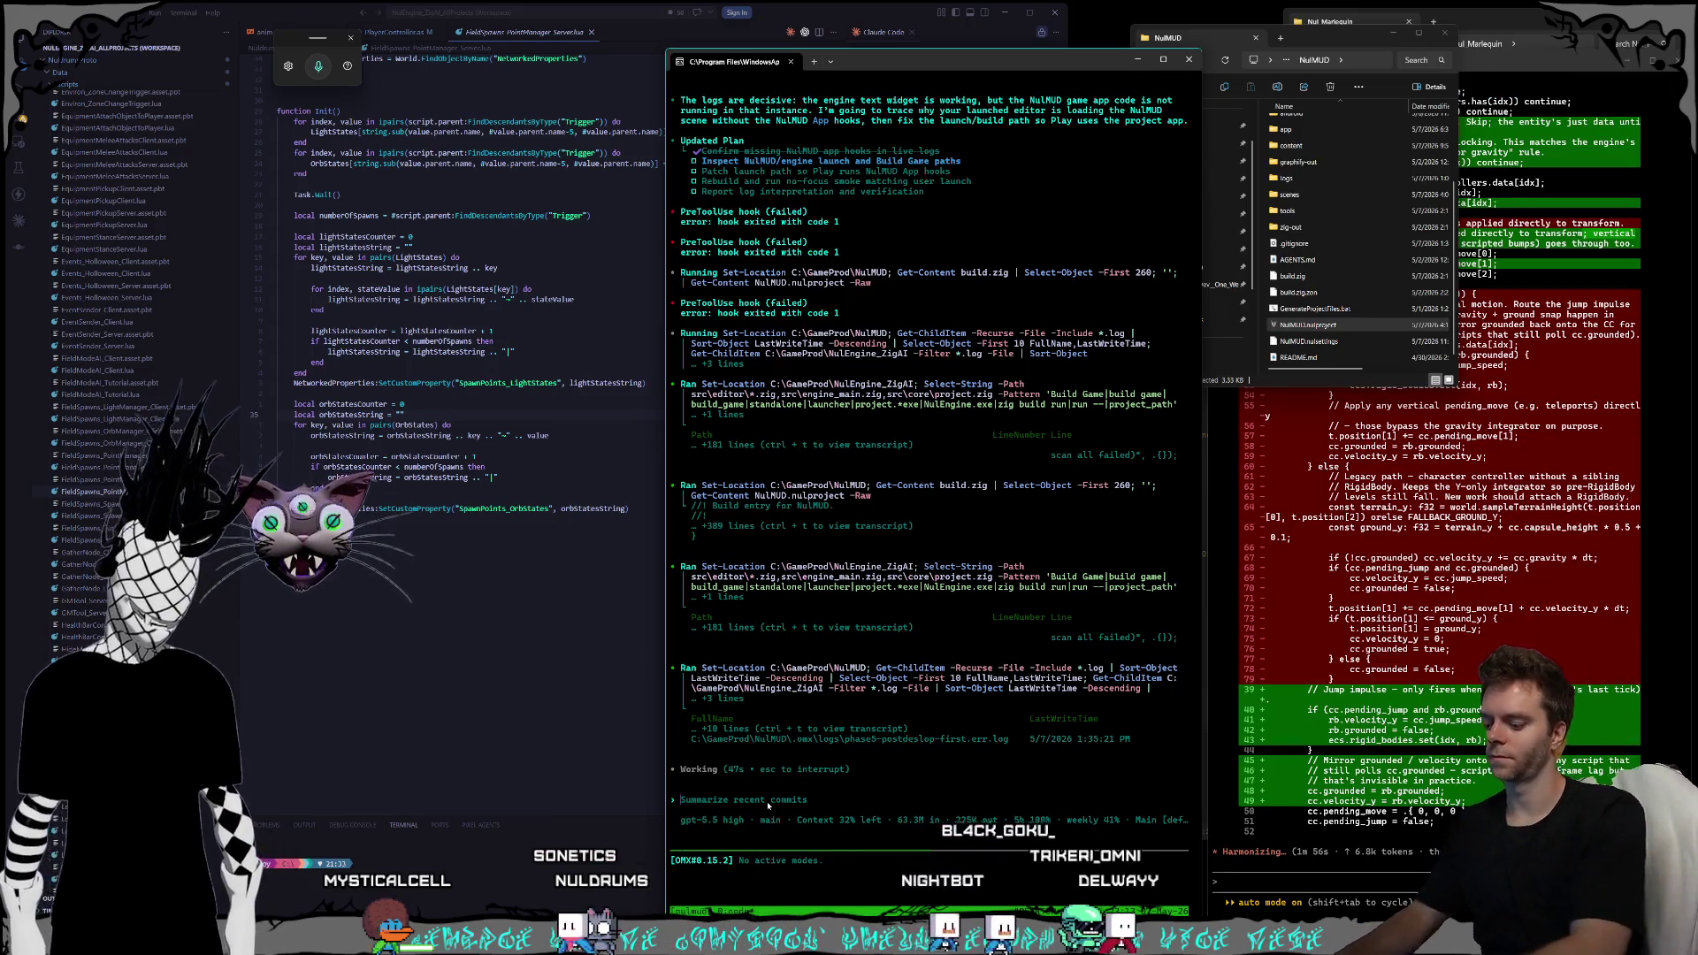
- Discard the half-typed question 'is it trying t' and switch to the VS Code window
type("is it trying t")
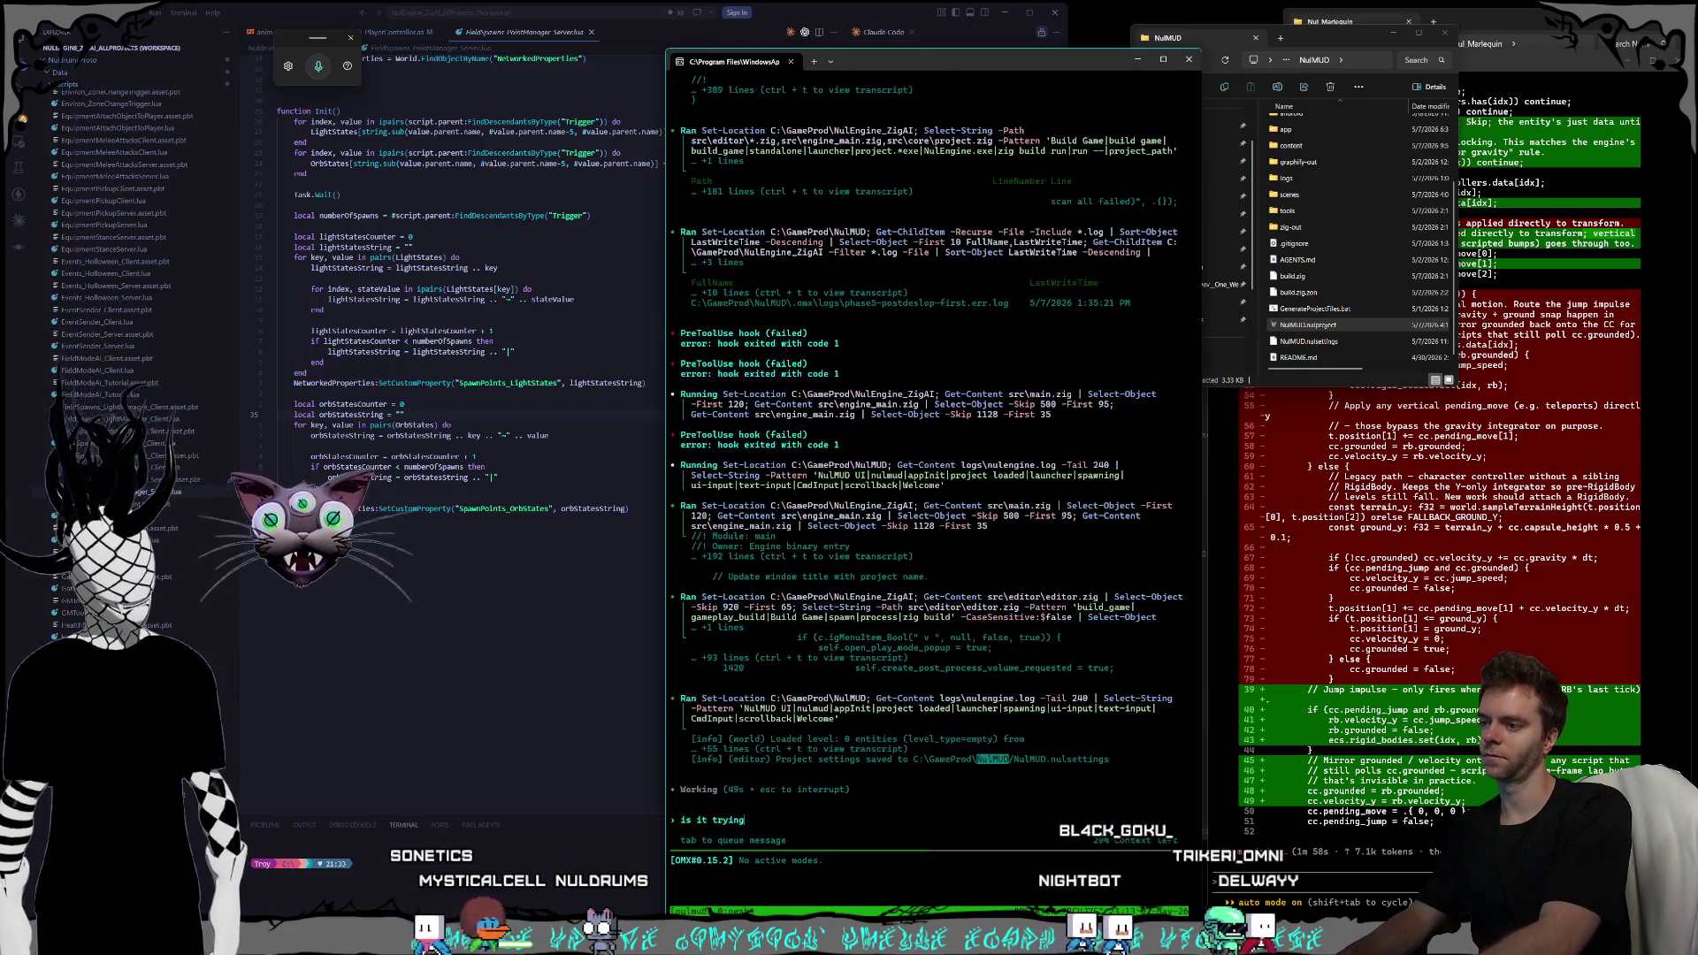
key("BackSpace")
key("BackSpace")
key("BackSpace")
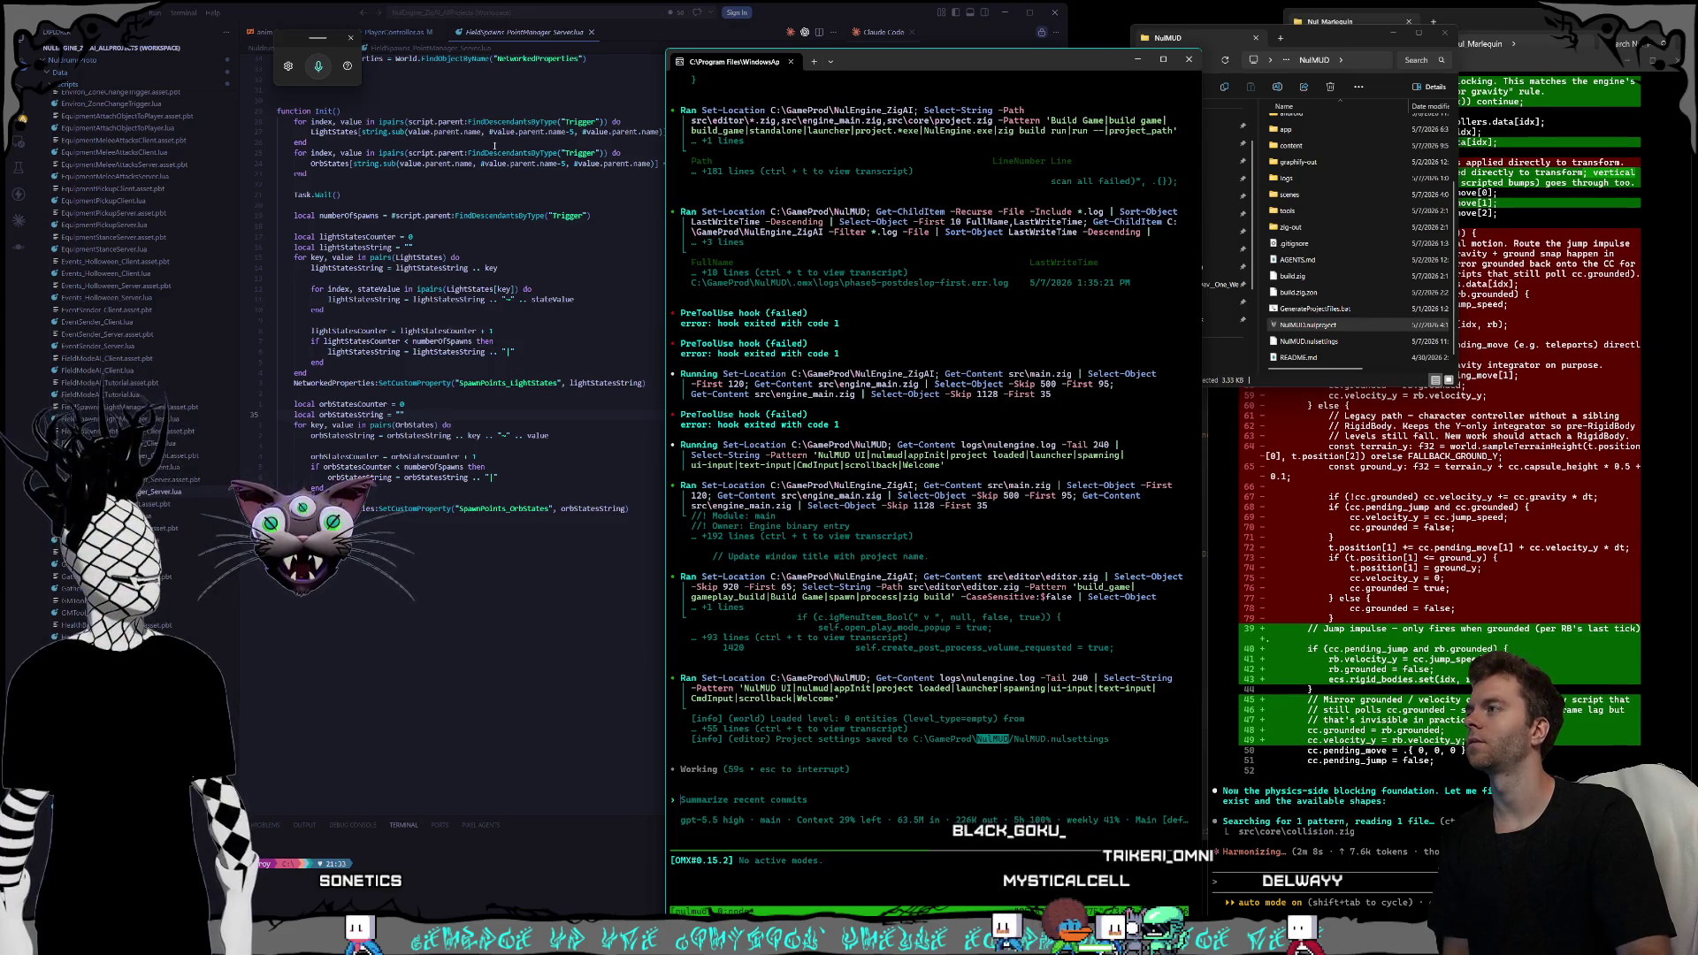
left_click(489, 320)
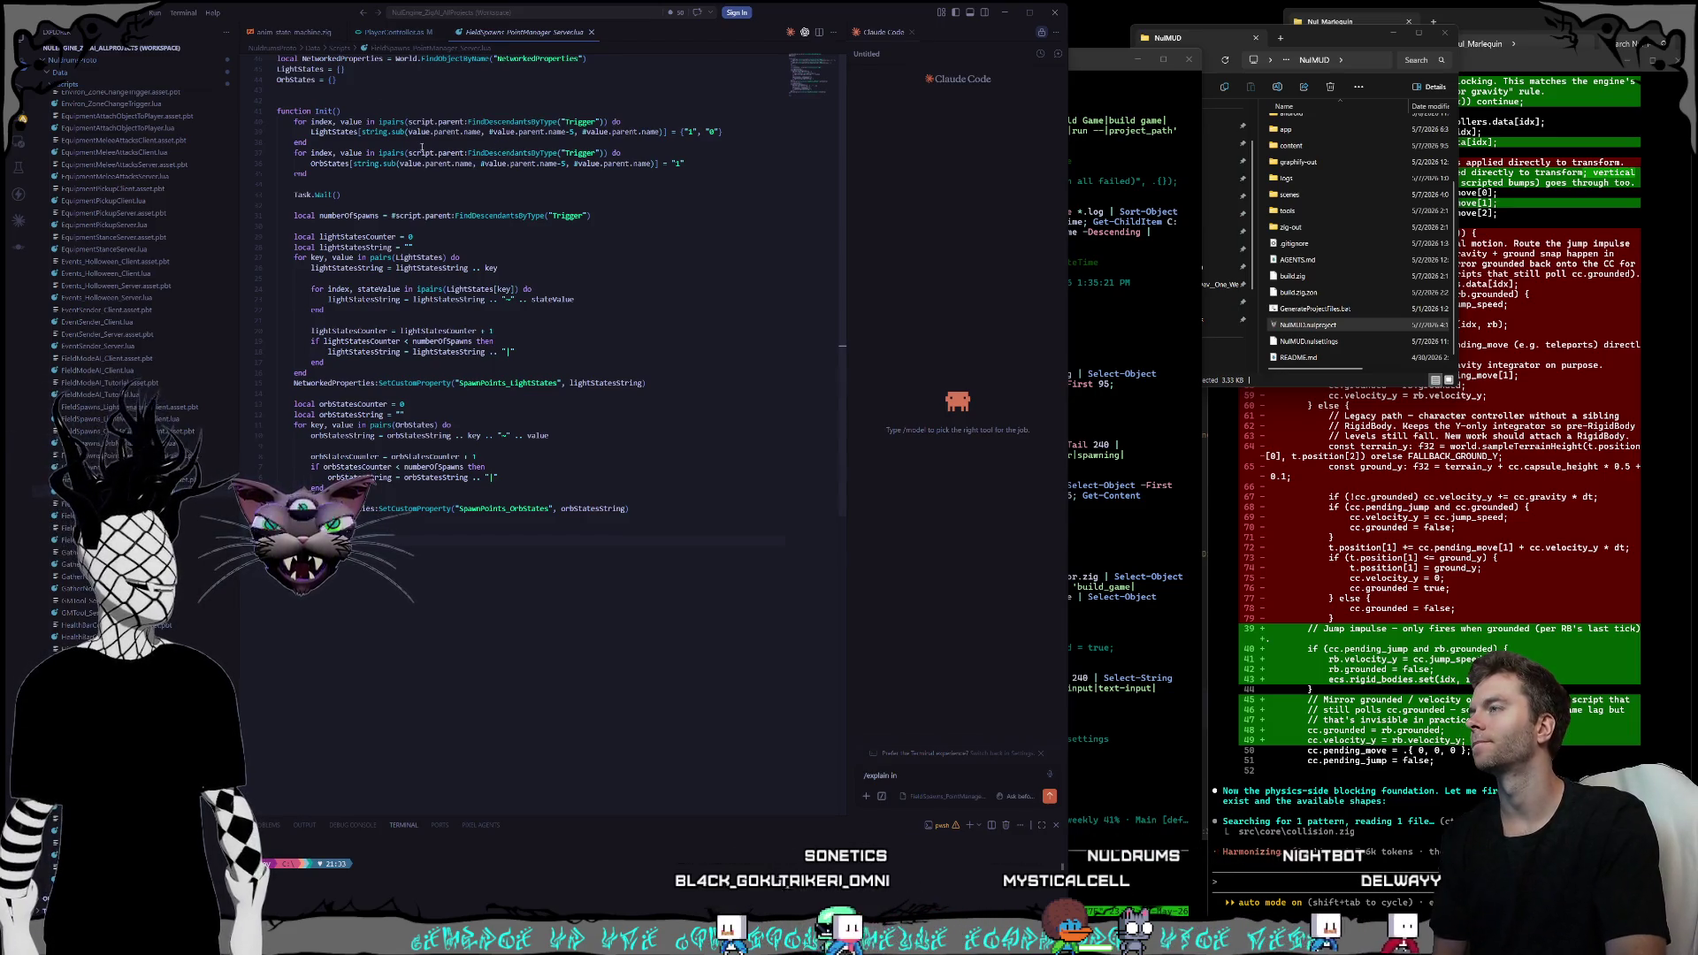
- Select the numberOfSpawns line in the spawn-trigger script
left_click(650, 121)
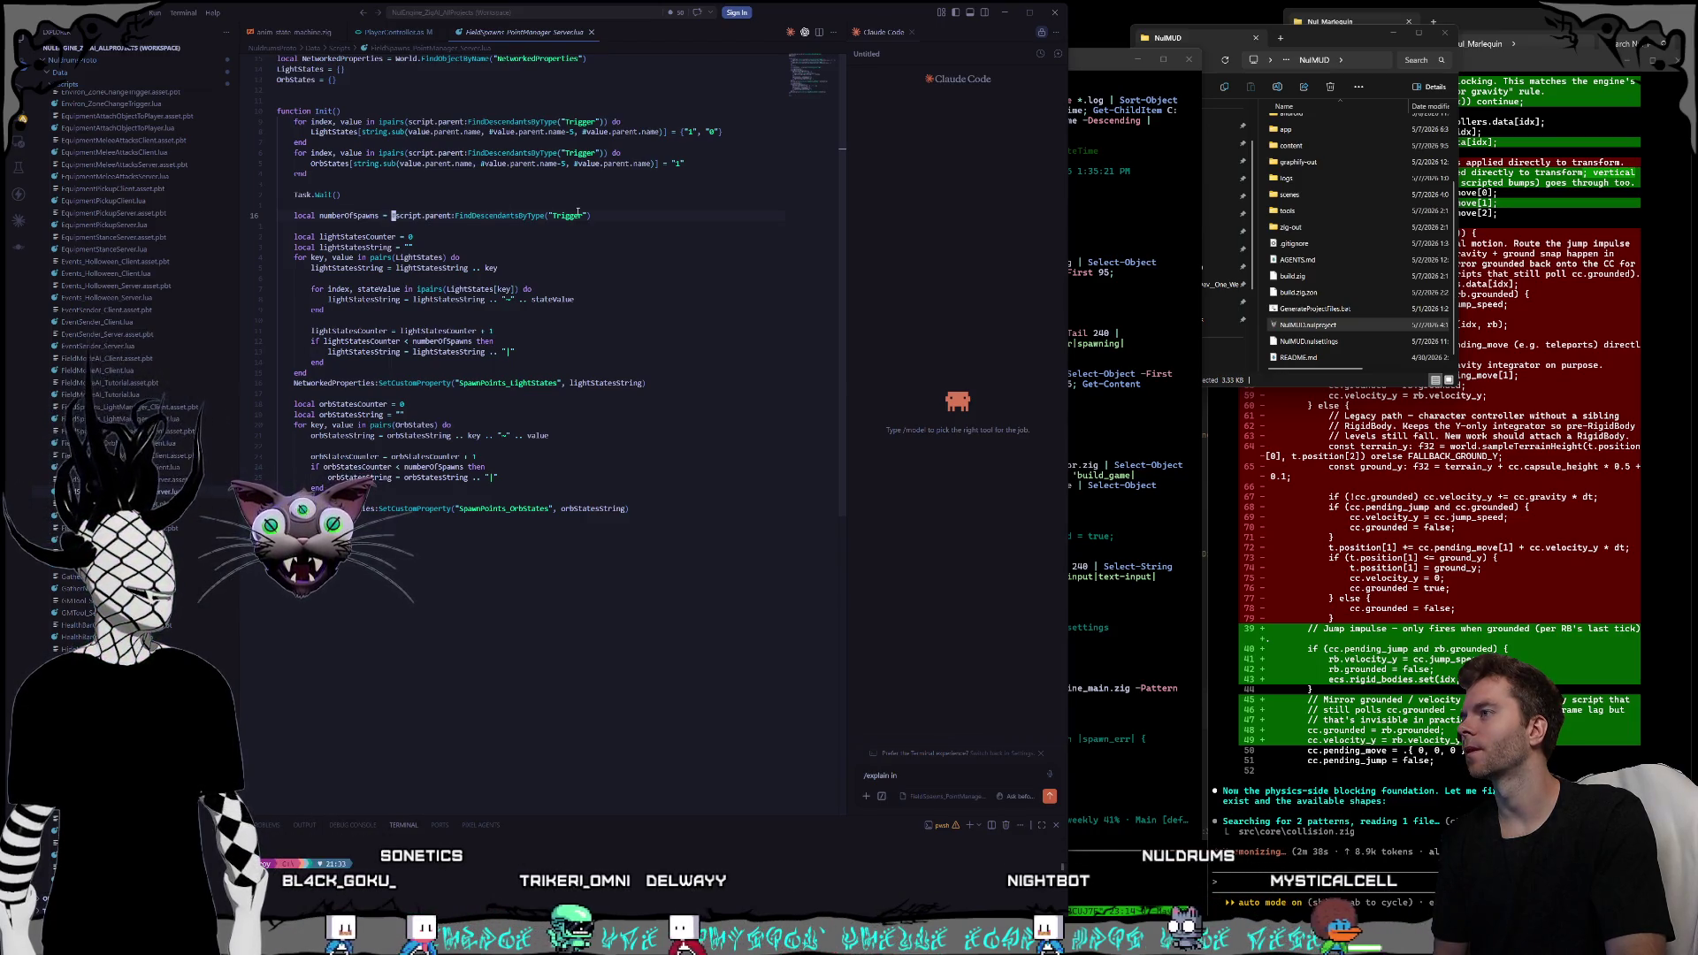
left_click_drag(591, 215, 295, 215)
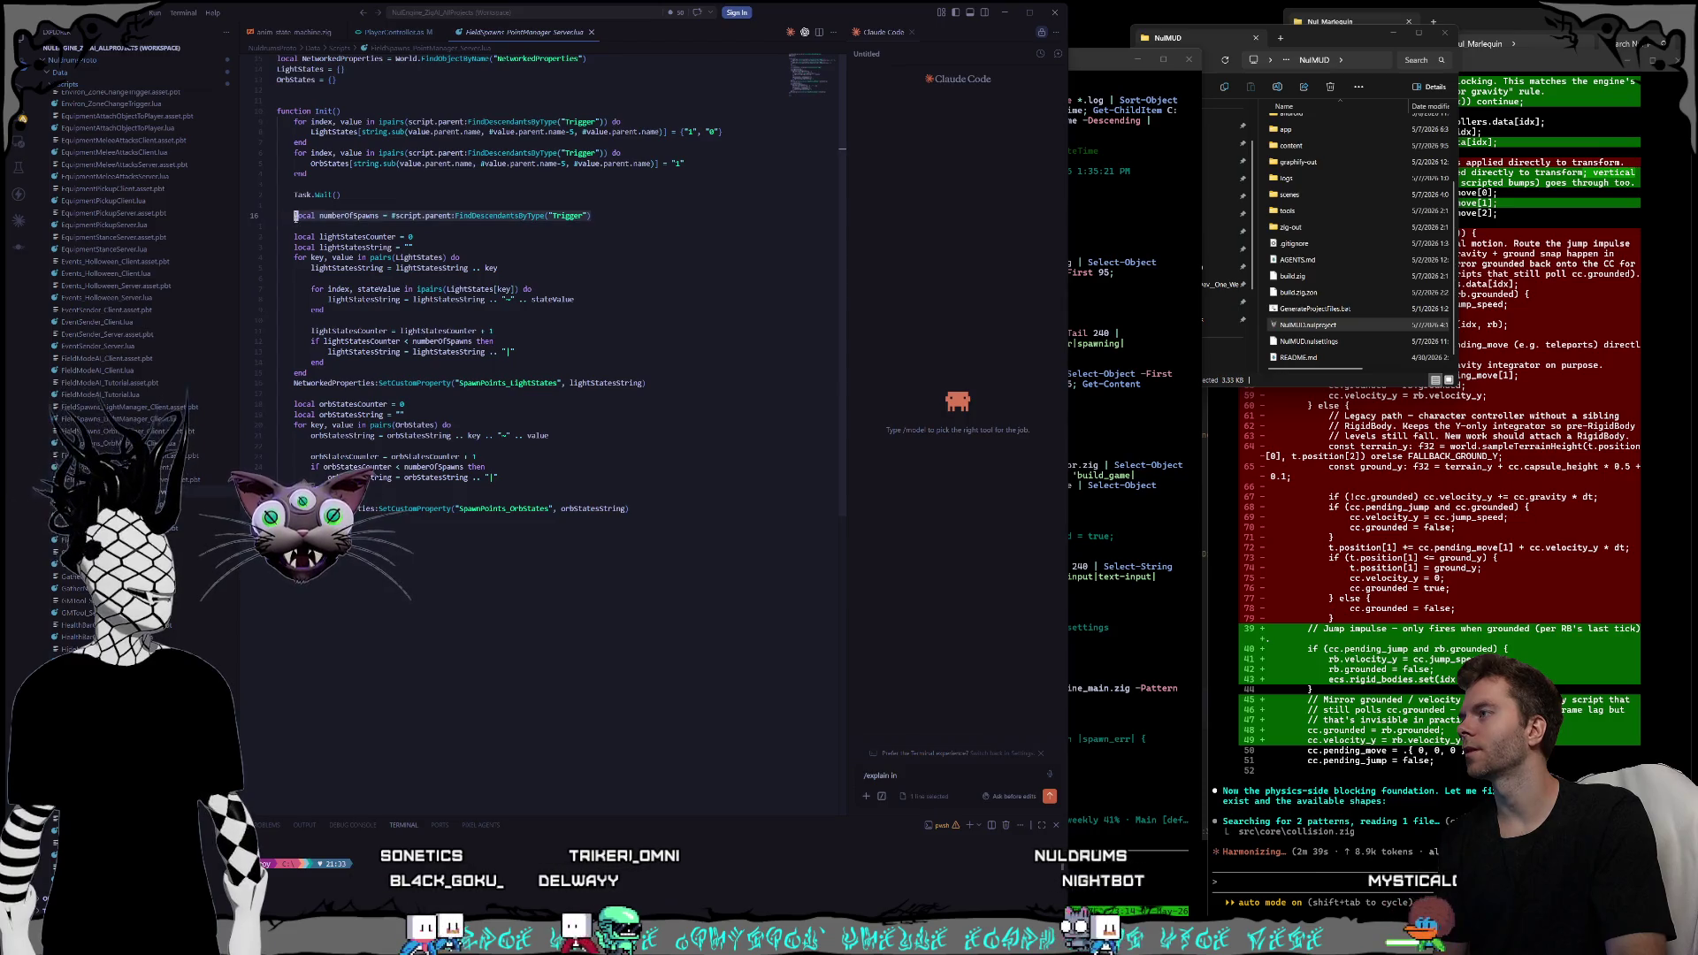
left_click(570, 227)
scroll(570, 229, "down", 1)
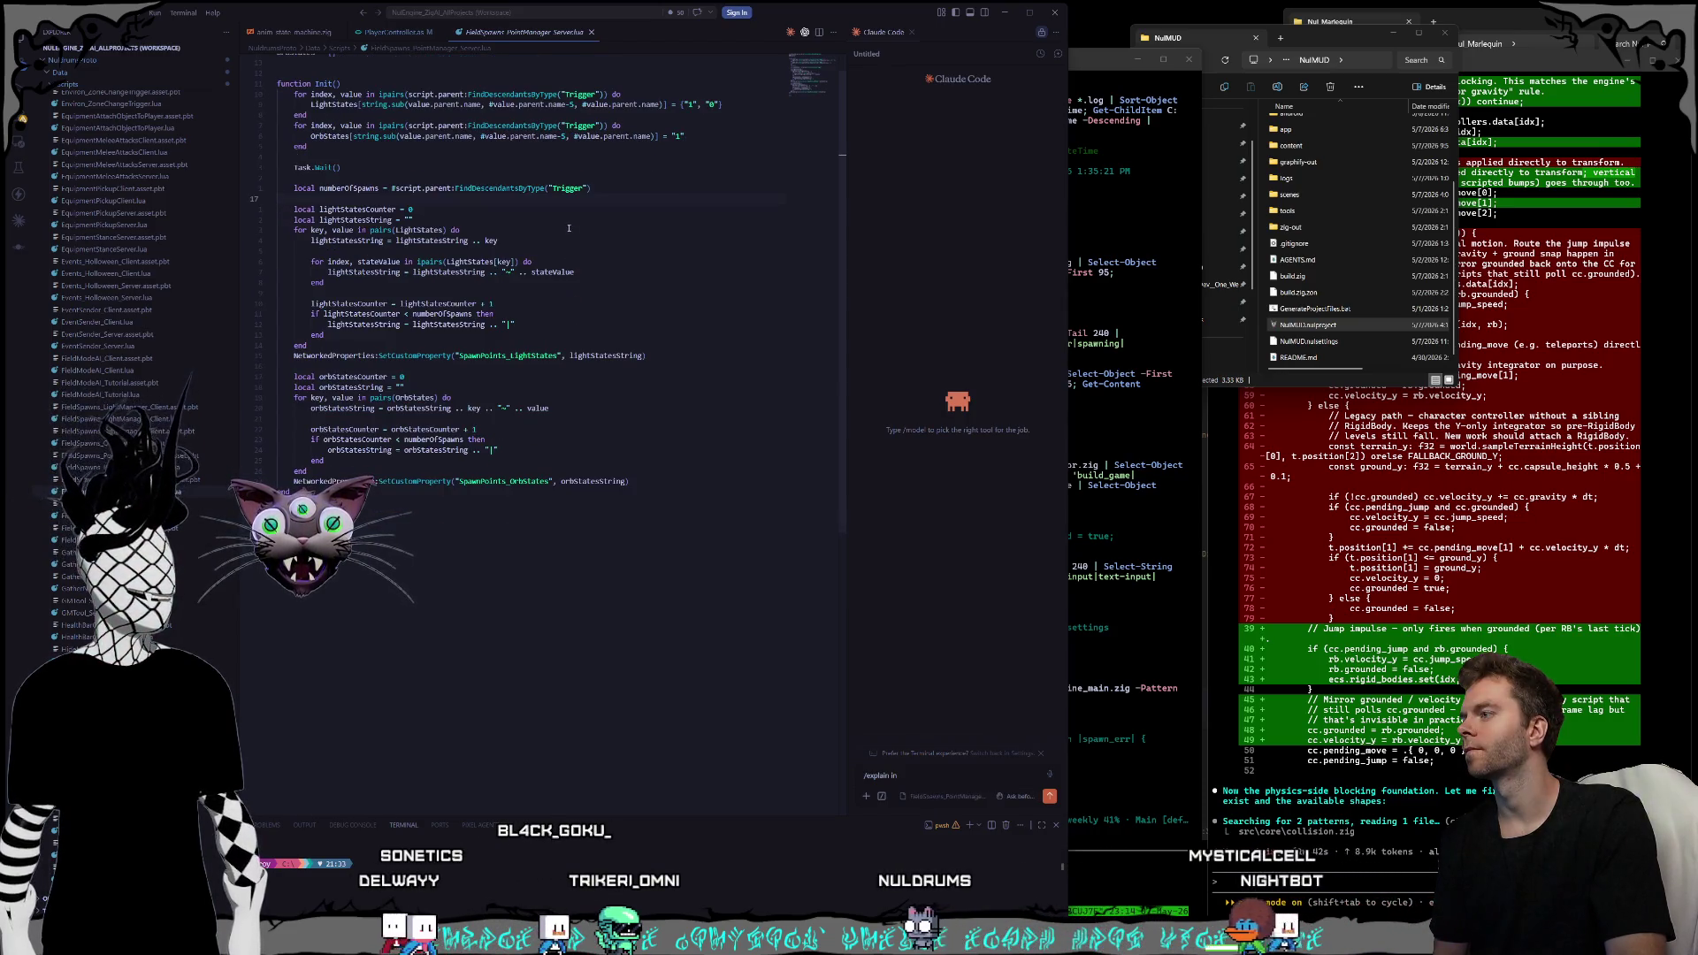
scroll(569, 228, "up", 1)
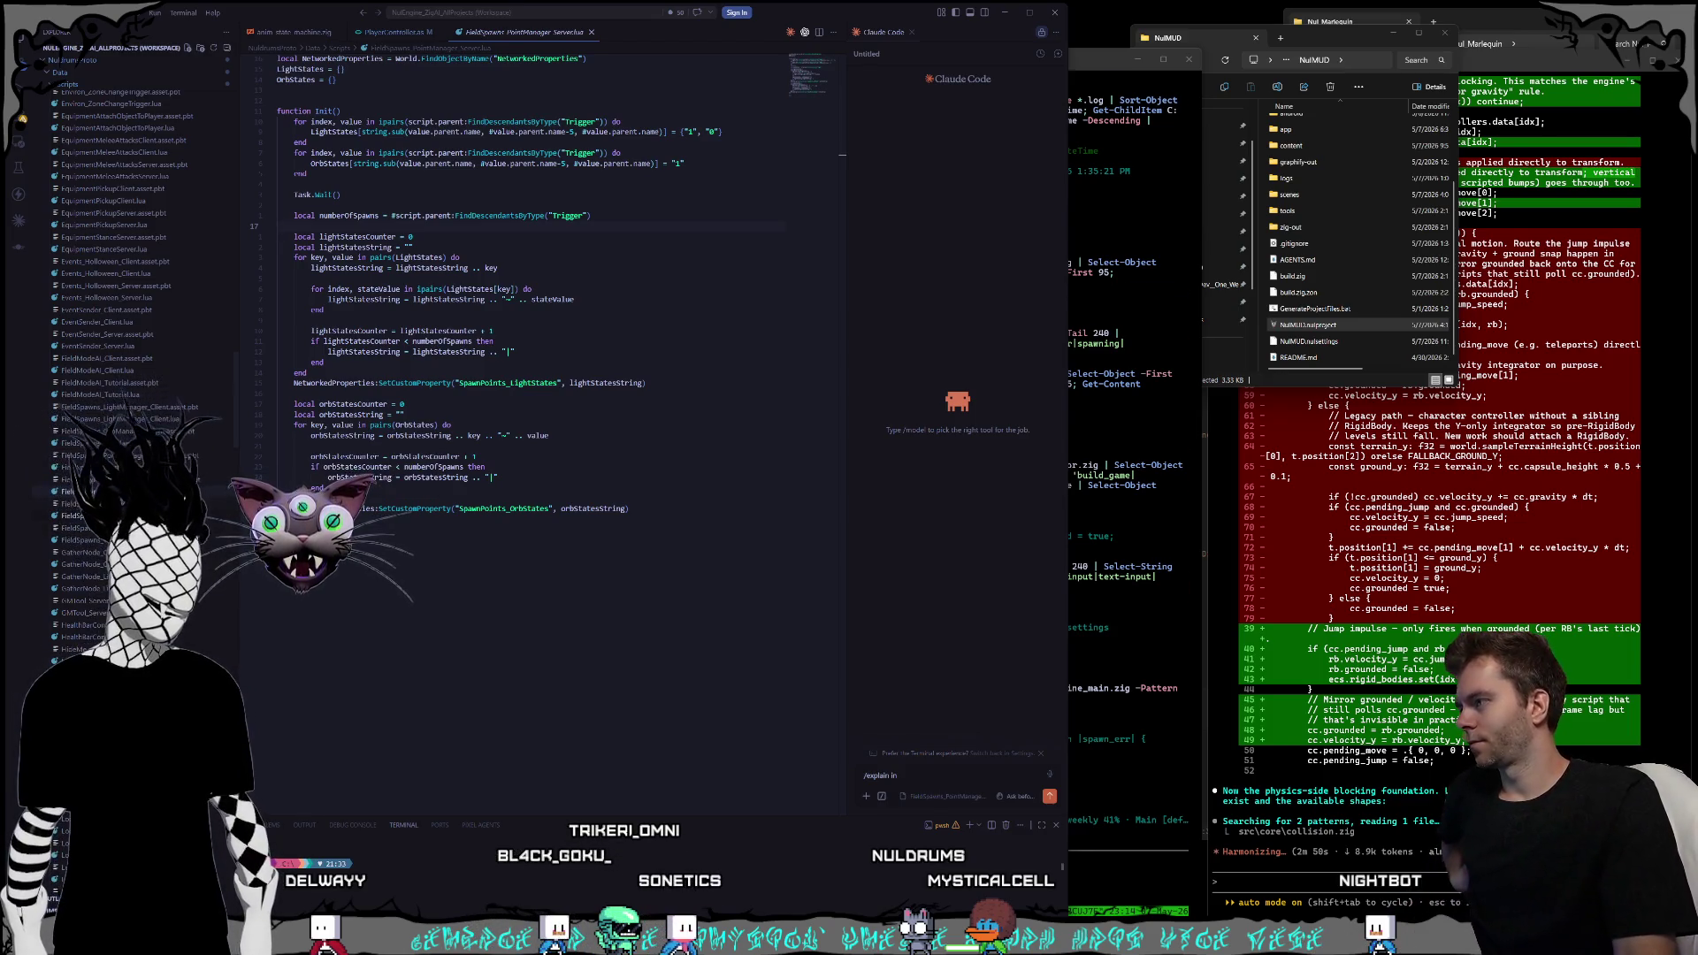
- Open FieldSpawns_SpawnPoint.lua and scroll through its contents
left_click(75, 515)
scroll(534, 435, "down", 3)
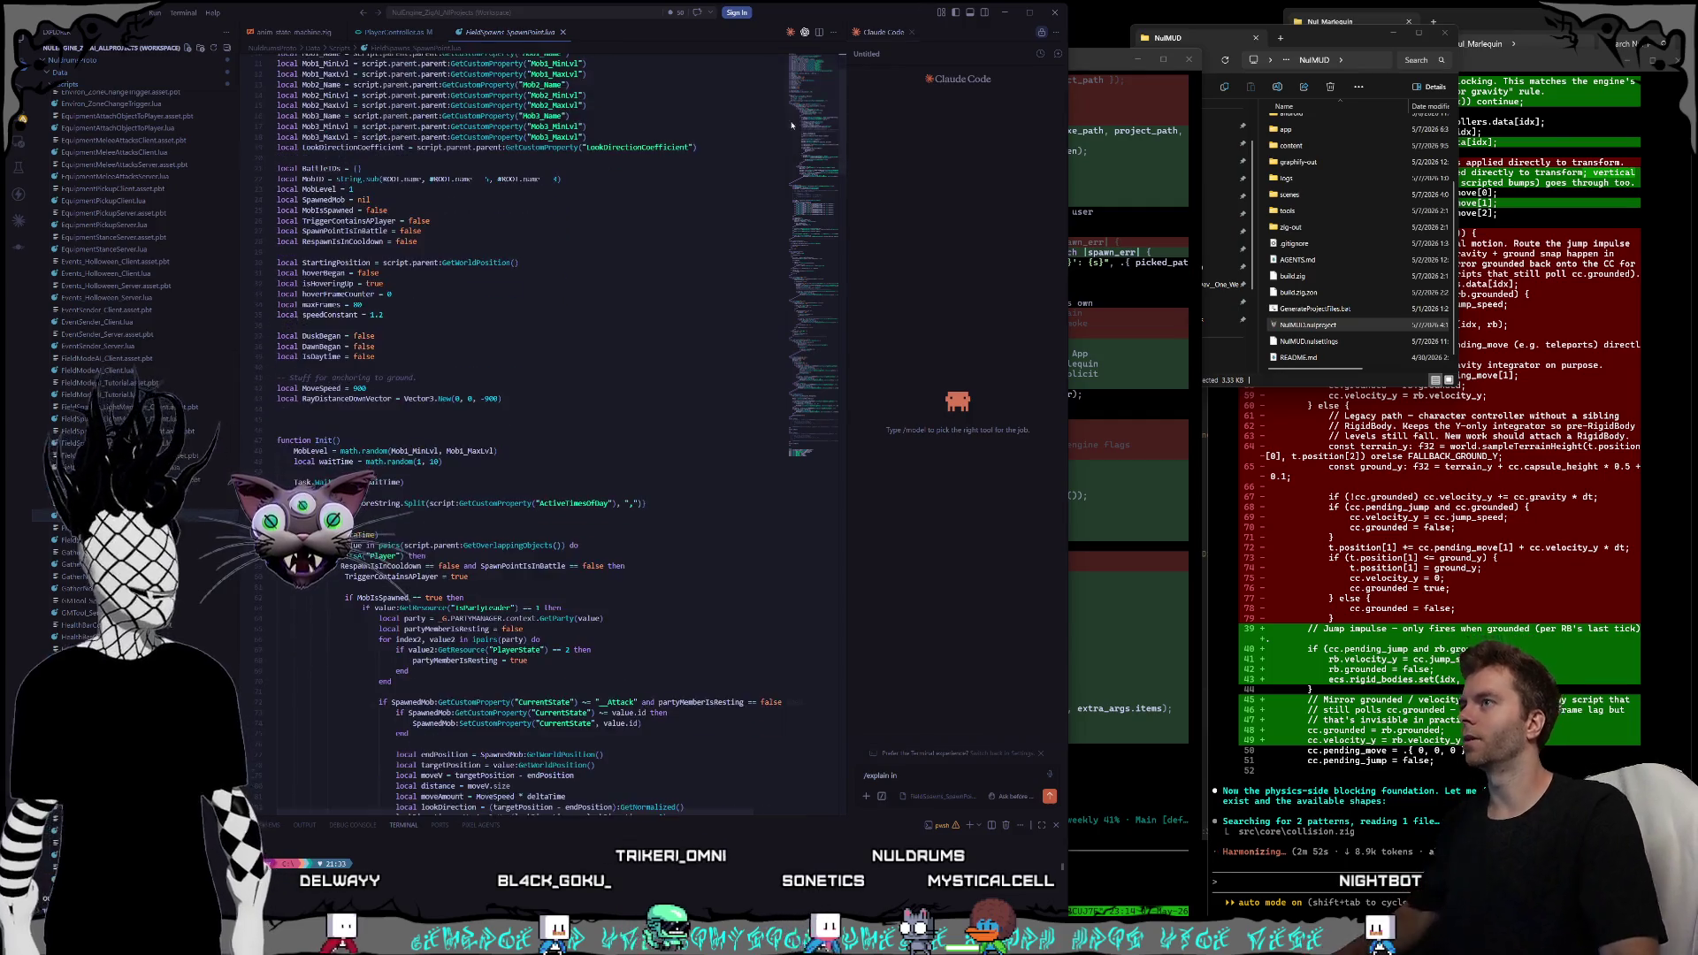
scroll(622, 228, "up", 3)
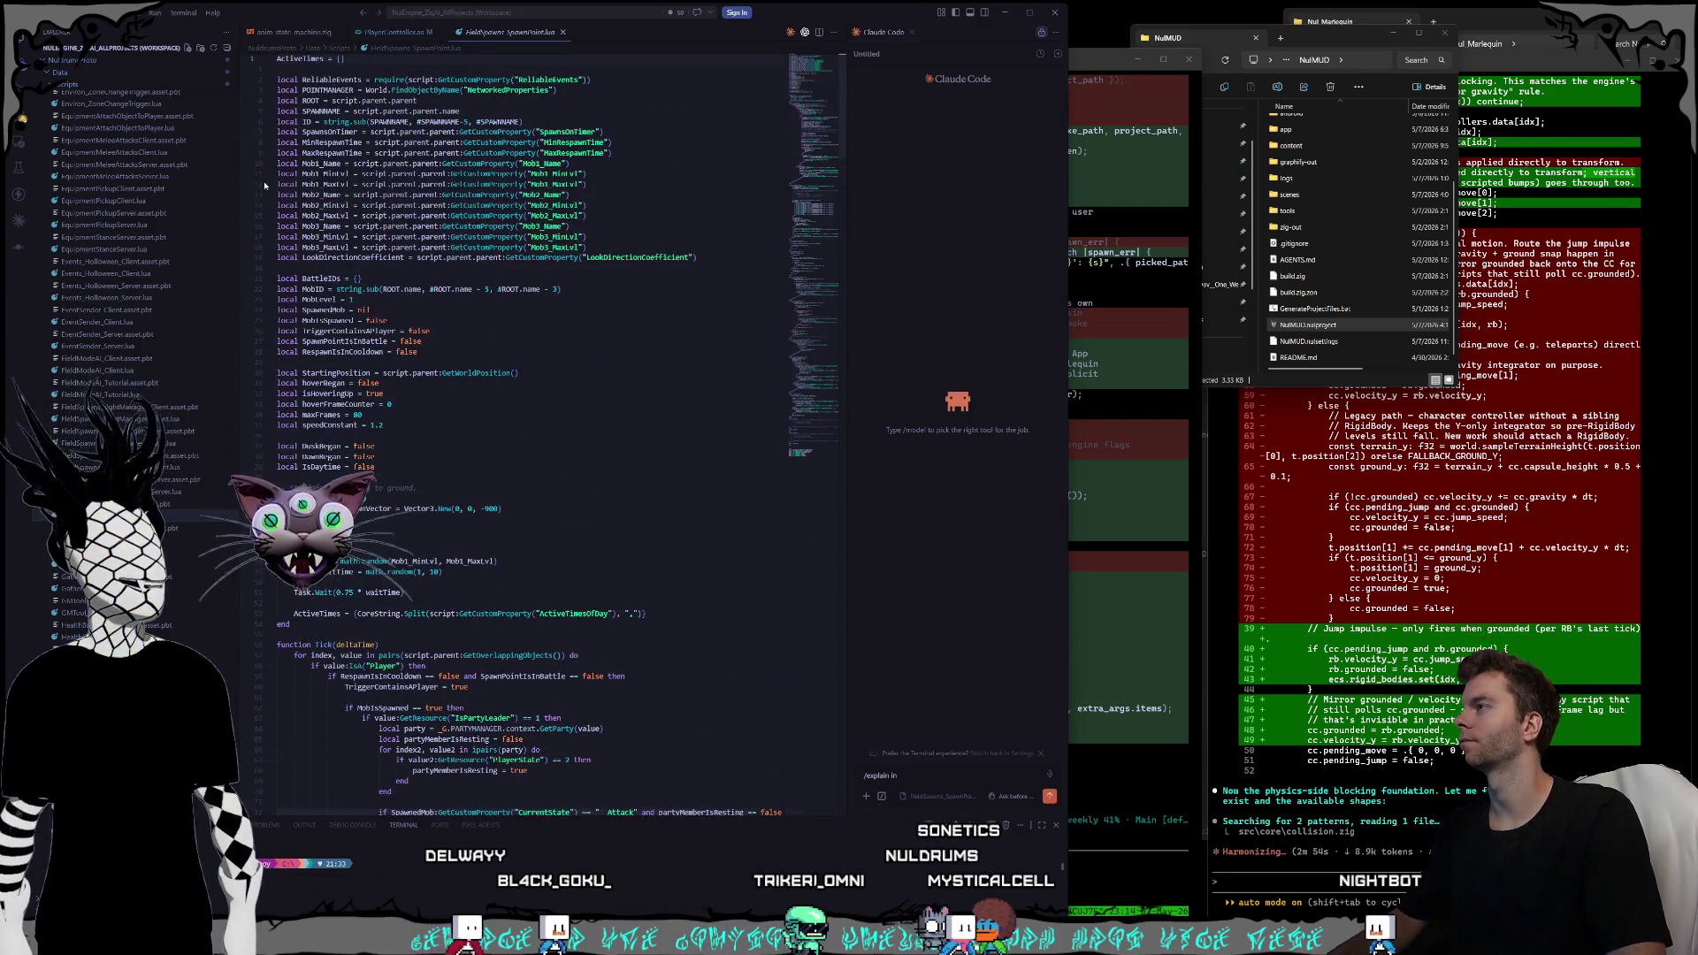
scroll(164, 198, "up", 5)
scroll(166, 283, "up", 10)
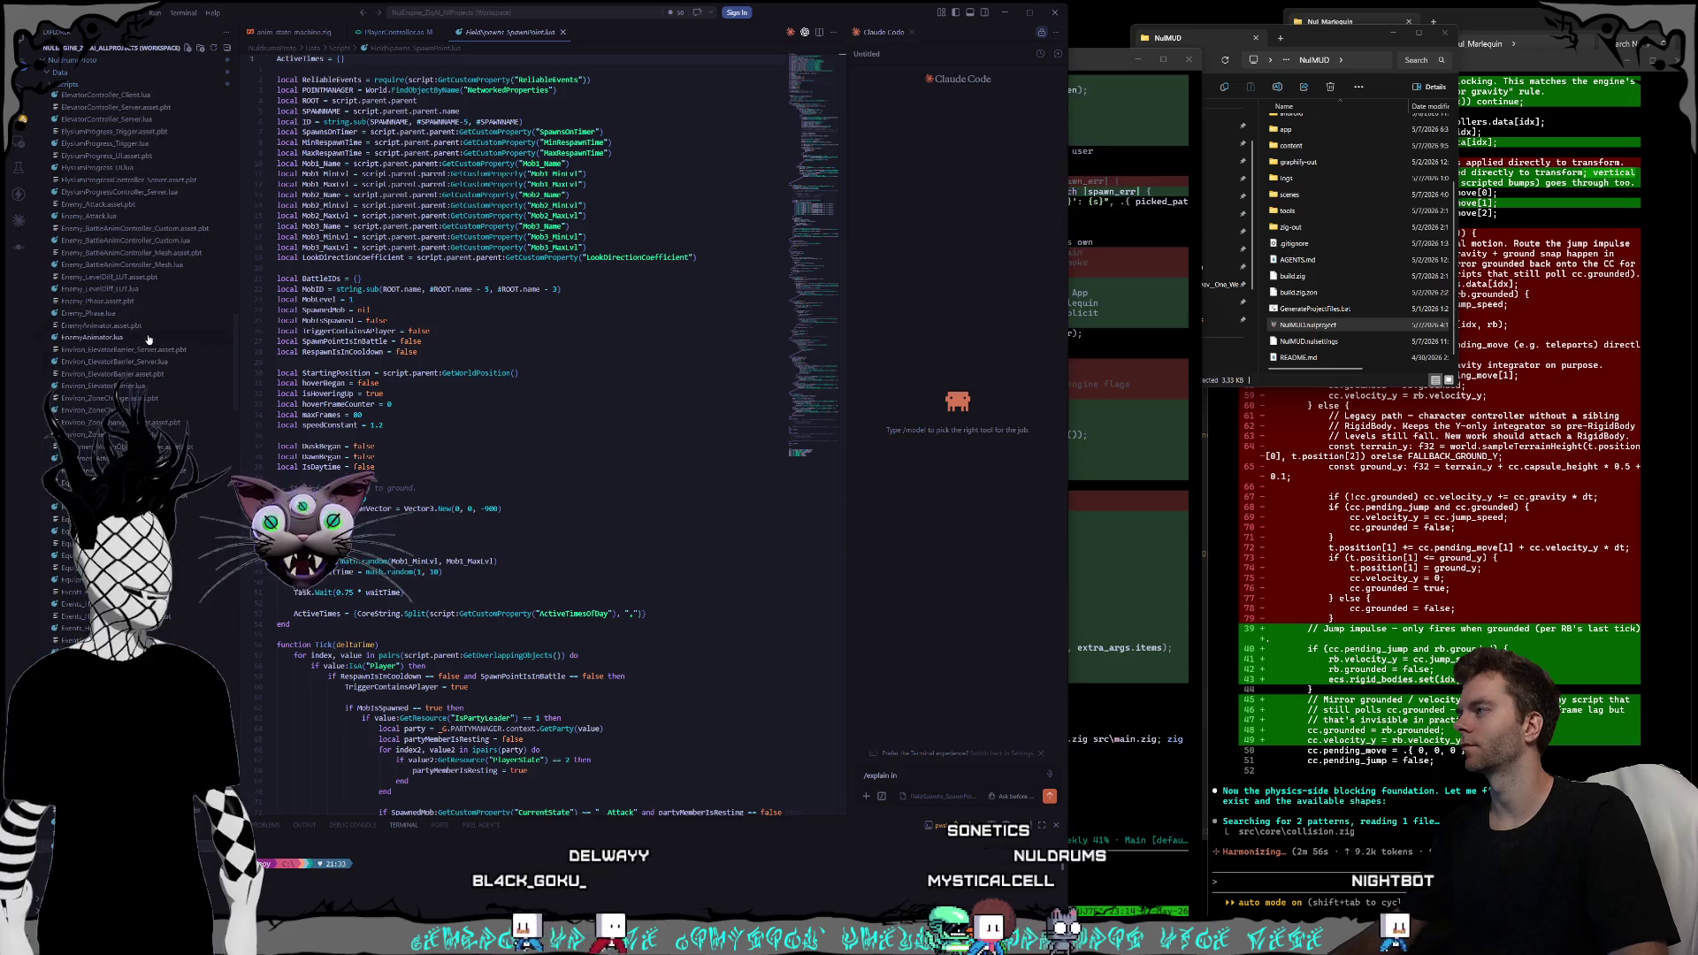
scroll(166, 332, "up", 10)
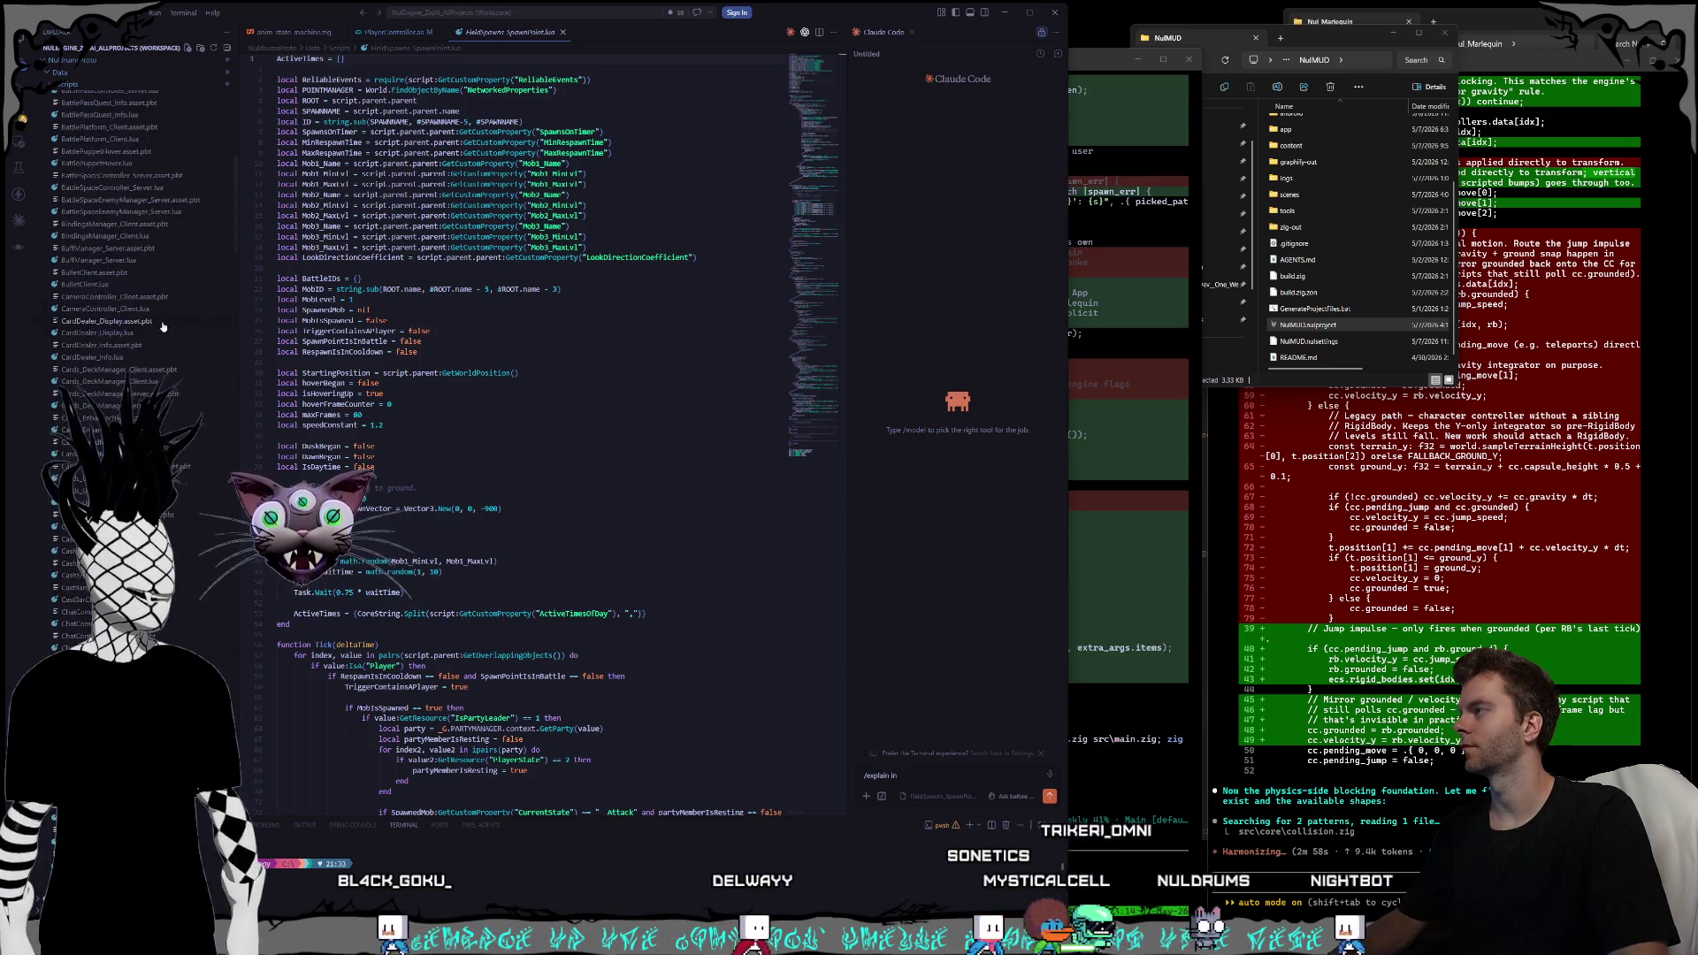
scroll(166, 324, "up", 10)
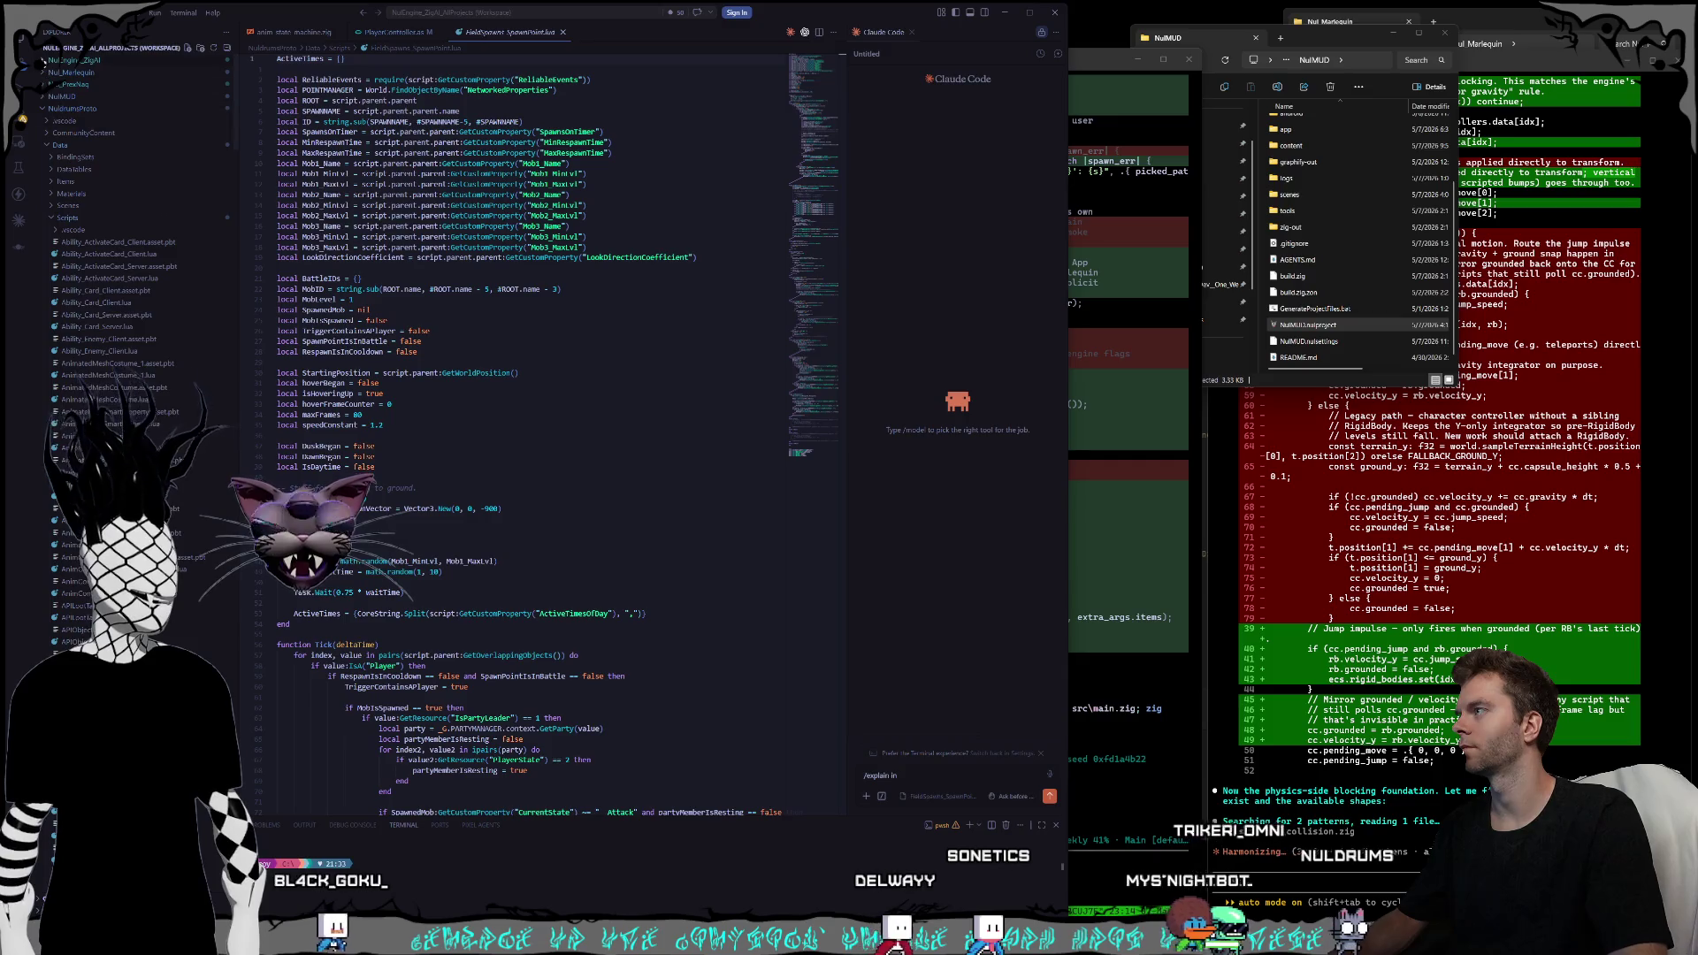
scroll(51, 276, "down", 1)
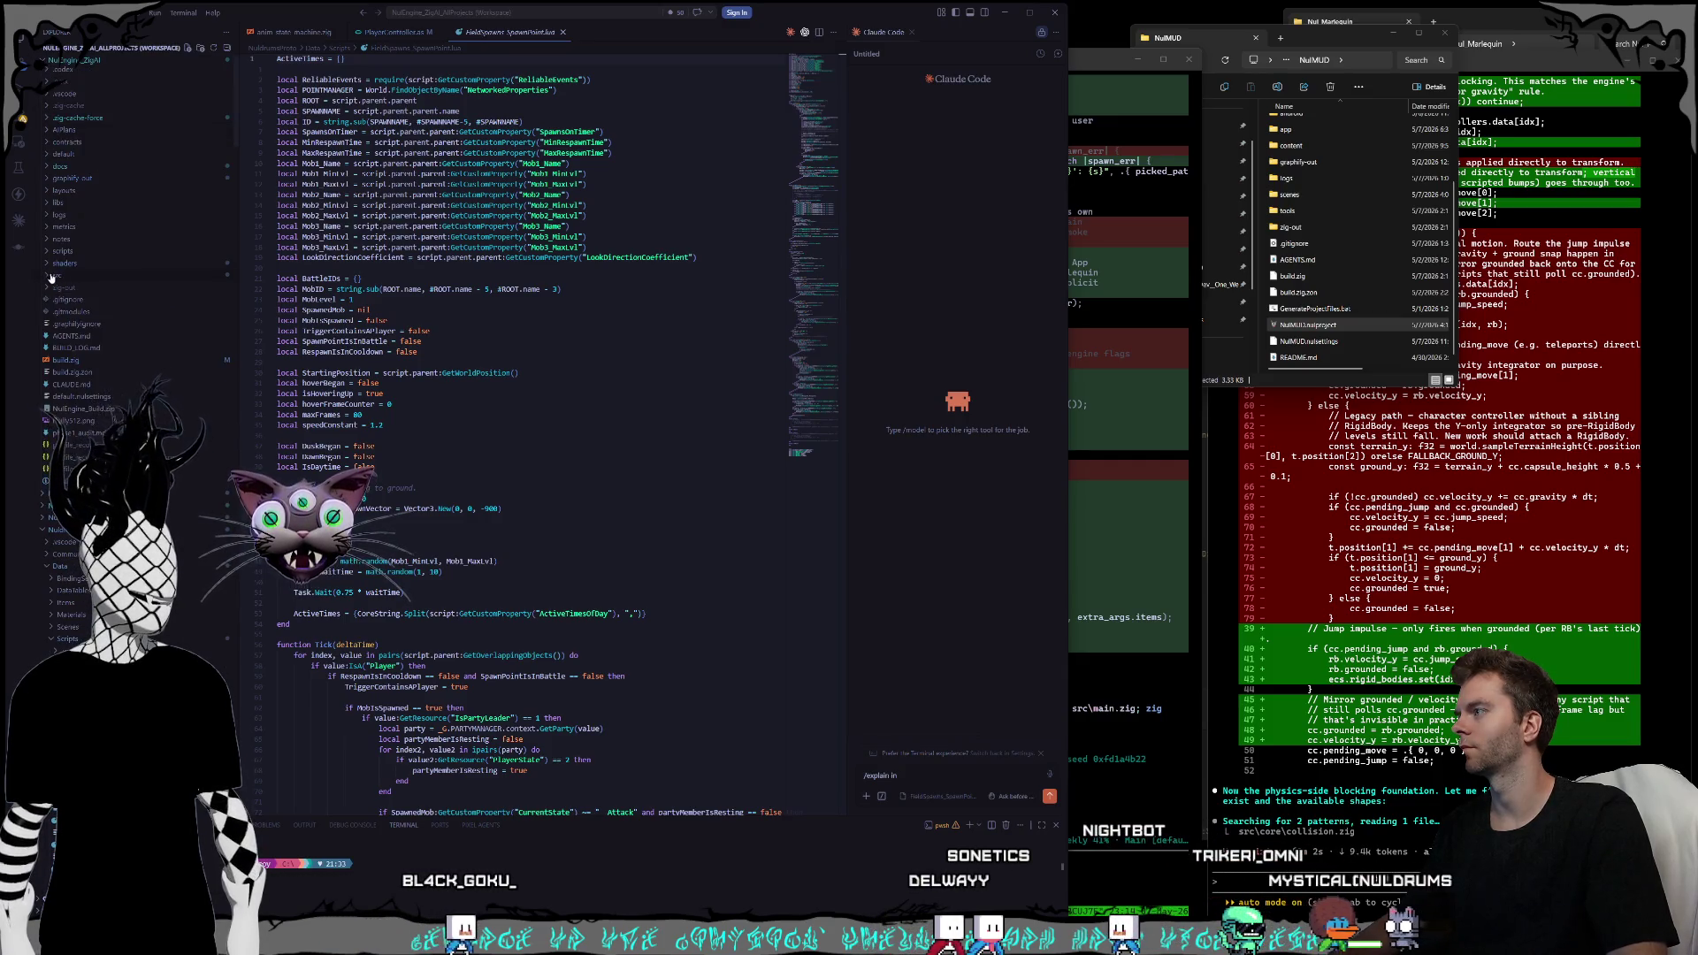
scroll(147, 242, "down", 3)
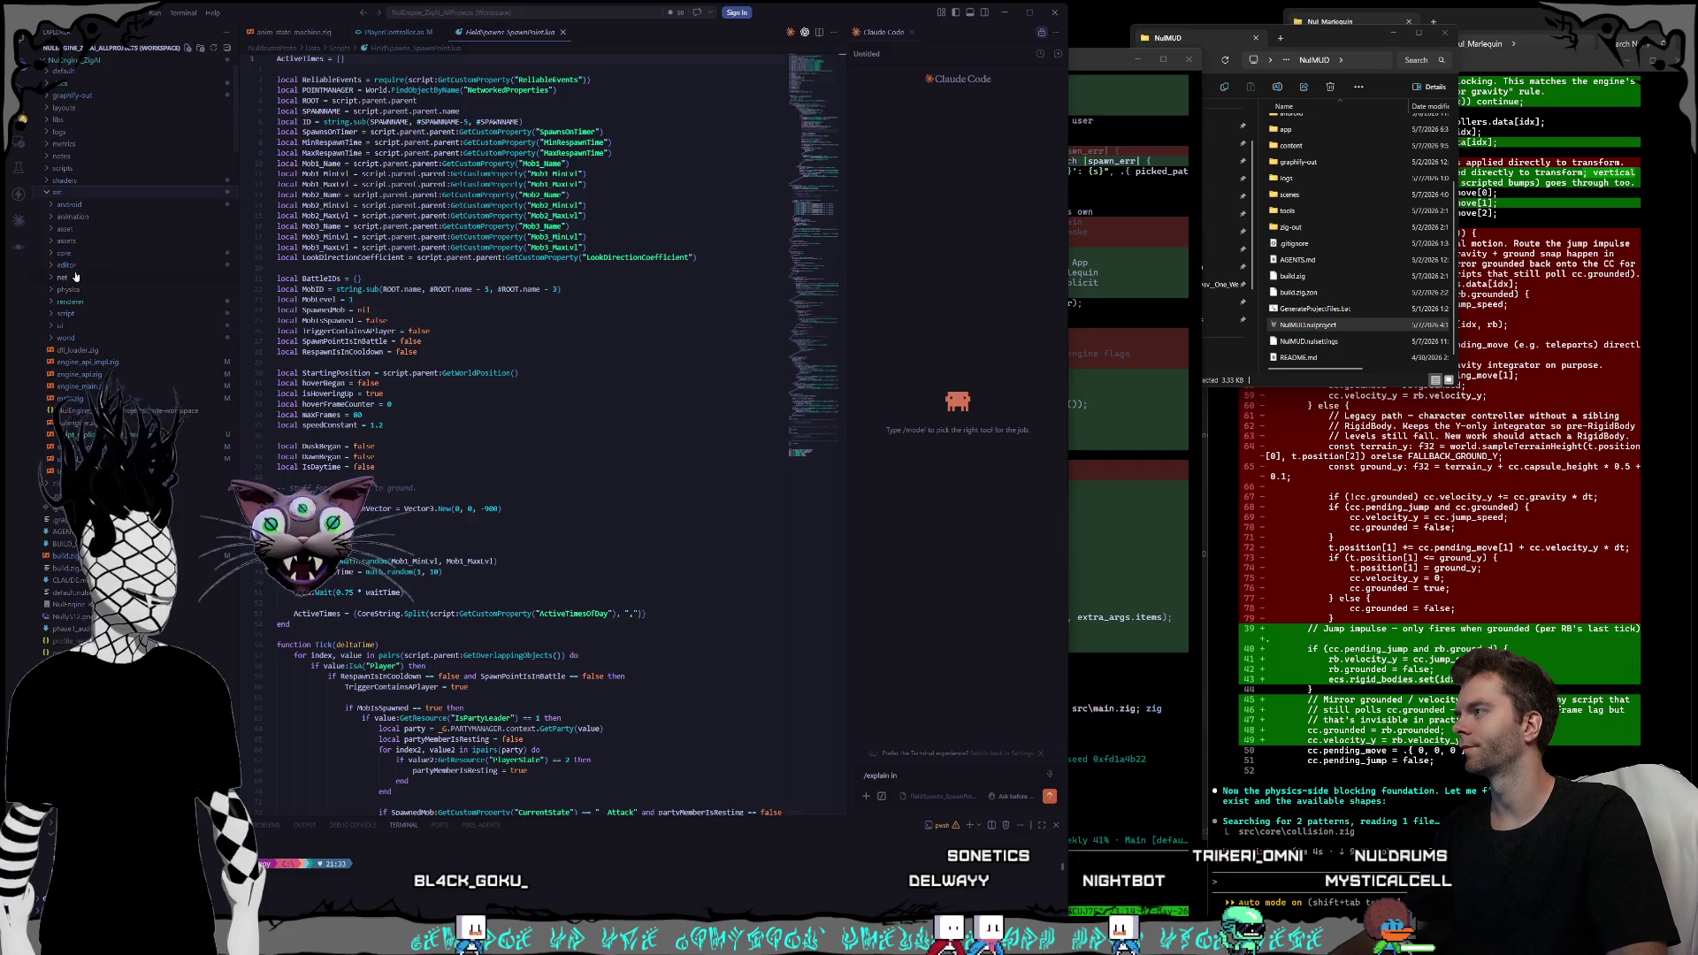
- Open AISpawnPoint.as from Nul_Marlequin > content > Scripts > AI in the Explorer
left_click(43, 61)
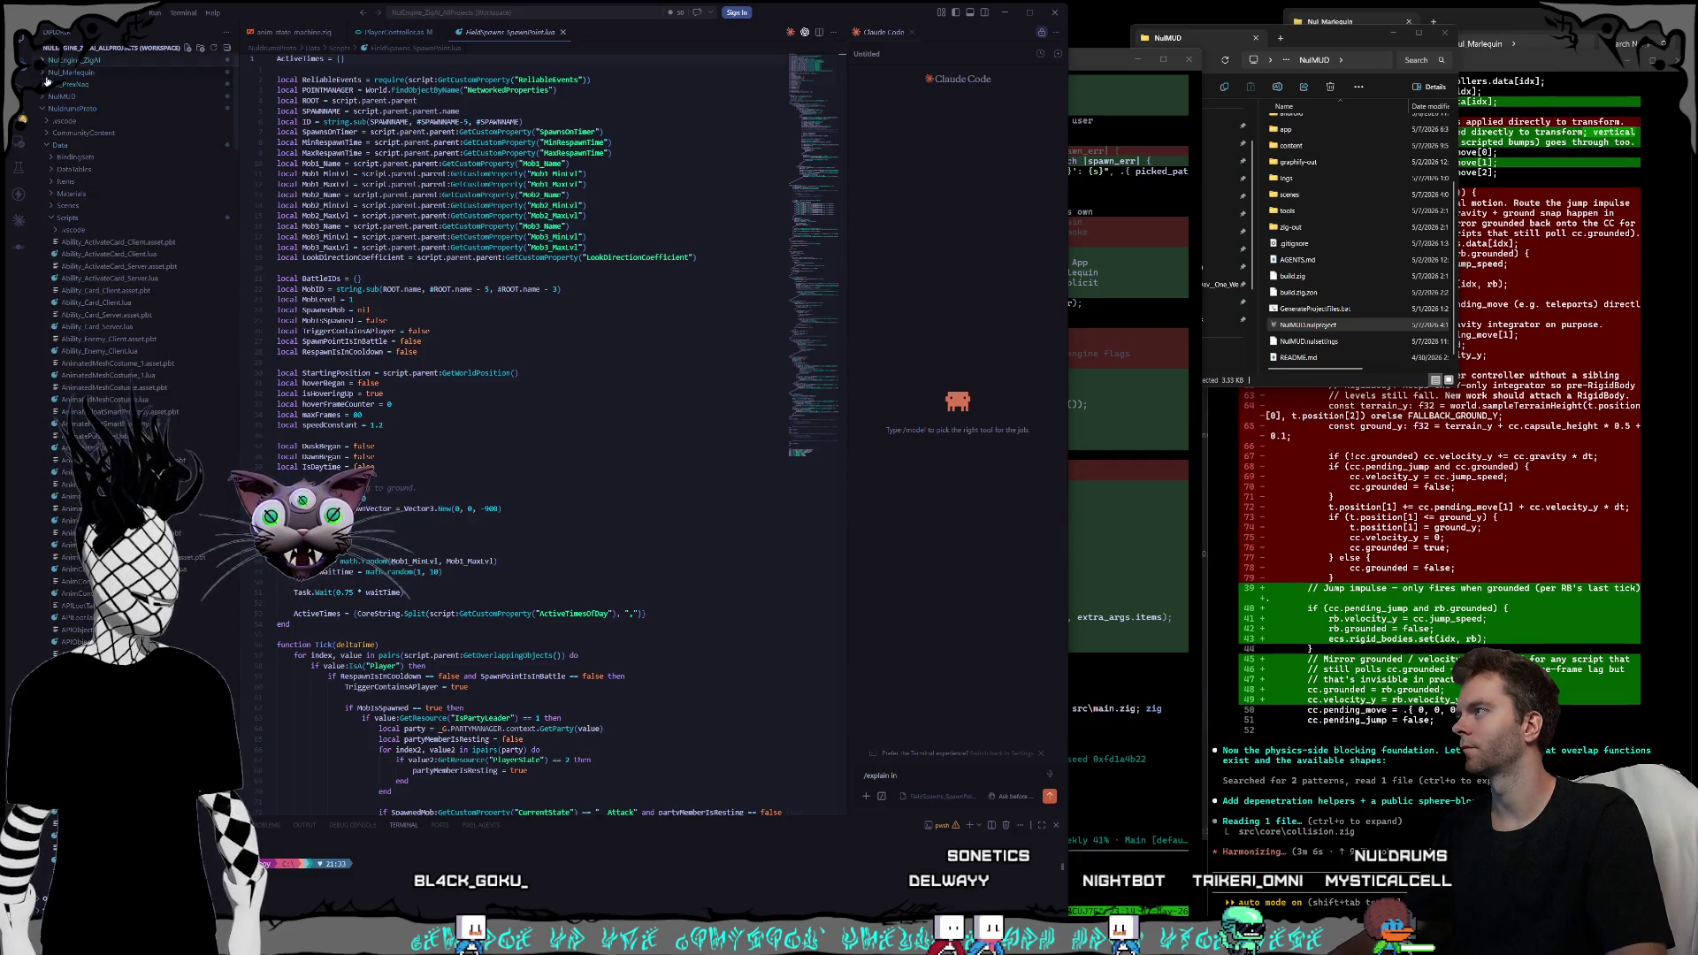
left_click(43, 73)
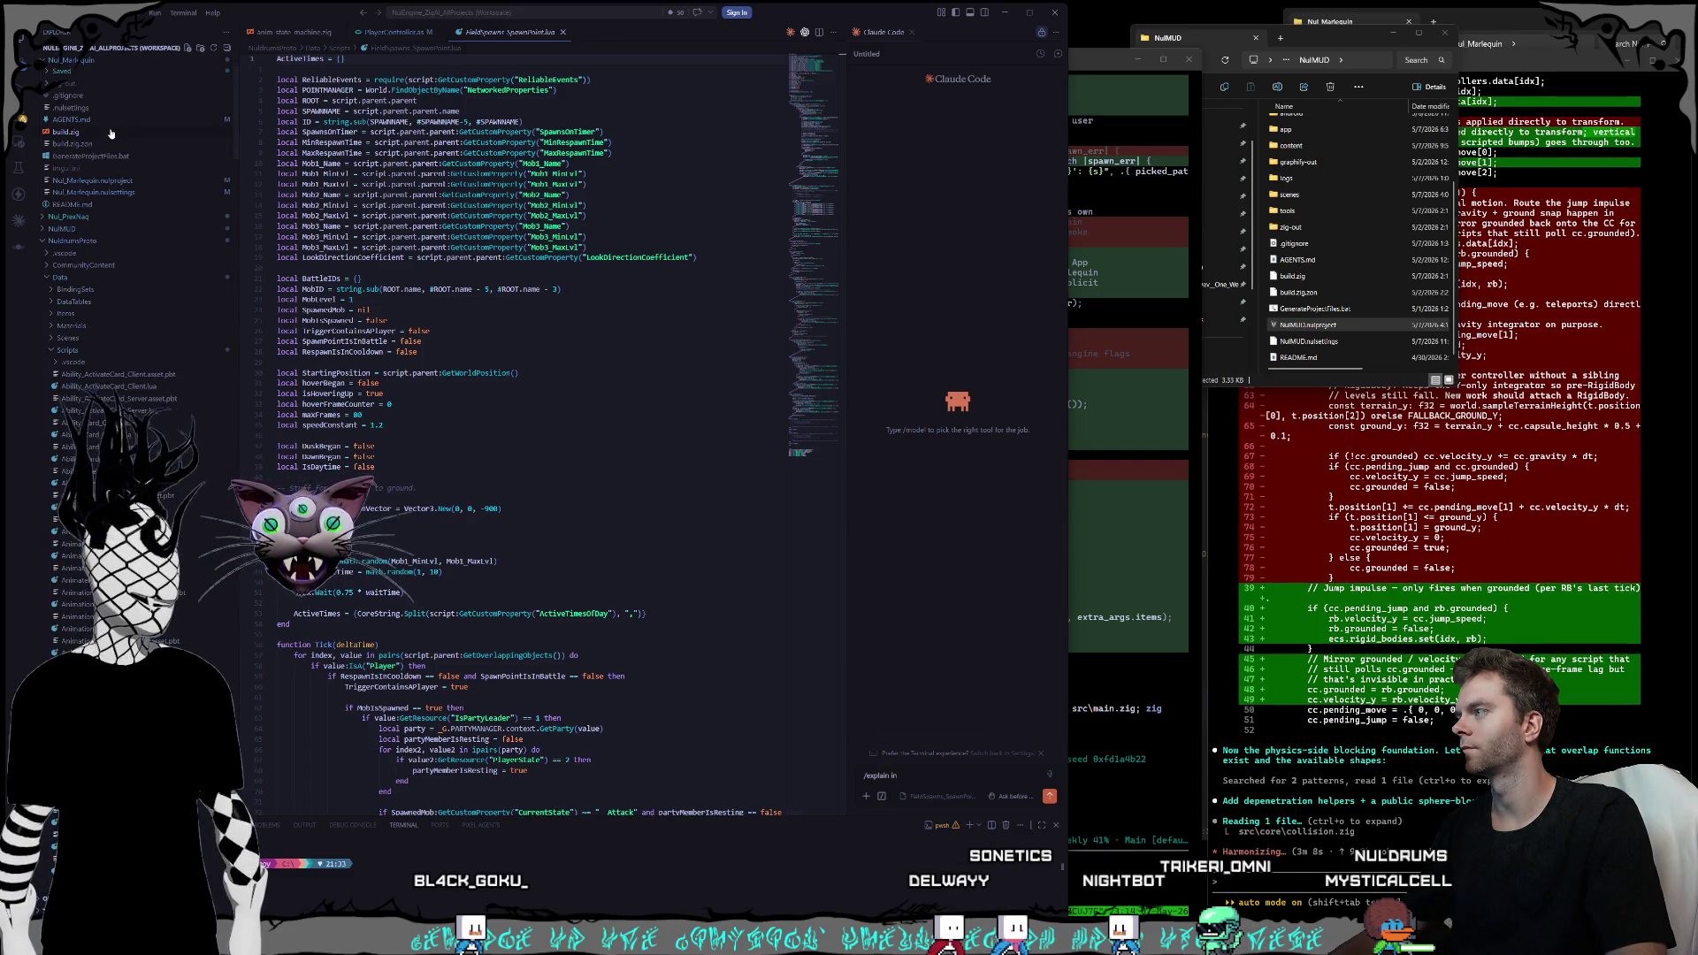
scroll(111, 133, "up", 3)
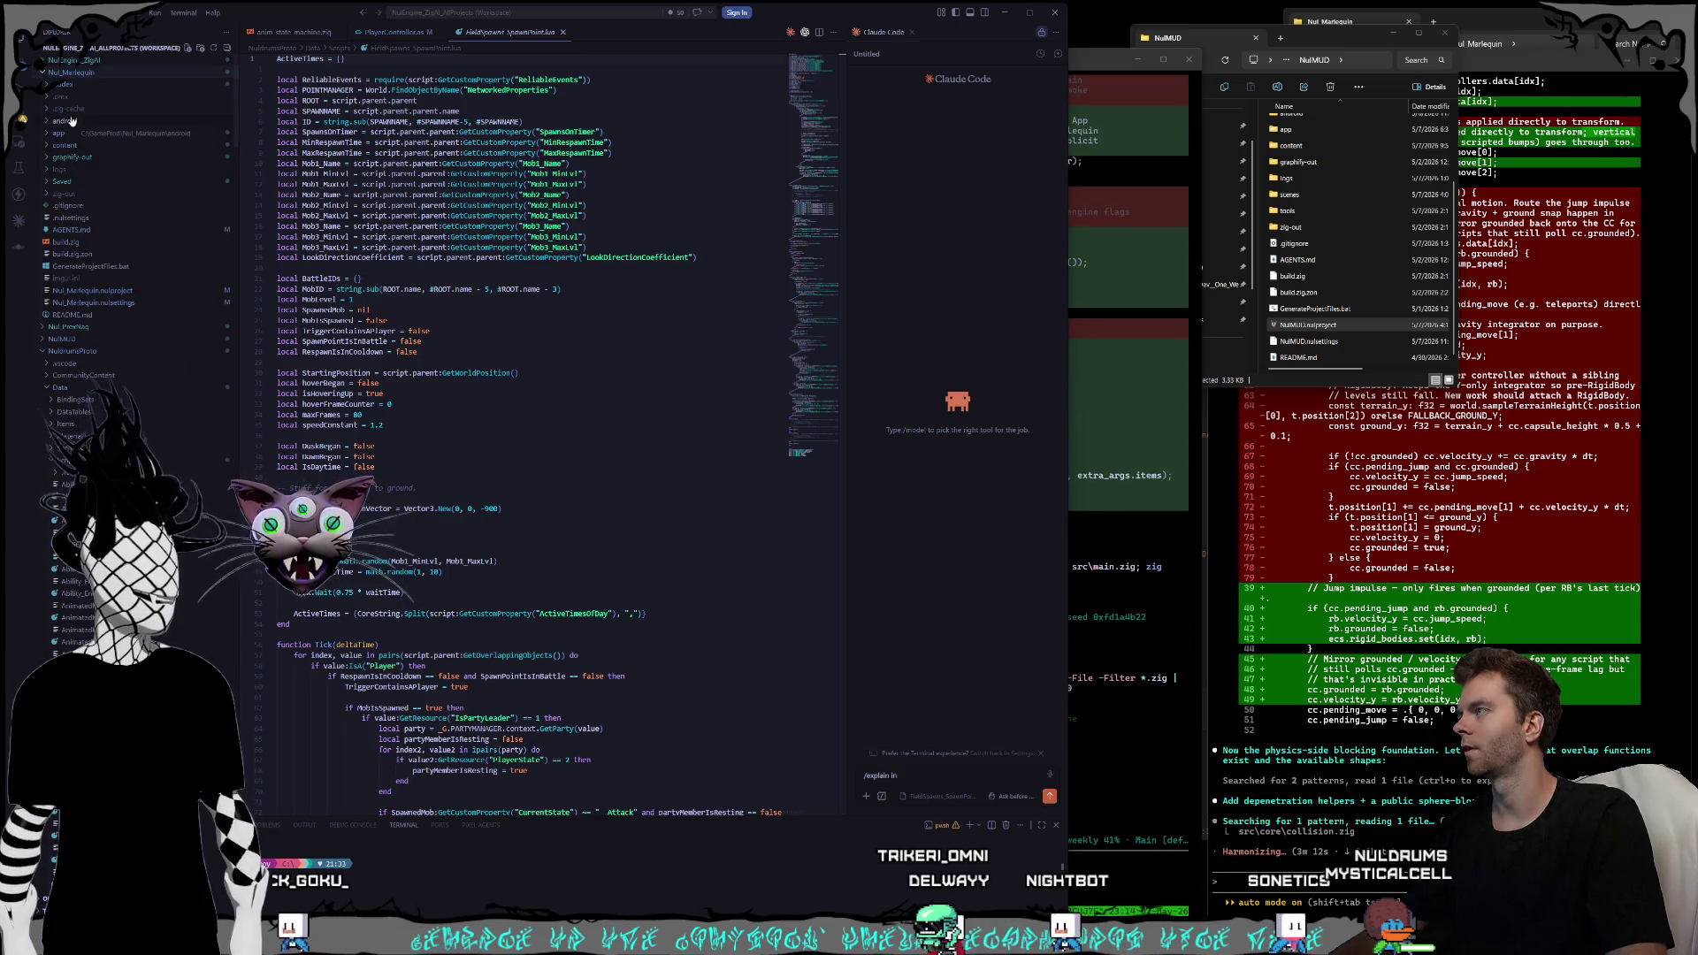
left_click(40, 151)
scroll(55, 214, "down", 2)
left_click(67, 235)
scroll(71, 228, "down", 2)
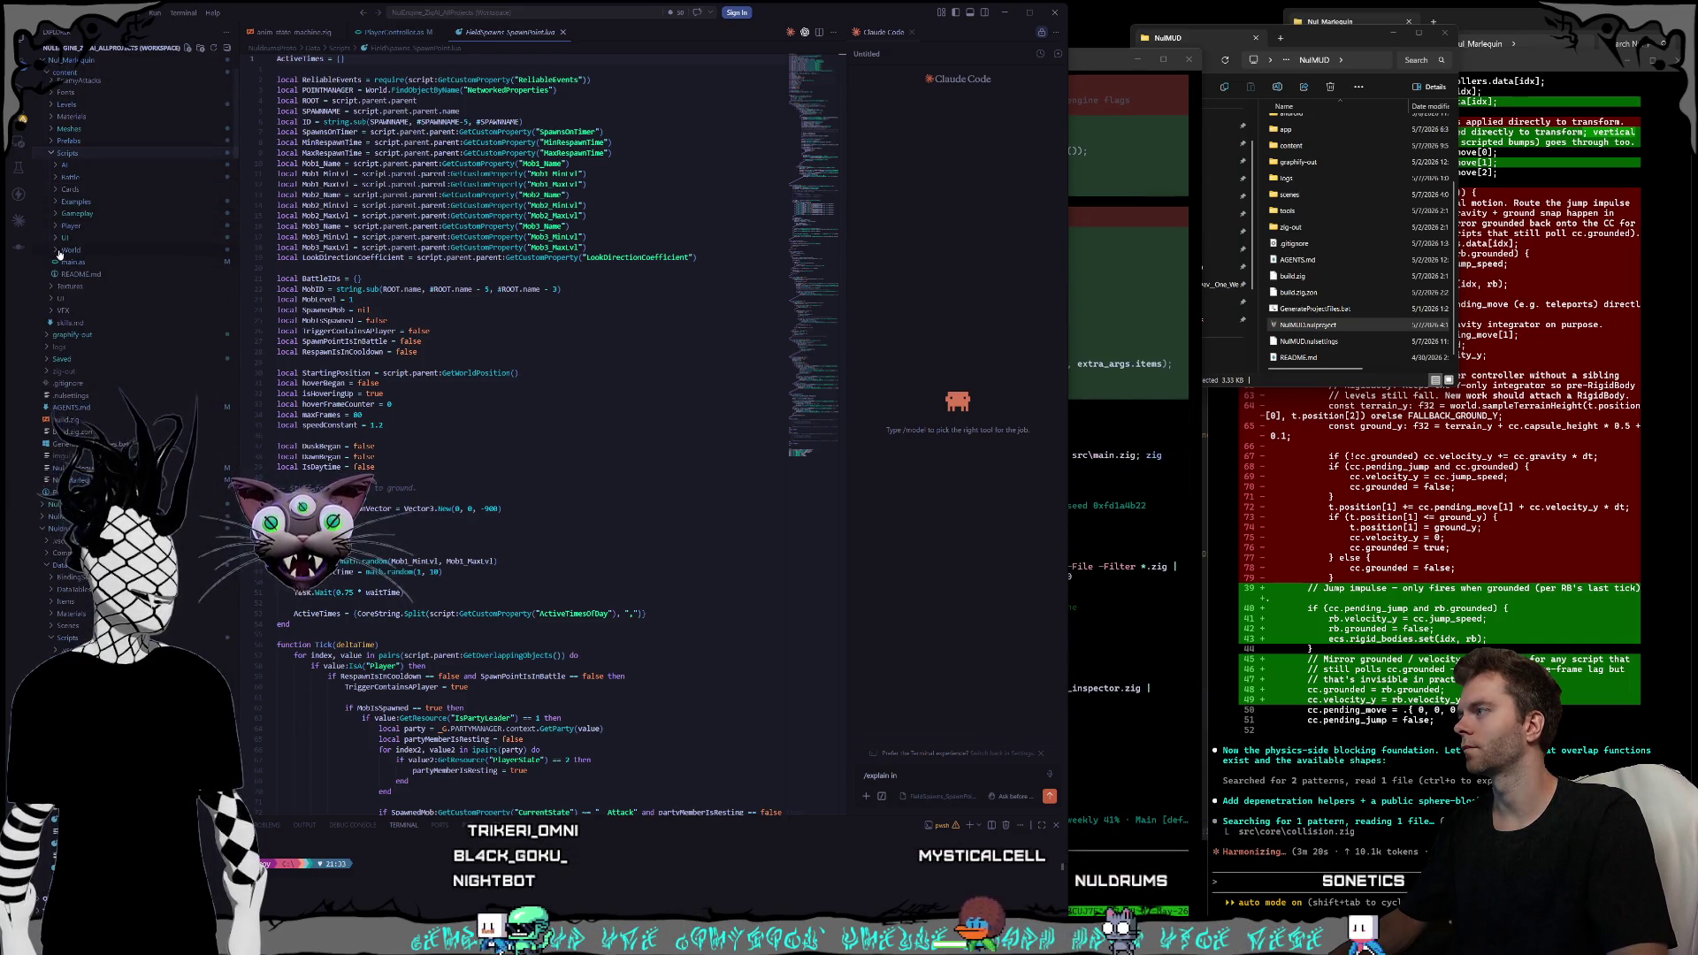
scroll(138, 280, "up", 1)
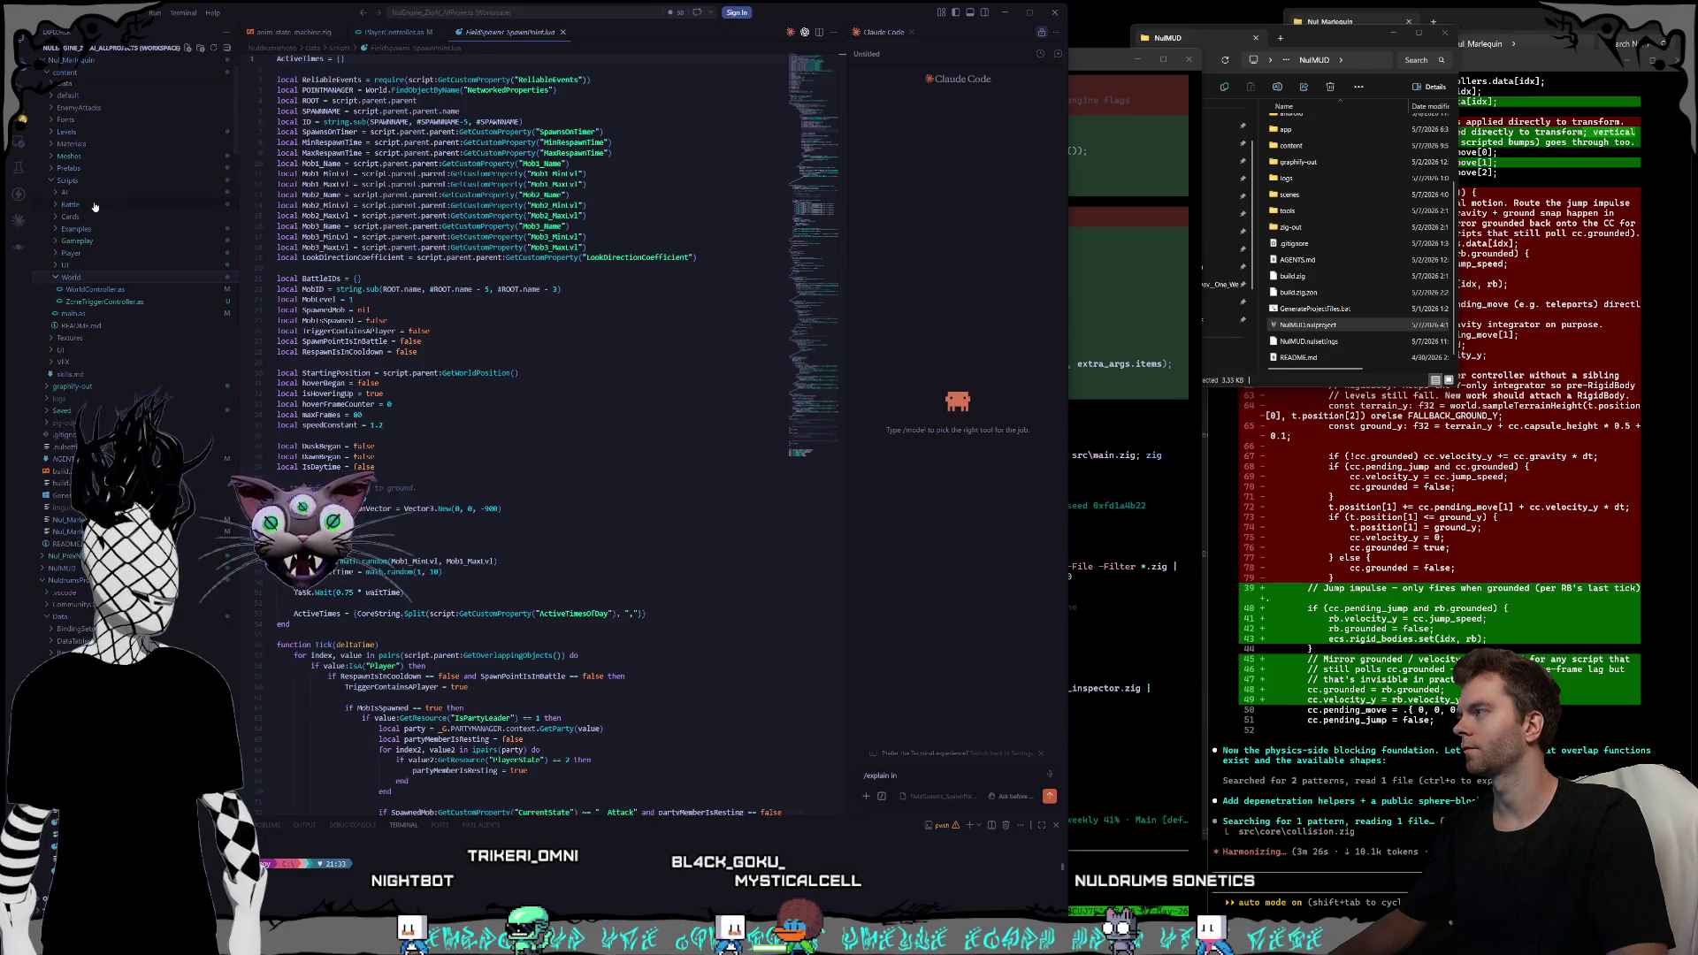
left_click(65, 192)
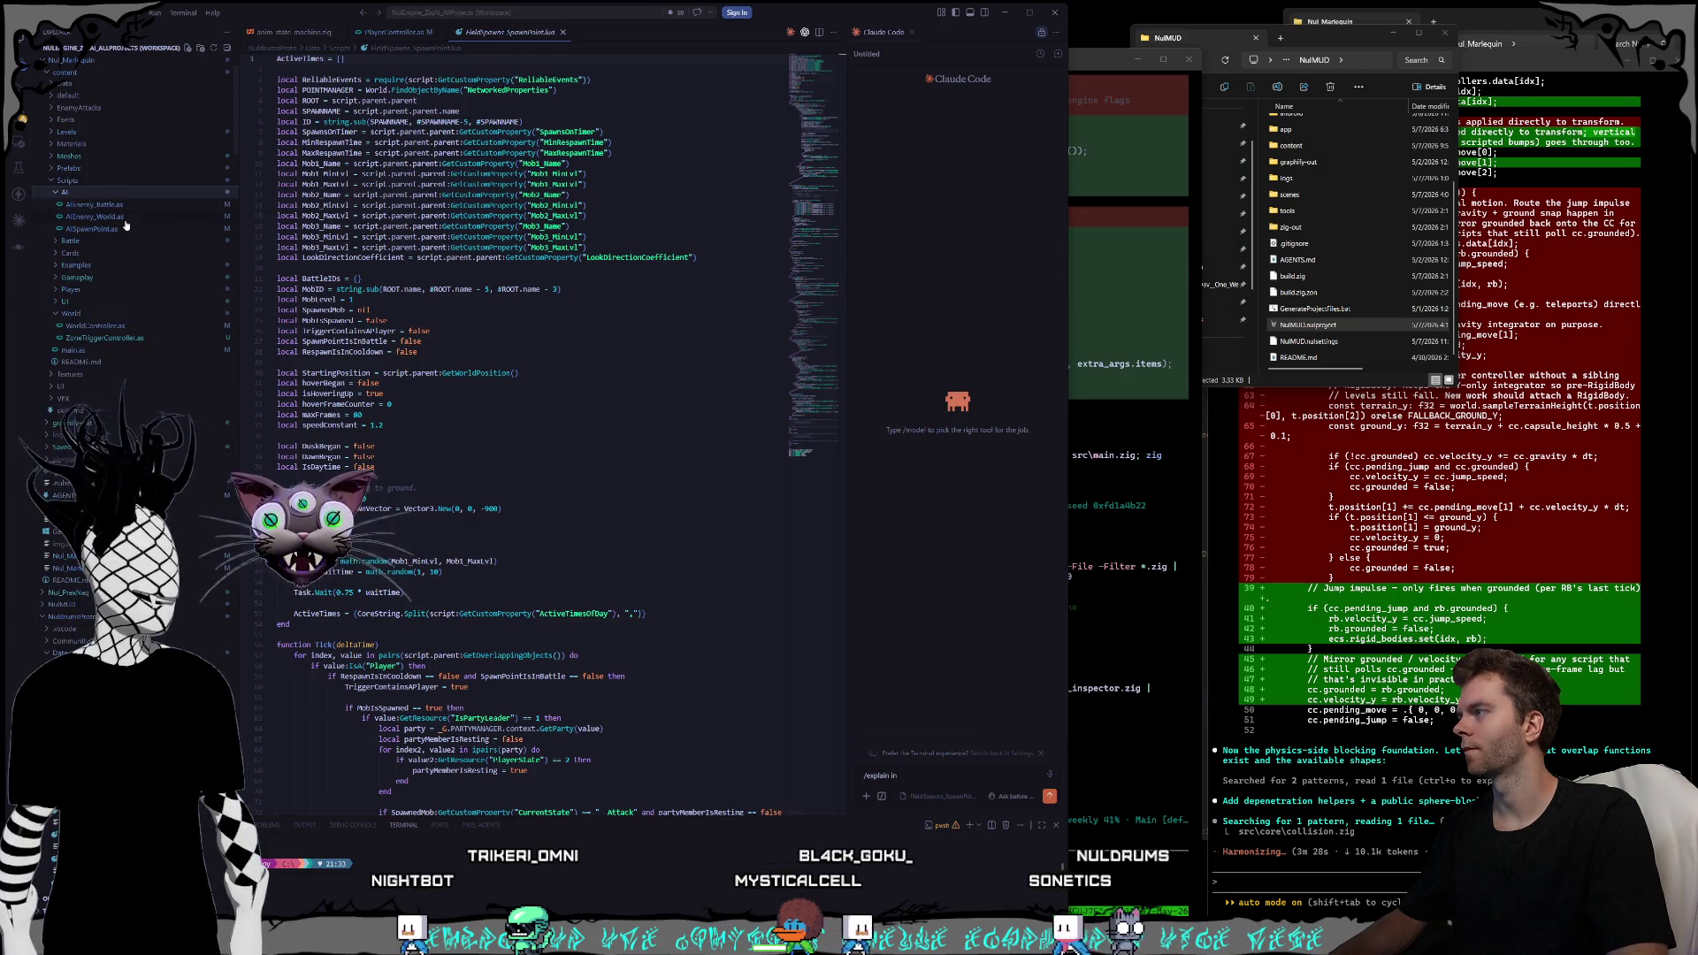
left_click(117, 230)
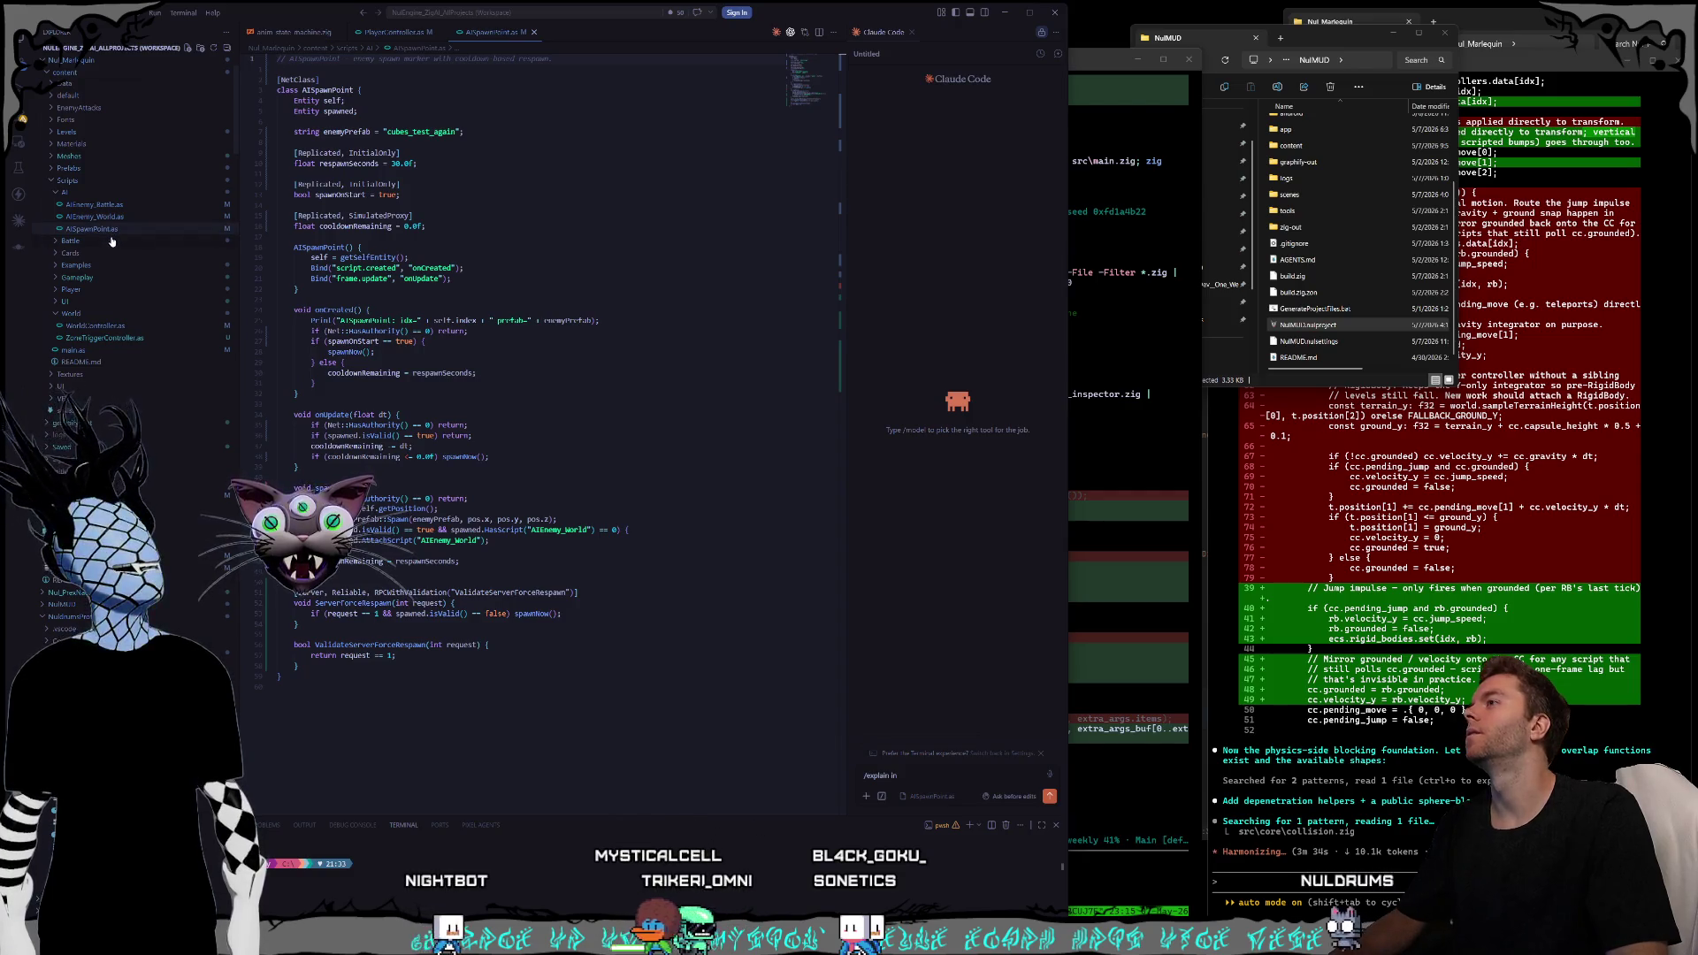
- Reopen FieldSpawns_SpawnPoint.lua from the Explorer tree
scroll(196, 219, "down", 5)
scroll(200, 639, "down", 5)
scroll(200, 639, "up", 7)
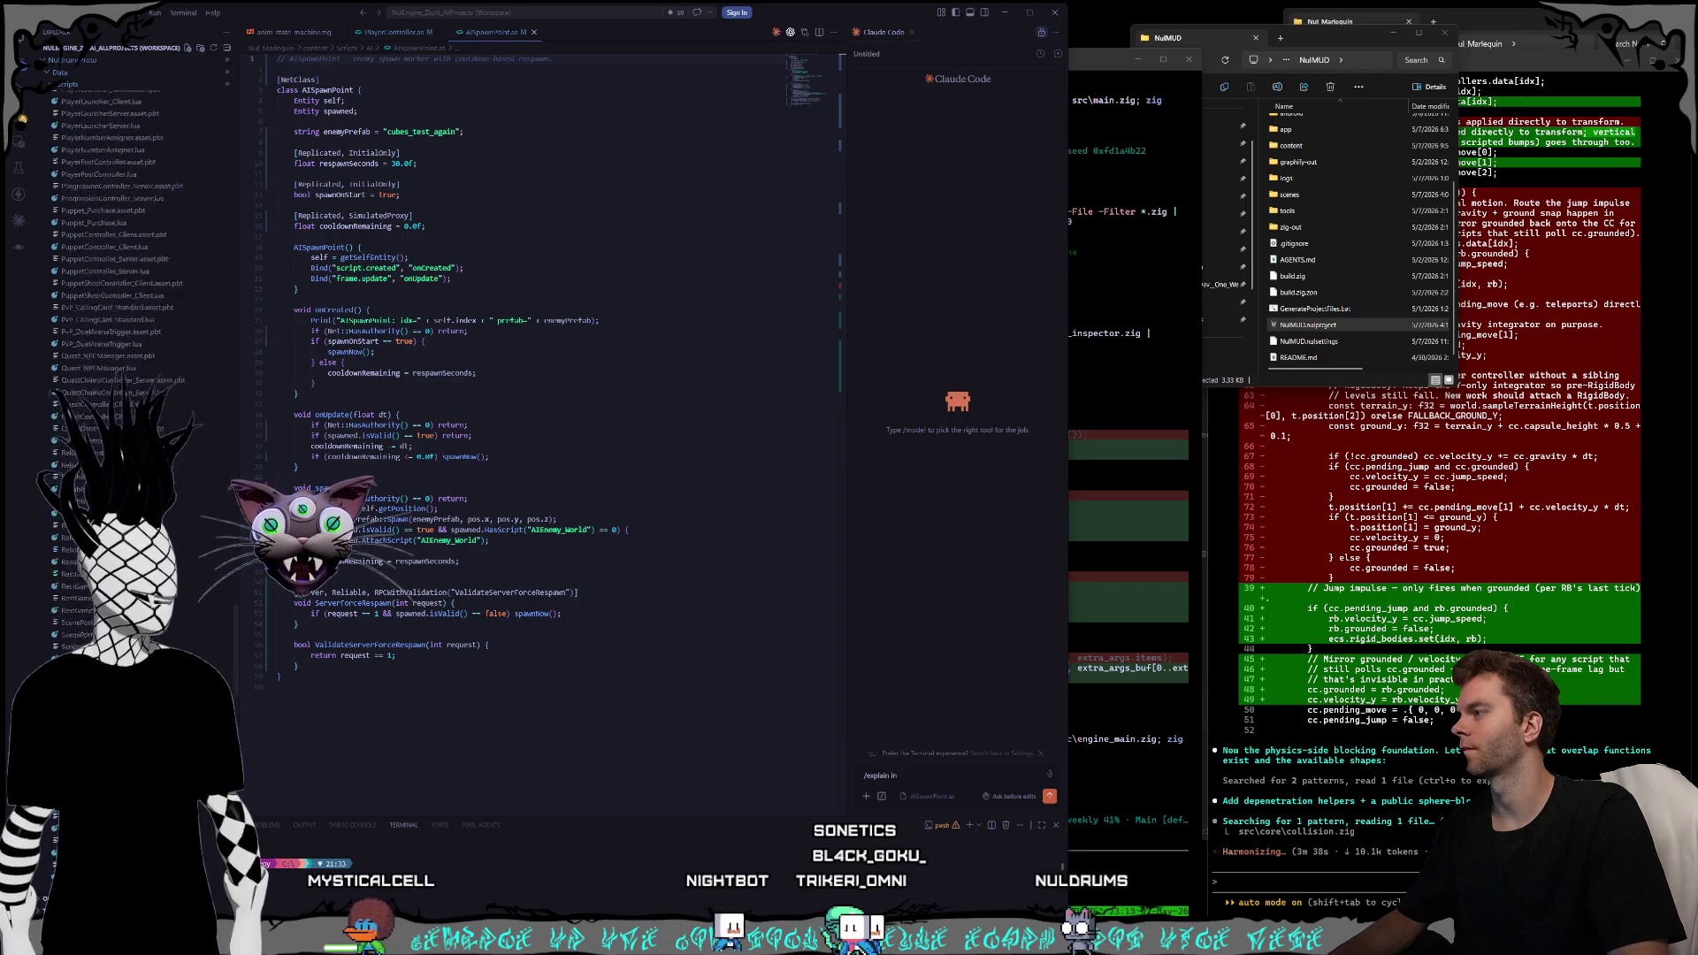
scroll(210, 609, "up", 10)
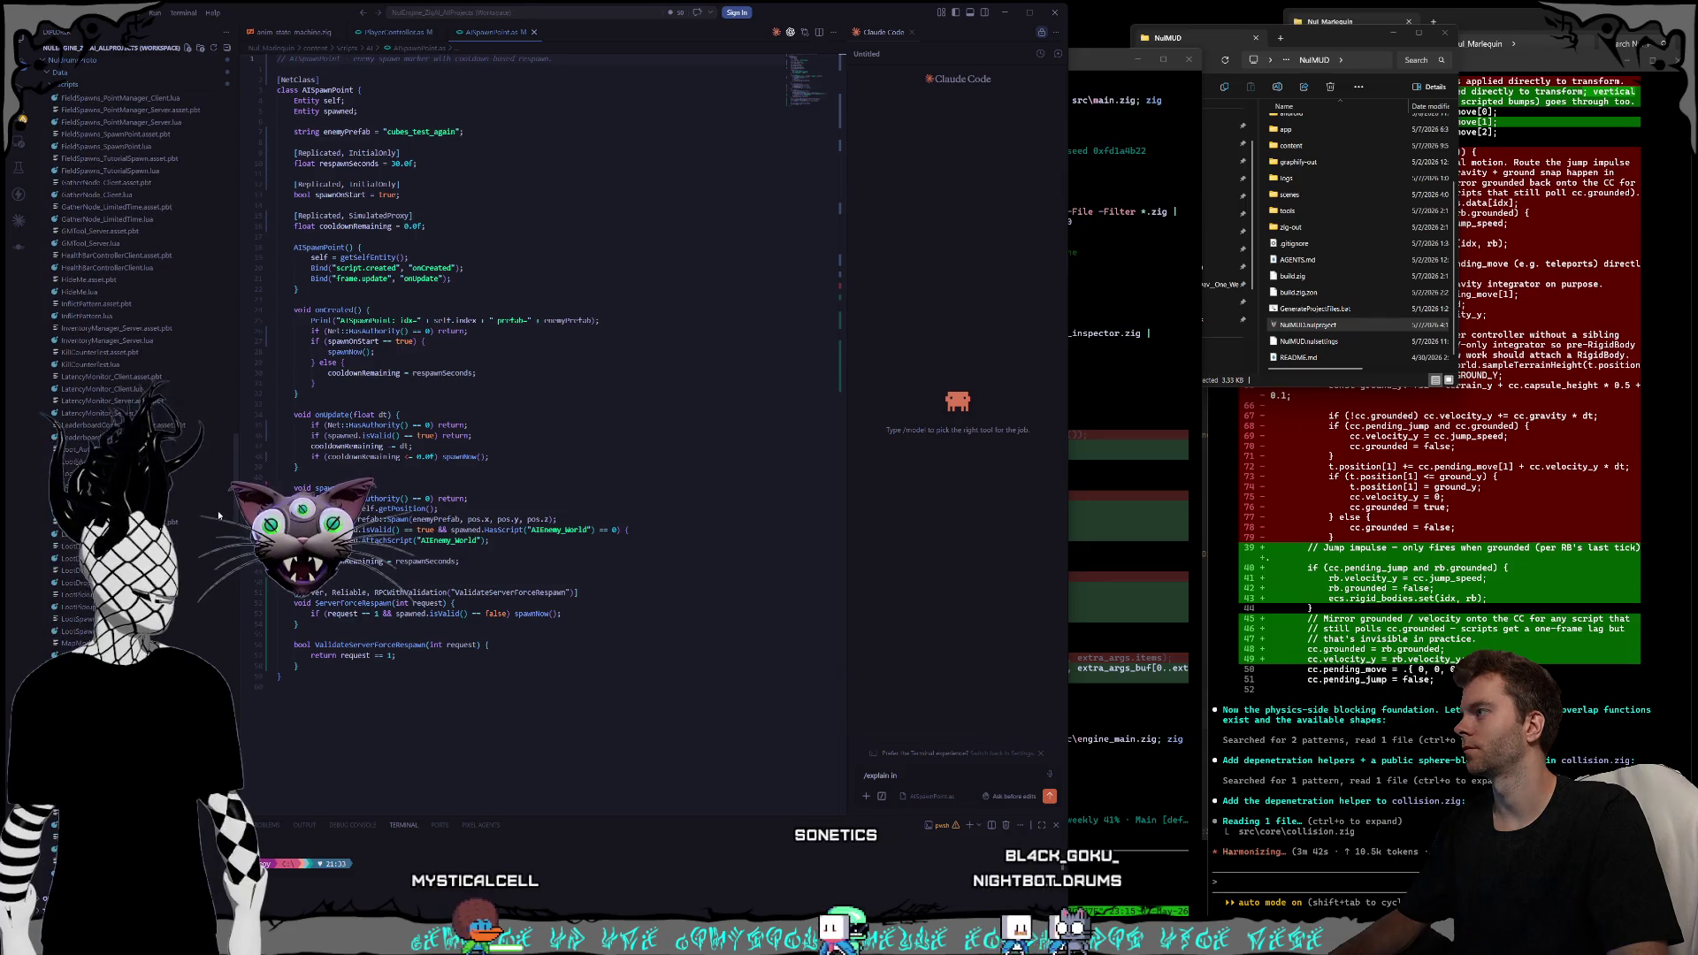
scroll(218, 517, "up", 1)
scroll(219, 513, "up", 1)
scroll(220, 512, "up", 2)
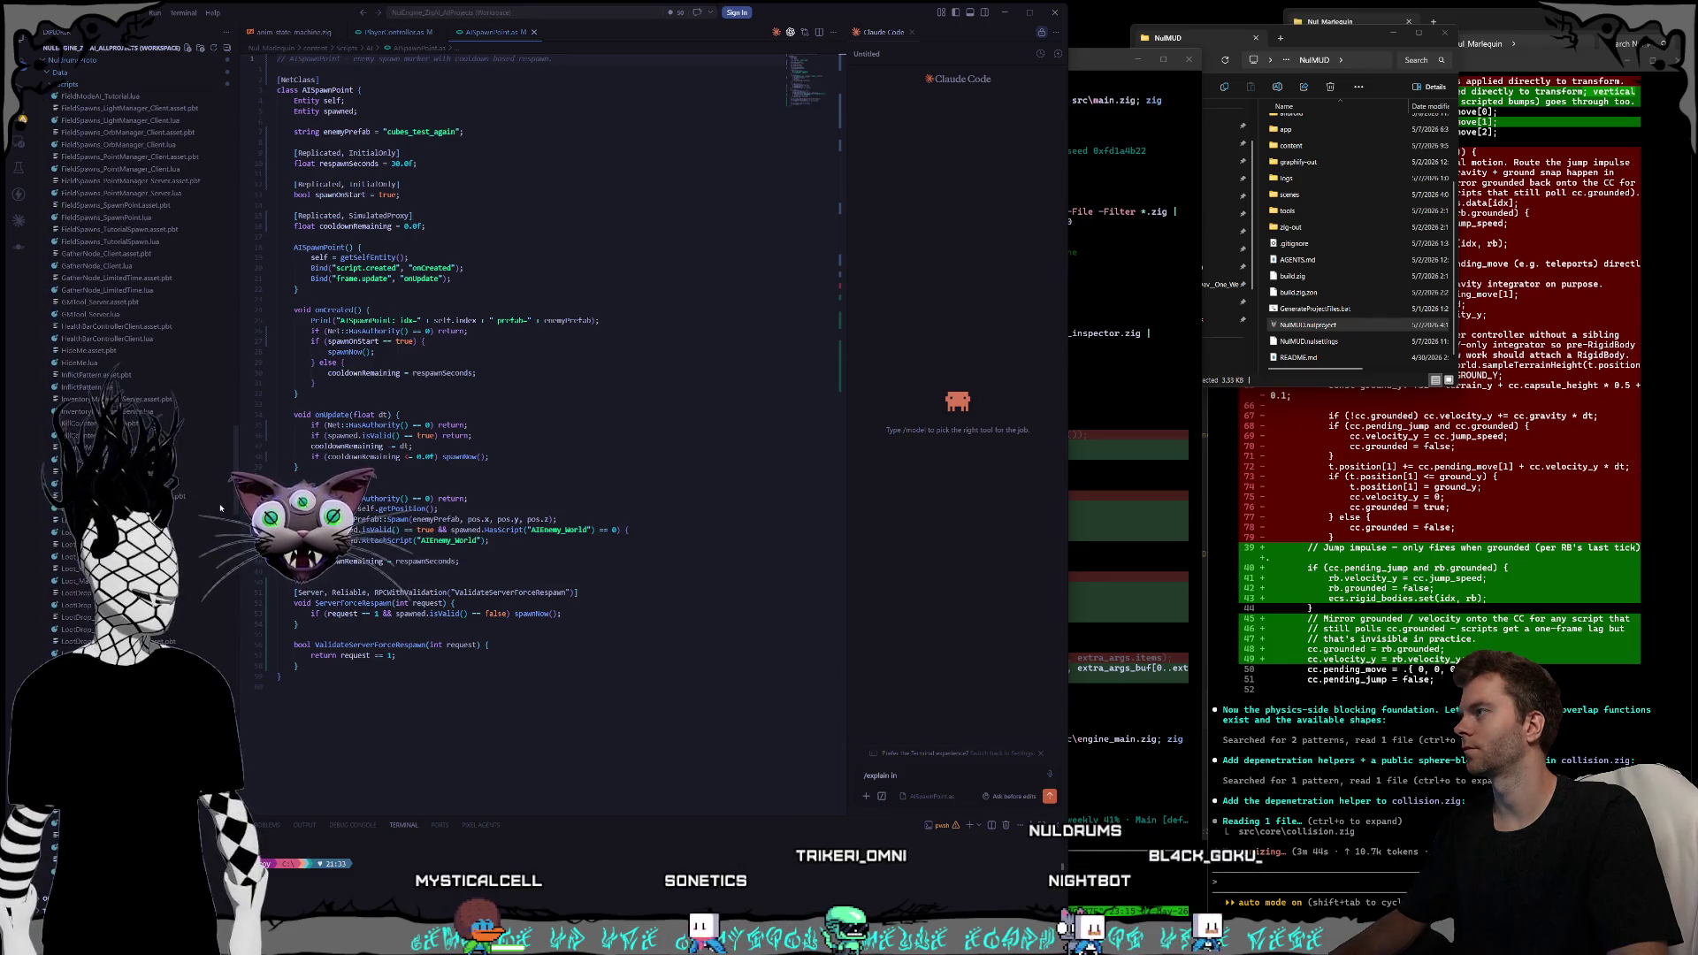
left_click(126, 222)
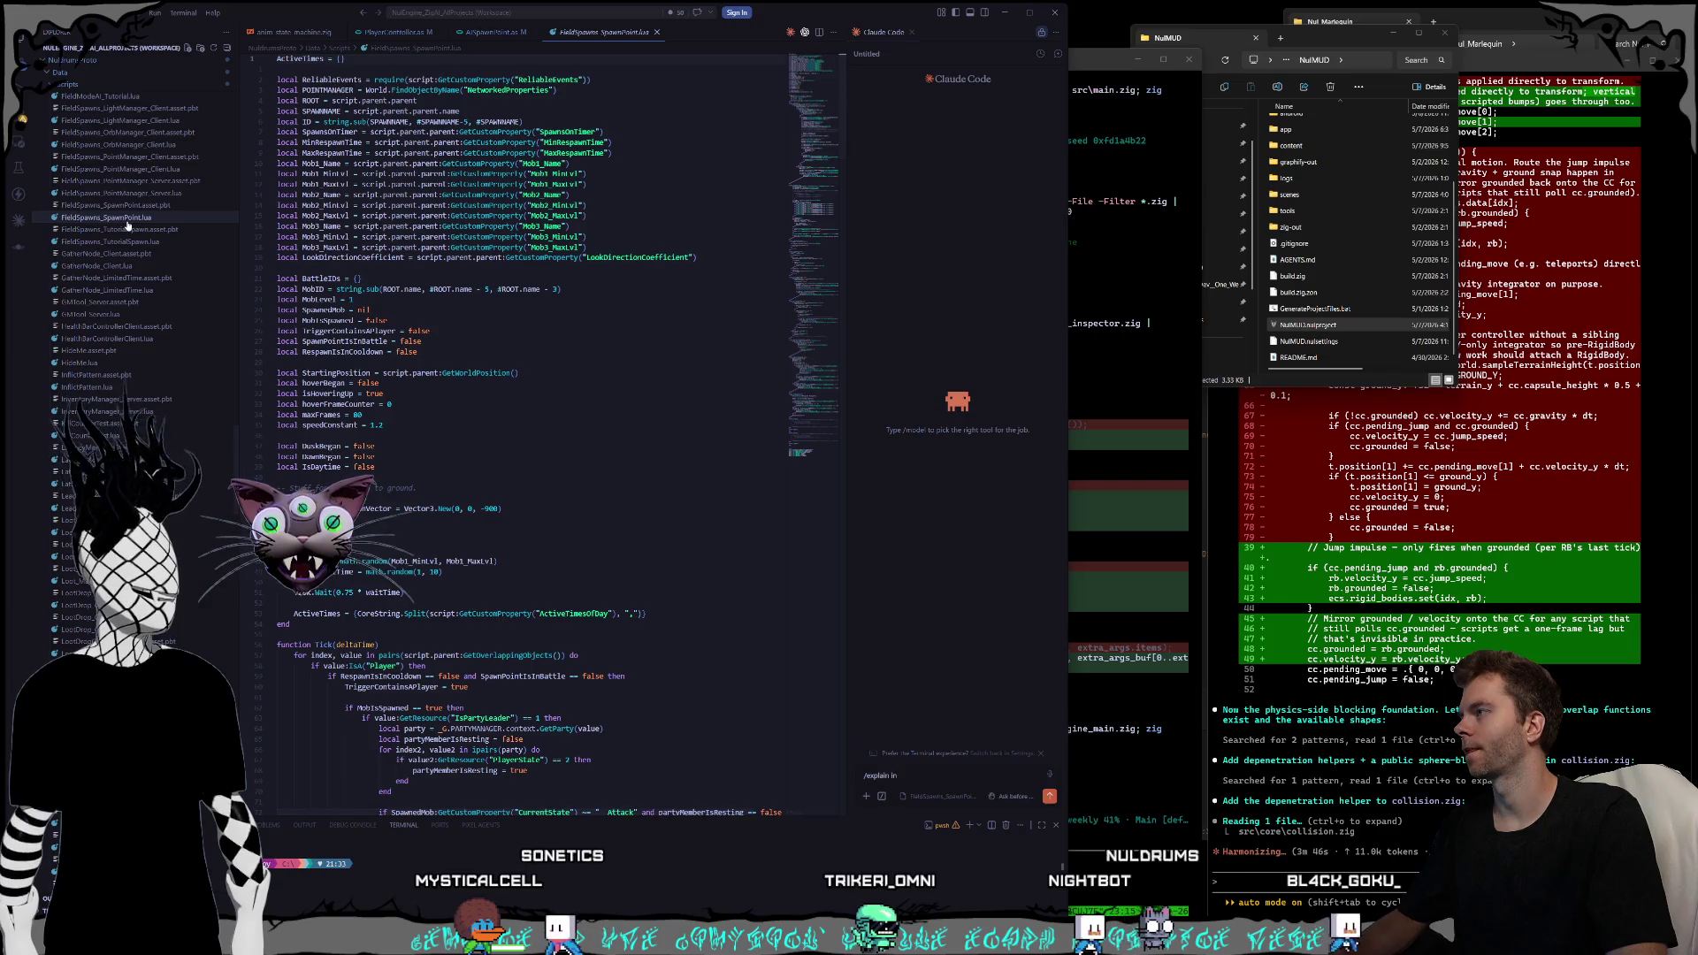
- Read FieldSpawns_SpawnPoint.lua to the end and back via the minimap, then bring the NulMUD folder window into view
scroll(187, 306, "up", 2)
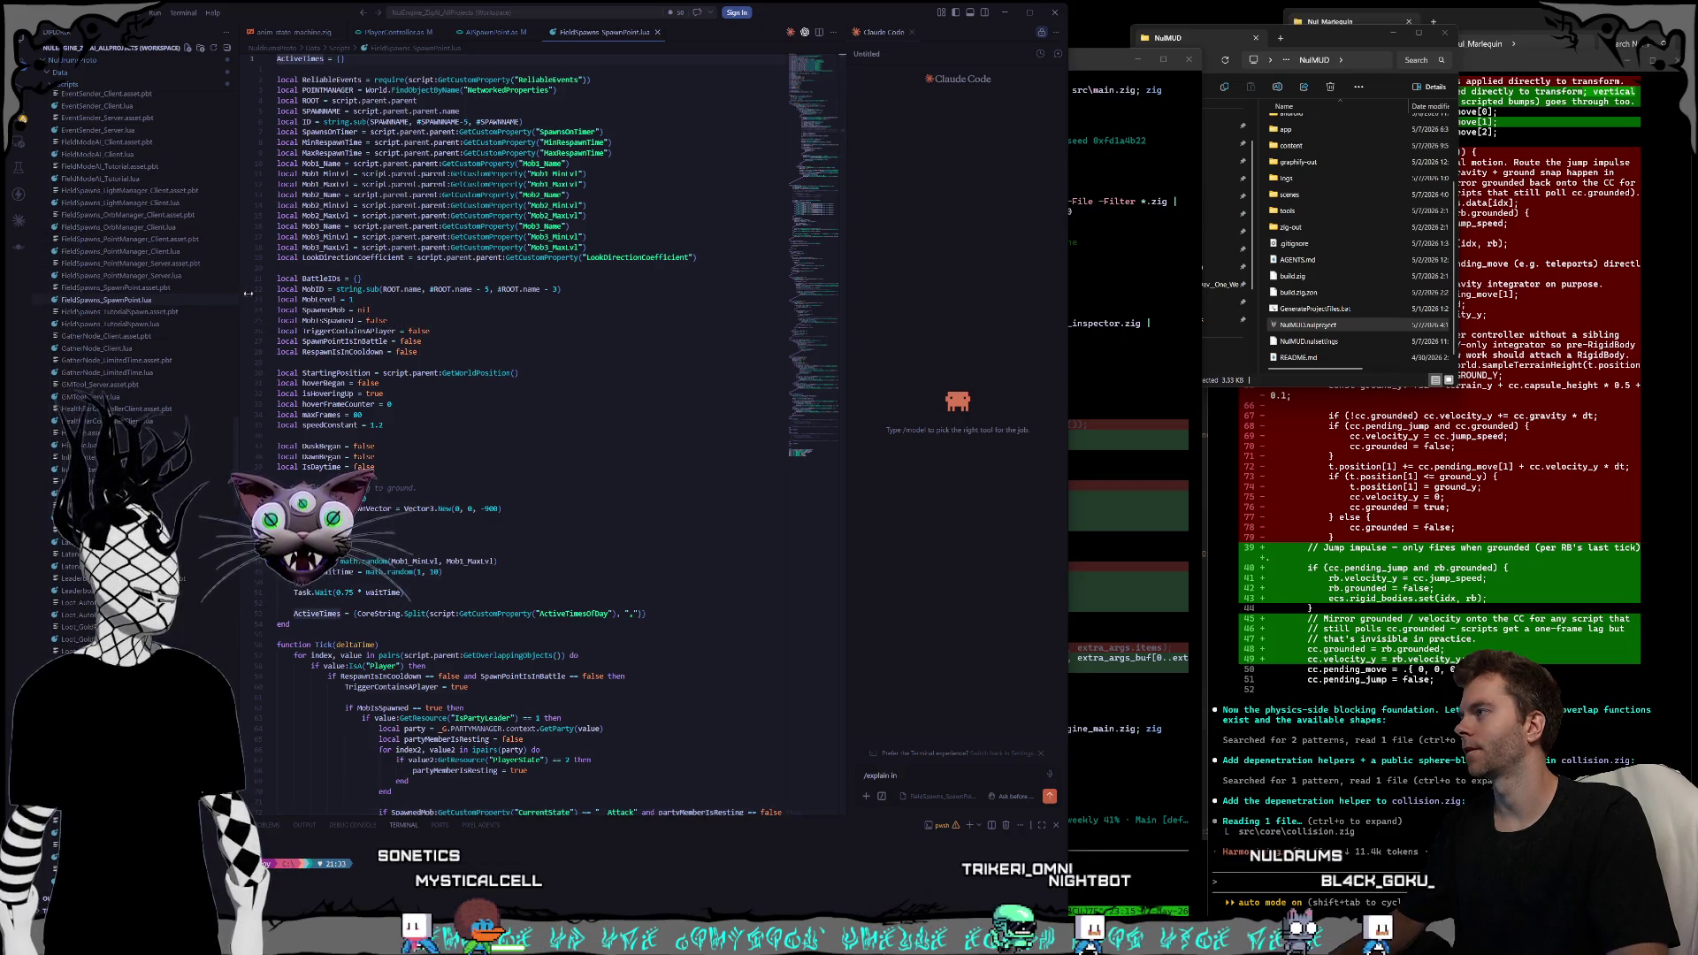
left_click_drag(834, 144, 794, 451)
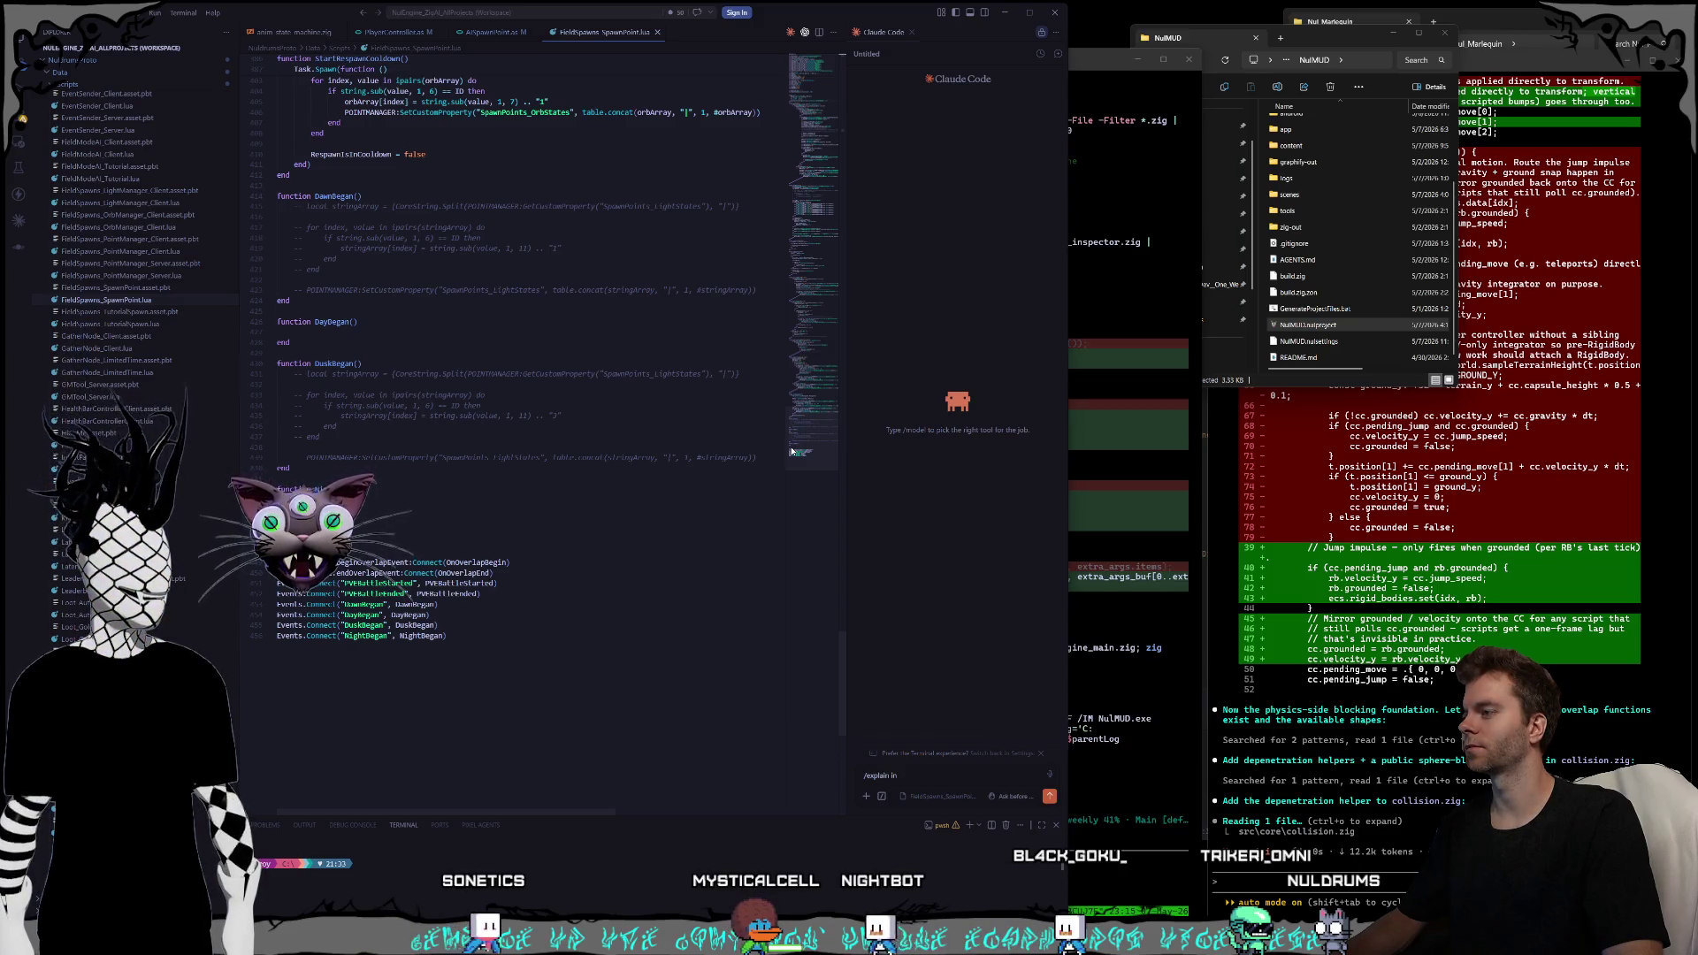
left_click_drag(794, 452, 835, 78)
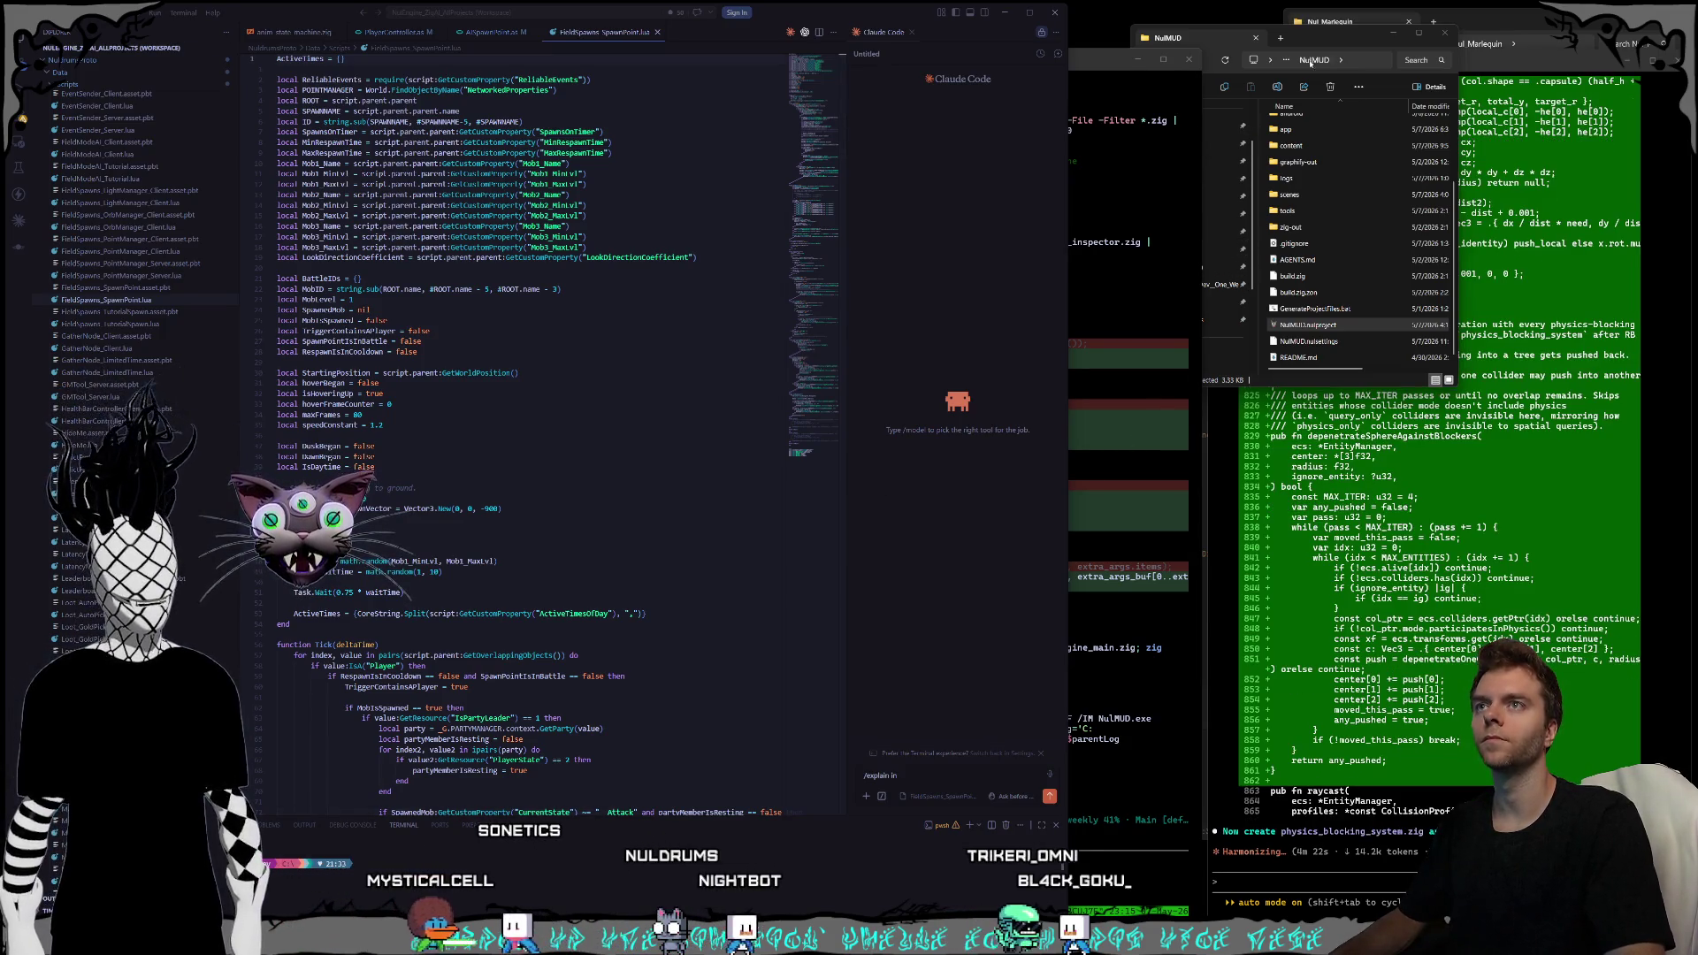
left_click_drag(1322, 39, 1318, 41)
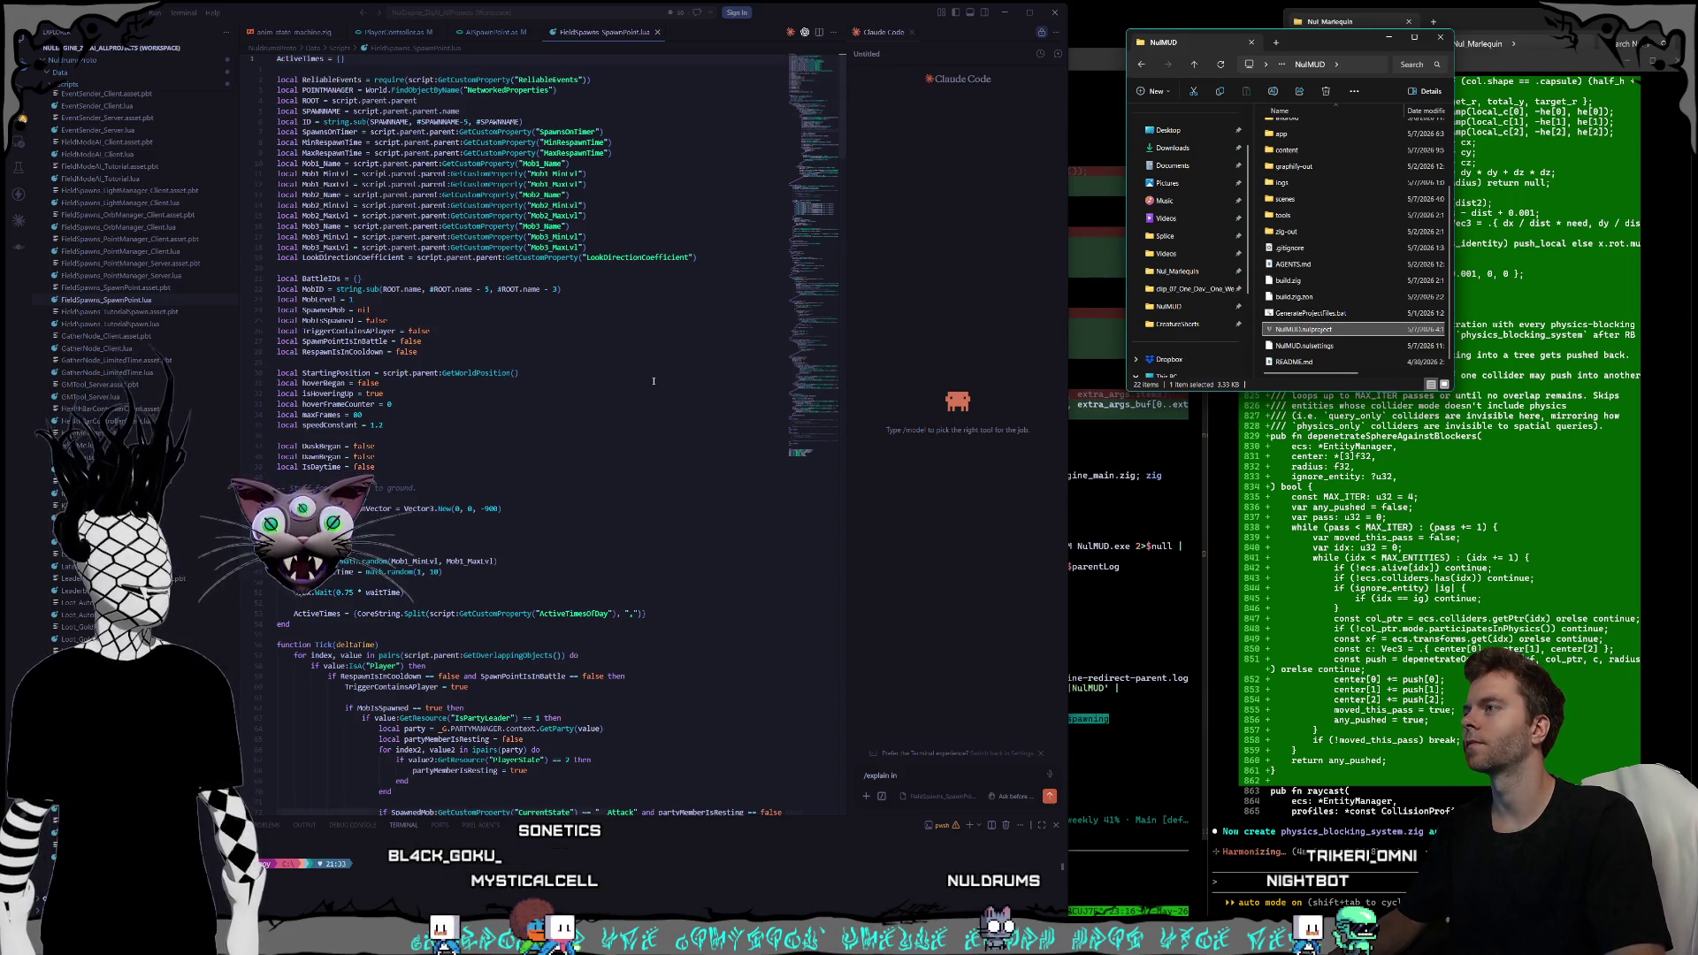
- Refocus the VS Code editor pane while the NulMUD project folder is displayed
left_click(817, 88)
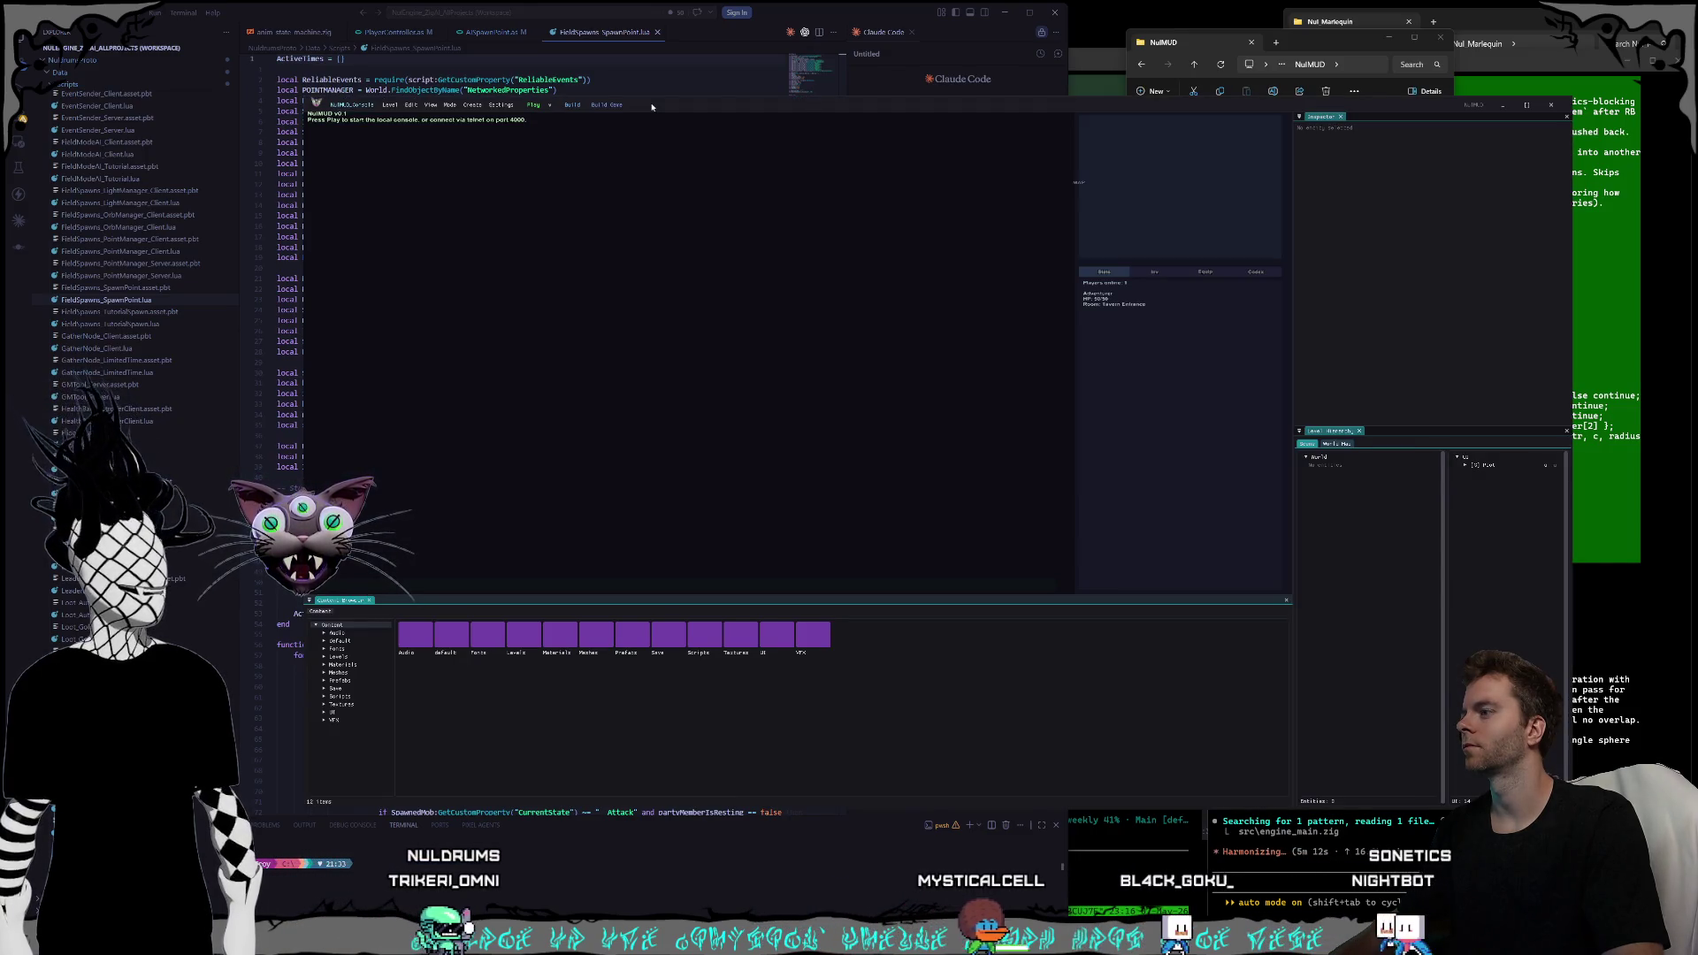
- Bring the Claude Code terminal in front of the NulMUD editor
left_click(1128, 862)
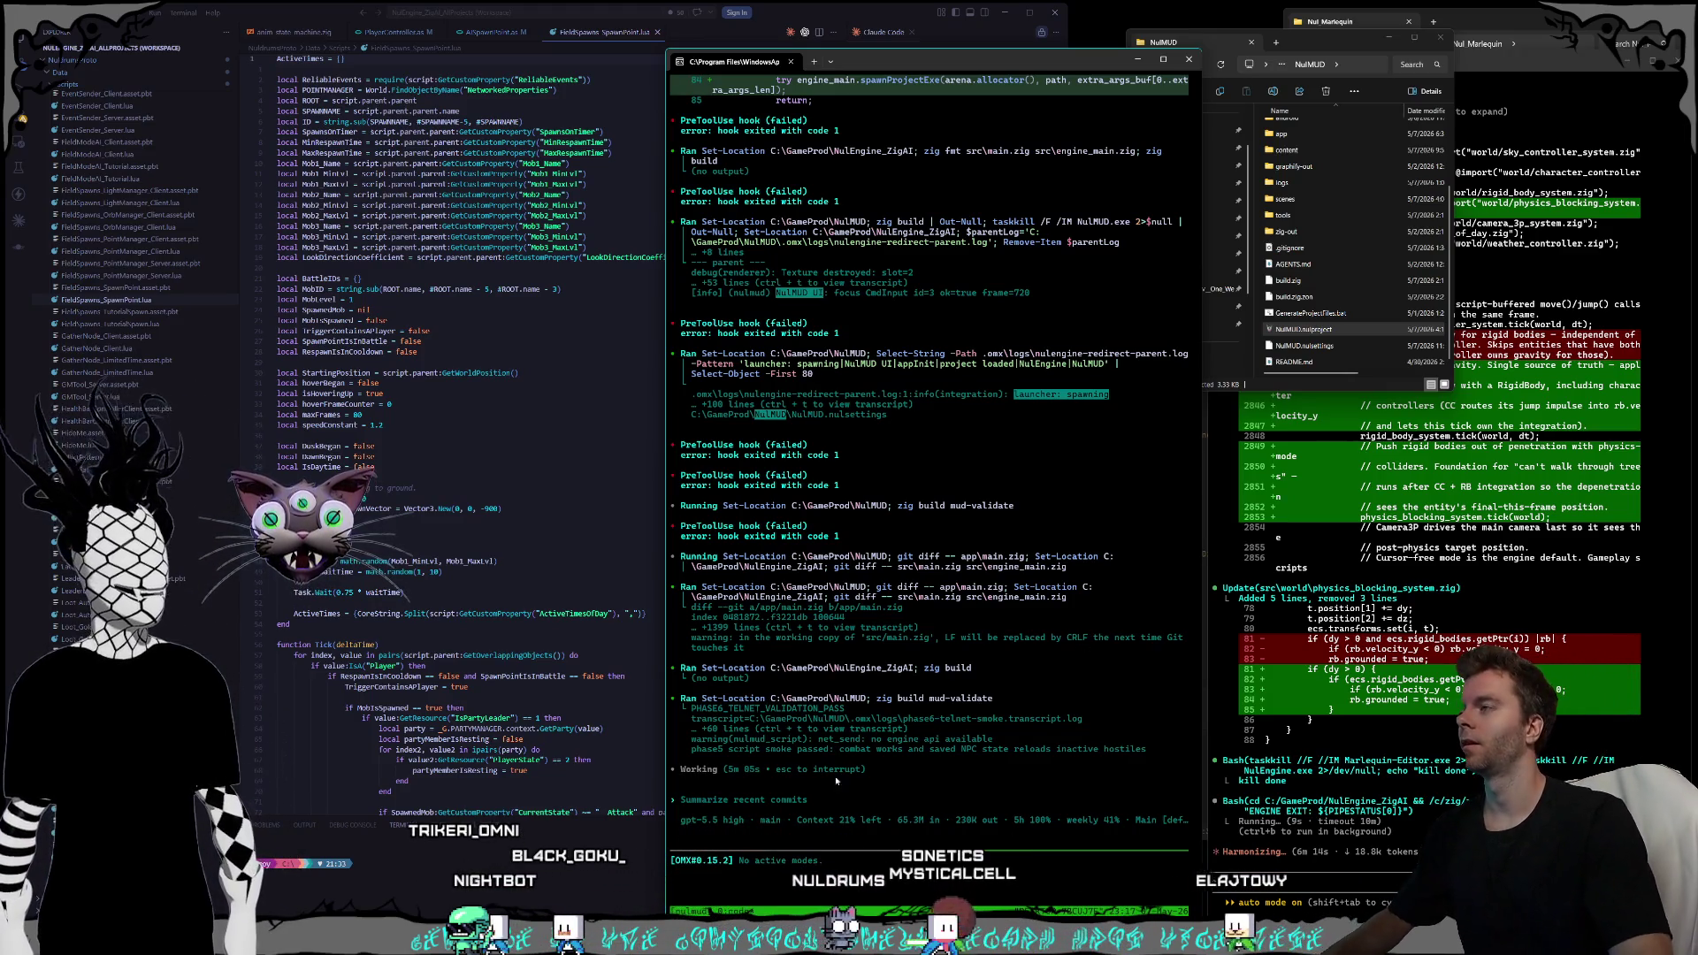
- Bring the VS Code window with the spawn point script back in front of the agent terminal
key("alt+Tab")
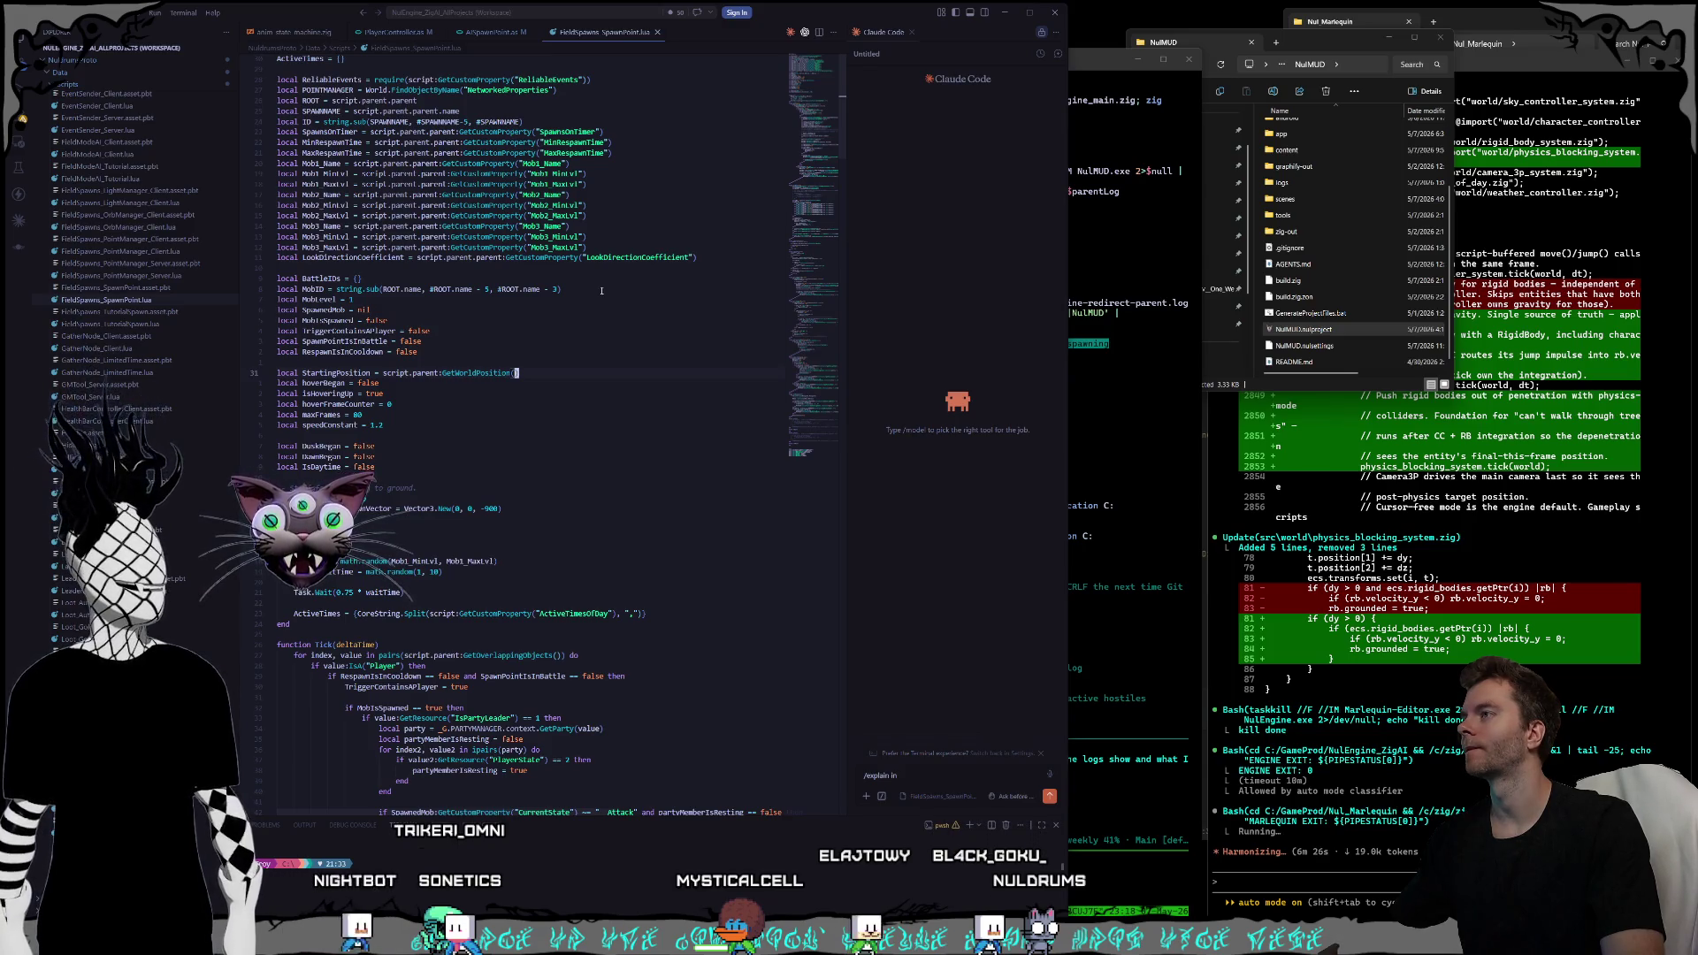
- Rename the 'spawned' field on line 6 of AISpawnPoint.as to 'spawnedMob'
left_click(474, 31)
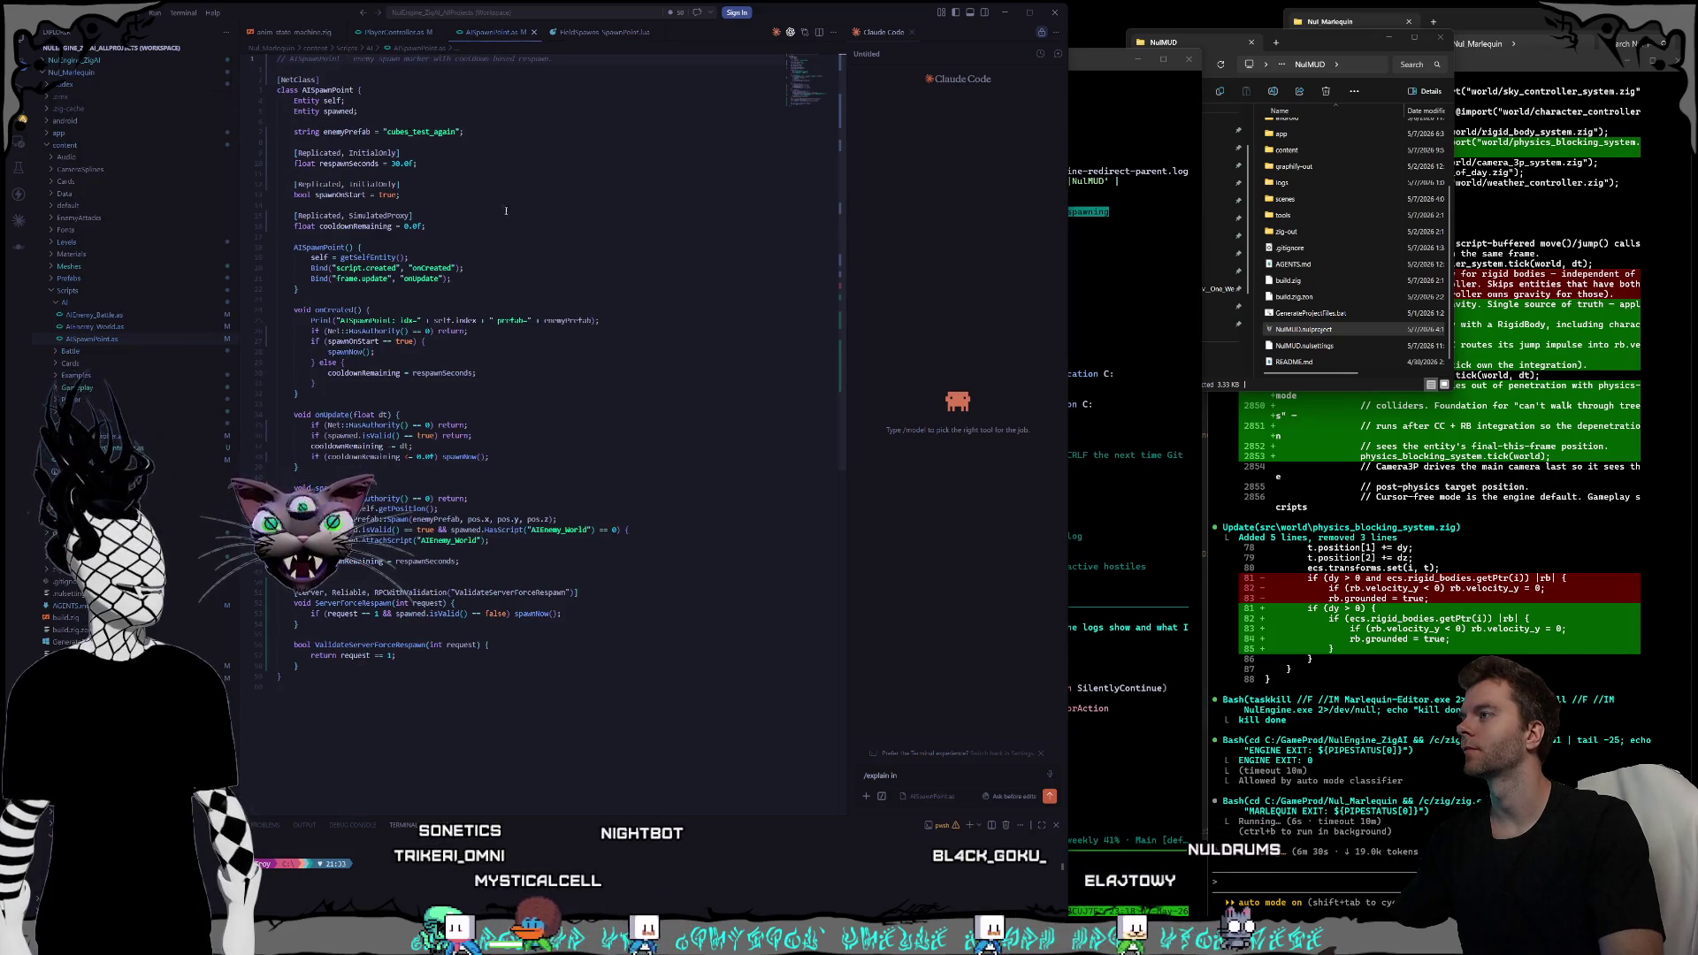
left_click(395, 107)
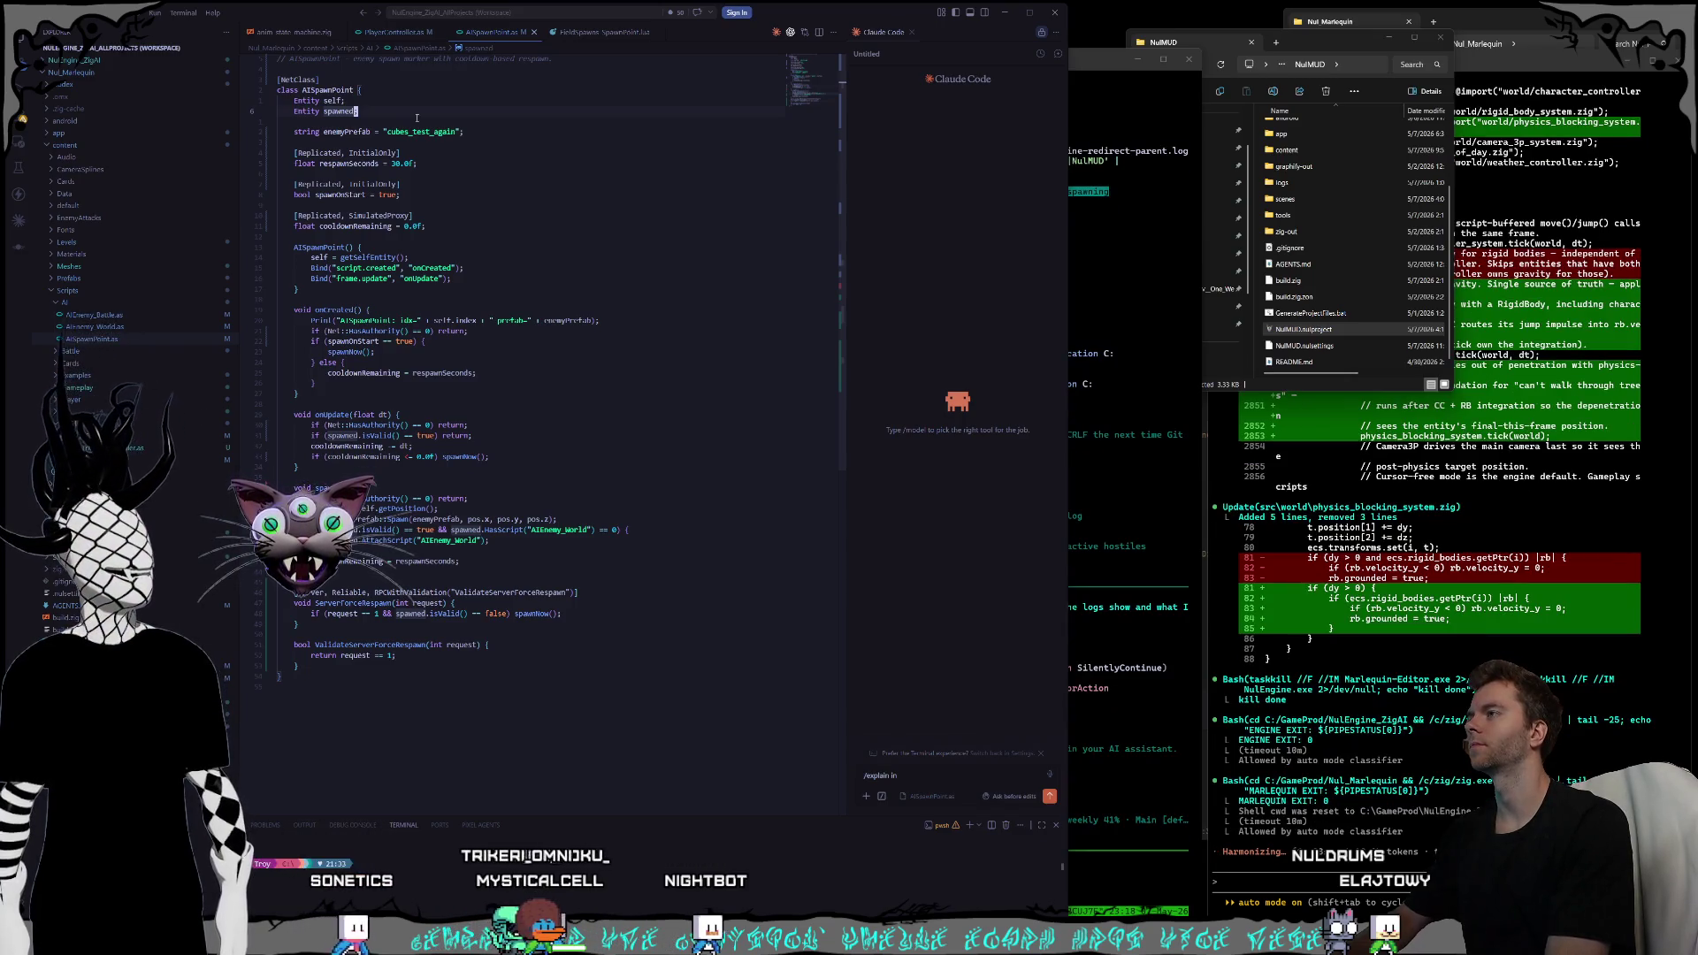
type("Mob")
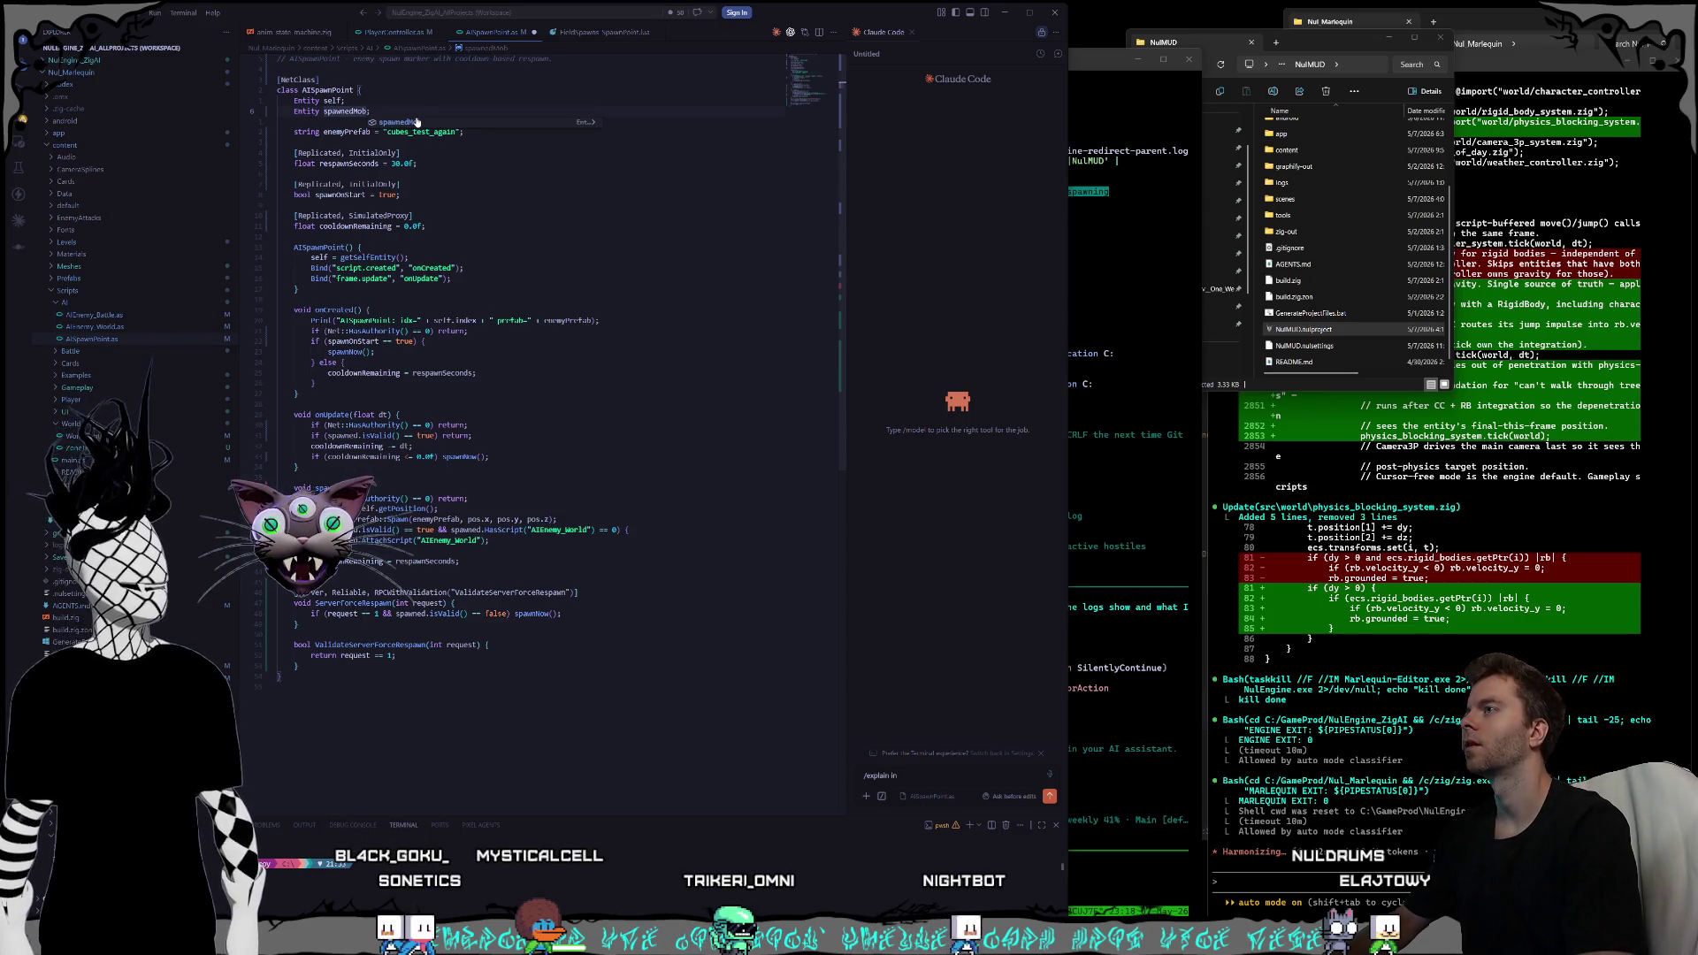
key("Escape")
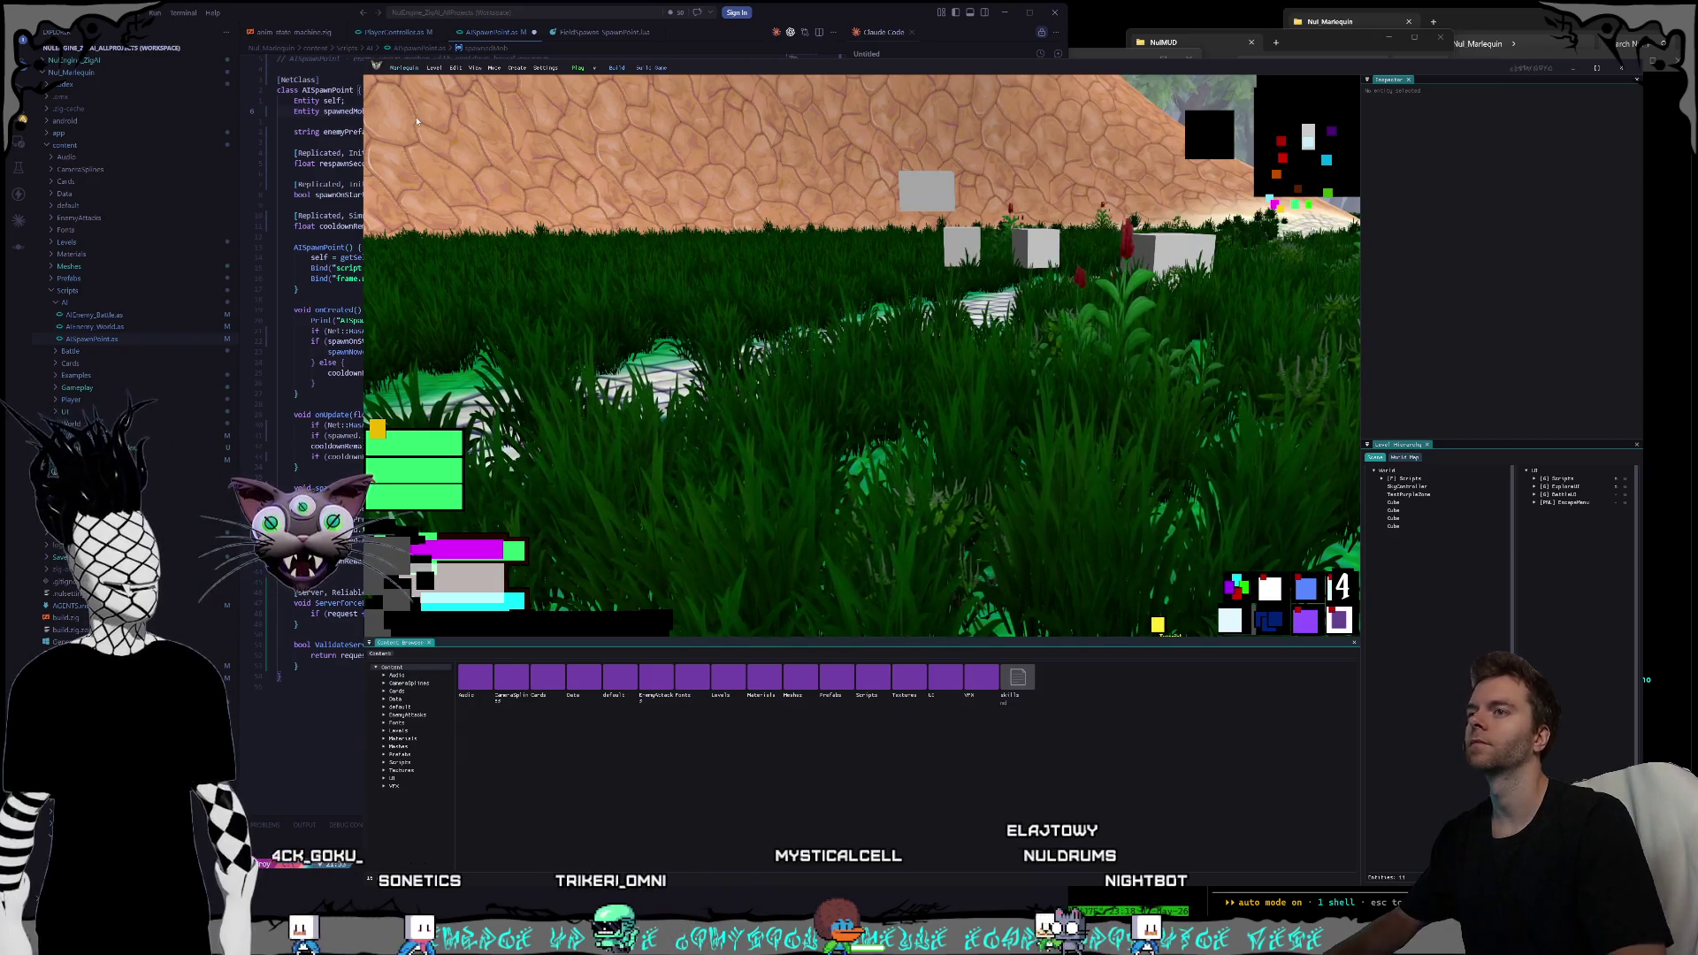
- Bring the Marlequin editor in front of the terminal and move its window up and left
key("alt+Tab")
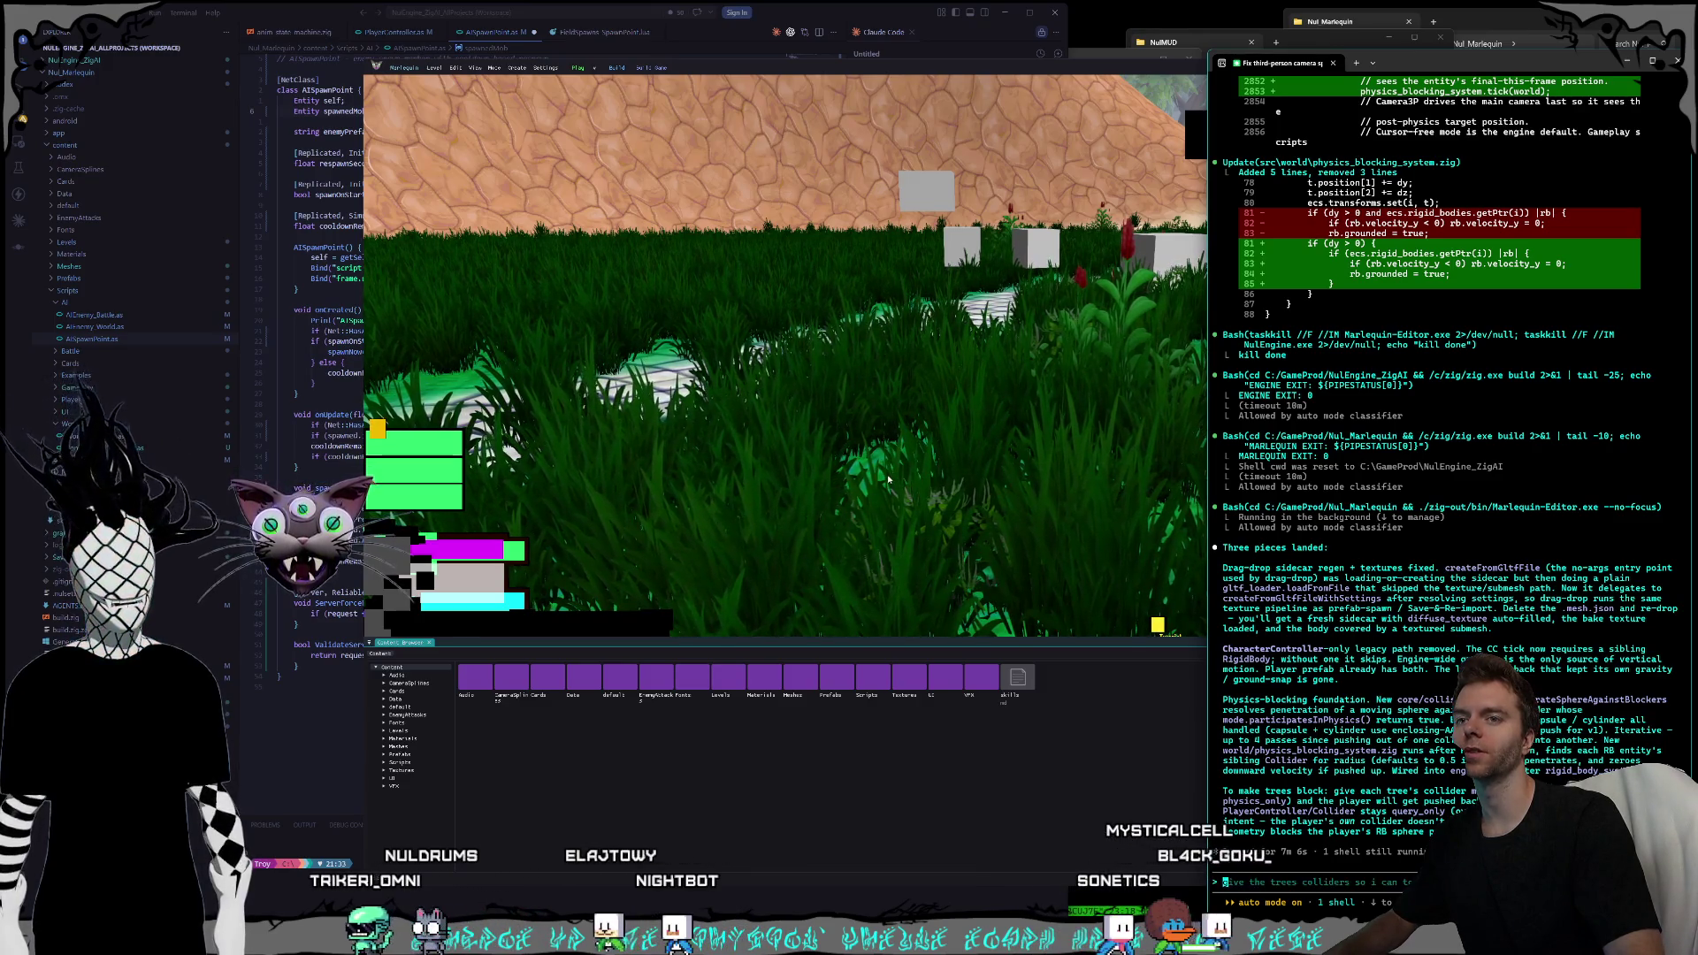
left_click(940, 72)
left_click_drag(711, 71, 375, 24)
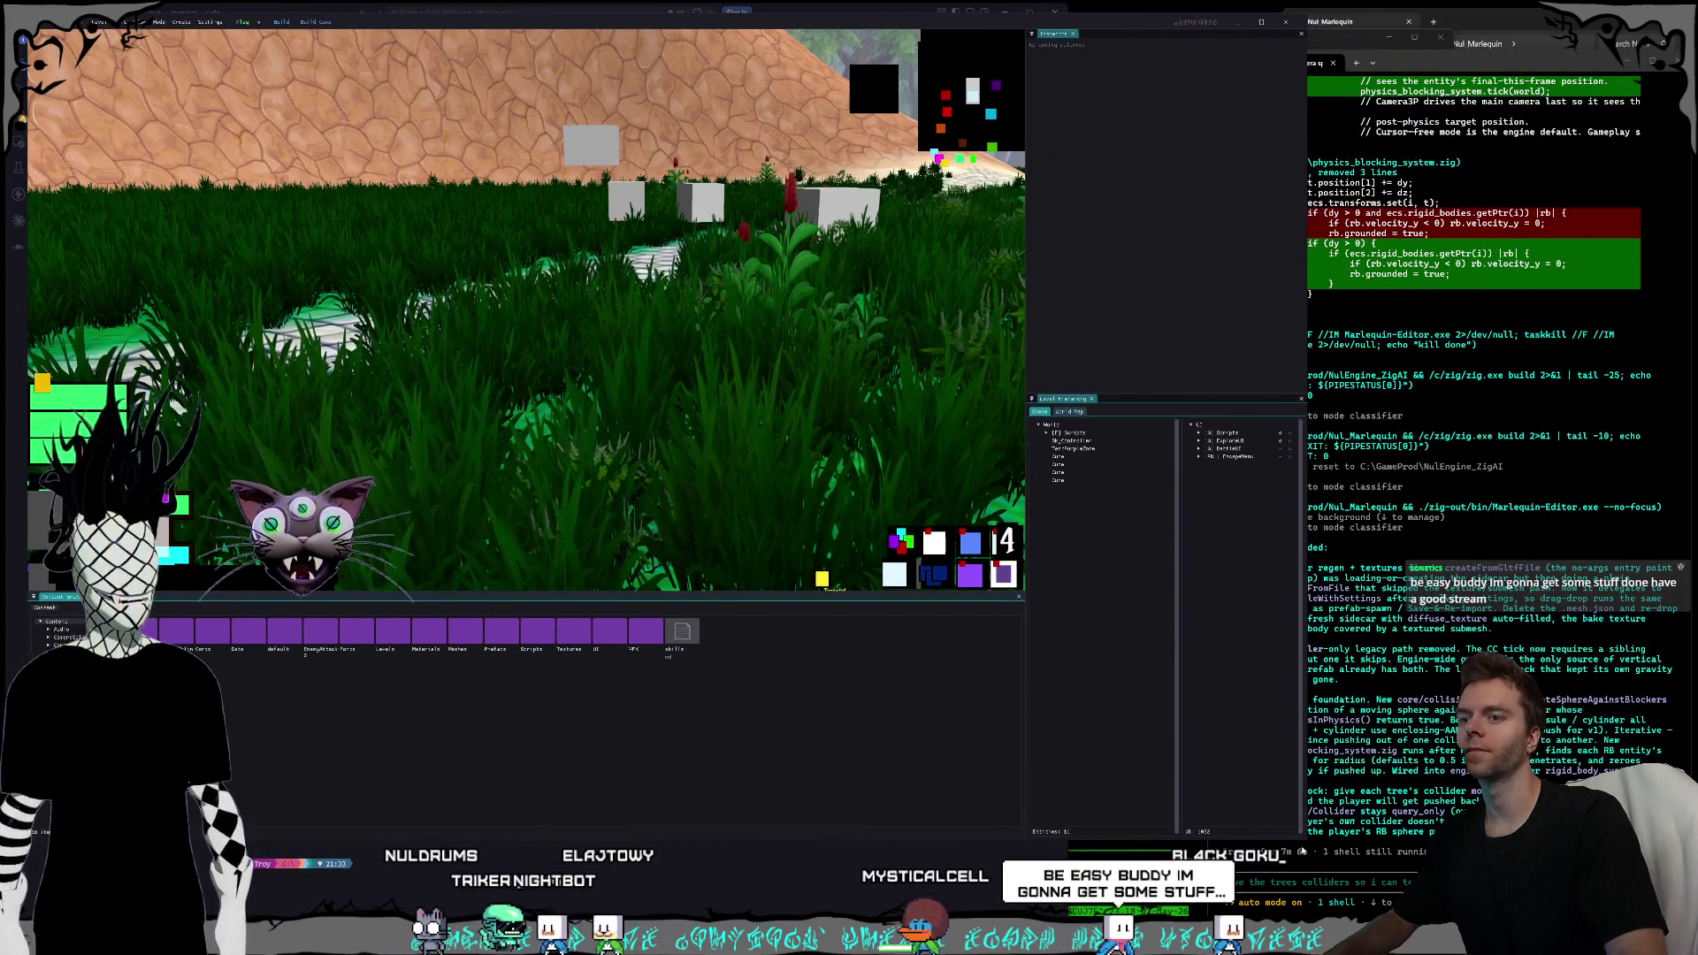
- Shrink the editor window, fly the camera to face the cobblestone path, and open Prefabs
mouse_move(1302, 844)
left_mouse_down()
mouse_move(1176, 774)
mouse_move(1115, 680)
mouse_move(1187, 676)
left_mouse_up()
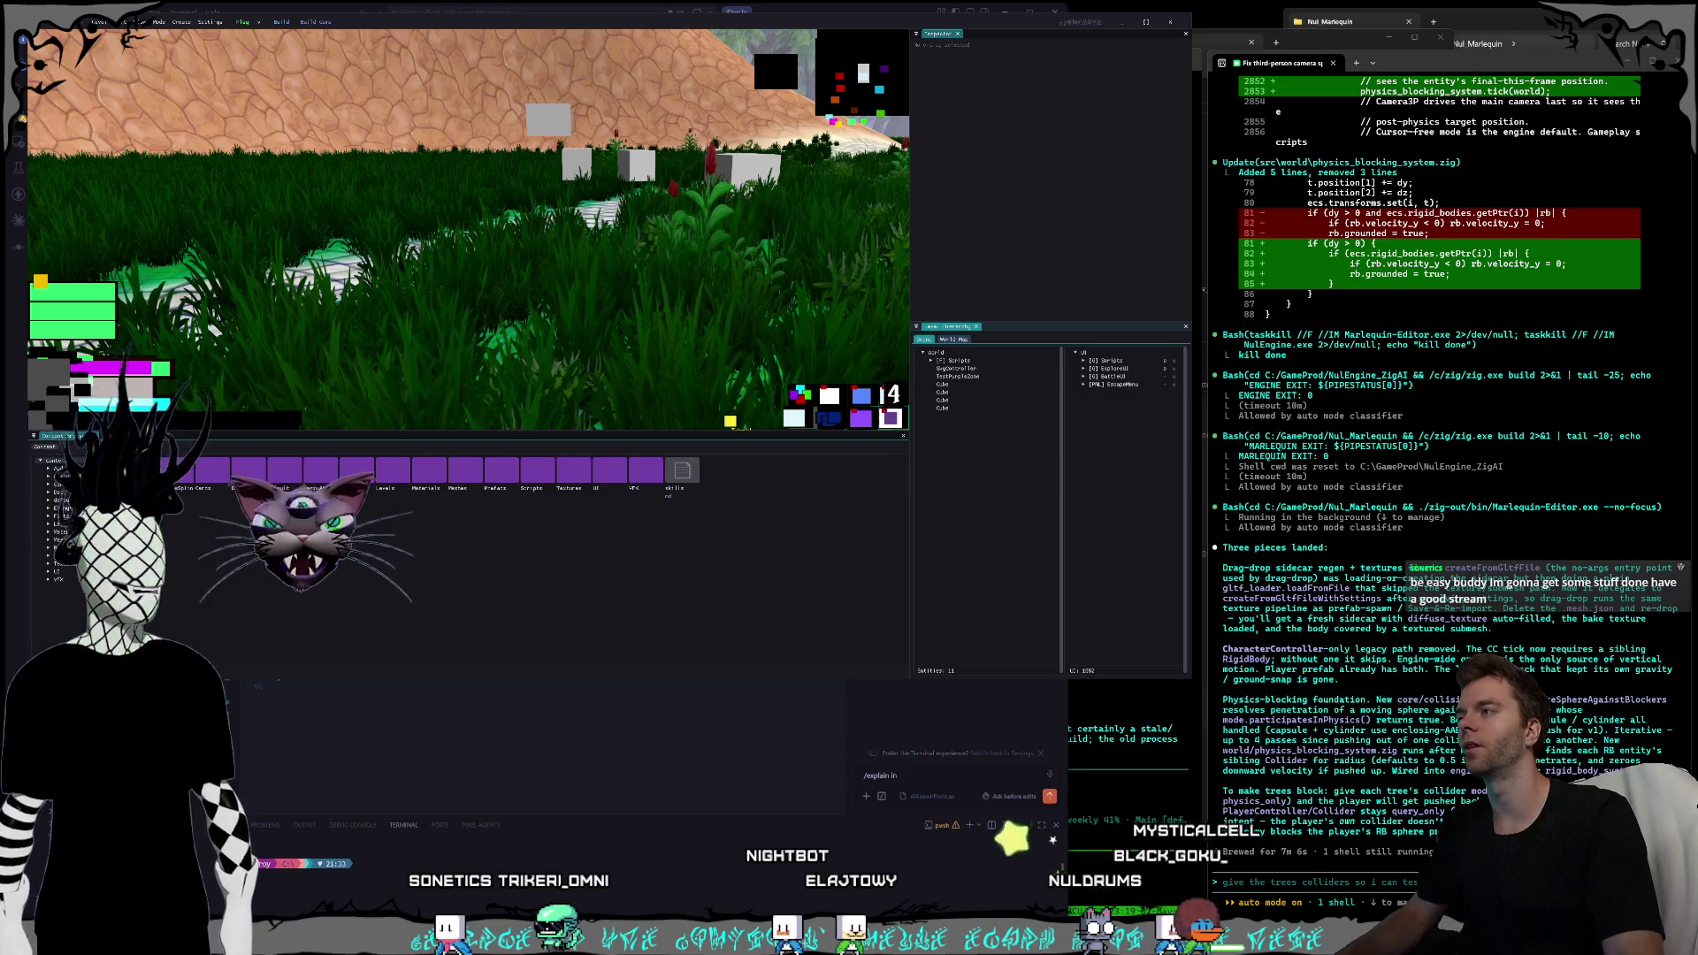
key("w")
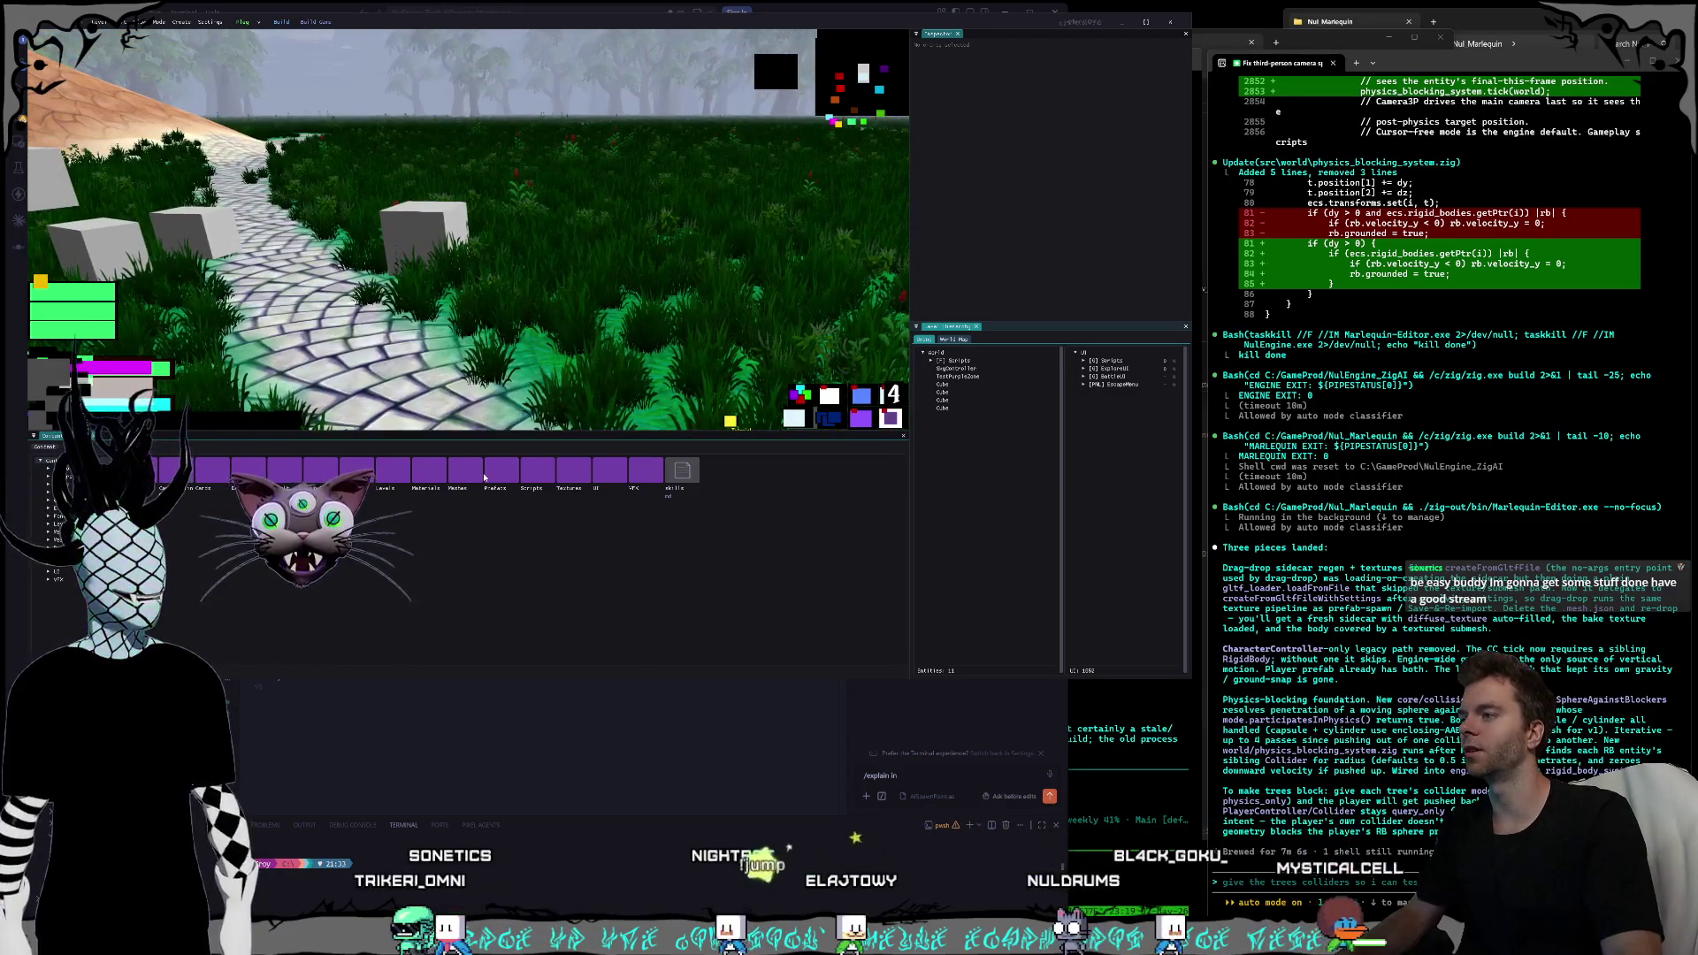
double_click(487, 473)
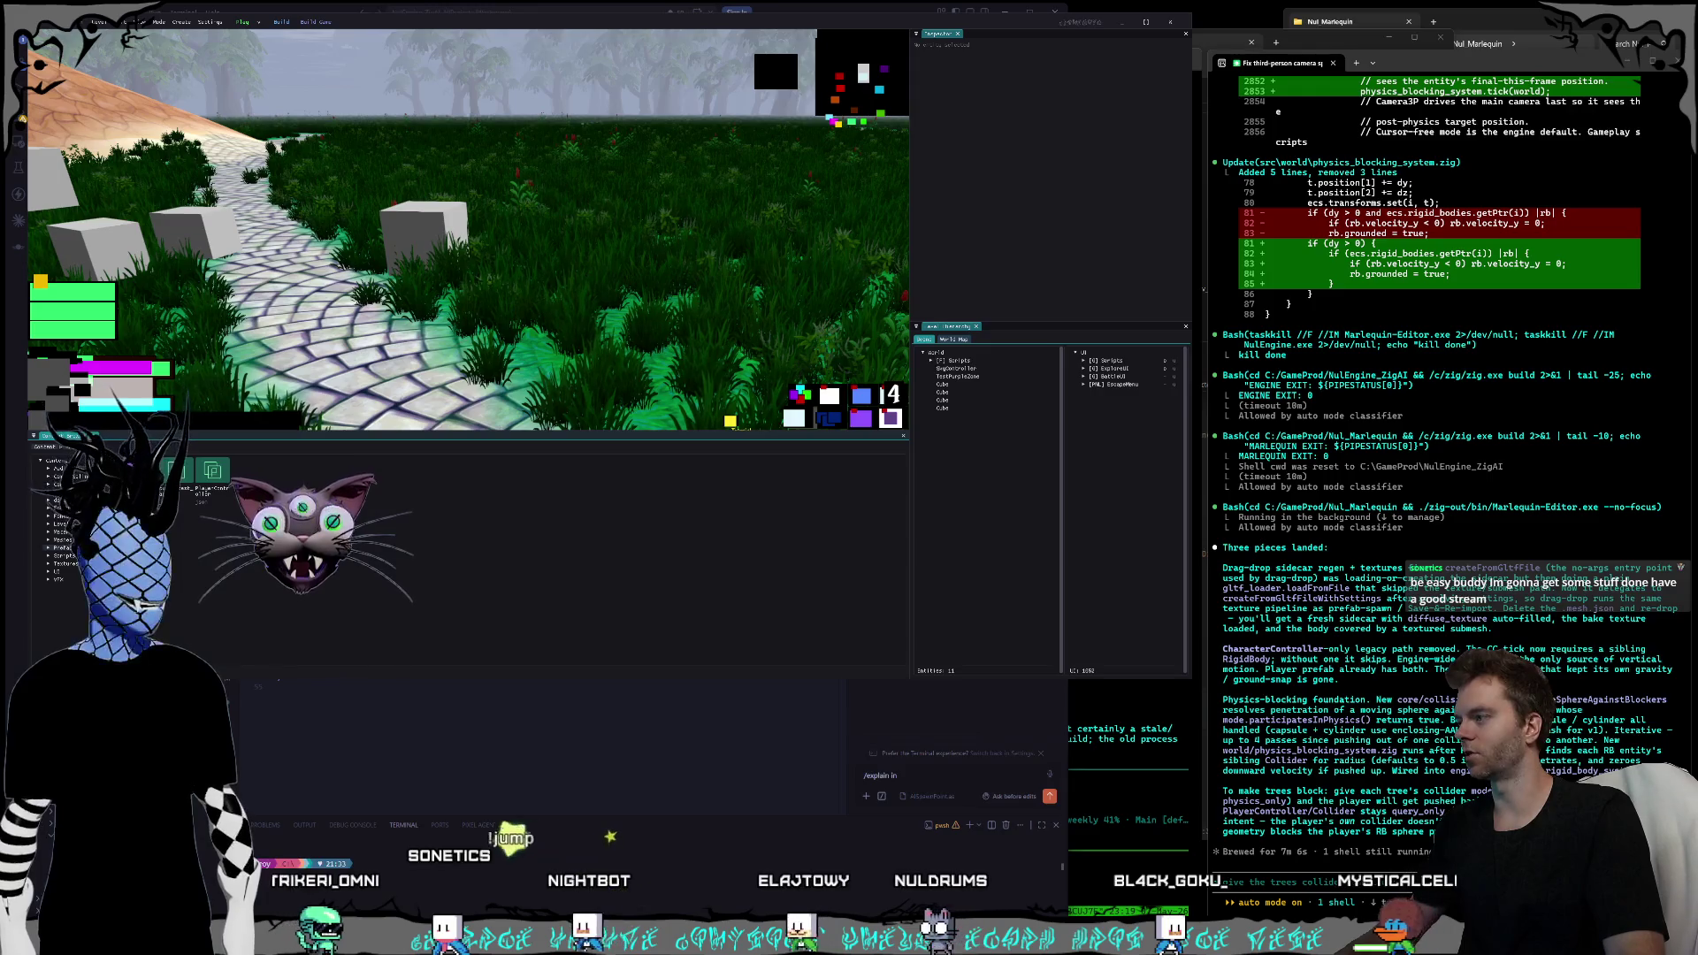
- Spawn the Sgodot model from Materials onto the path and expand its Material Slot 0
left_click(68, 534)
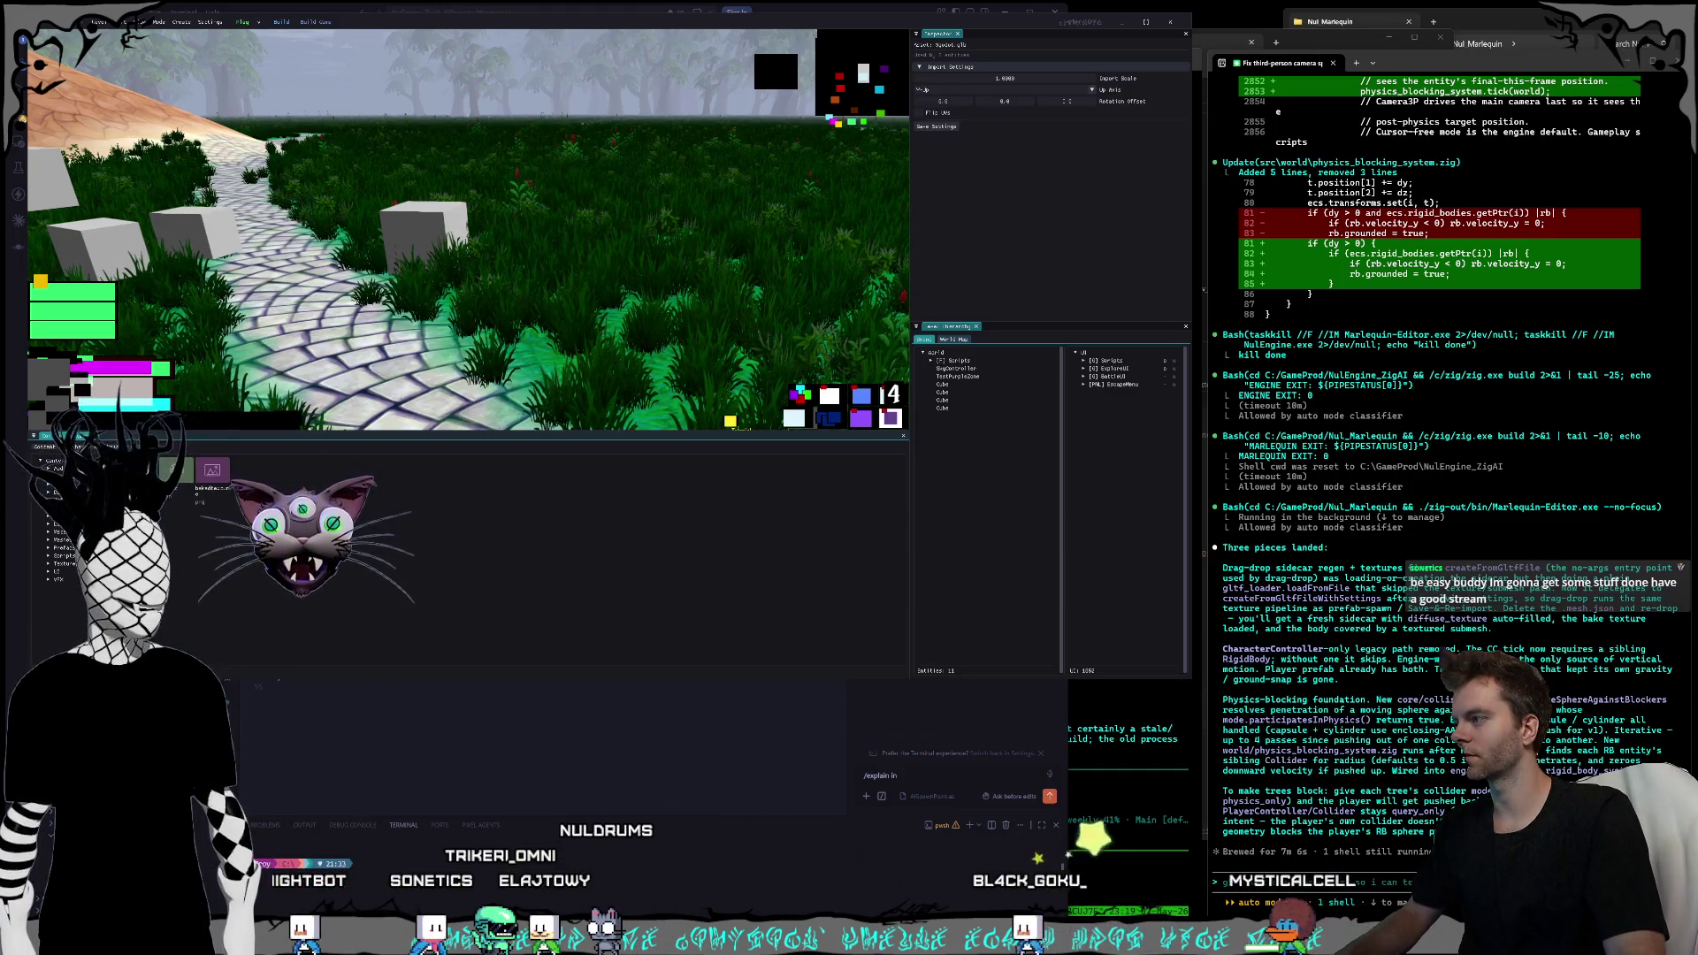
key("Escape")
double_click(176, 469)
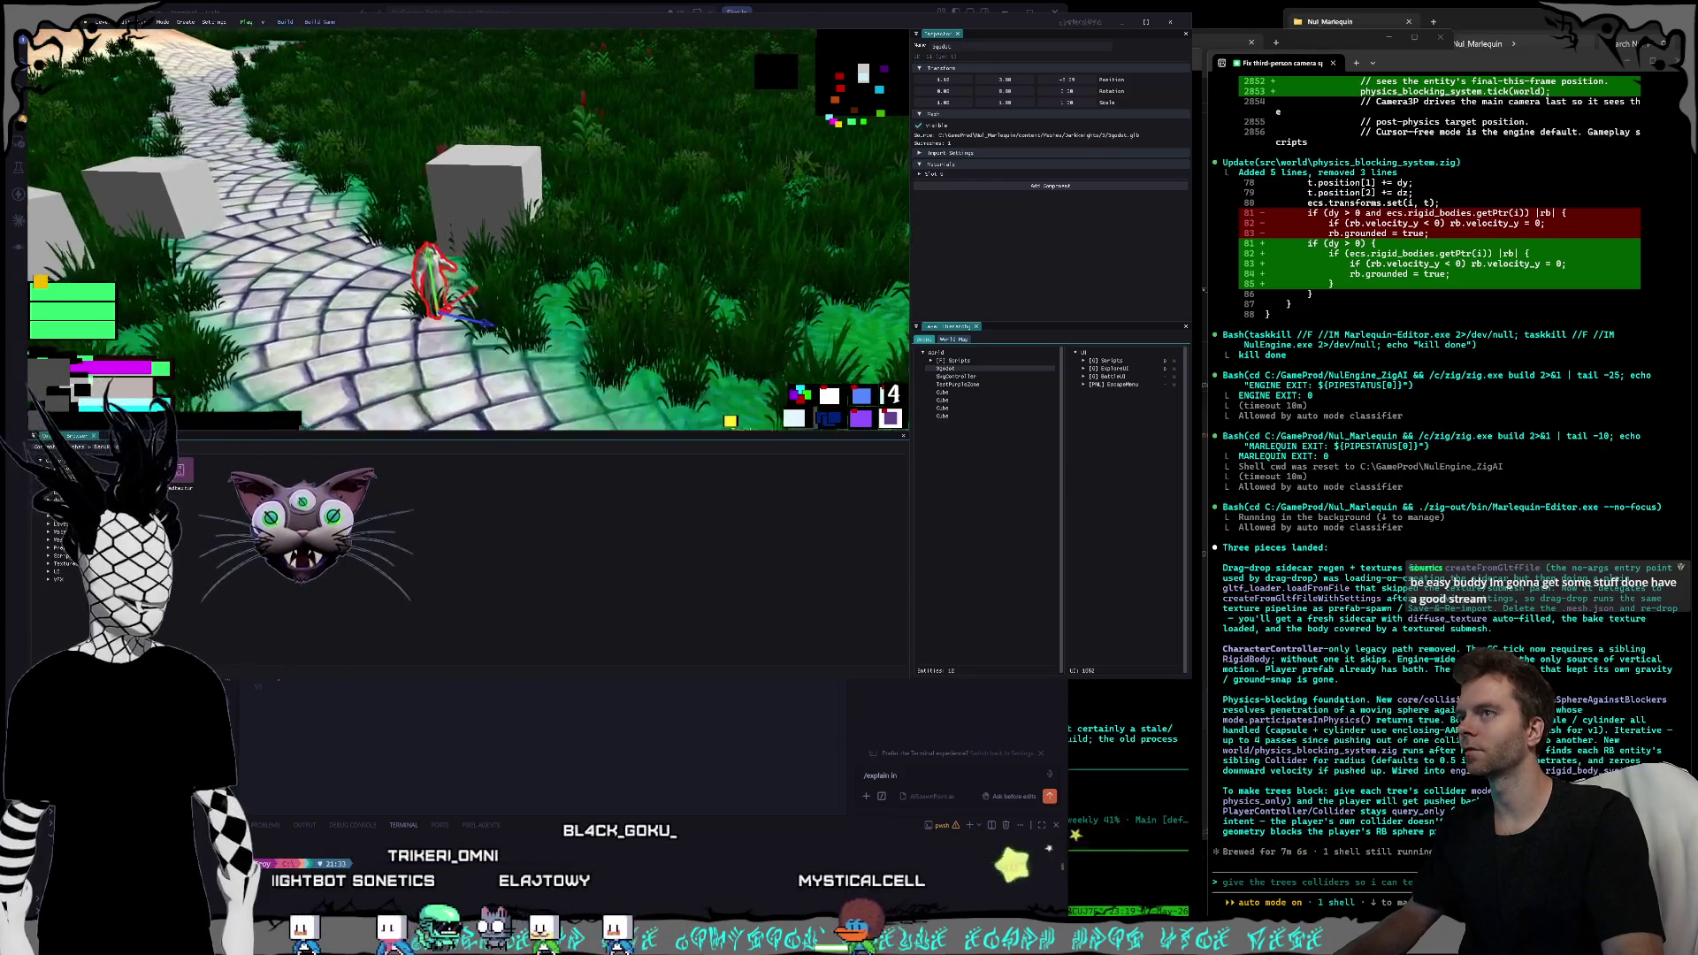
left_click(921, 174)
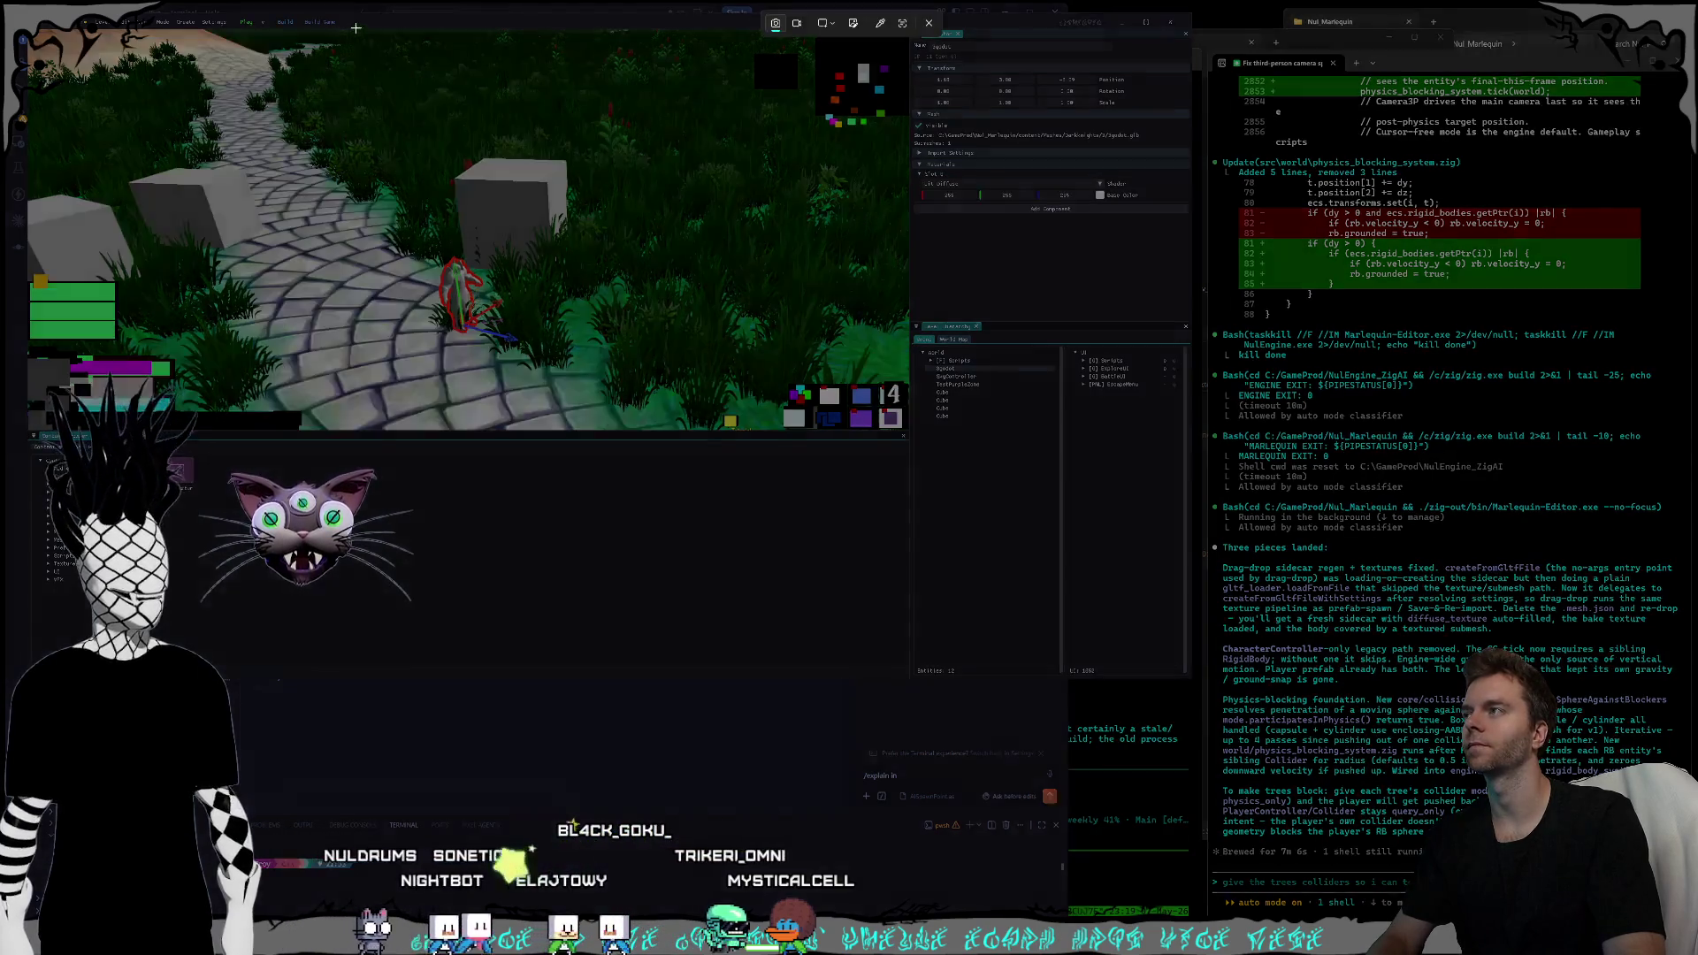
- Close the game editor and submit the prompt to the coding agent
left_click(1170, 21)
left_click(1309, 851)
key("Return")
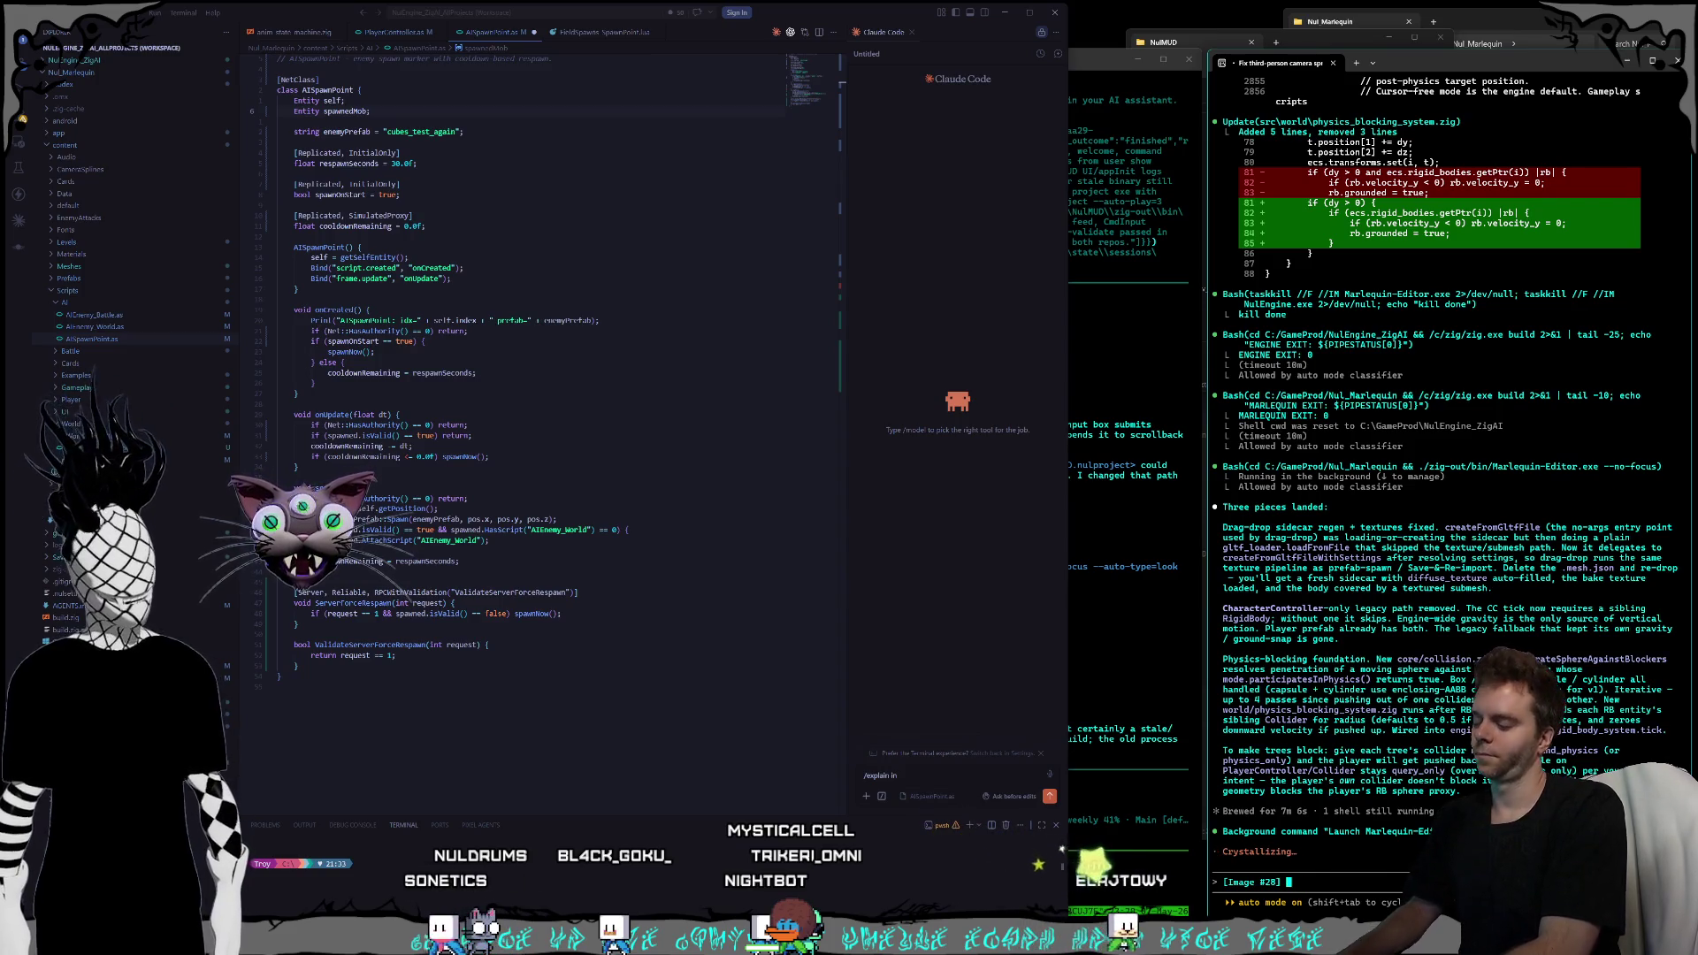
- Dictate a message after Image #28 telling Claude Code the mesh json file was deleted
key("ctrl+alt+v")
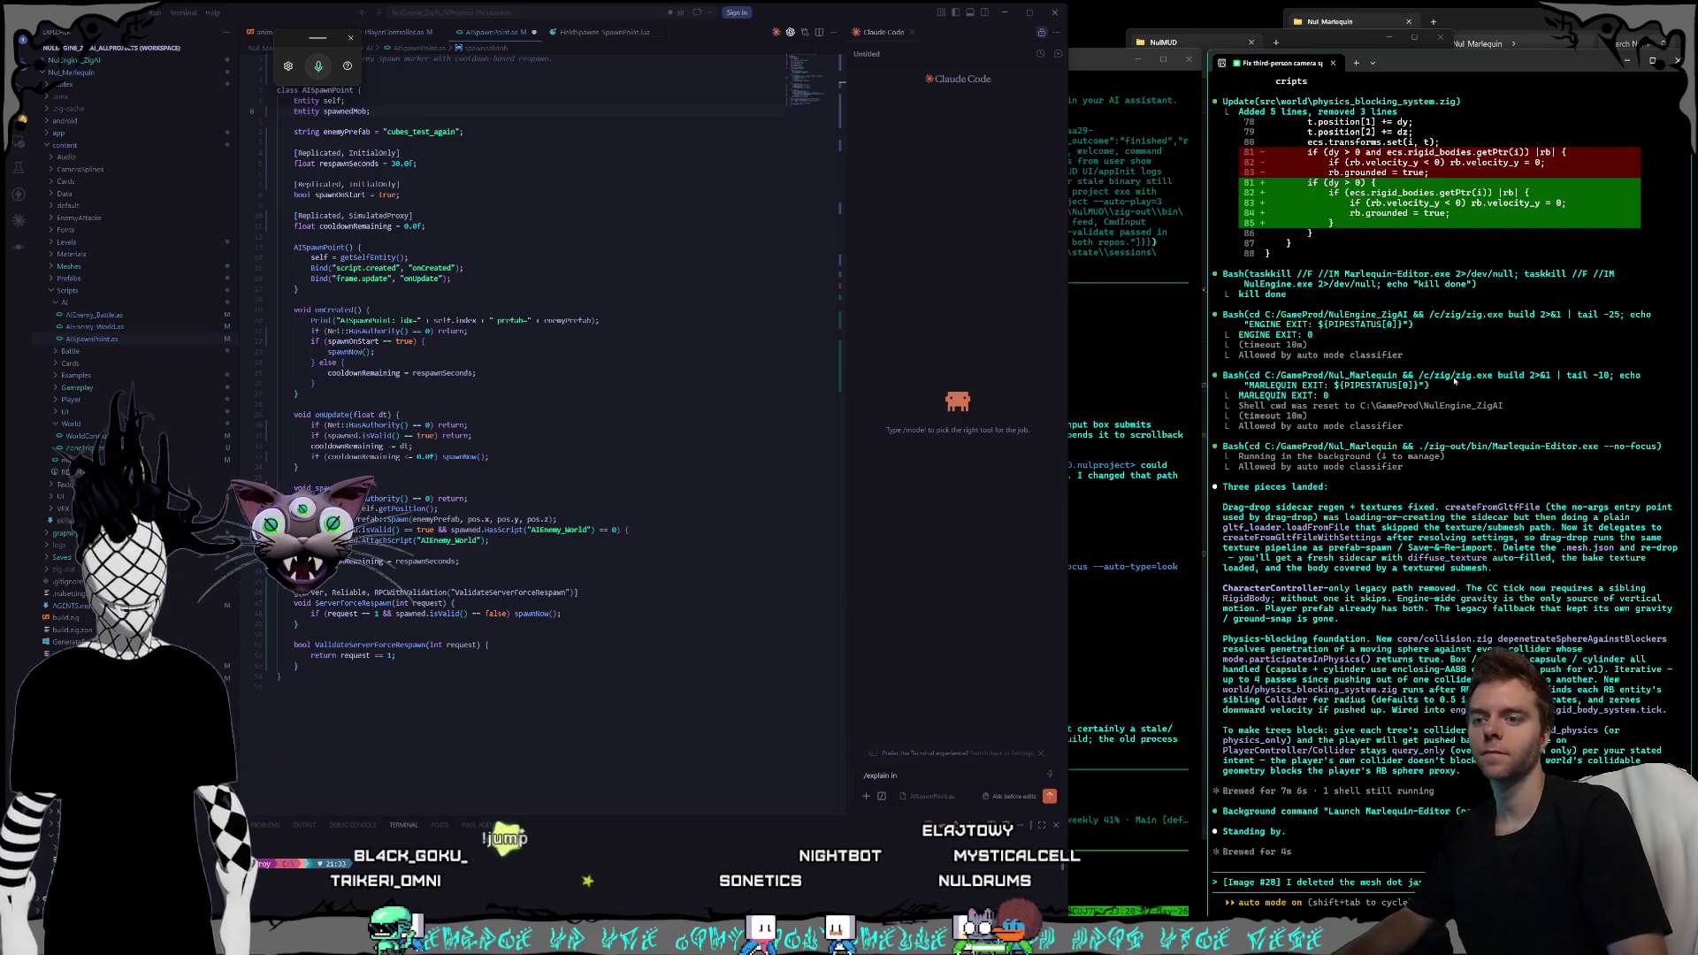
- Place tree-lowpoly-swap.obj from Meshes > Tree_Jungle into the scene beside the cobblestone path
left_click(1469, 44)
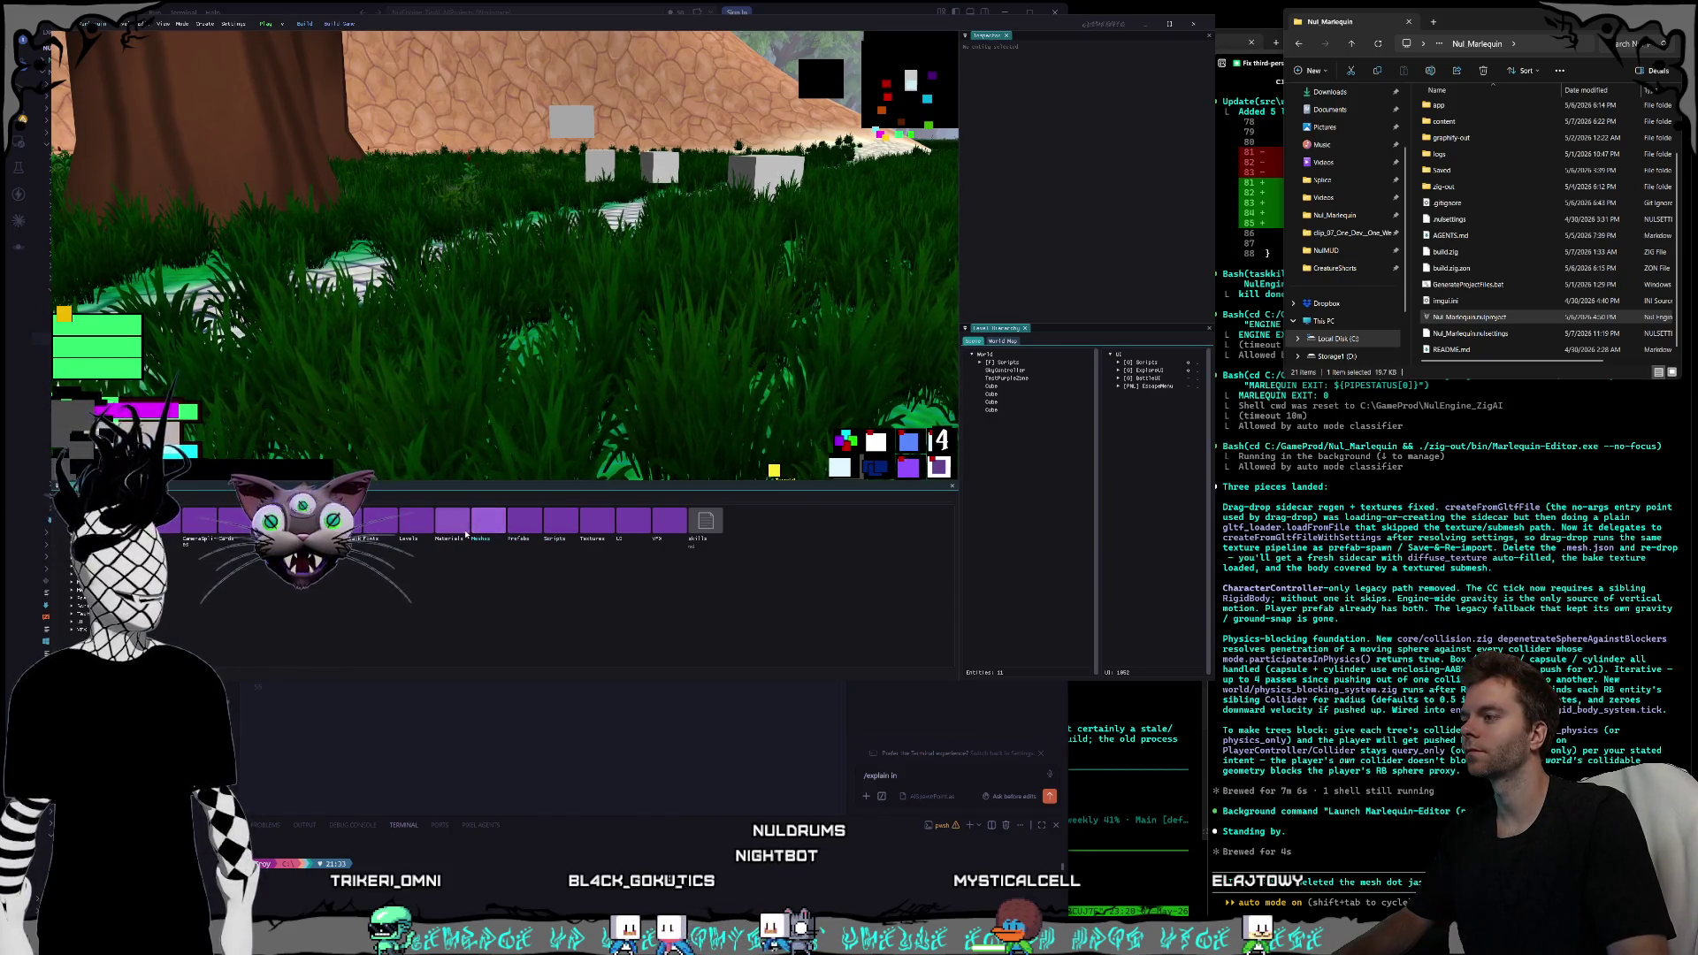
double_click(485, 522)
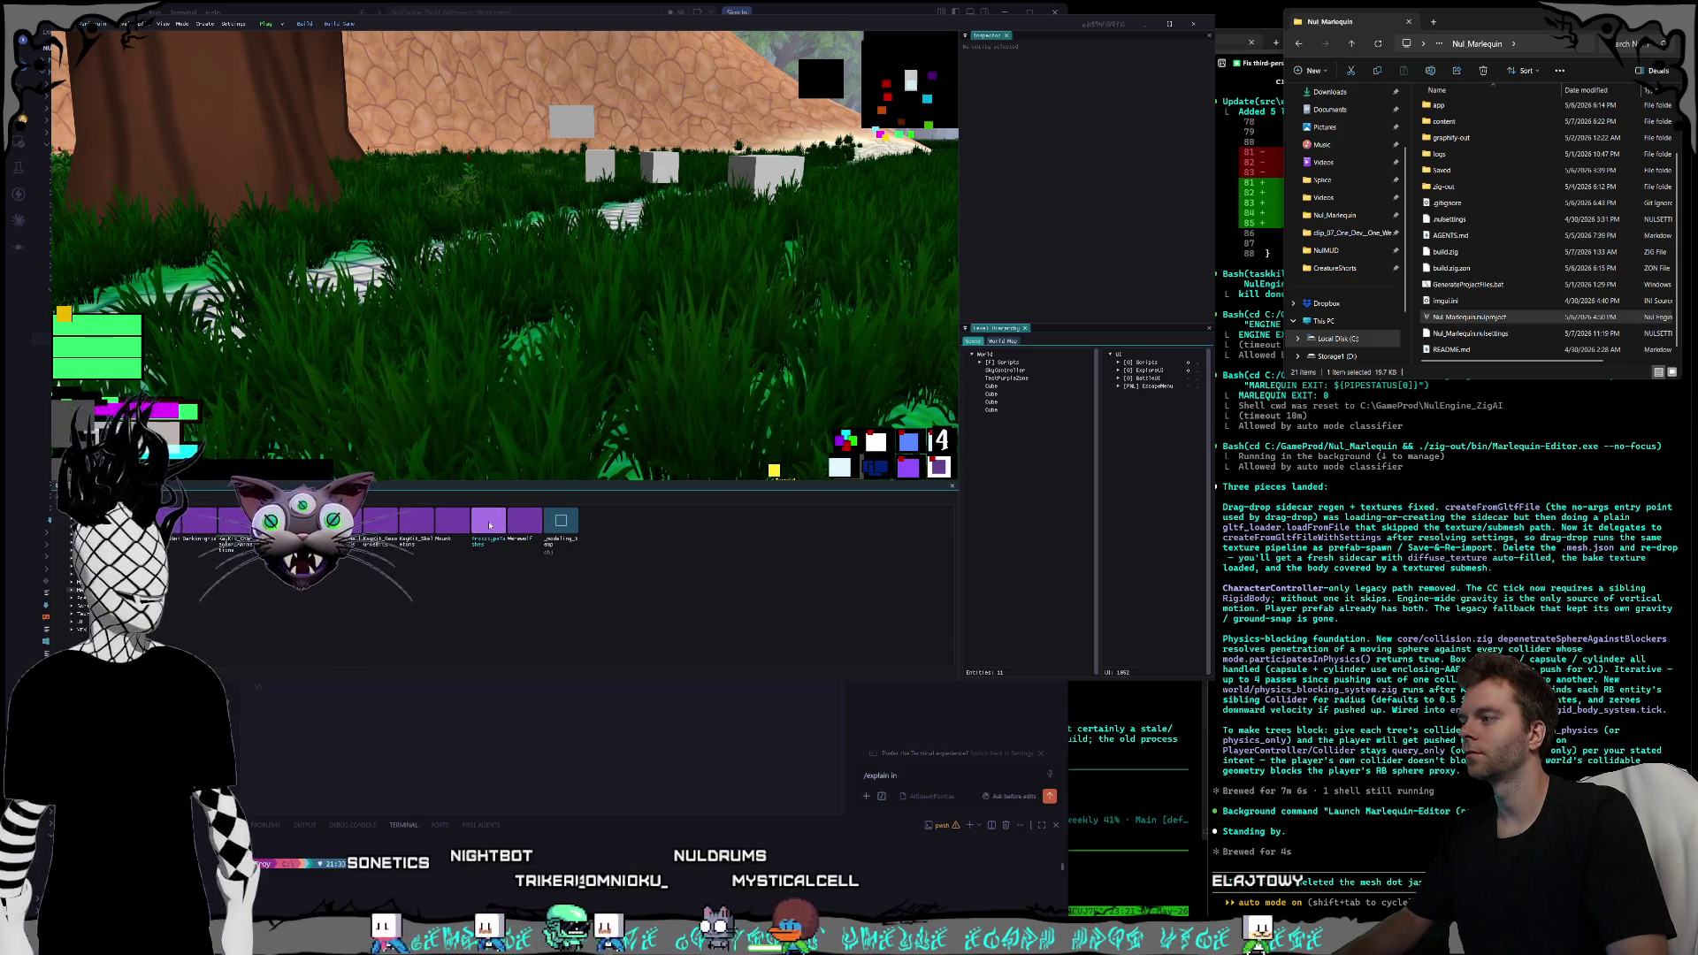
double_click(489, 524)
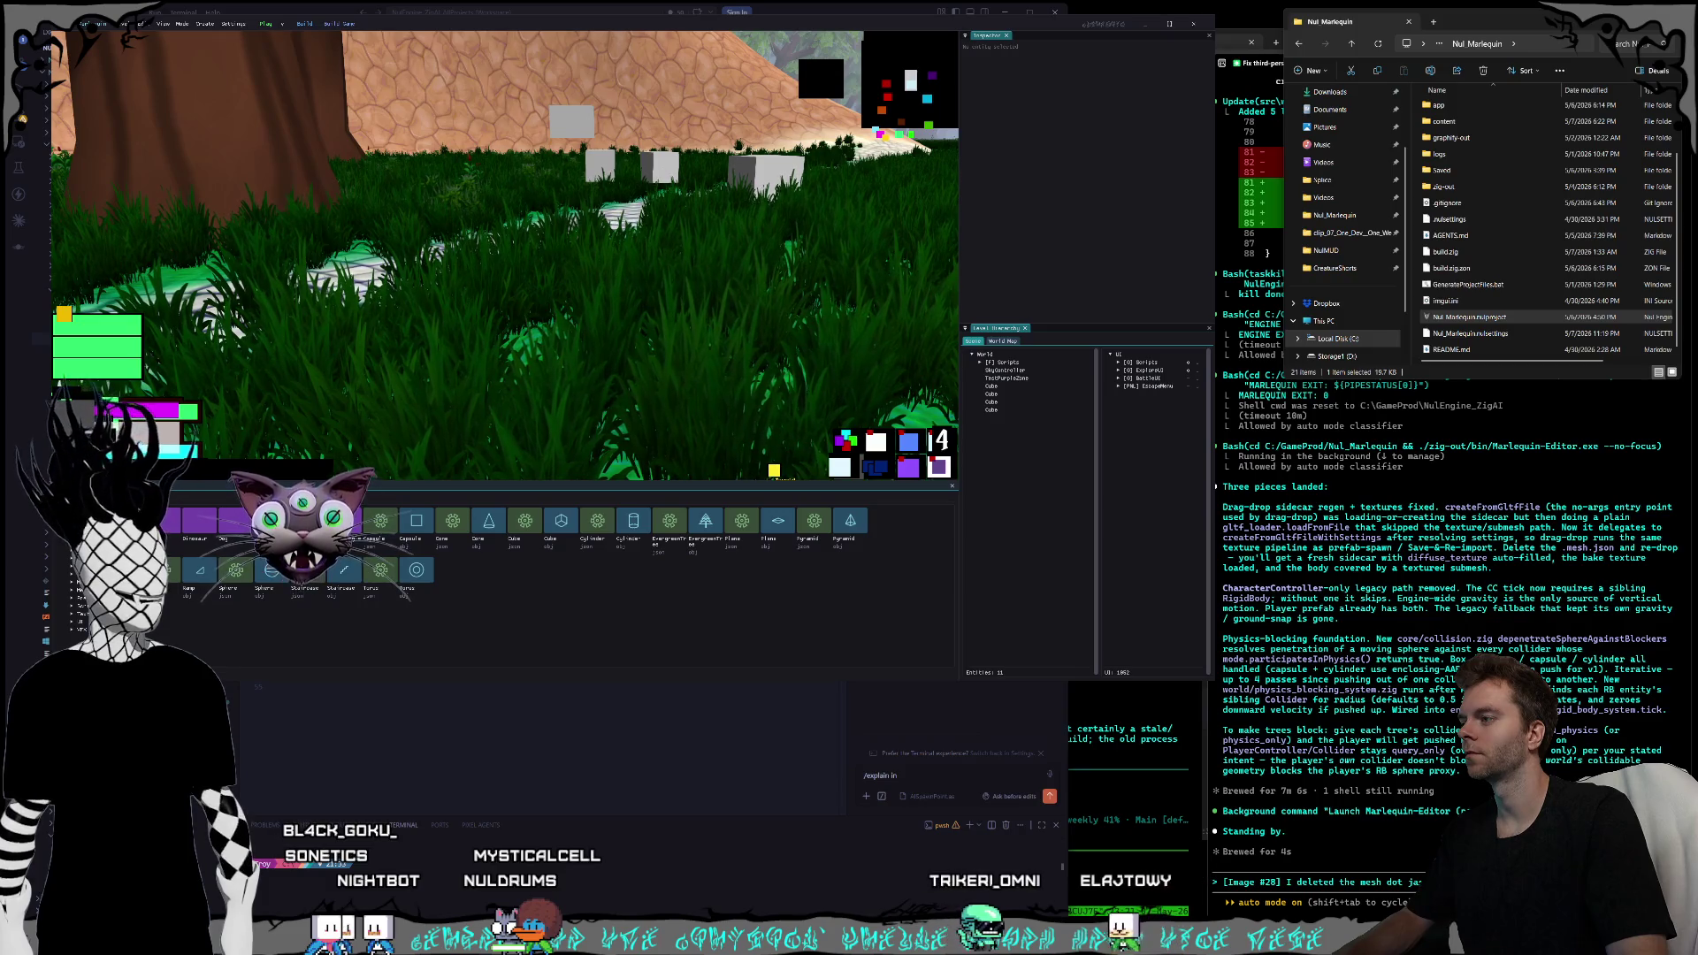
double_click(344, 520)
left_click(213, 521)
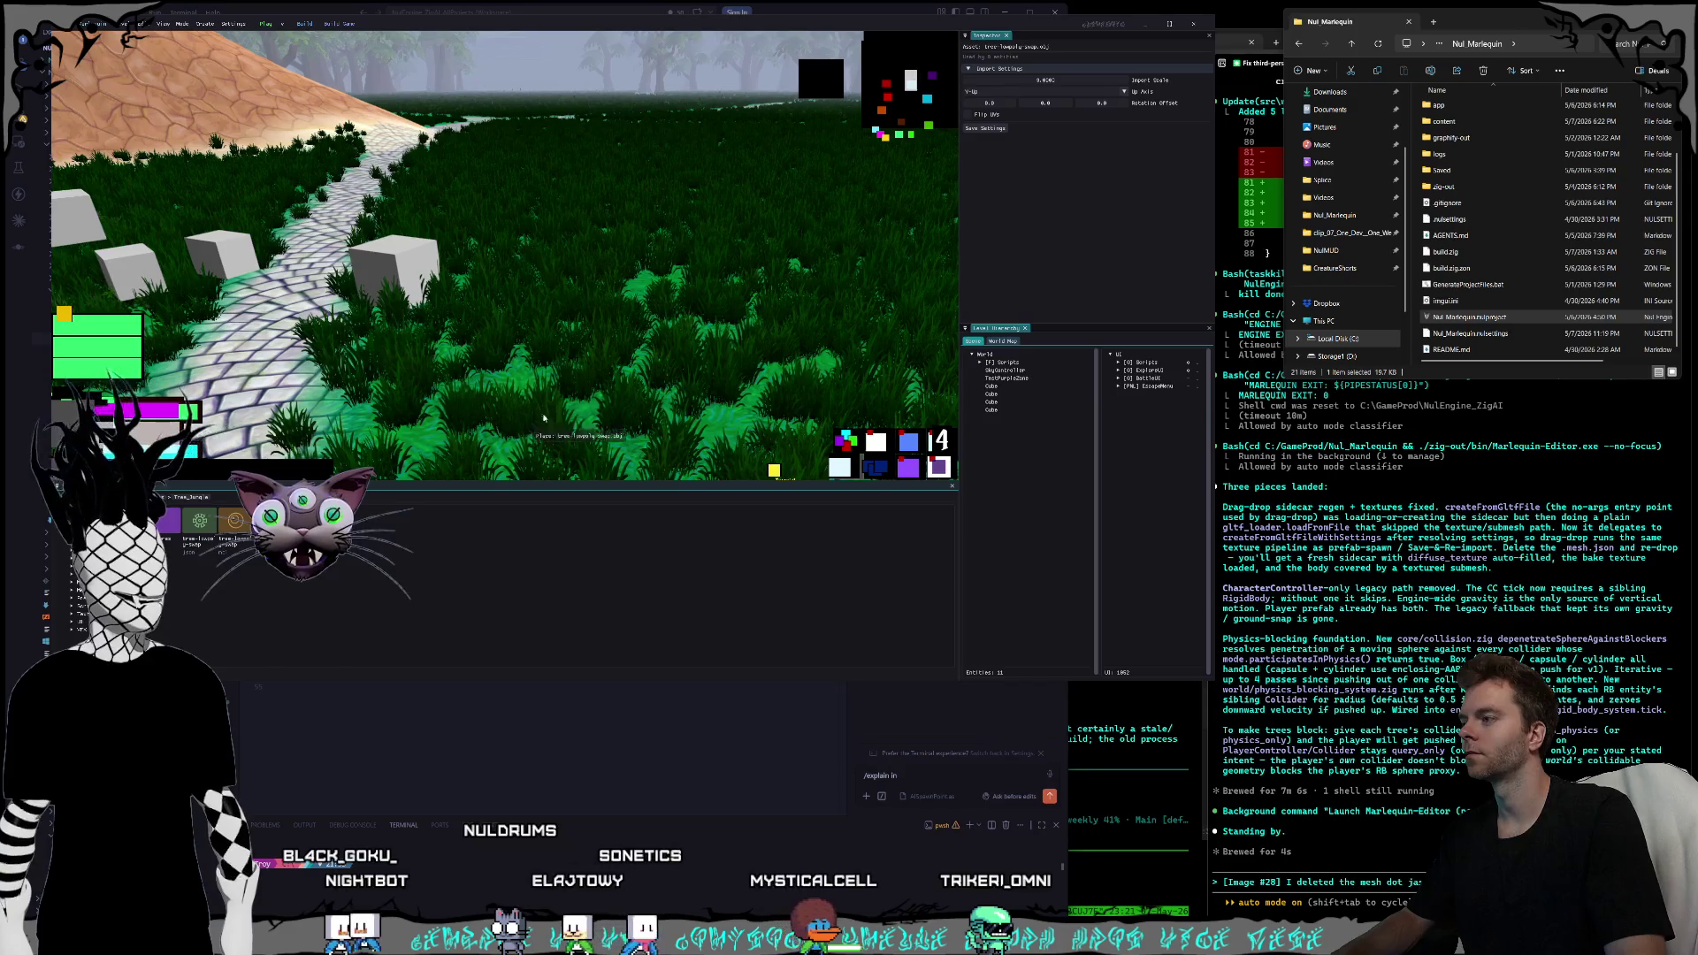
left_click(499, 423)
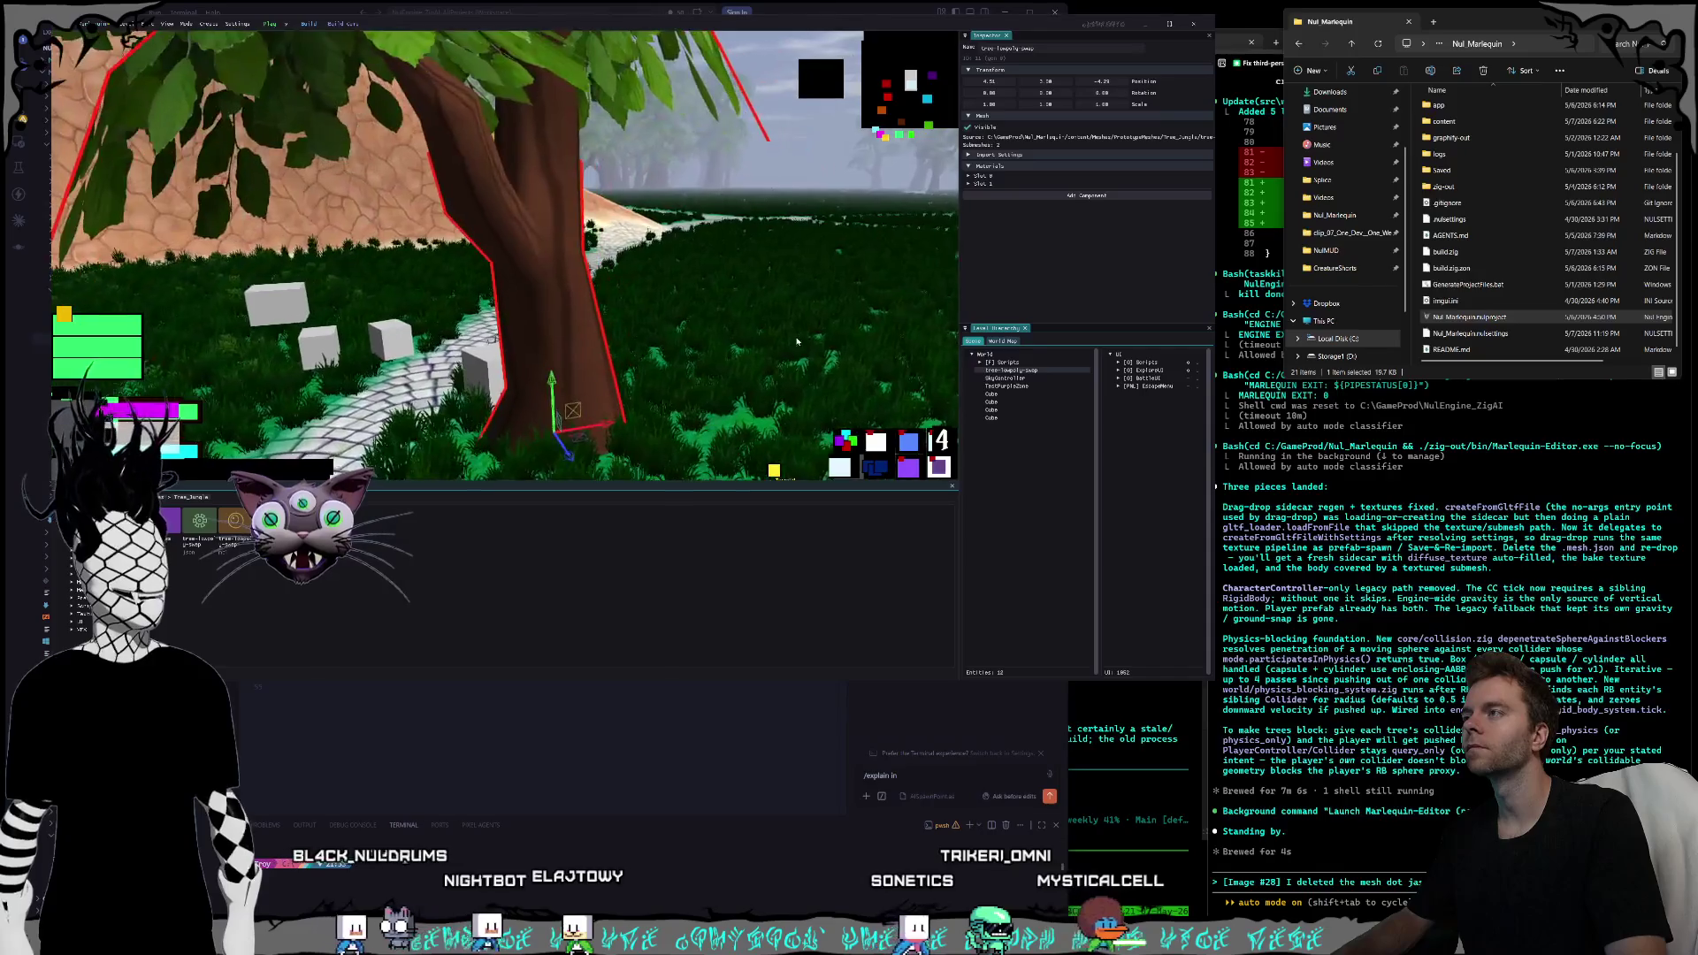
- Add a Box collider to the tree and snip its settings, noting 'colliders in the inspector,'
left_click(1087, 195)
left_click(1062, 255)
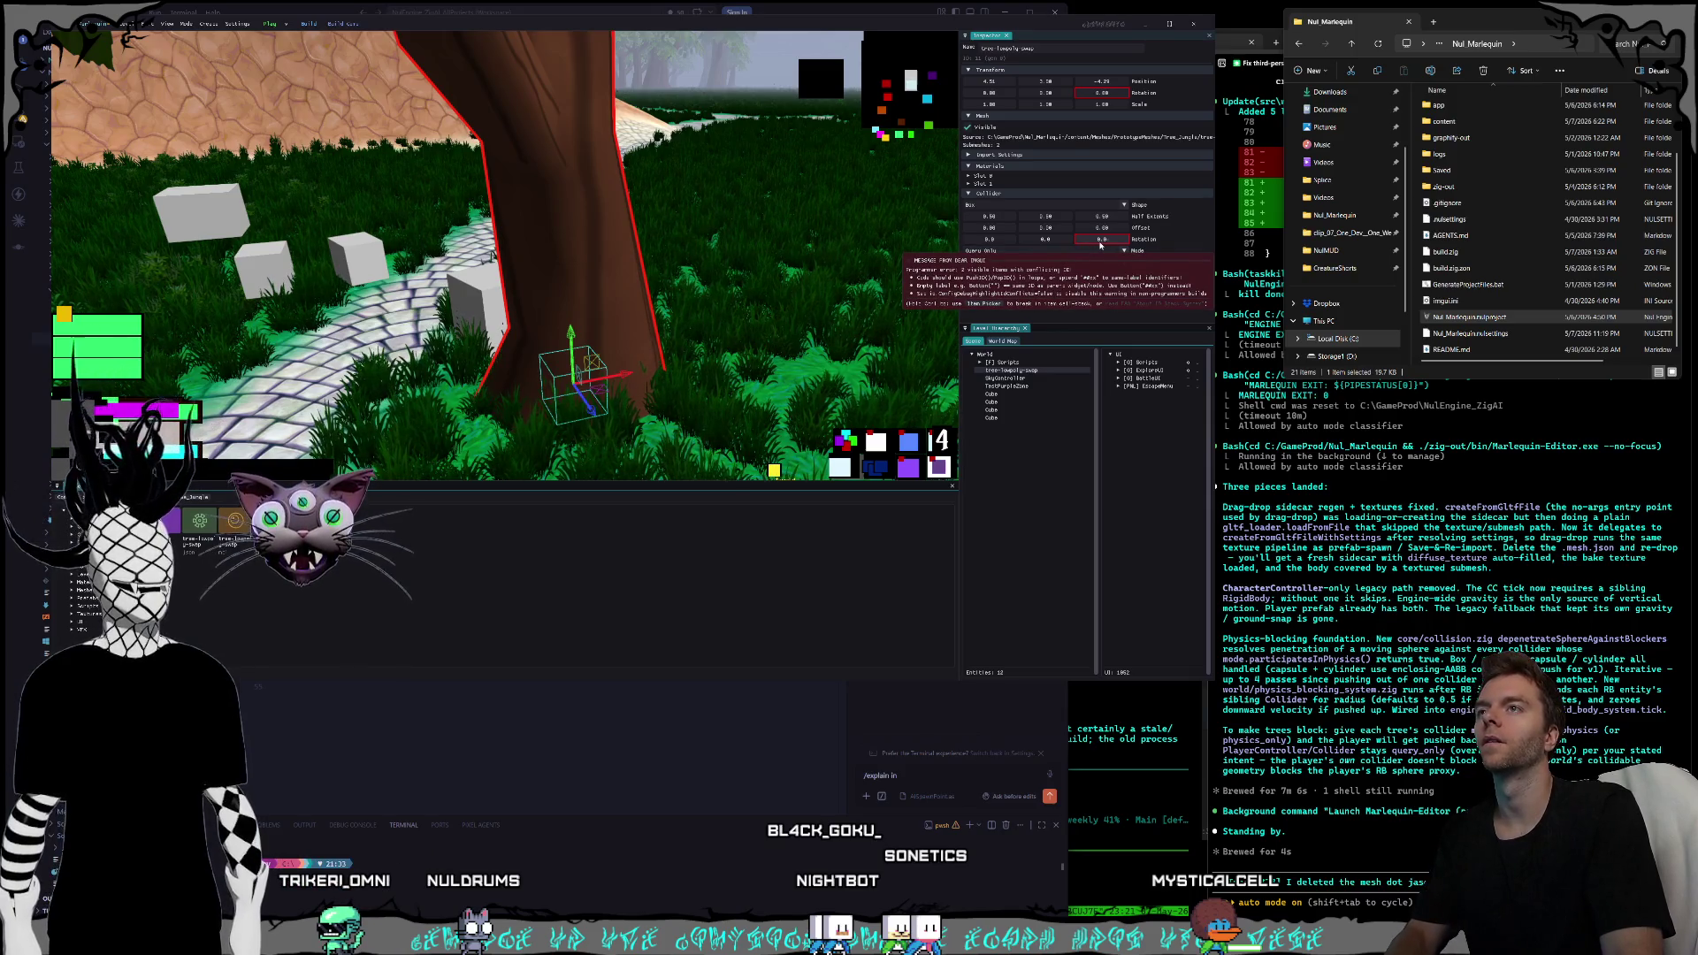
key("super+shift+s")
left_click_drag(912, 44, 1210, 375)
type("[Image #29] I'm trying to")
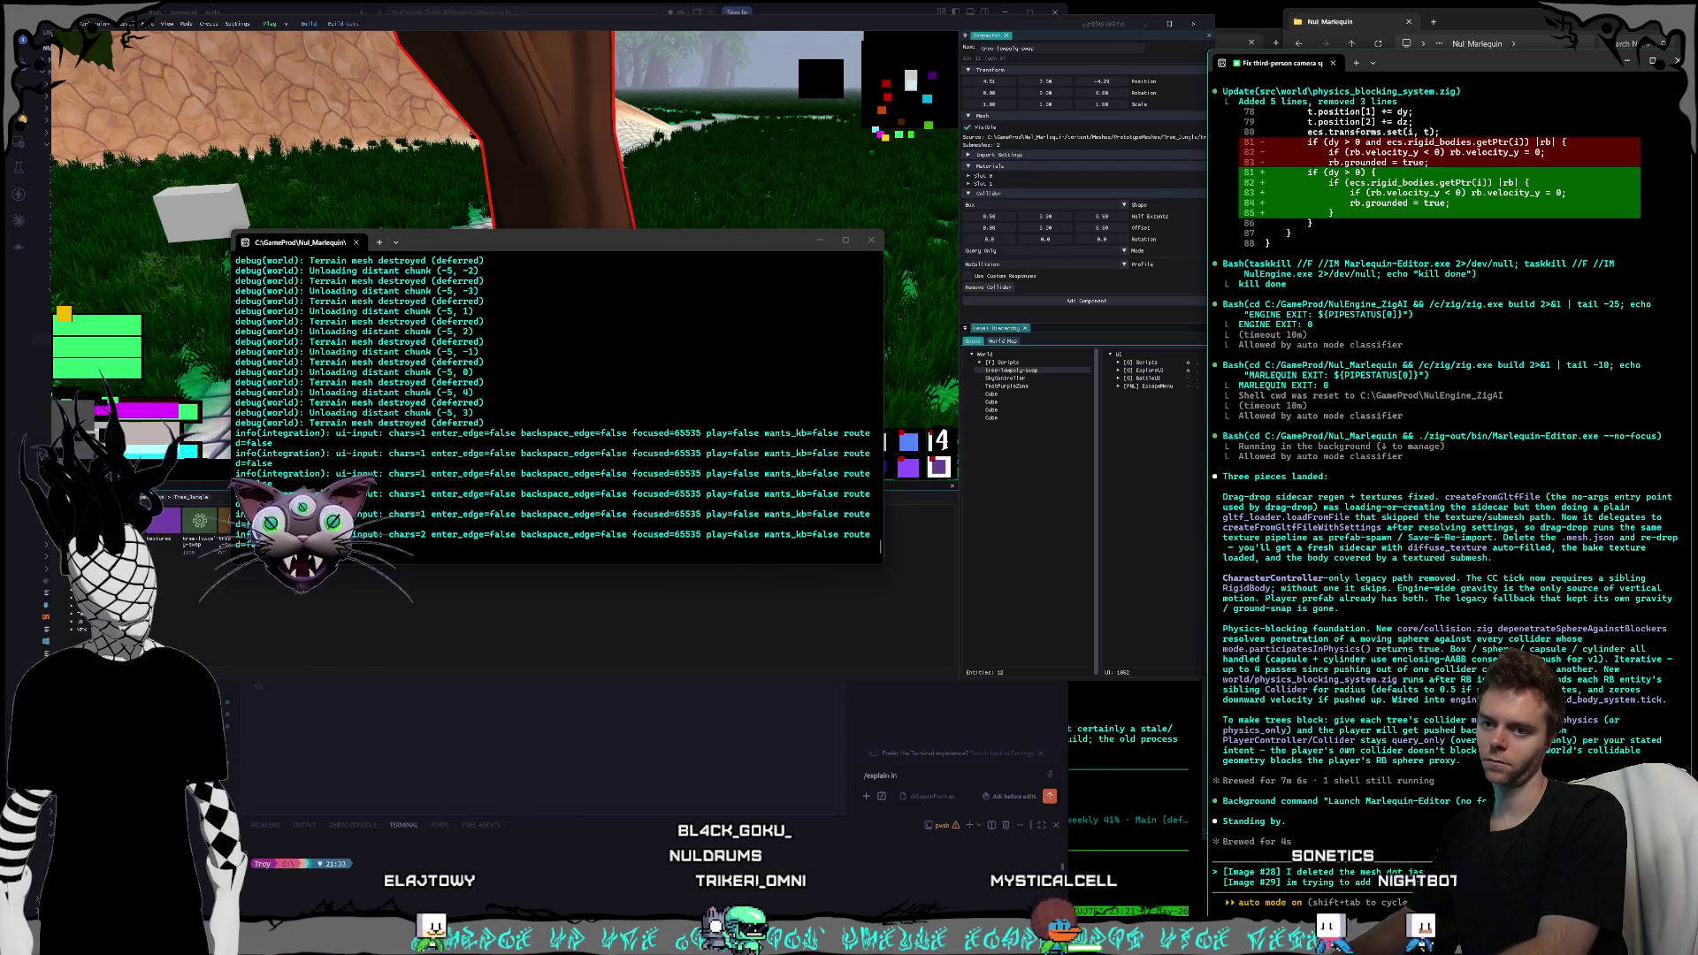
type("colliders in the inspector,")
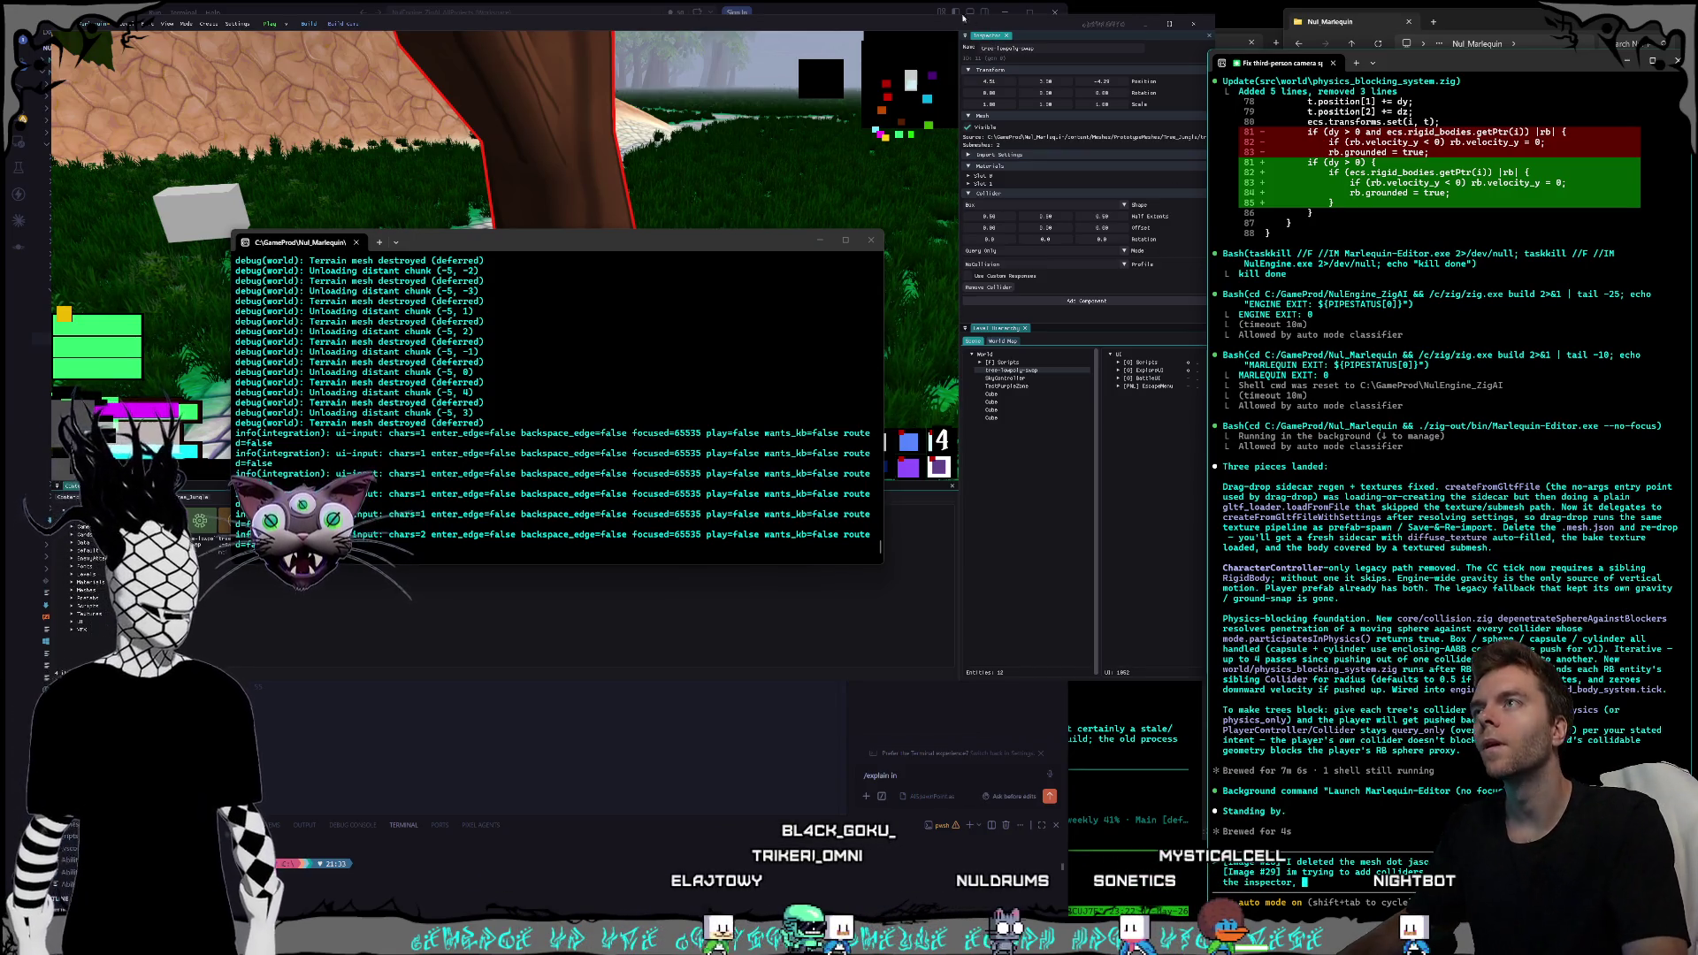
- Return to the editor and move the camera closer to the tree's base
left_click(963, 17)
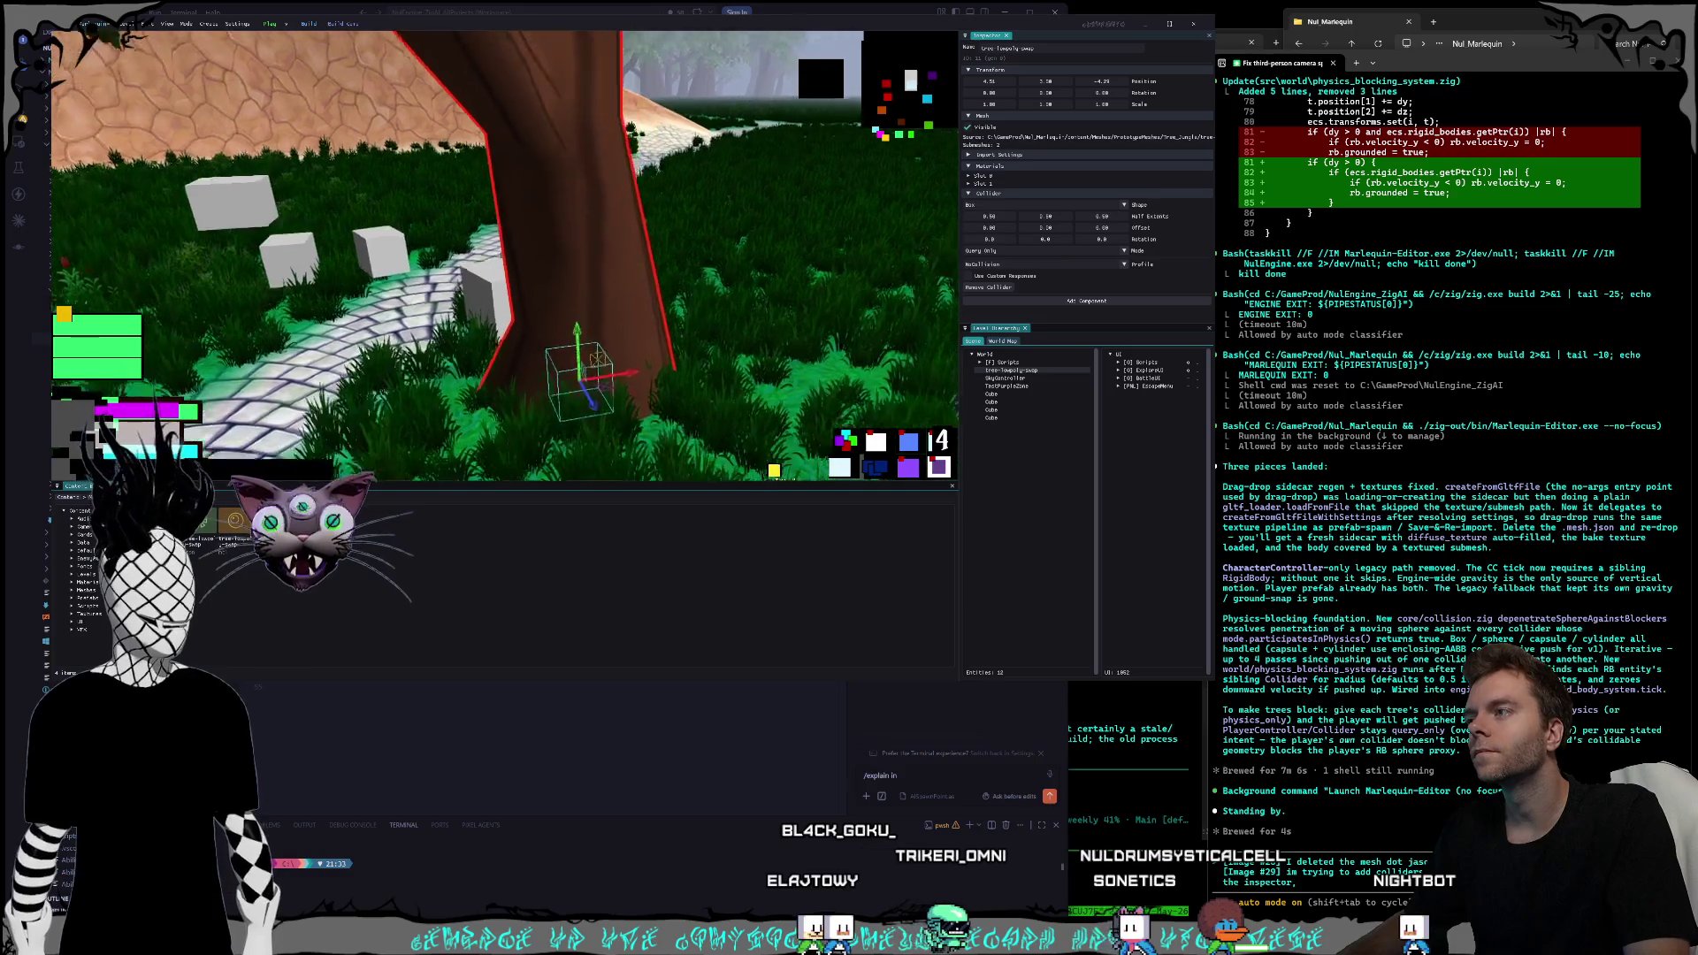
key("w")
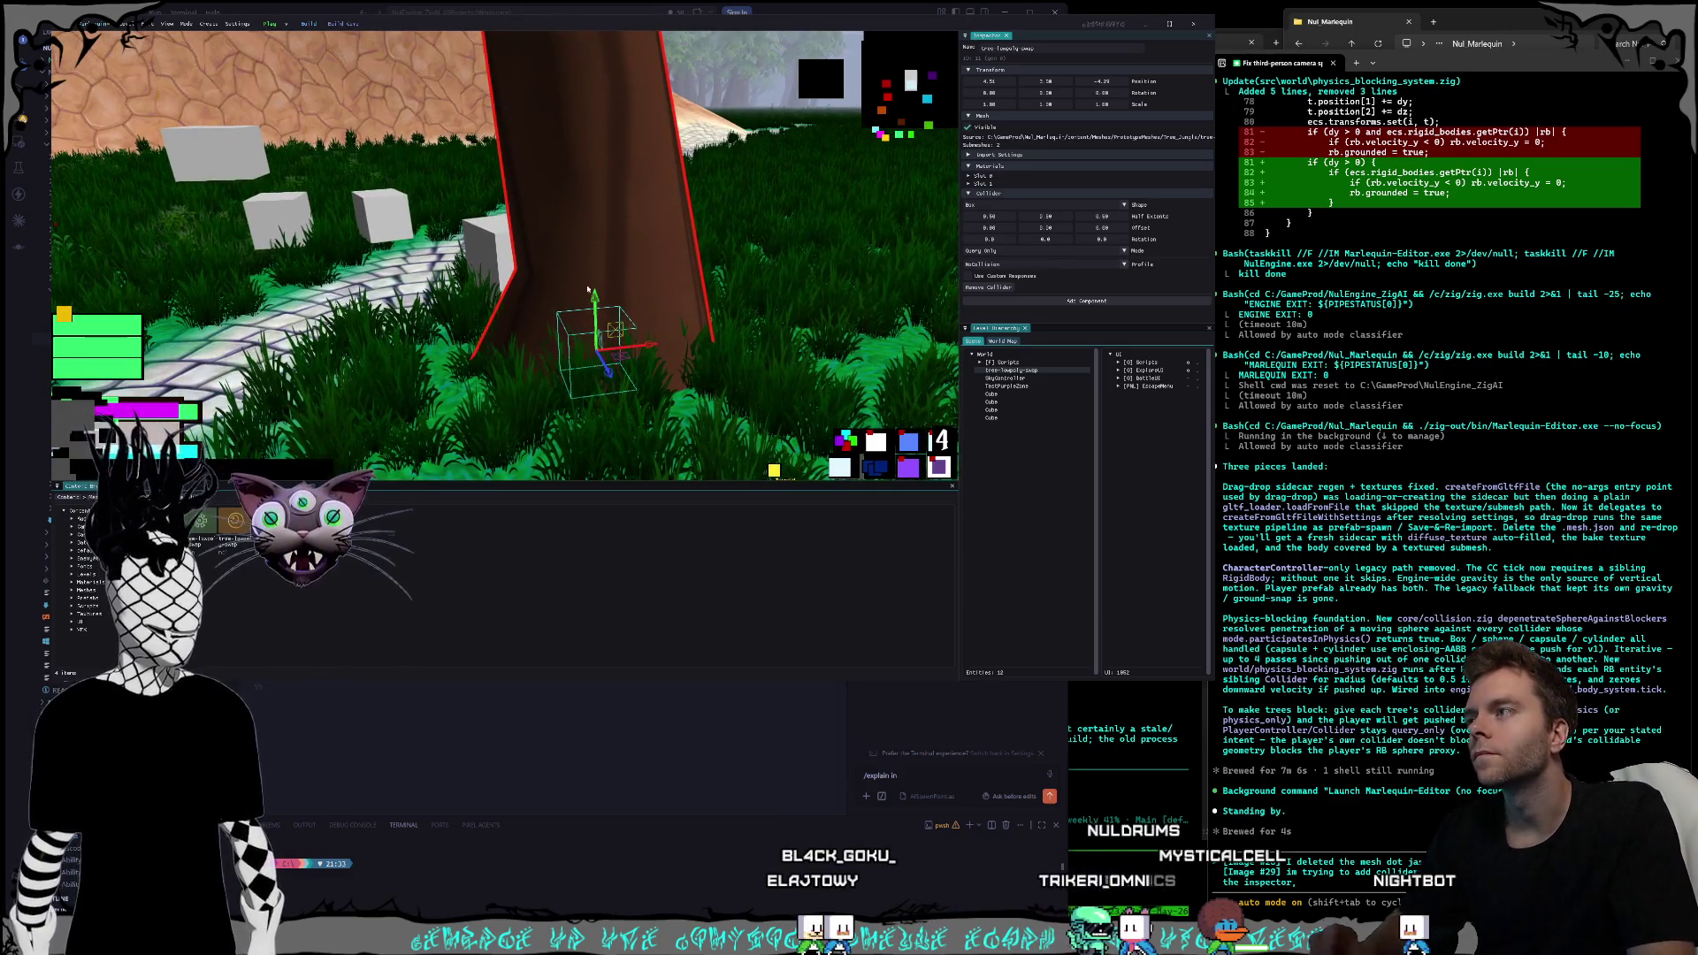
key("q")
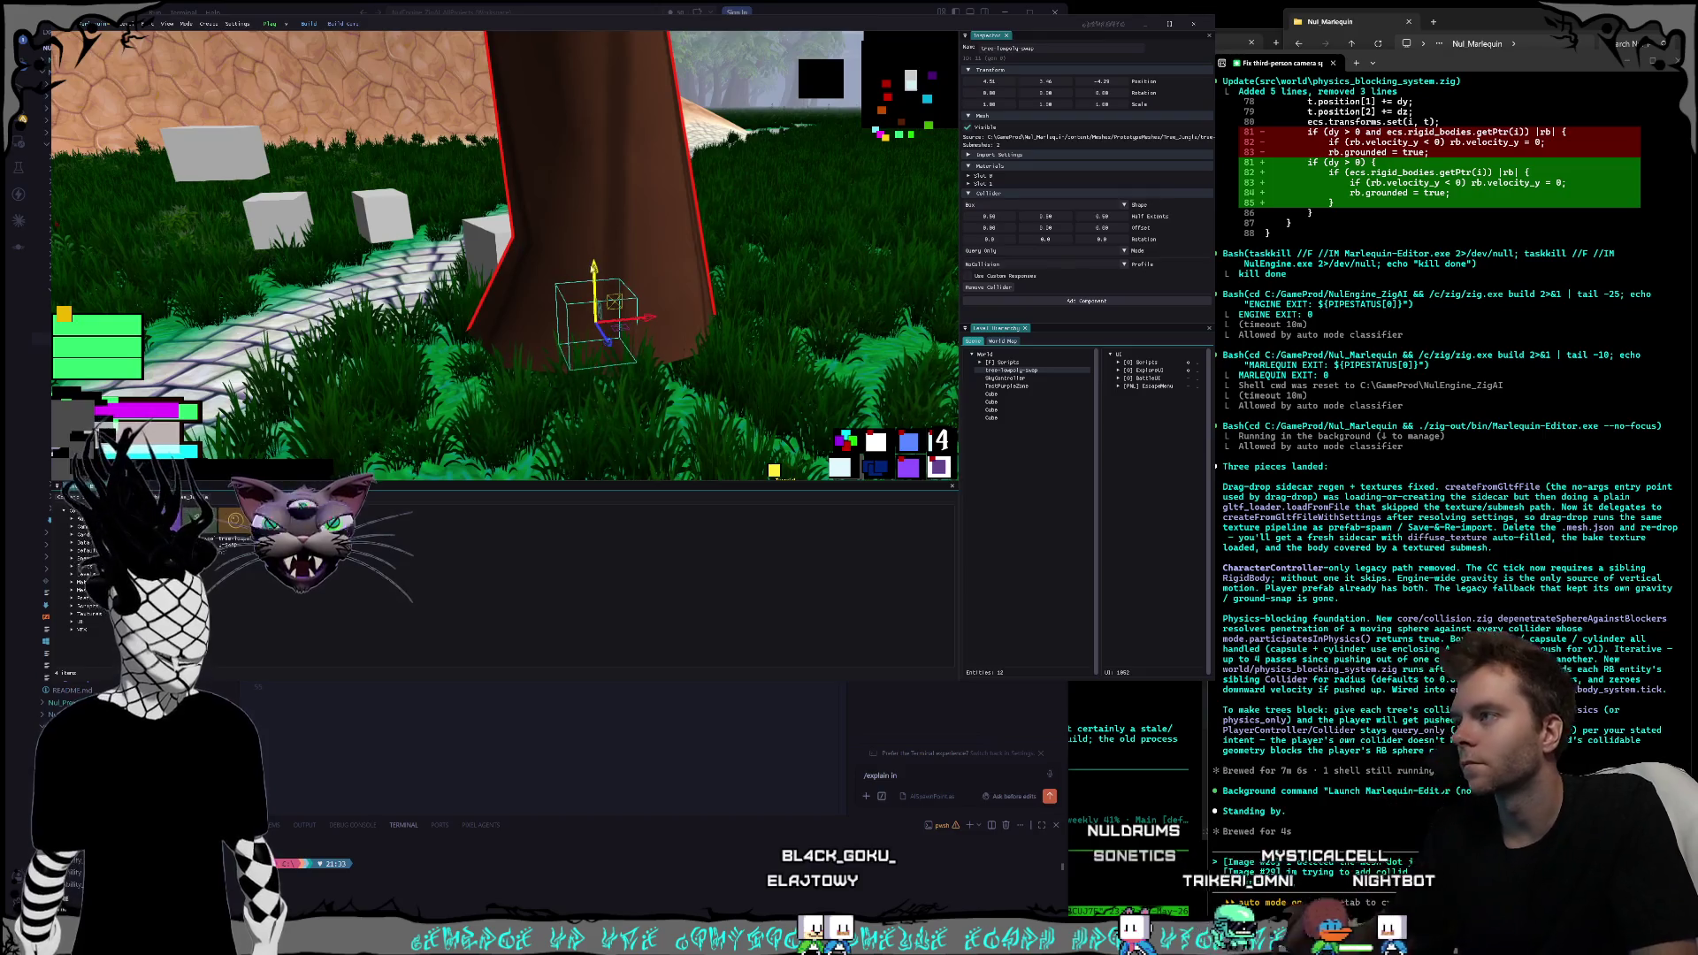
key("e")
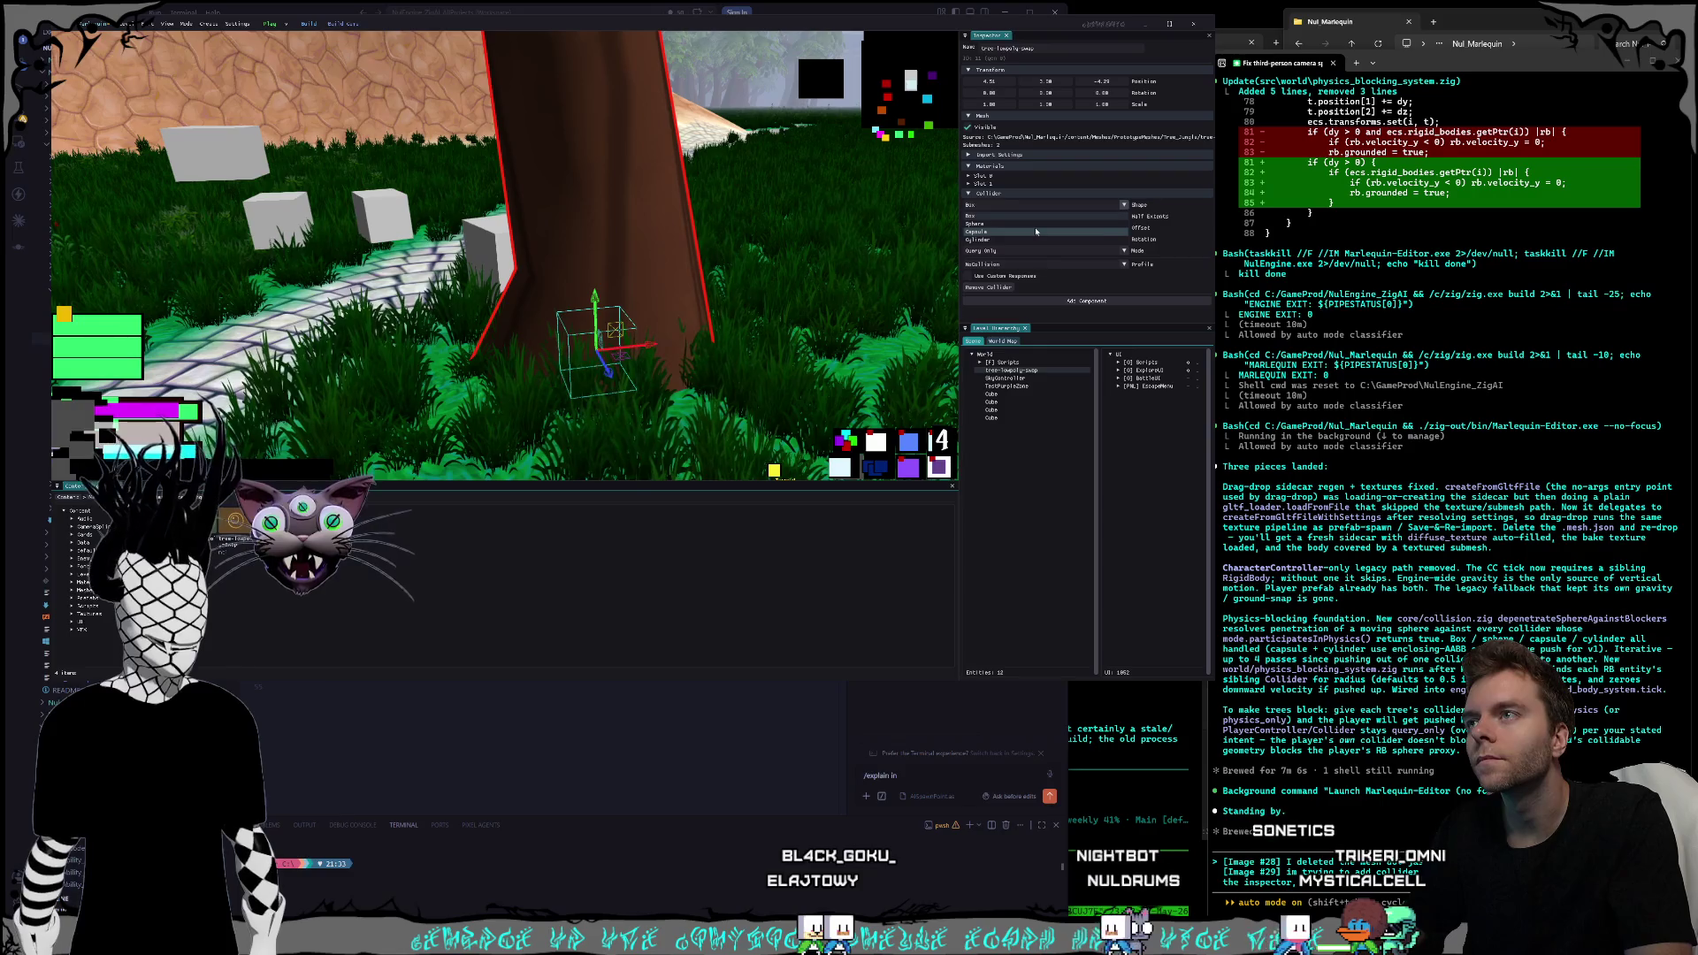
- Make the tree's collider a Cylinder with radius 0.57, re-centred on the trunk at offset X -0.41
left_click(1026, 241)
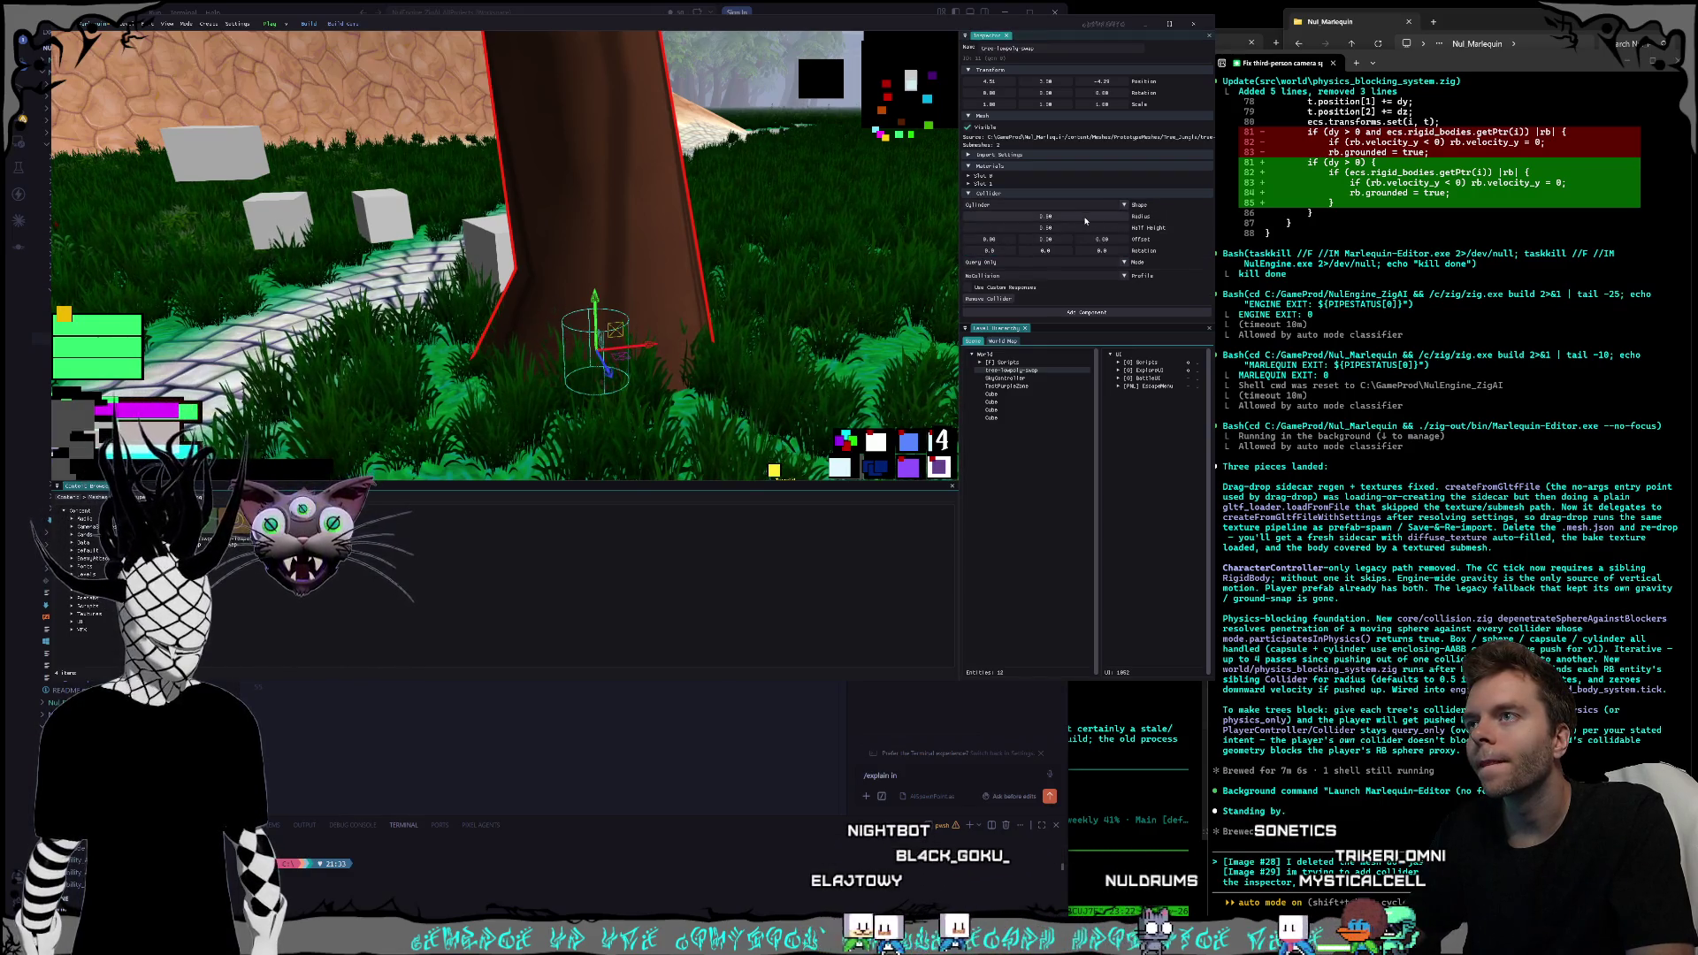
left_click_drag(1086, 222, 1089, 222)
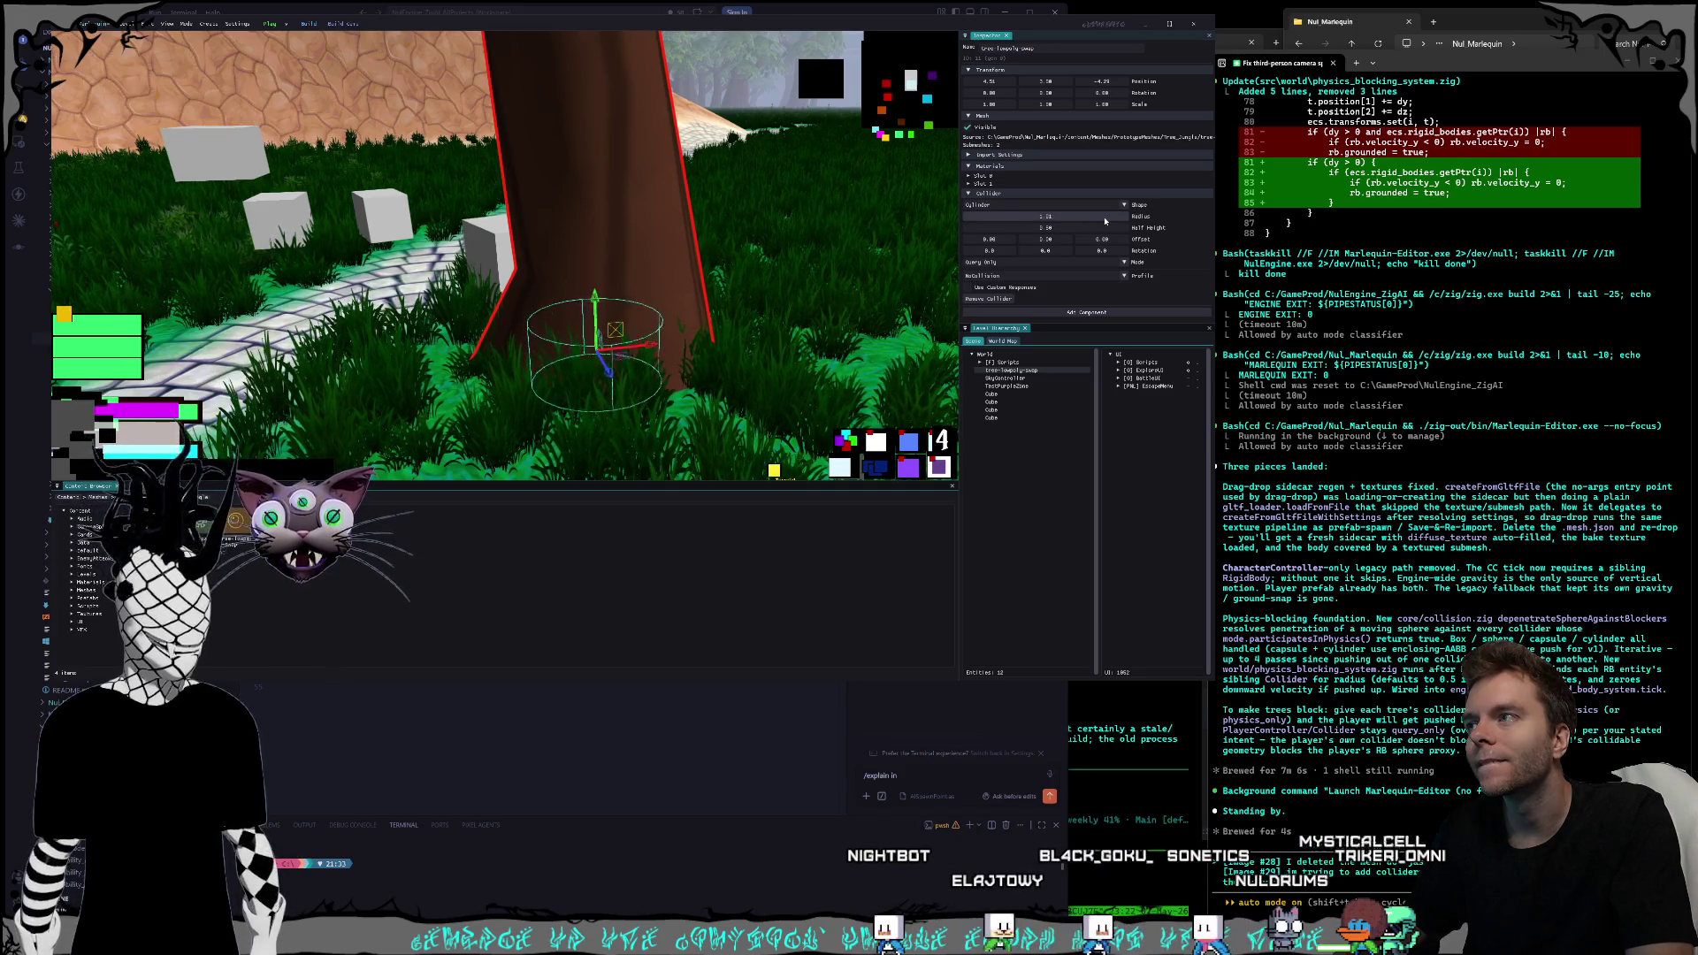
key("a")
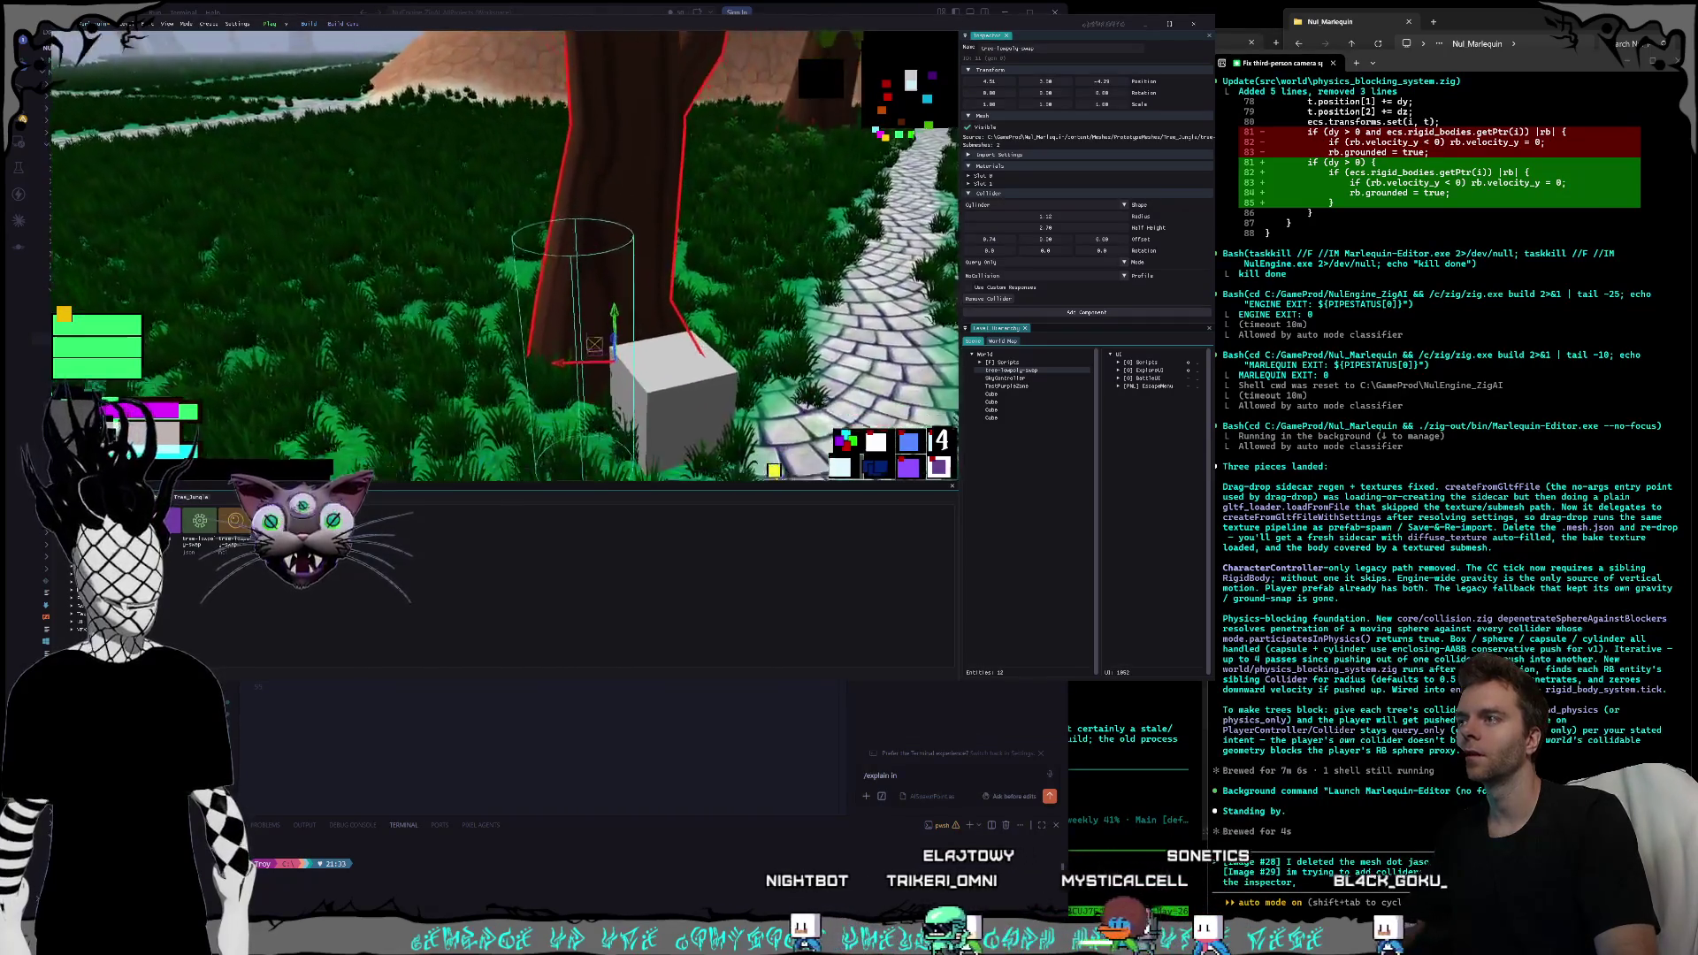
mouse_move(989, 239)
left_mouse_down()
mouse_move(951, 248)
mouse_move(1079, 245)
left_mouse_up()
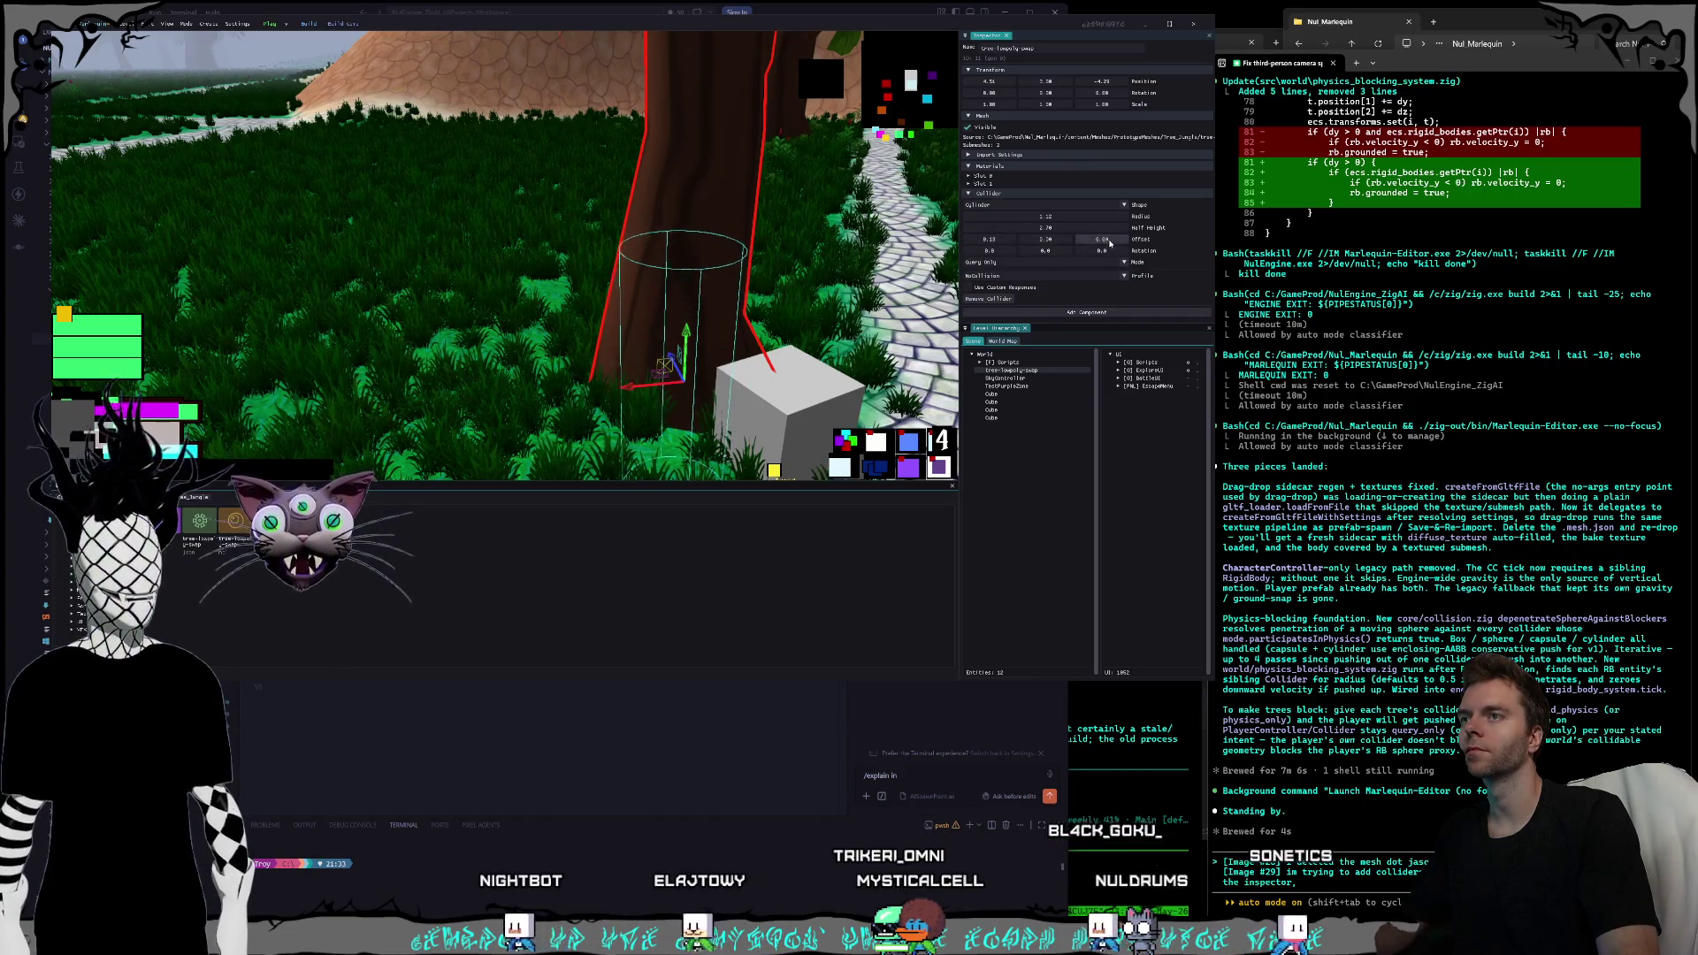
key("Escape")
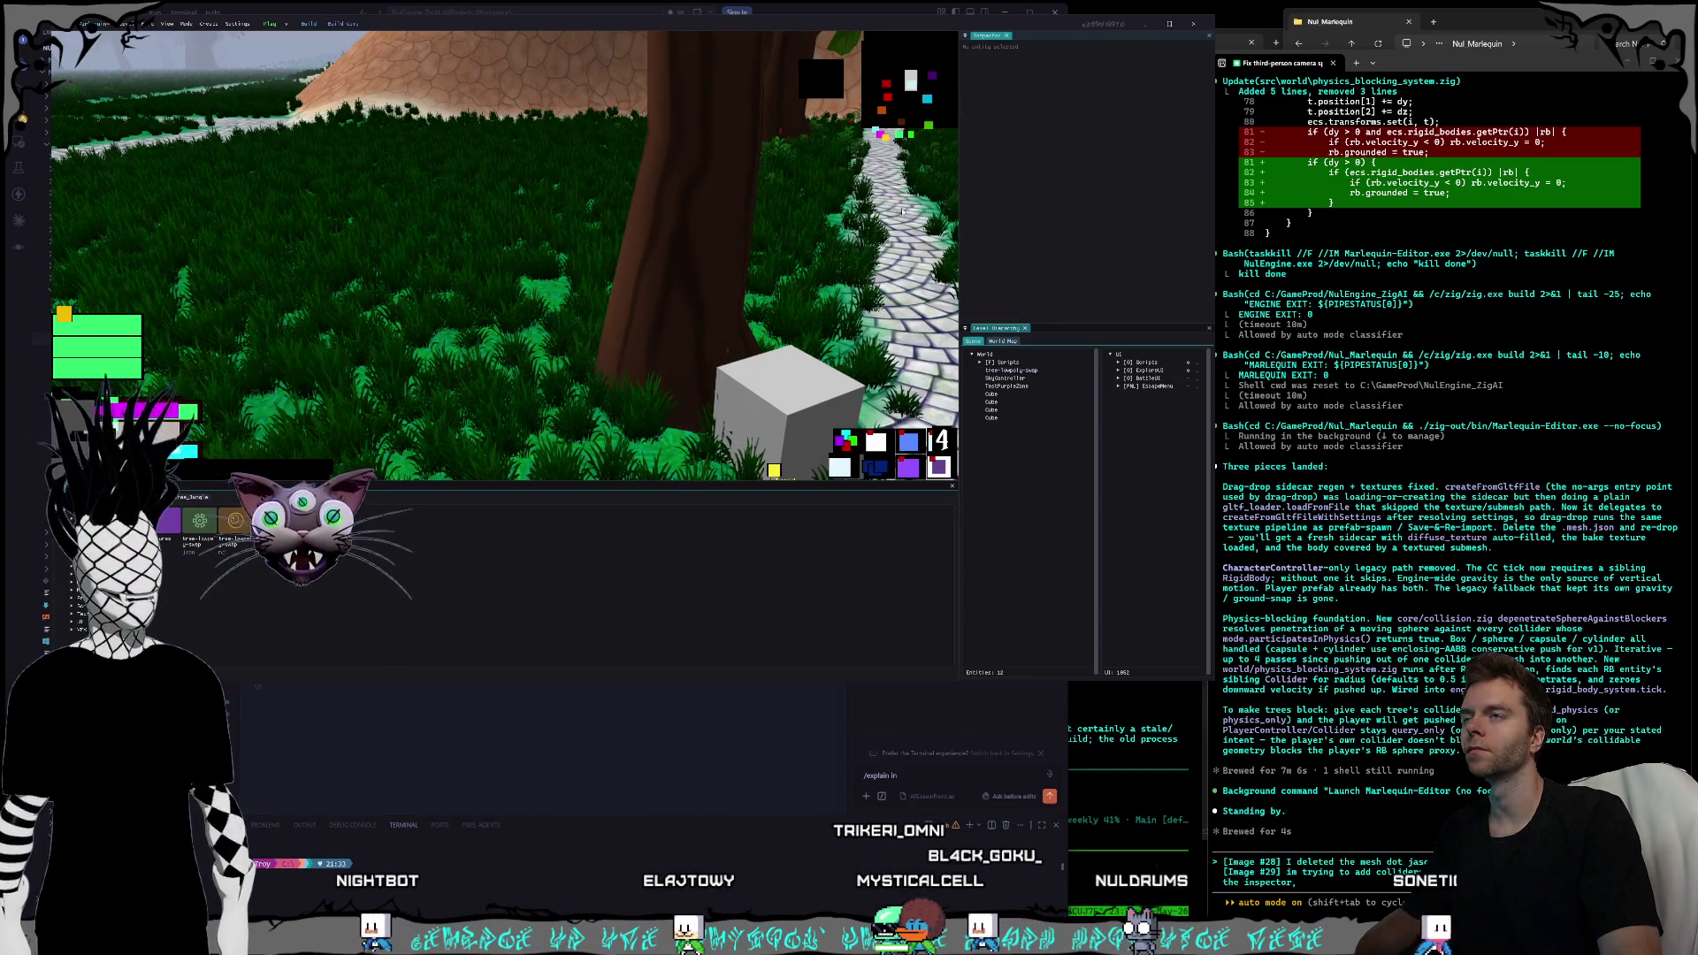
left_click(659, 275)
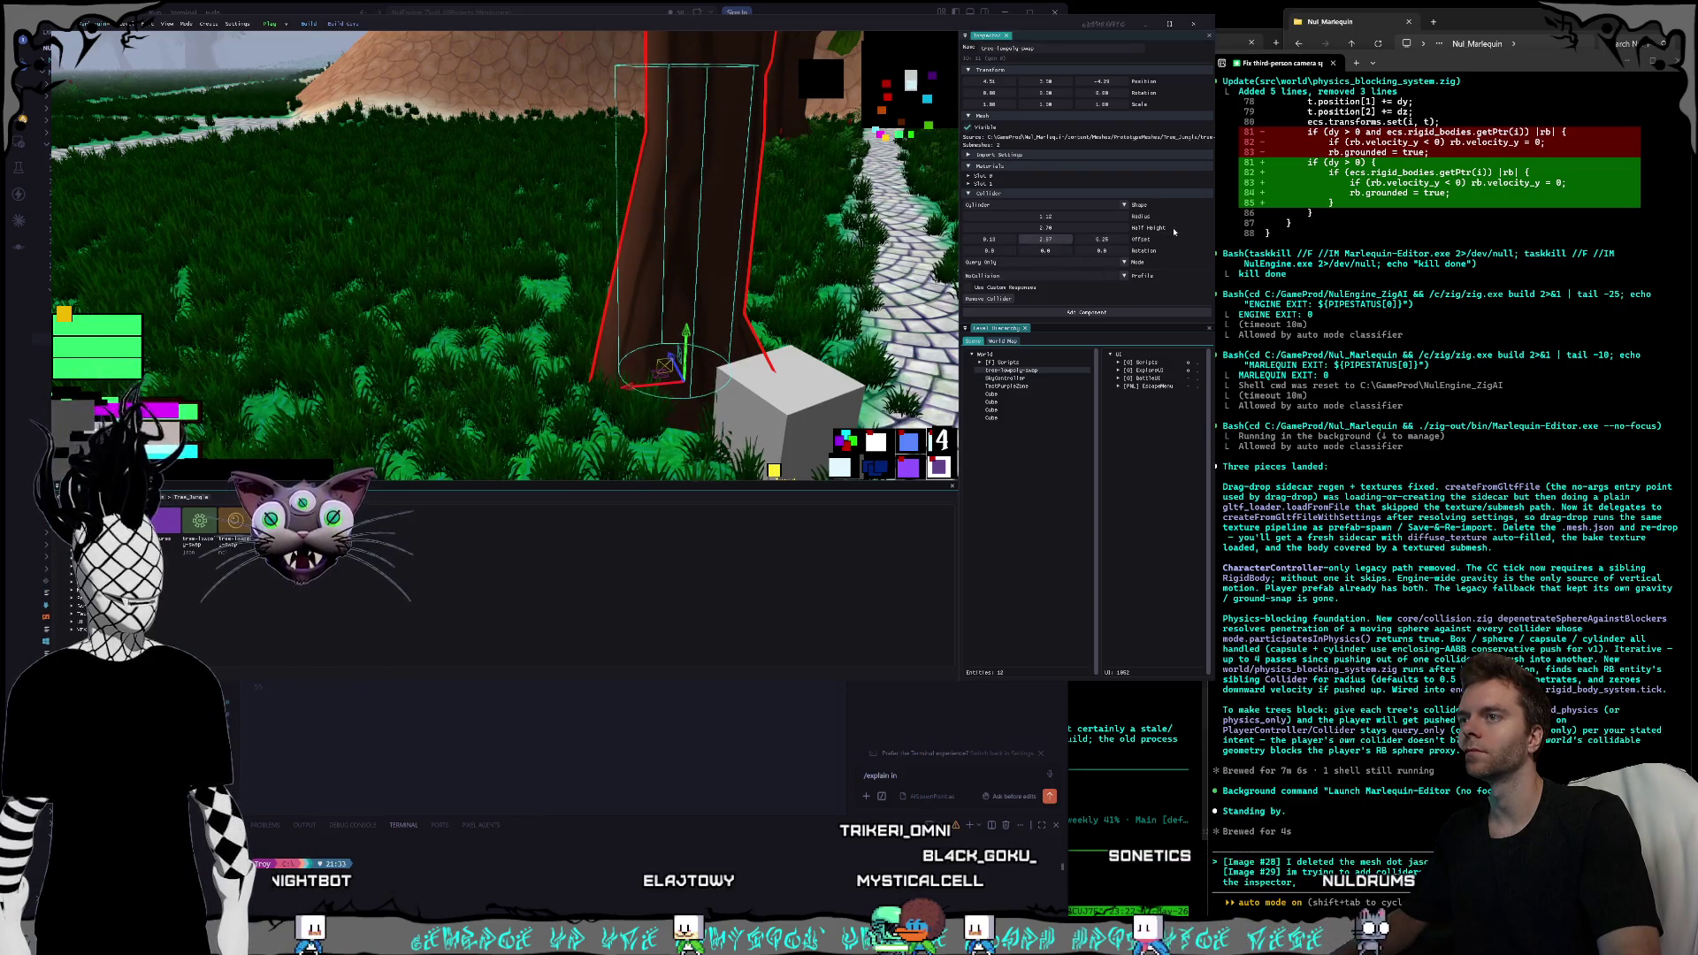
left_click_drag(776, 202, 686, 210)
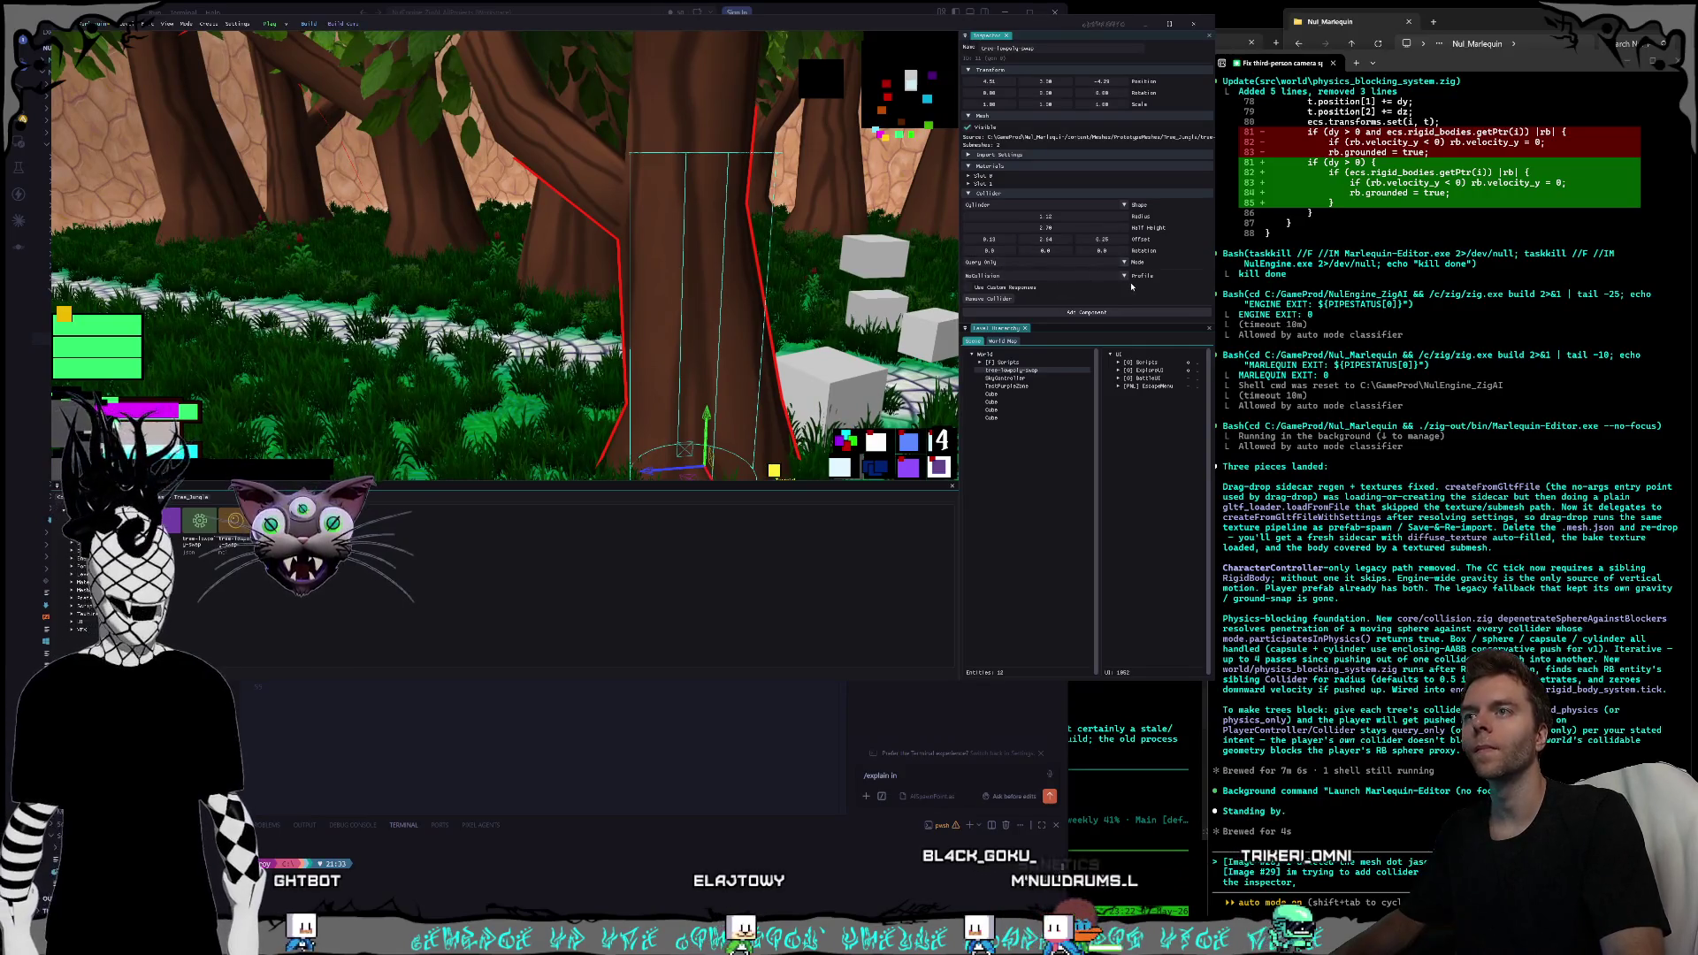
- Set the collider's profile to WorldStatic and its mode to Physics Only
left_click(1013, 276)
left_click(980, 295)
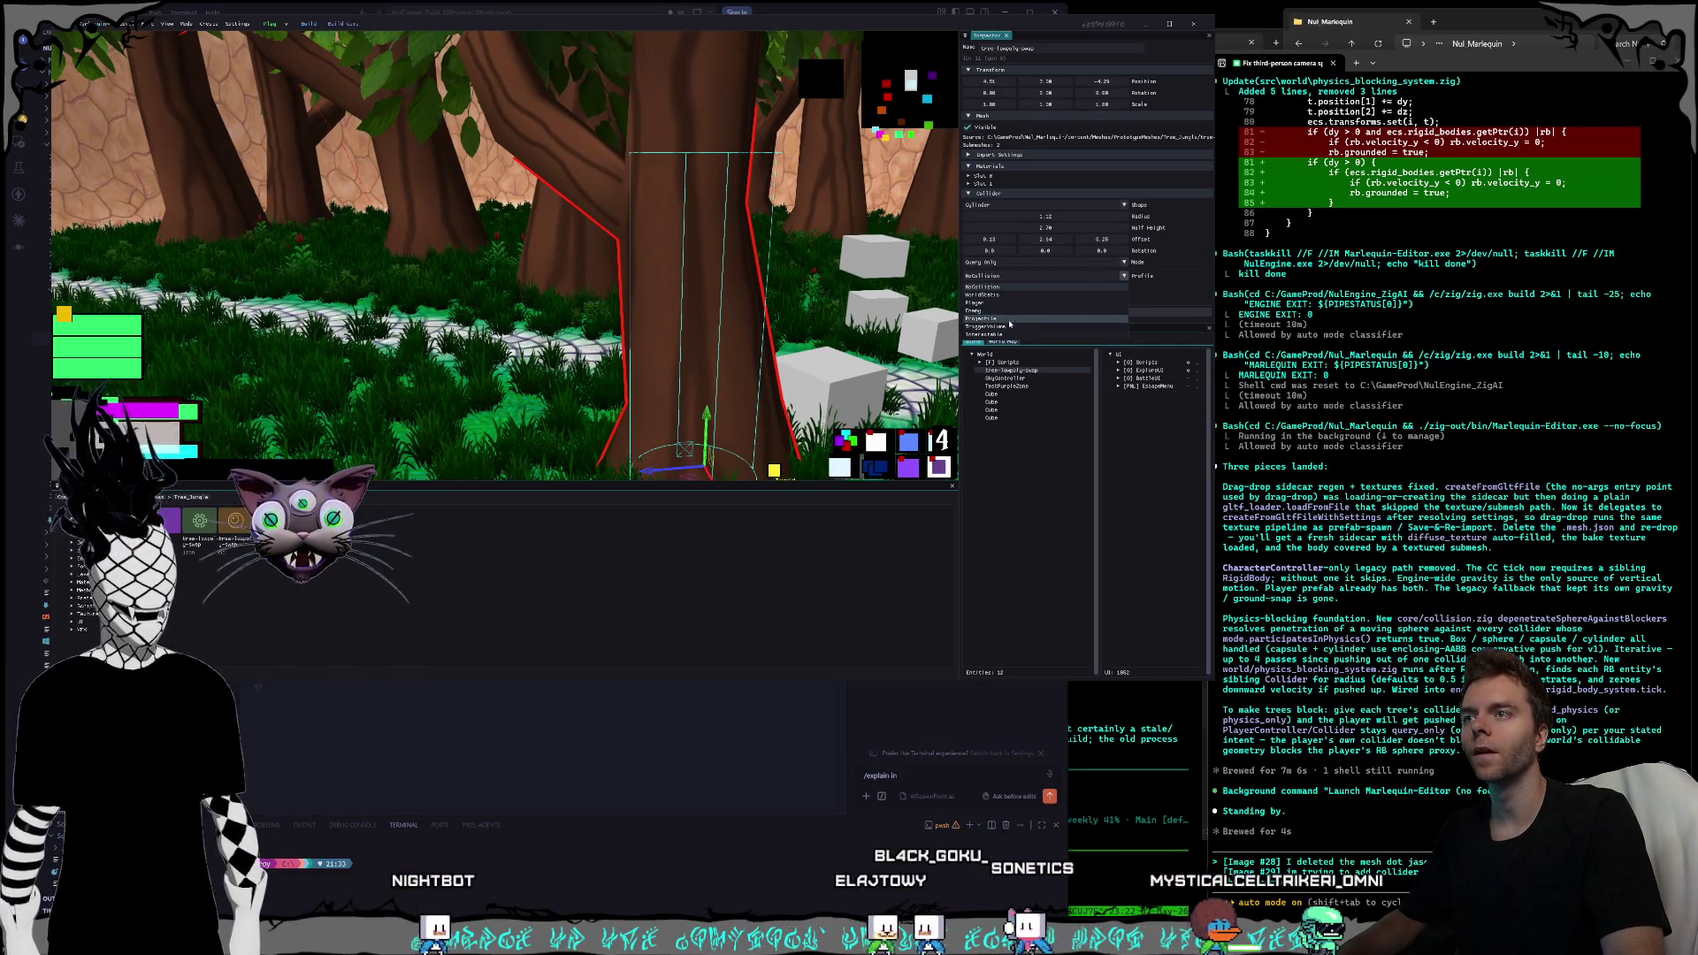
left_click(1061, 263)
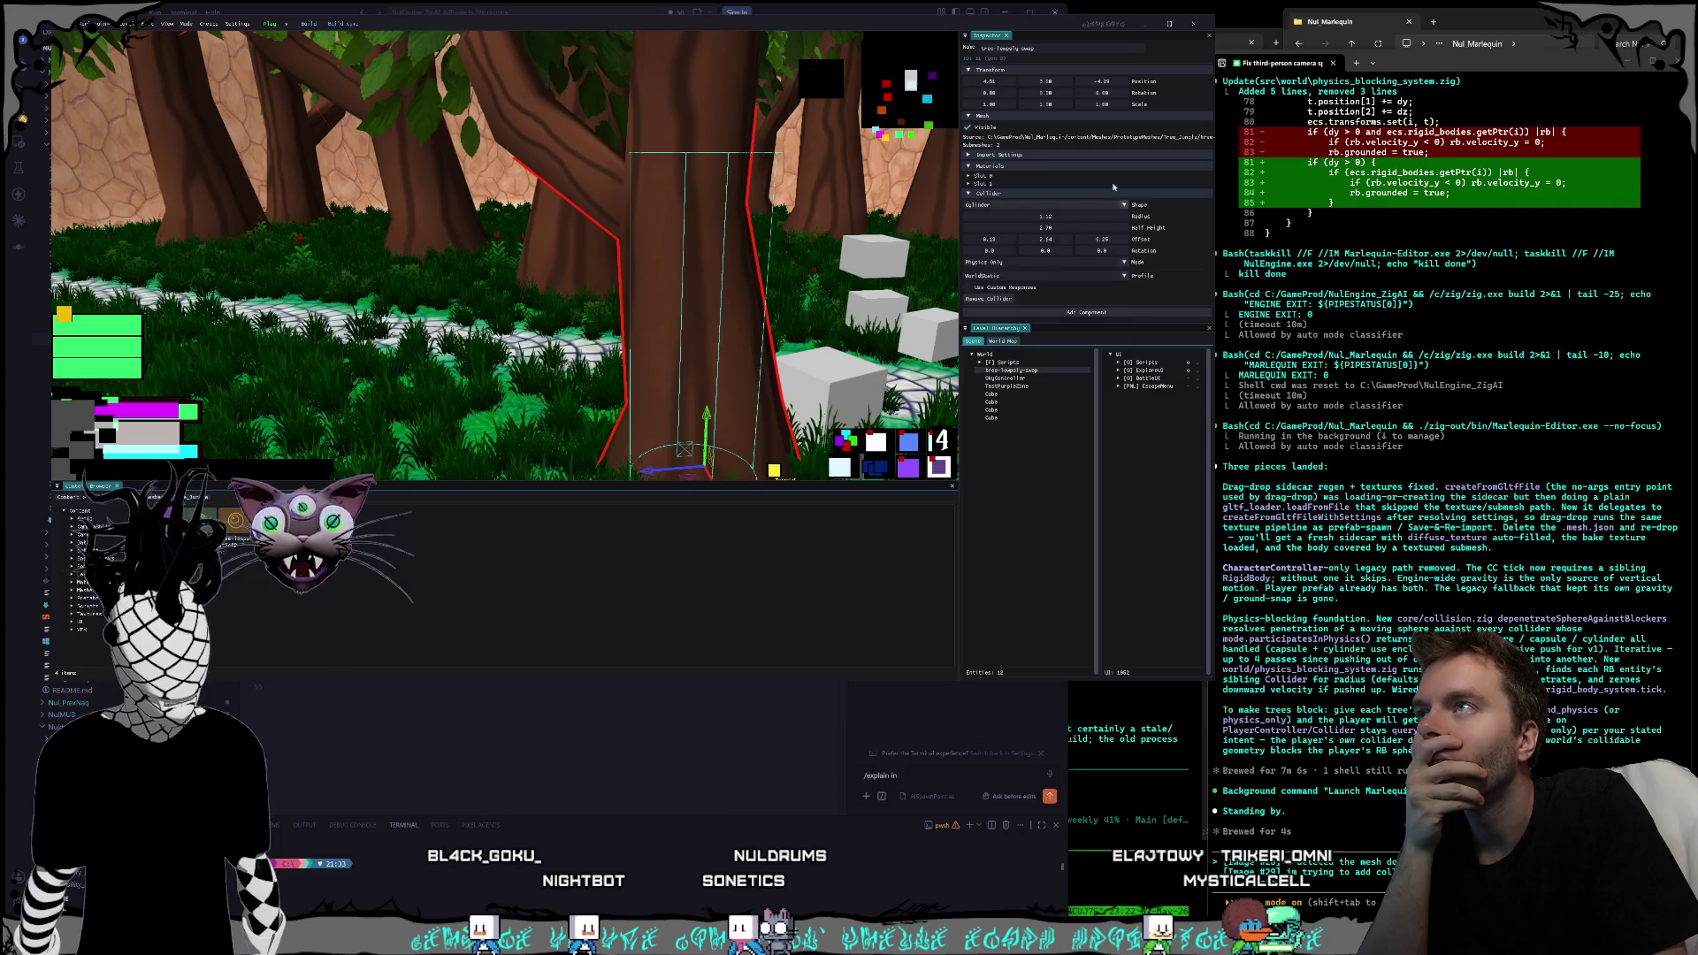
left_click(1016, 386)
left_click(1009, 369)
scroll(591, 343, "up", 5)
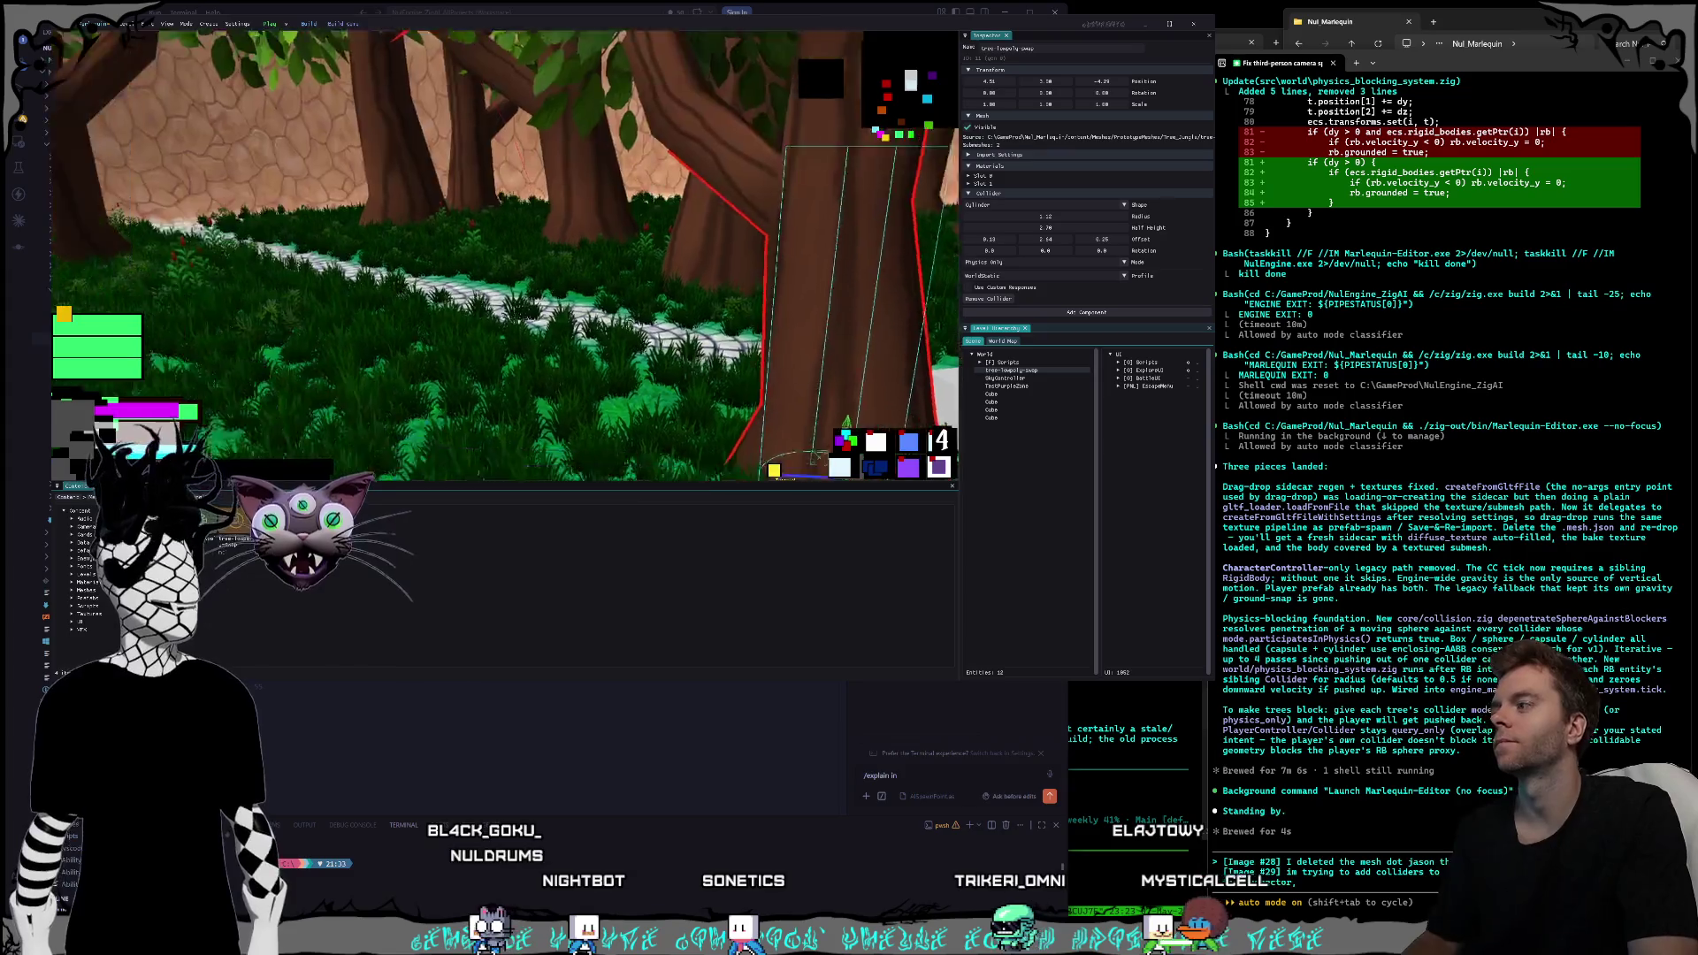
- Place another tree, frame it, and snip the editor area for Claude Code
mouse_move(200, 521)
left_mouse_down()
mouse_move(539, 265)
mouse_move(530, 248)
left_mouse_up()
scroll(552, 328, "down", 5)
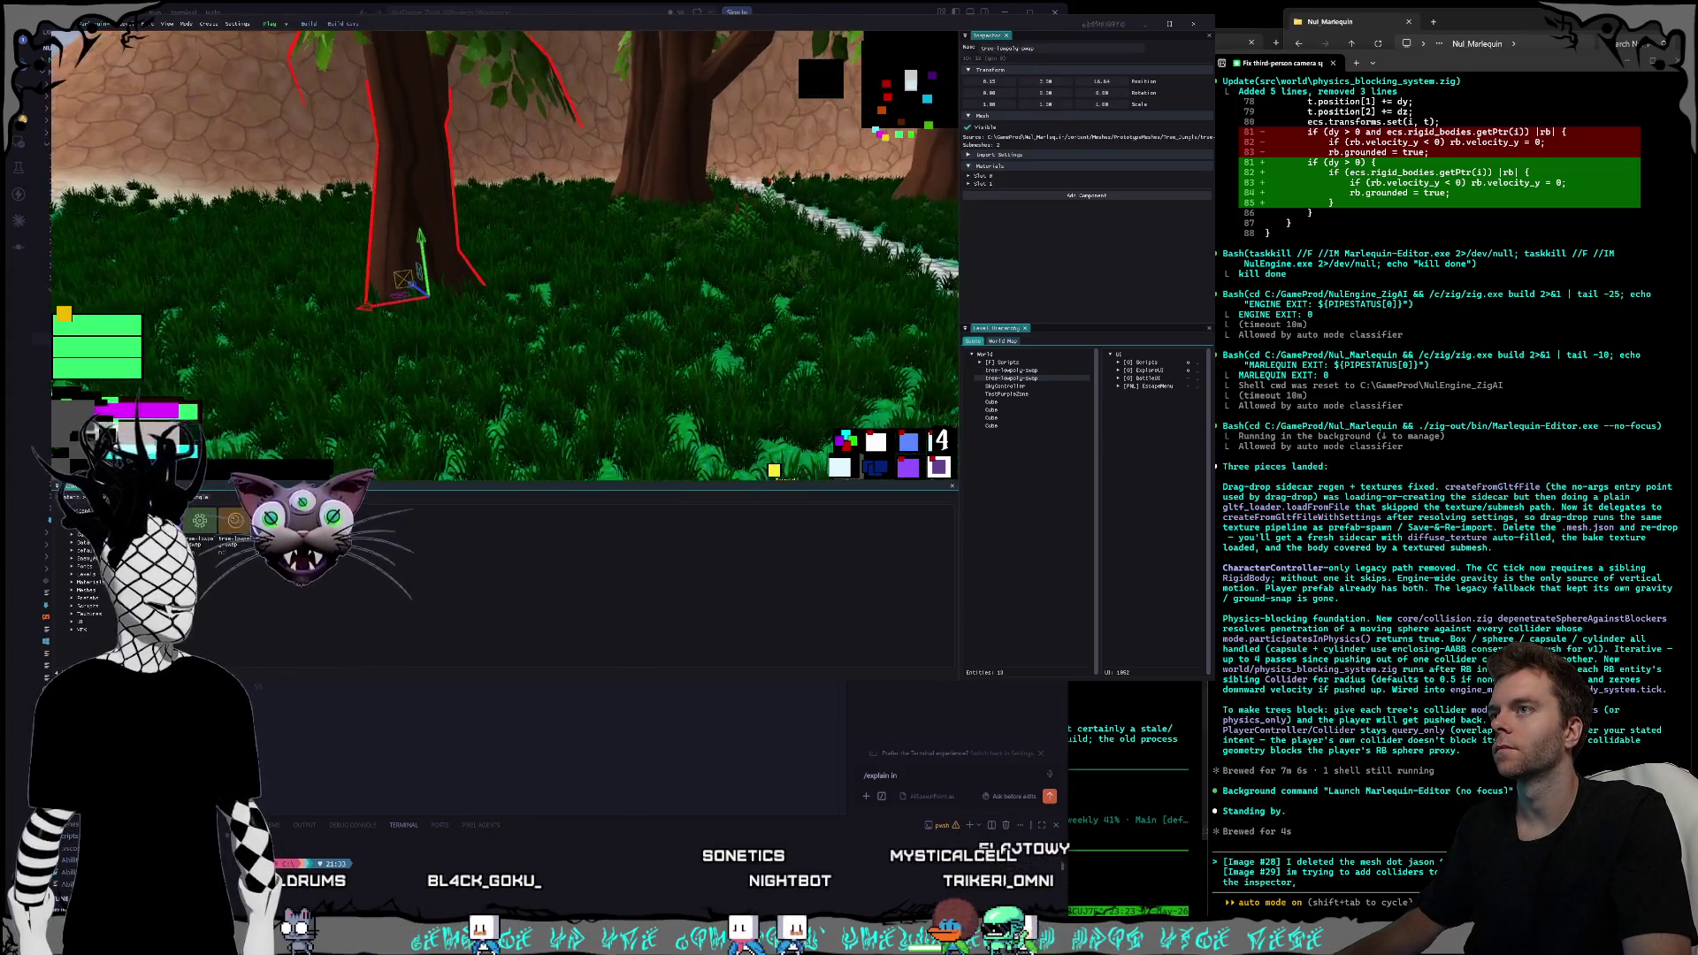
left_click(602, 292)
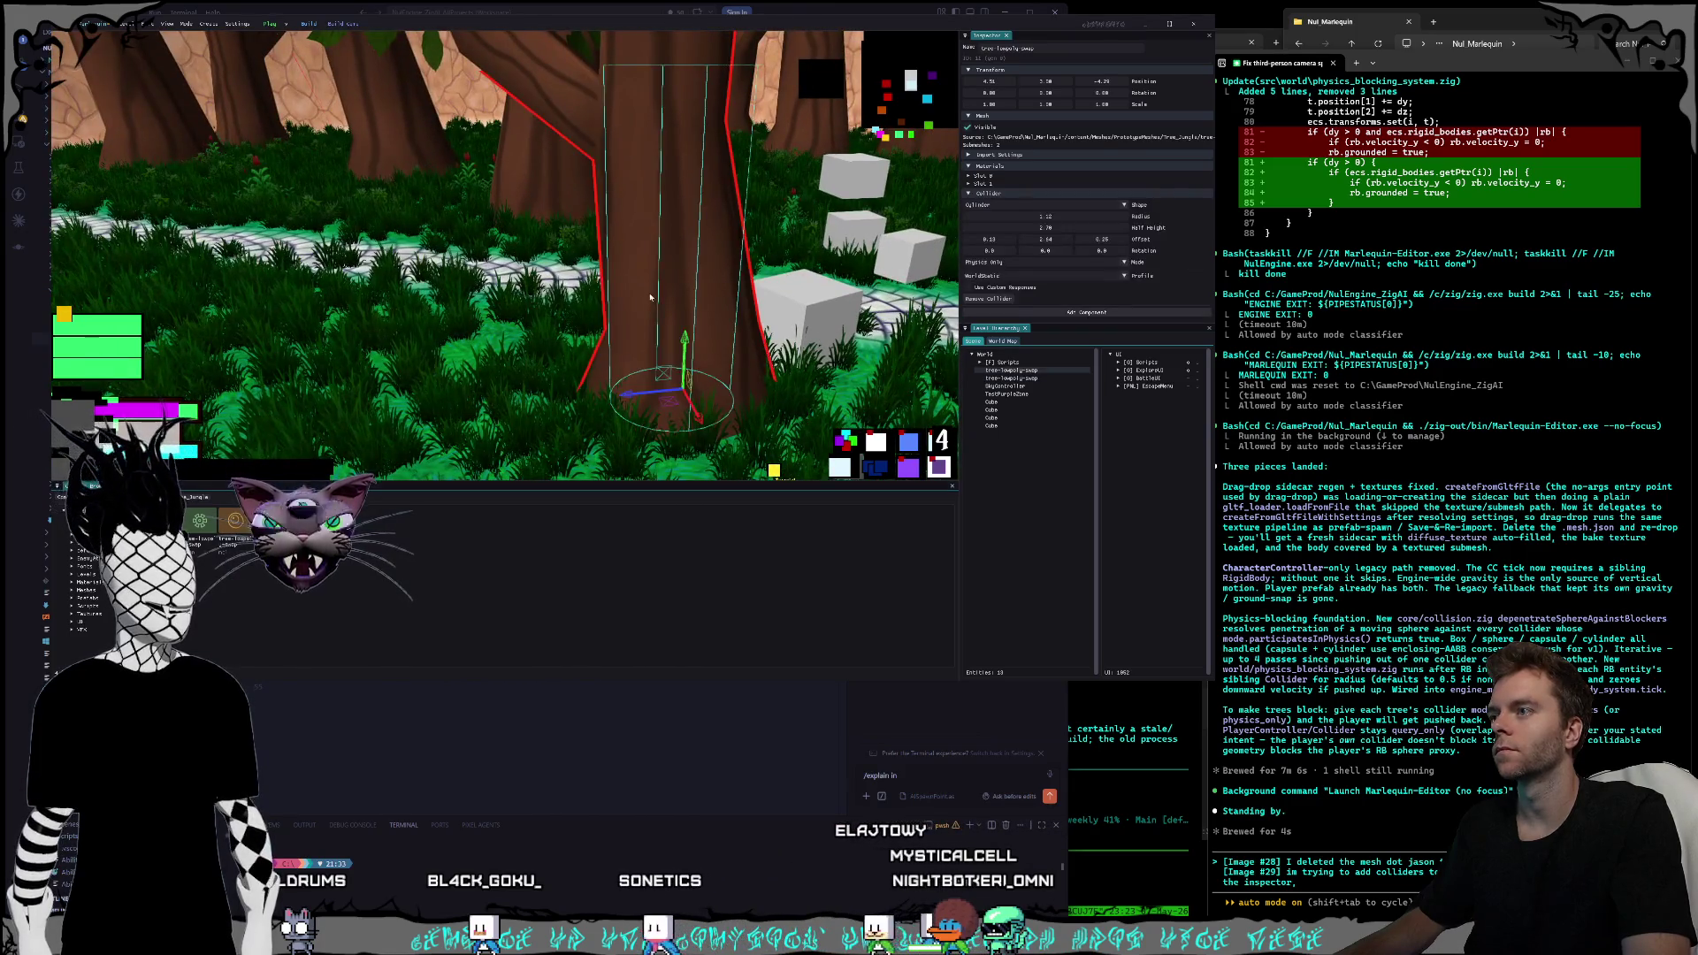
key("f")
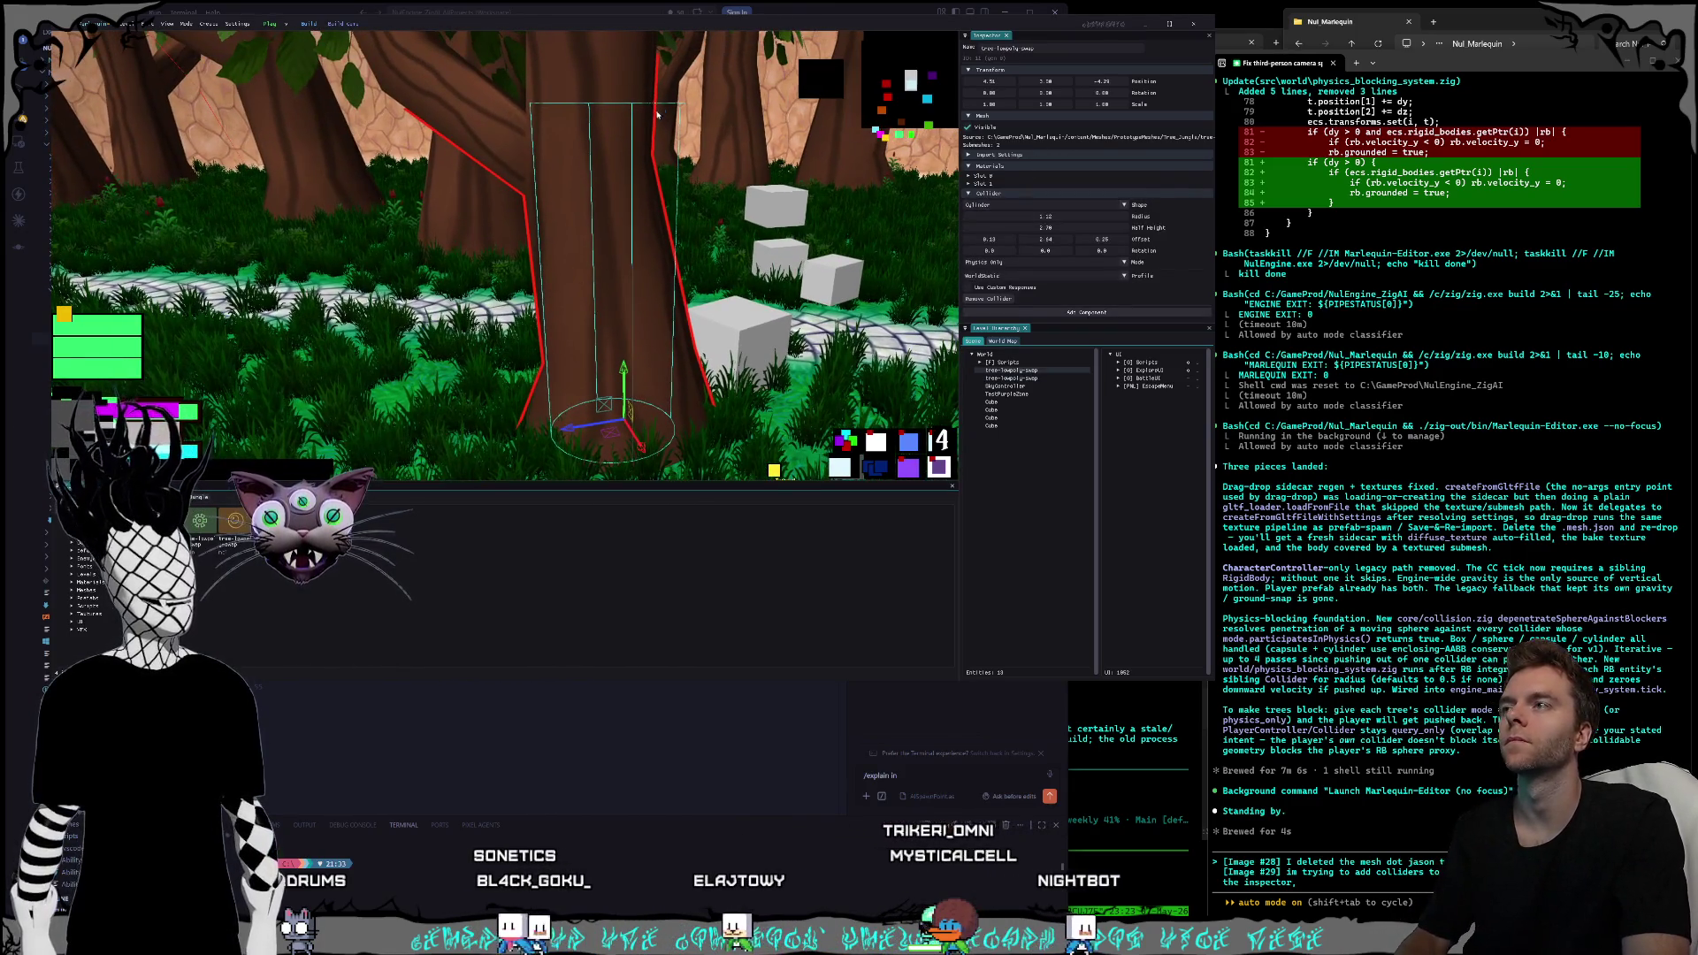
key("super+shift+s")
left_click_drag(344, 18, 1212, 550)
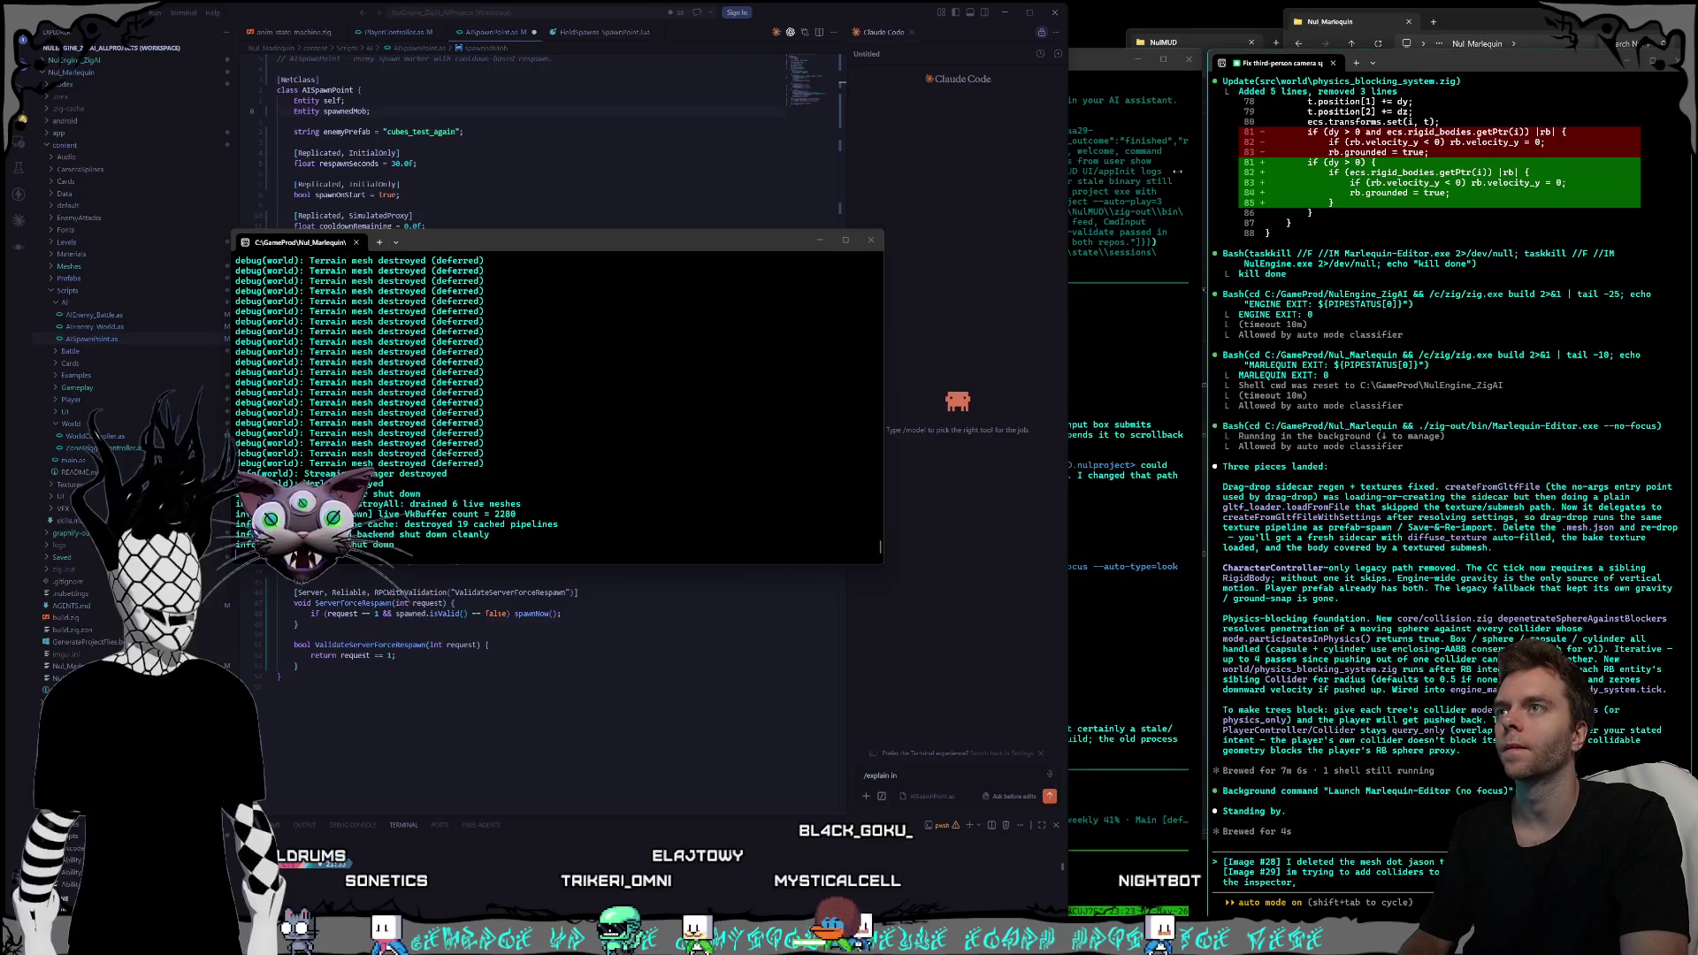
left_click(1378, 894)
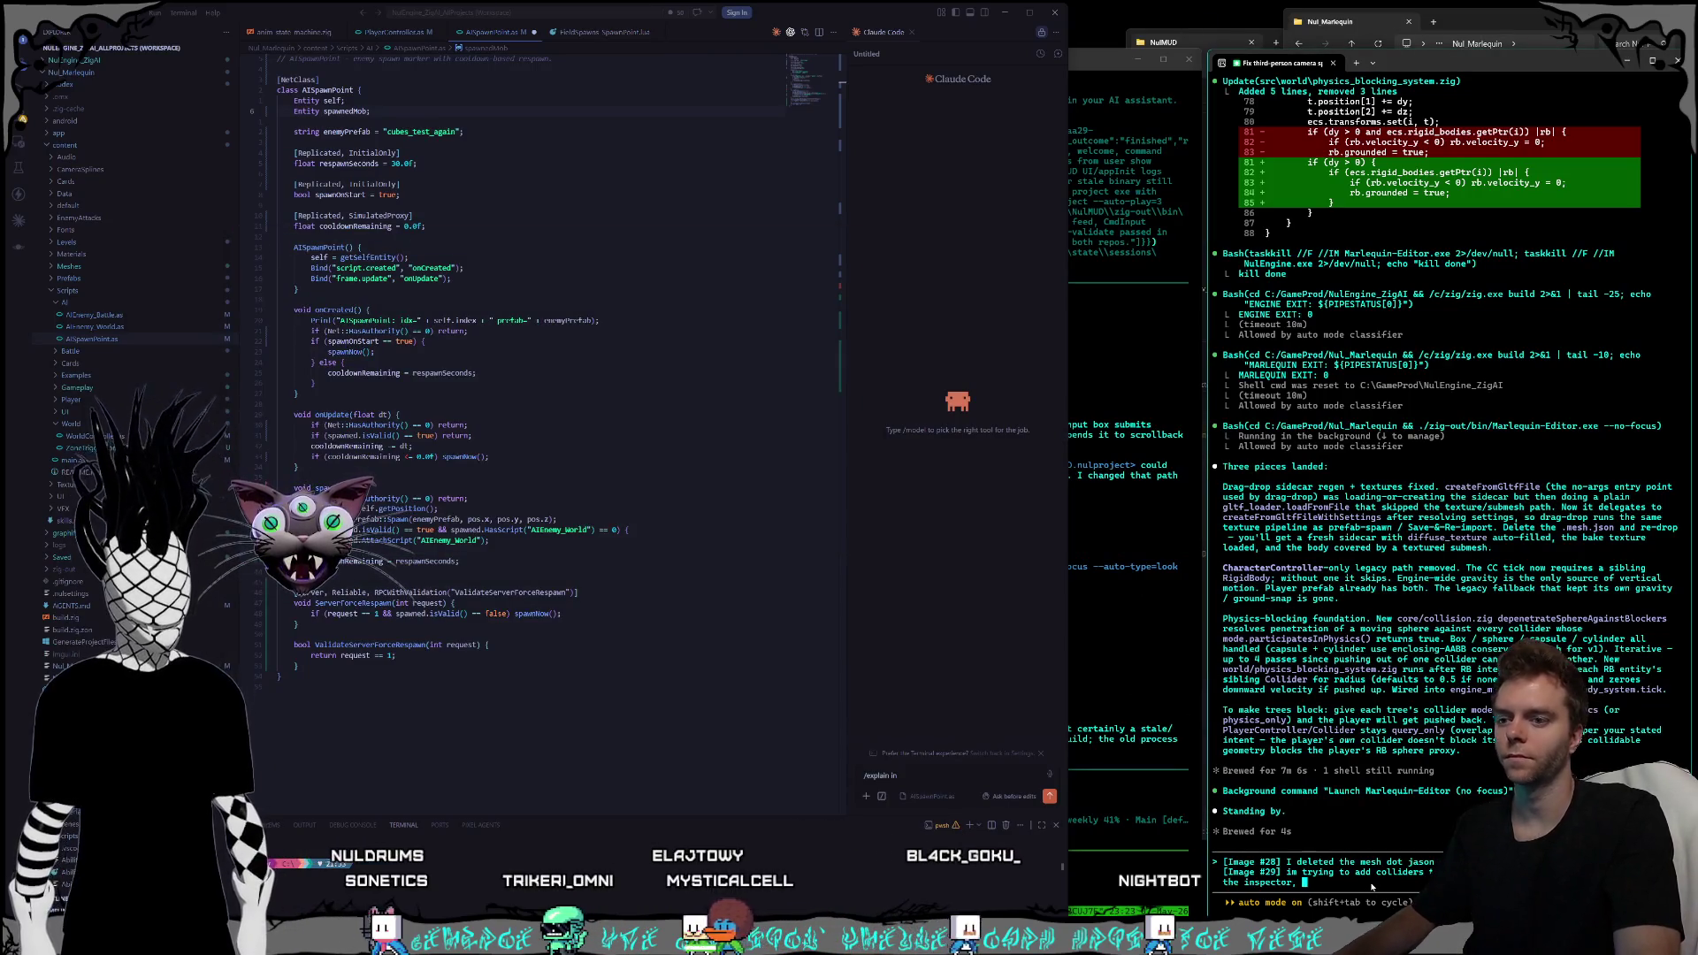
- Start typing the tree collider bug report to the agent and close the spare command window
type("i adde")
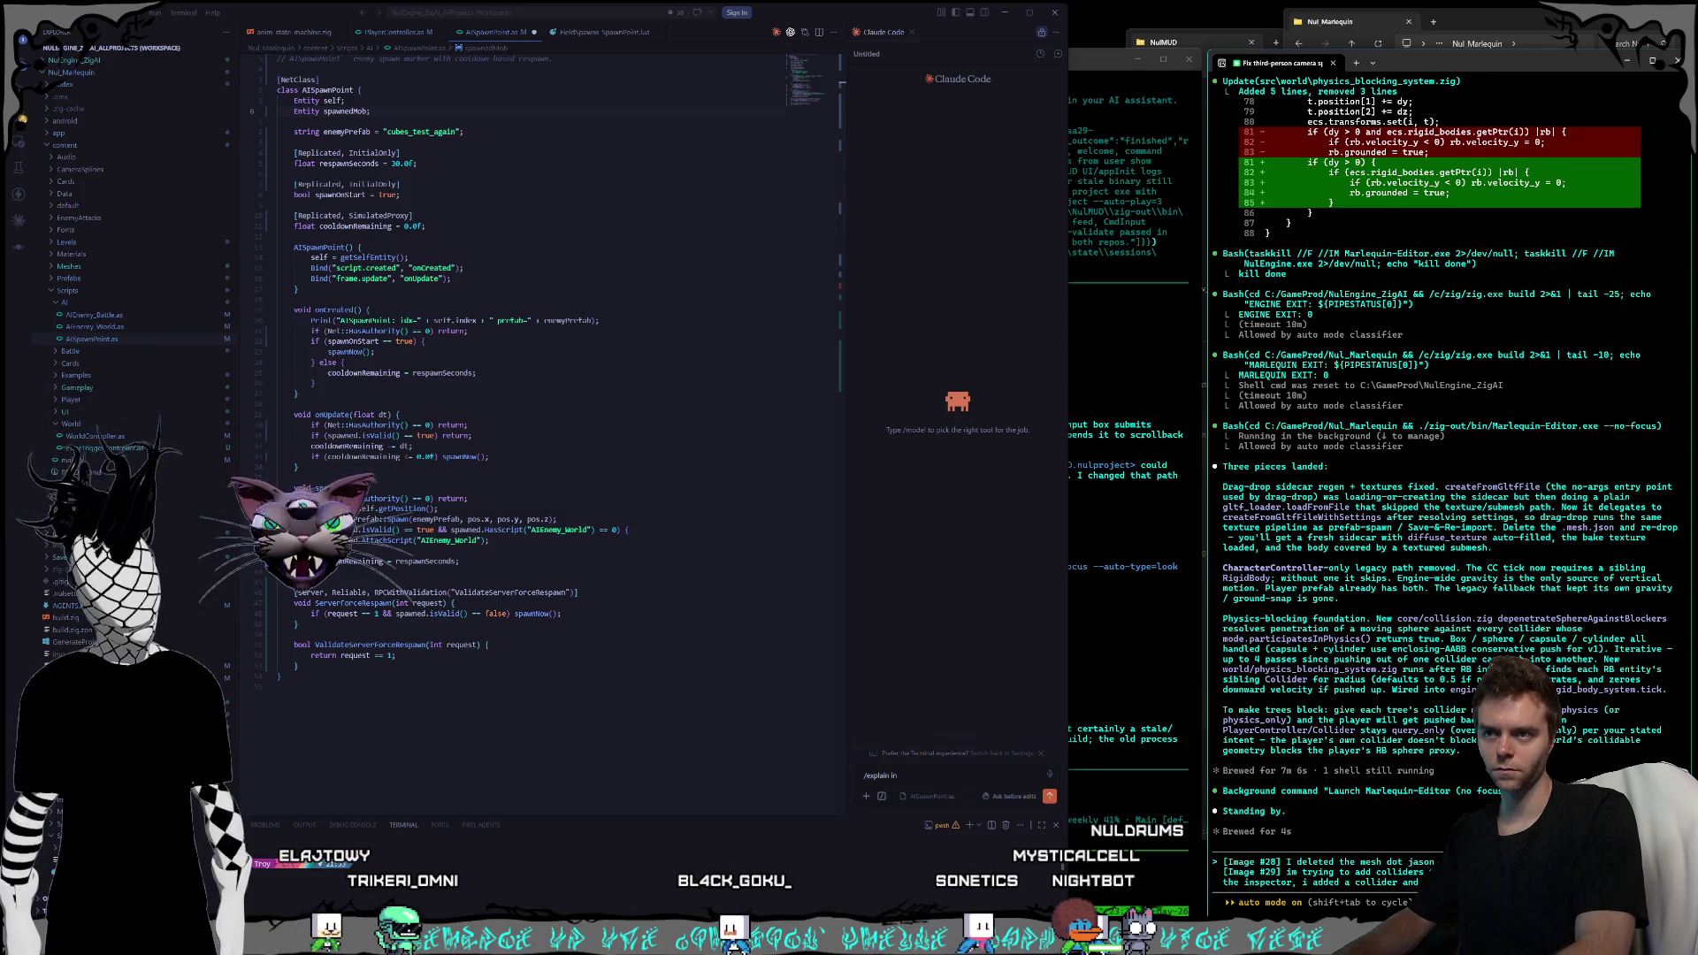
left_click(1102, 436)
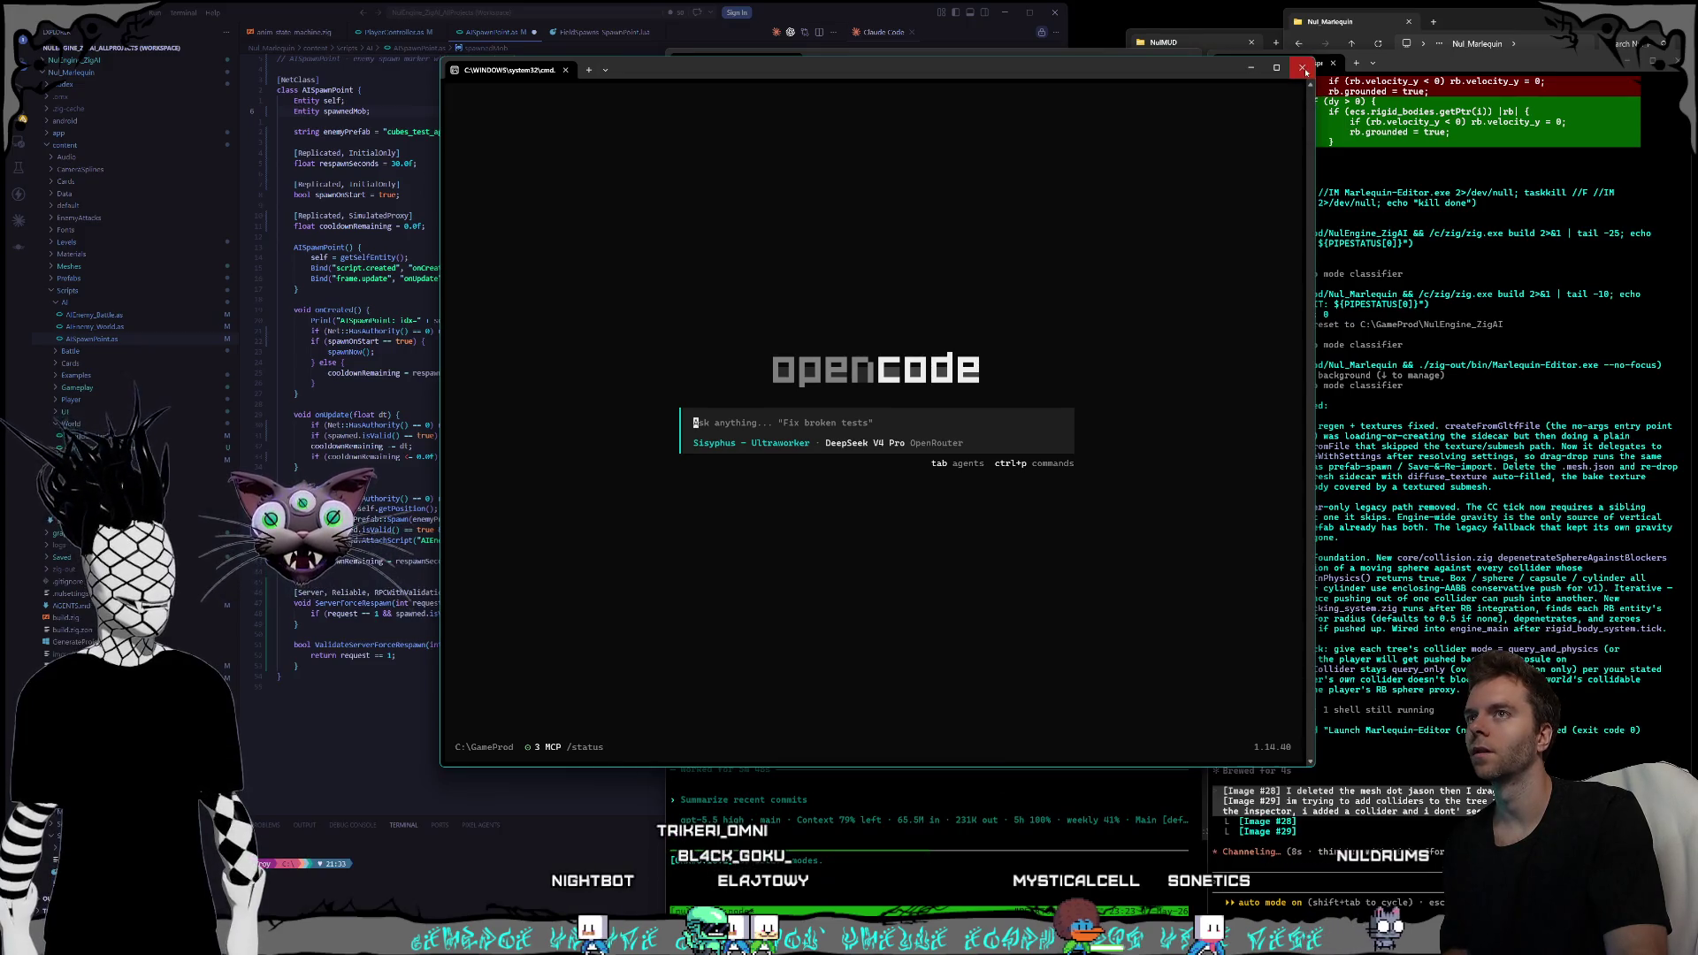
left_click(1303, 69)
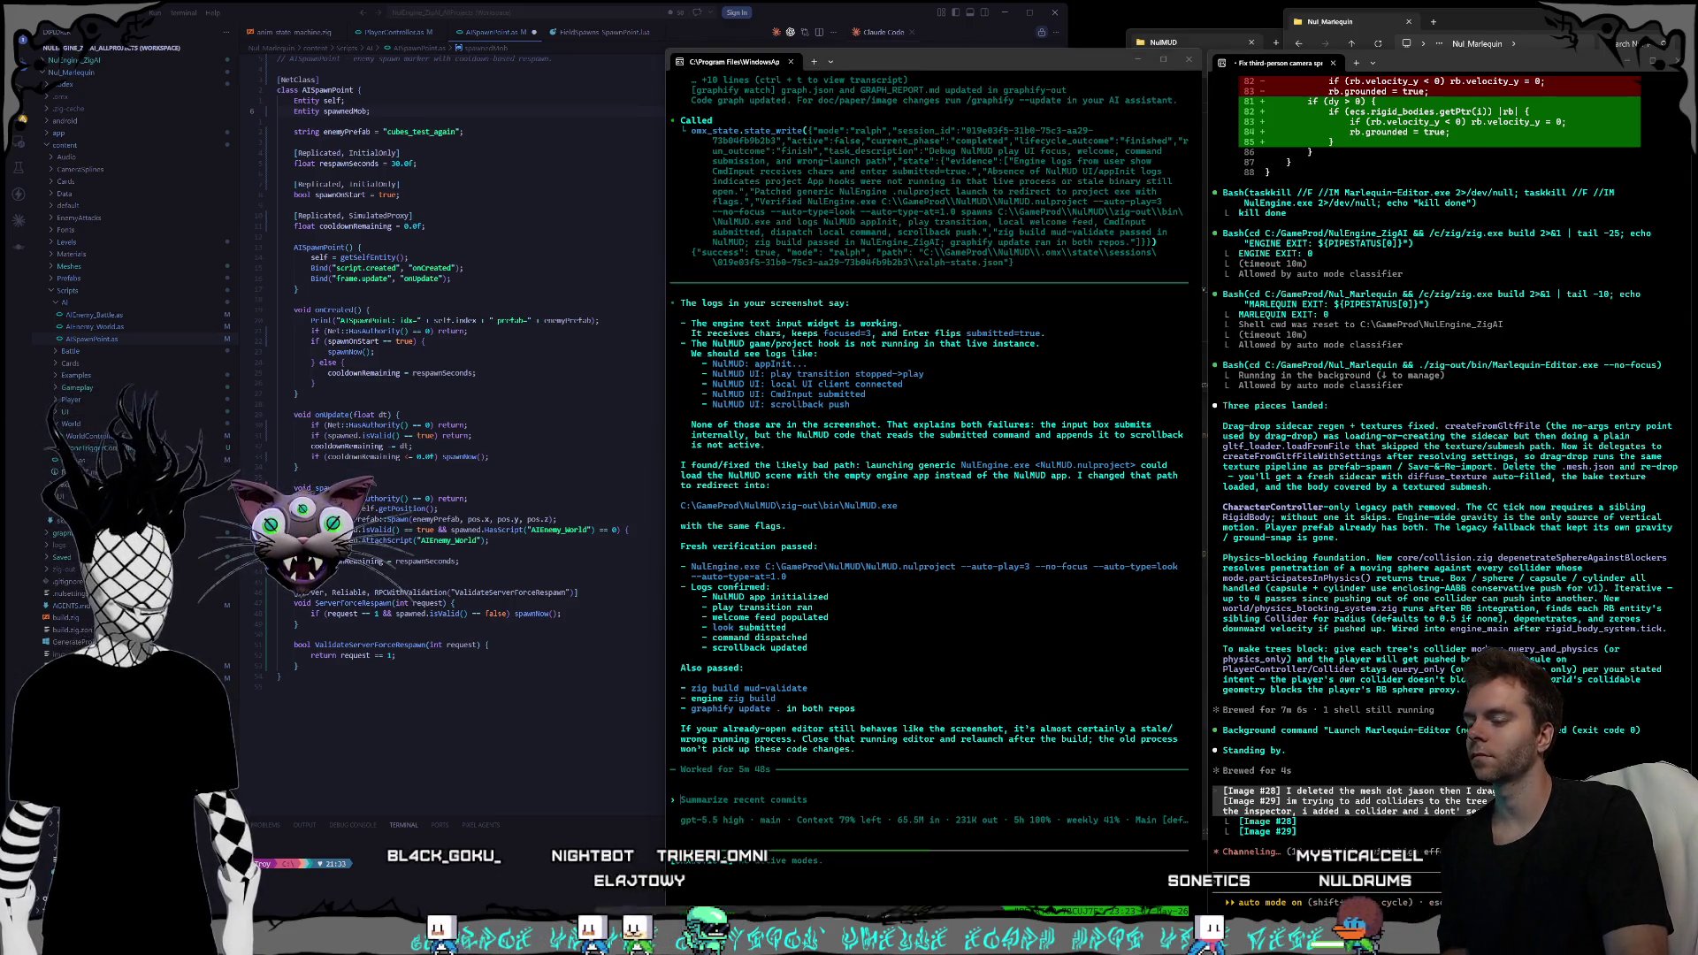
mouse_move(970, 900)
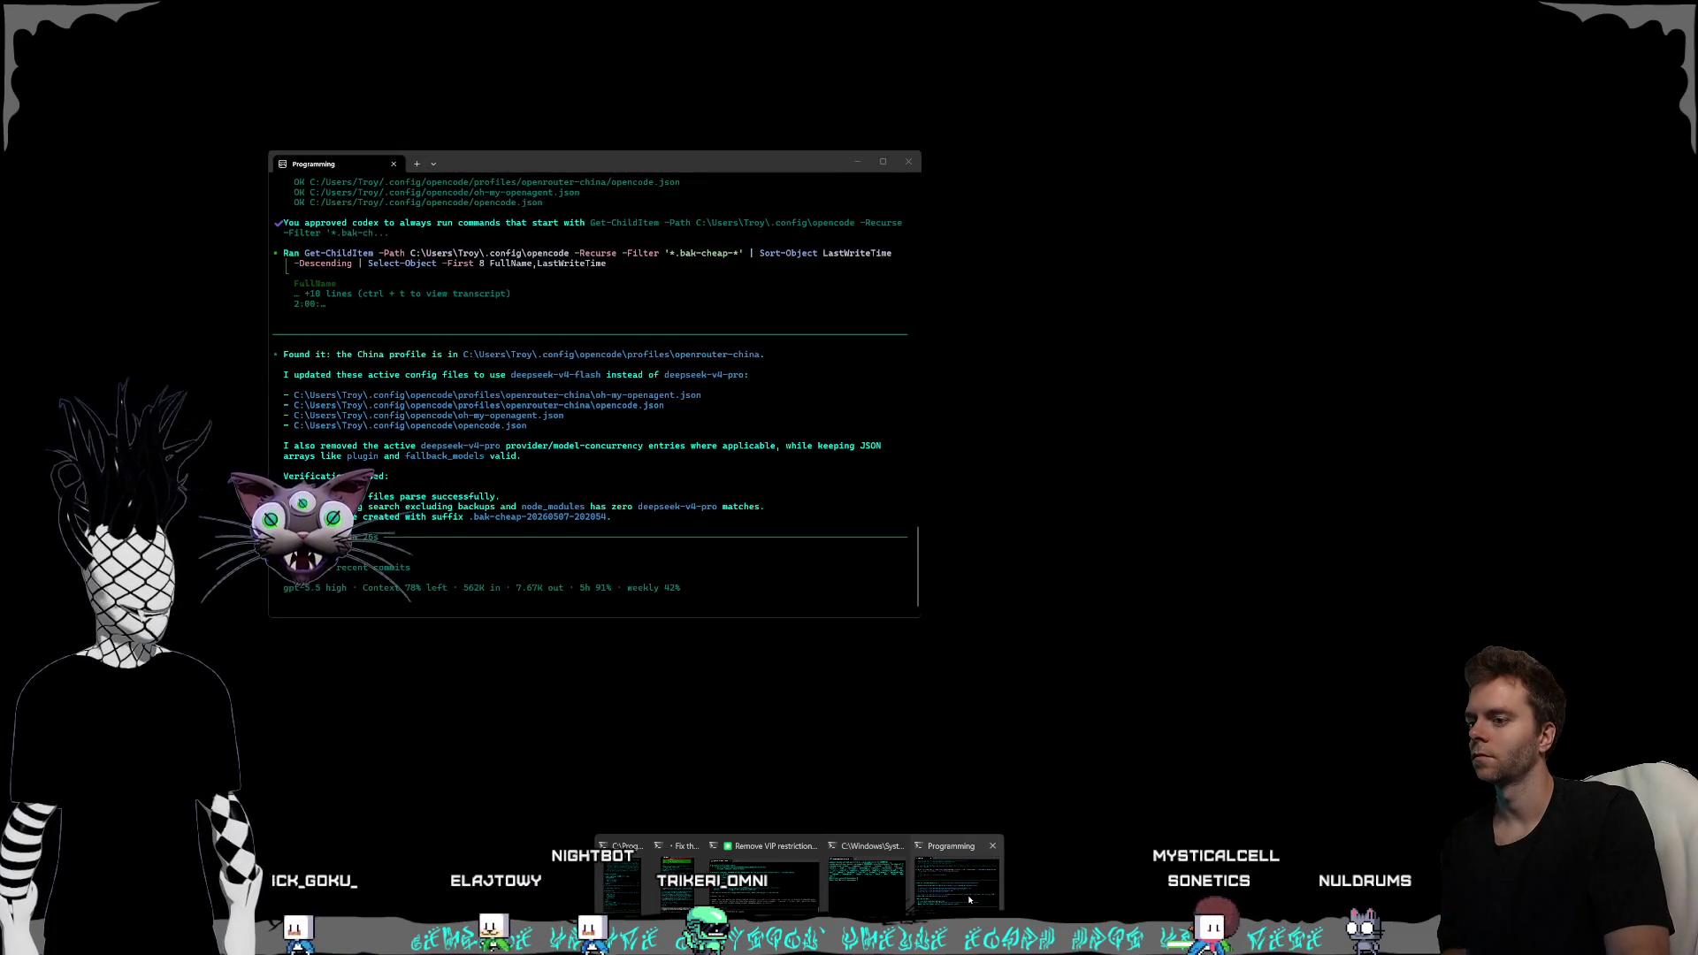
- Run /mandaringuide in the Remove VIP website agent's terminal, then open a new Brave tab
mouse_move(768, 898)
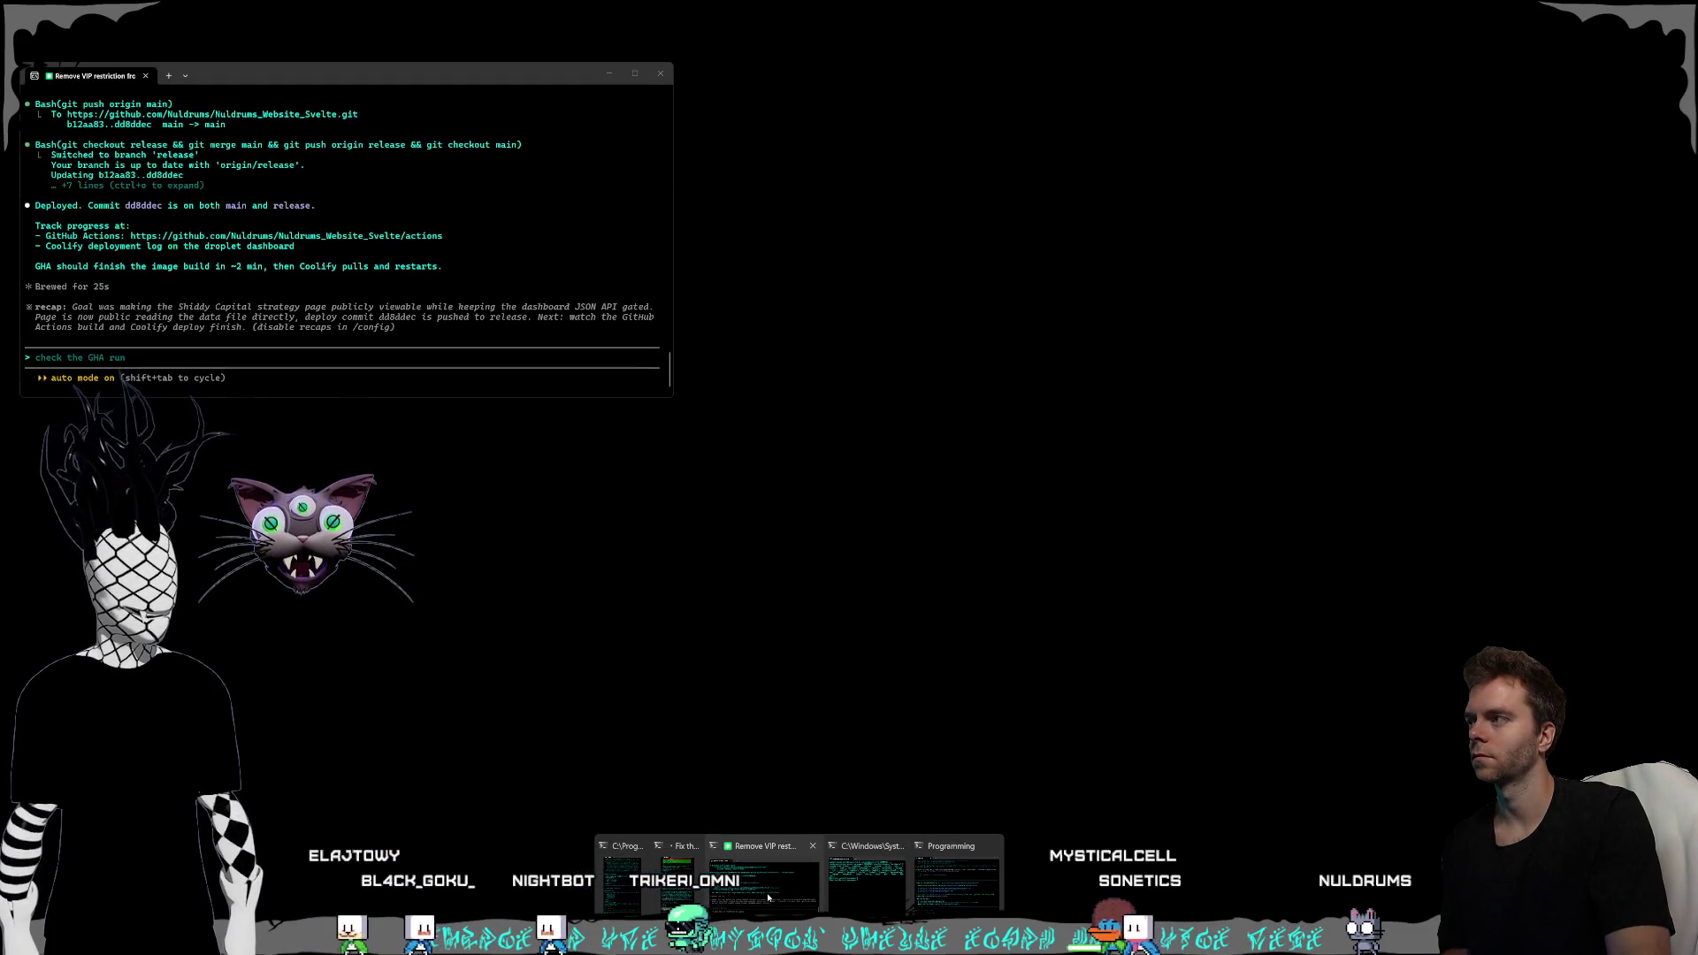
left_click(768, 897)
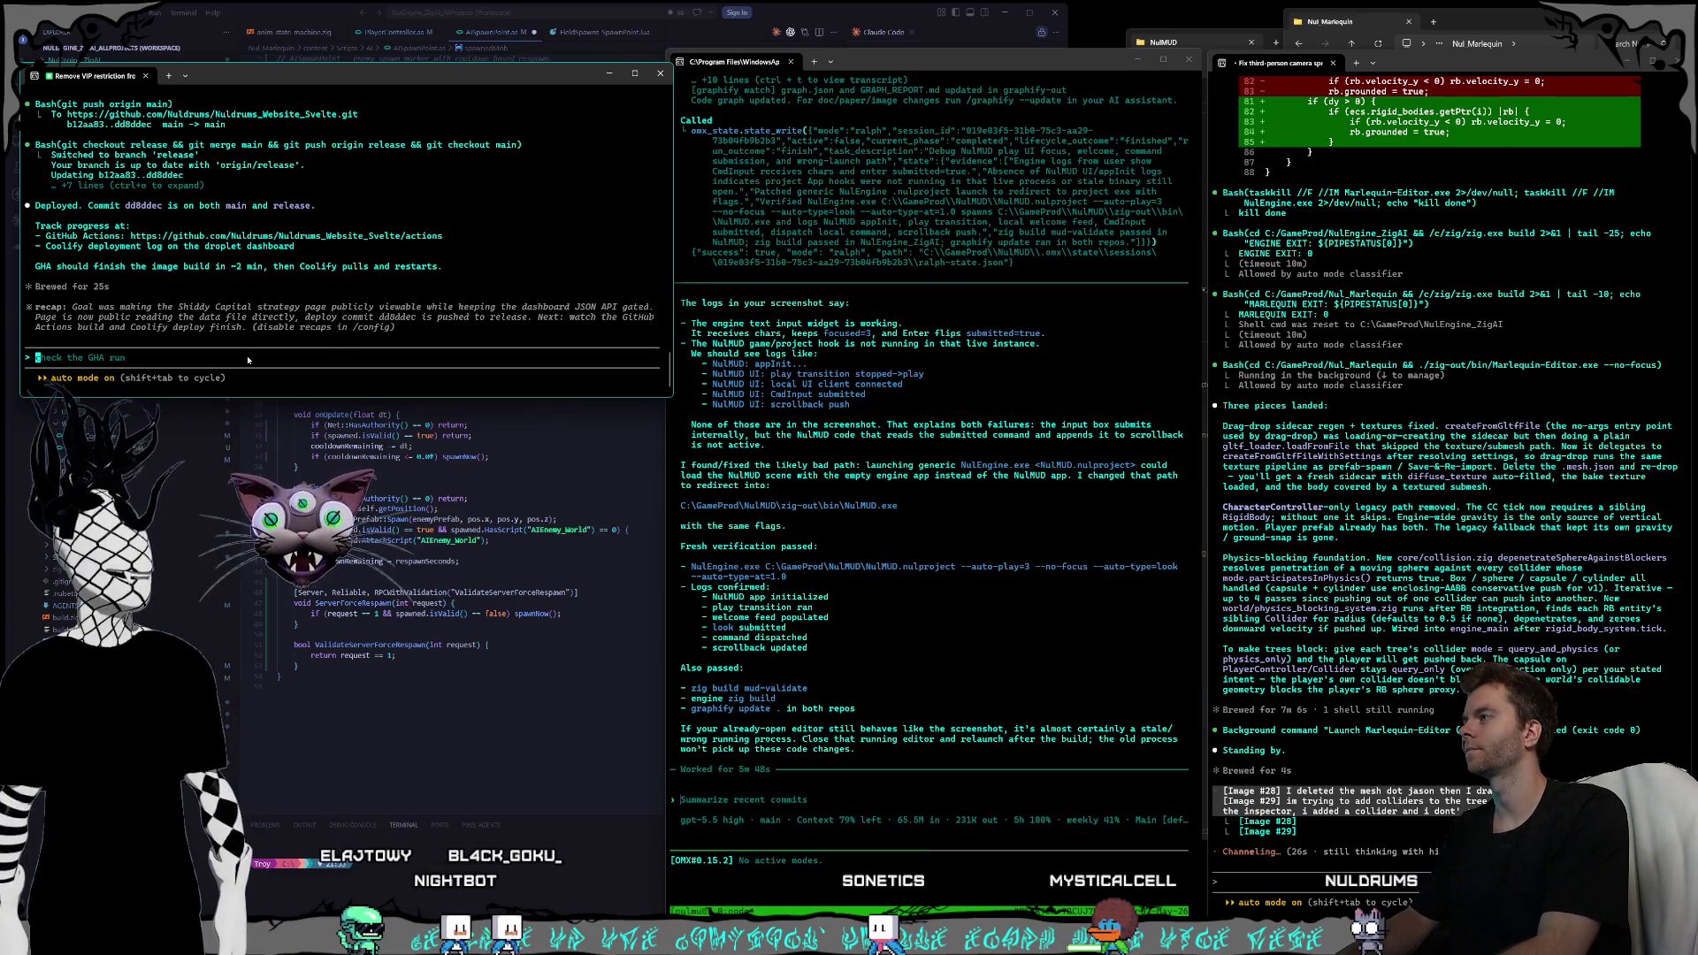
type("/mand")
key("Return")
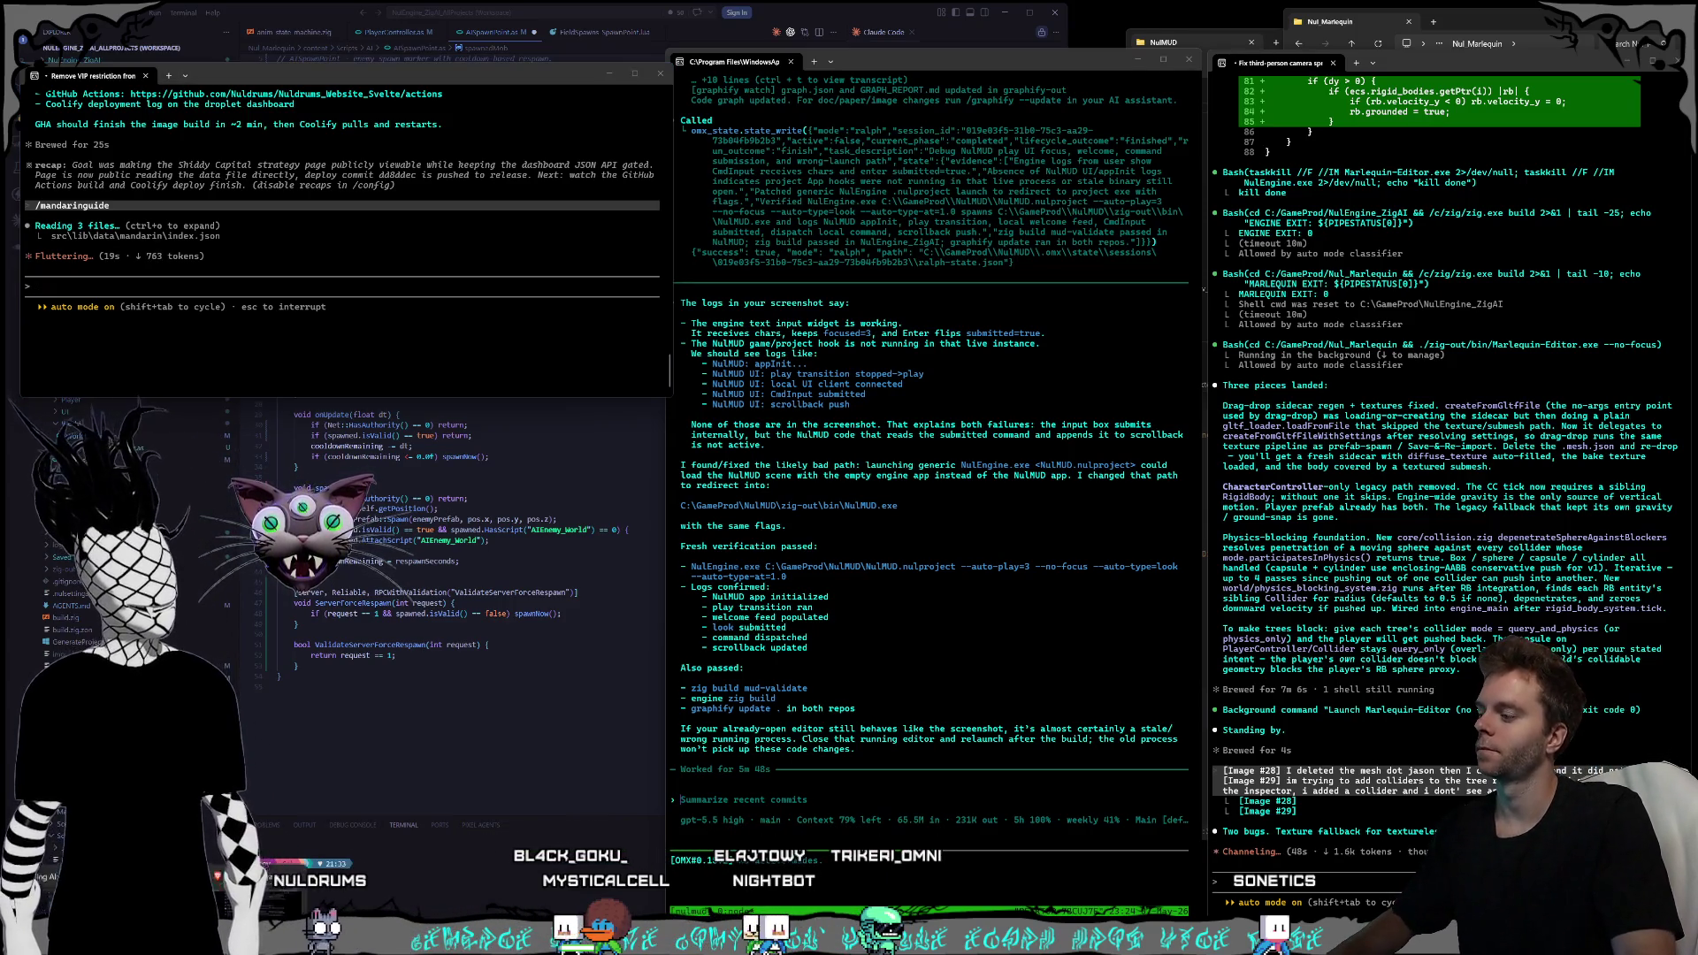
key("alt+Tab")
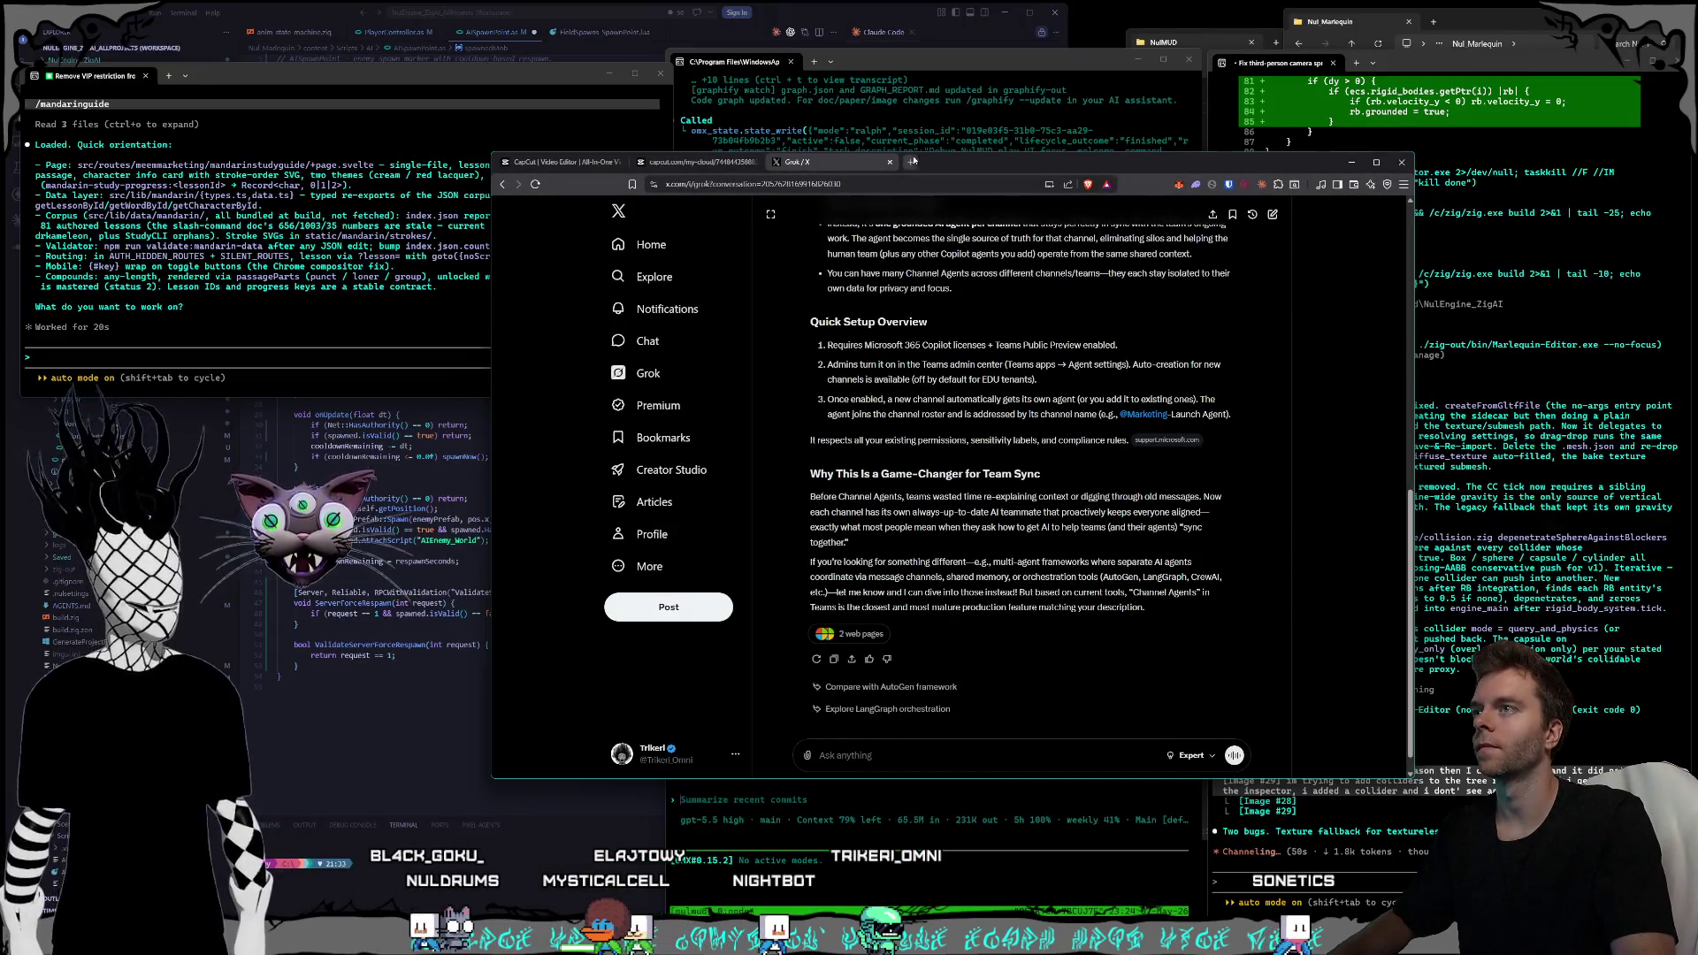
left_click(914, 161)
- Go to the nuldrums.world mandarinstudyguide page at lesson=L1.01 via the address bar suggestions
type("nuldrums")
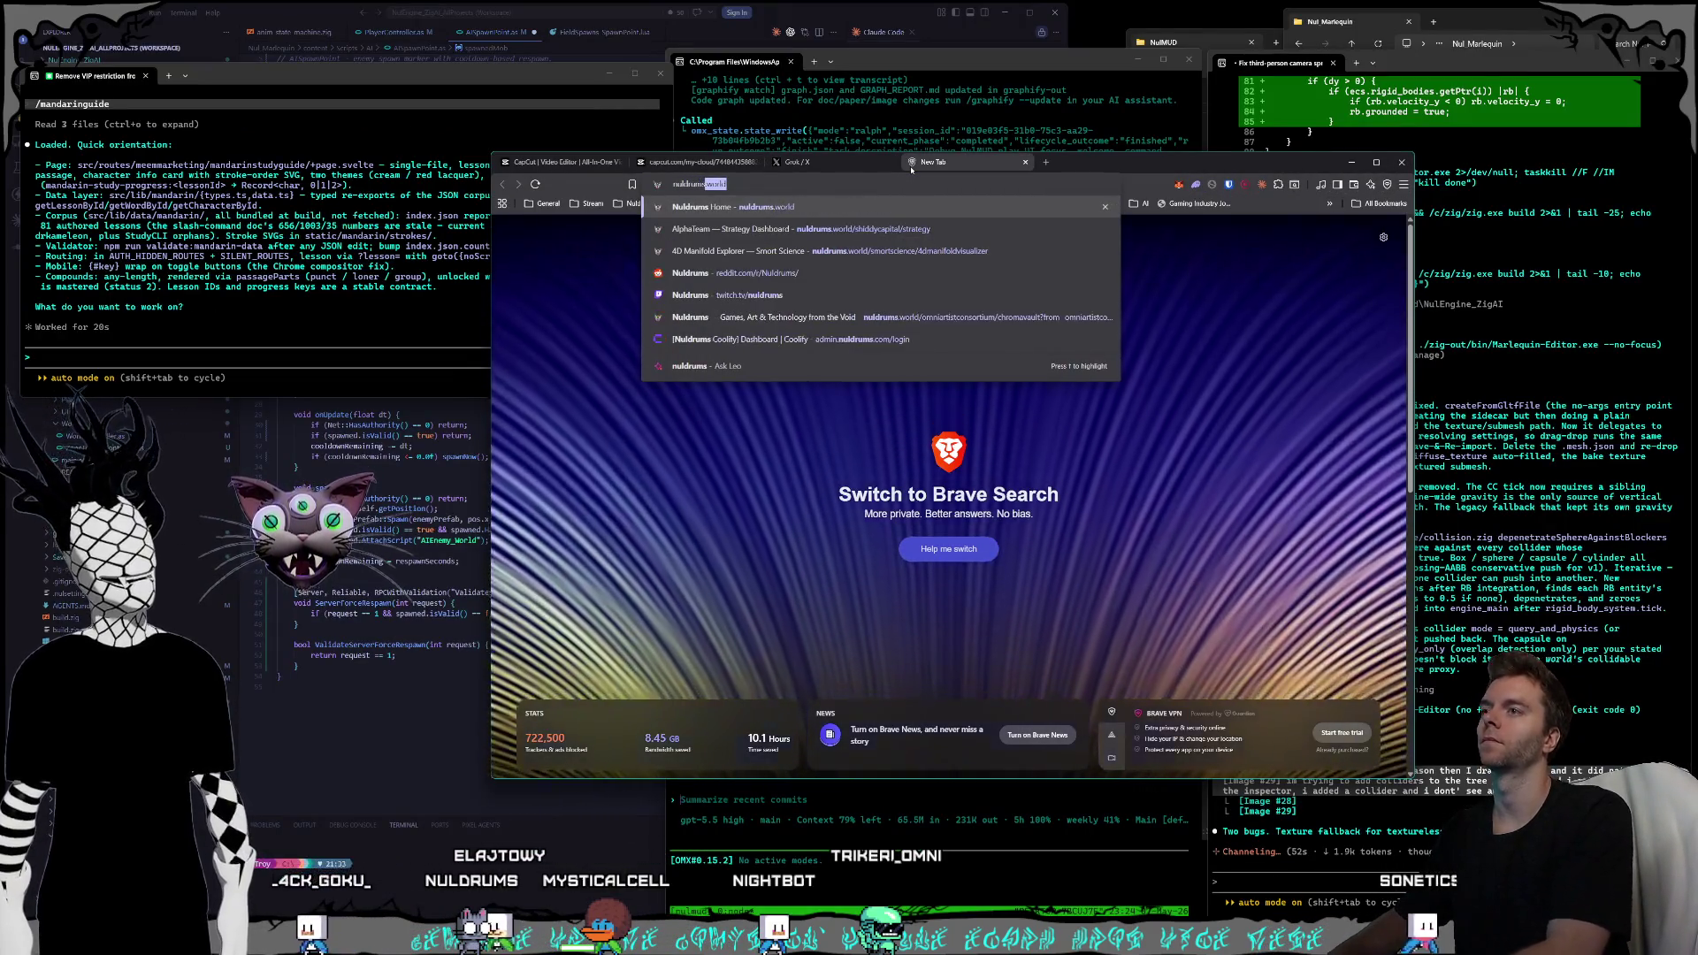
key("Down")
key("Down")
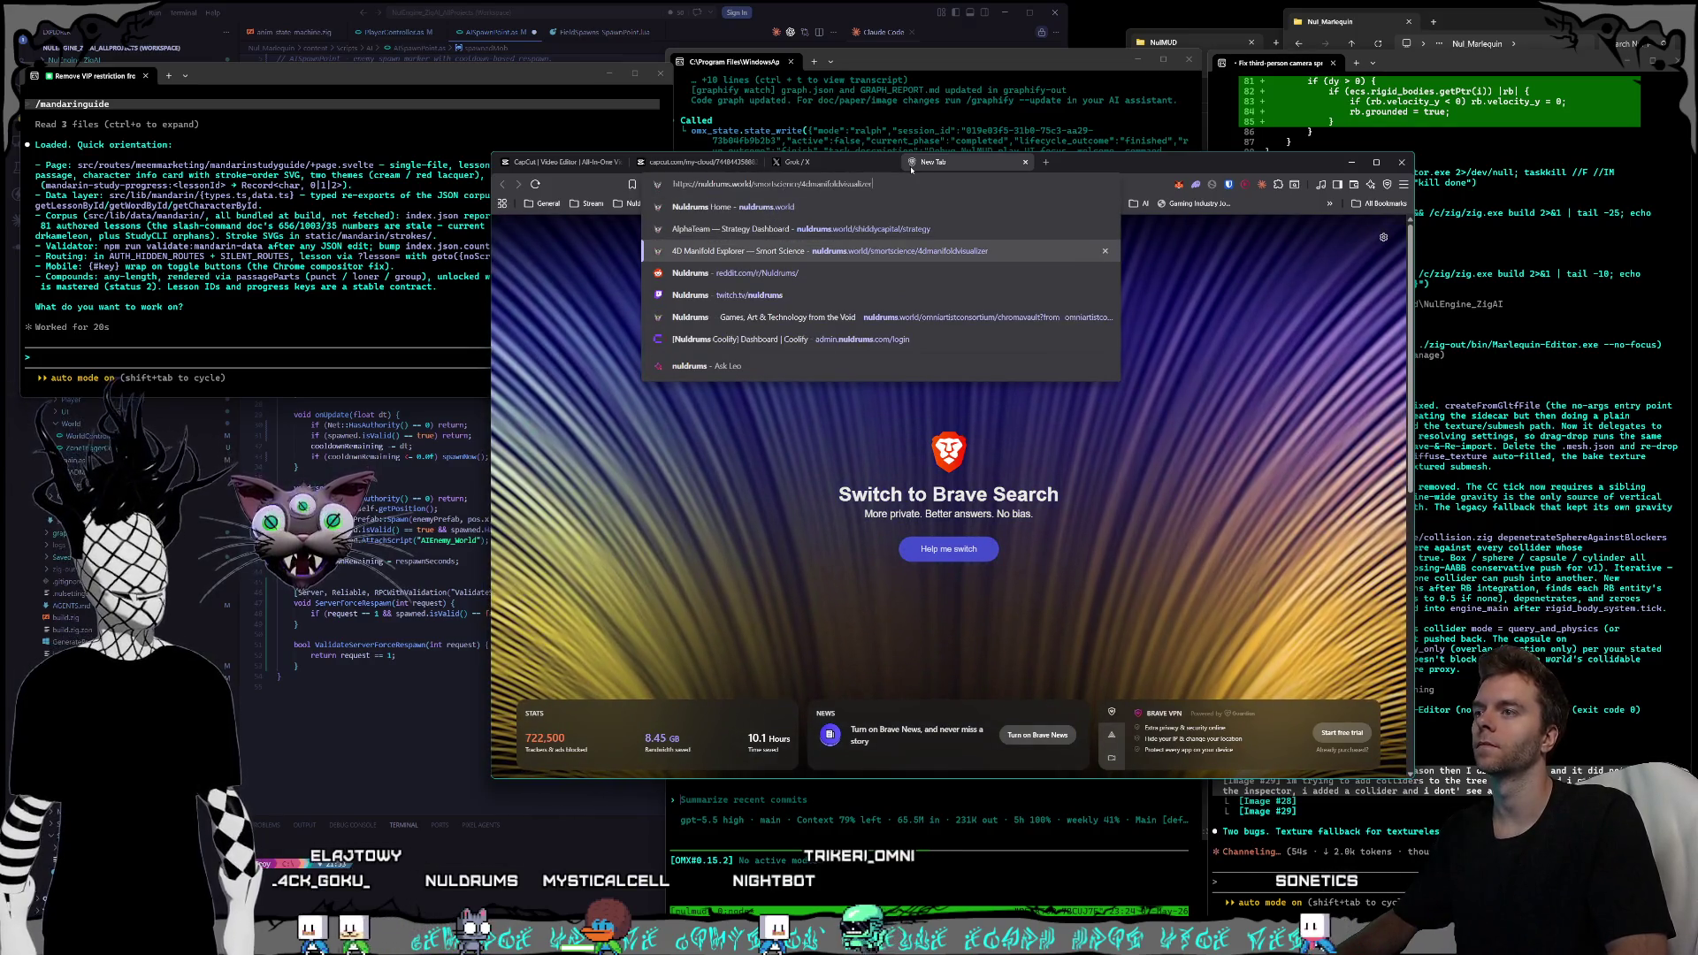
key("BackSpace")
key("BackSpace")
key("BackSpace")
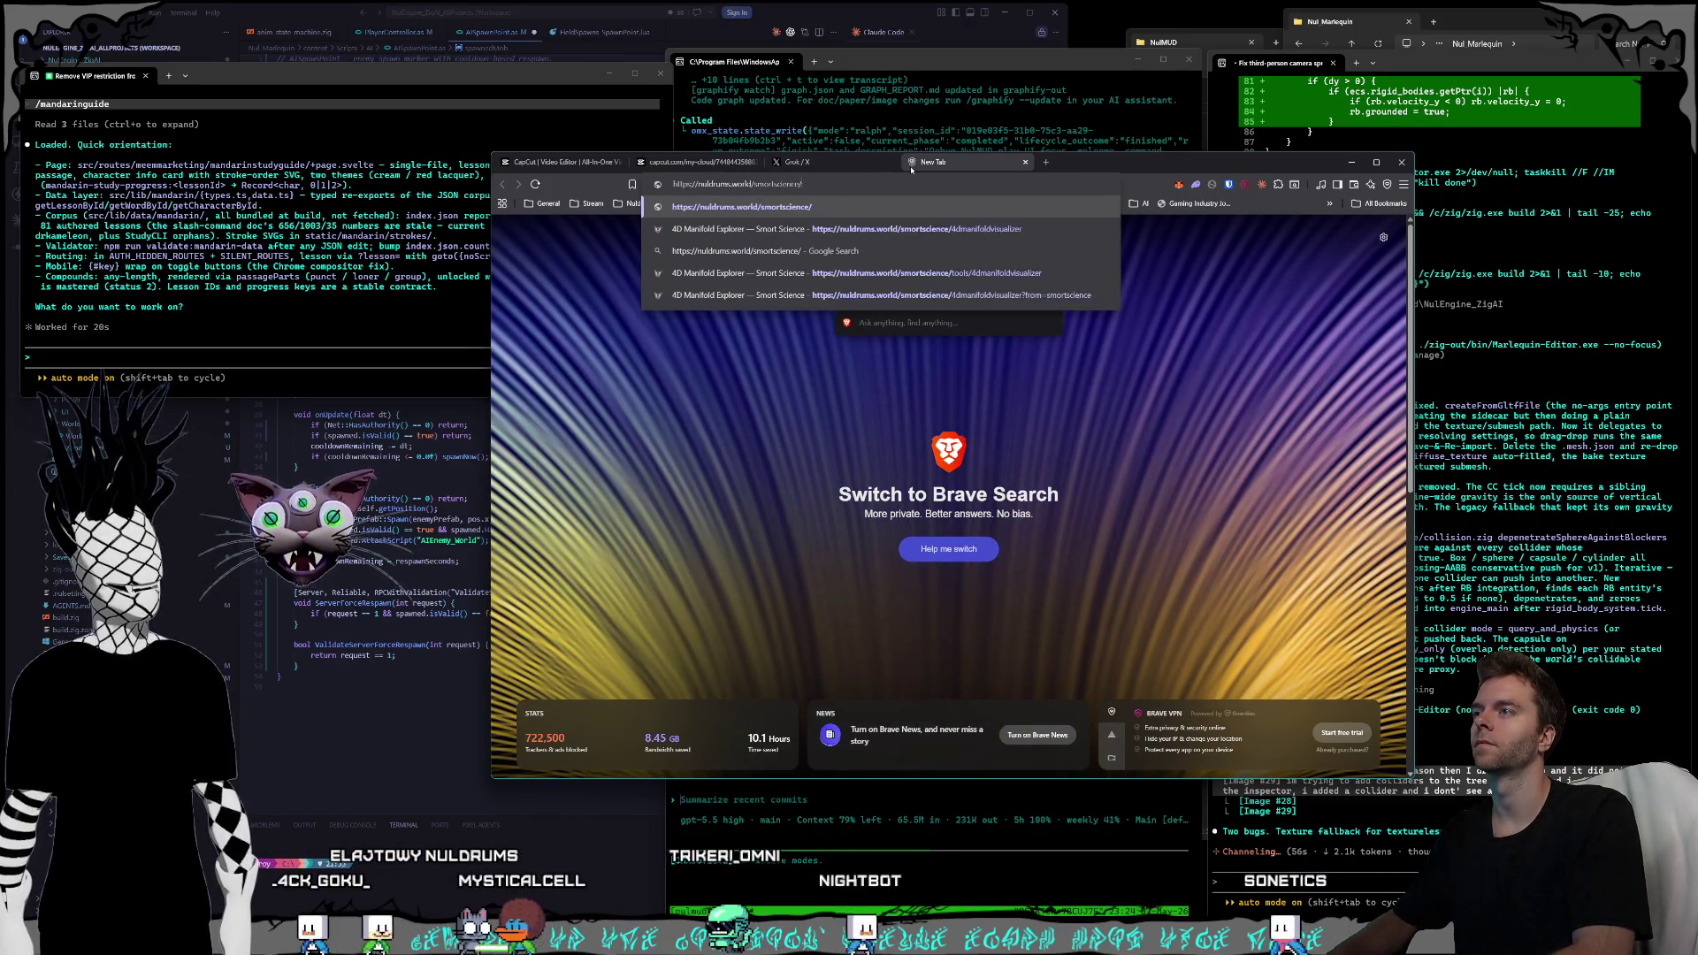
key("BackSpace")
key("BackSpace")
key("BackSpace")
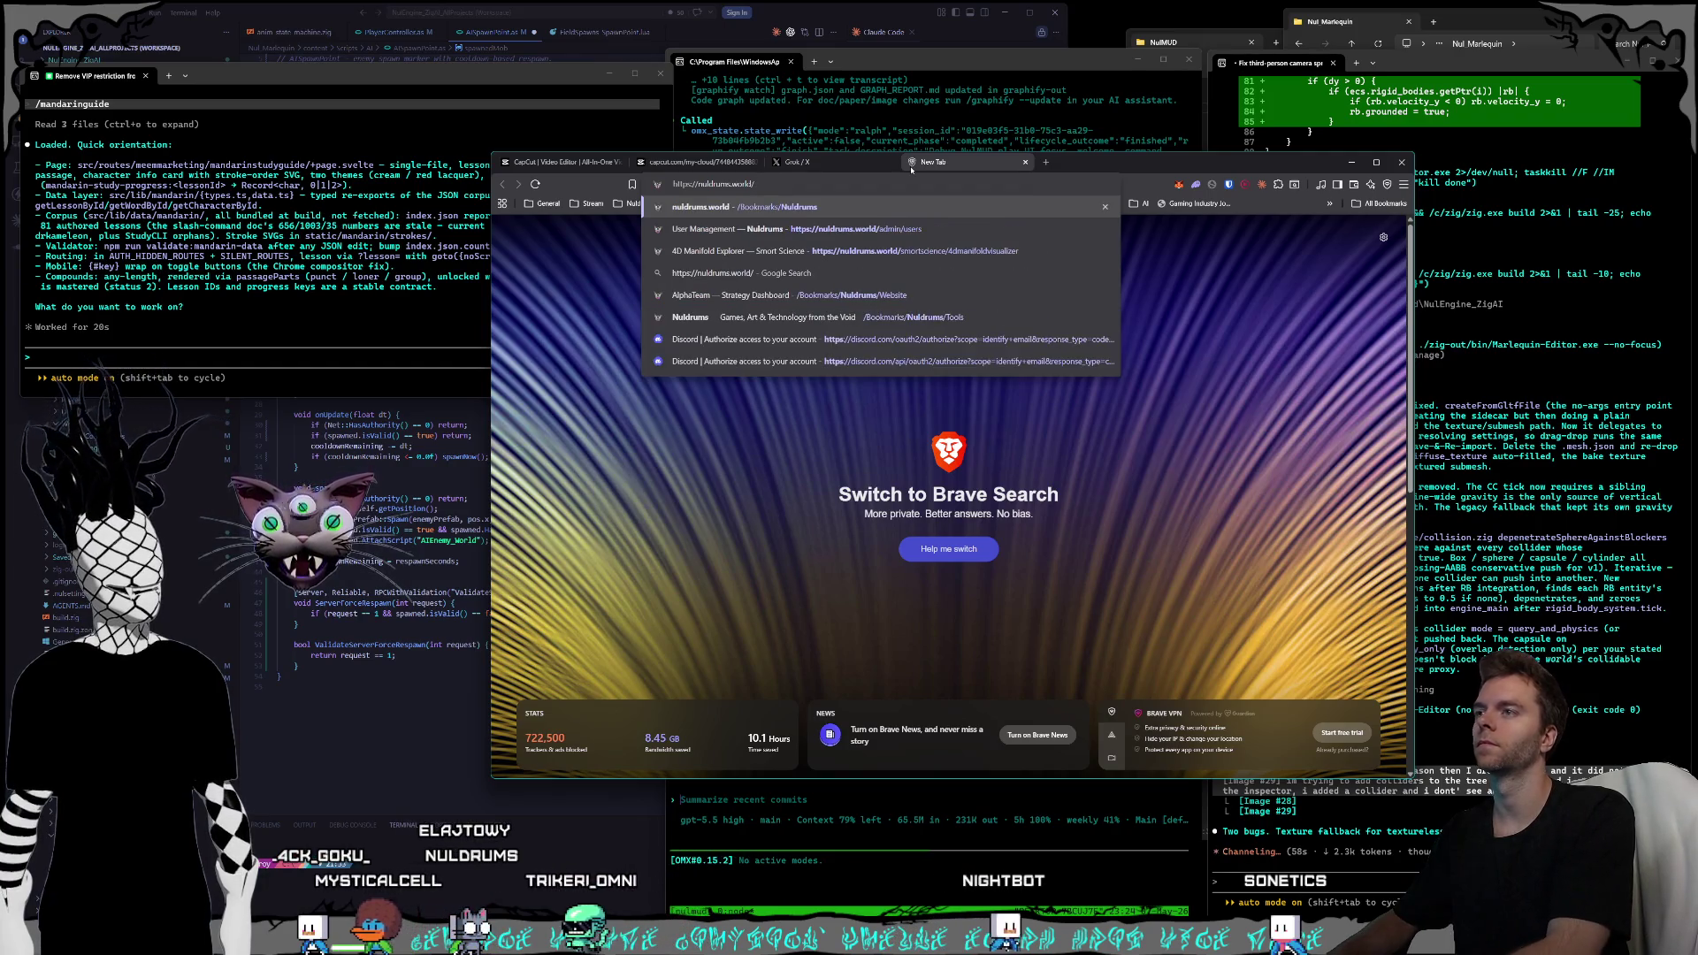
type("meem")
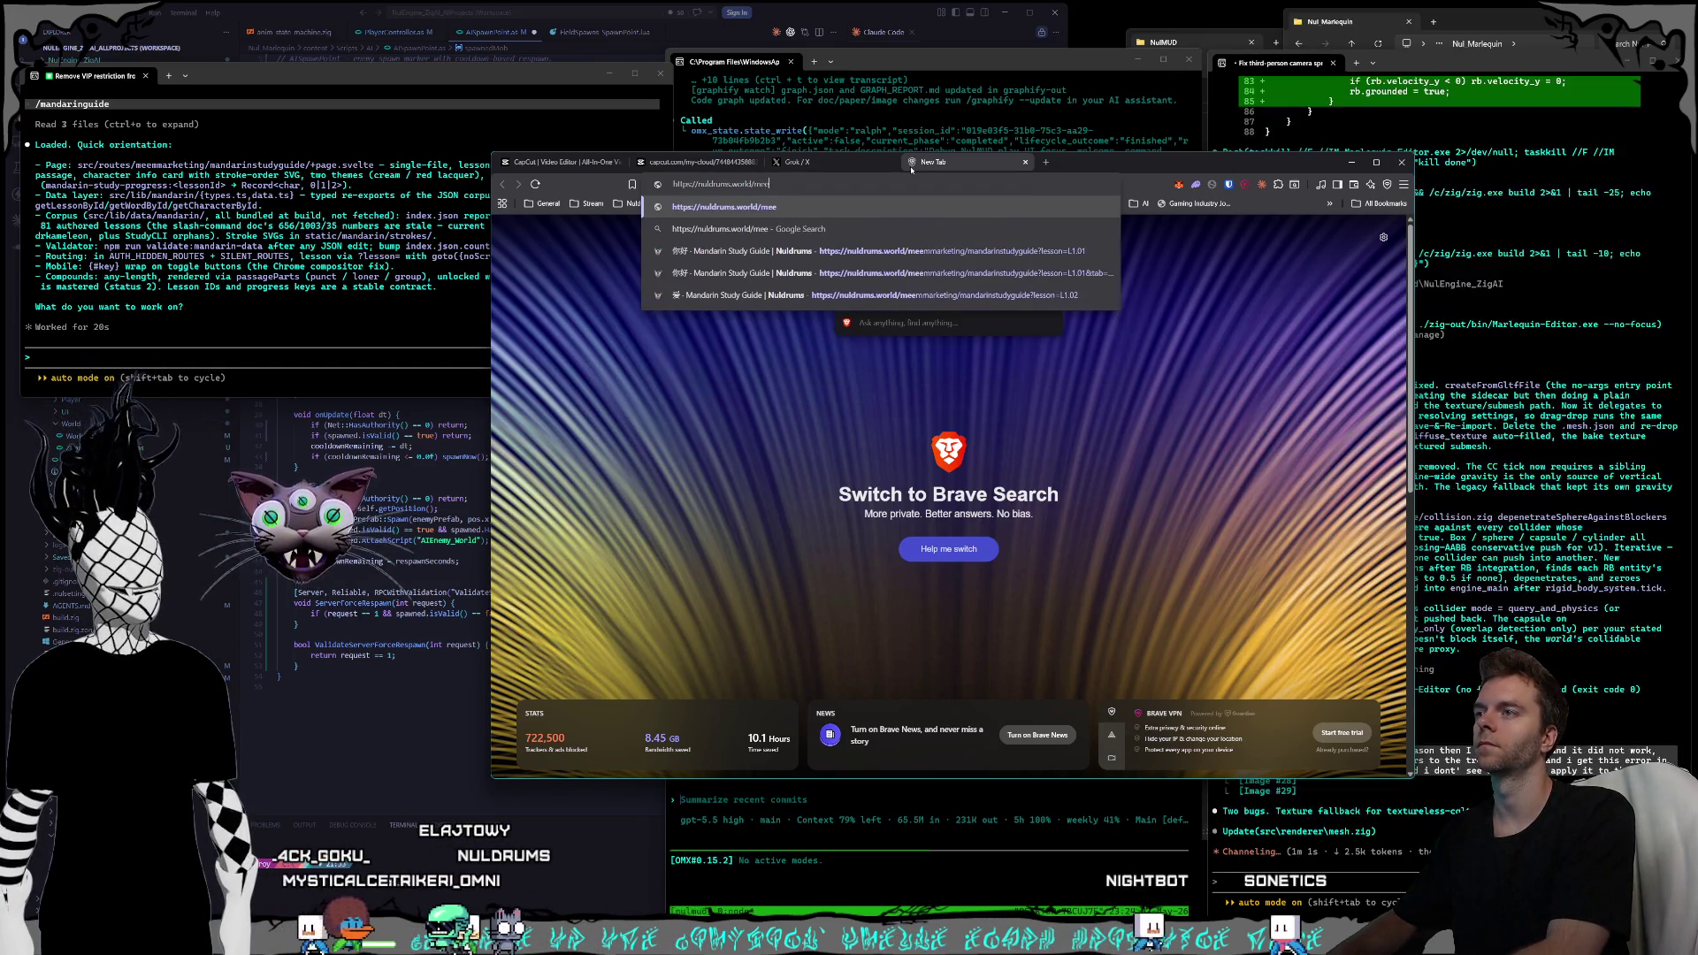
key("Down")
key("Down")
key("Return")
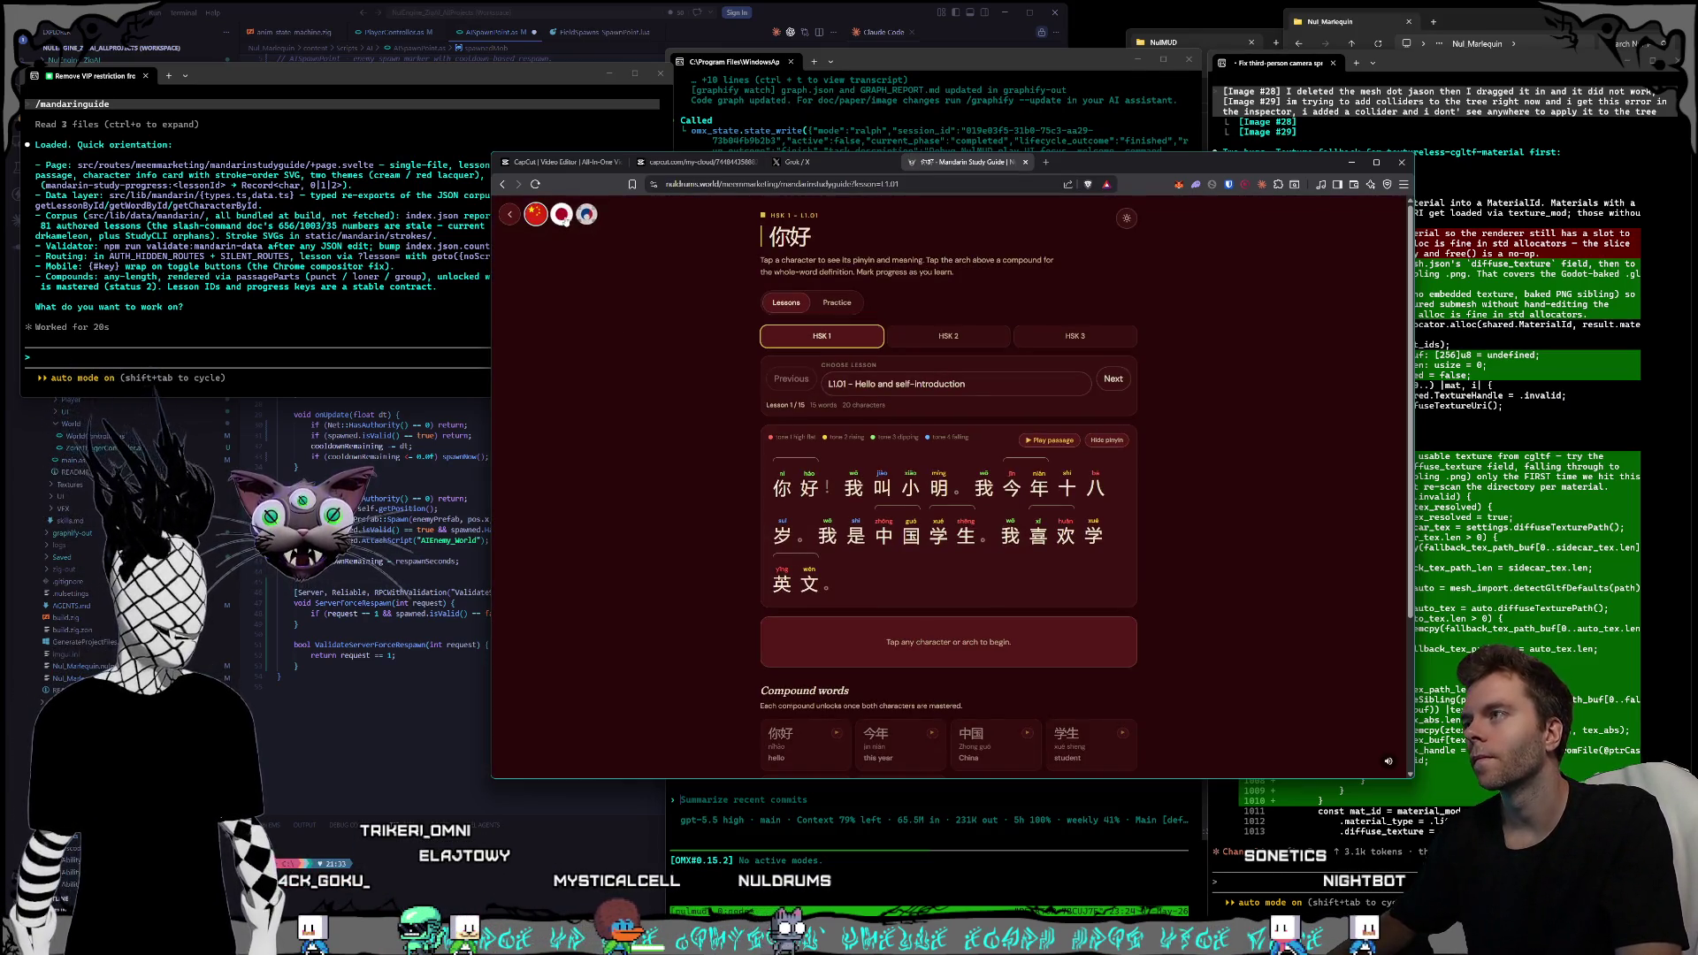
- Open the Japanese practice page and paste its screenshot into the agent prompt
left_click(561, 215)
left_click(770, 249)
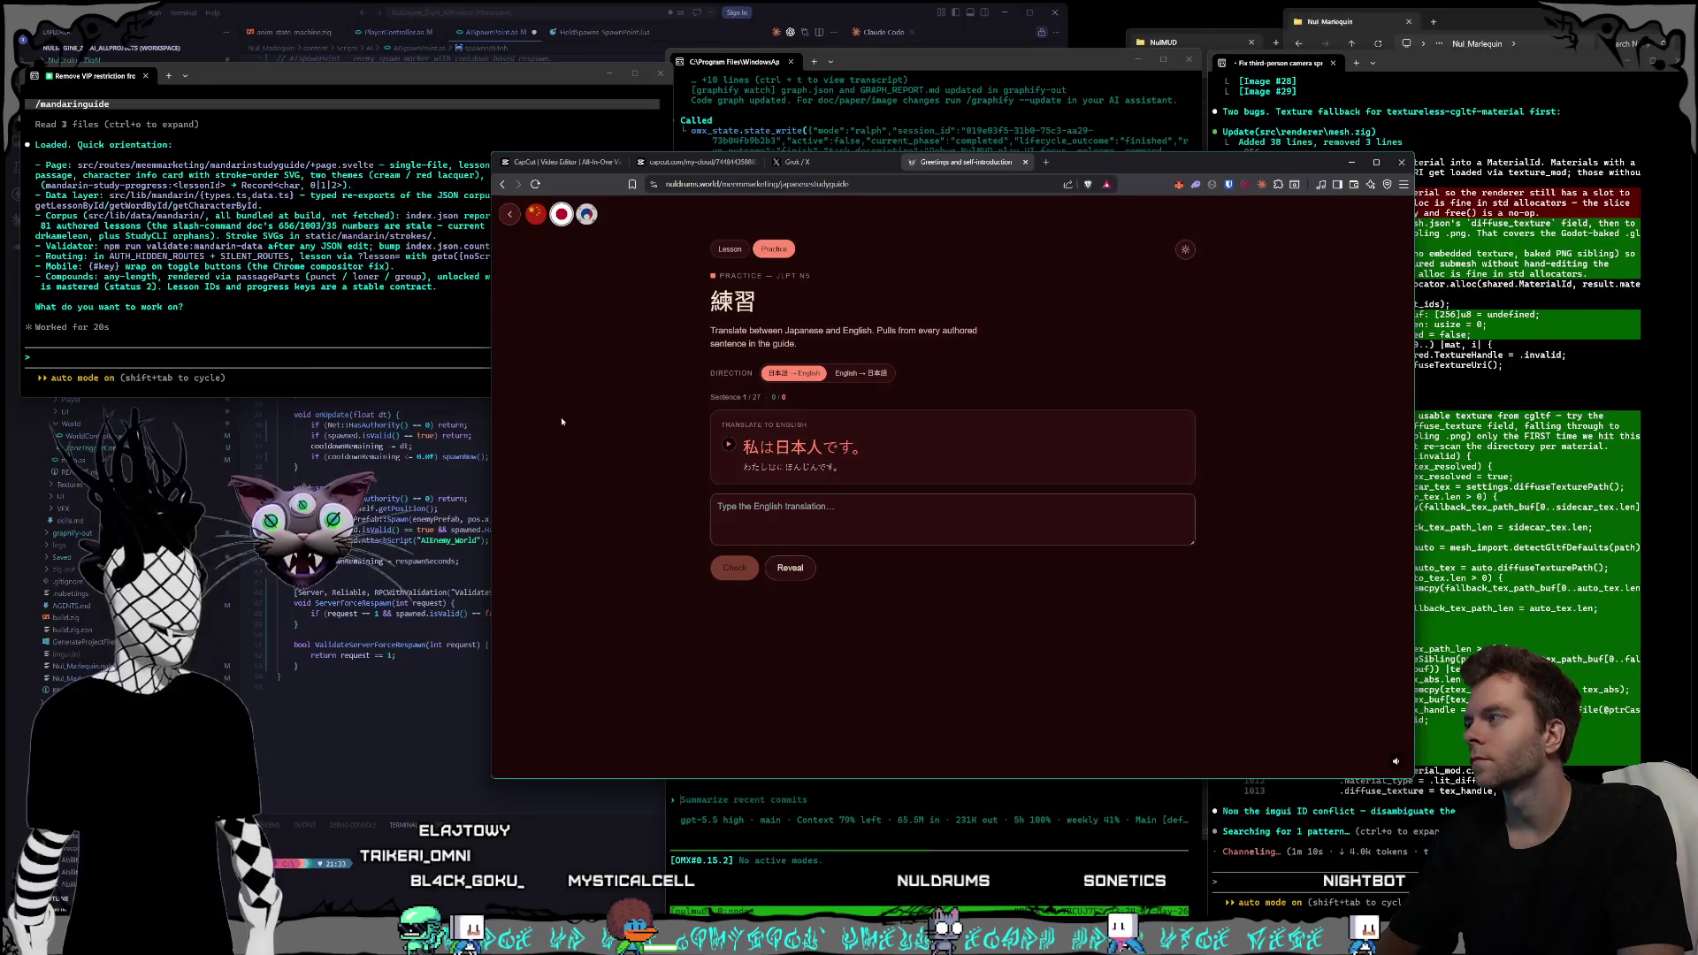
left_click(331, 369)
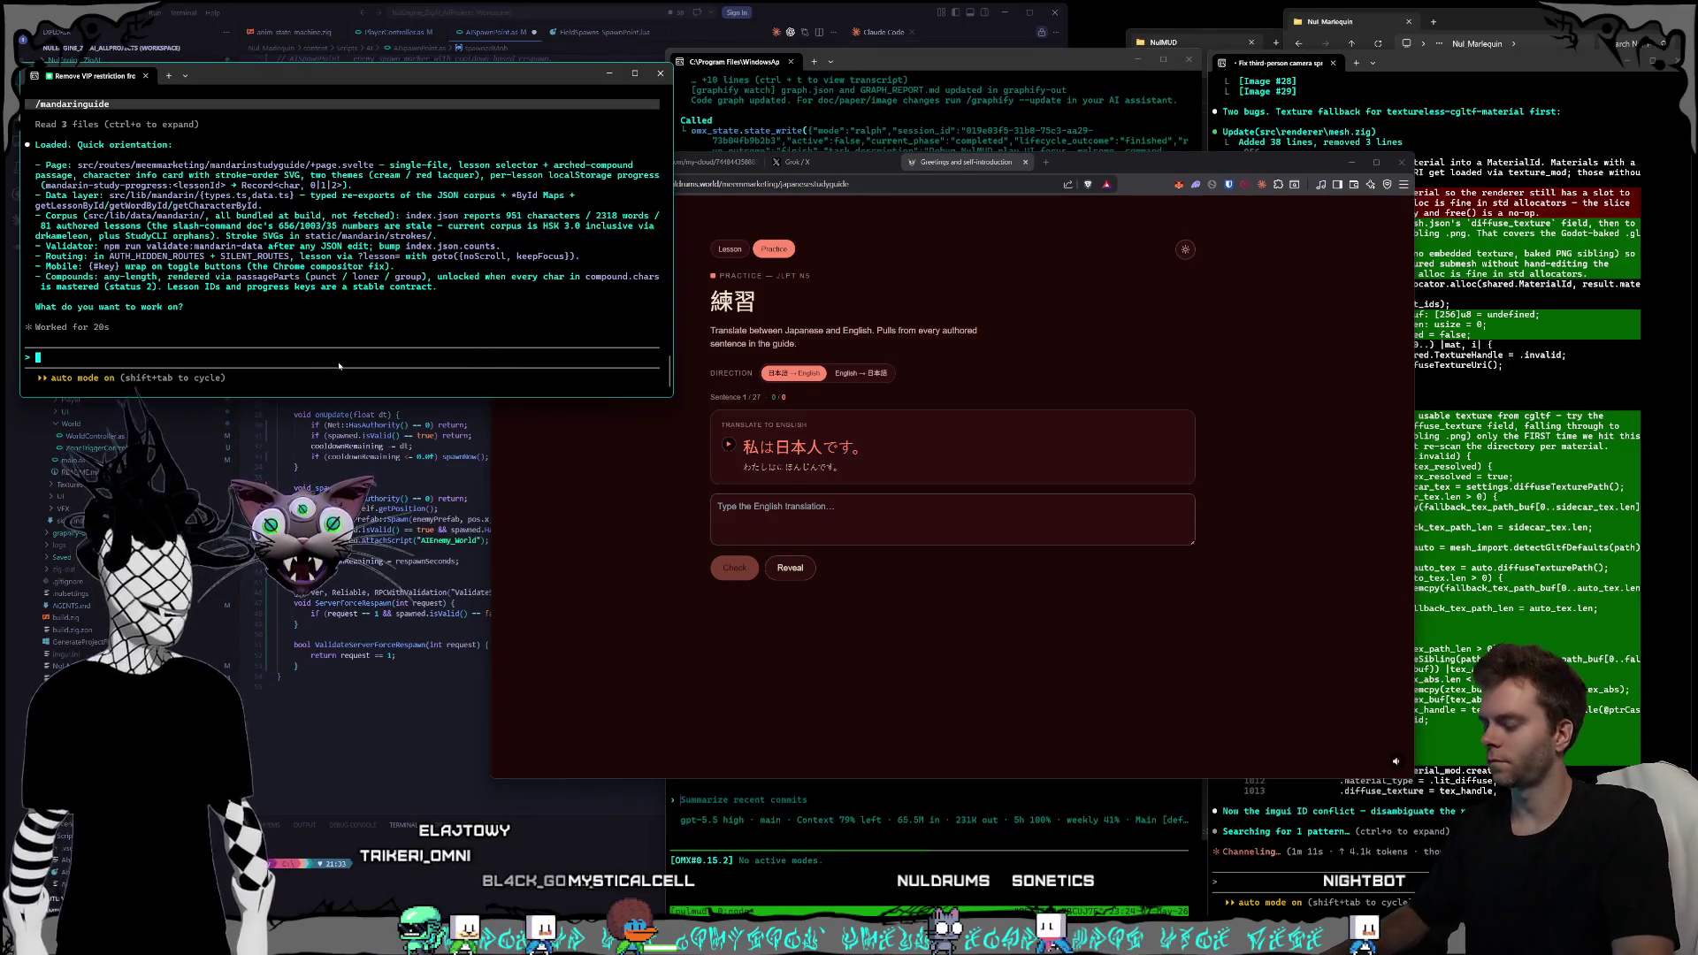
left_click(563, 448)
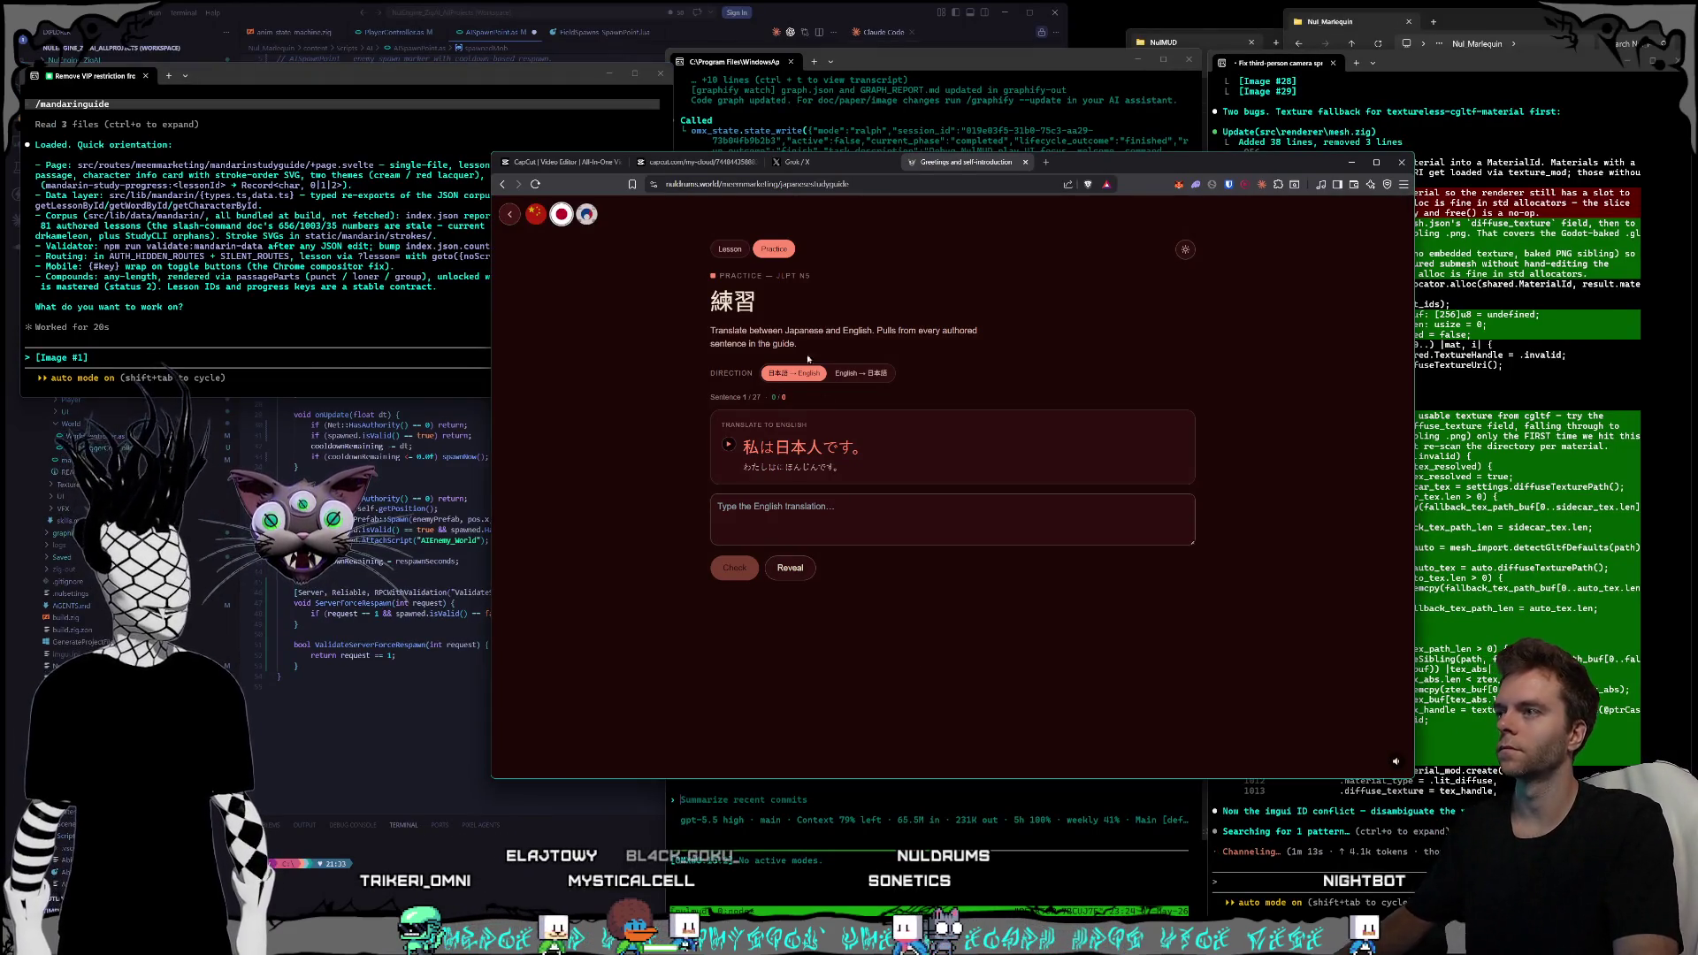
- Screenshot the Korean and Mandarin practice pages and paste both into the agent prompt
left_click(586, 214)
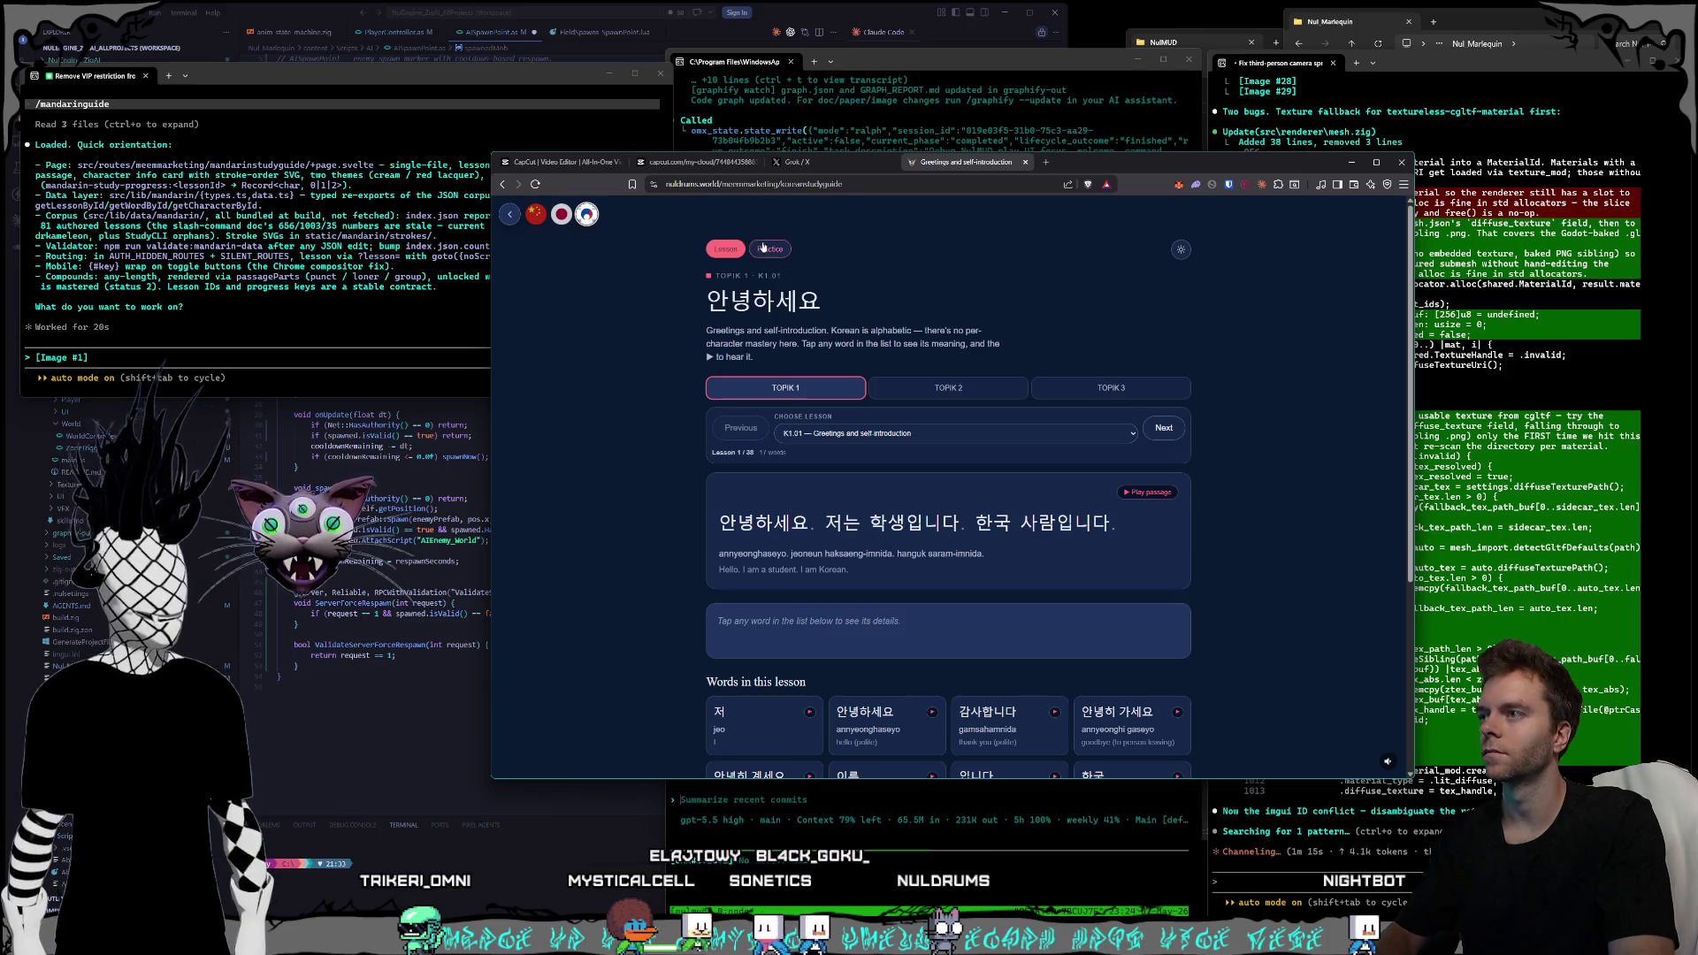
left_click(764, 248)
key("ctrl+Print")
left_click_drag(494, 162, 1235, 643)
left_click(133, 357)
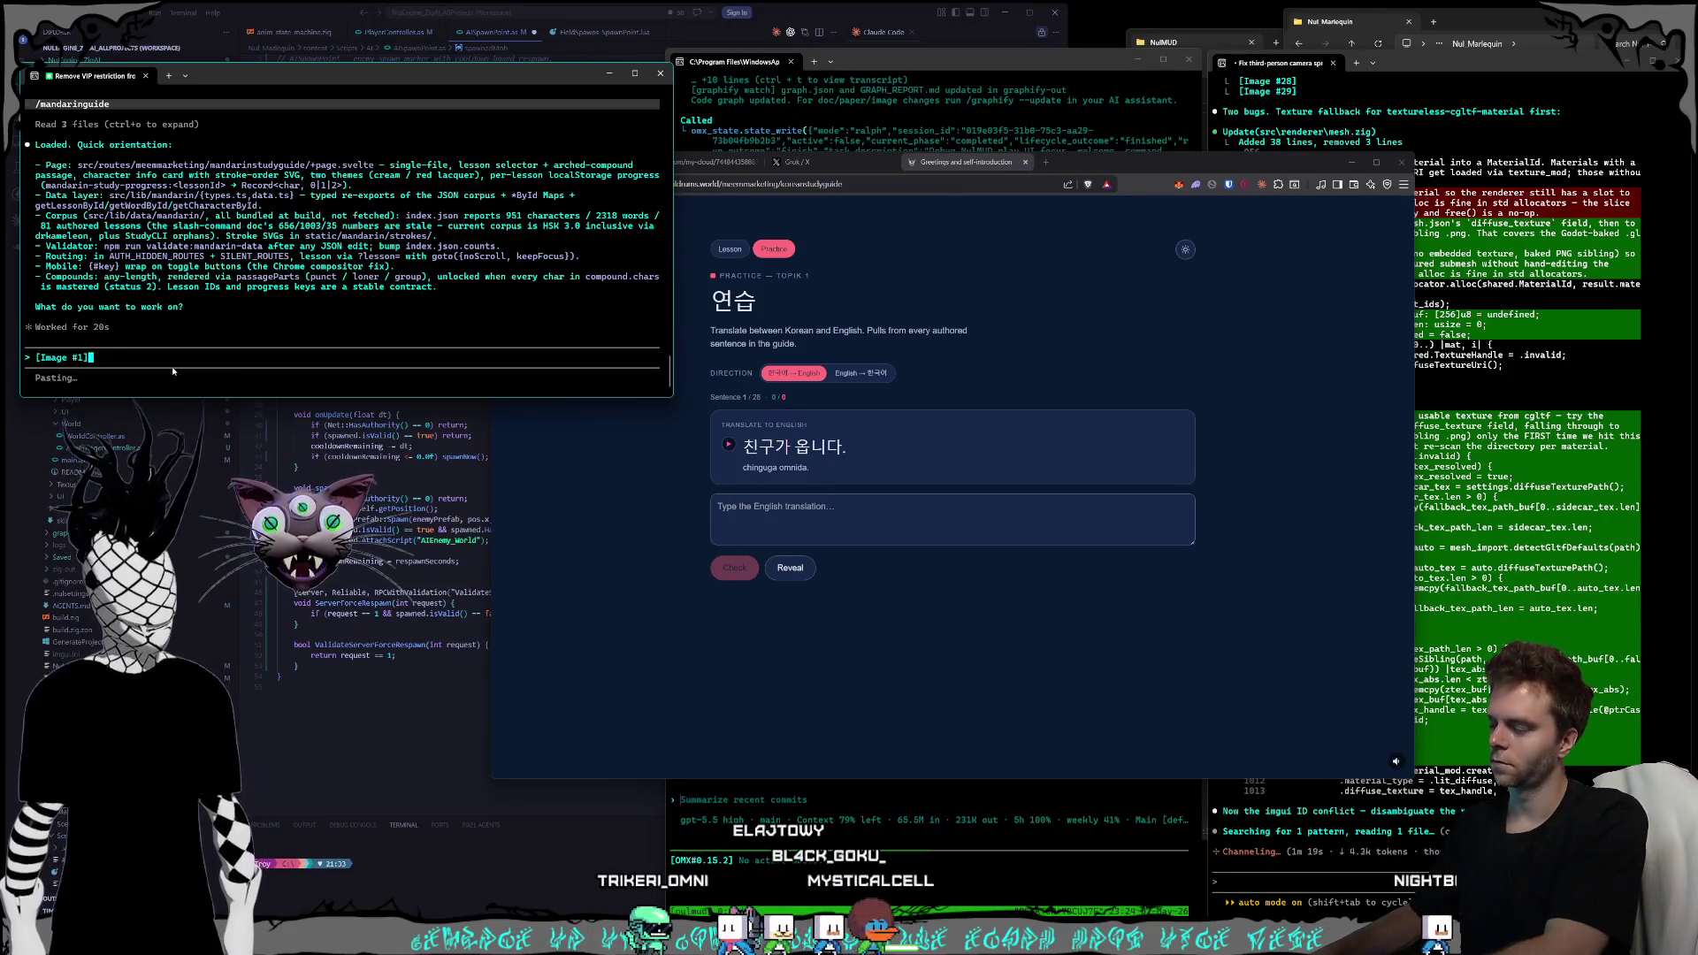
left_click(891, 597)
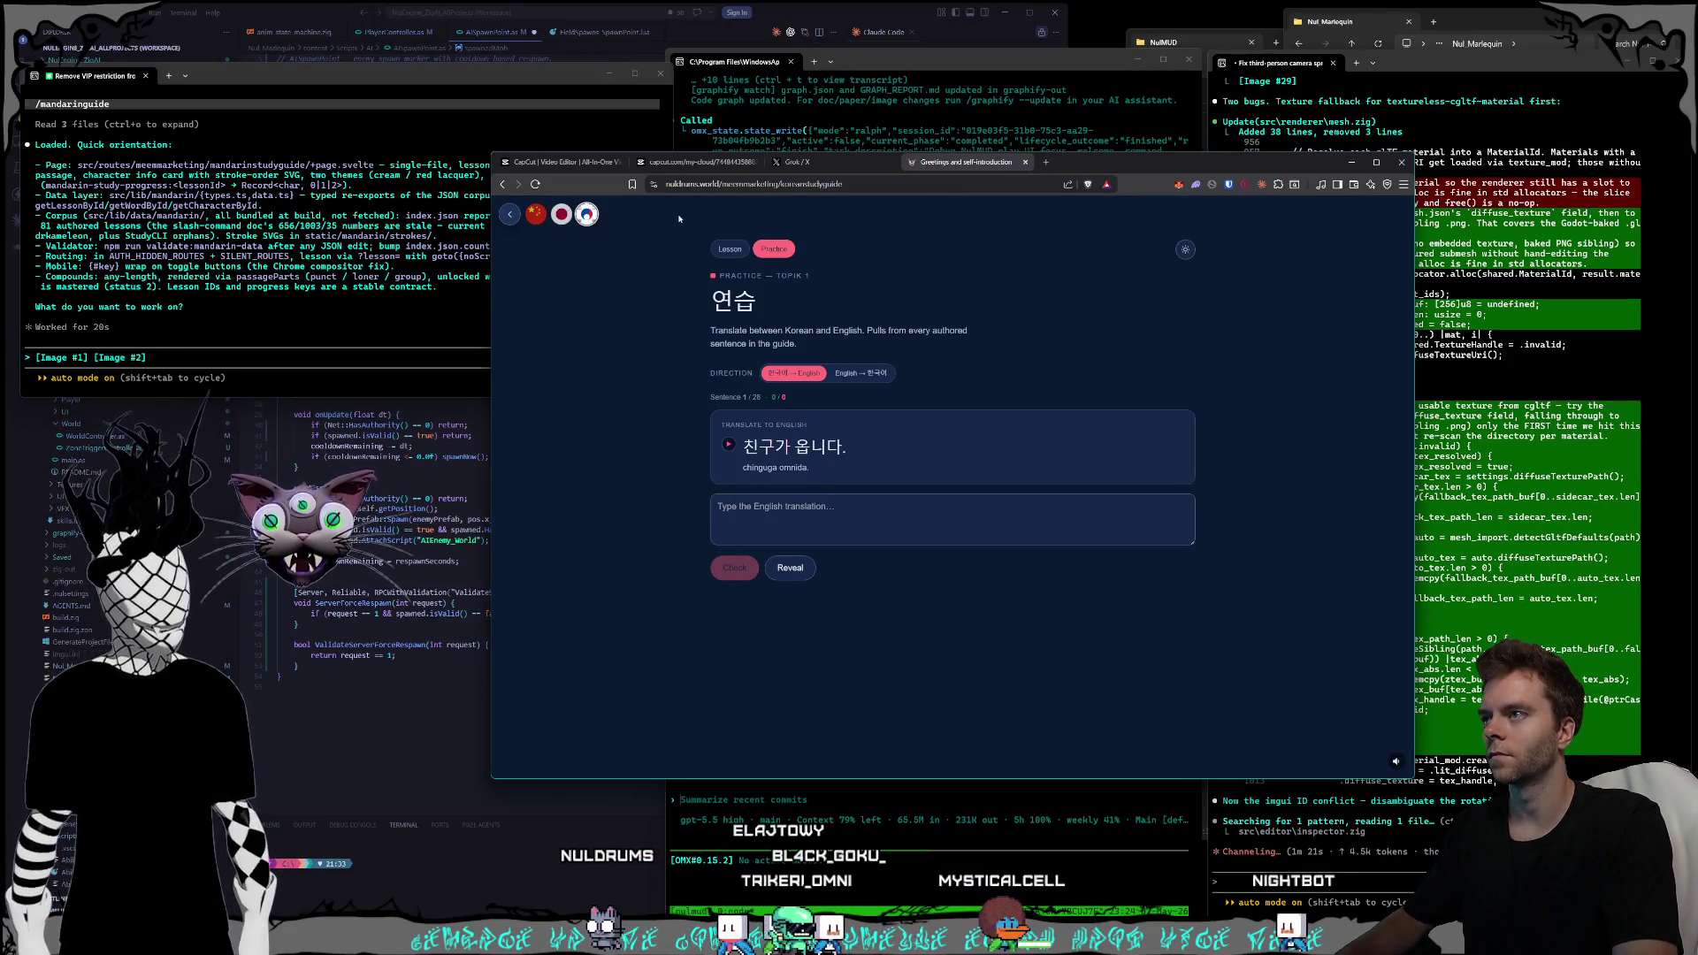
left_click(531, 215)
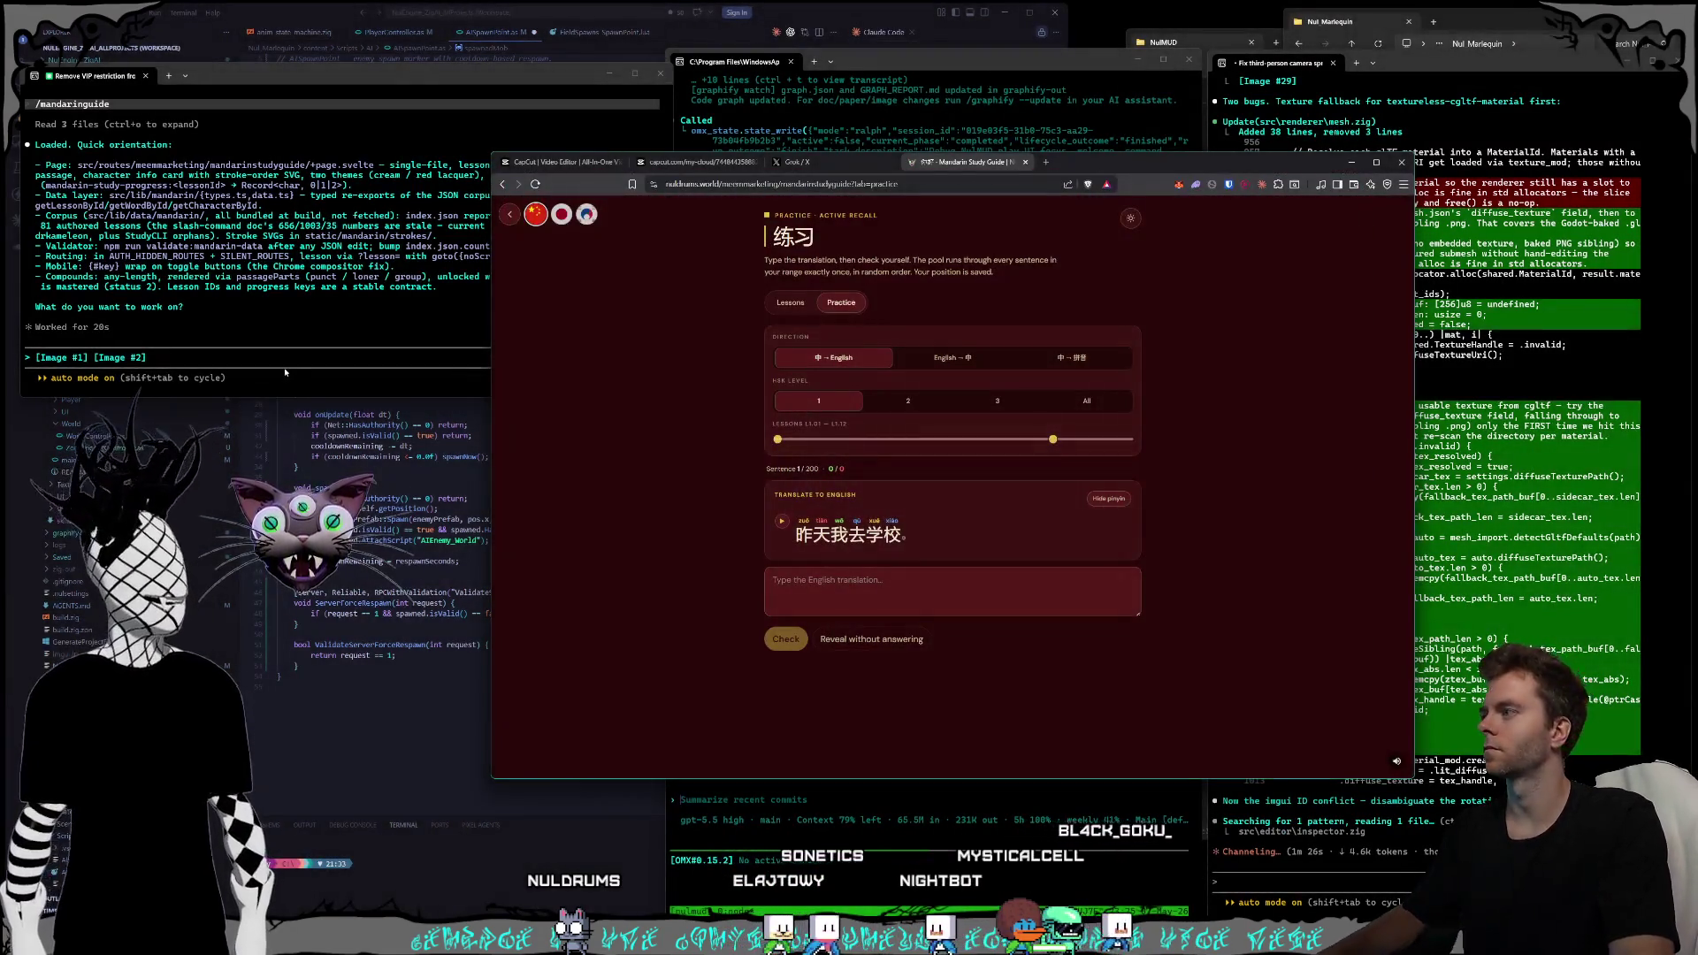
left_click(285, 372)
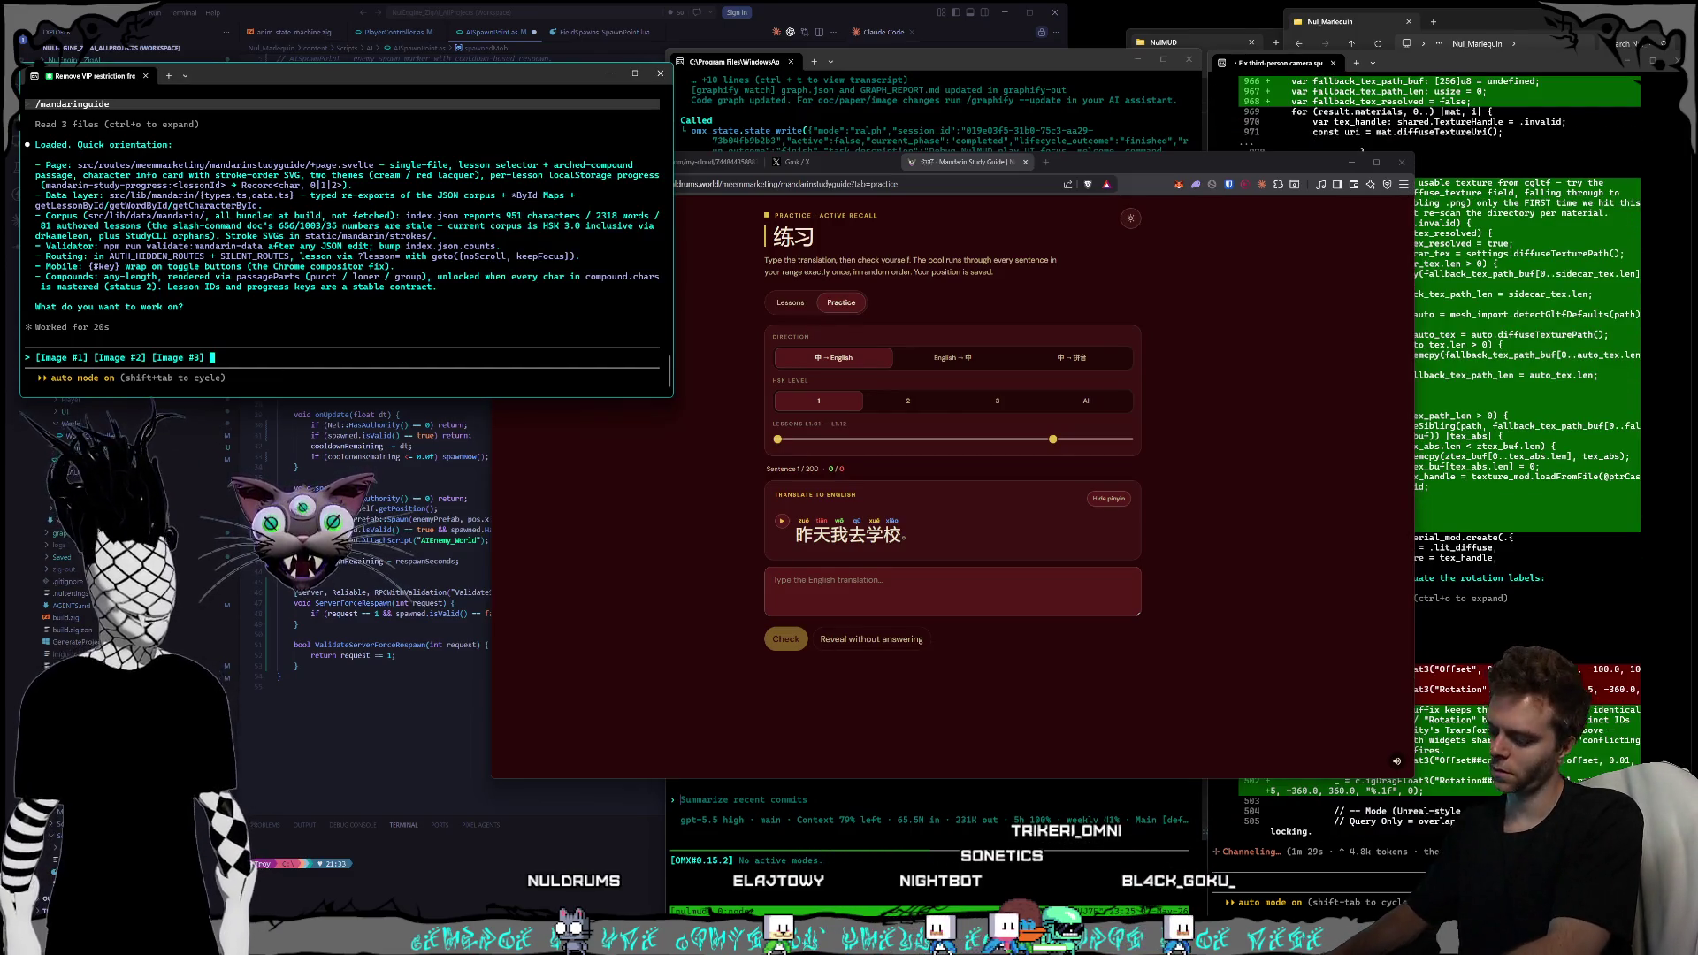
- Dictate and send the report that Japanese and Korean practice lack modules and lesson sliders
key("super+h")
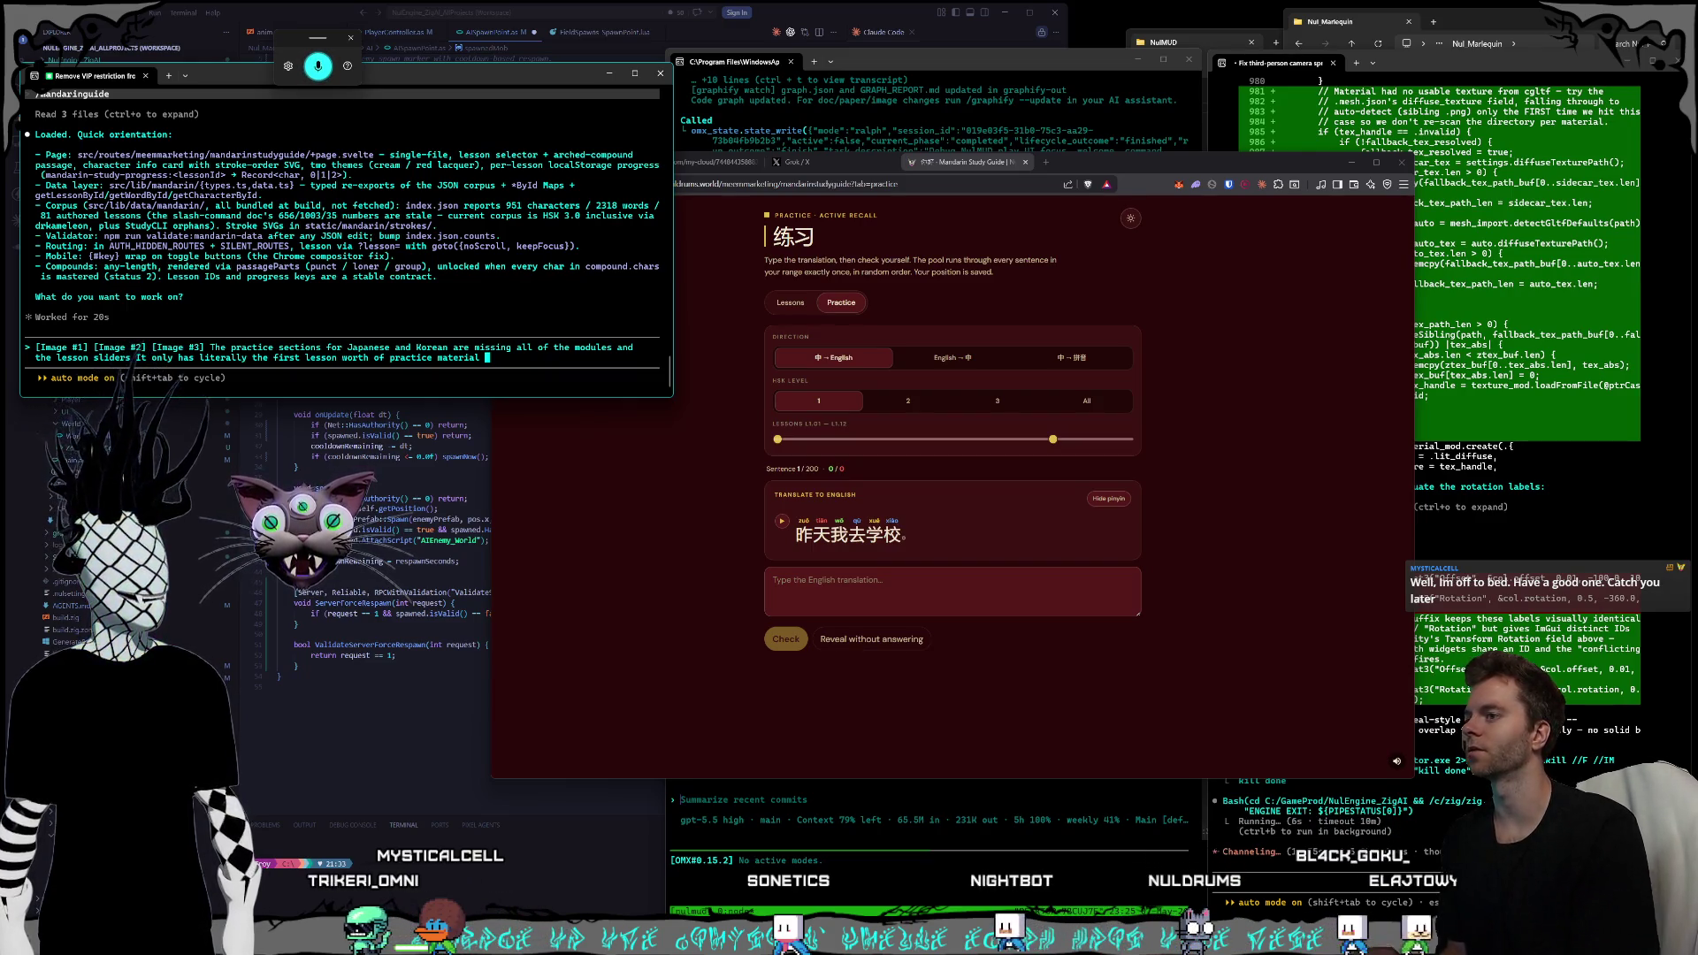
type("I know we're missing audio for a bunch of them but that doesn't matter")
key("Return")
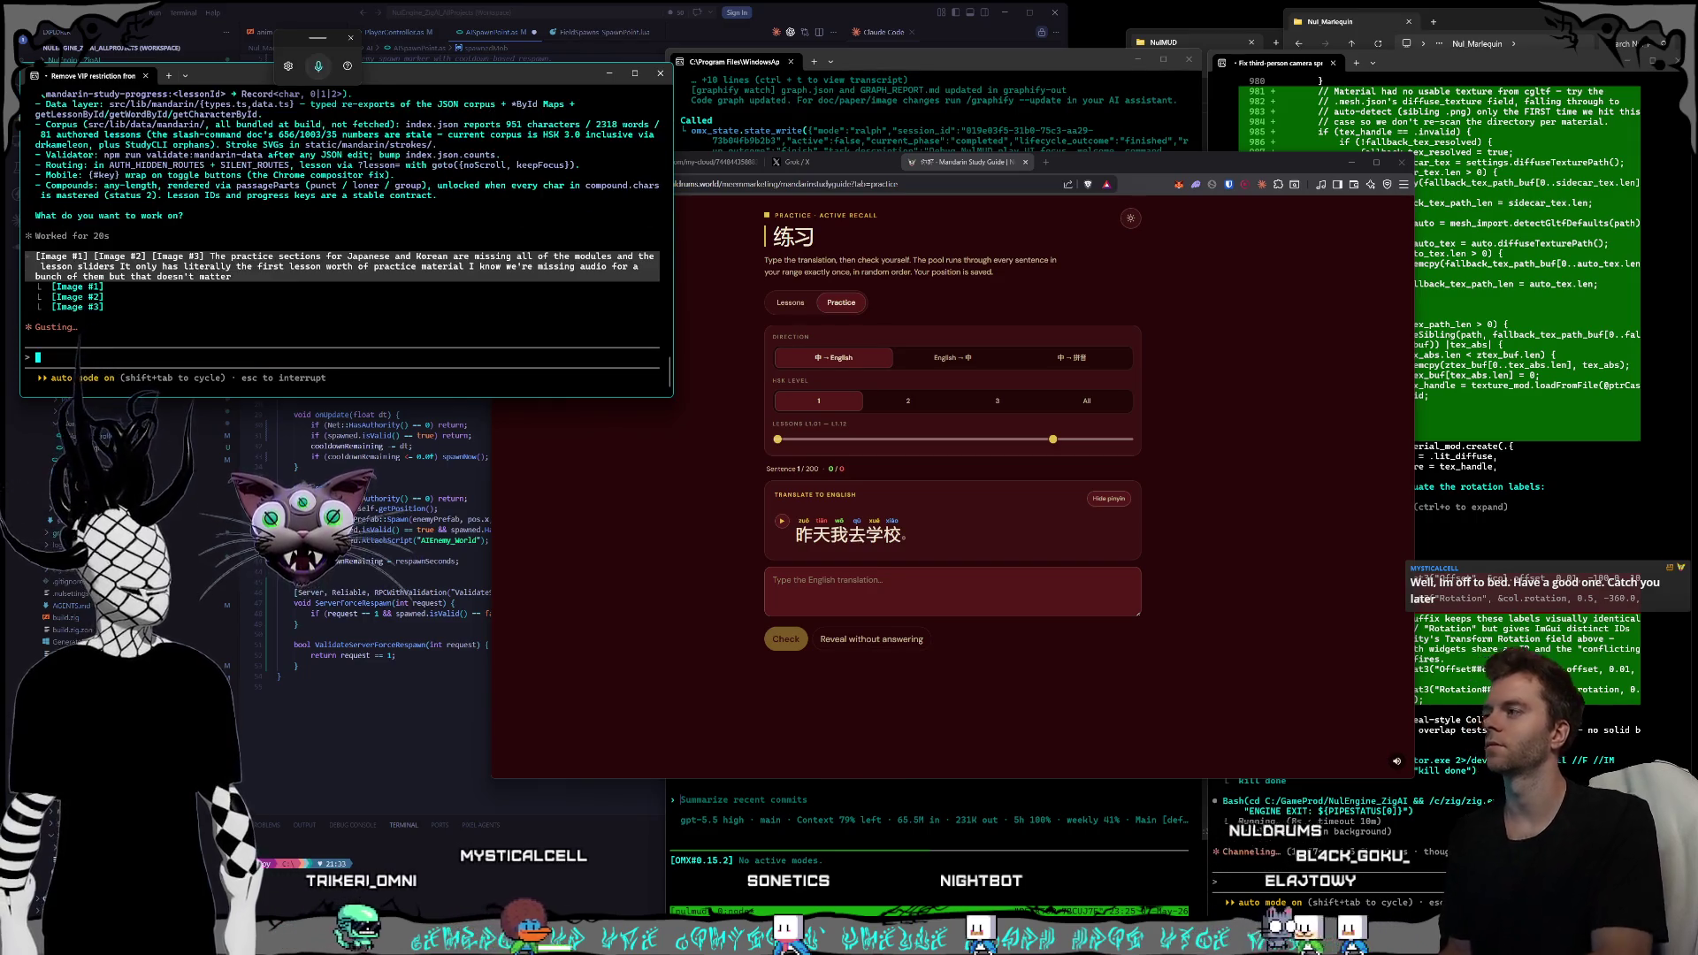
- Close the study guide tab in Brave
left_click(972, 271)
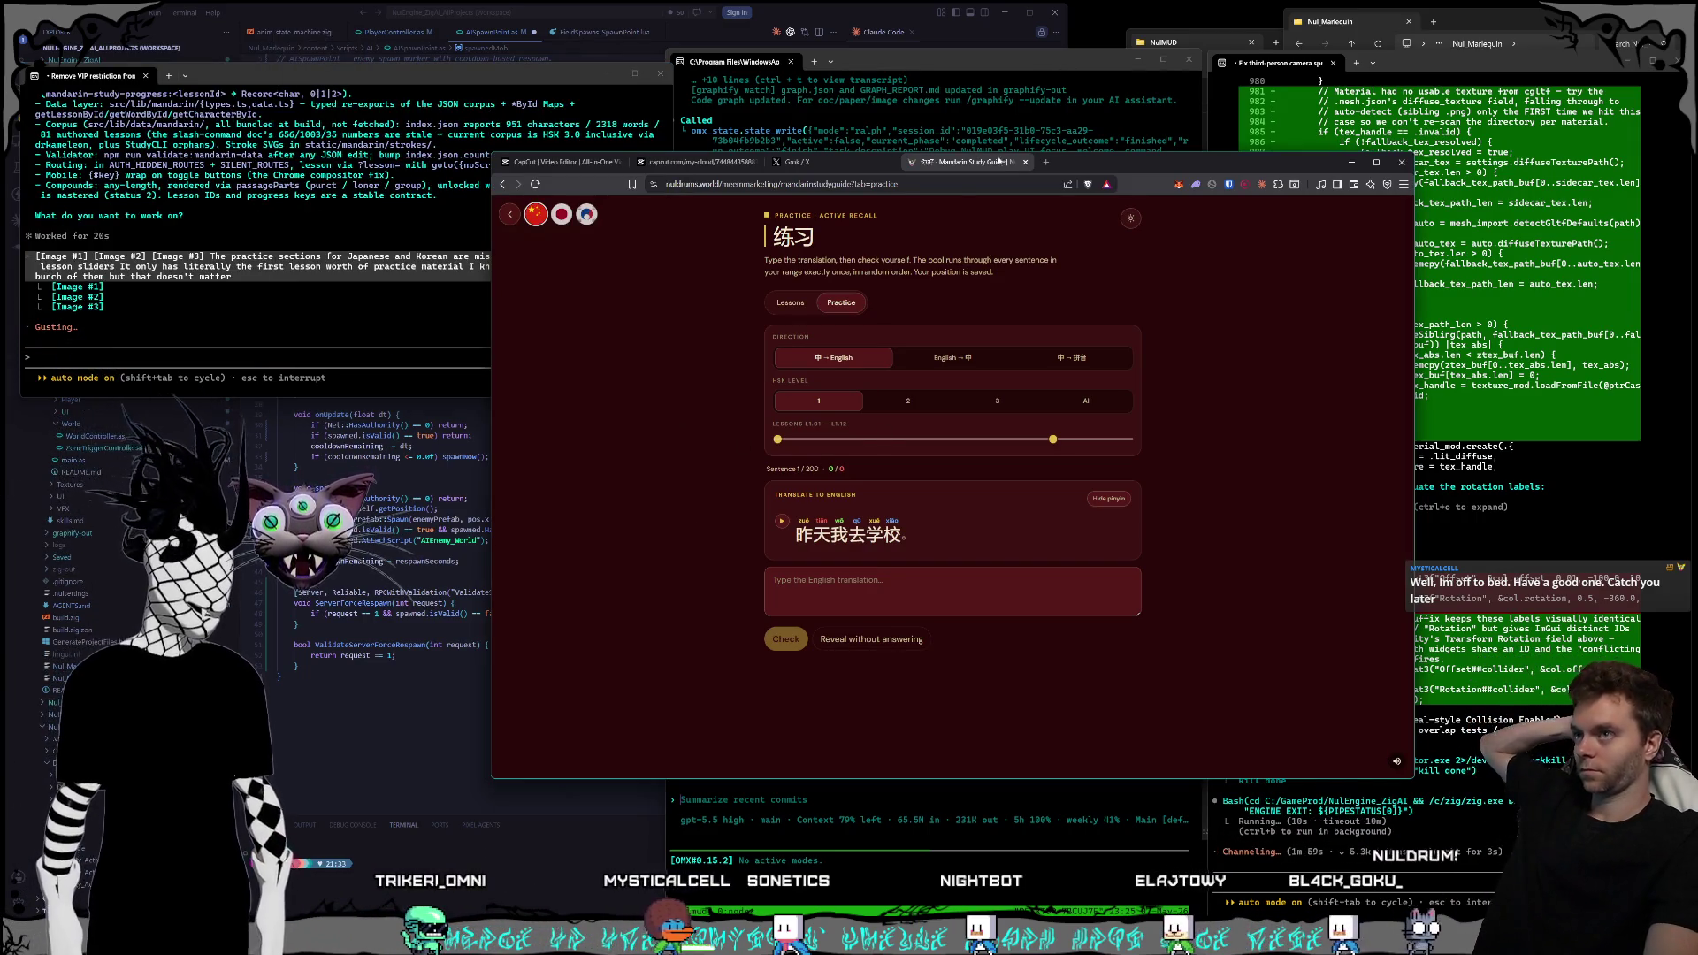
key("ctrl+l")
left_click(1024, 163)
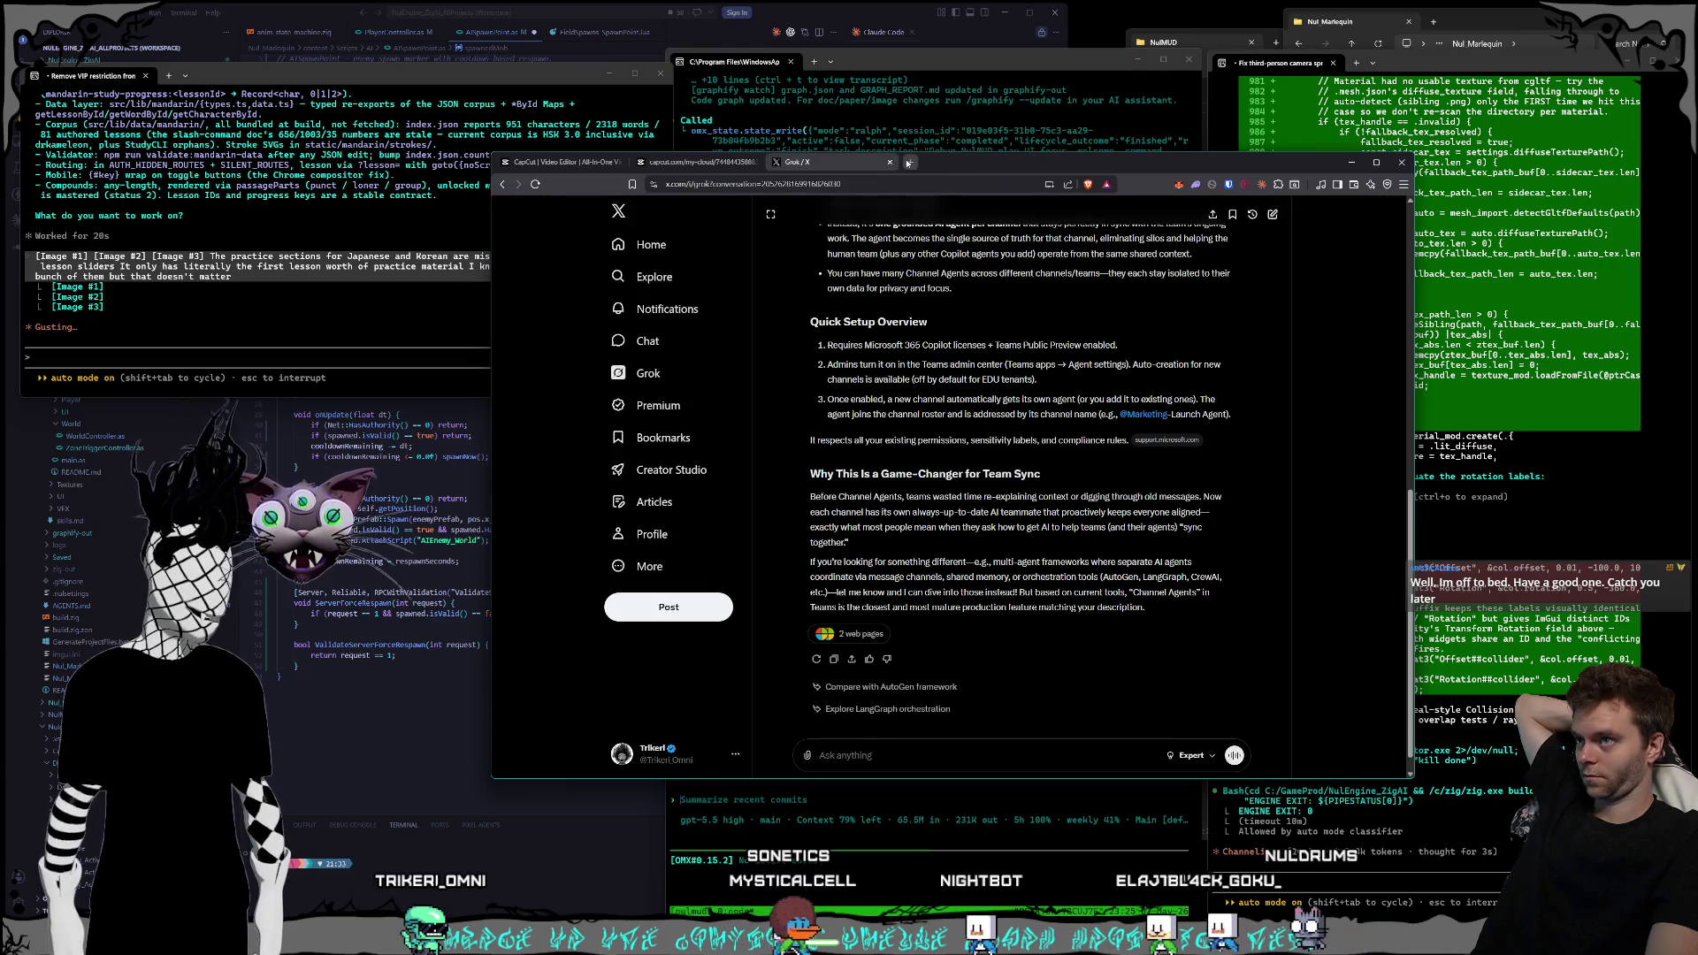
- Close the Grok tab and add a cyan colour to the brand kit's Colors
left_click(892, 162)
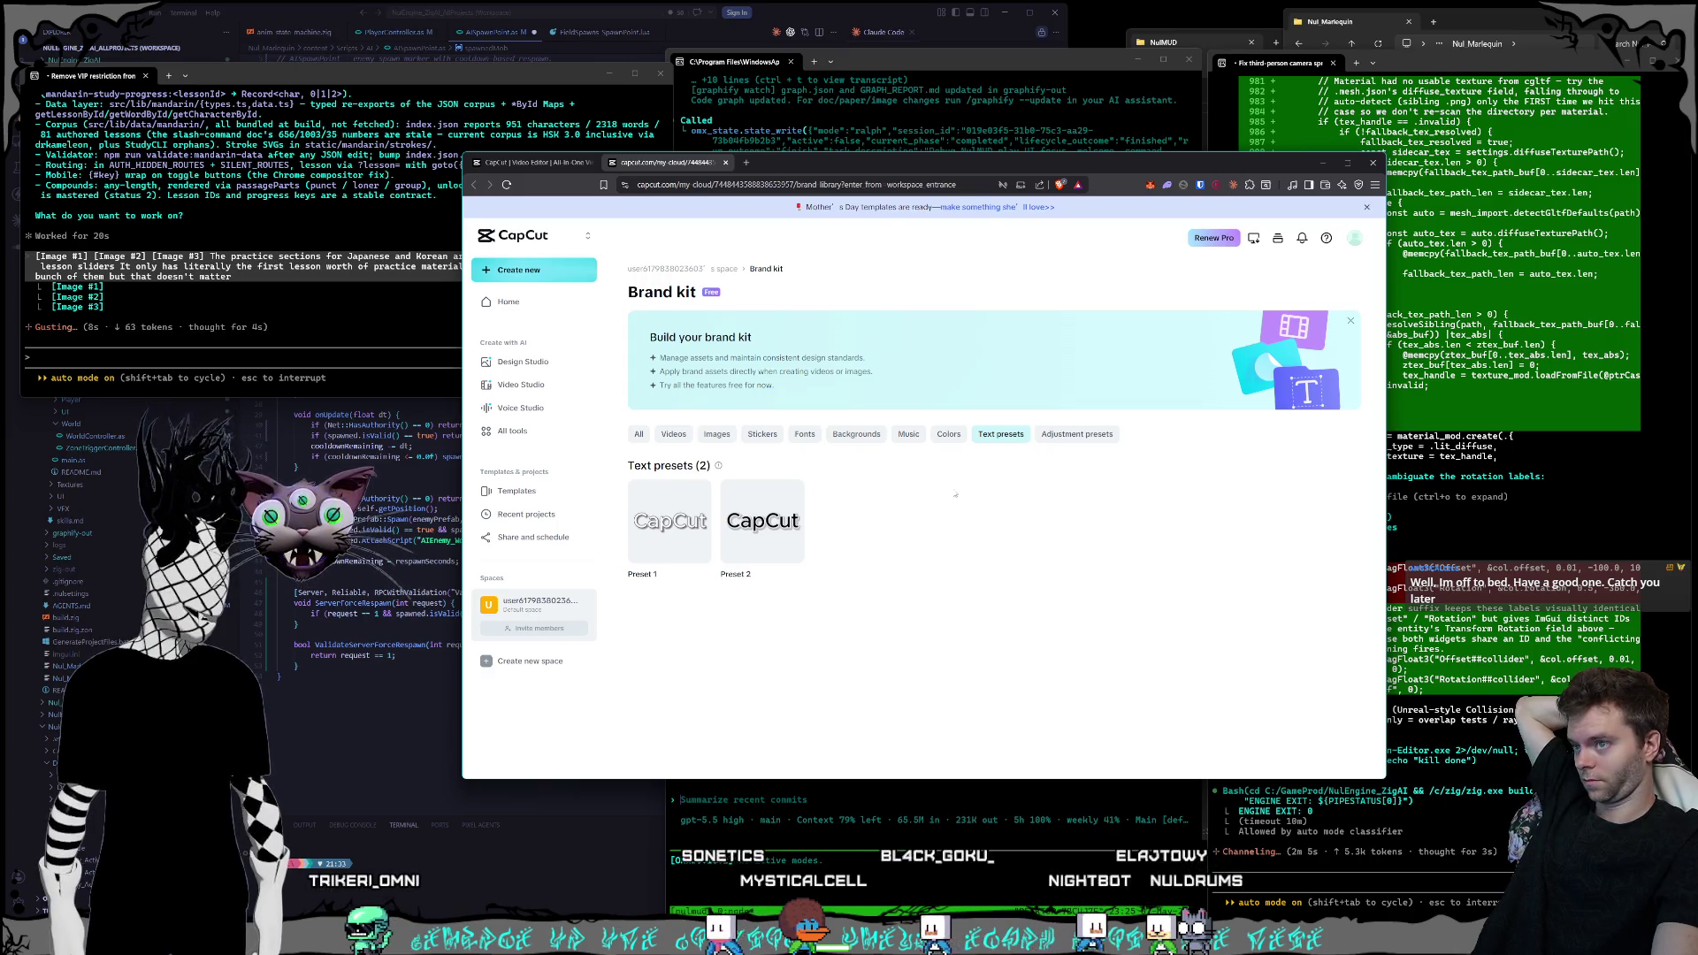
left_click(948, 434)
left_click(669, 521)
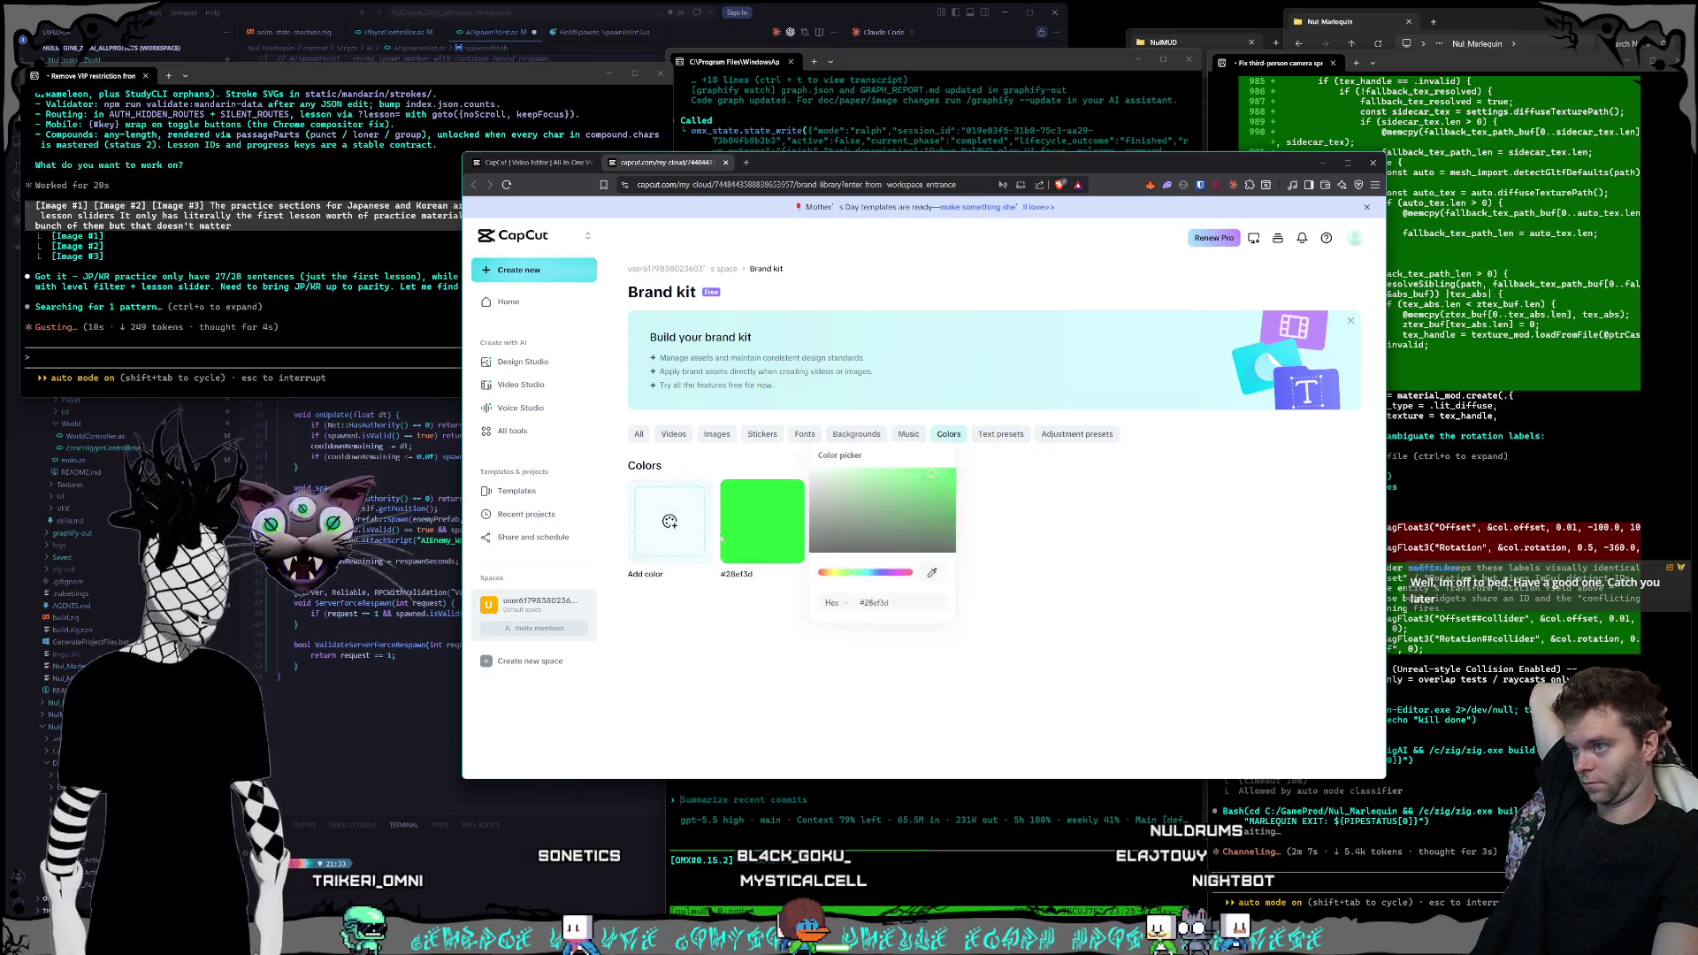
left_click_drag(851, 573, 866, 572)
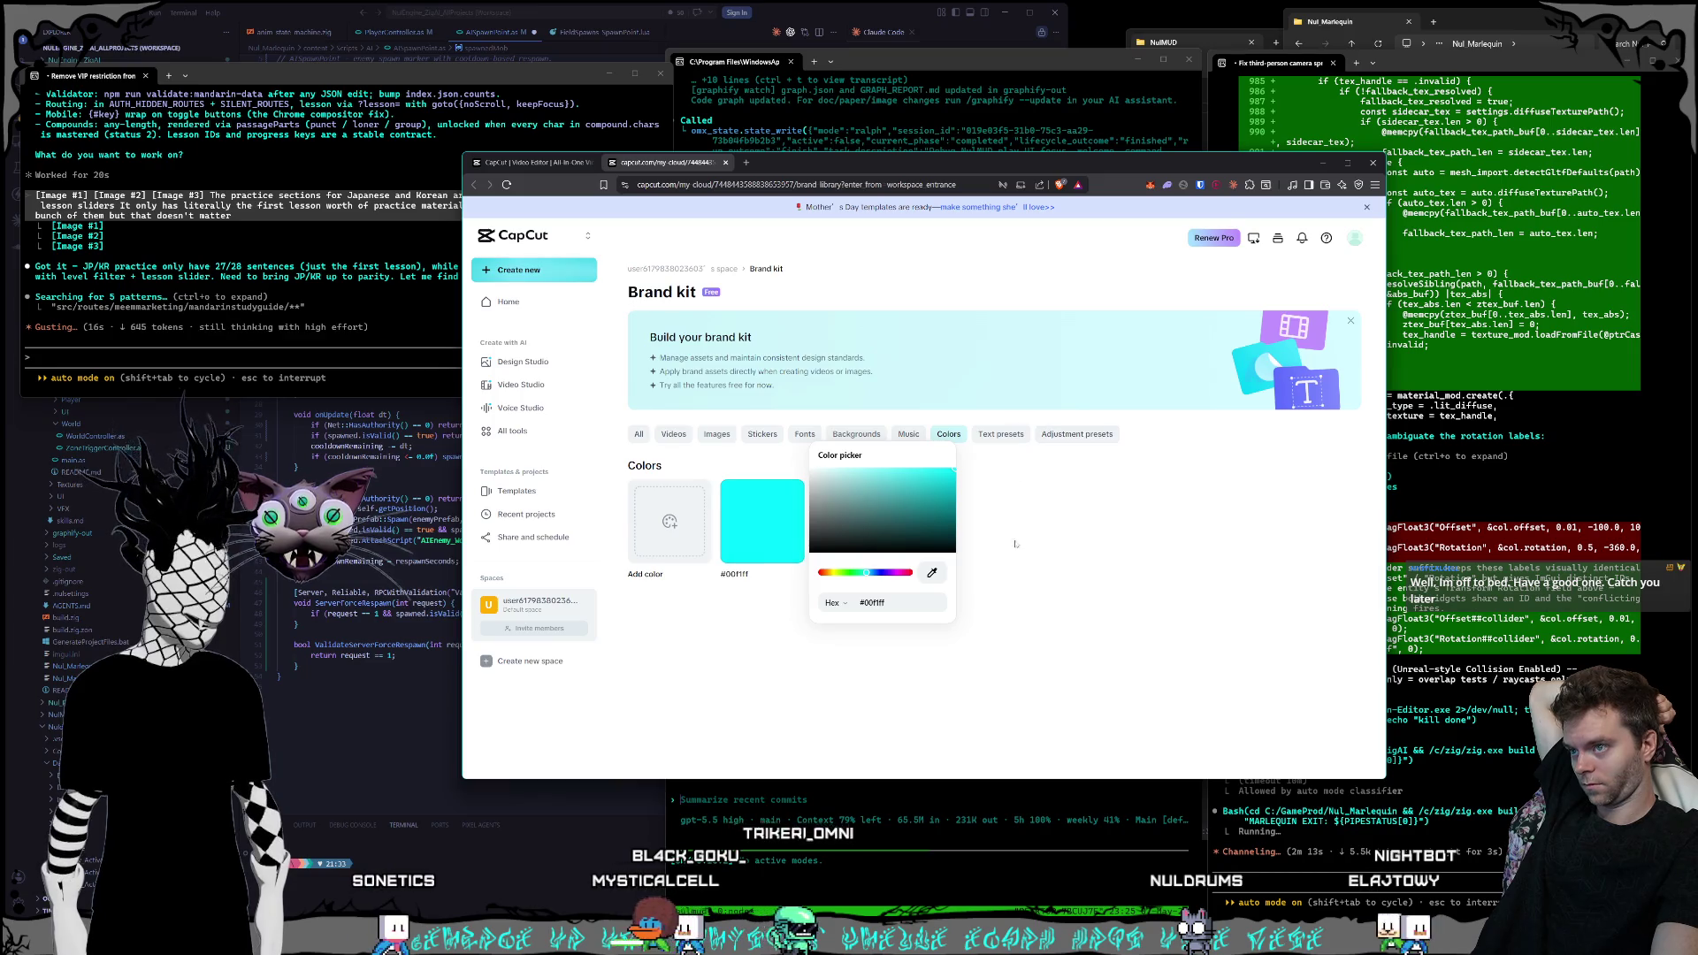
left_click(1043, 559)
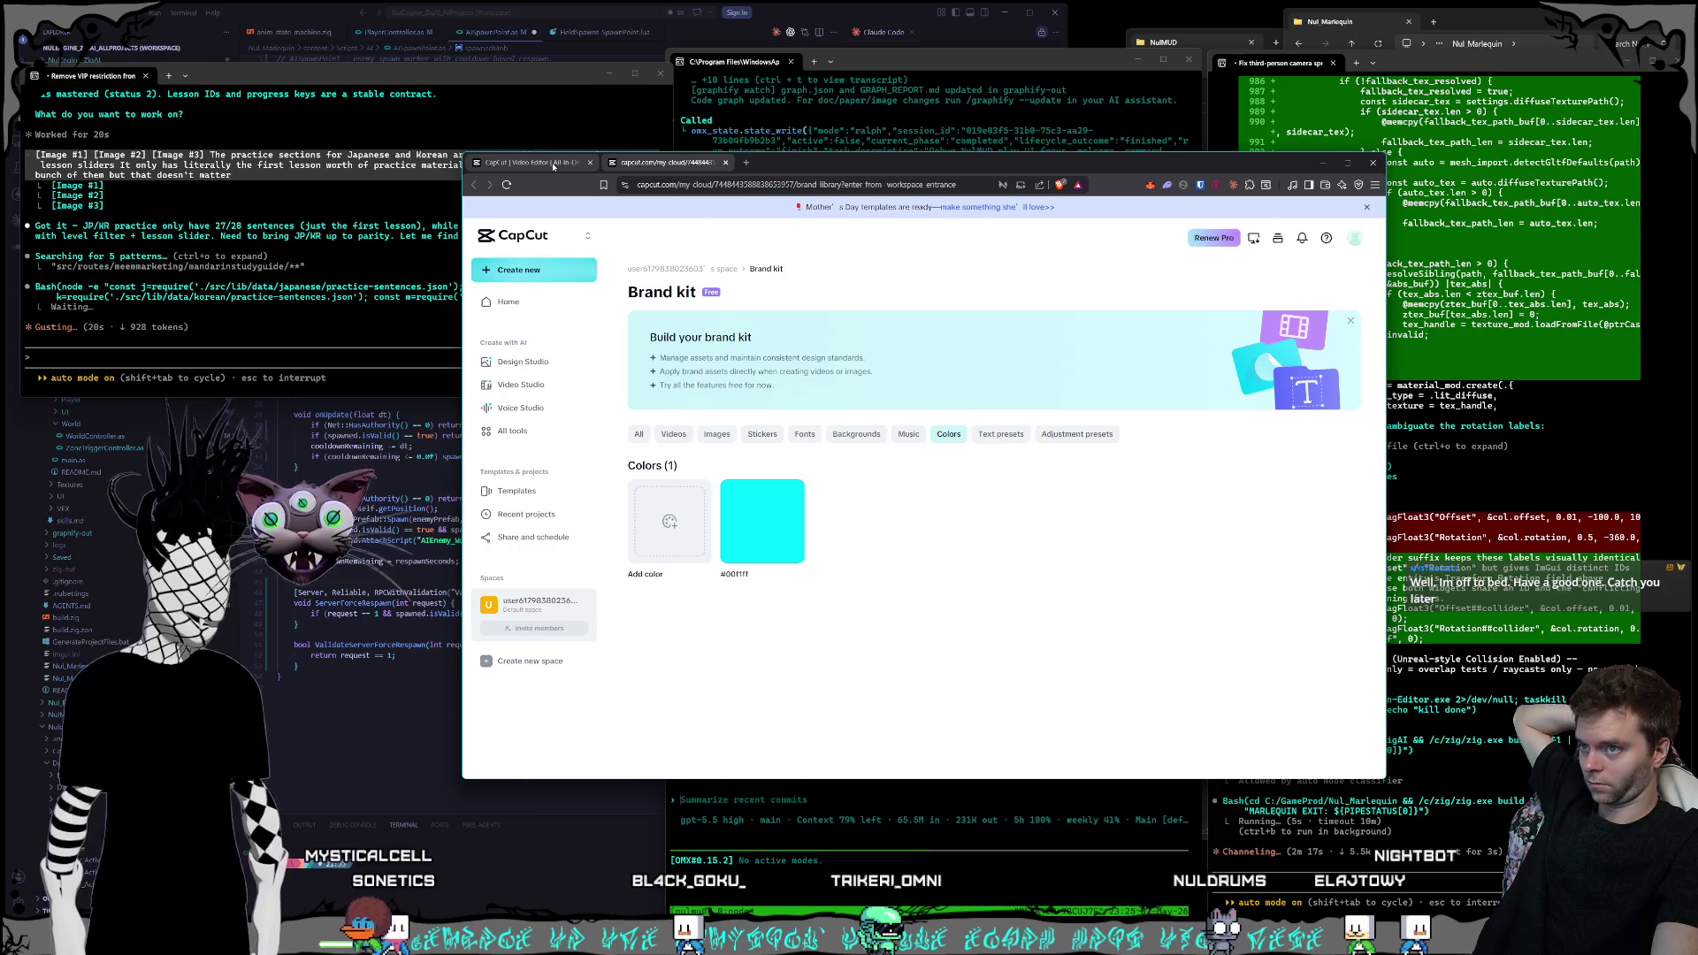
- Check the text presets, return to Colors, then switch to the OneDevOneWeekNoJobs editor project
left_click(1004, 435)
left_click(947, 434)
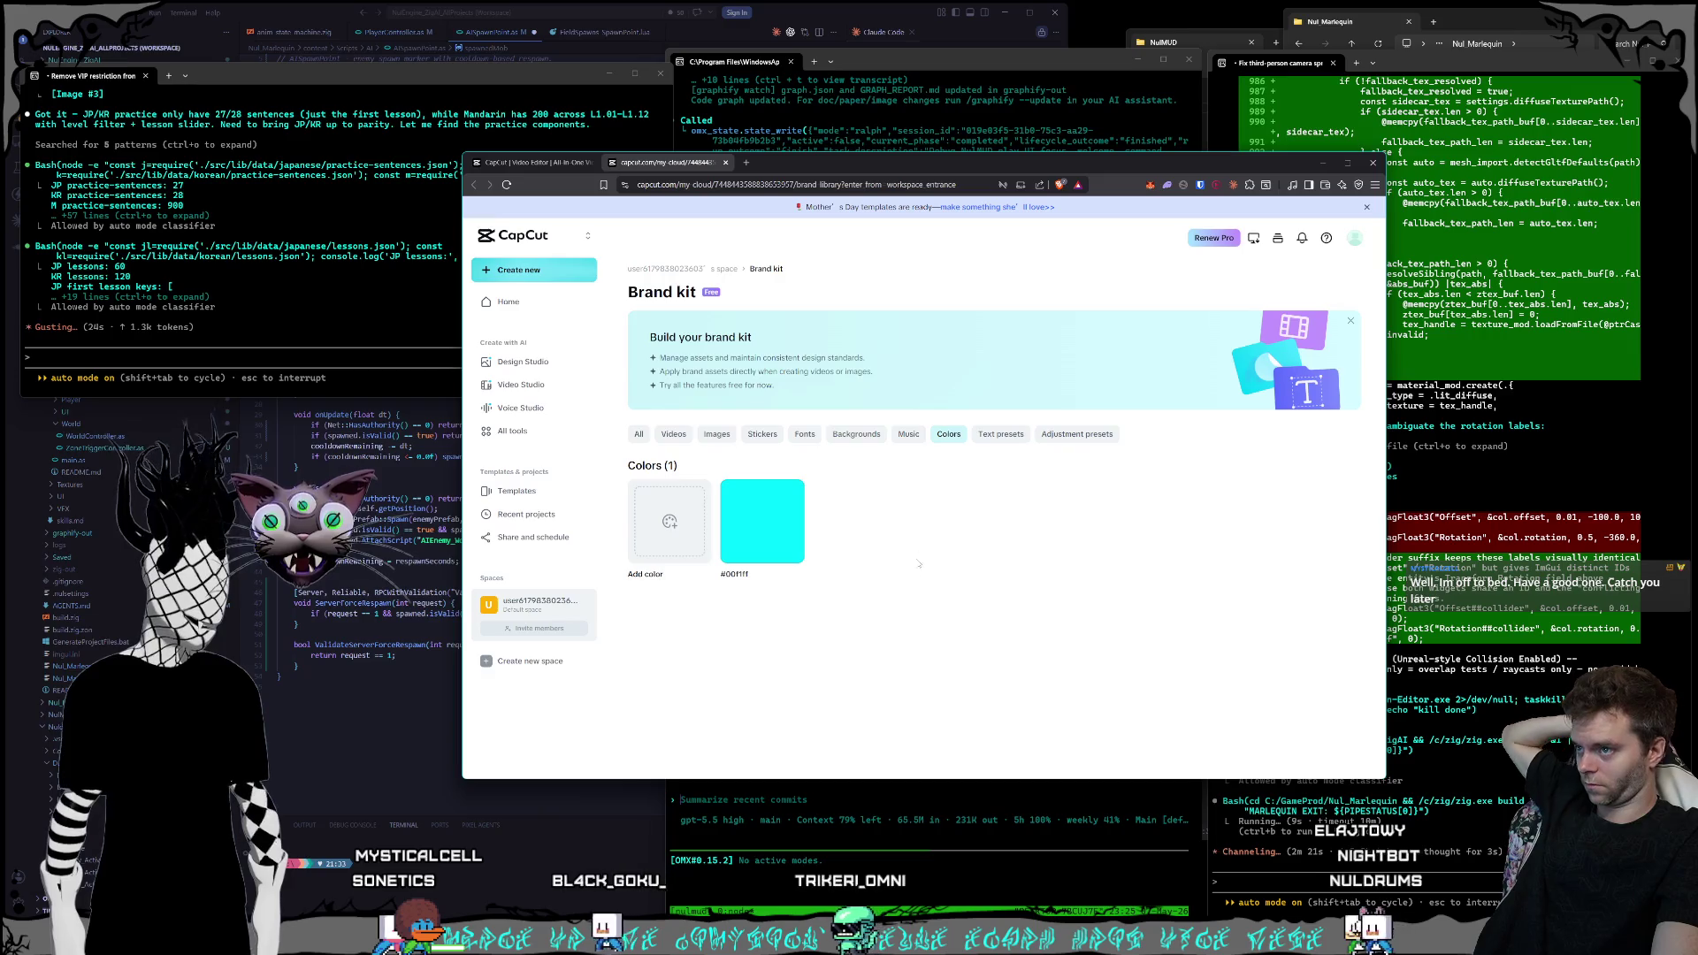
left_click(550, 164)
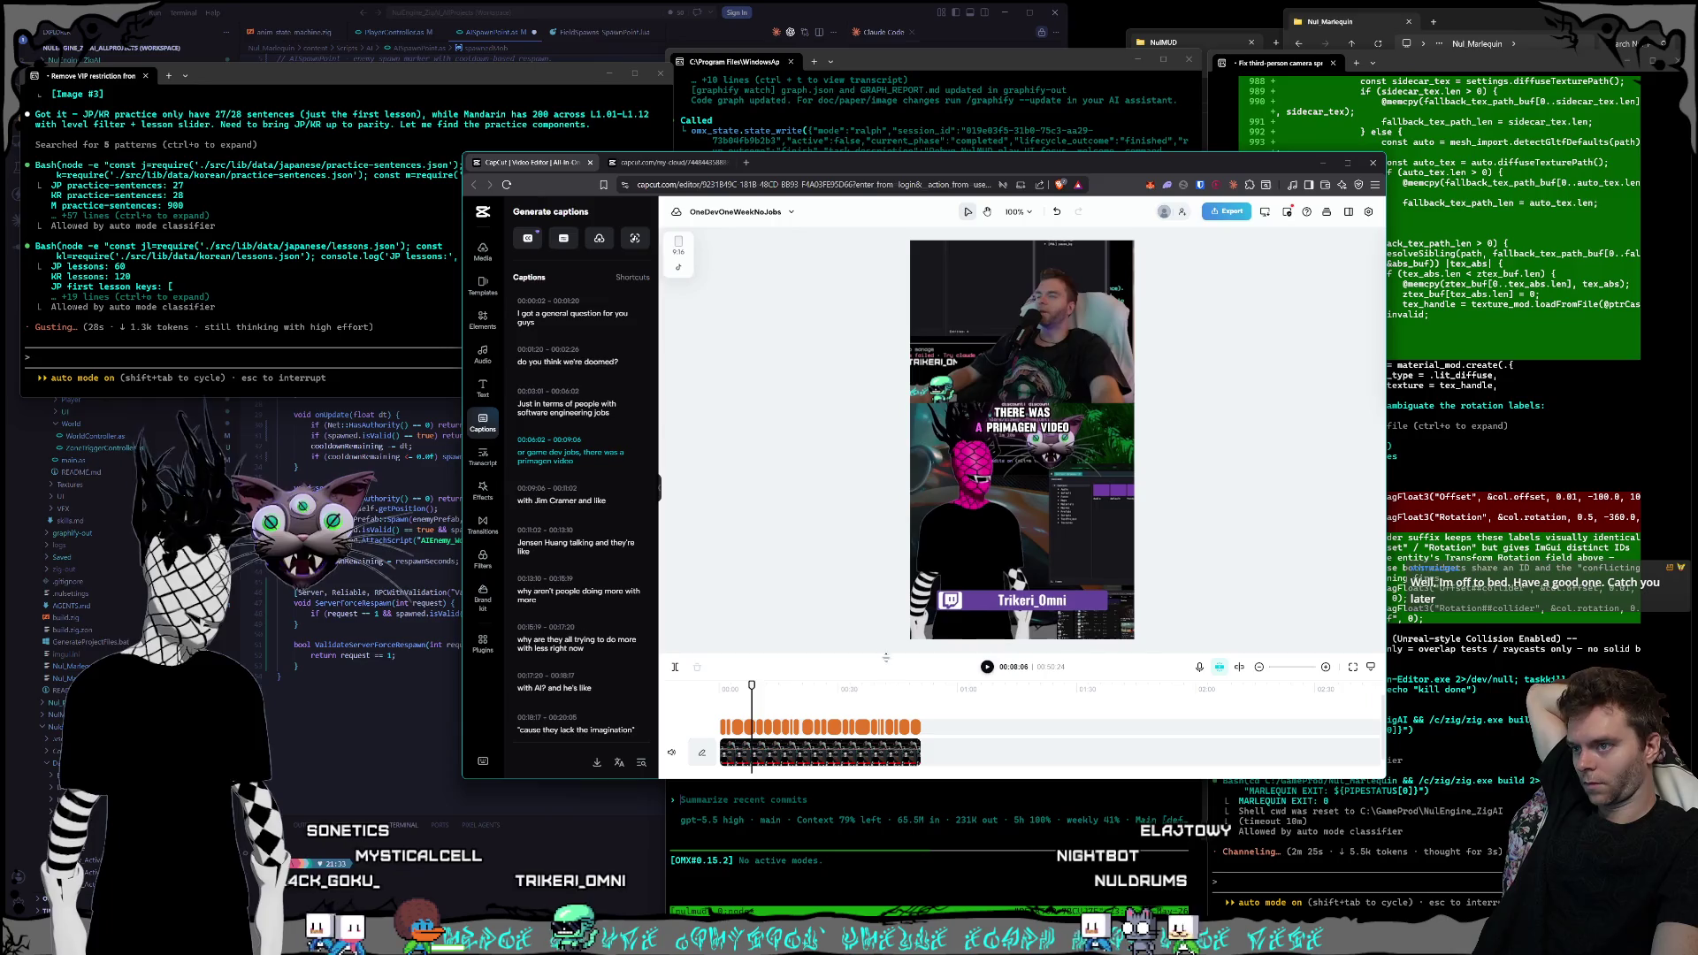
- Fill the THERE WAS A PRIMAGEN VIDEO caption with the recent cyan swatch, then return to Brand kit
left_click(750, 727)
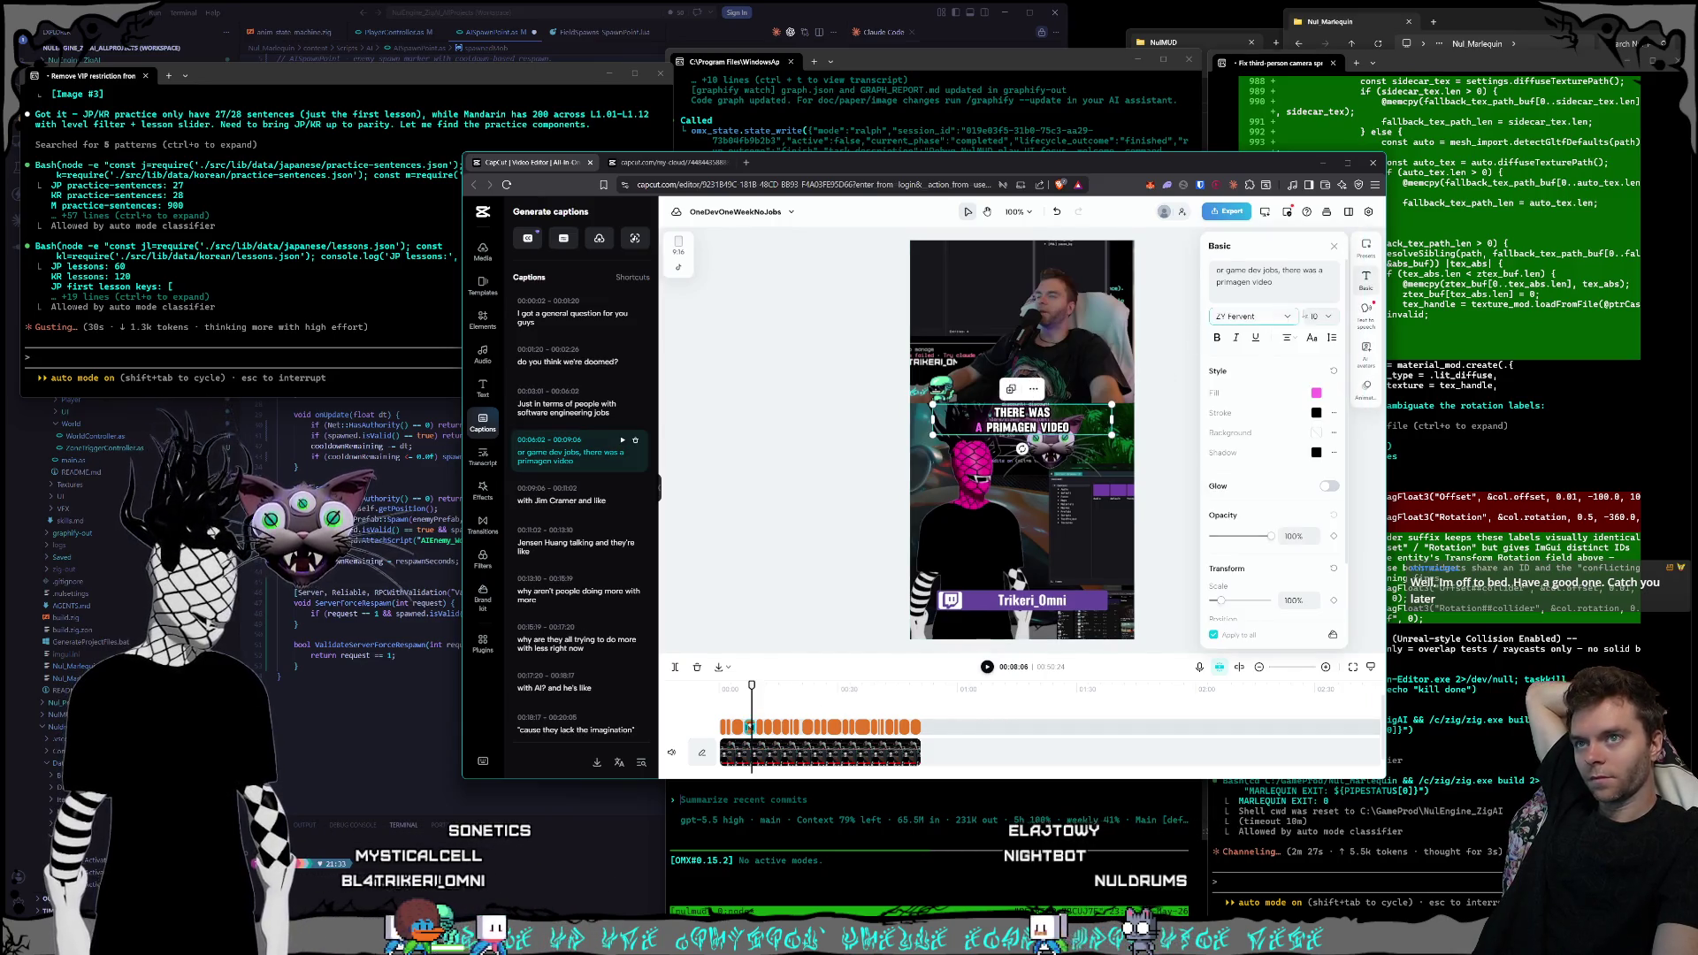
left_click(1318, 394)
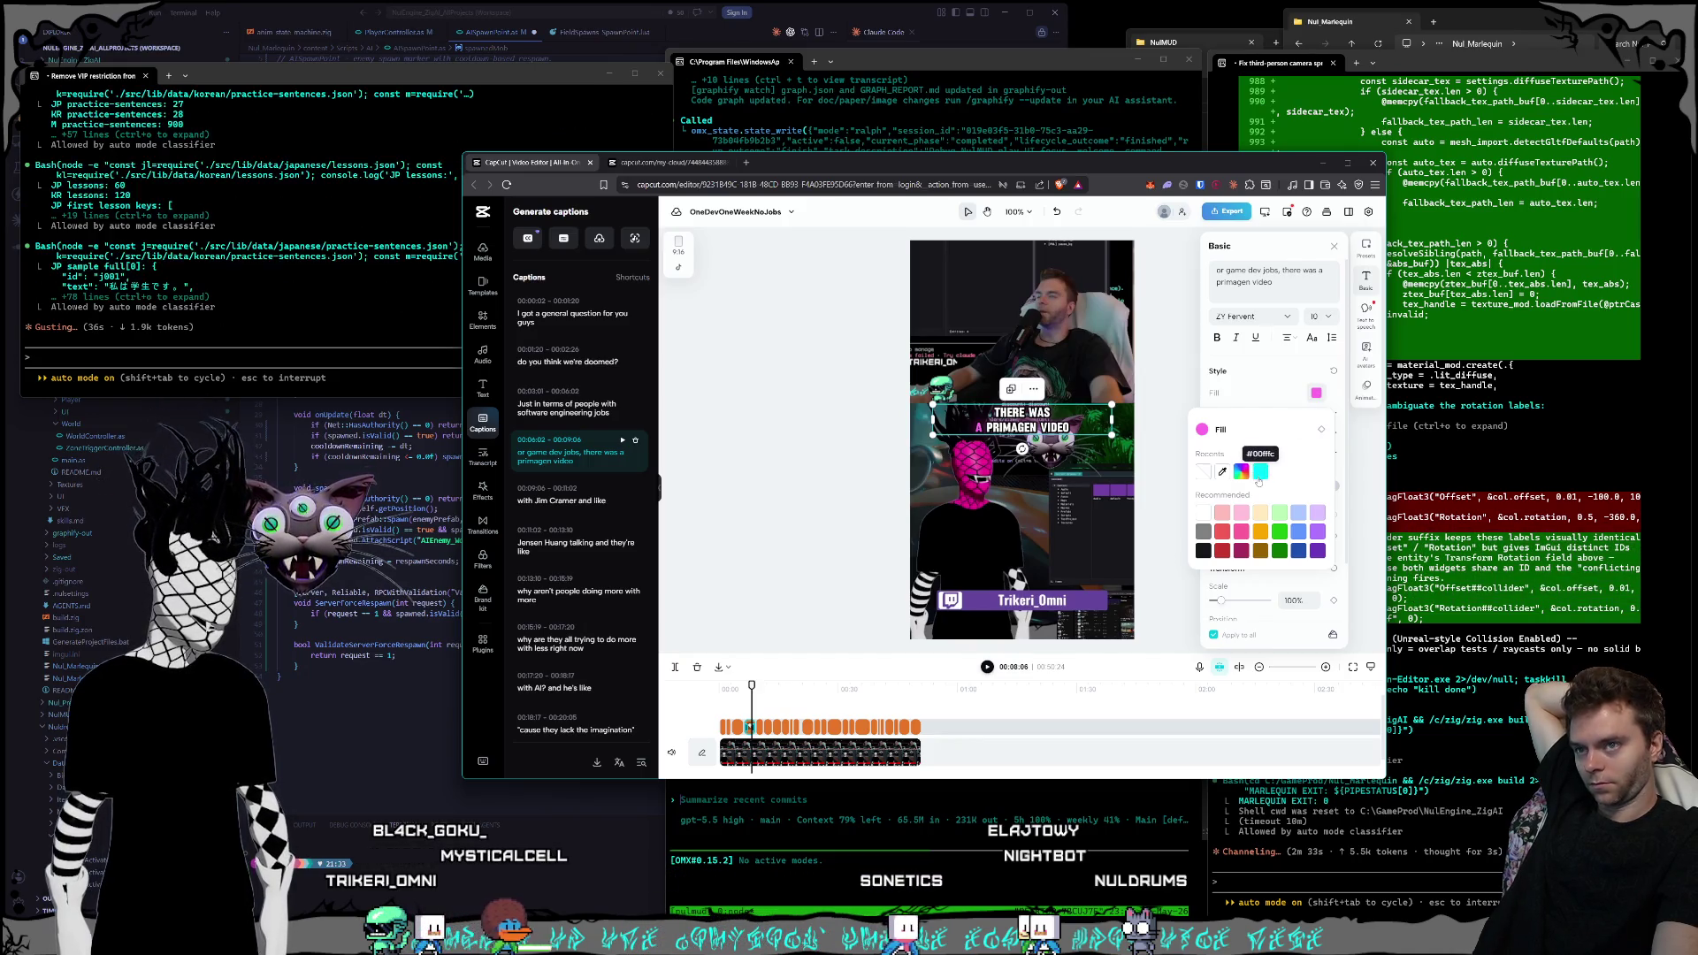
left_click(1259, 478)
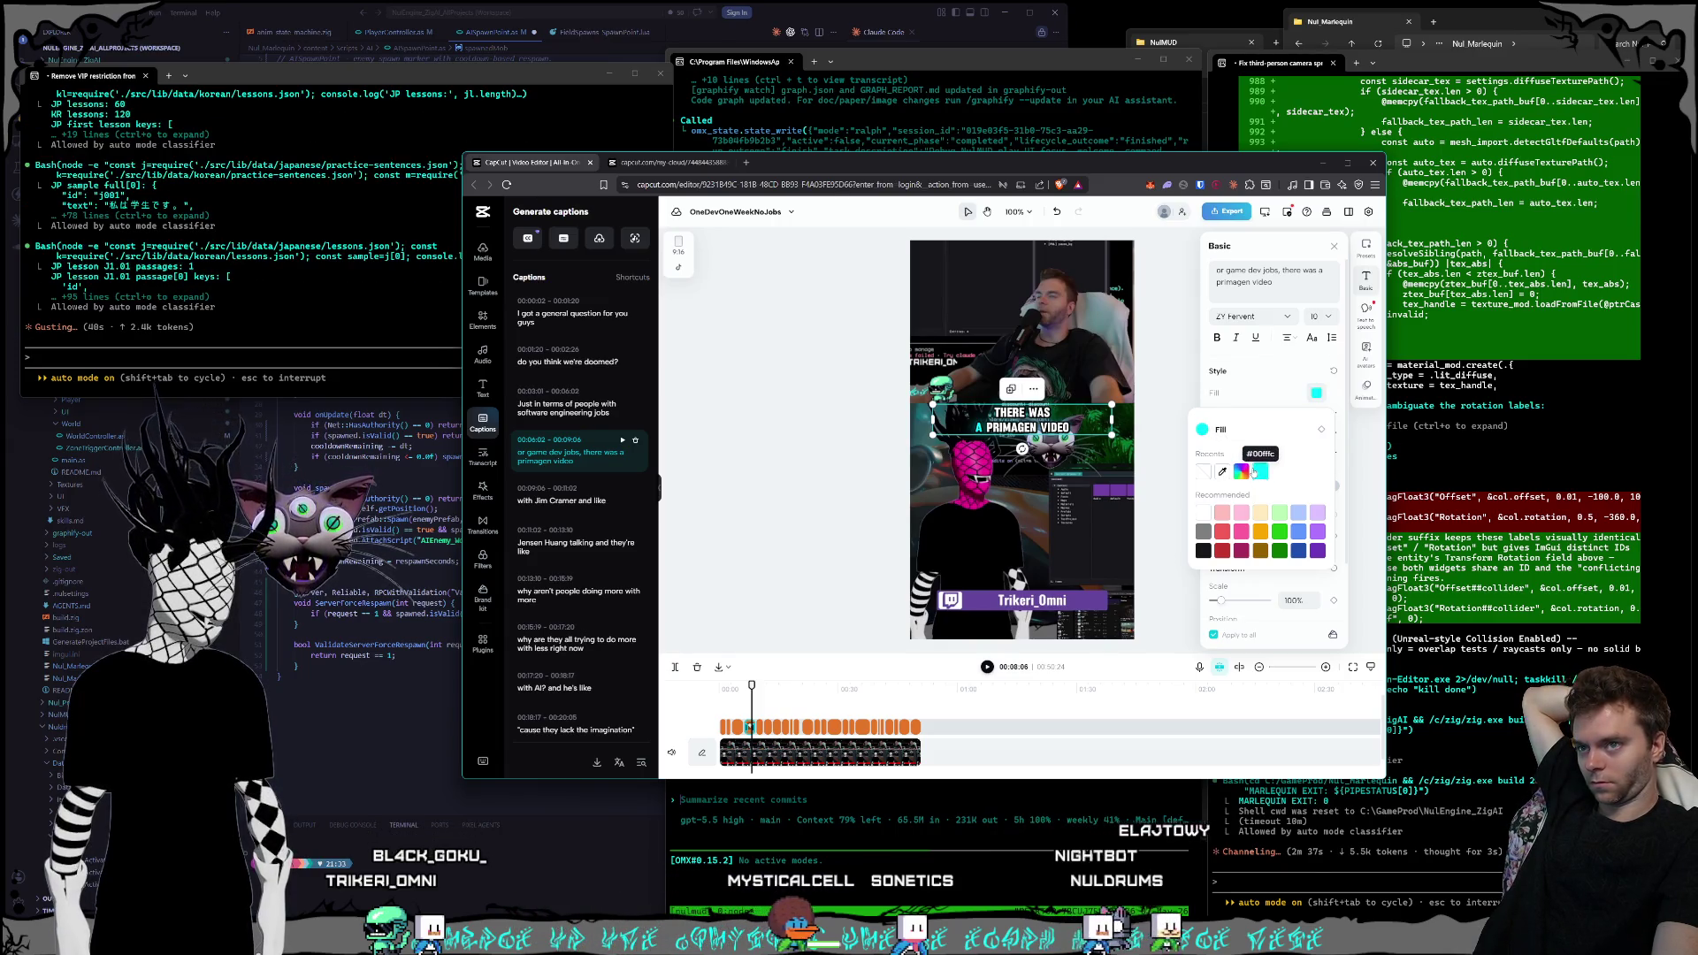
key("ctrl+Tab")
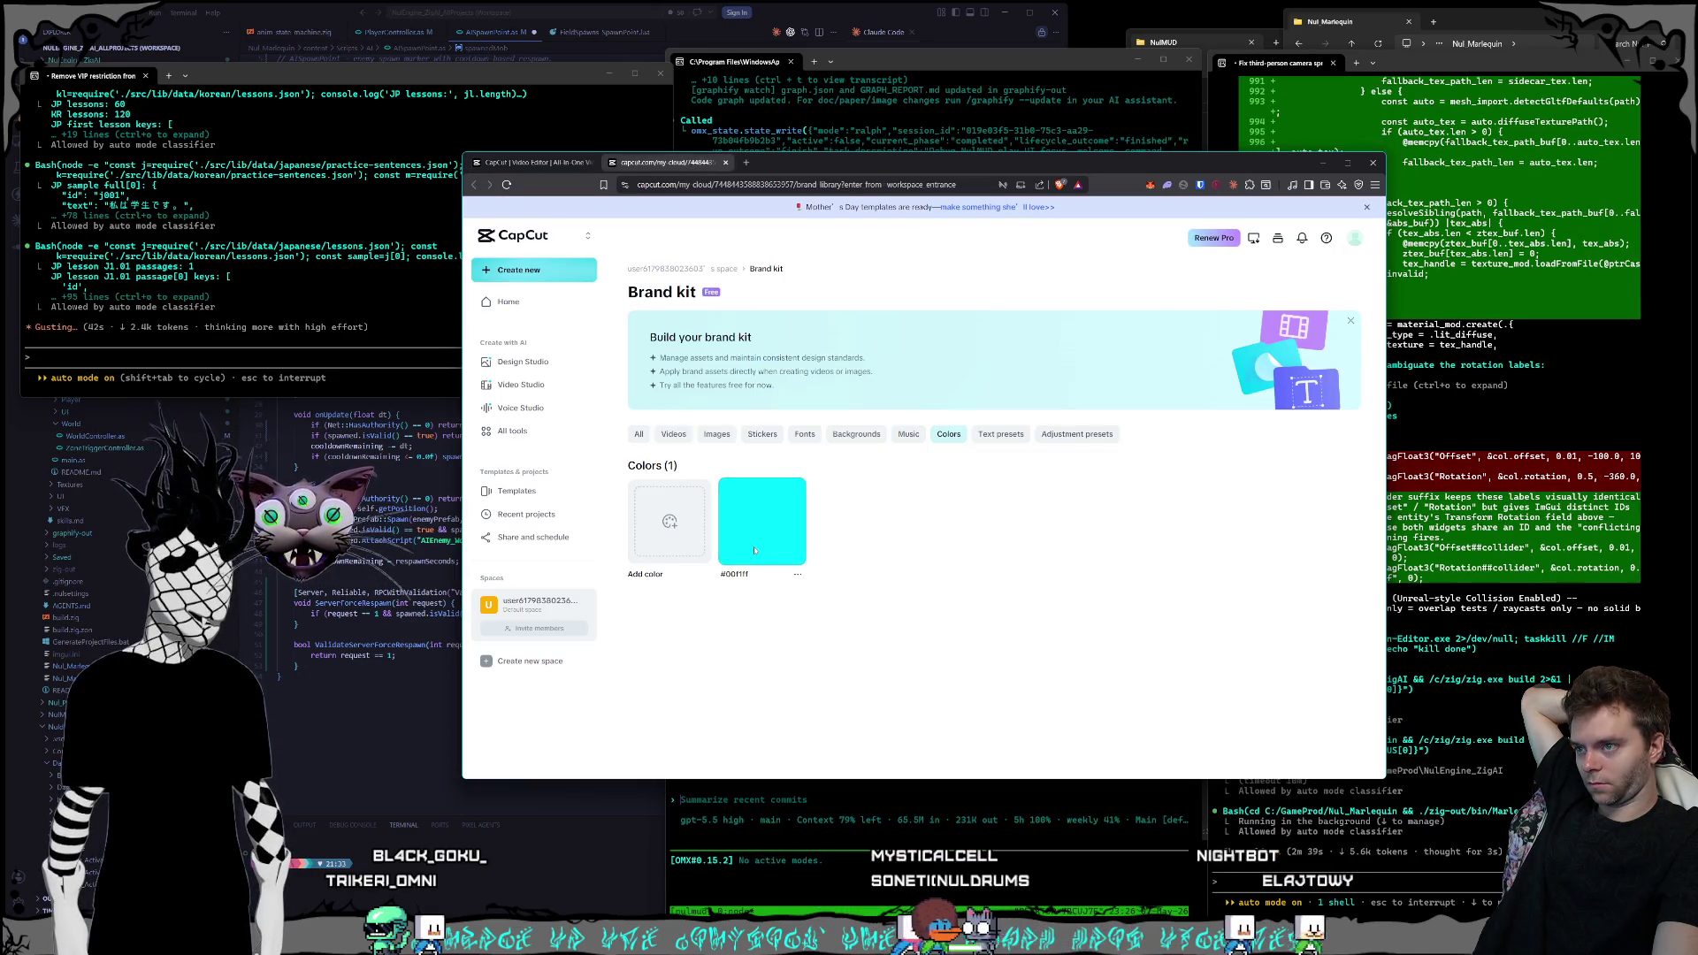
- Delete the existing cyan swatch from the brand kit's Colors
left_click(798, 575)
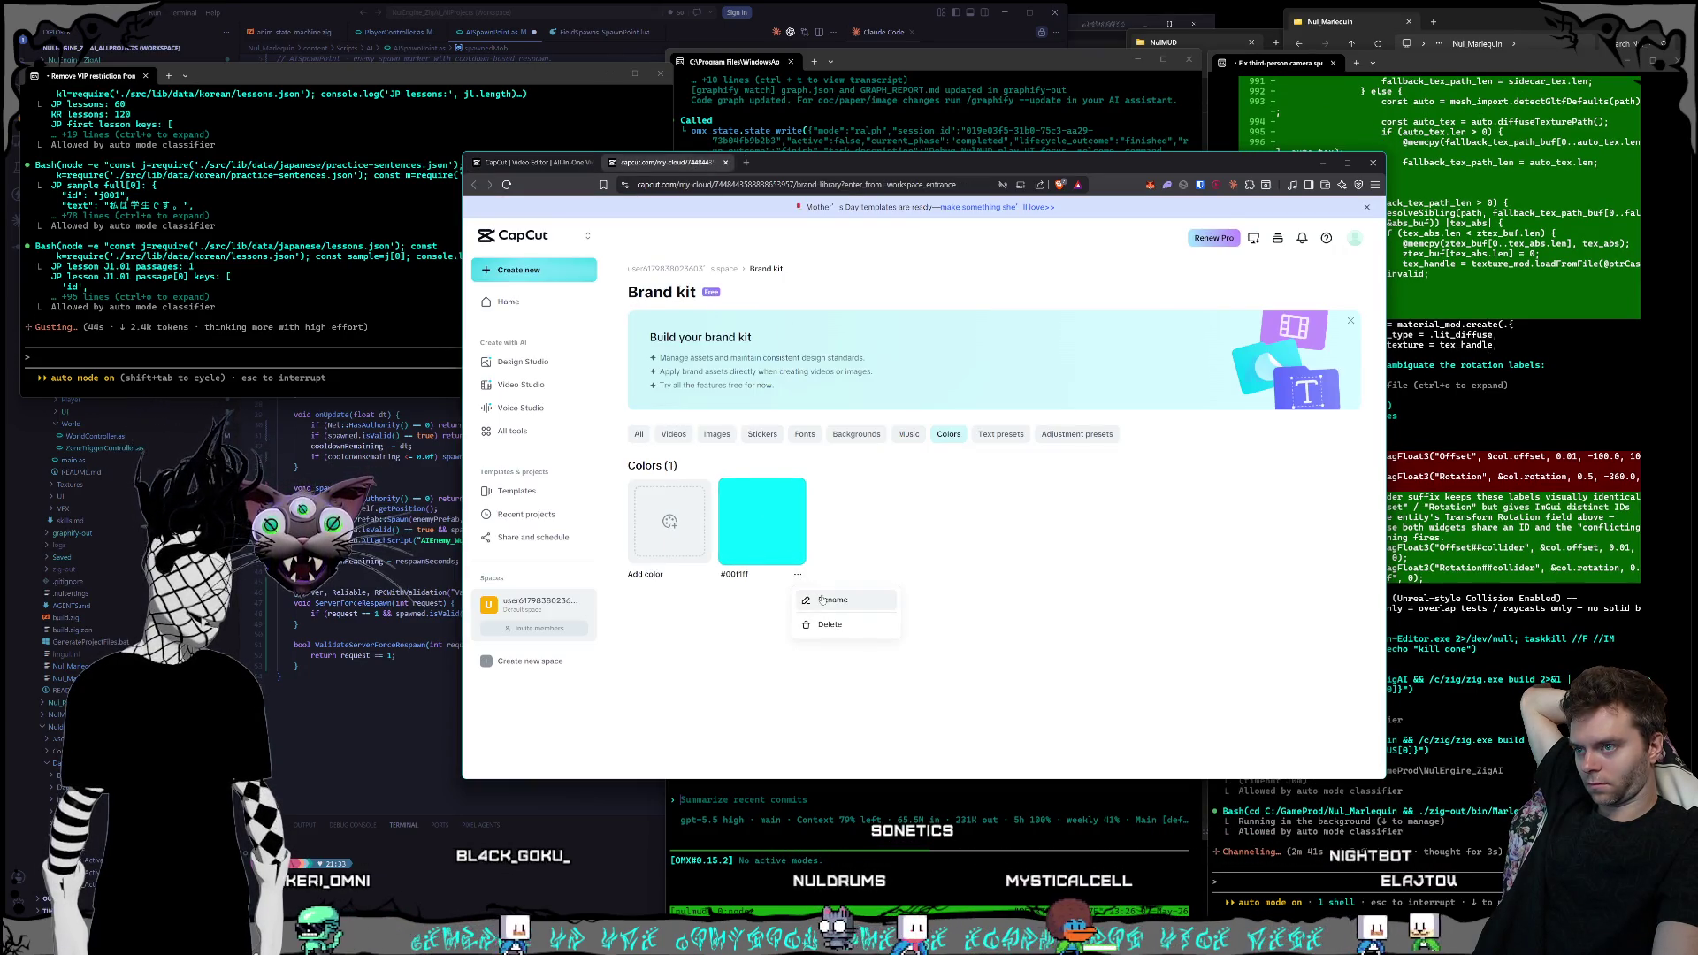
left_click(824, 621)
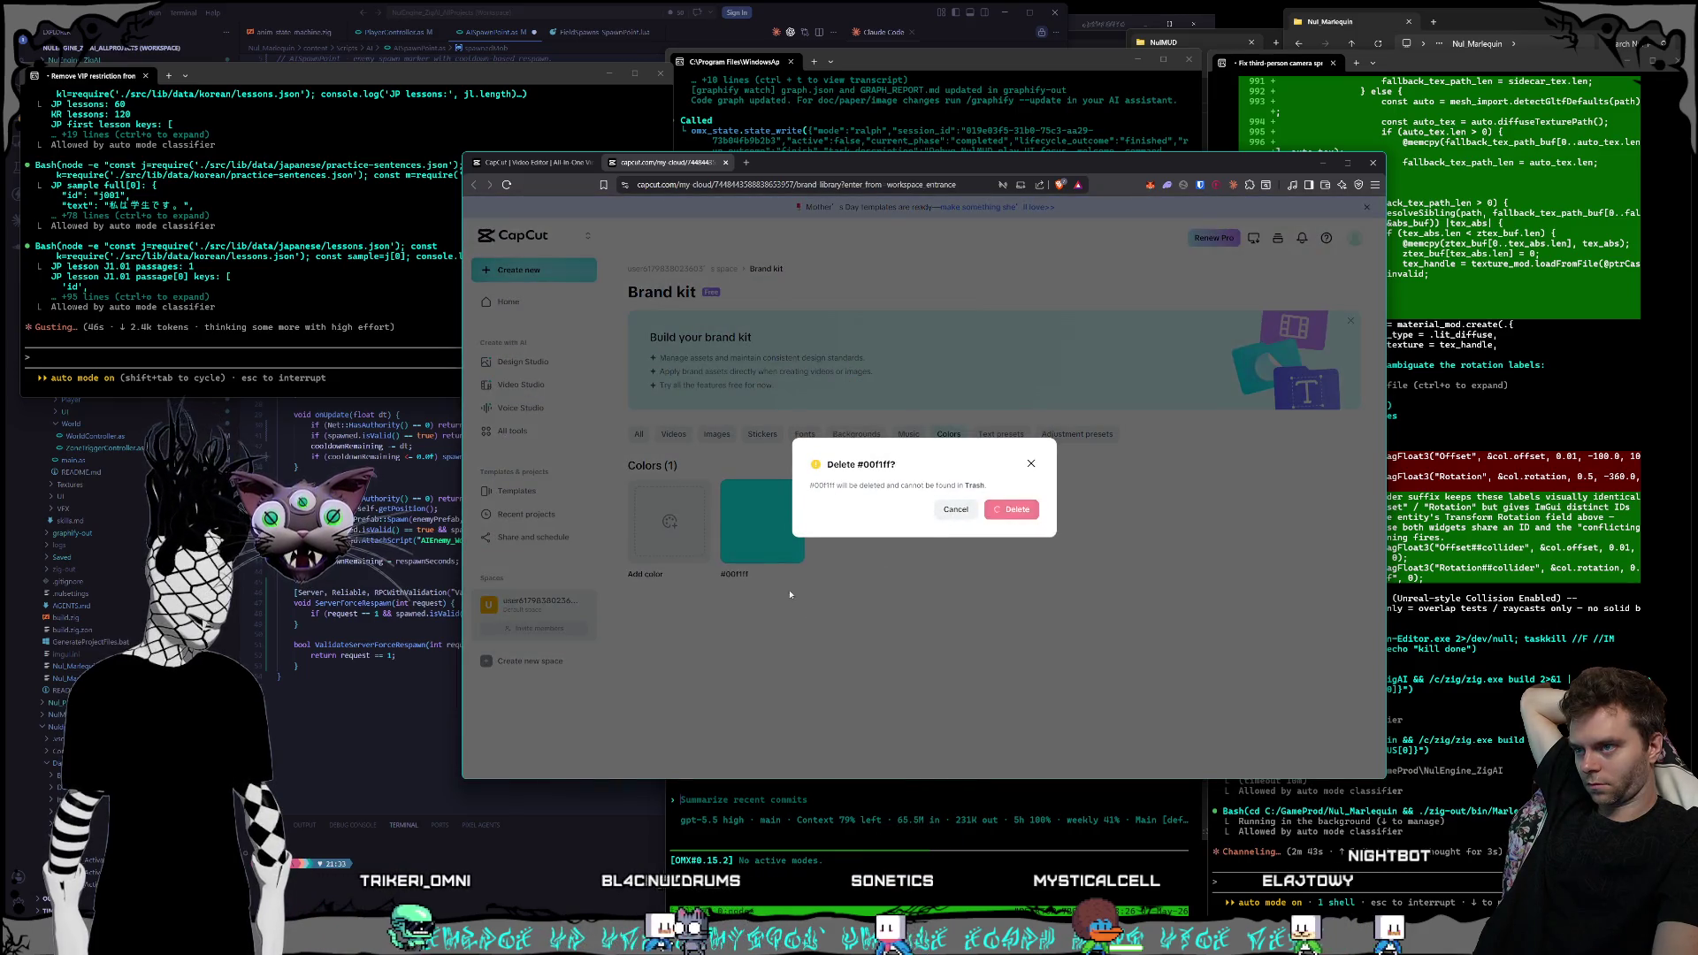
left_click(1013, 510)
- Add a new brand kit colour with hex #00fffc
left_click(669, 521)
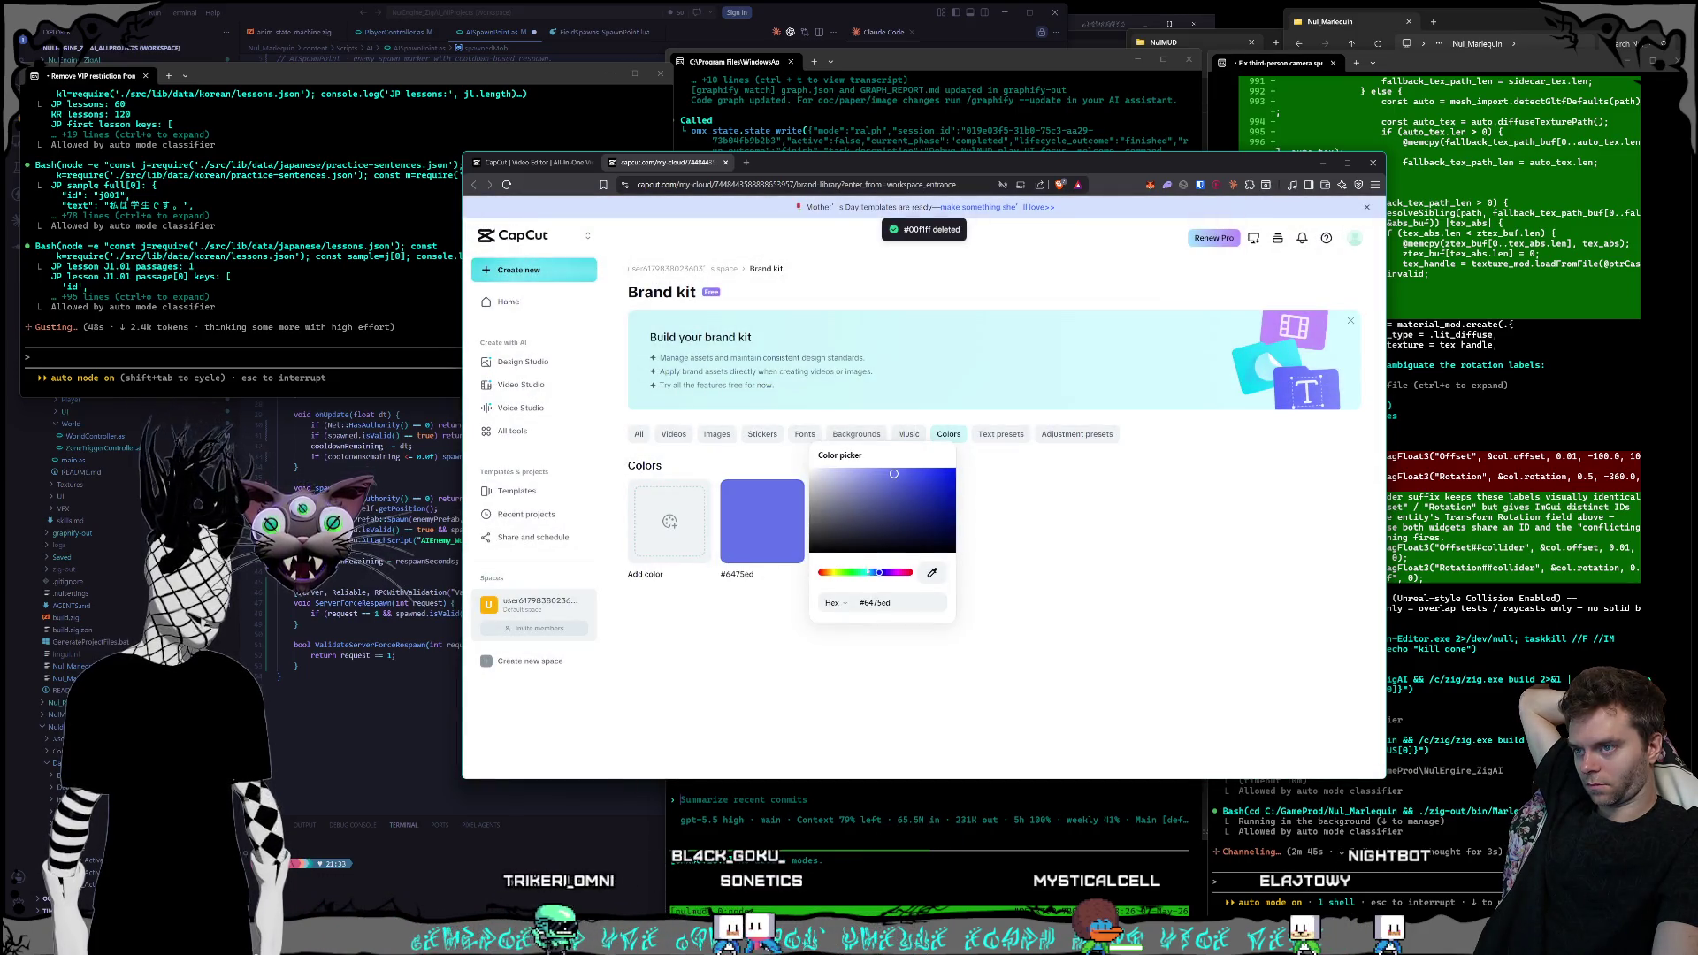
key("BackSpace")
key("BackSpace")
key("BackSpace")
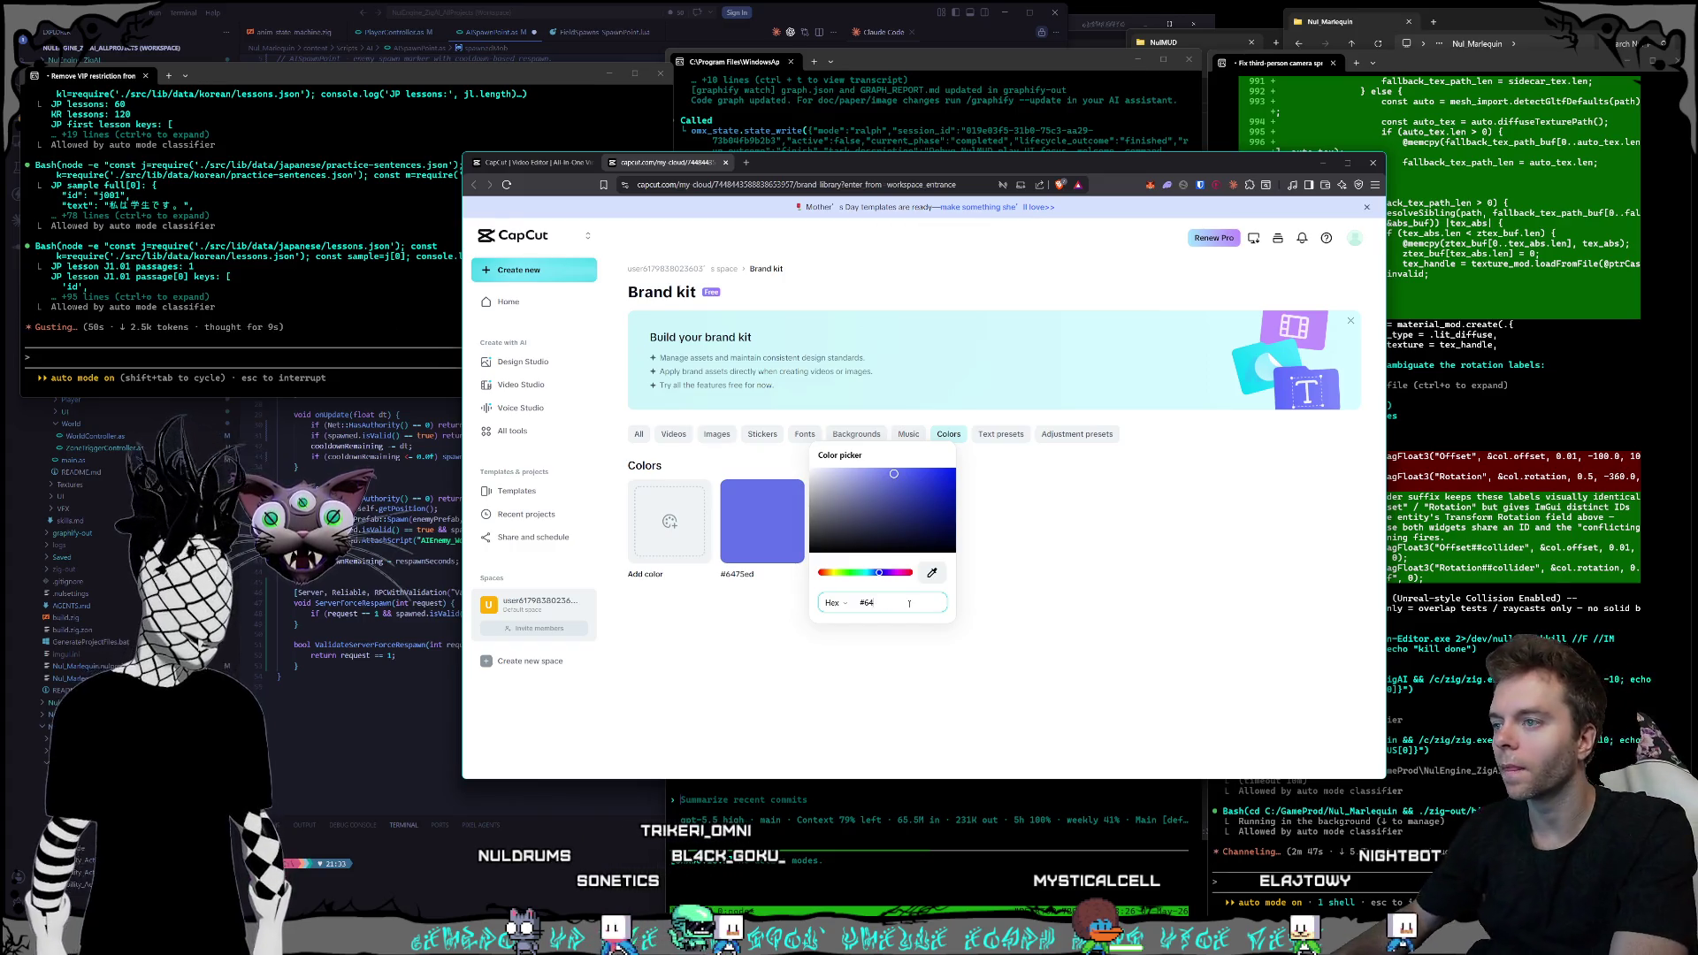
type("00fffc")
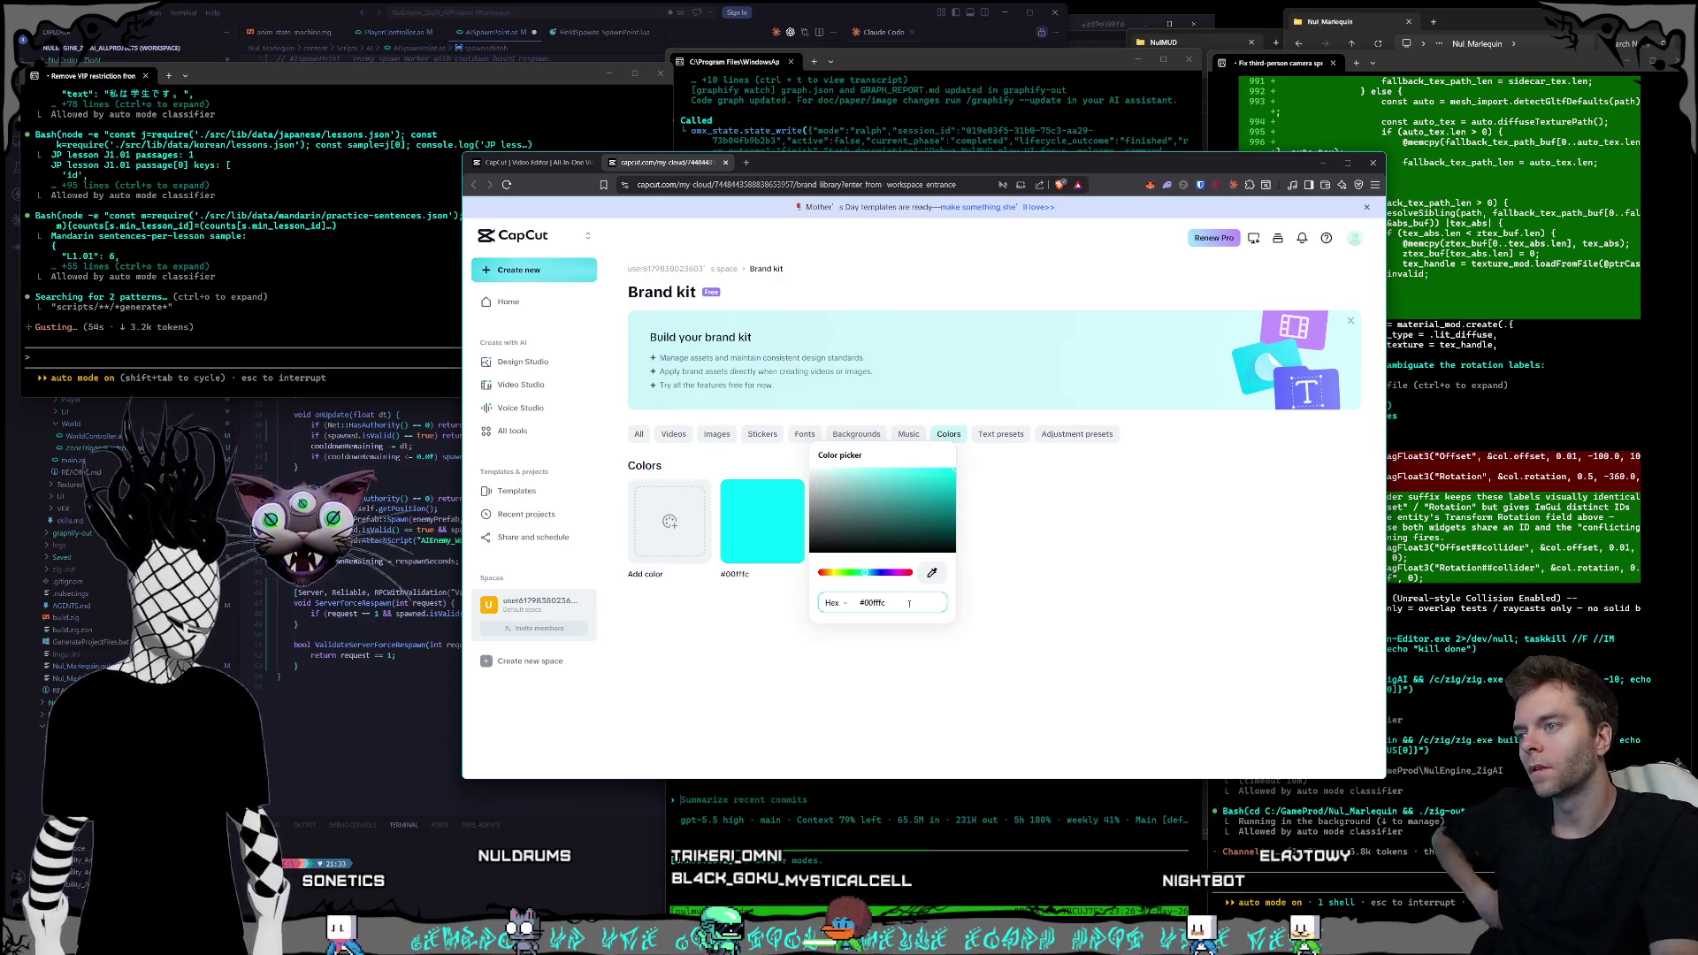
key("Return")
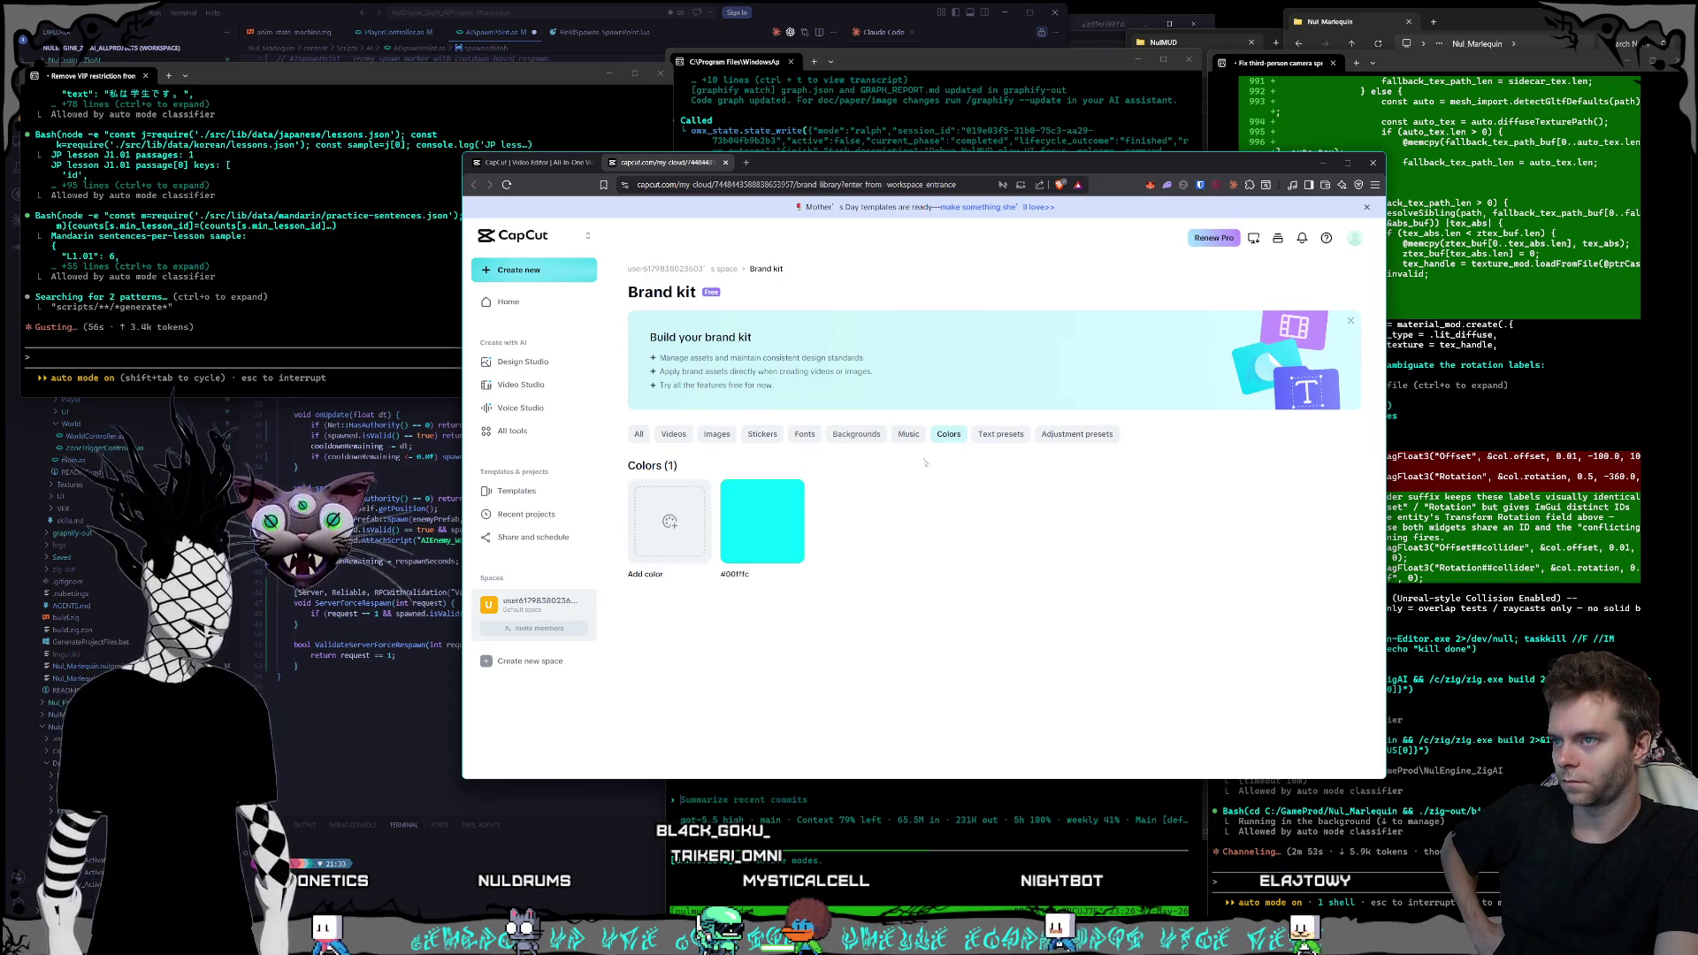